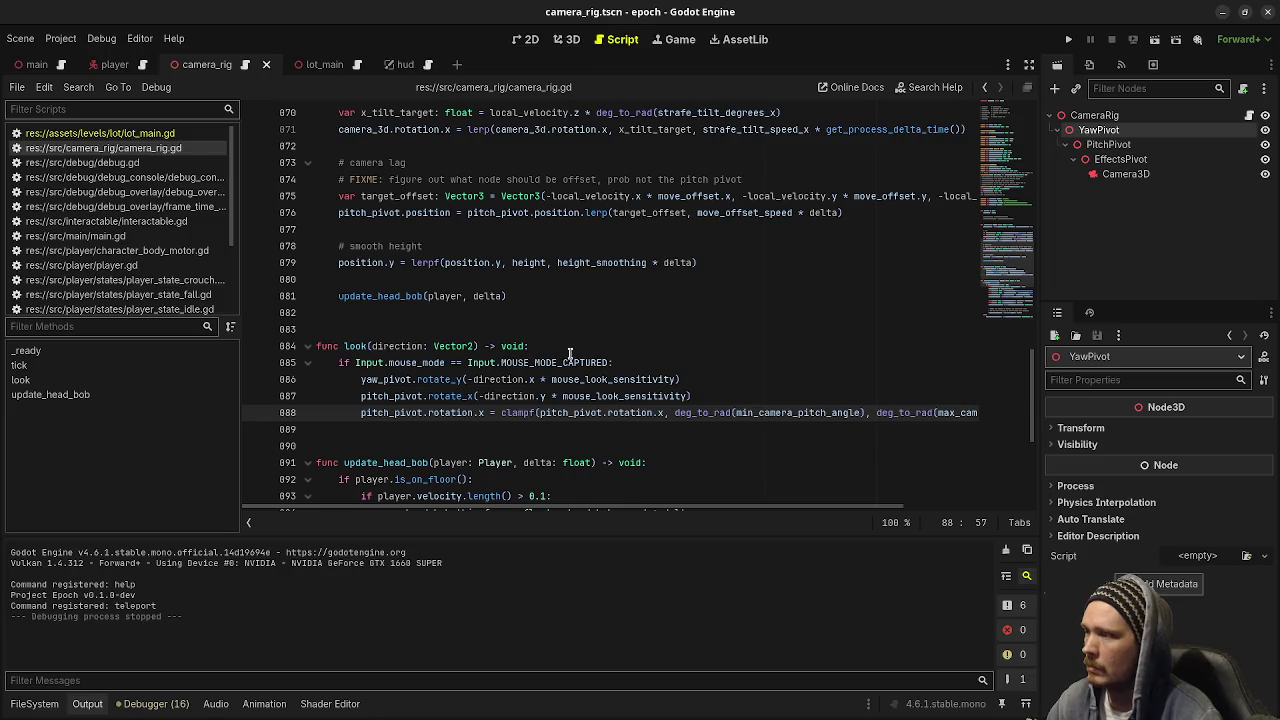
Show player.gd's _process and _physics_process code, then start a project-wide Find in Files search
click(140, 267)
scroll(568, 329, down, 1)
scroll(568, 331, up, 5)
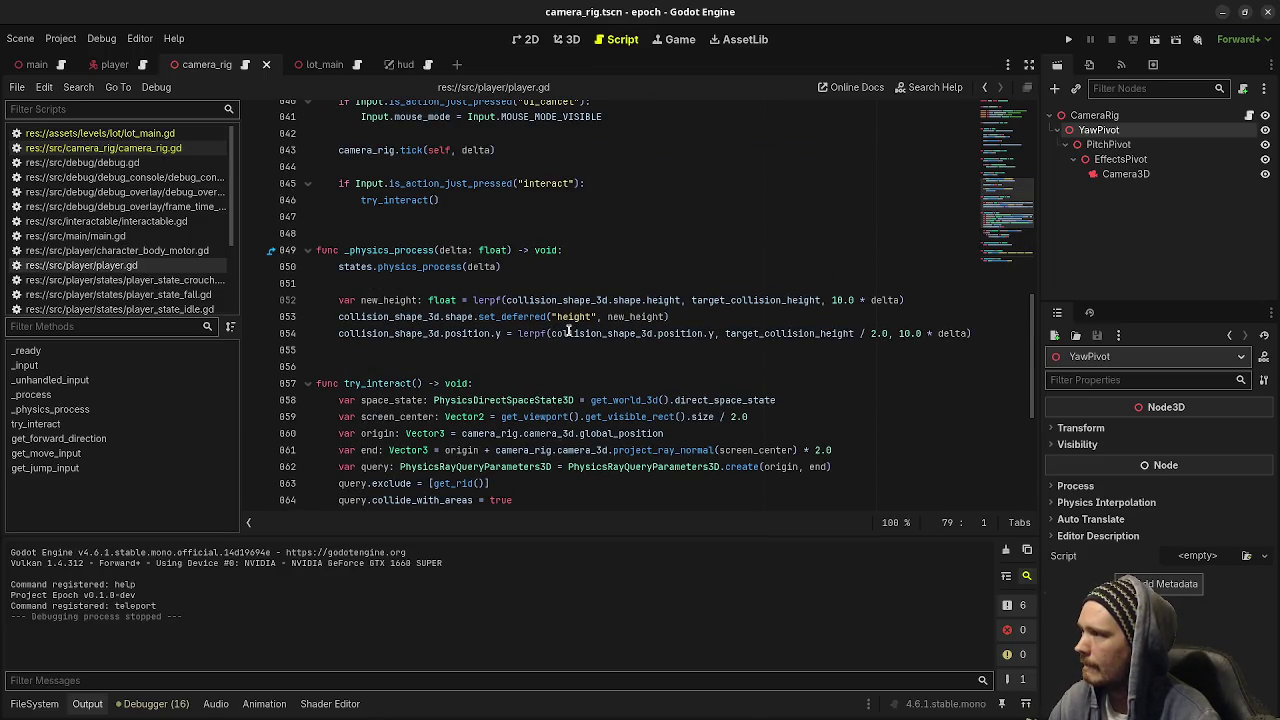
scroll(429, 355, up, 2)
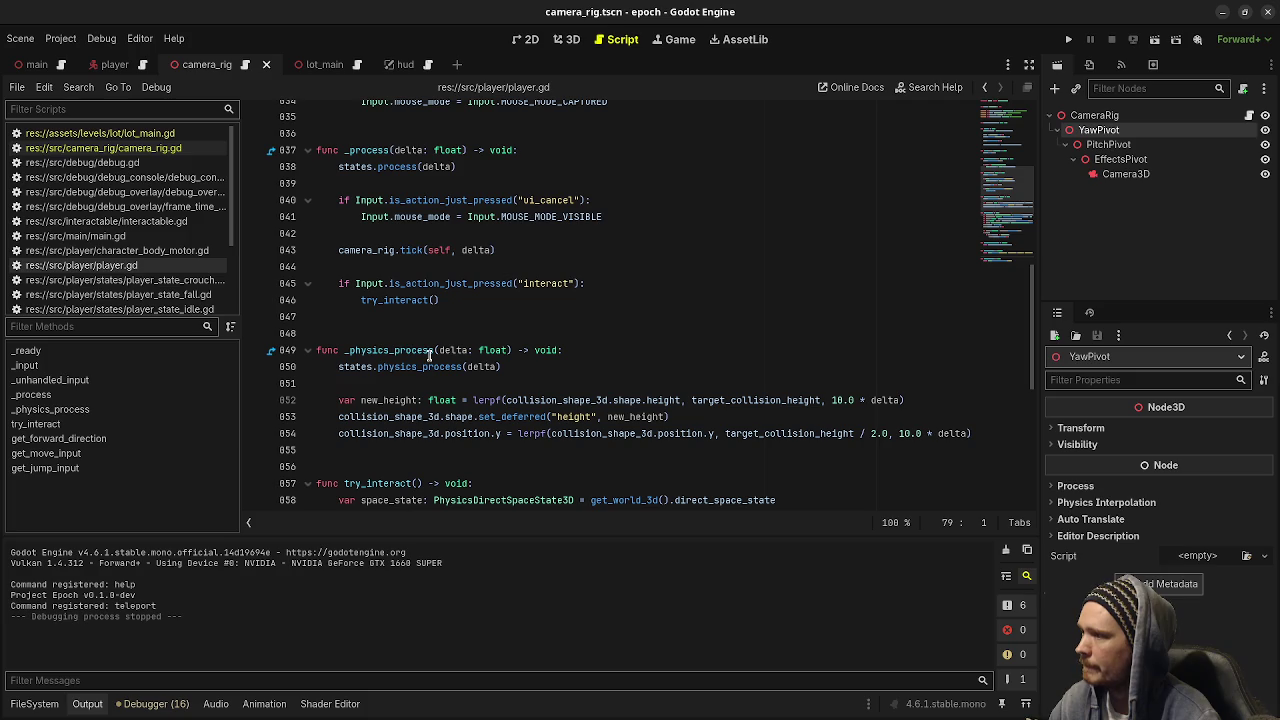
click(80, 88)
click(119, 180)
Search the project for 'camera_rig.' (35 matches in 8 files) and open the first player_state_walk.gd match
text(camera_rig.)
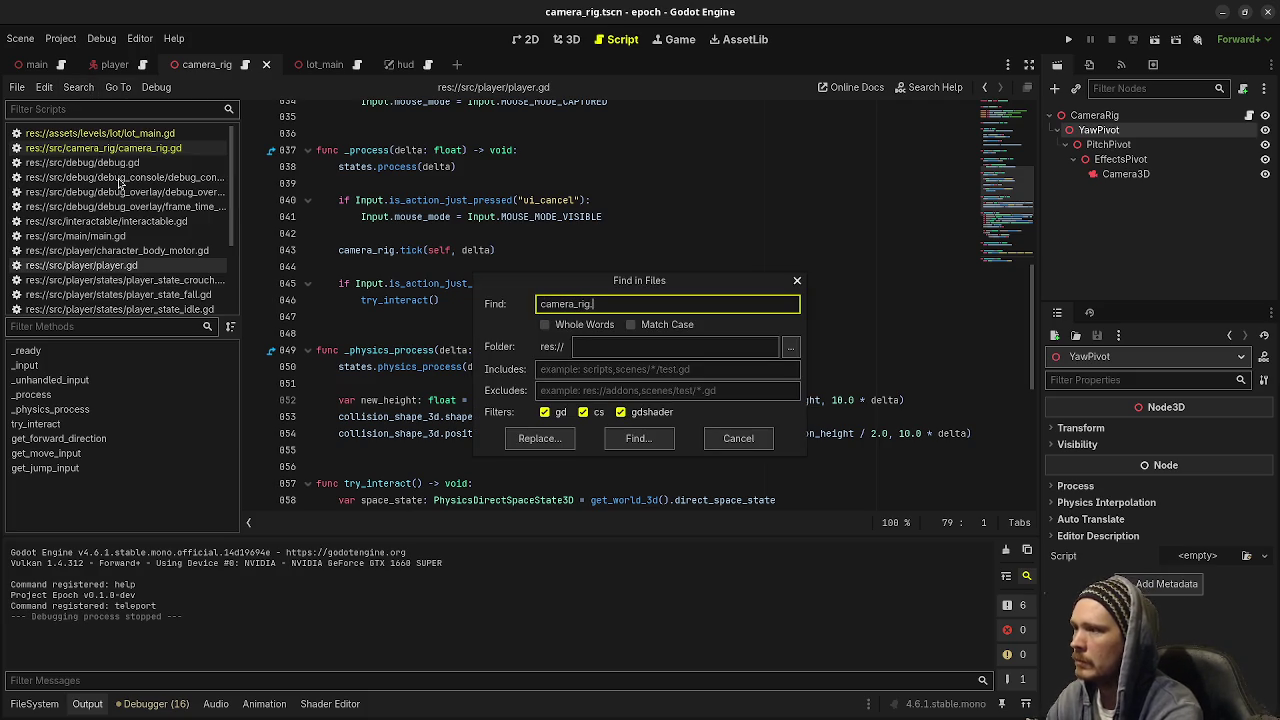
click(638, 438)
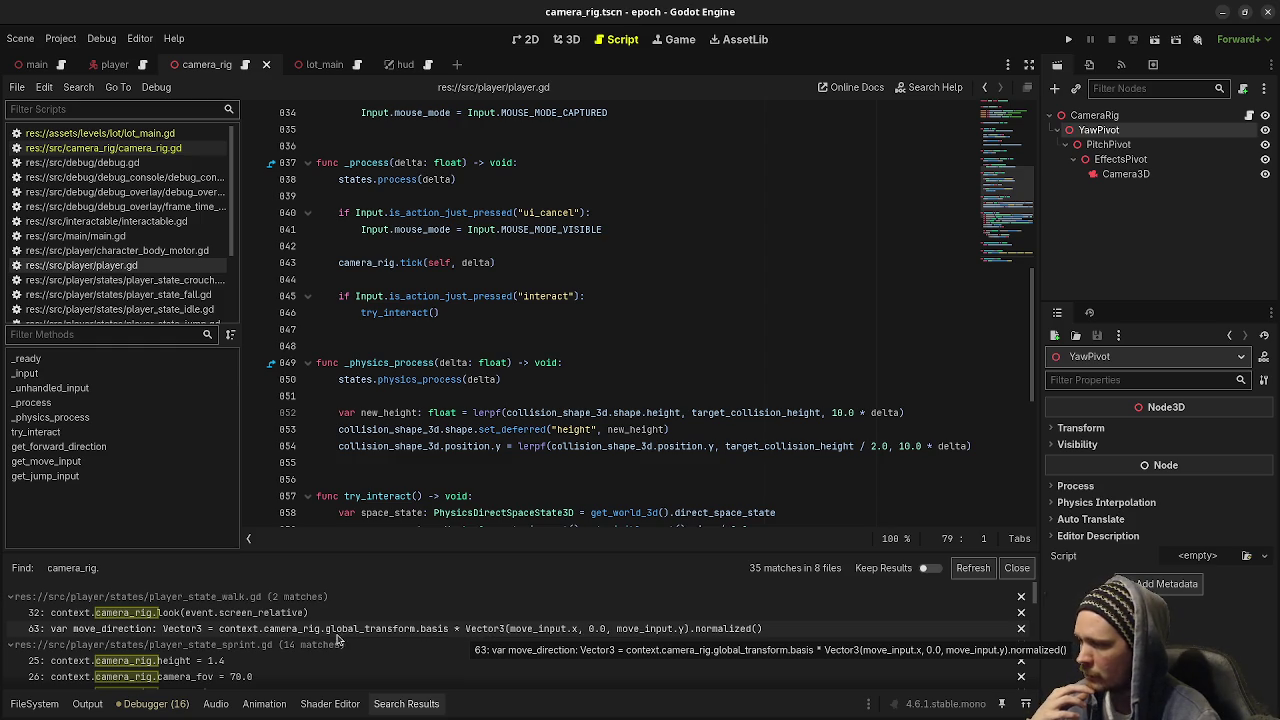
click(320, 632)
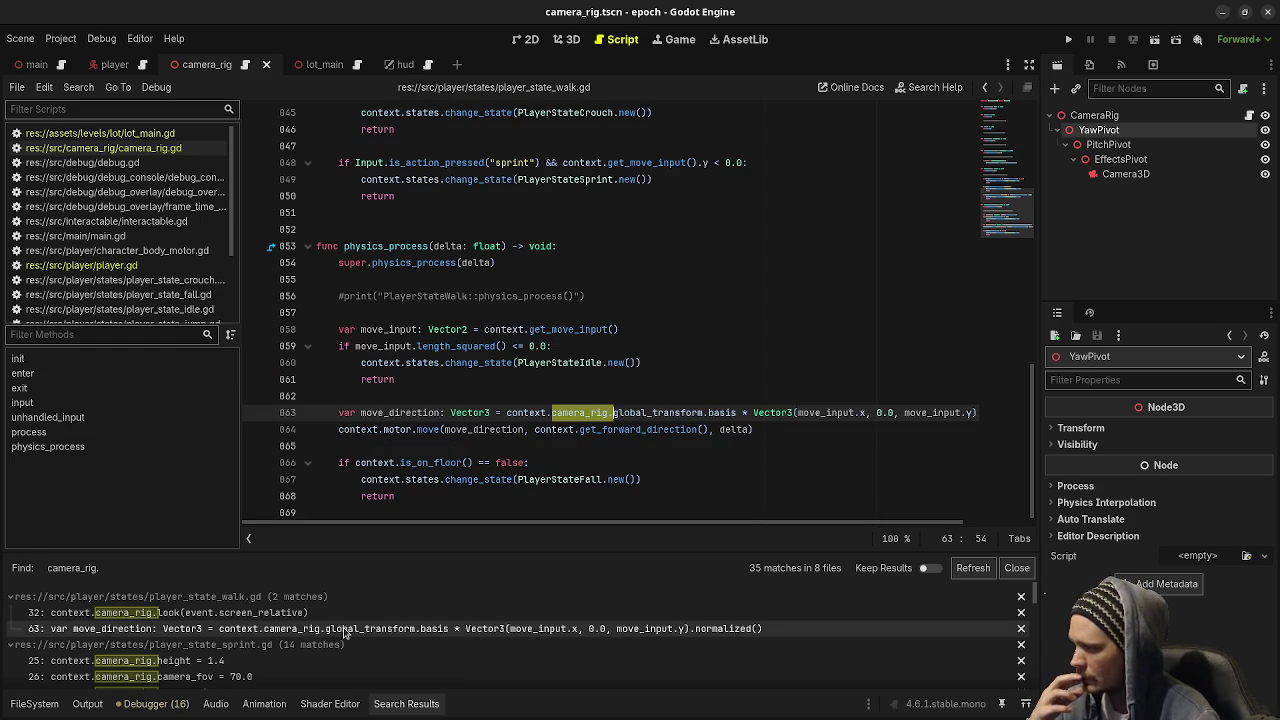
In player_state_walk.gd, change camera_rig. to camera_rig.yaw_pivot. and add a FIXME comment above it
click(612, 416)
text(yaw_pivot.)
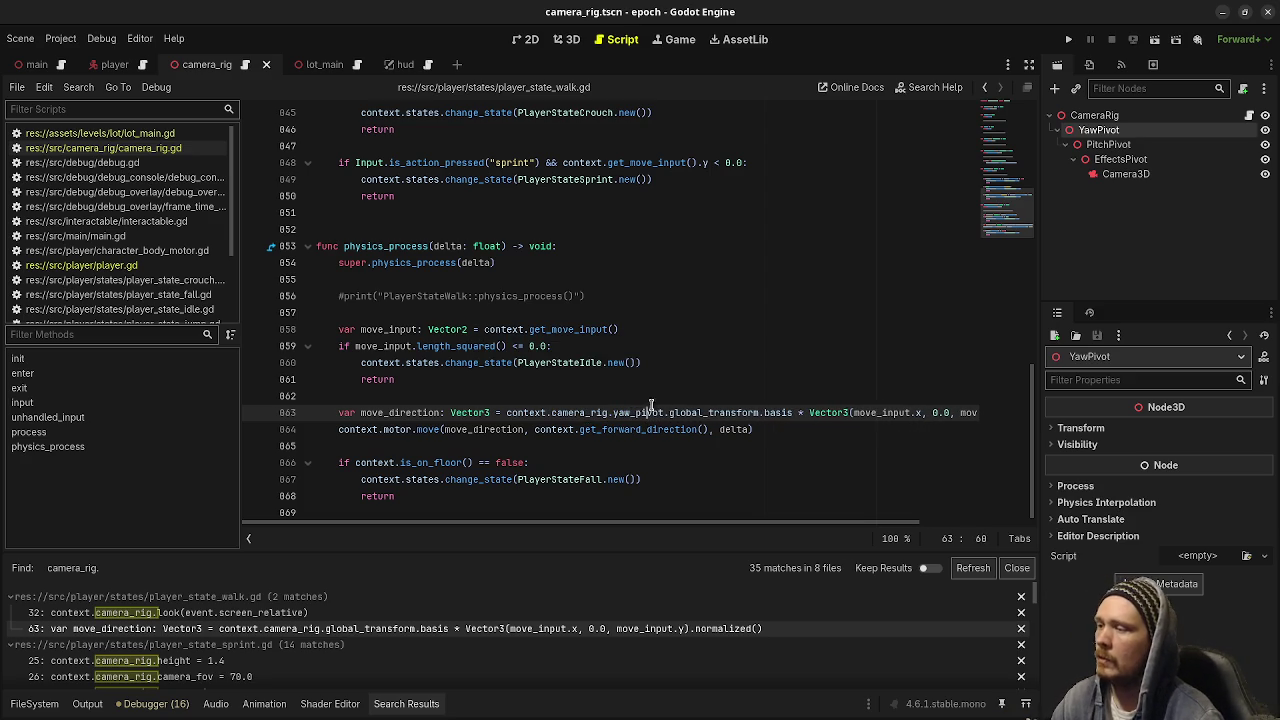
click(666, 397)
key(Return)
text(# FIXME: I don't like)
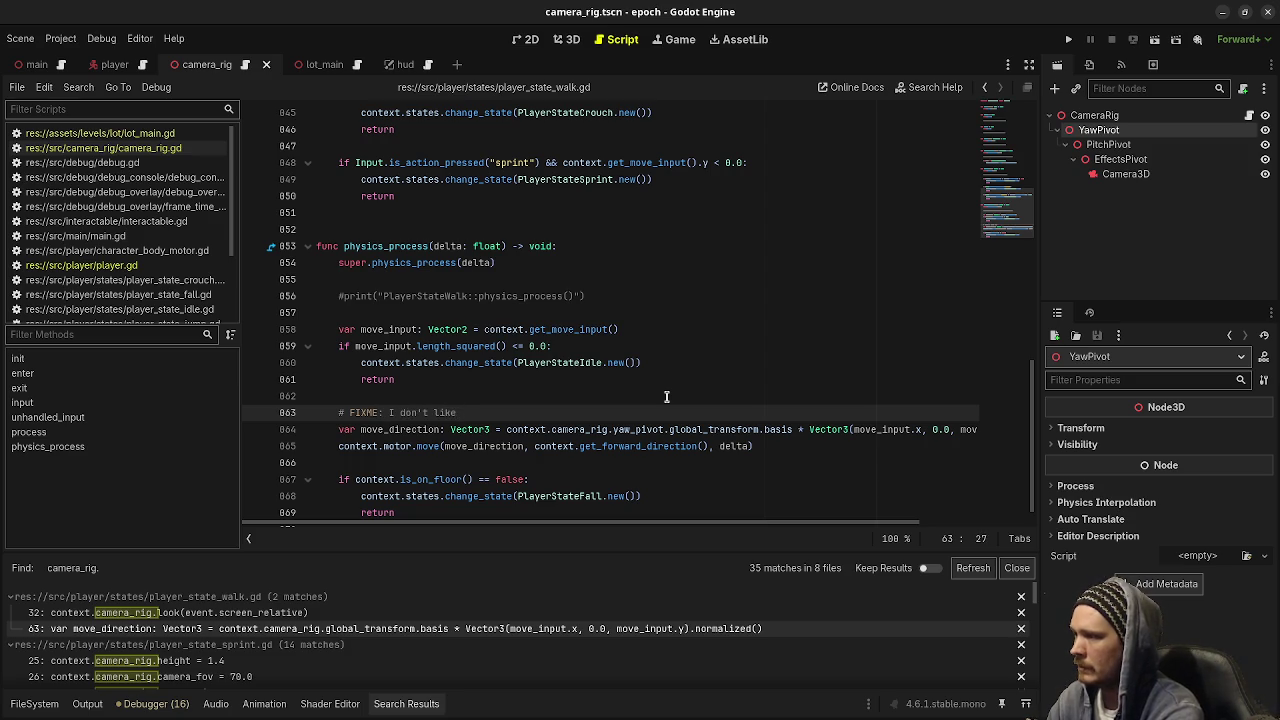
text(abbing the yaw_pivo)
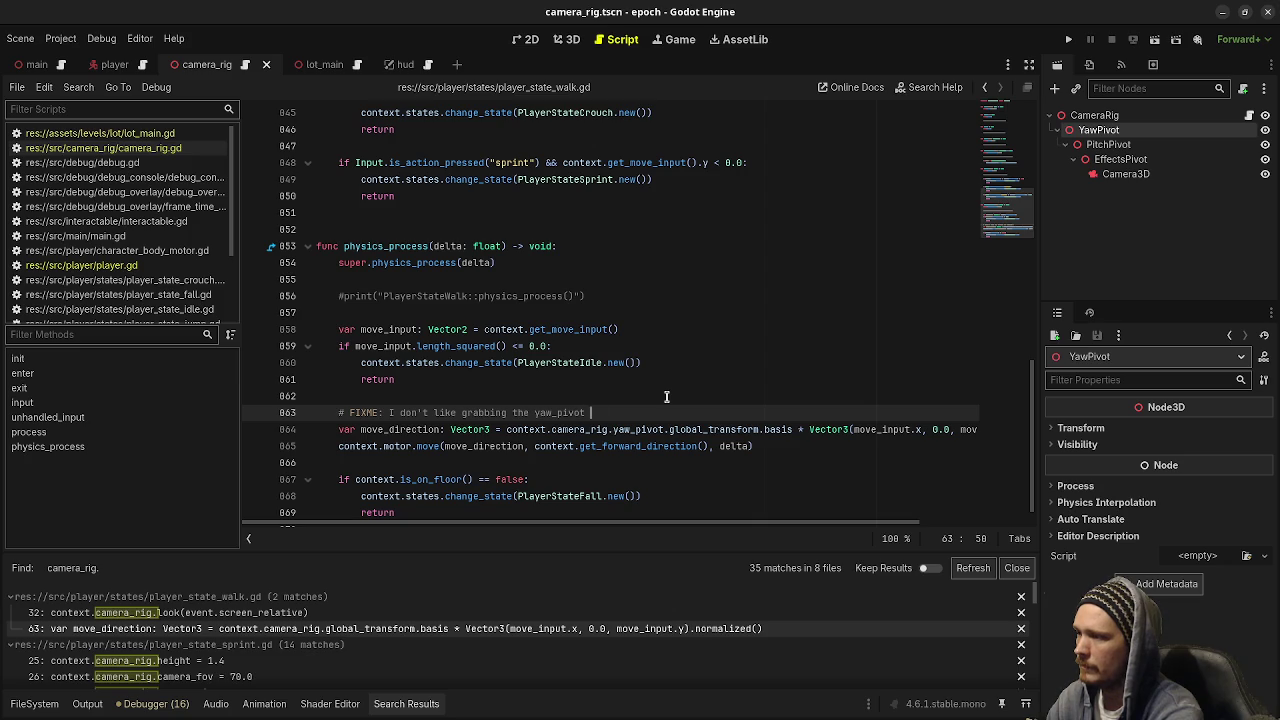
text(this)
drag(645, 412, 338, 412)
key(ctrl+c)
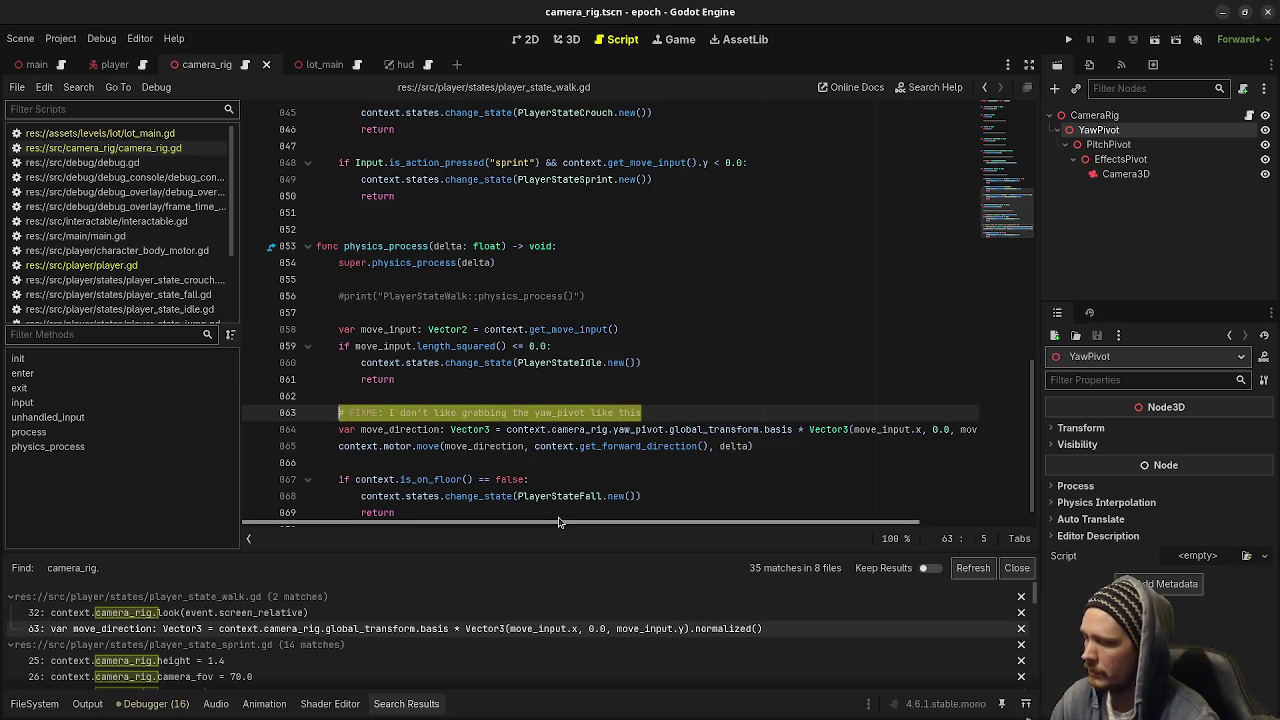
Insert yaw_pivot. after camera_rig. in the sprint state (line 91) and fall state (line 48)
scroll(234, 637, down, 2)
scroll(234, 637, down, 5)
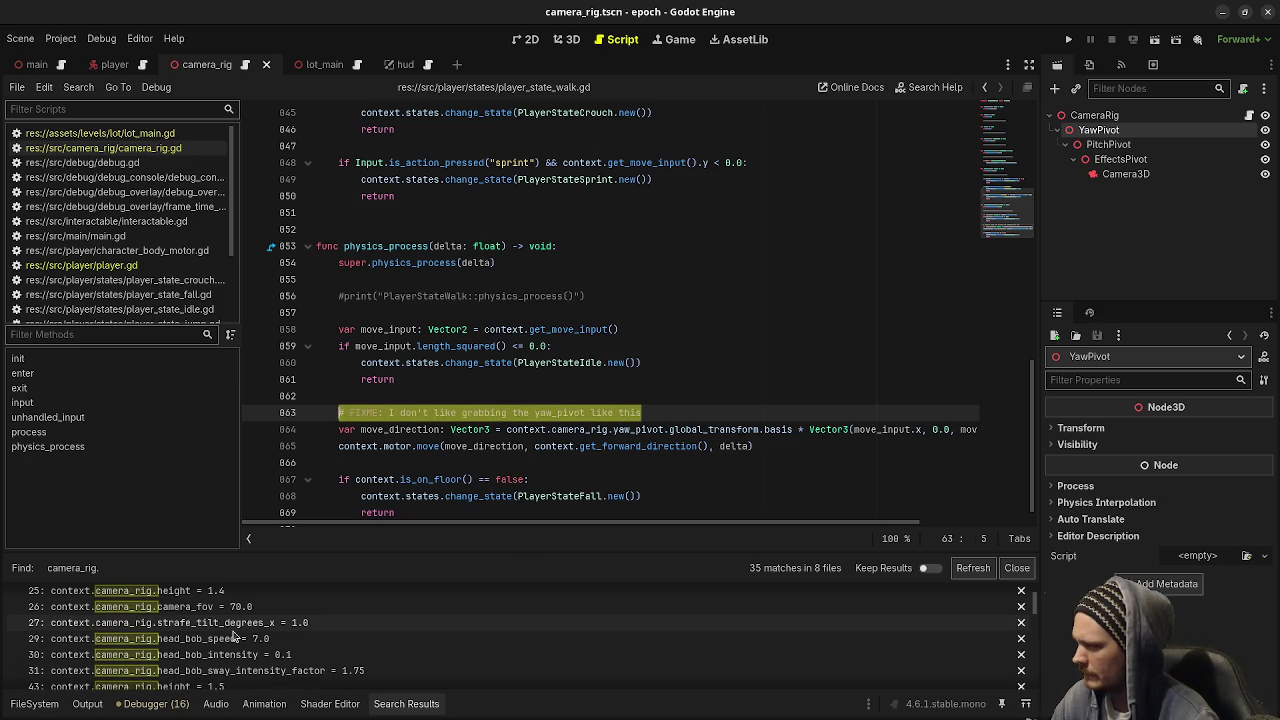
scroll(234, 637, down, 6)
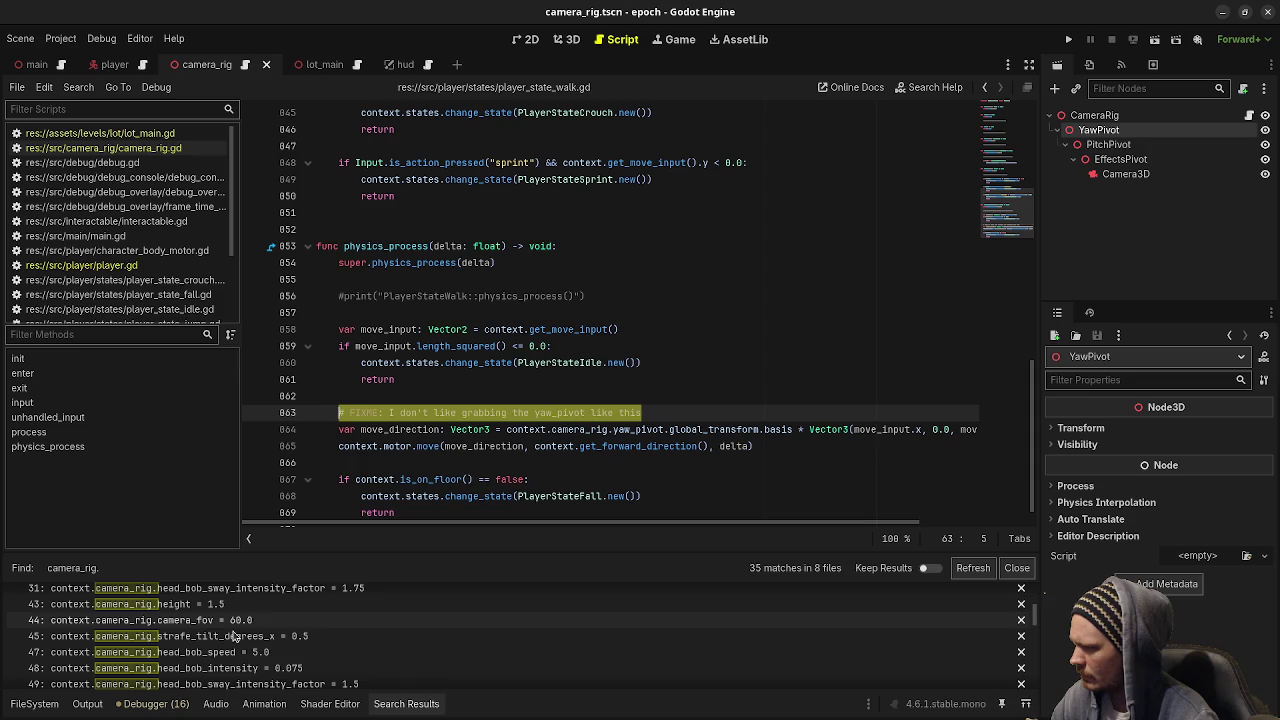
click(234, 637)
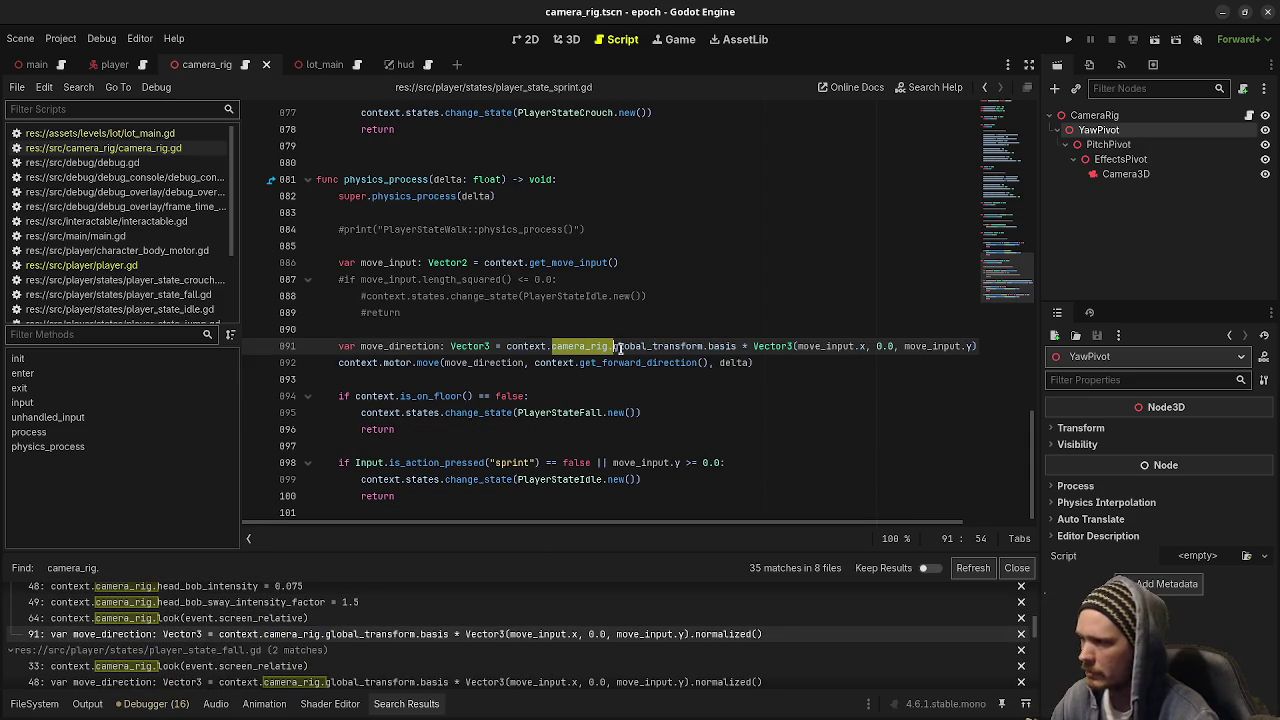
click(614, 346)
text(yaw_pivot.)
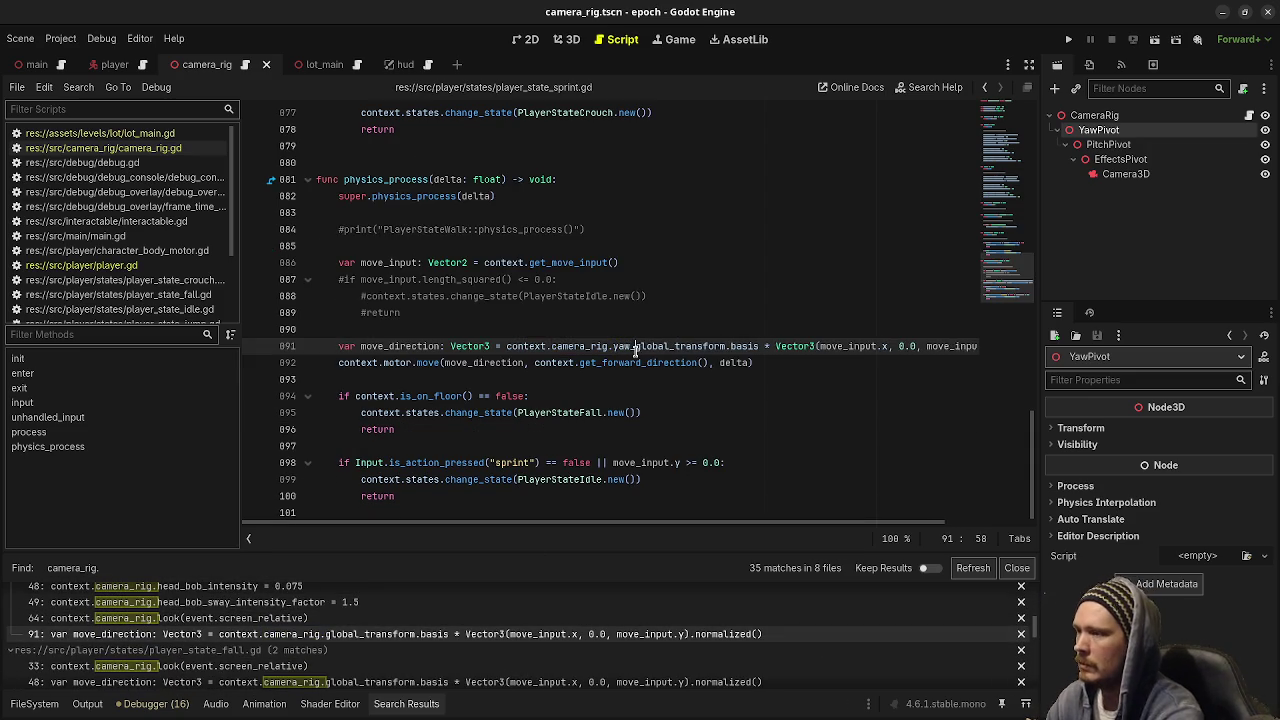
scroll(300, 640, down, 2)
click(270, 647)
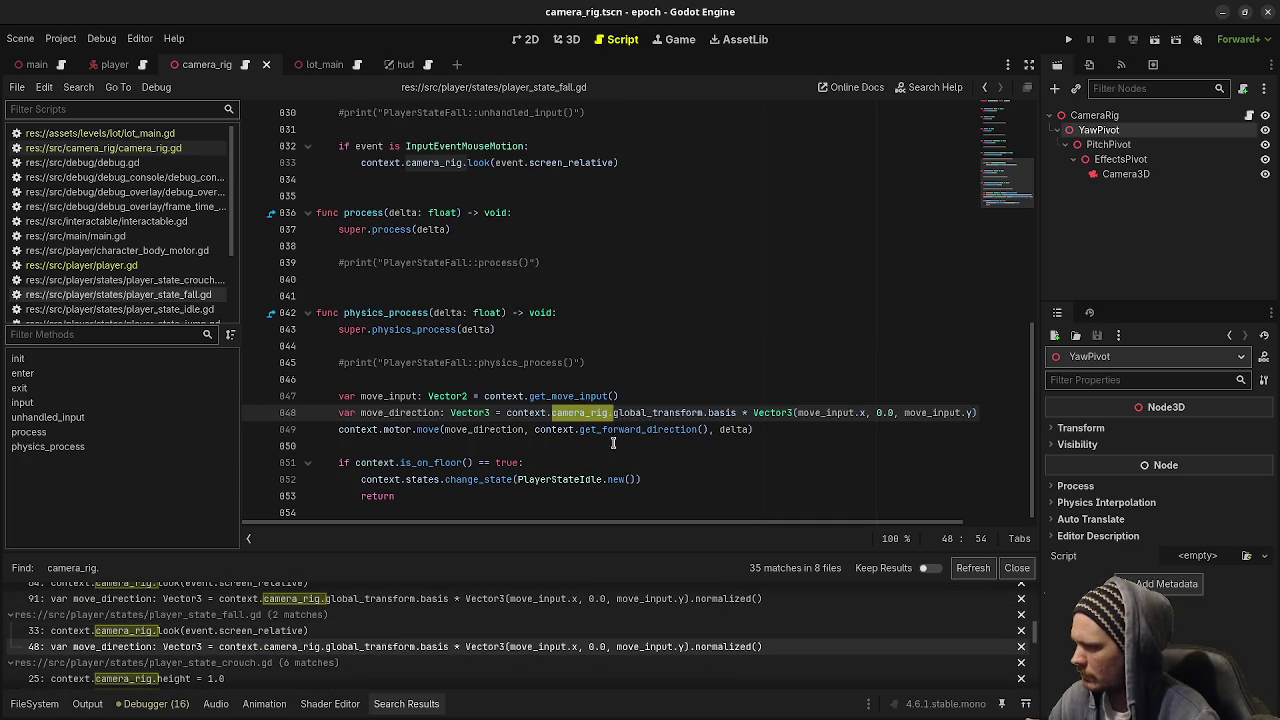
click(608, 413)
text(yaw_pivot.)
Add '# FIXME: I don't like grabbing the yaw_pivot like this' above the sprint and fall lines, and save
click(322, 598)
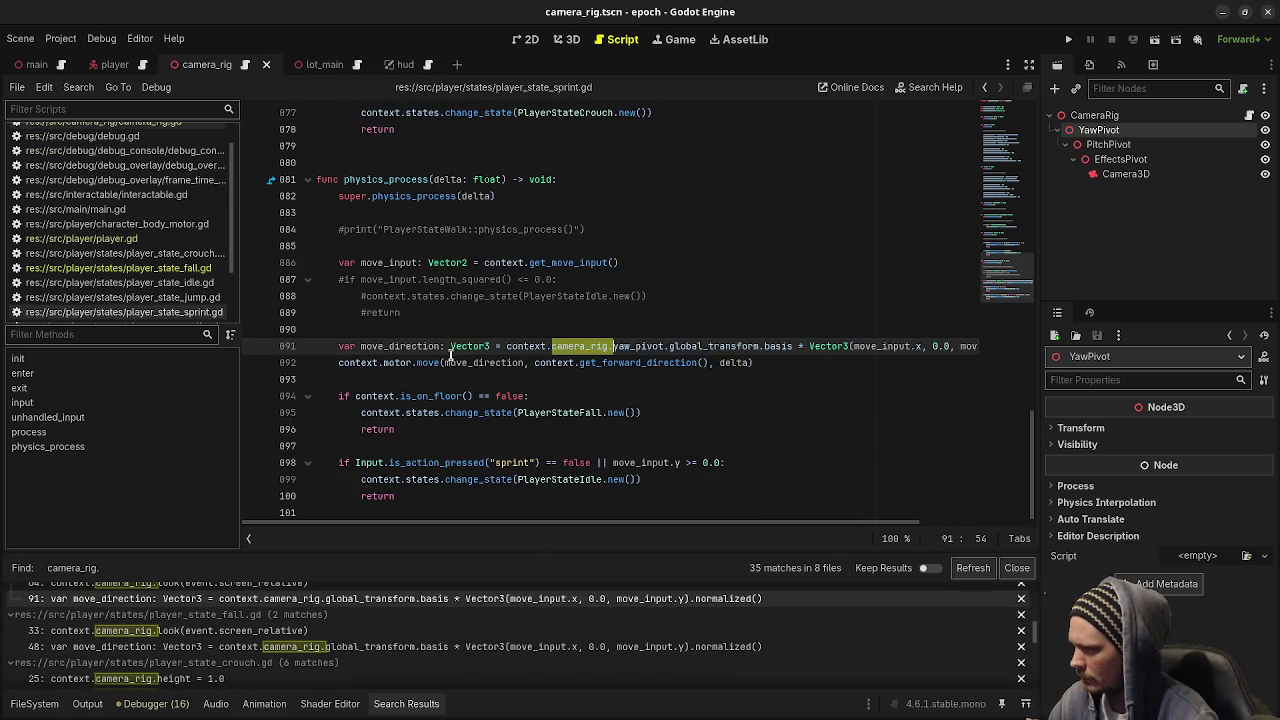
click(492, 335)
key(Return)
text(# FIXME: I don't like grabbing the yaw_pivot like this)
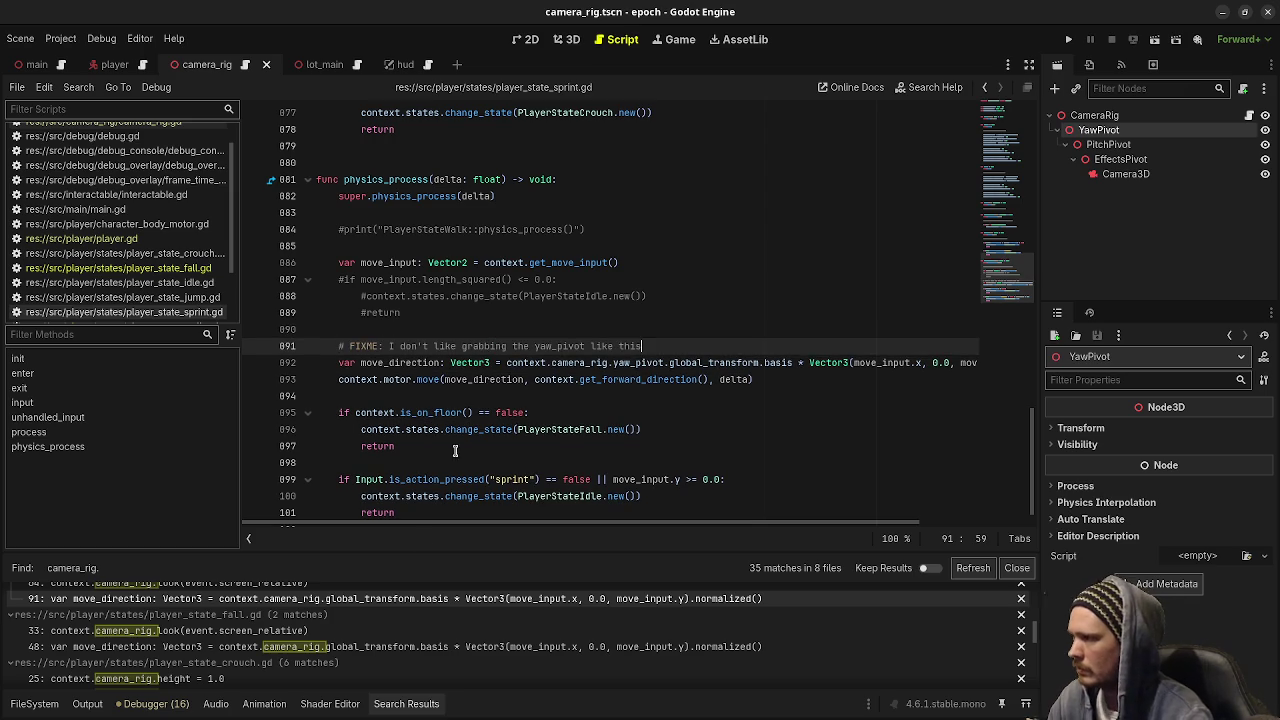
click(340, 646)
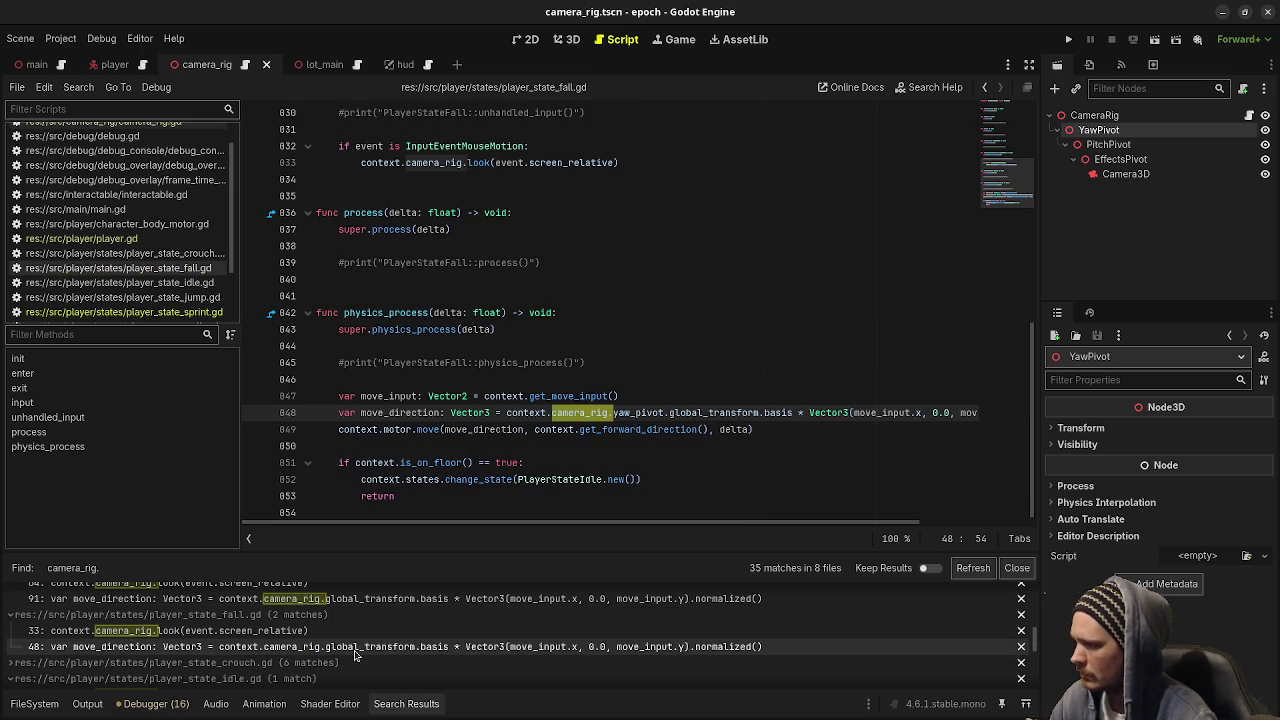
click(643, 397)
key(Return)
key(ctrl+v)
key(ctrl+s)
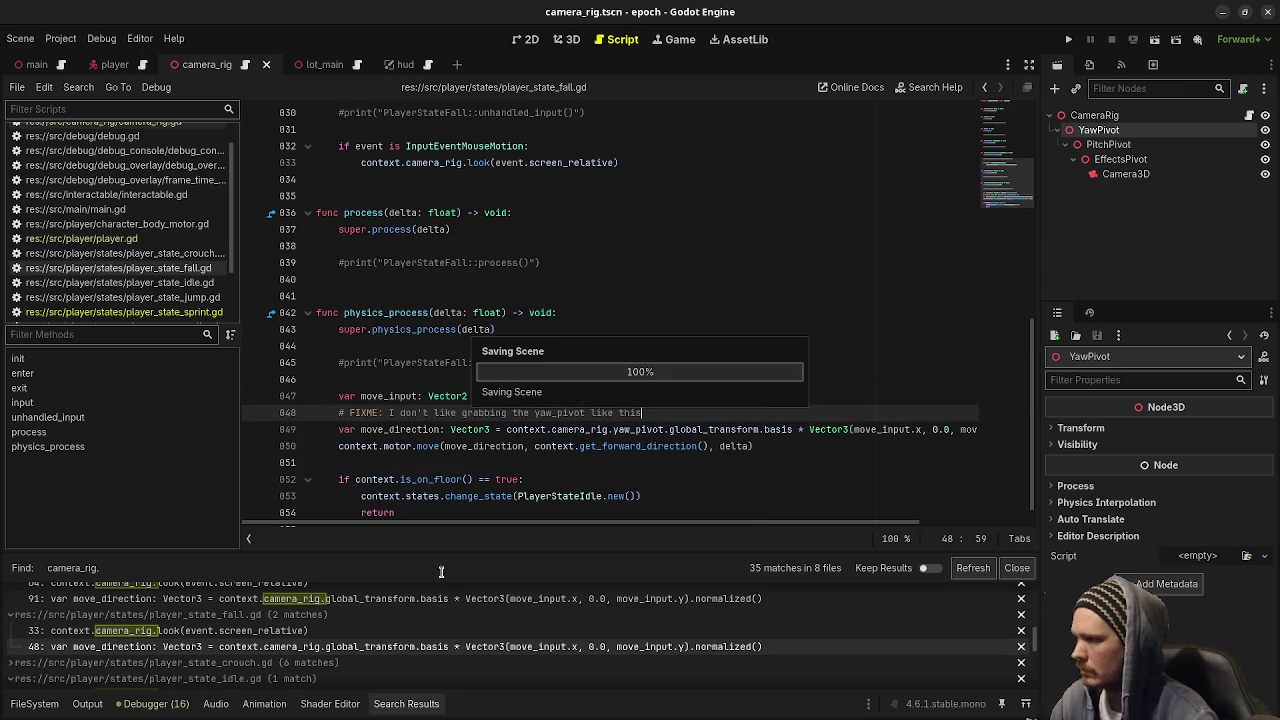
In the crouch state, use camera_rig.yaw_pivot. on line 78 with the FIXME comment above it
scroll(228, 675, down, 4)
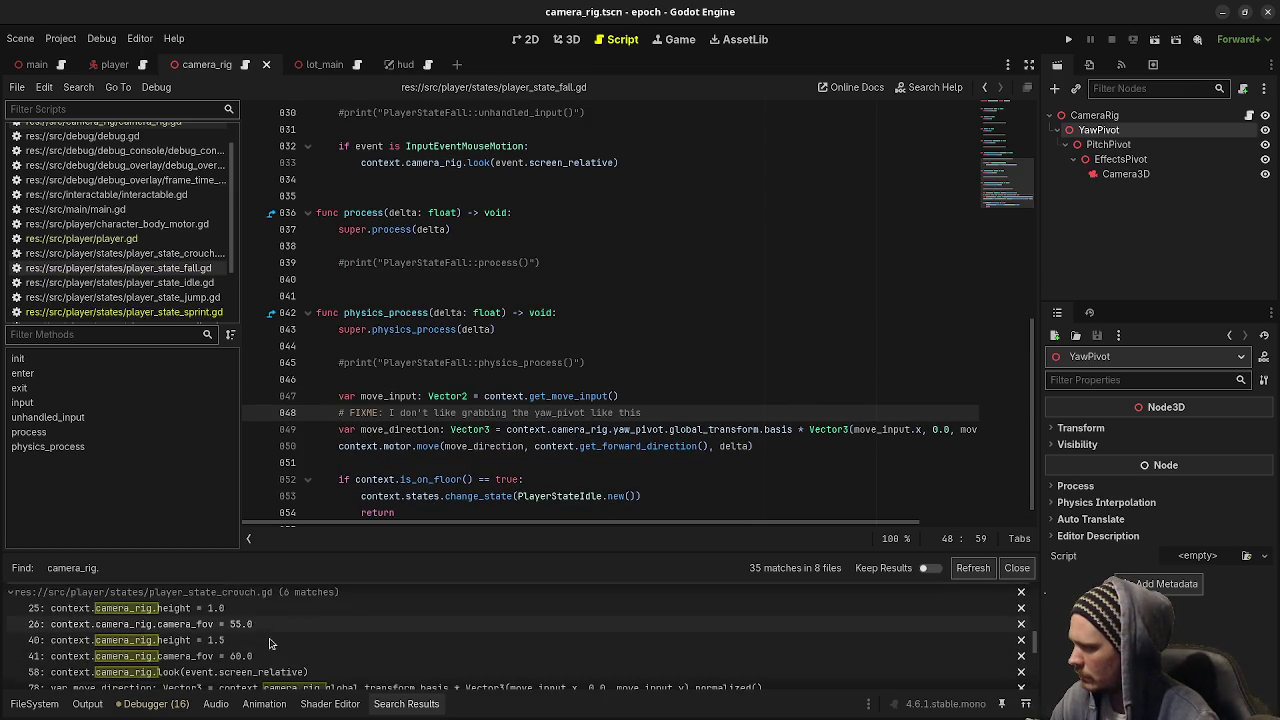
click(352, 666)
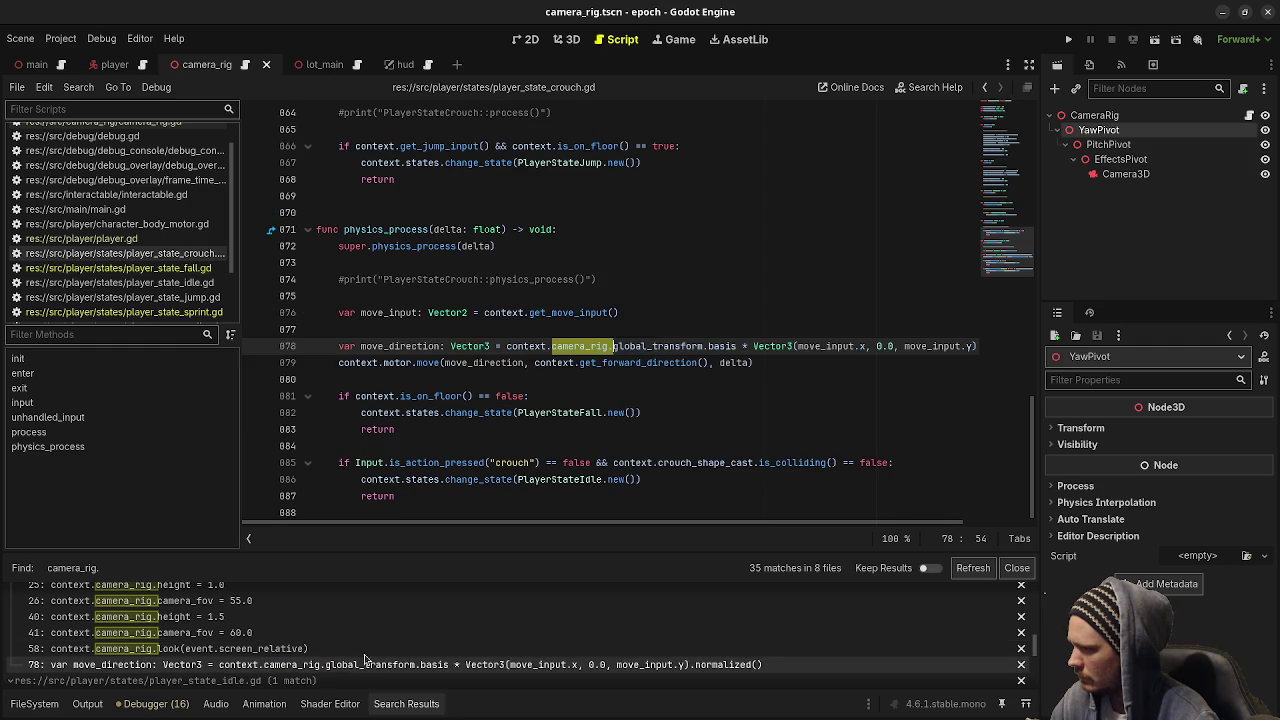
key(Right)
text(yaw_pivot.)
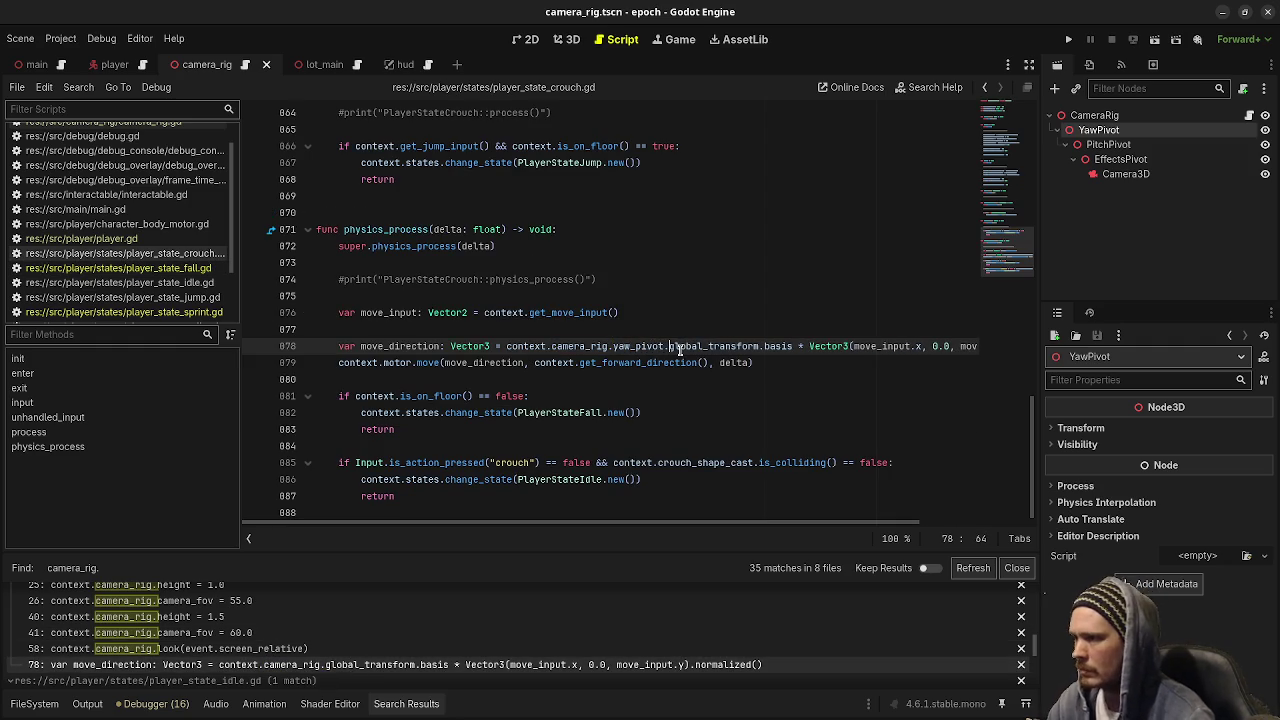
click(603, 328)
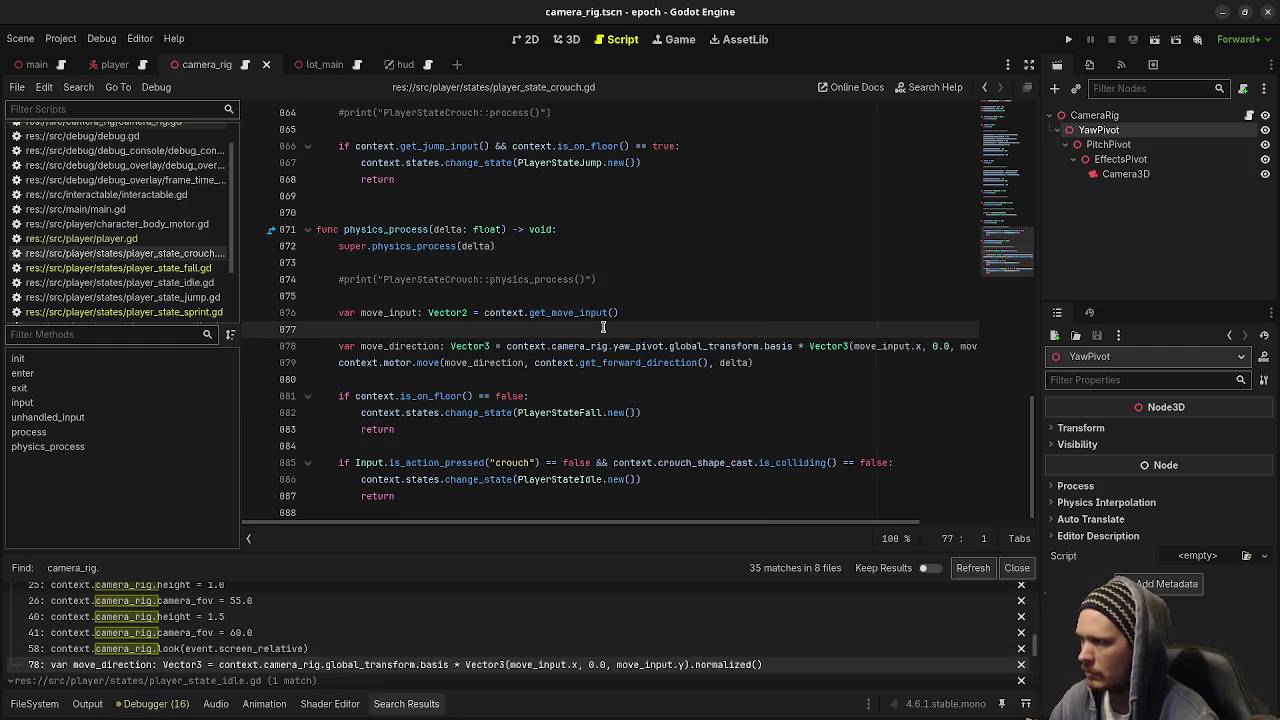
key(Return)
text(# FIXME: I don't like grabbing the yaw_pivot like this)
Go to the jump state's camera_rig use at line 49, with the cursor after camera_rig
scroll(270, 665, down, 2)
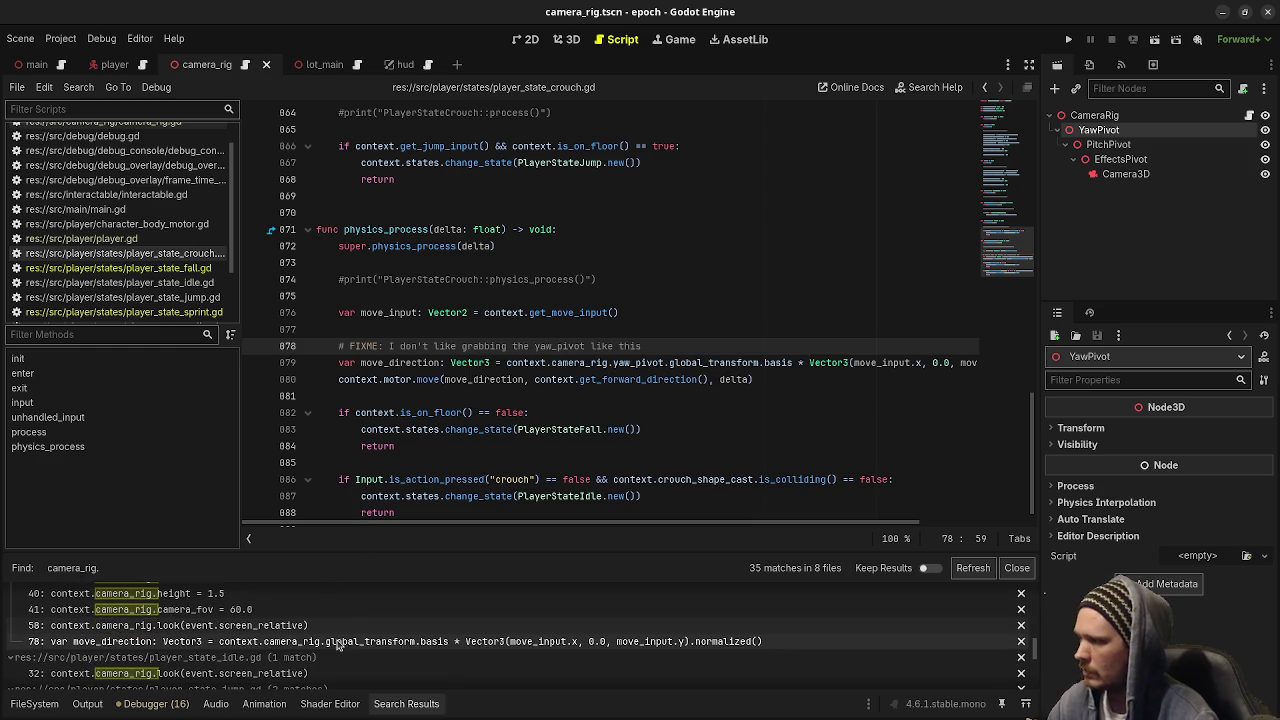
scroll(265, 660, down, 1)
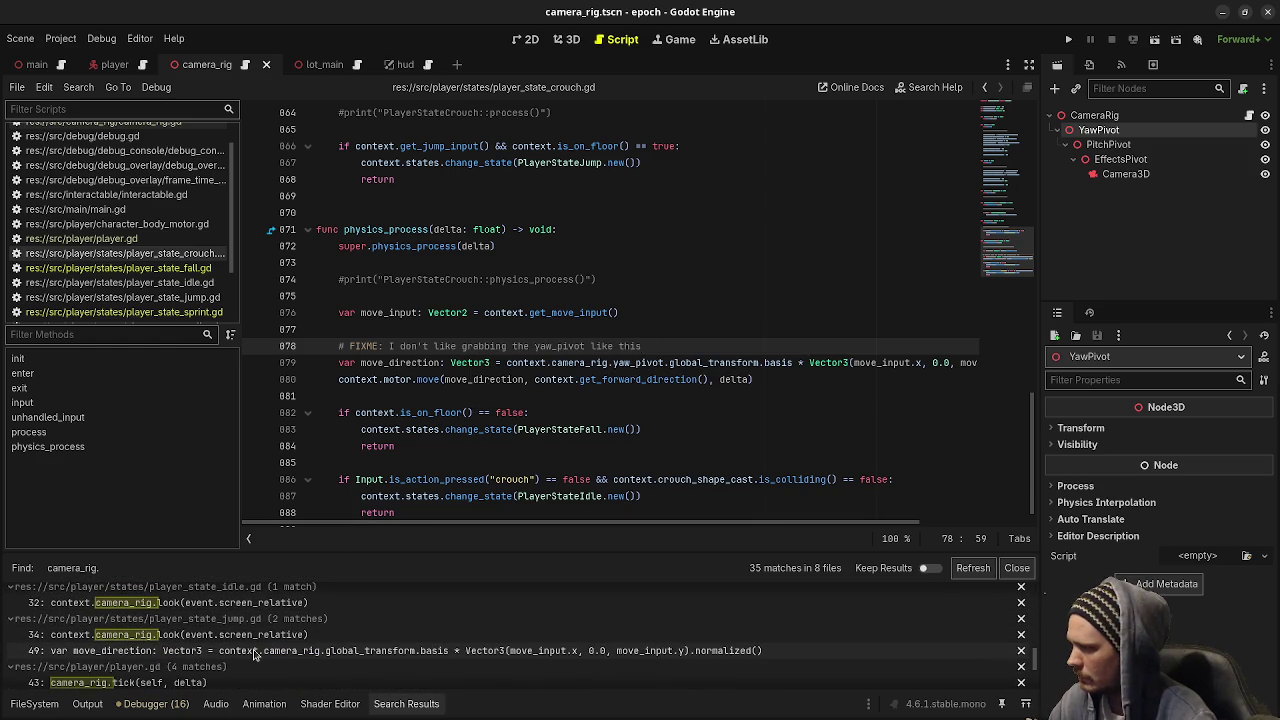
click(255, 651)
click(612, 346)
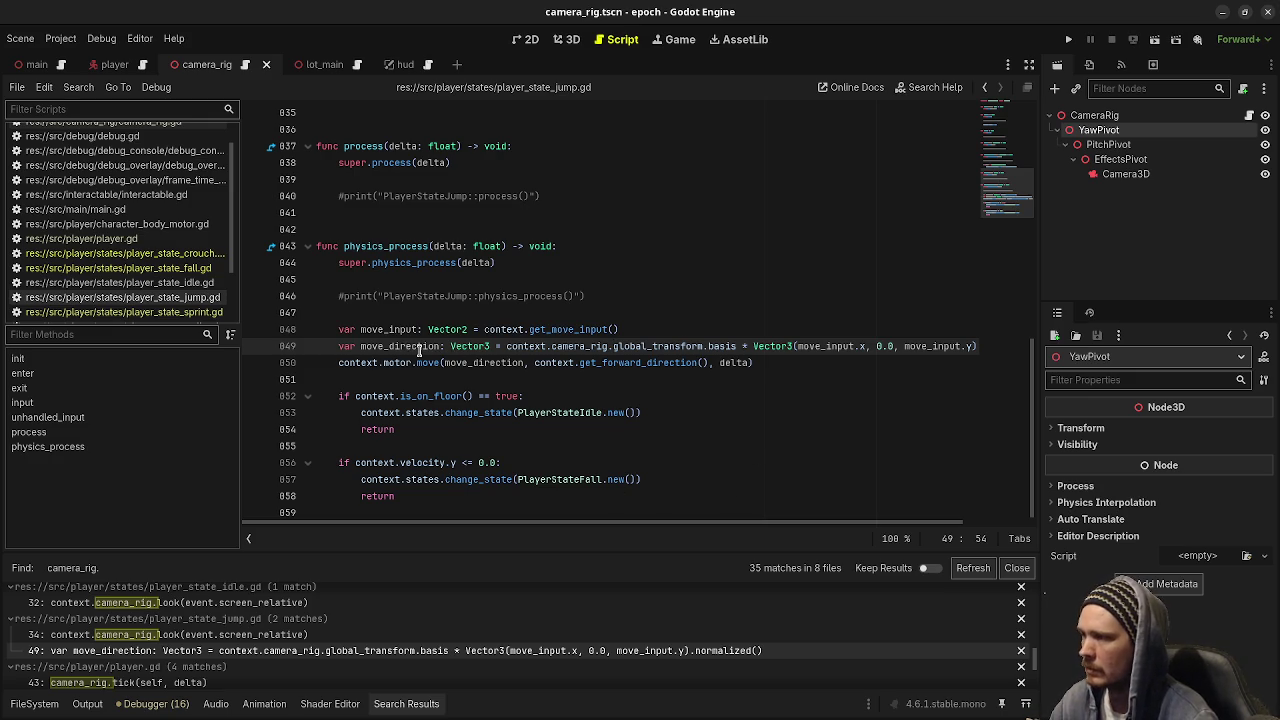
In the jump state, insert yaw_pivot. after camera_rig. on the move_direction line
mouse_move(621, 329)
mouse_down()
mouse_move(469, 330)
mouse_move(510, 346)
mouse_move(791, 344)
mouse_up()
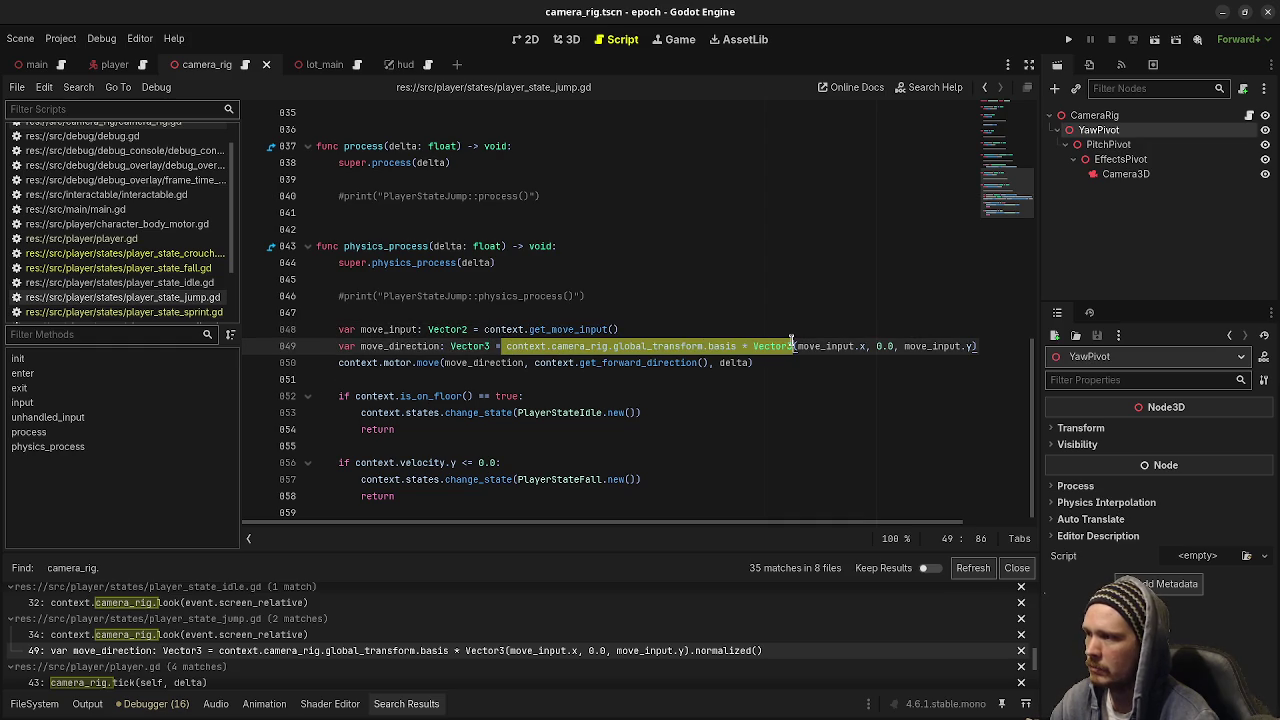
click(679, 346)
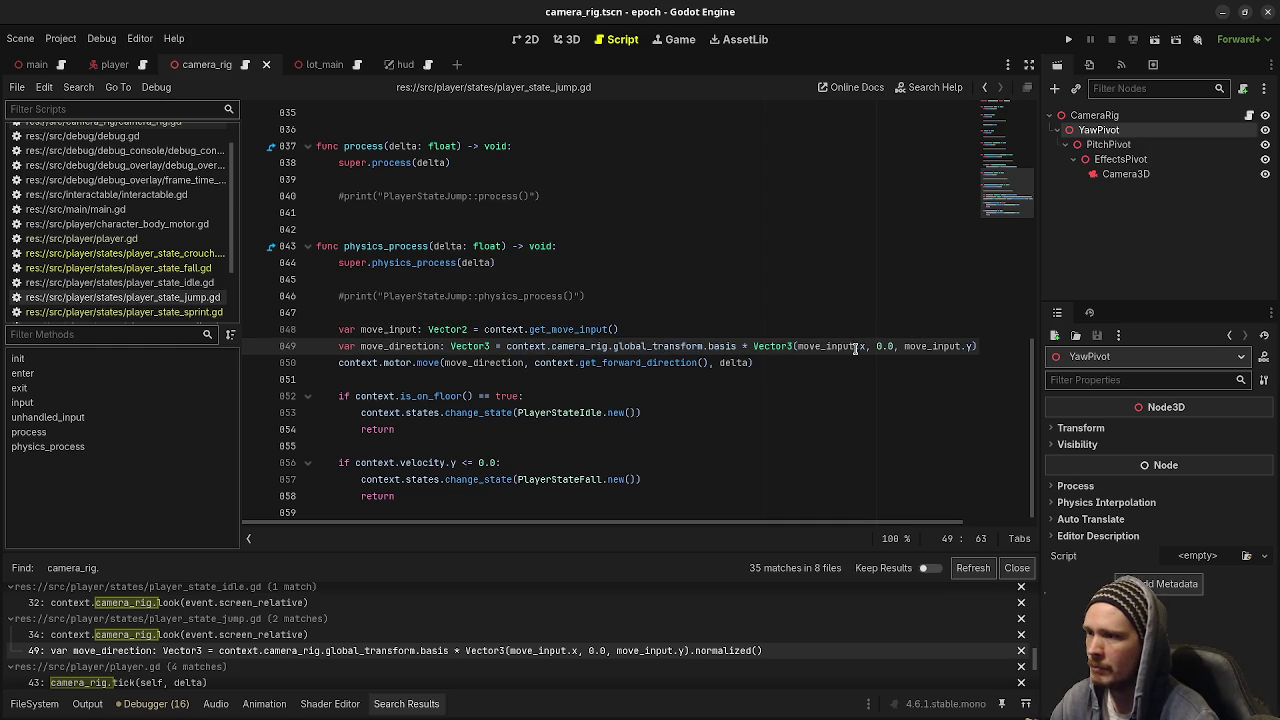
click(660, 329)
key(ctrl+z)
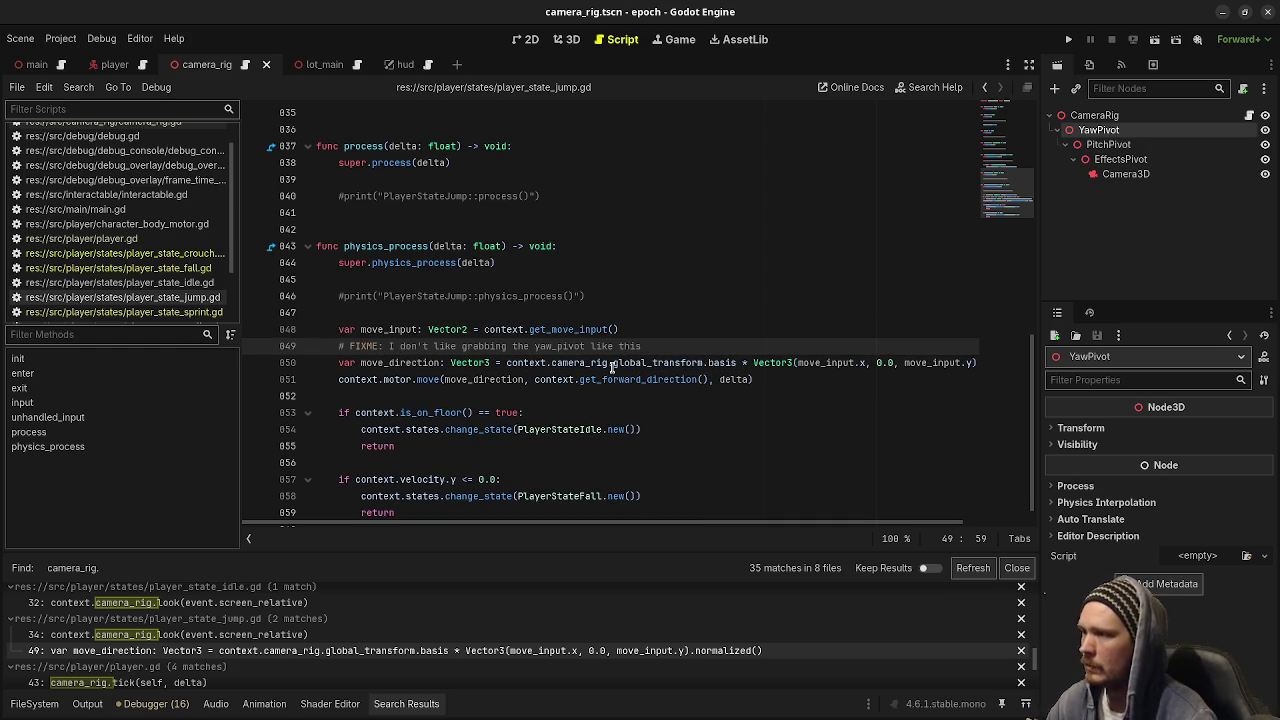
click(612, 363)
text(yaw_pivot)
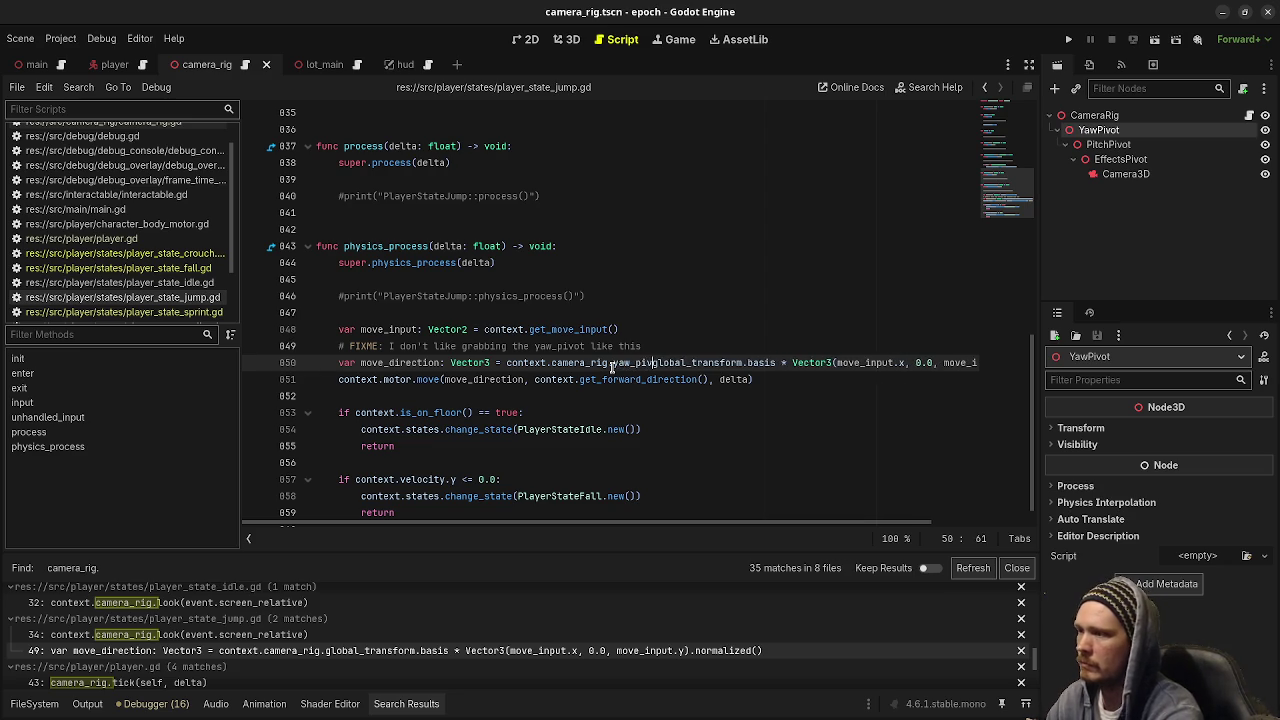
text(.)
key(Escape)
Make player.gd's get_forward_direction use -camera_rig.yaw_pivot.global_transform.basis.z
scroll(350, 640, down, 3)
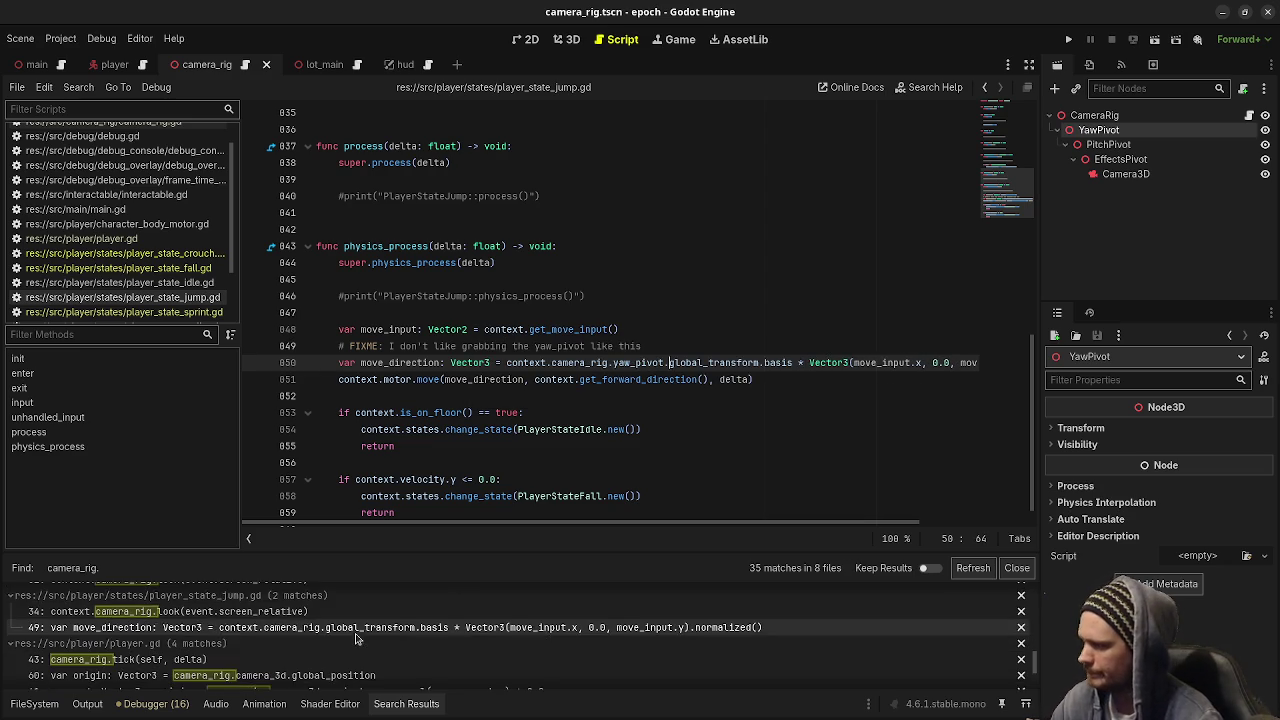
scroll(350, 640, down, 2)
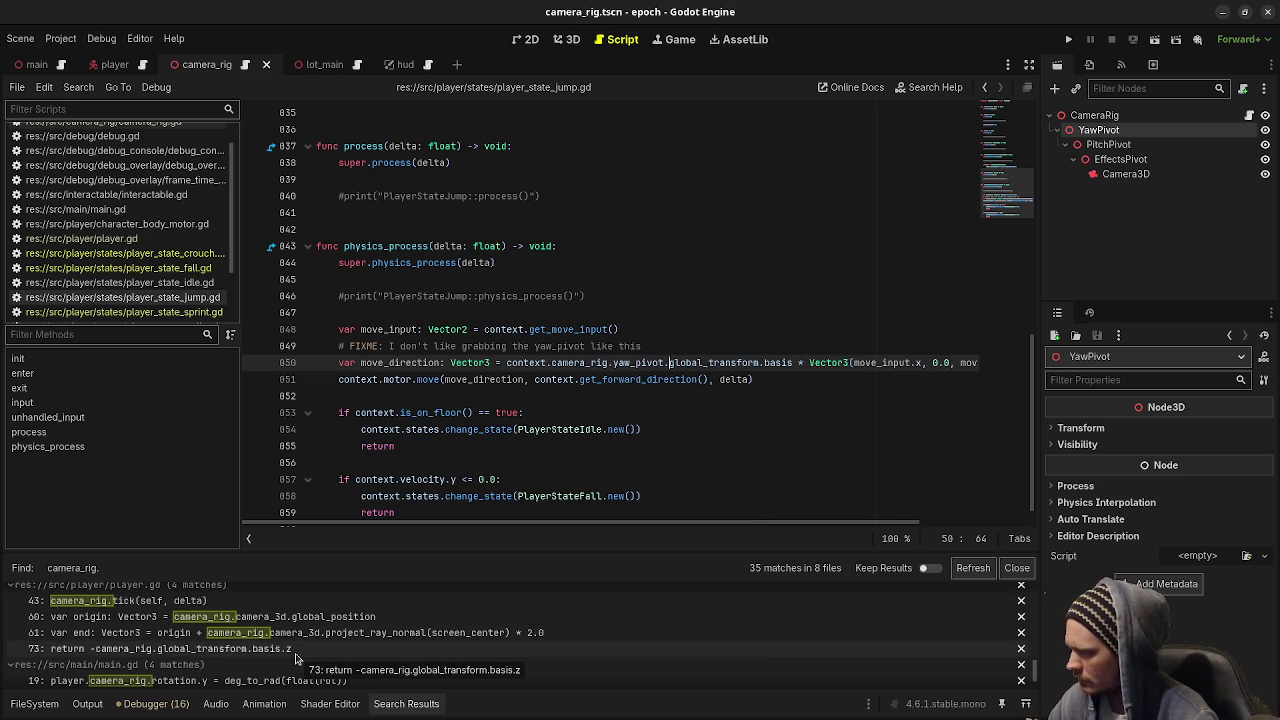
click(296, 652)
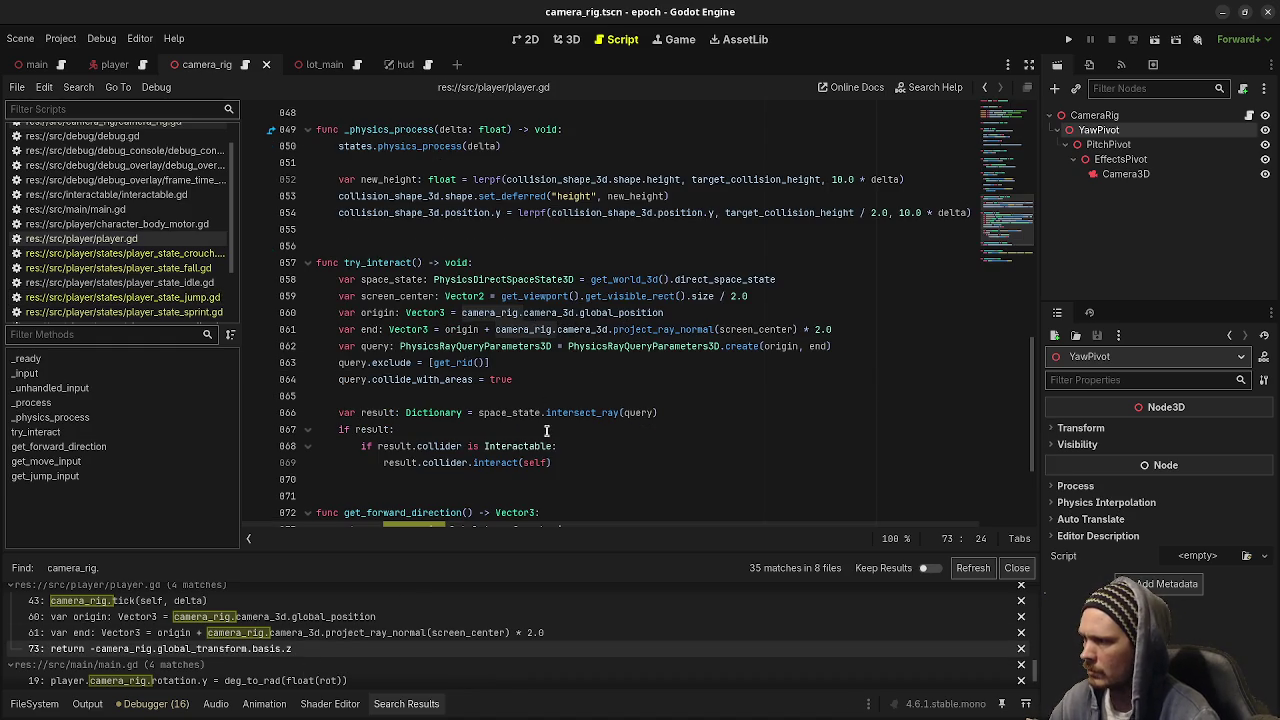
scroll(470, 460, down, 1)
scroll(441, 478, down, 2)
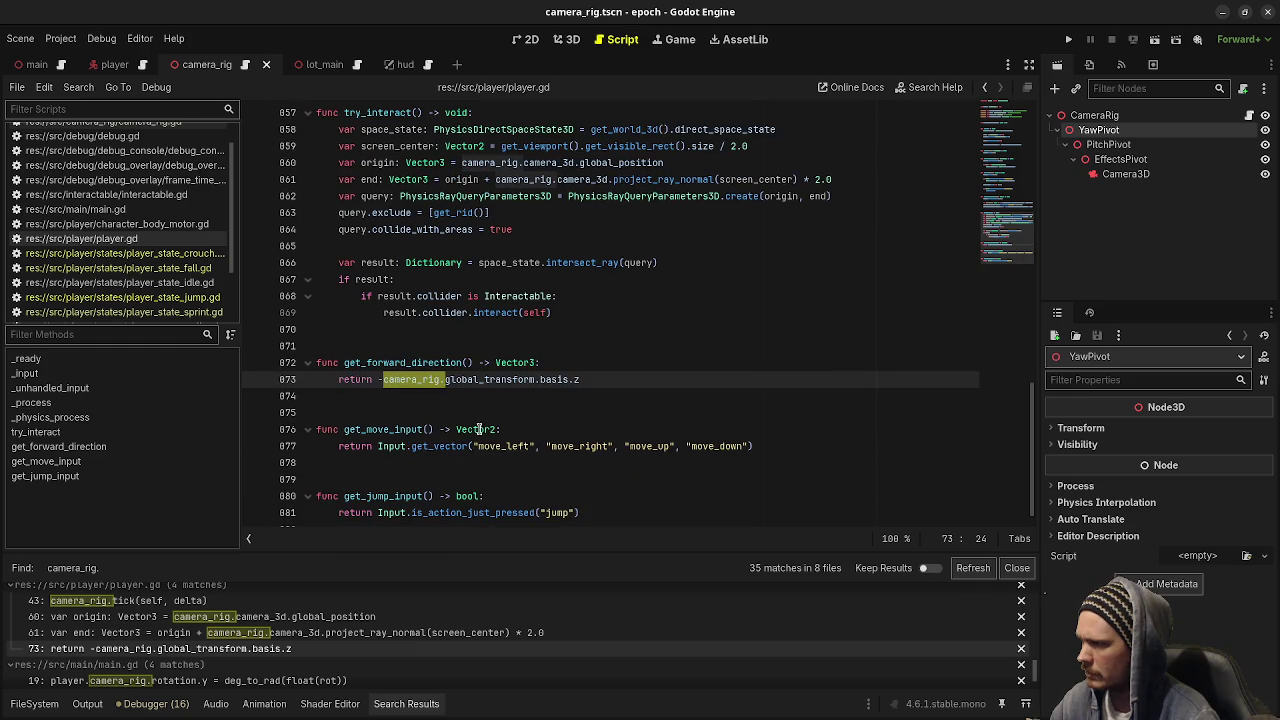
click(444, 380)
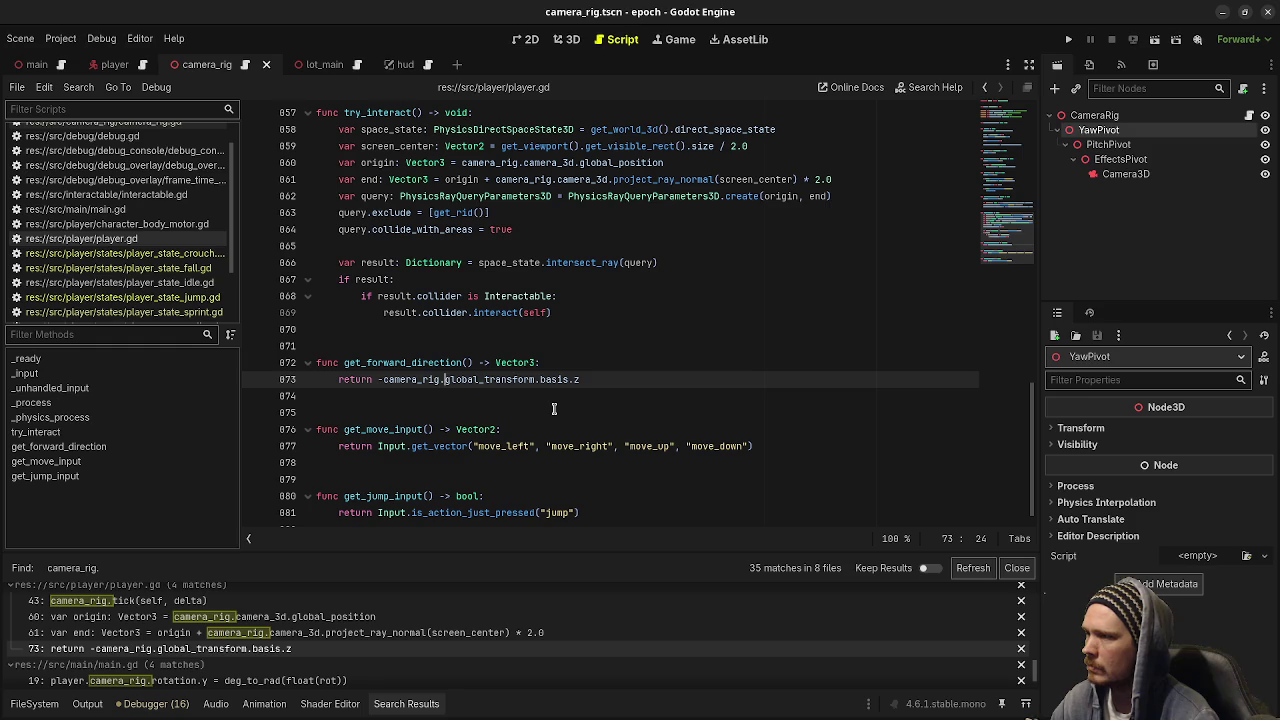
text(yaw_pivo)
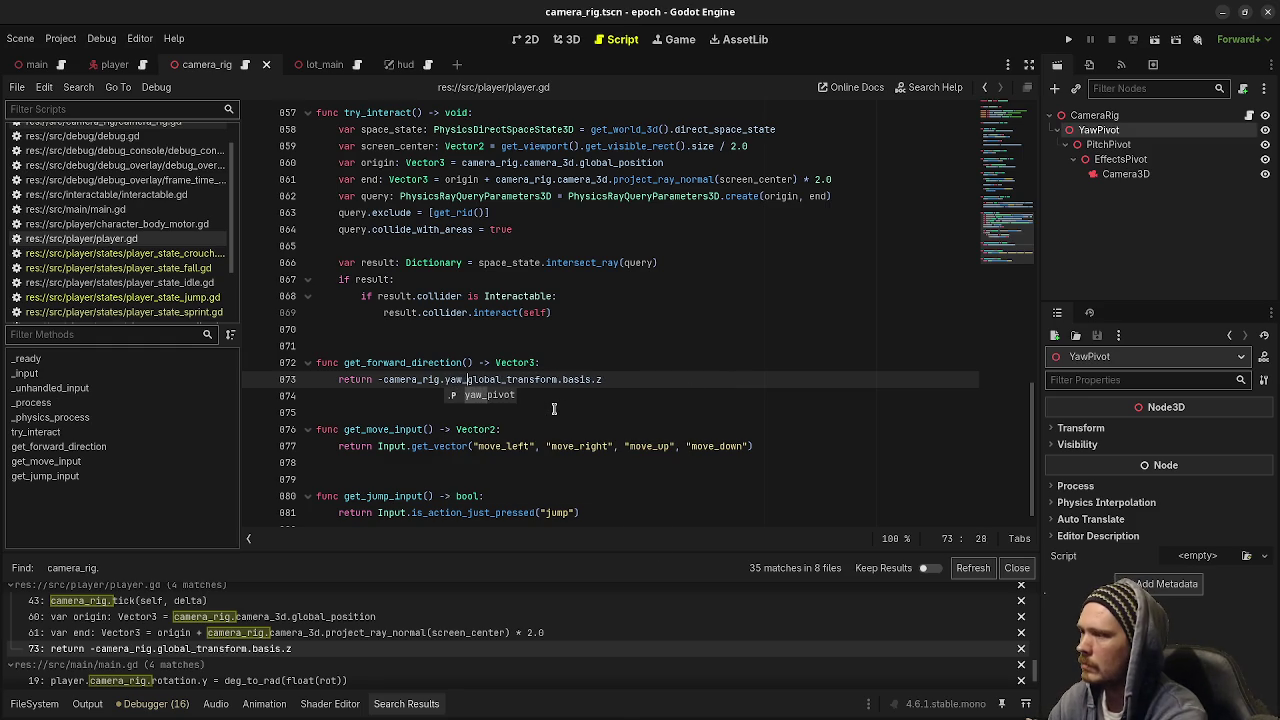
text(t.)
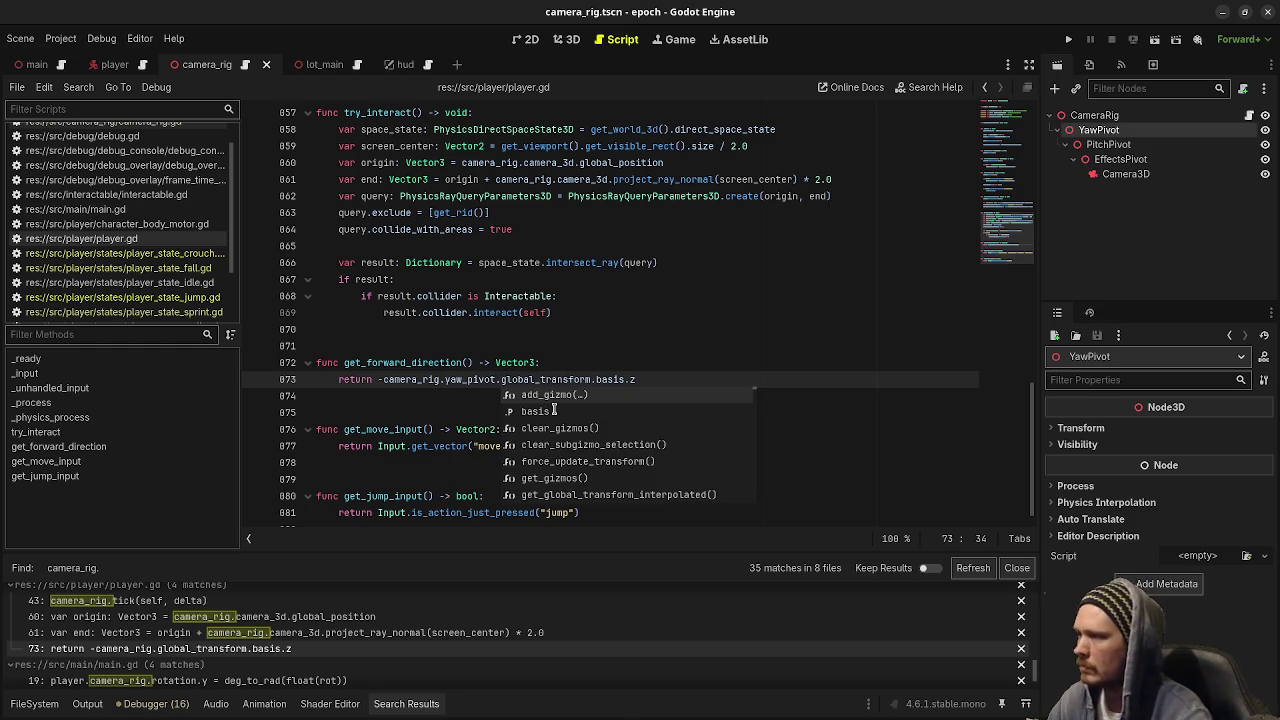
click(437, 380)
scroll(318, 657, down, 2)
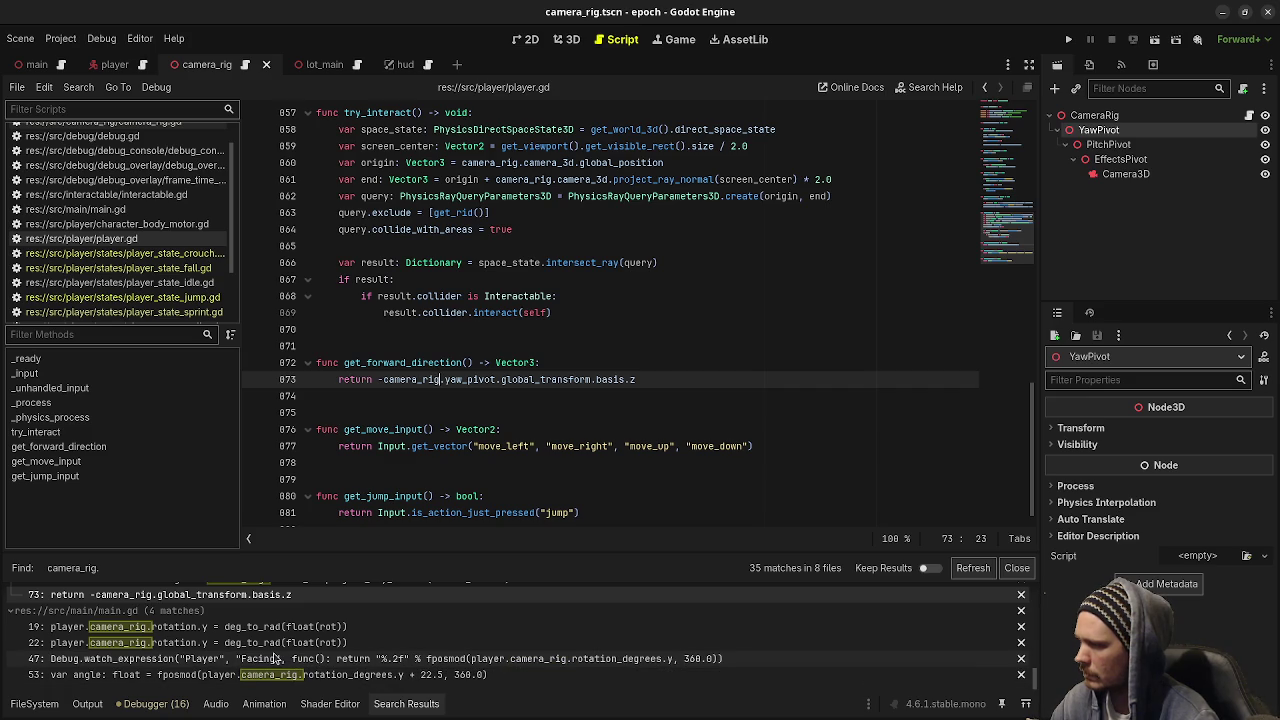
Point main.gd's Facing watch at camera_rig.yaw_pivot and add the FIXME comment above it
click(268, 661)
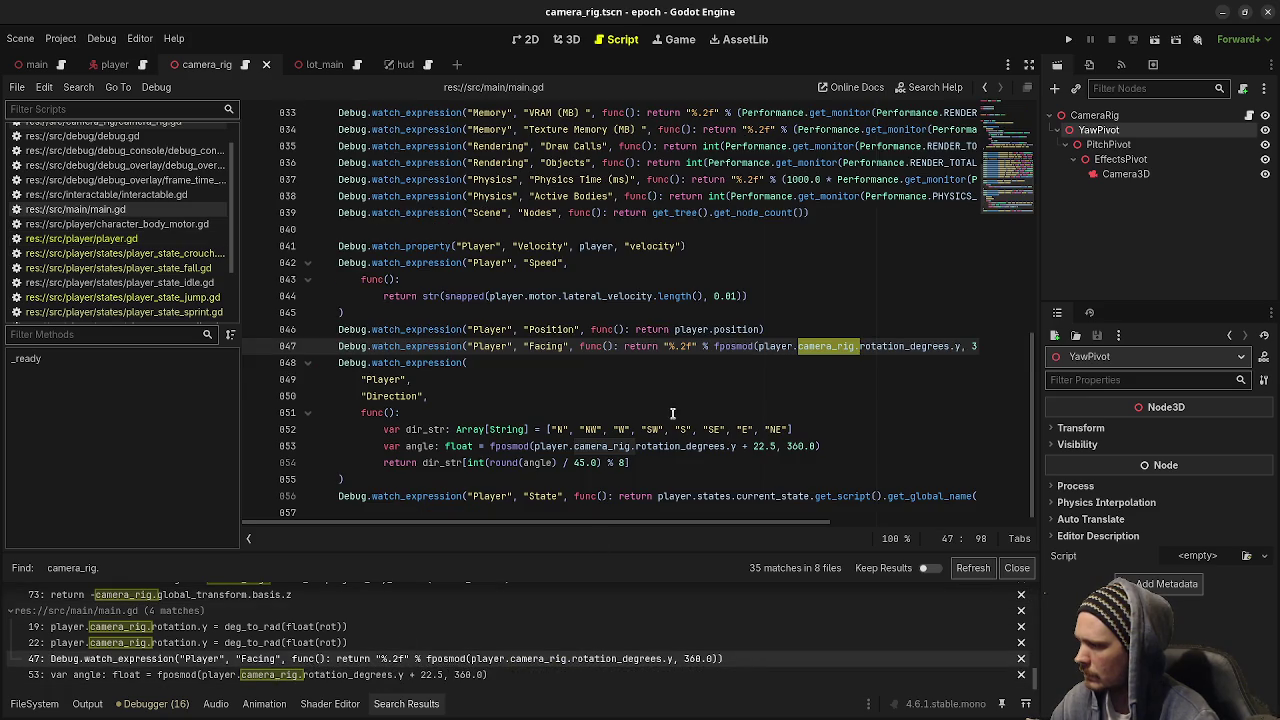
click(858, 344)
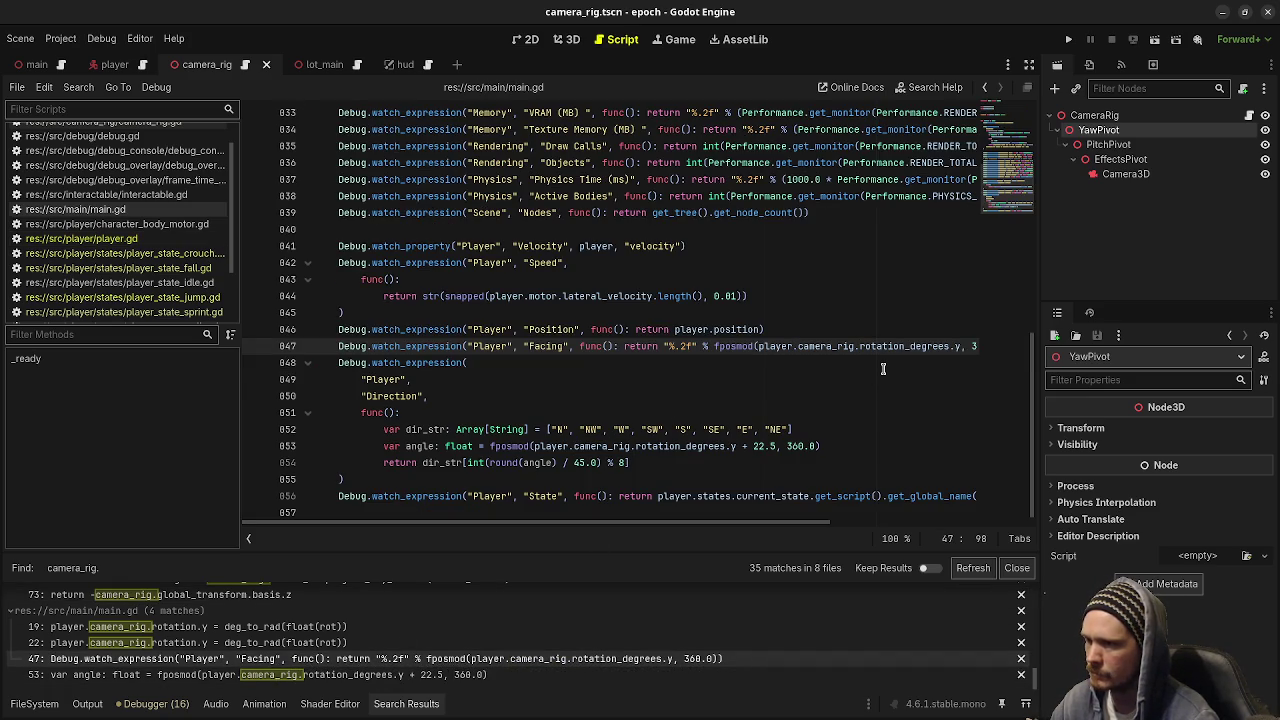
text(yaw_pivot.)
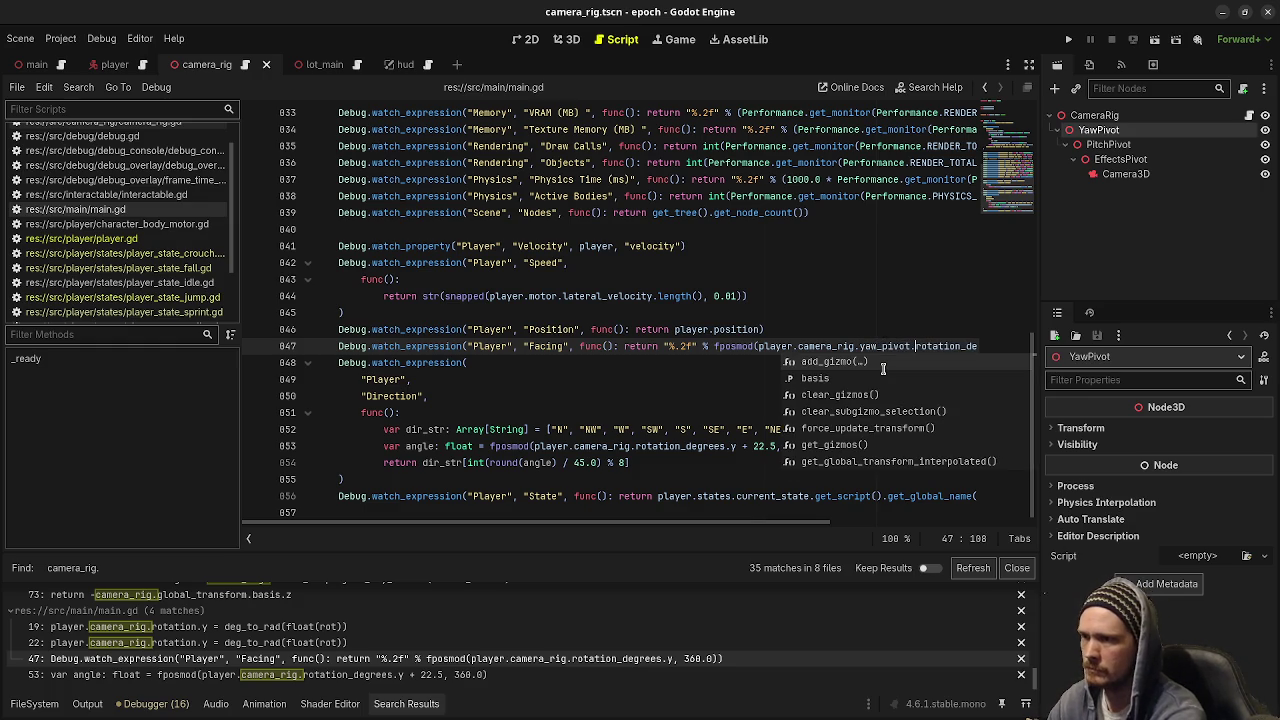
key(Escape)
click(843, 333)
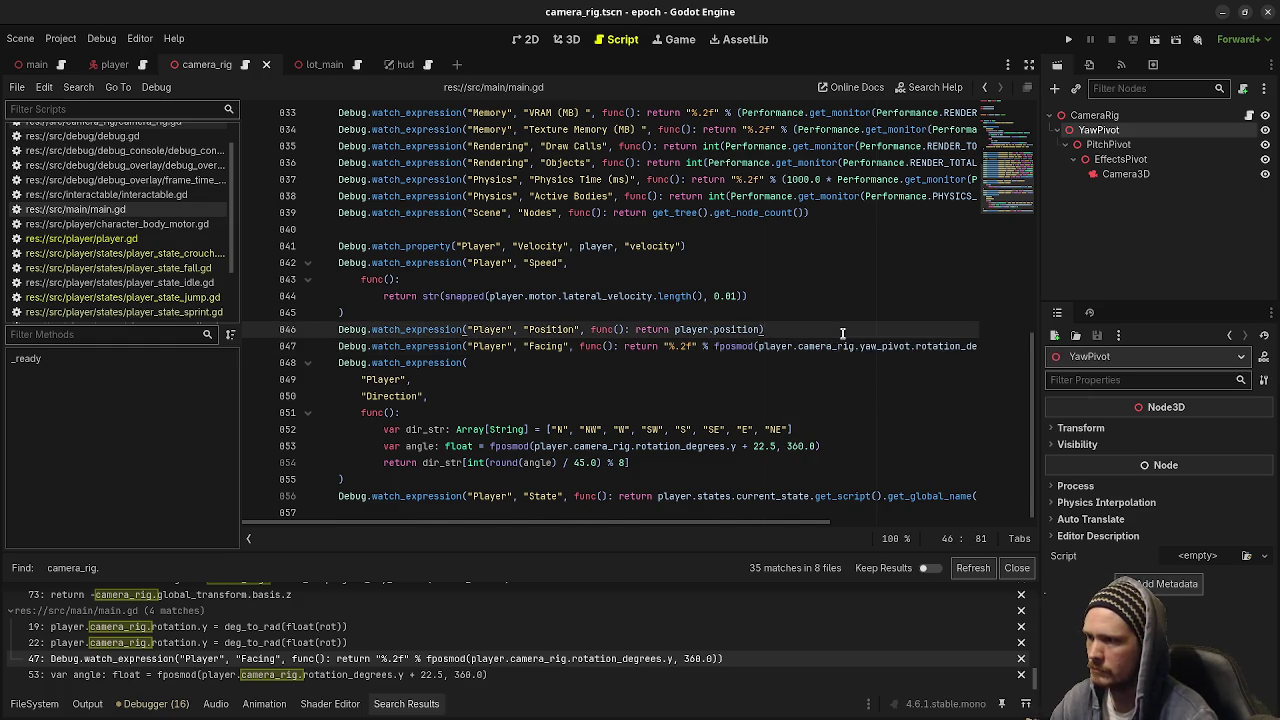
key(Return)
text(# FIXME: I don't like grabbing the yaw_pivot like this)
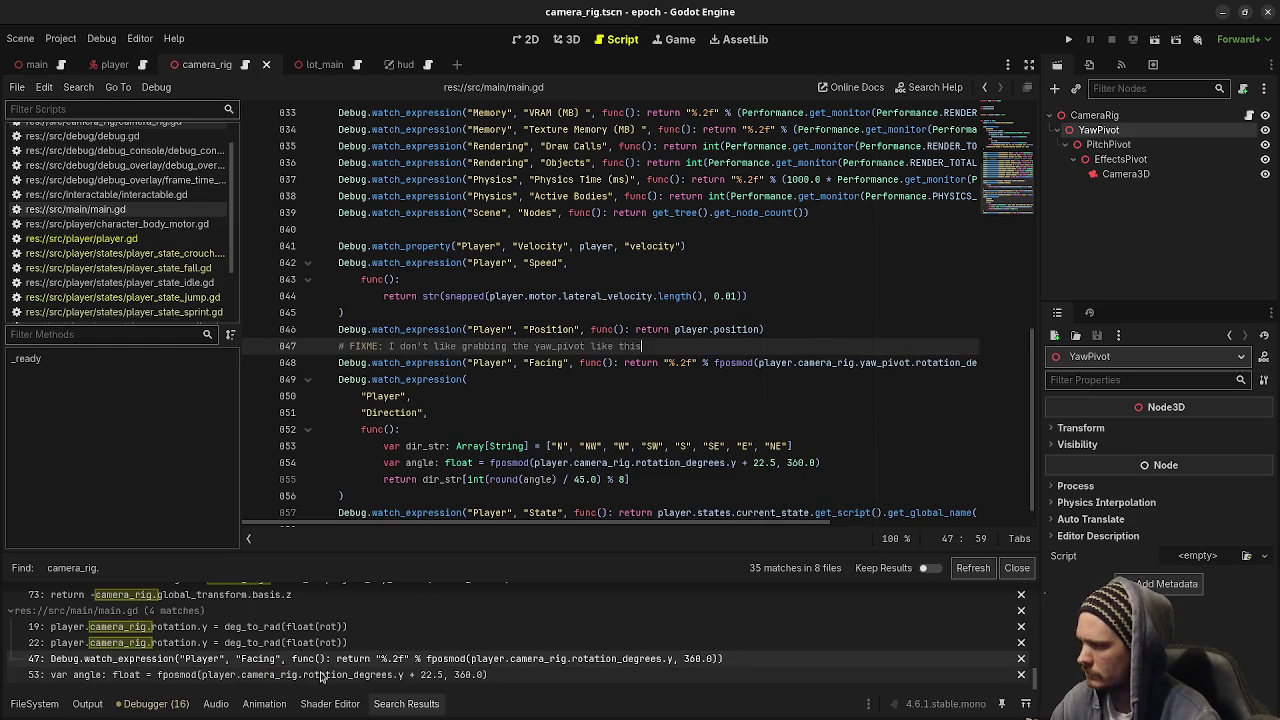
Paste the FIXME comment above main.gd's Direction watch, insert yaw_pivot. there, and run the game
click(322, 675)
click(812, 445)
key(Return)
text(# FIXME: I don't like grabbing the yaw_pivot like this)
click(635, 479)
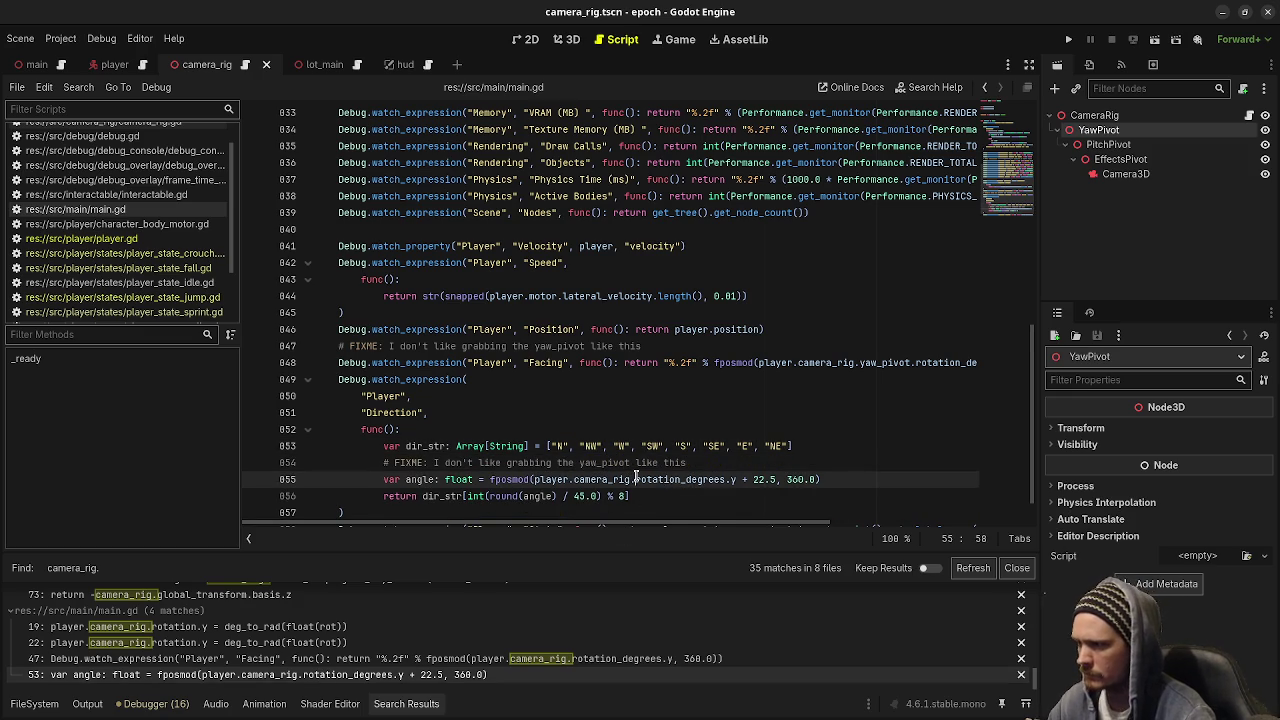
text(yaw_pivot.)
key(F5)
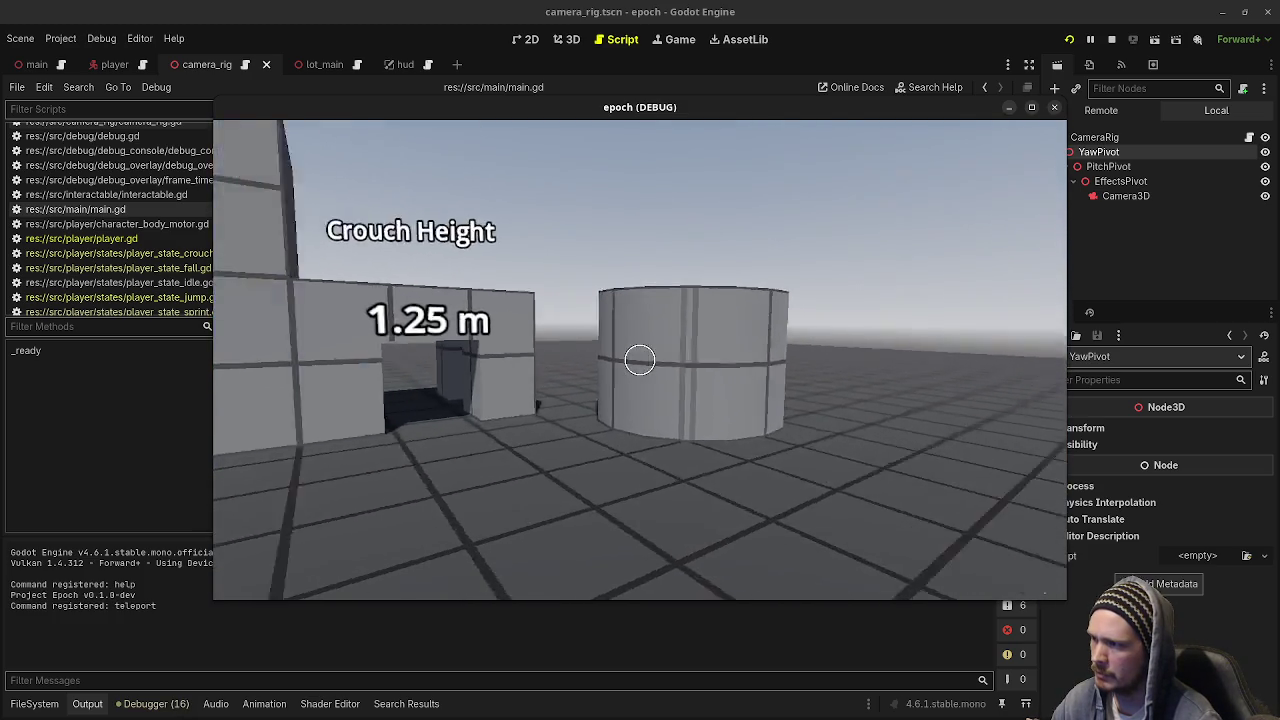
Show the F3 debug overlay, walk around with W, A, S to check Facing and Direction, then stop
mouse_move(640, 360)
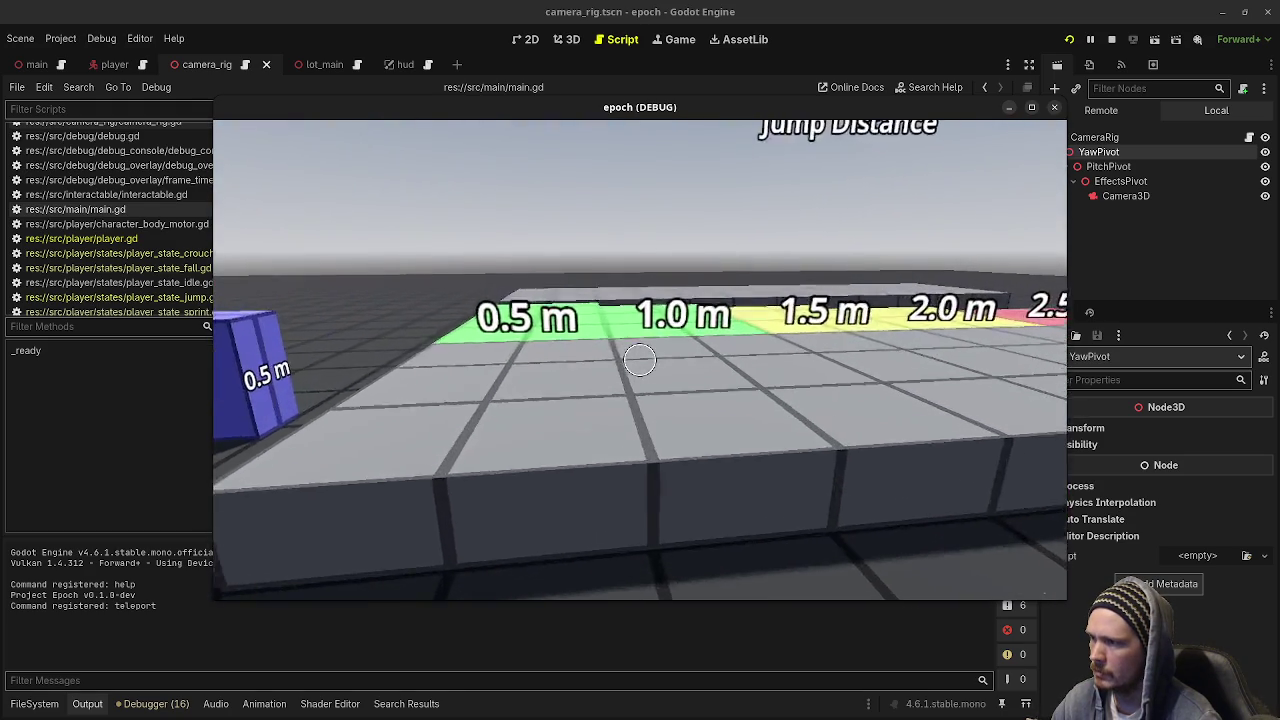
key(F3)
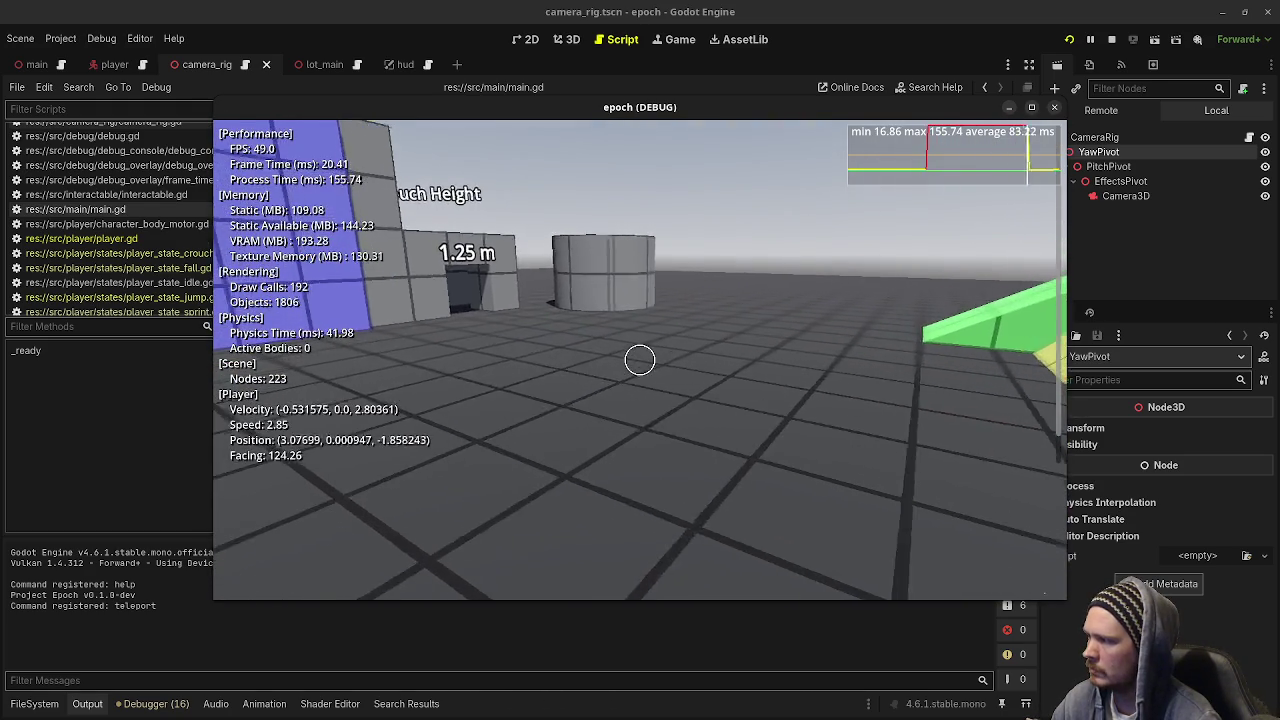
key(a)
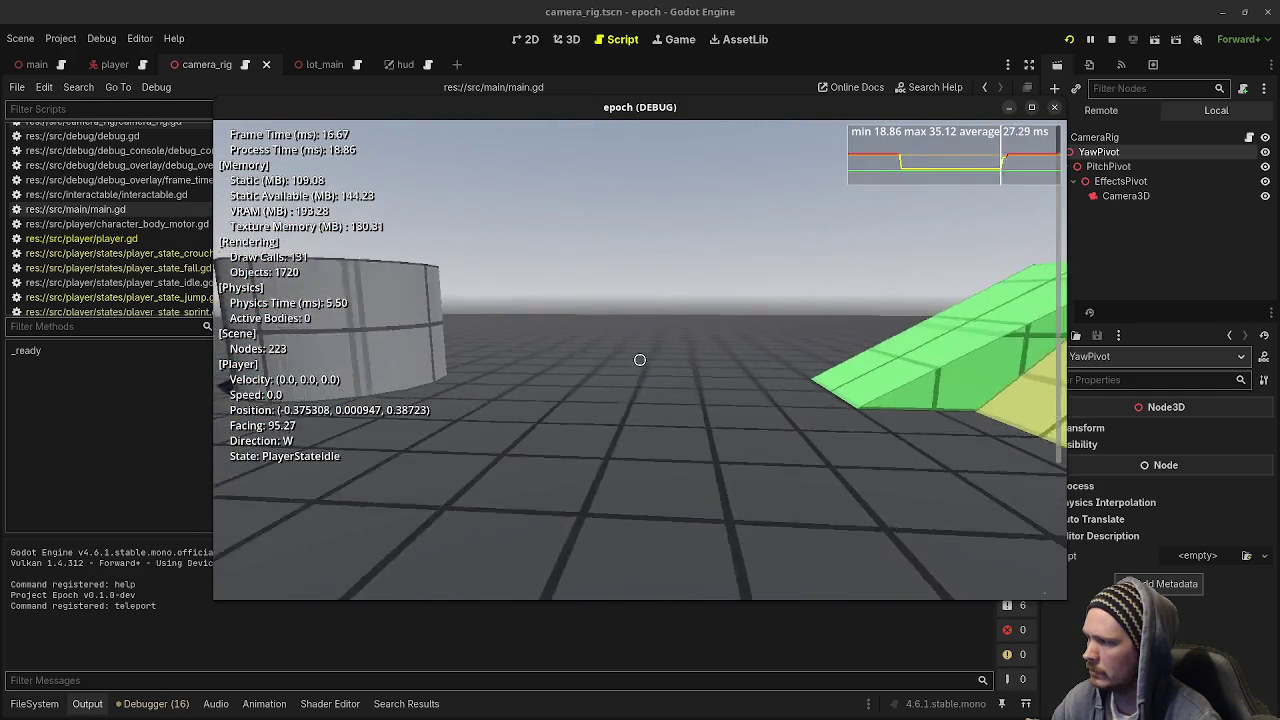
key(w)
key(w)
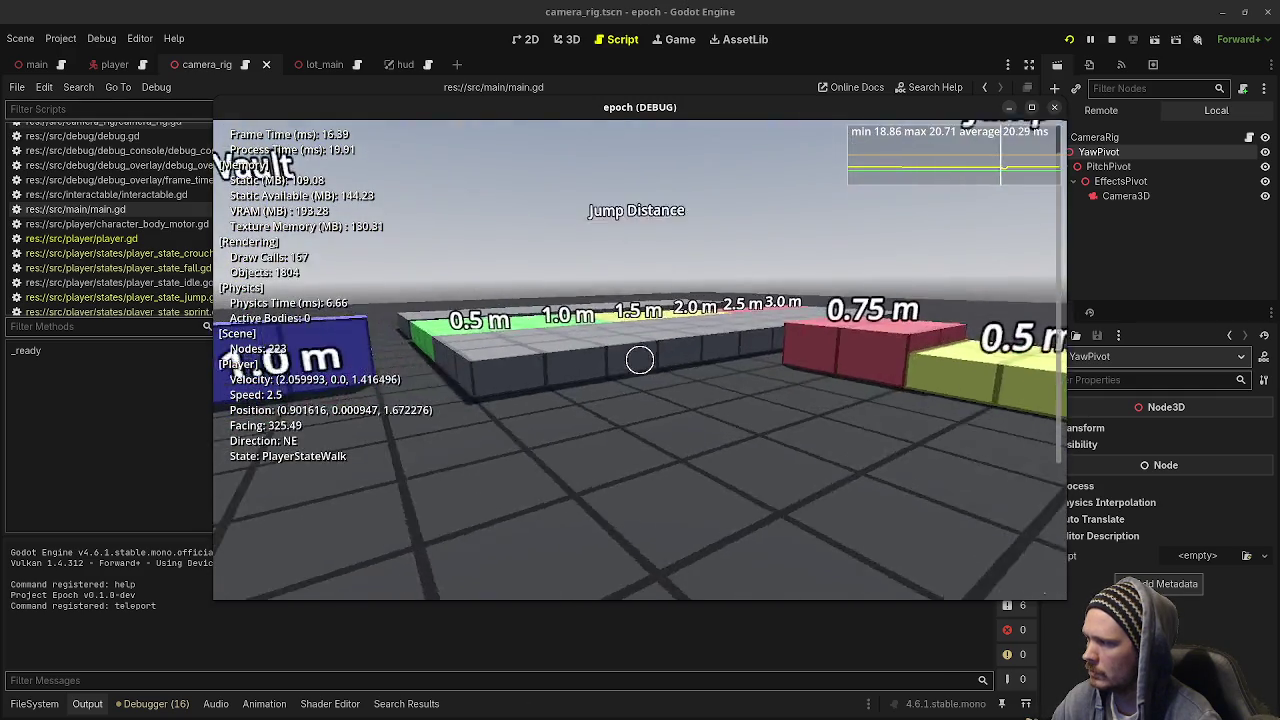
key(w)
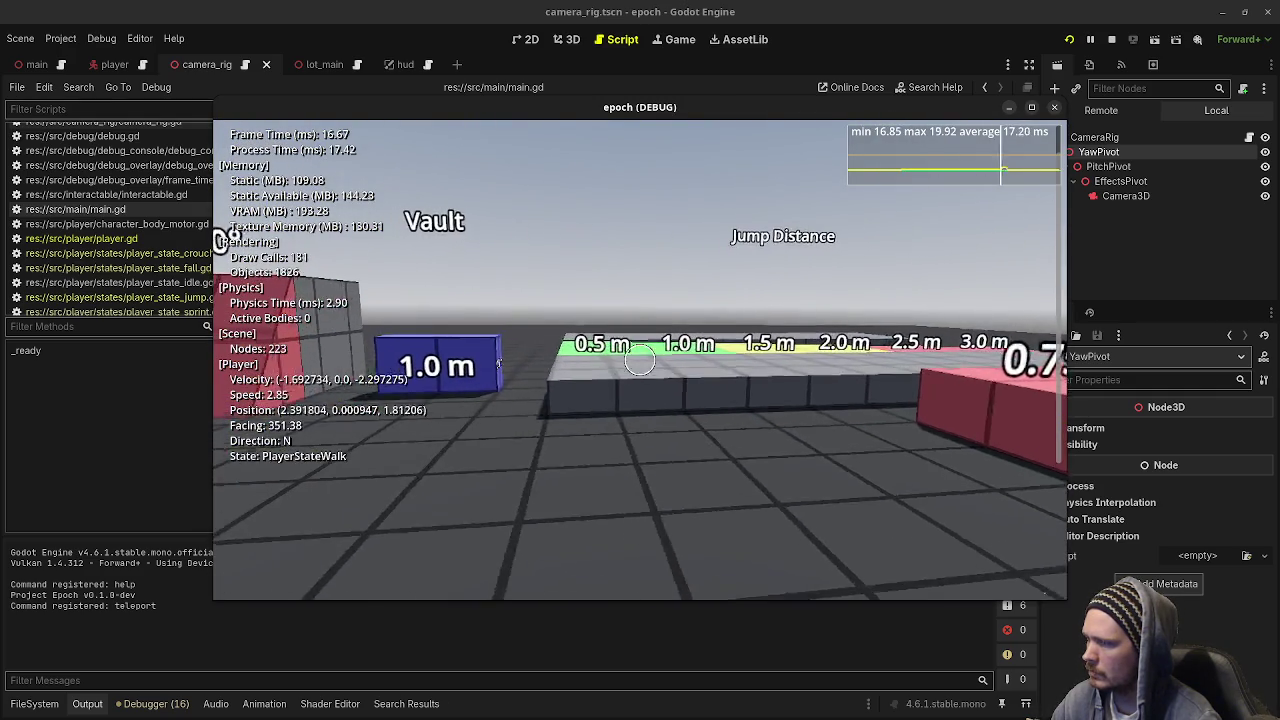
key(s)
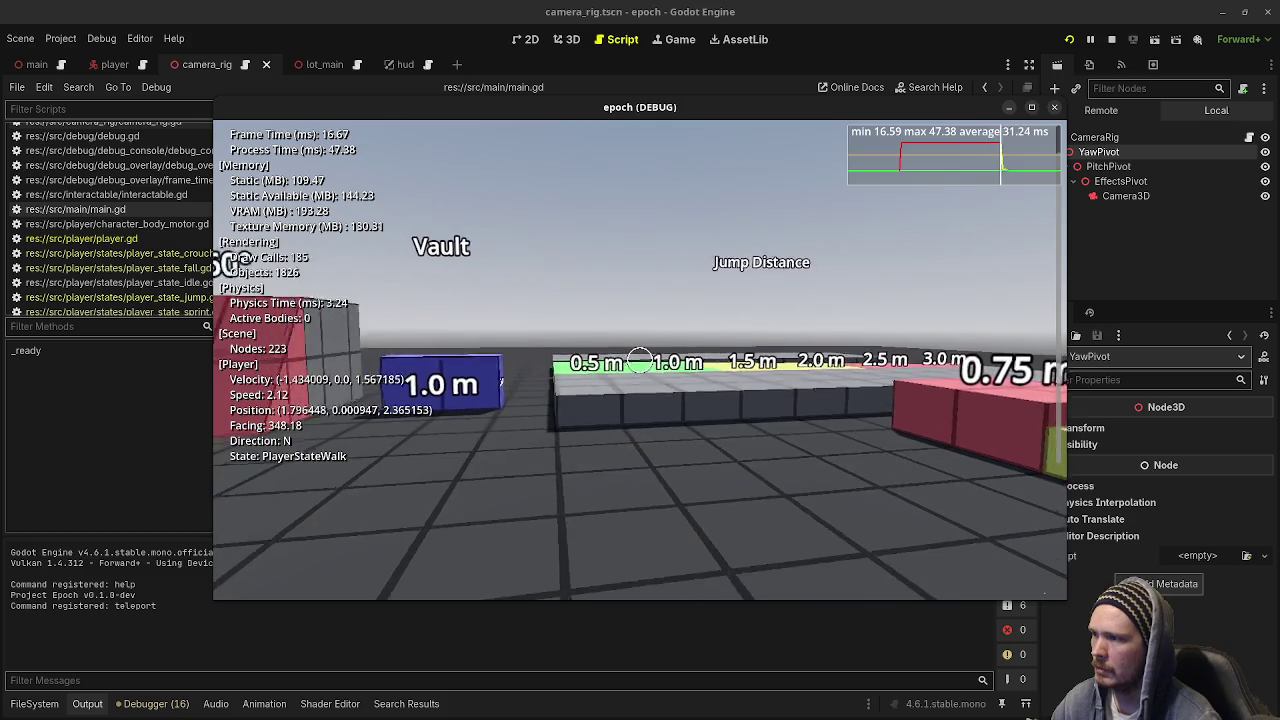
key(w)
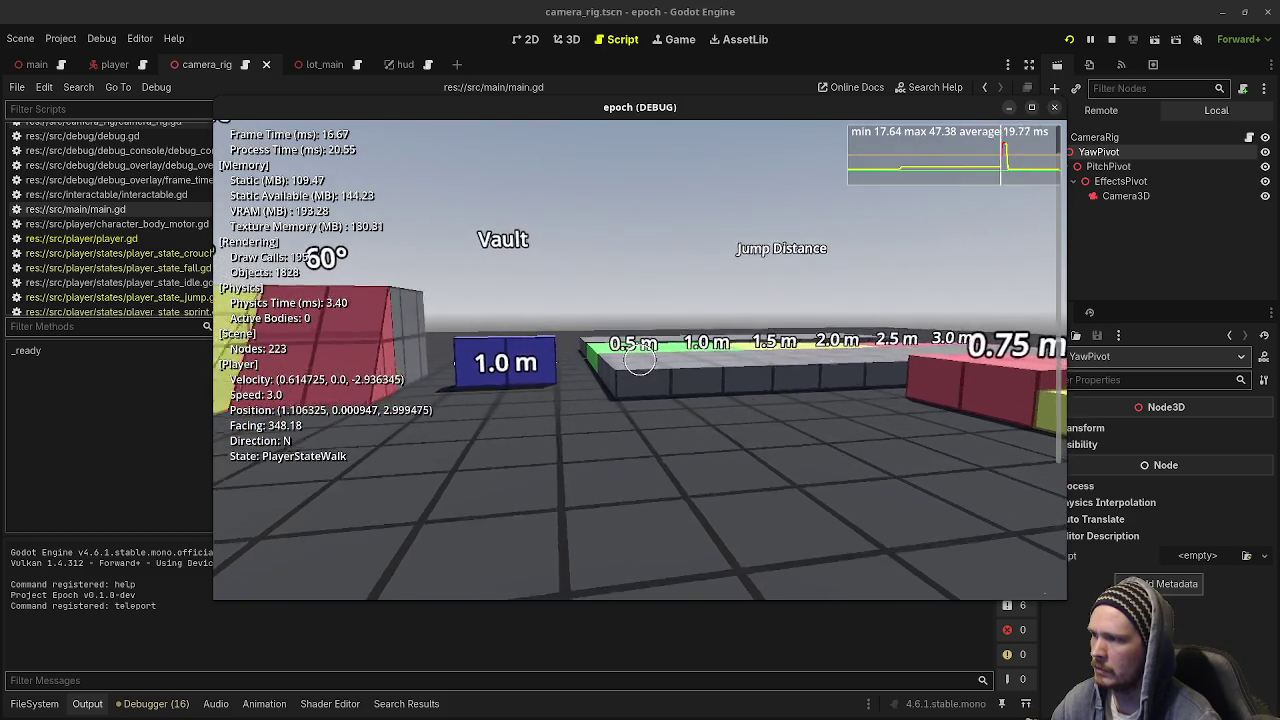
click(1112, 38)
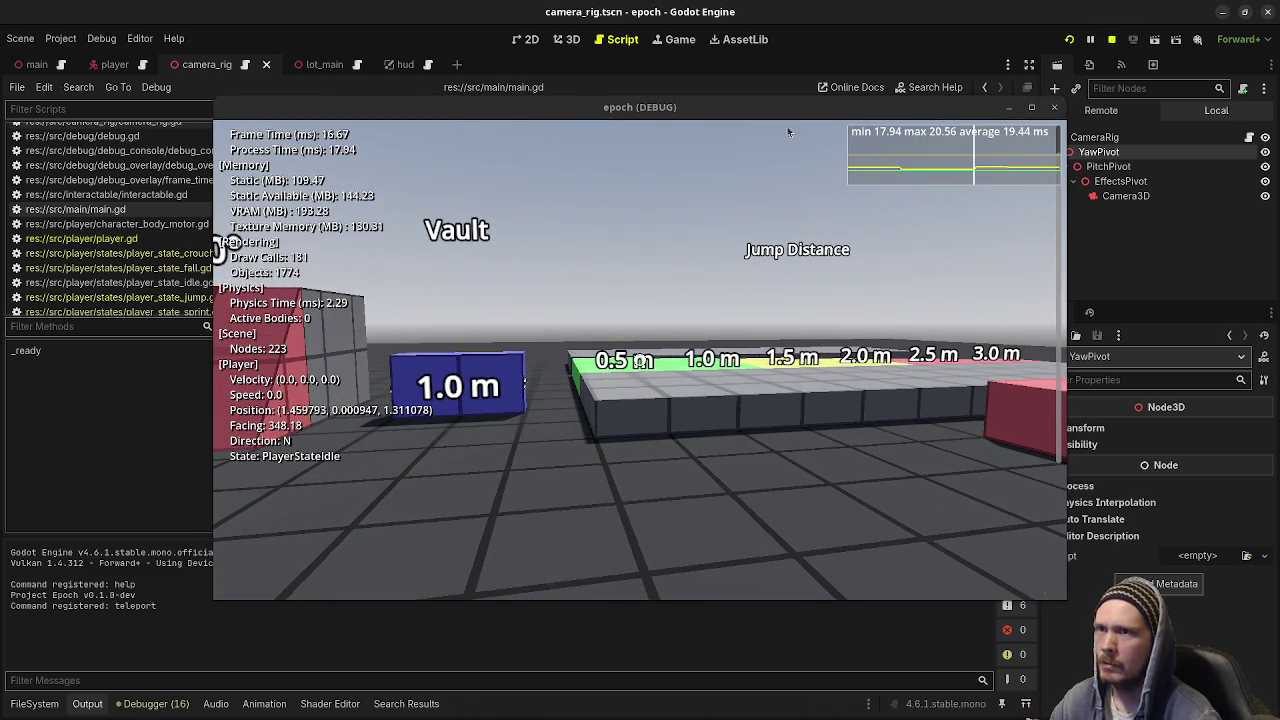
click(78, 87)
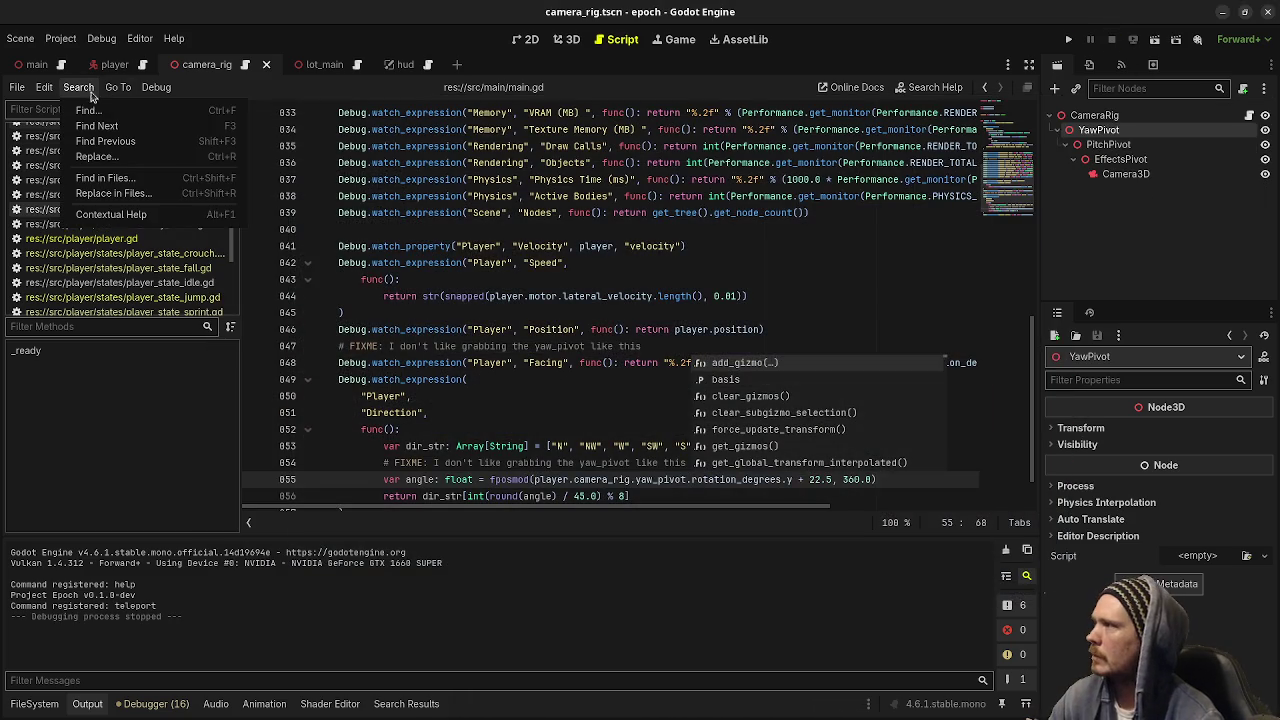
Search the project for 'camera_rig.global_basis', confirm 0 matches, close results and switch to player.gd
click(106, 177)
text(camera_rig.global_)
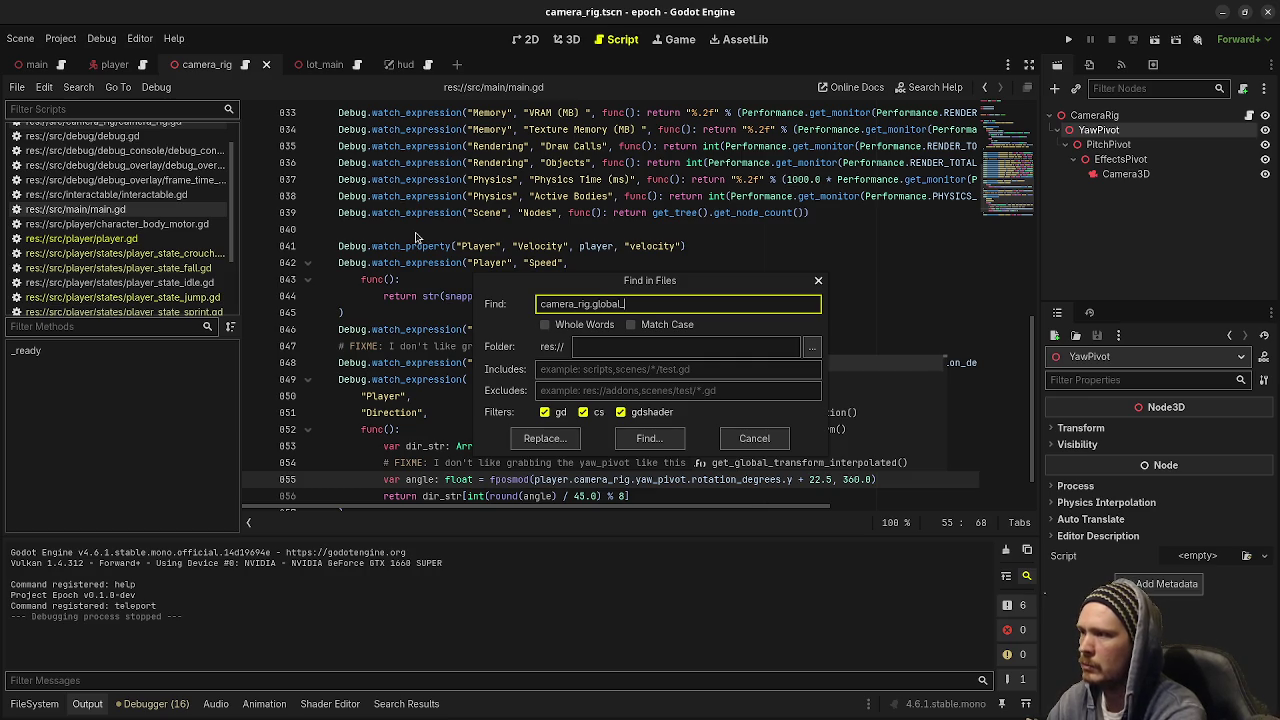
text(basis)
click(640, 435)
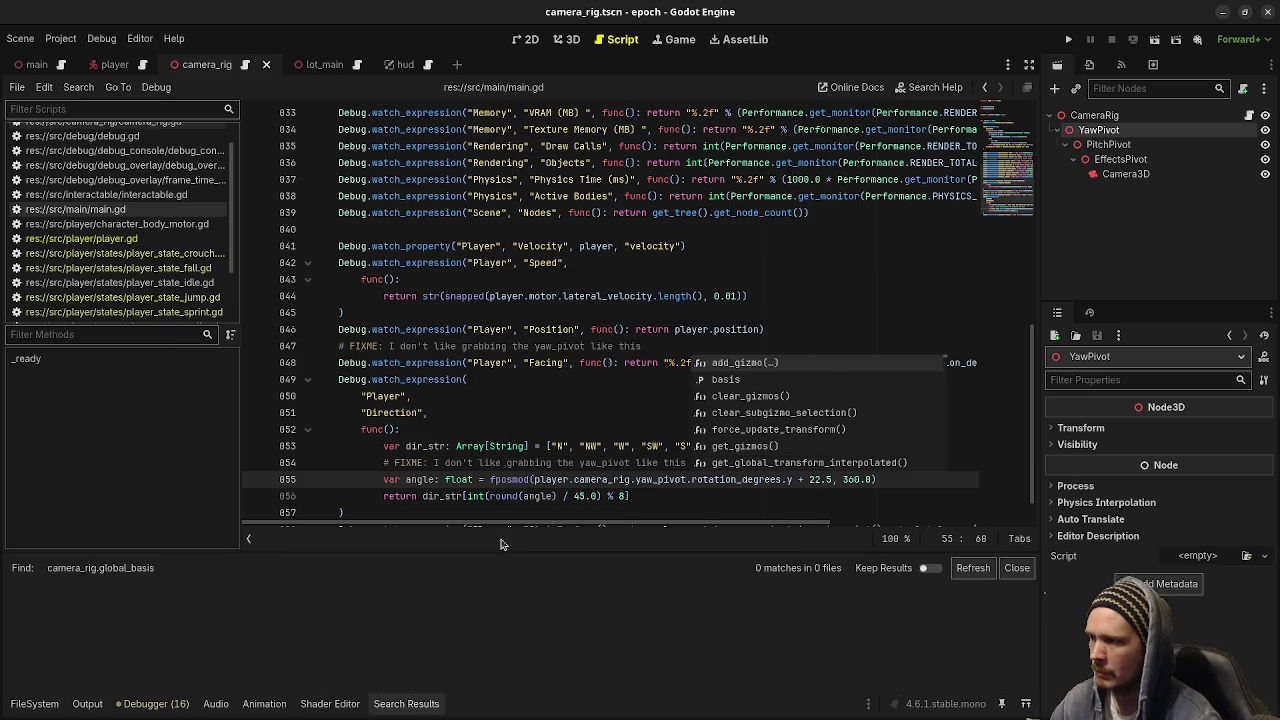
click(1016, 570)
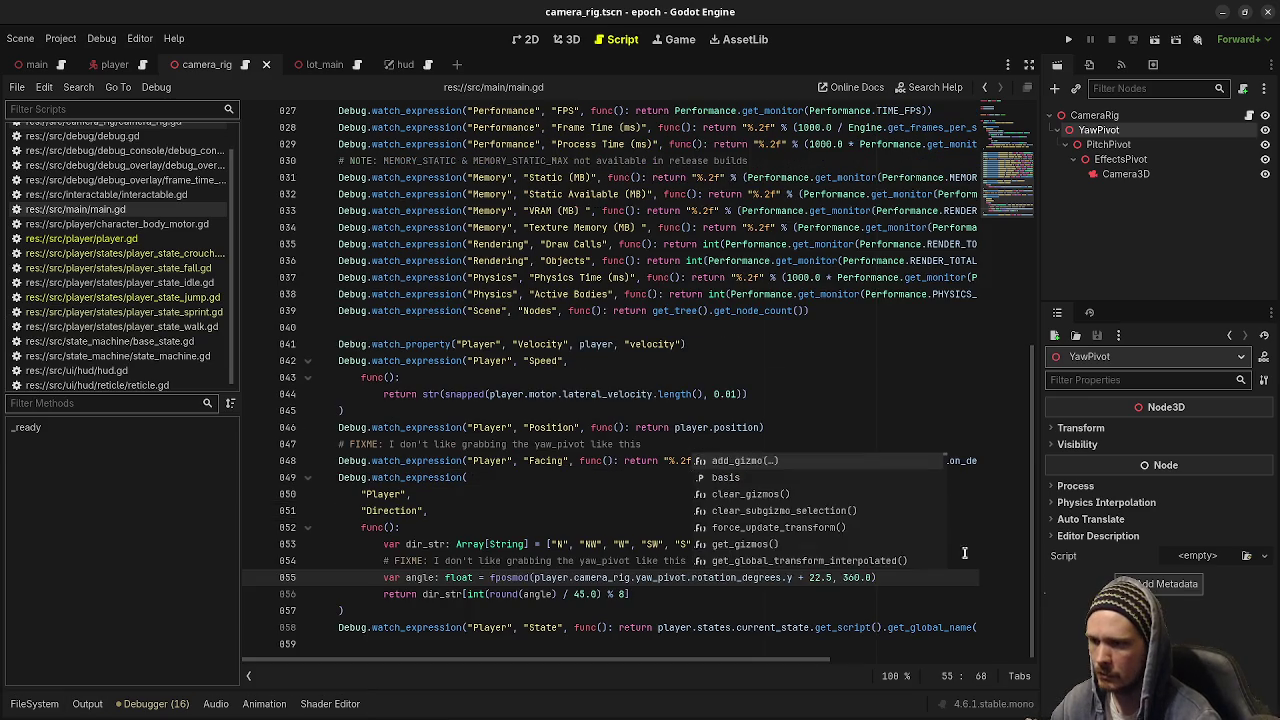
click(588, 411)
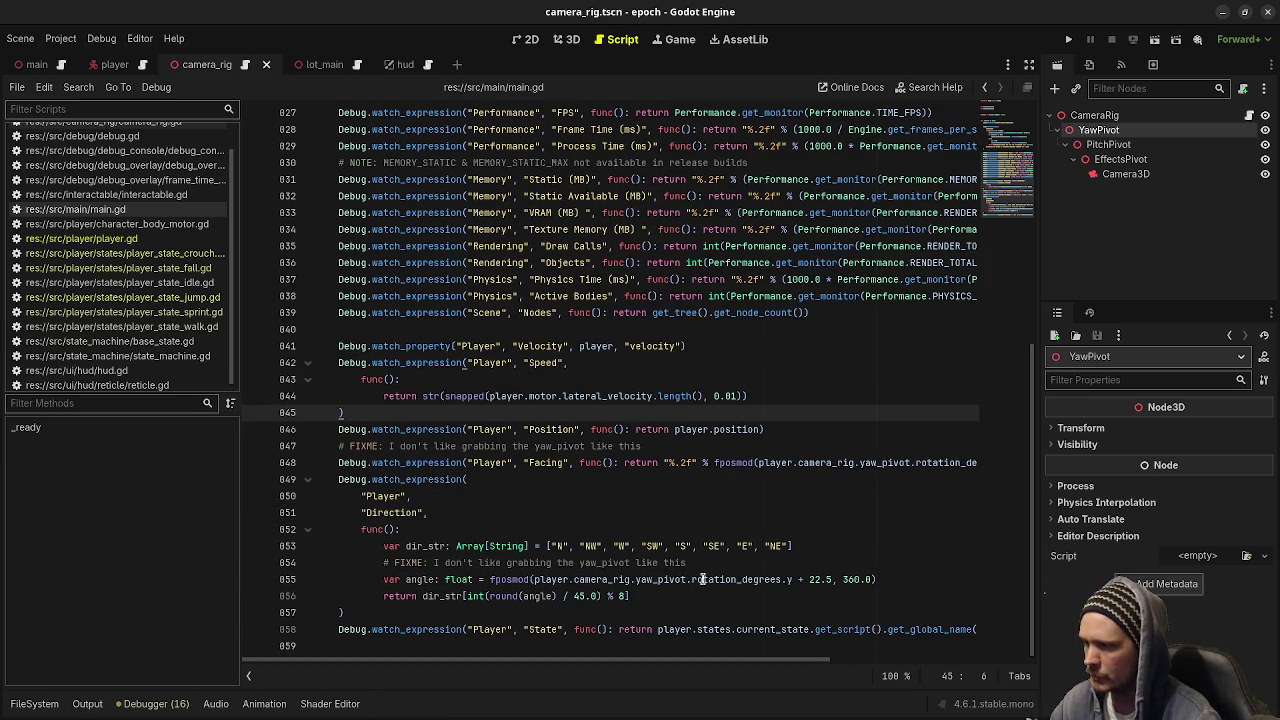
click(148, 241)
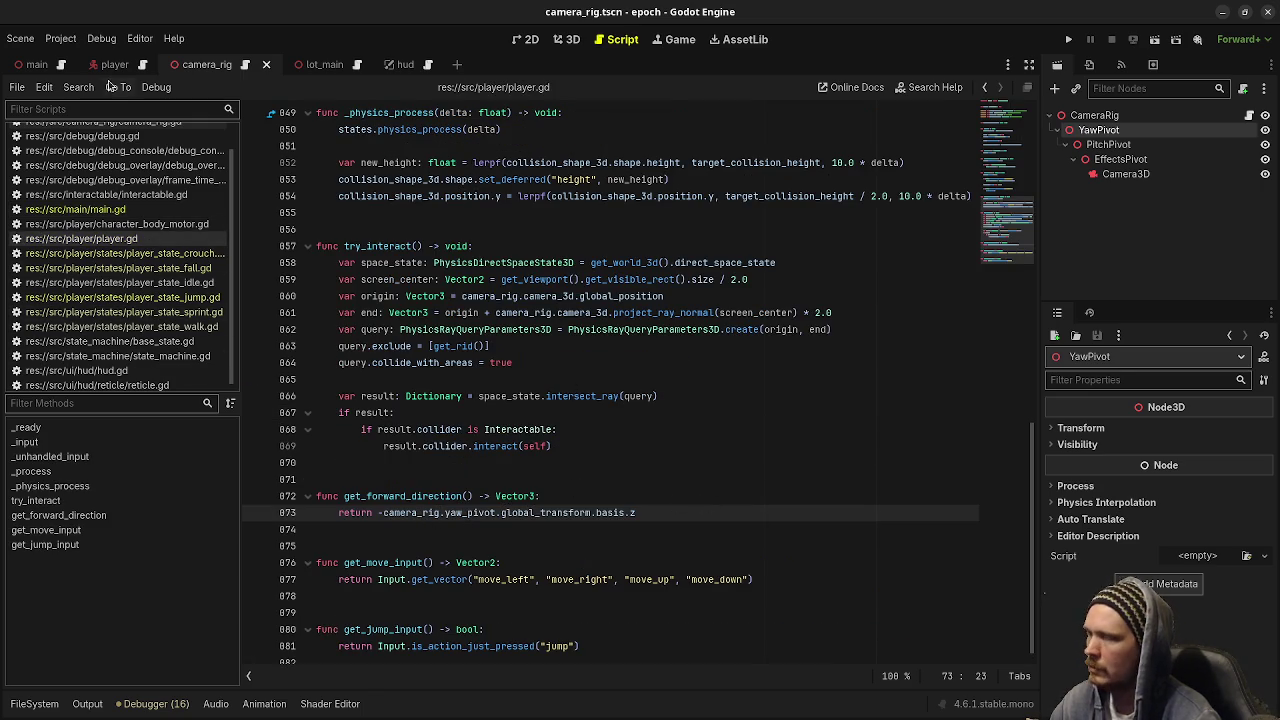
click(78, 87)
click(110, 196)
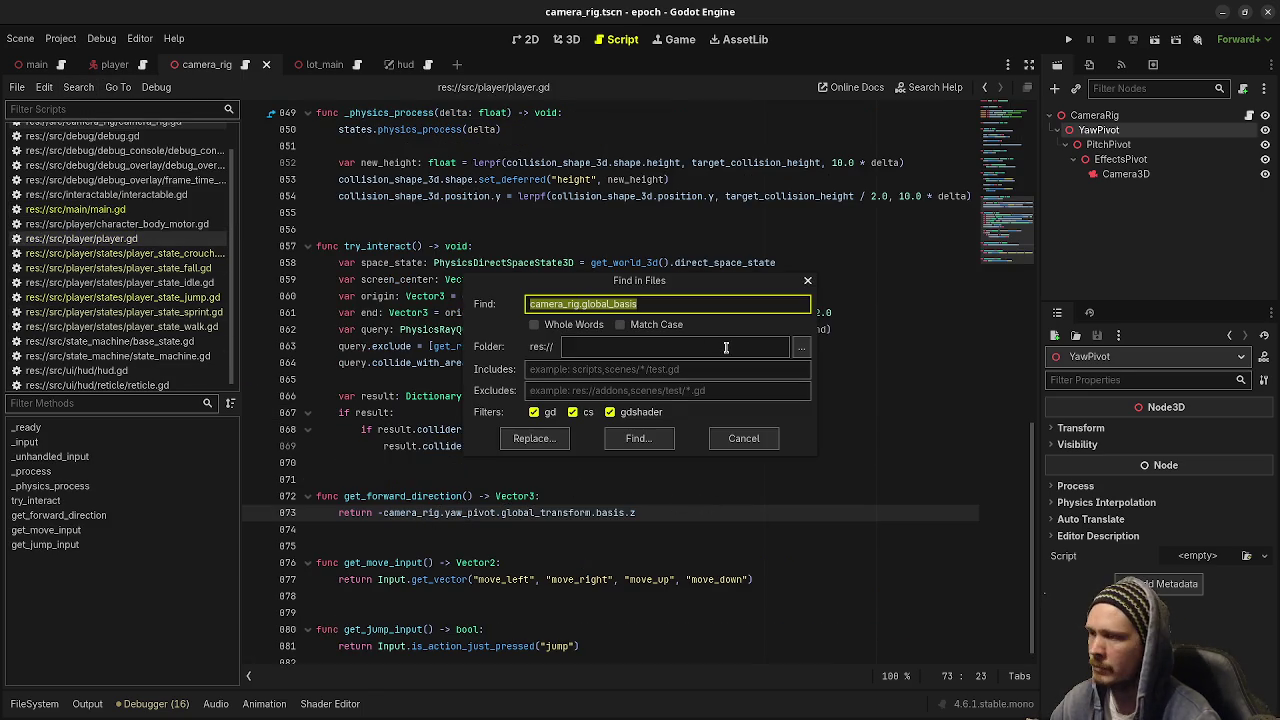
key(End)
key(shift+Left)
key(shift+Left)
key(shift+Left)
text(t)
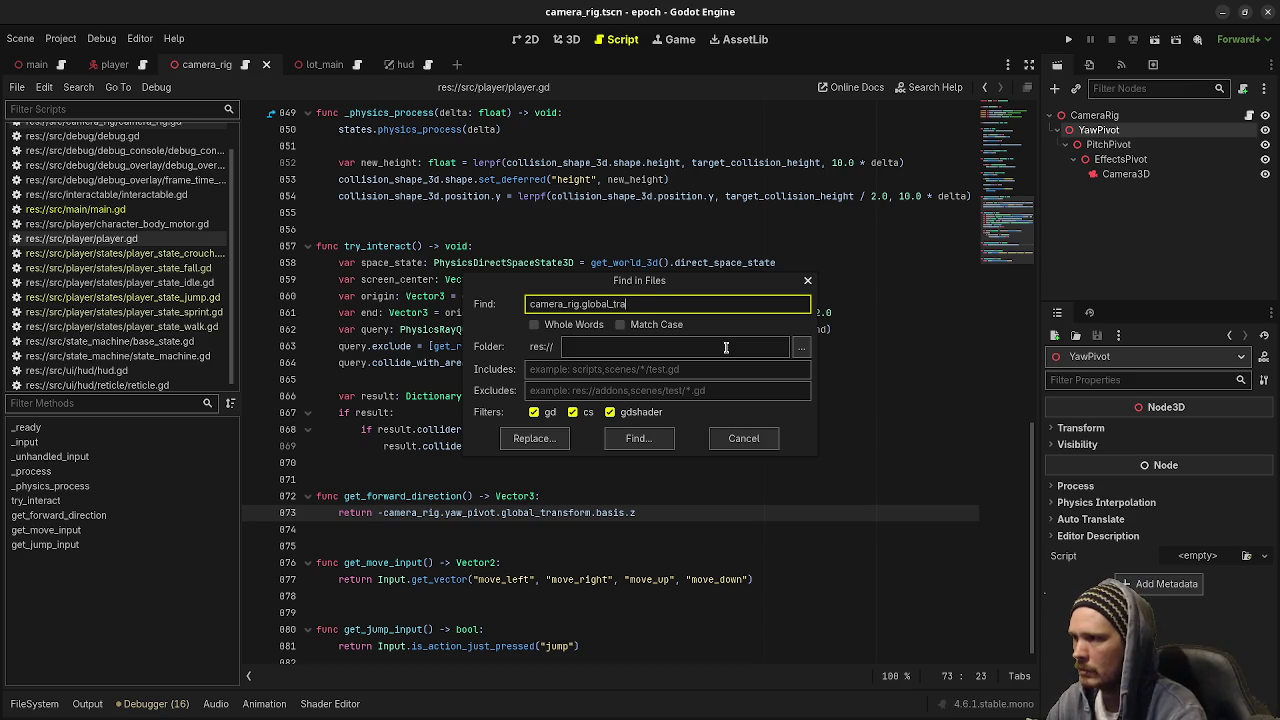
click(668, 438)
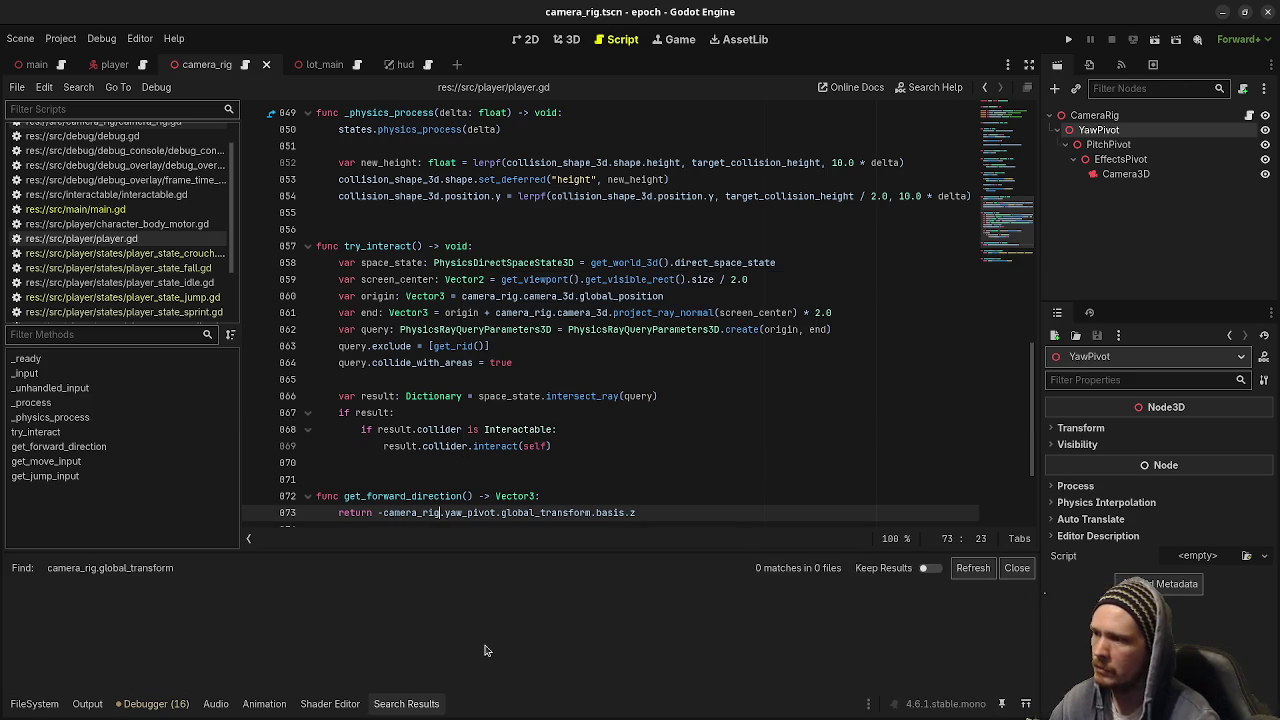
click(1017, 567)
click(559, 413)
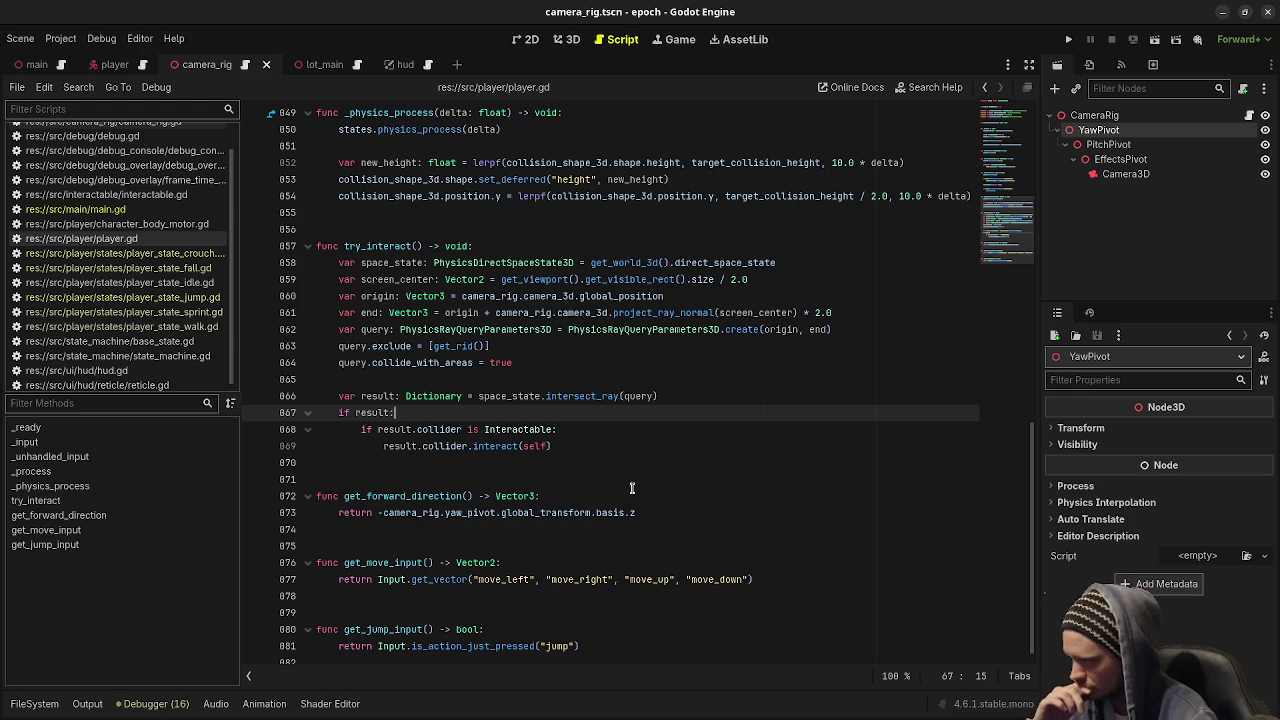
double_click(377, 498)
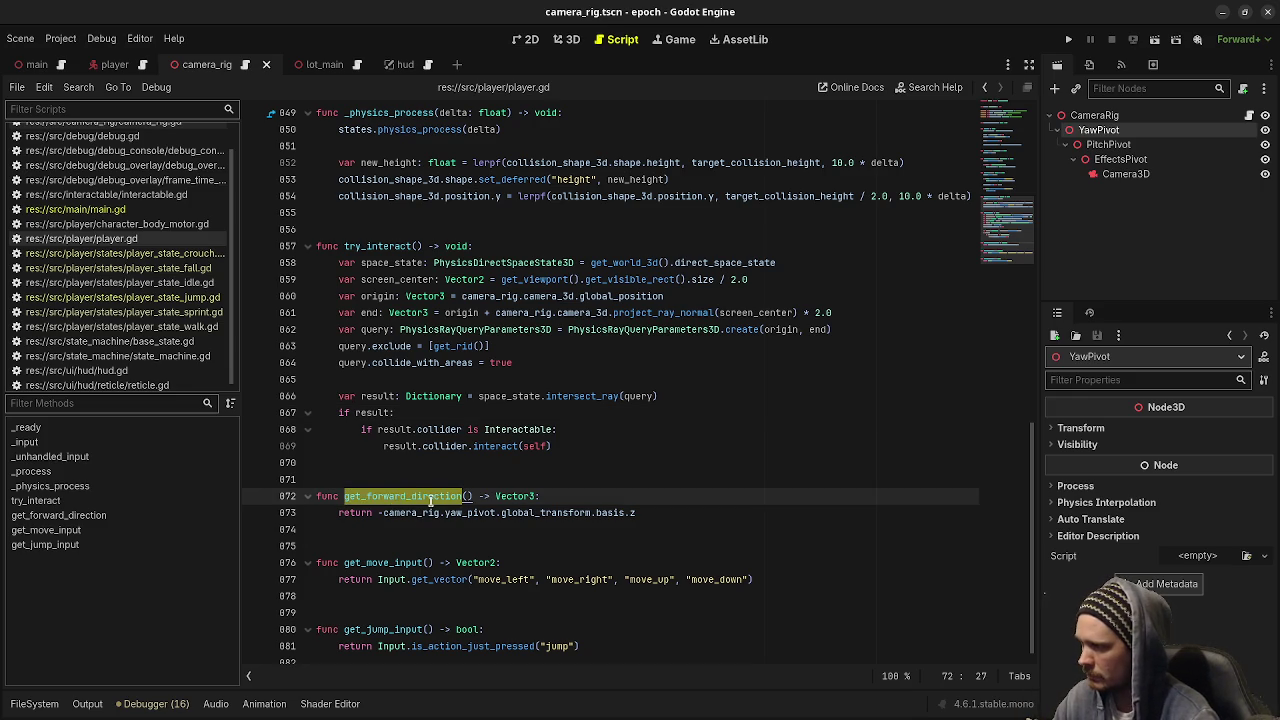
drag(472, 497, 345, 497)
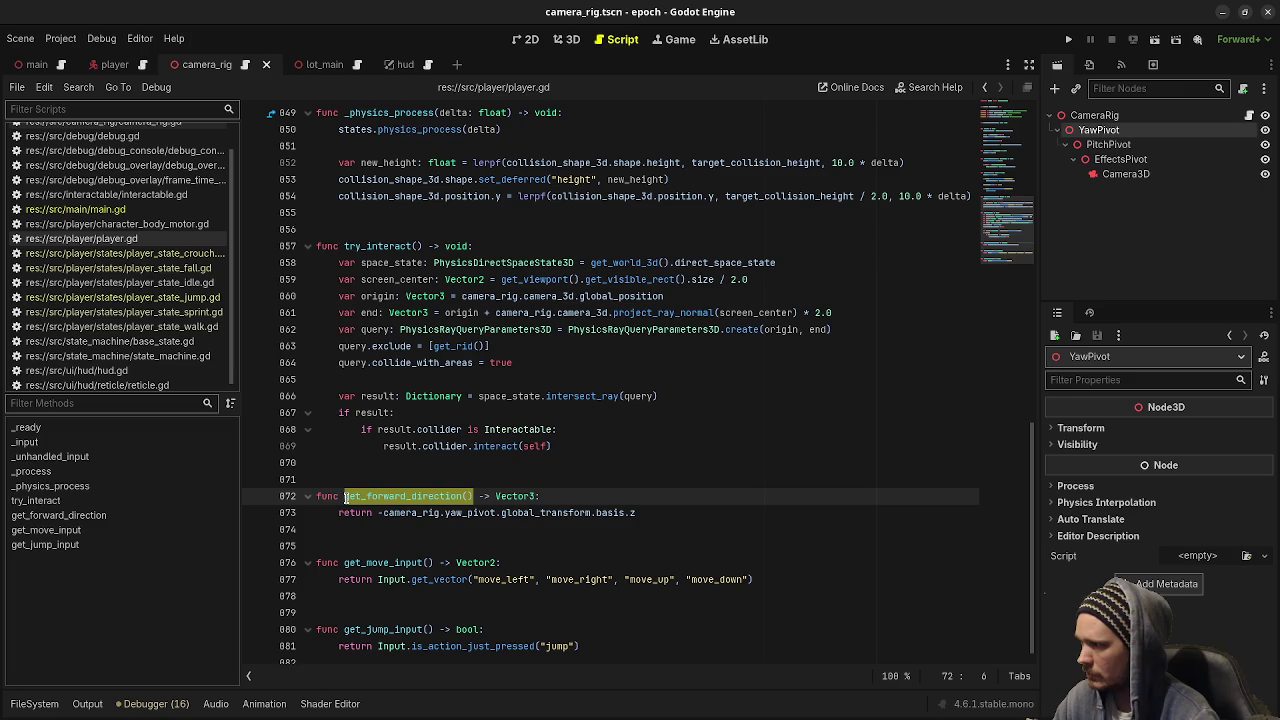
click(88, 88)
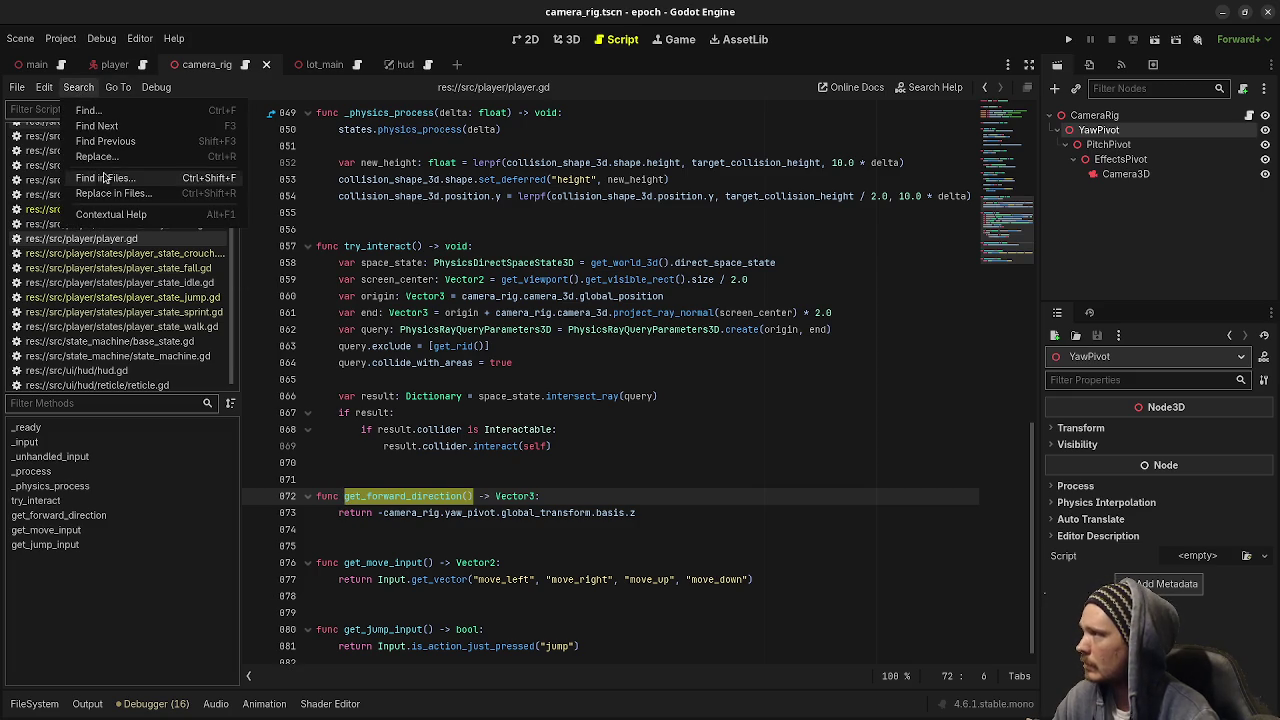
Run Find in Files for 'camera_rig.yaw_pivot' and review its 8 matches across 7 files
click(119, 179)
key(End)
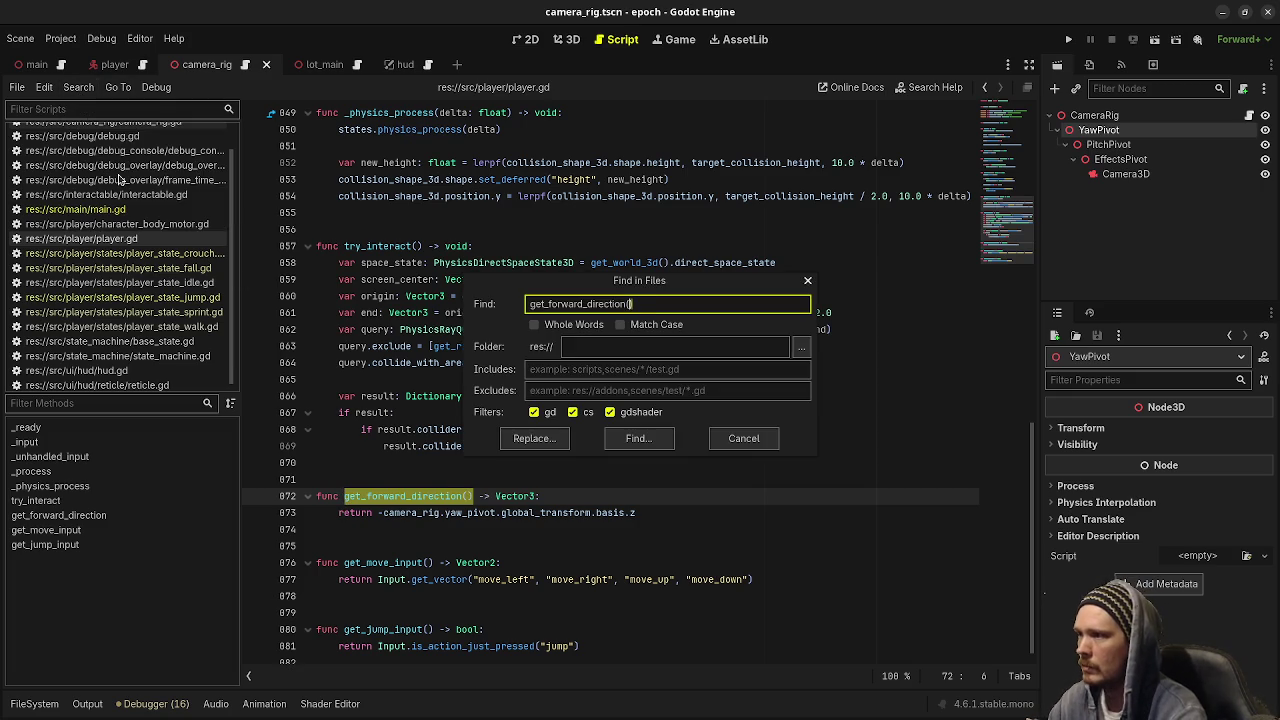
key(ctrl+shift+Left)
key(ctrl+shift+Left)
key(ctrl+shift+Left)
text(camera_rig.yaw_pivot)
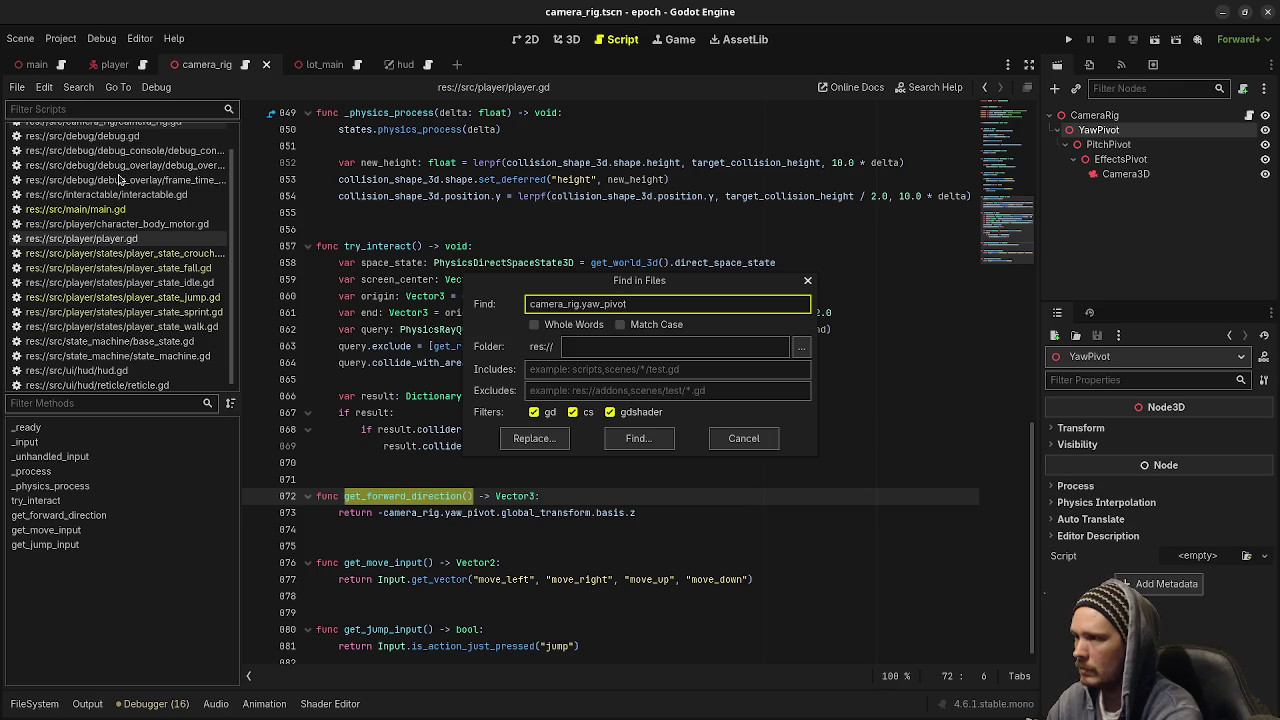
key(Return)
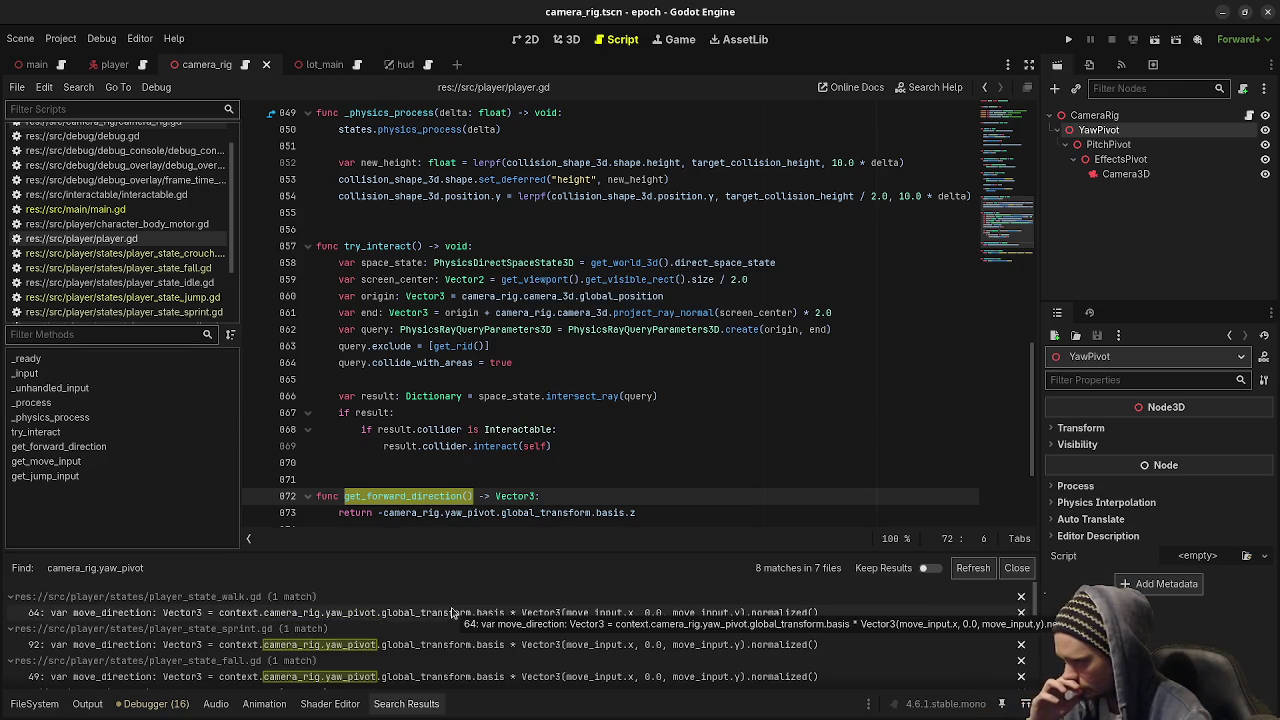
scroll(451, 612, down, 3)
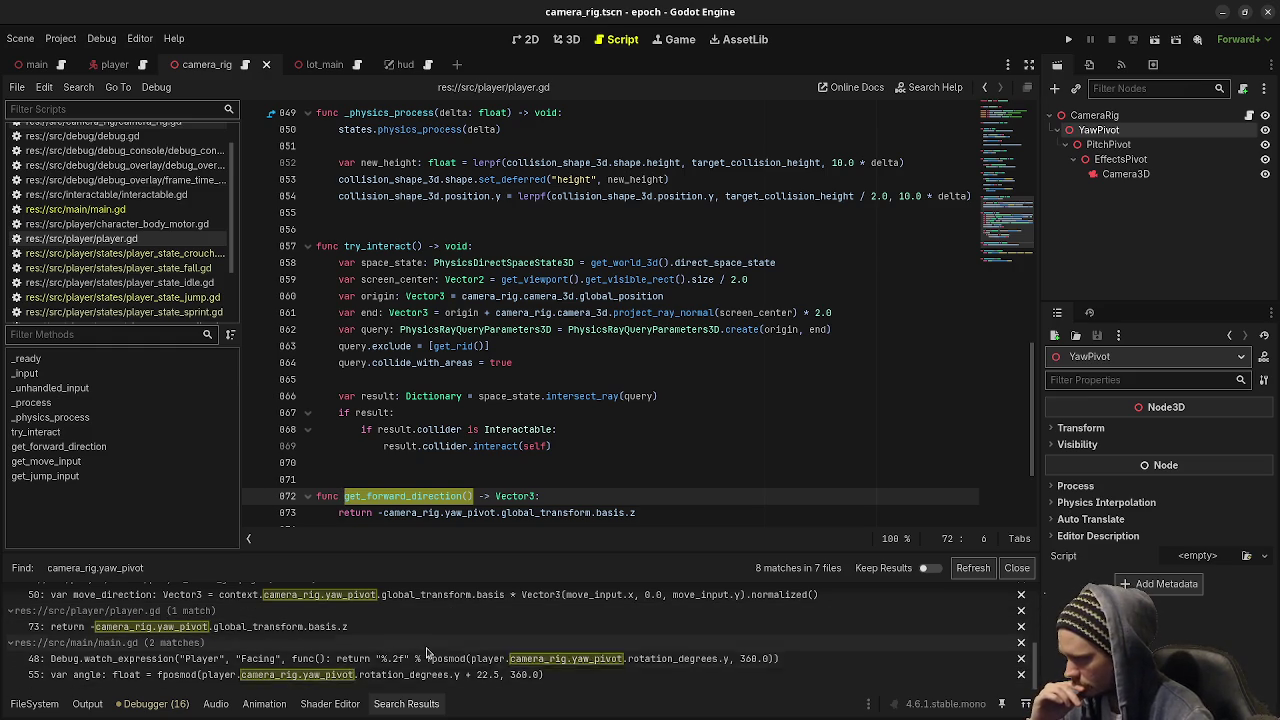
scroll(420, 648, up, 2)
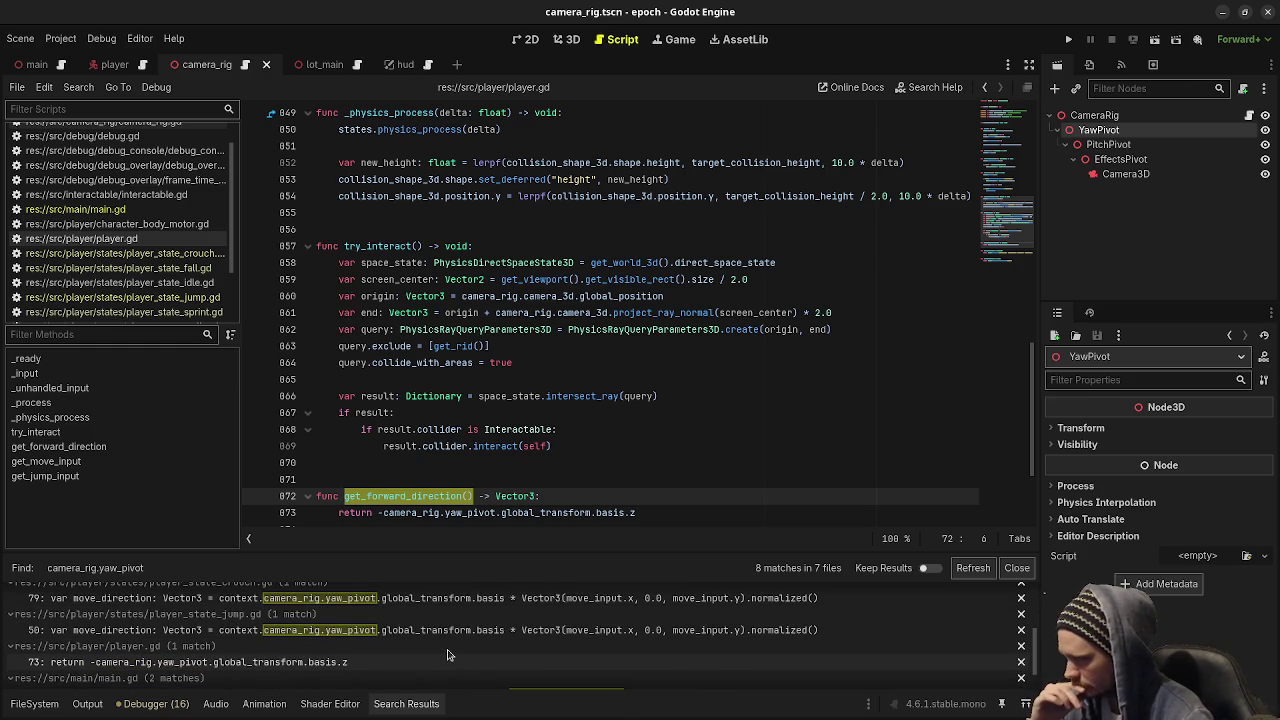
scroll(448, 655, down, 2)
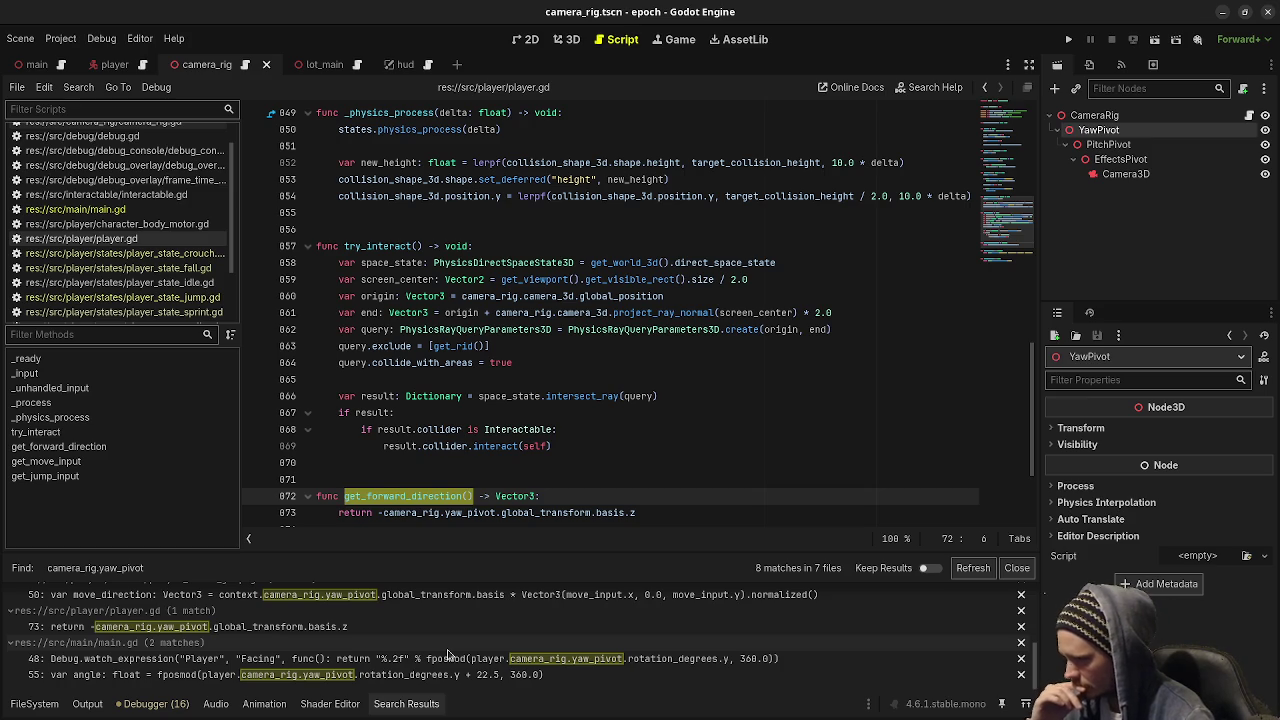
scroll(456, 640, up, 2)
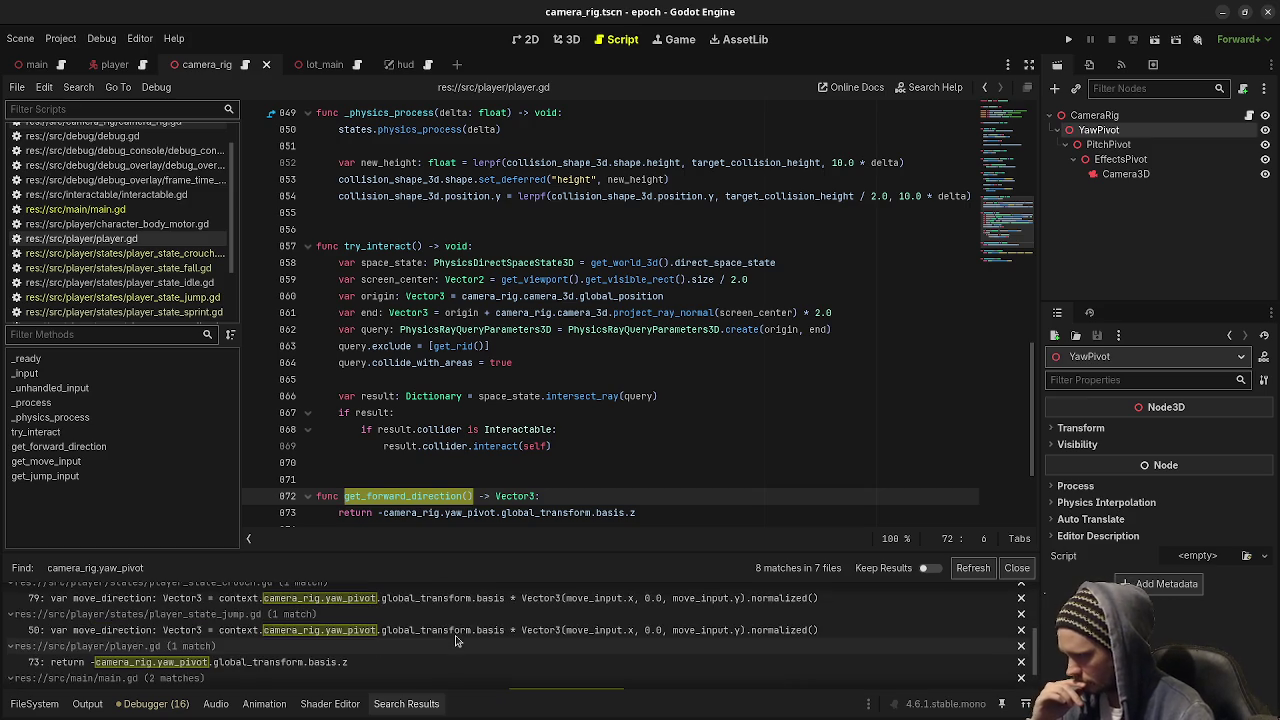
scroll(456, 640, down, 2)
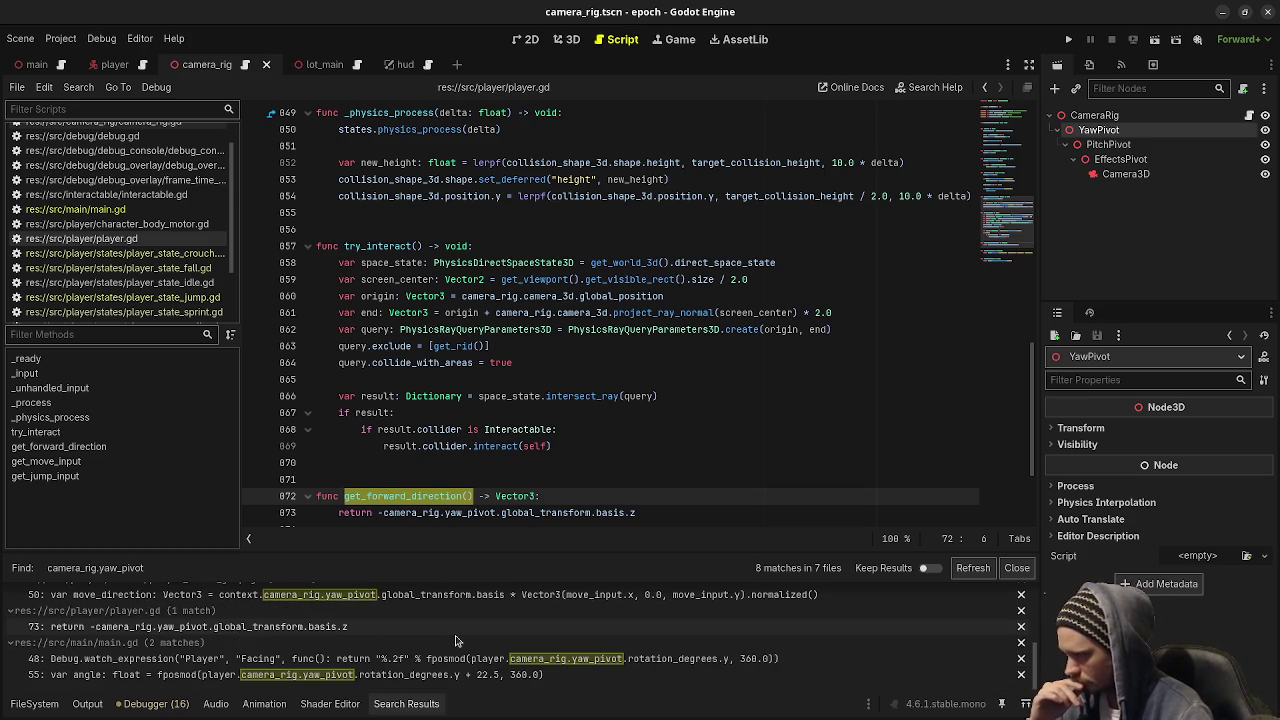
scroll(560, 637, up, 3)
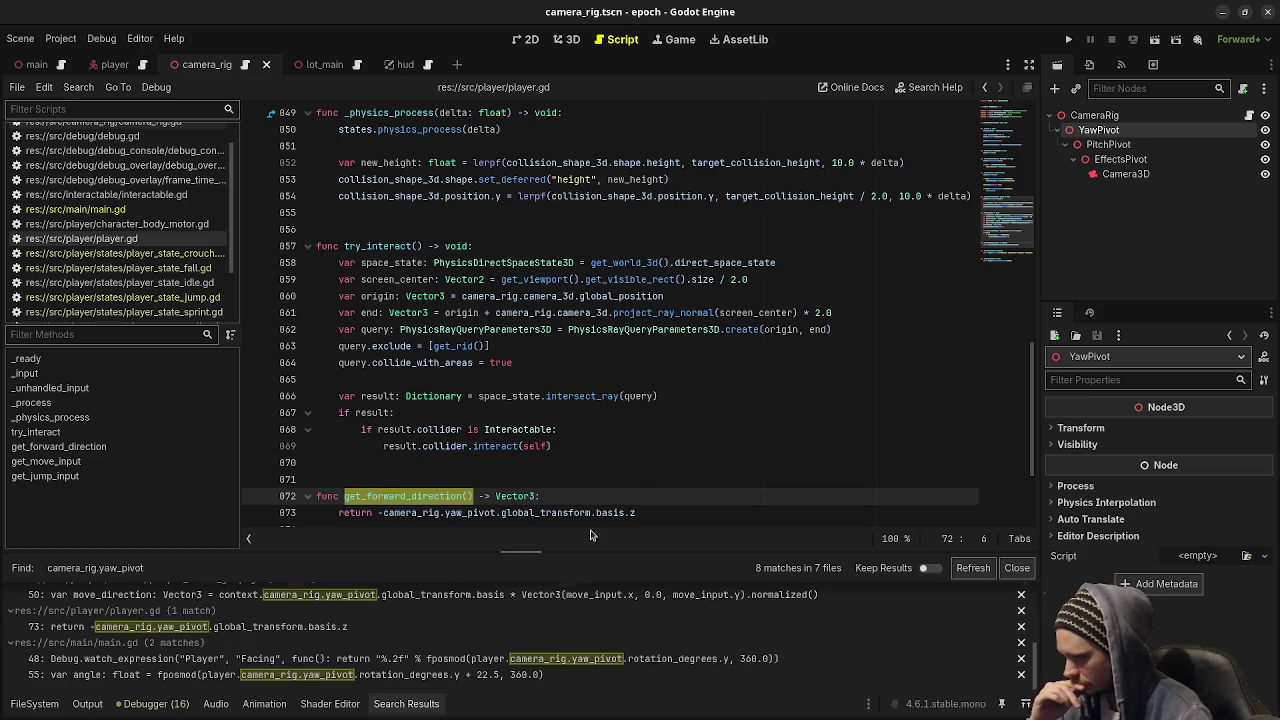
scroll(560, 637, up, 3)
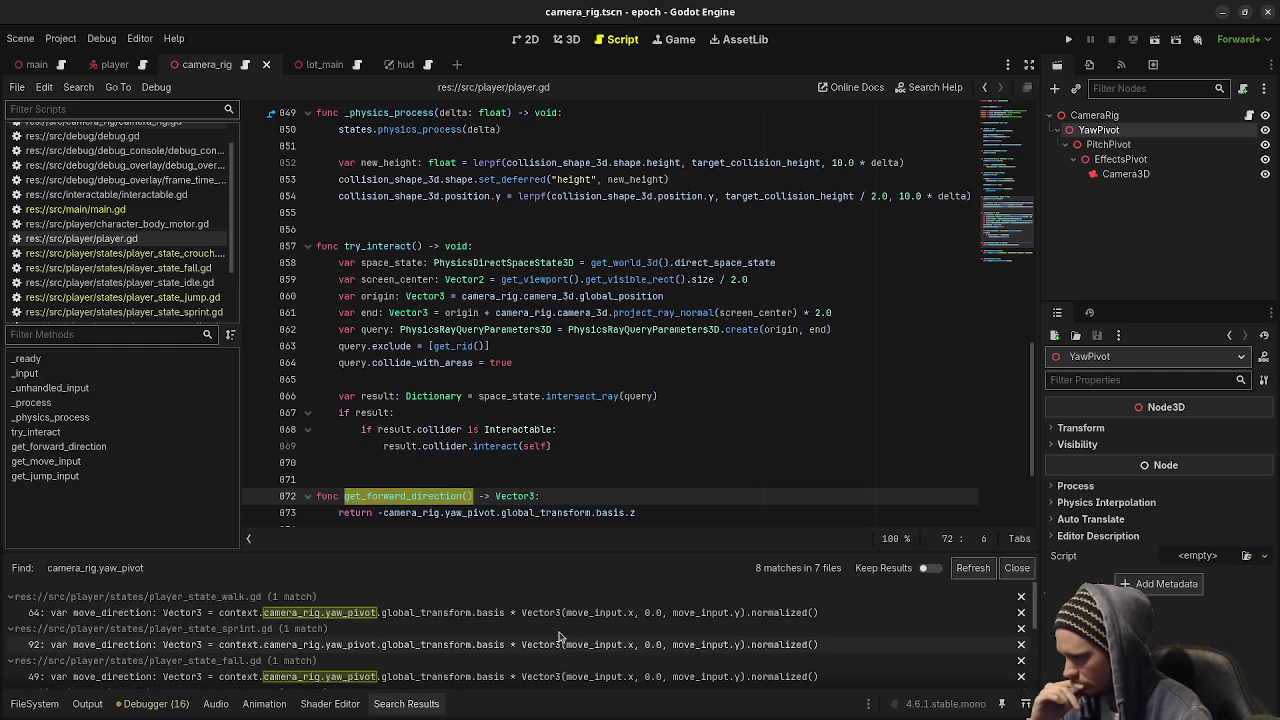
click(706, 412)
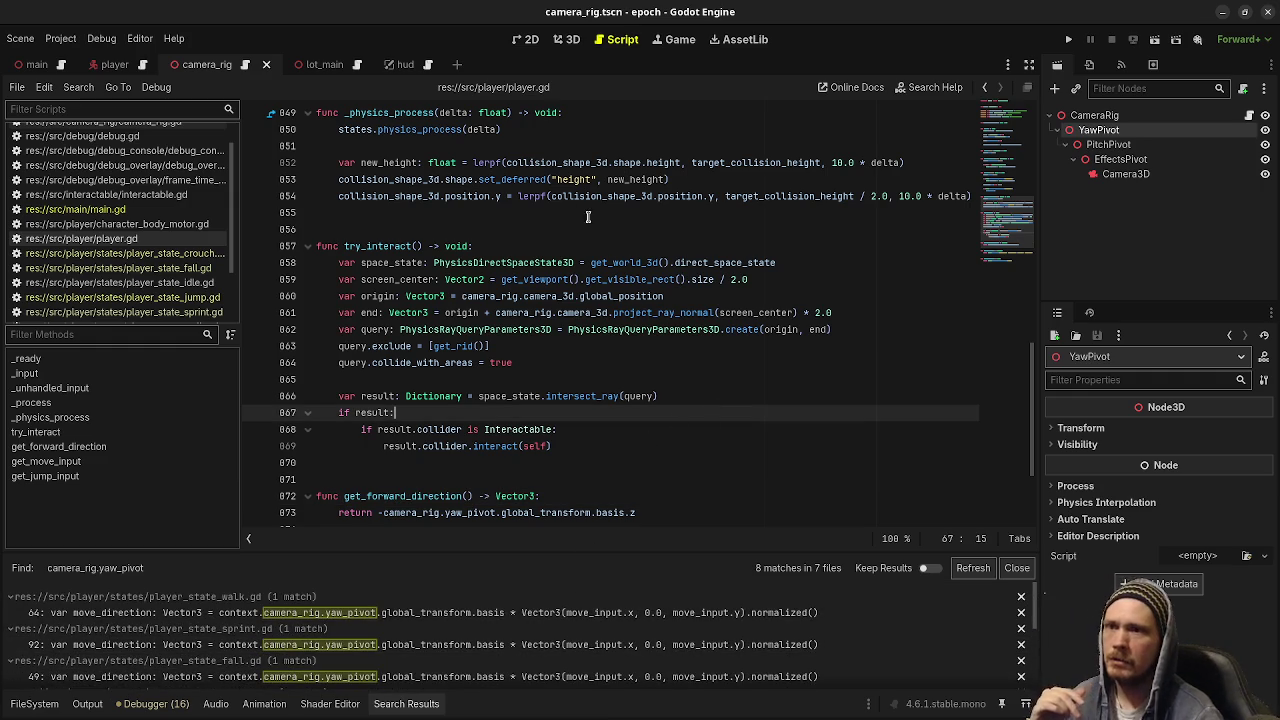
scroll(160, 210, up, 1)
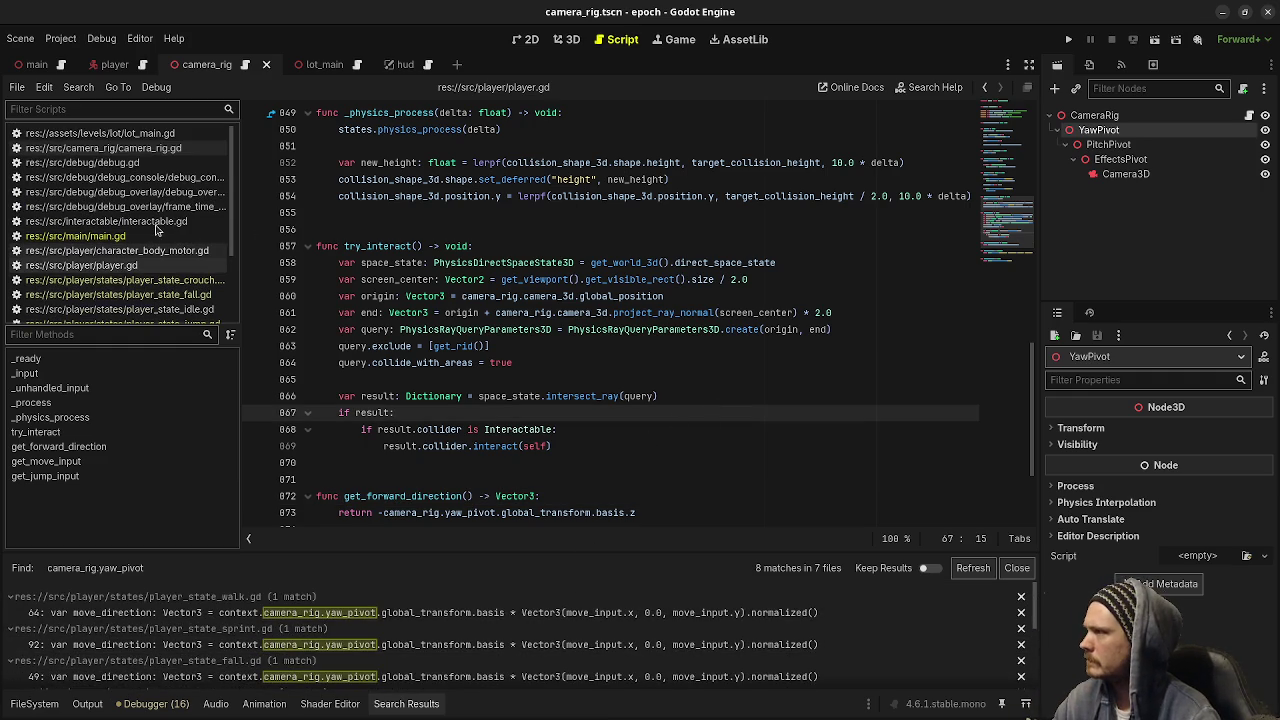
Open camera_rig.gd and go over the CameraRig, YawPivot, PitchPivot and EffectsPivot comment lines
click(157, 152)
scroll(722, 298, up, 10)
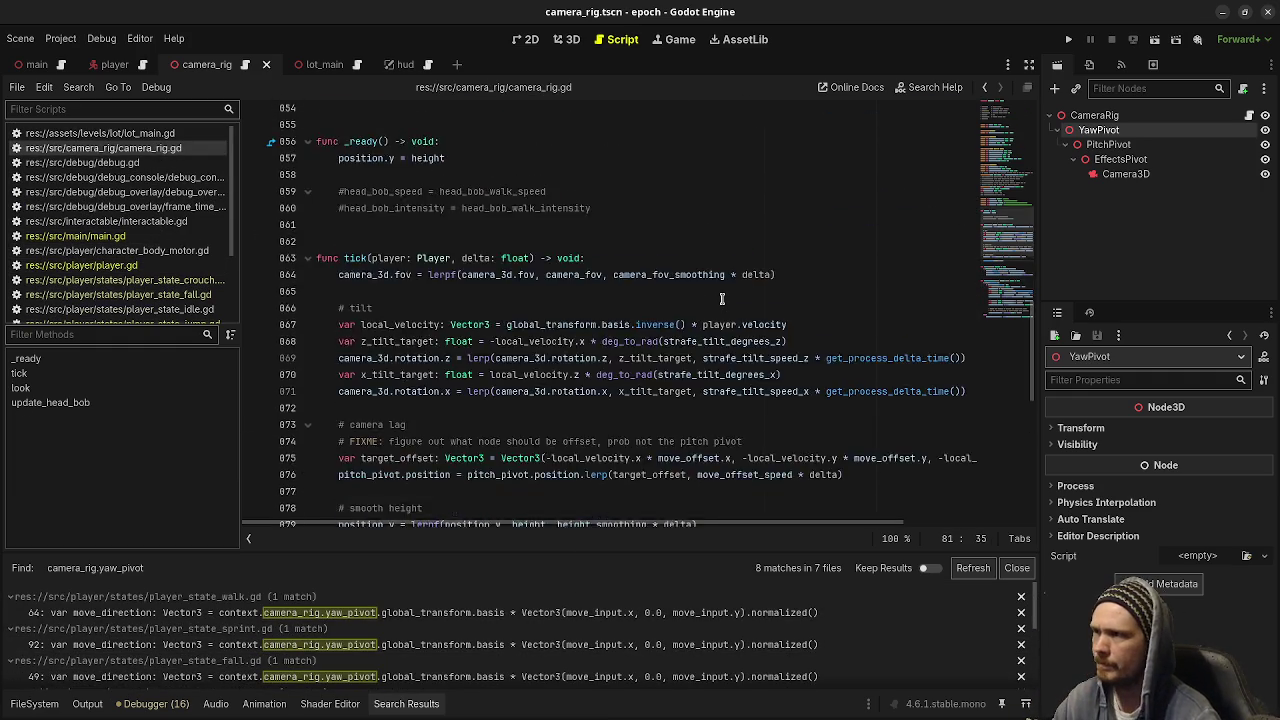
scroll(720, 294, up, 5)
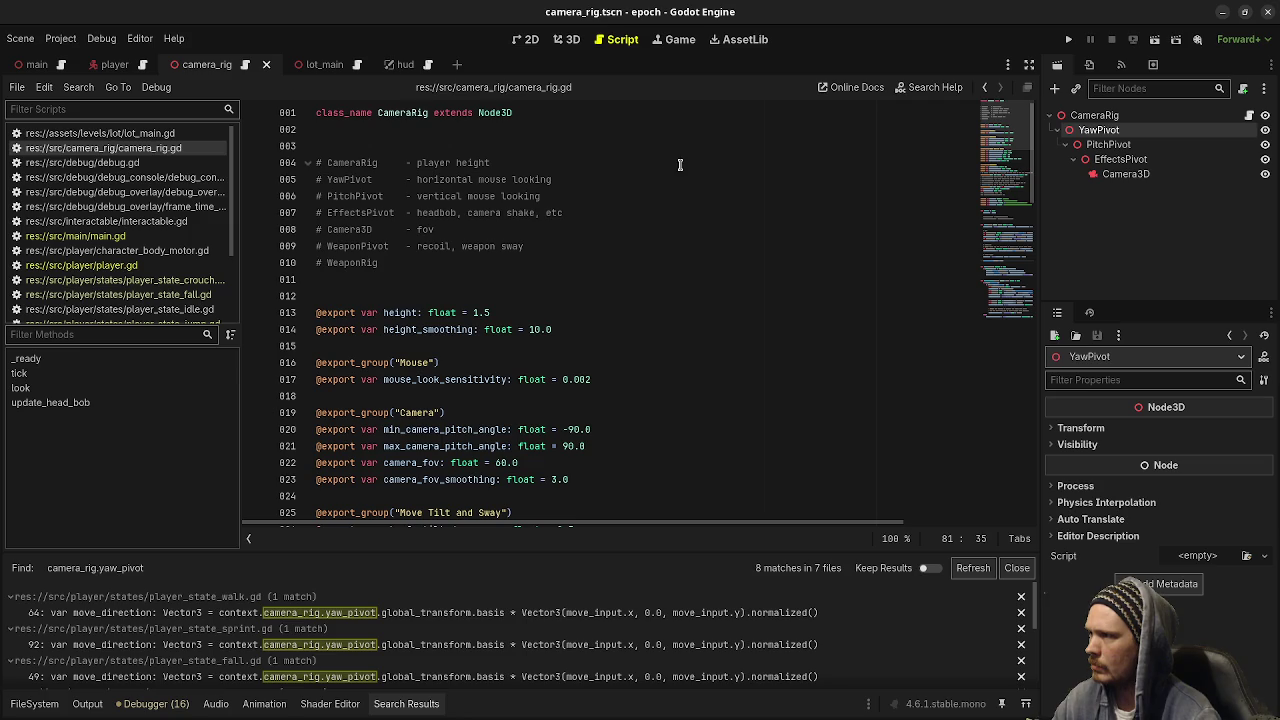
scroll(540, 289, down, 2)
scroll(540, 289, down, 15)
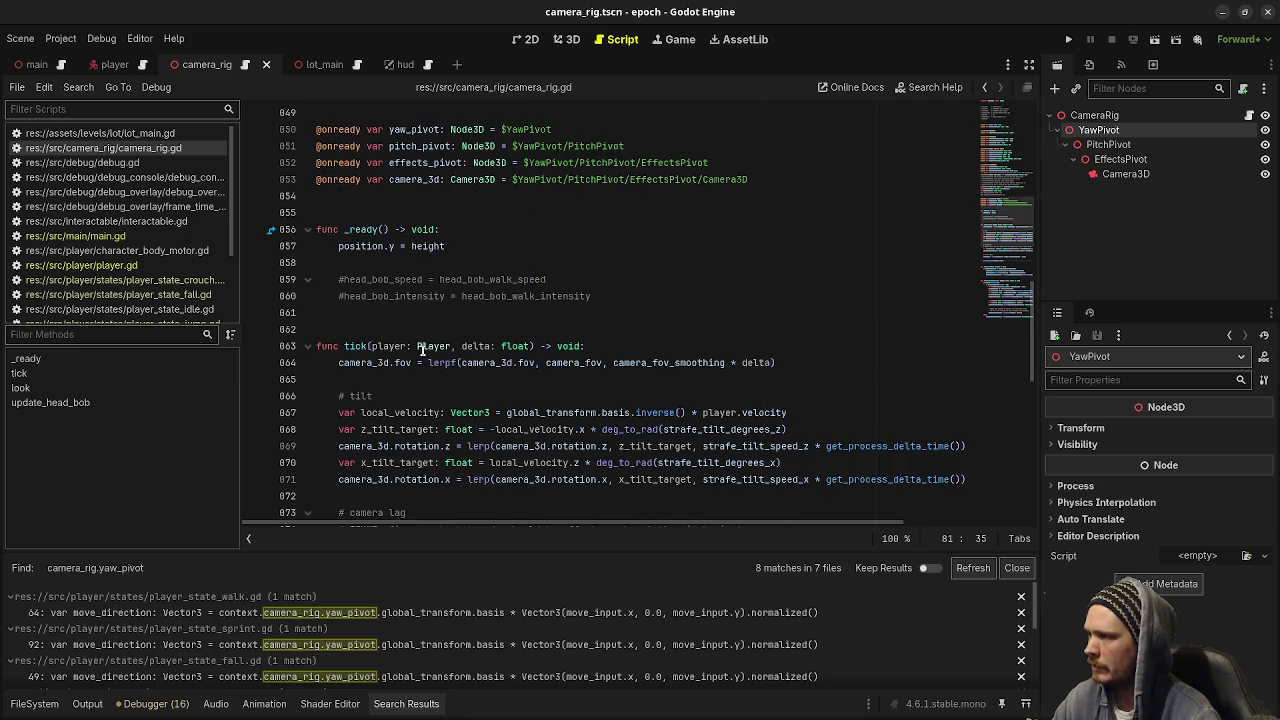
scroll(423, 349, down, 1)
scroll(423, 349, down, 6)
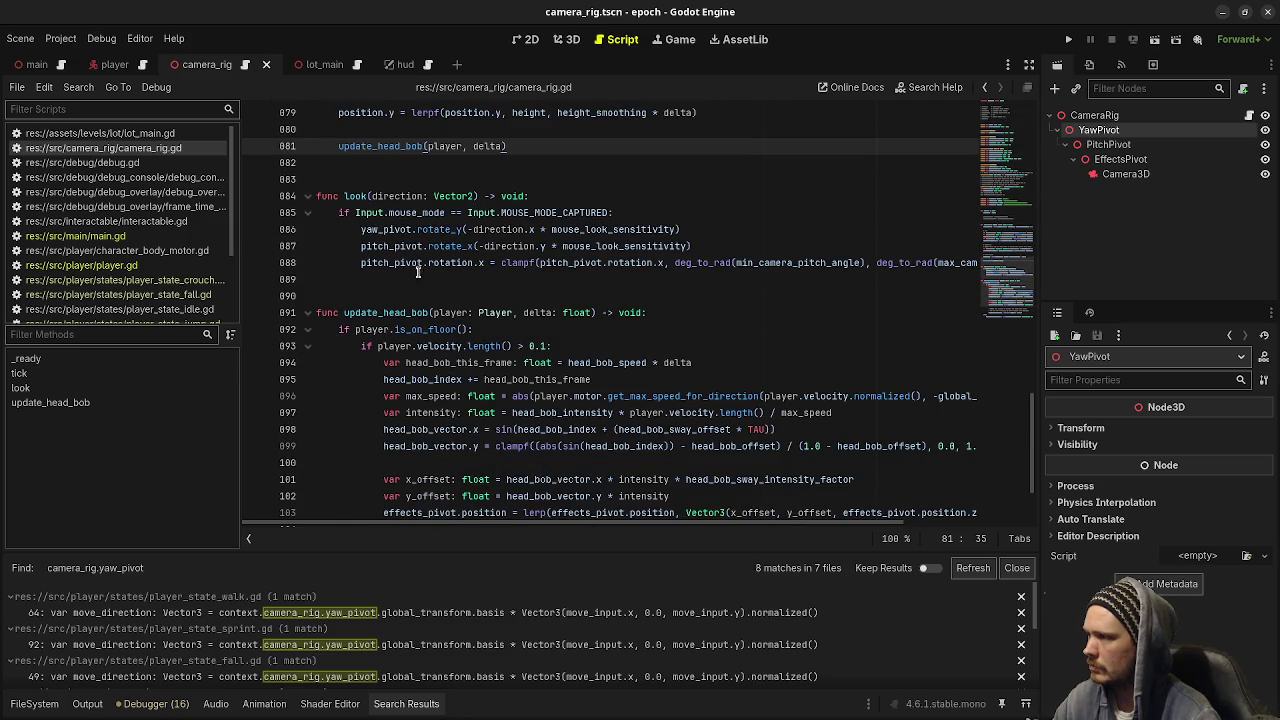
scroll(448, 296, up, 20)
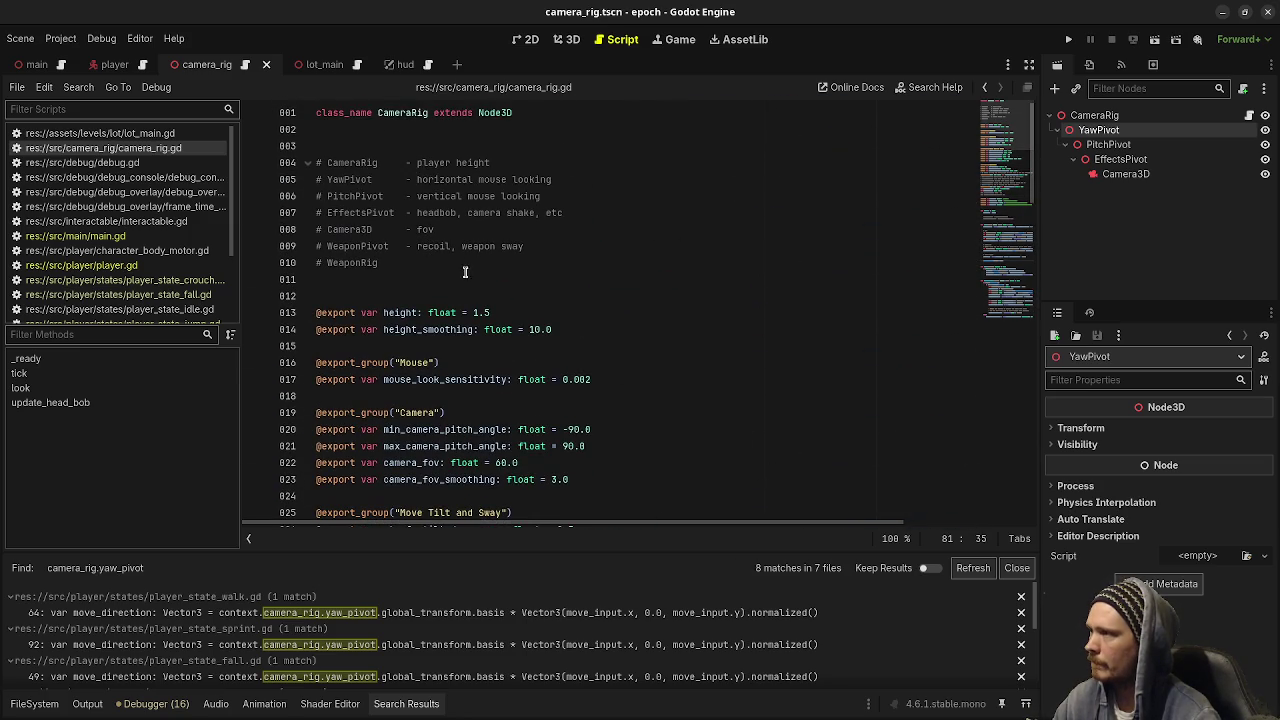
drag(349, 165, 497, 167)
click(340, 185)
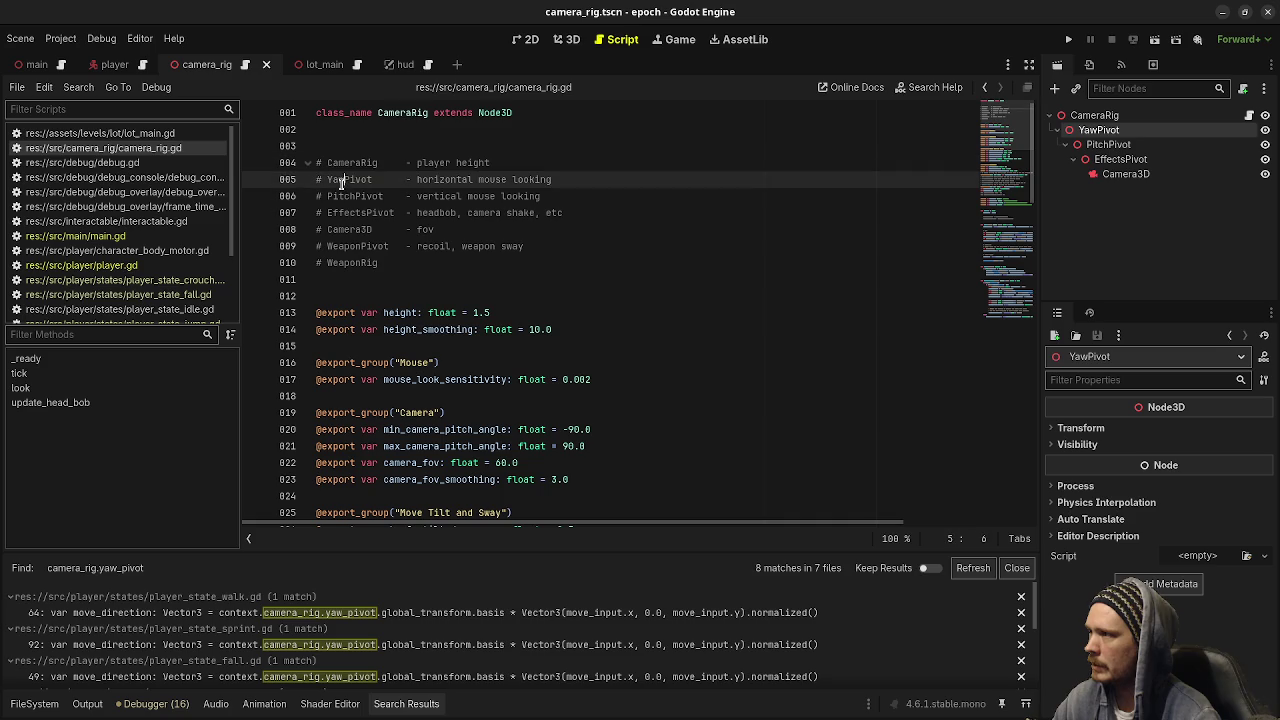
click(370, 197)
click(371, 208)
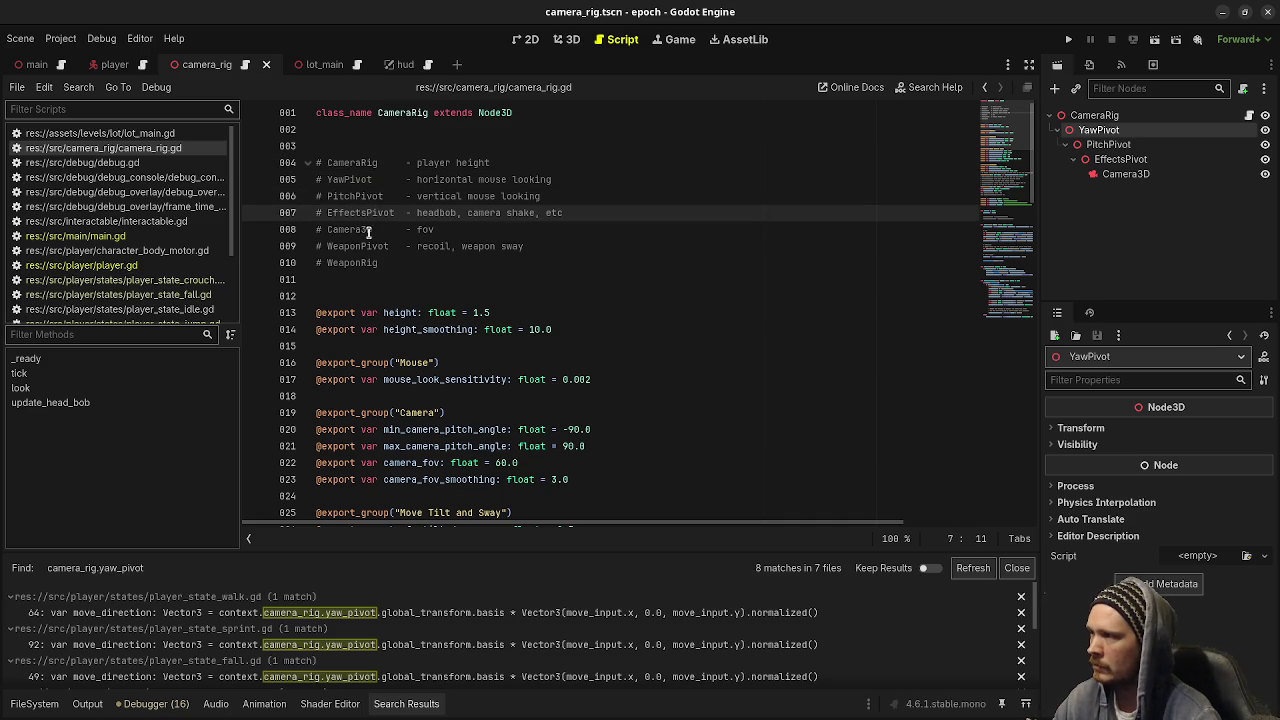
Read through the rest of camera_rig.gd, run the project and inspect the live CameraRig node
scroll(459, 251, down, 7)
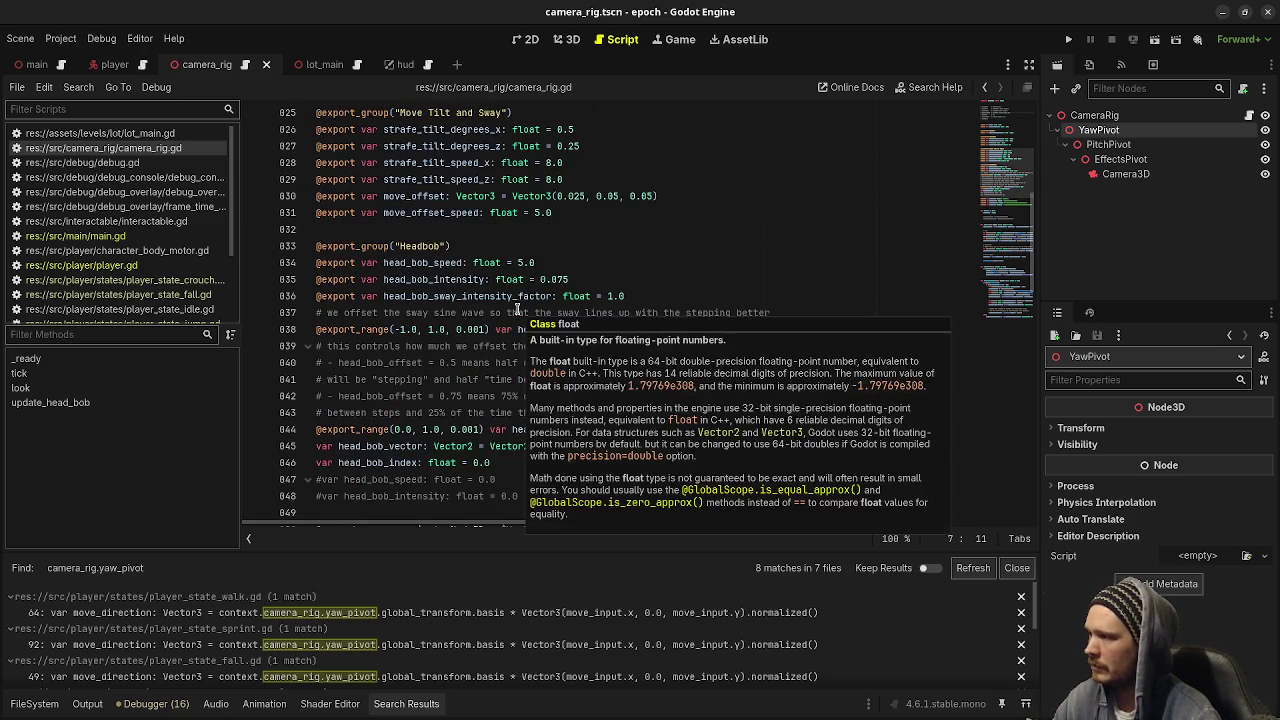
scroll(517, 308, down, 5)
scroll(517, 308, up, 12)
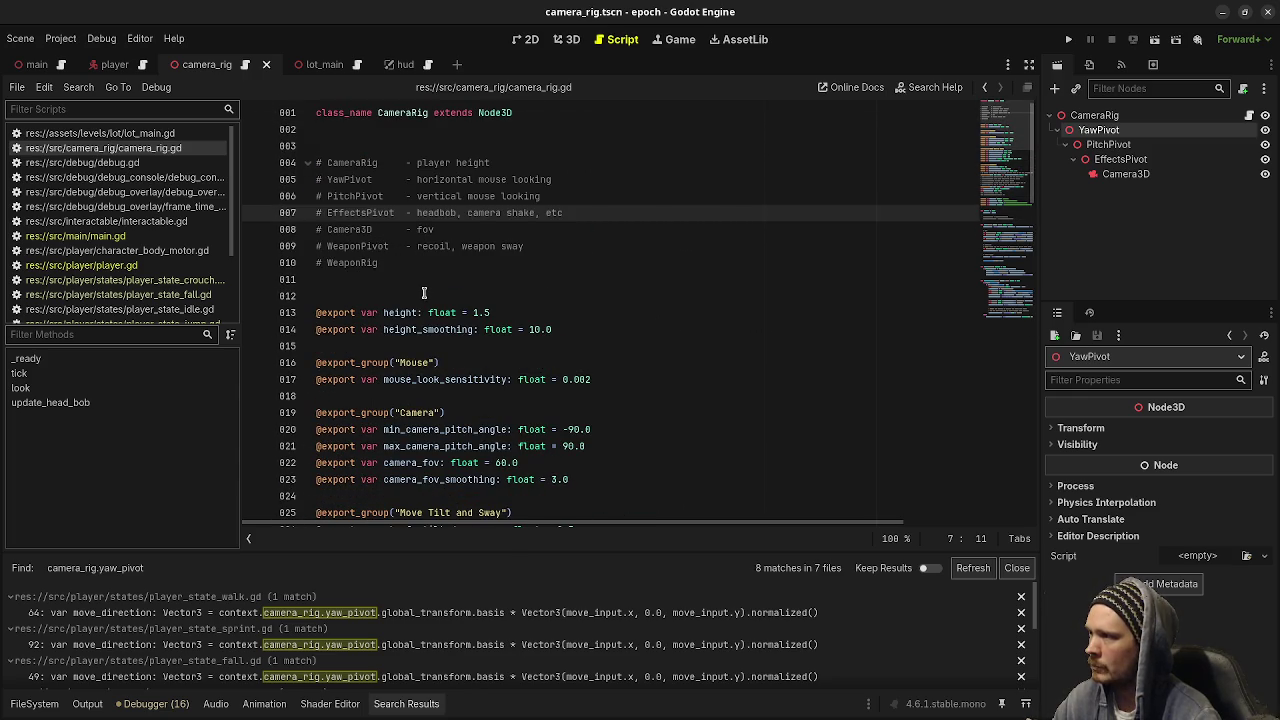
scroll(430, 296, down, 1)
scroll(430, 296, down, 18)
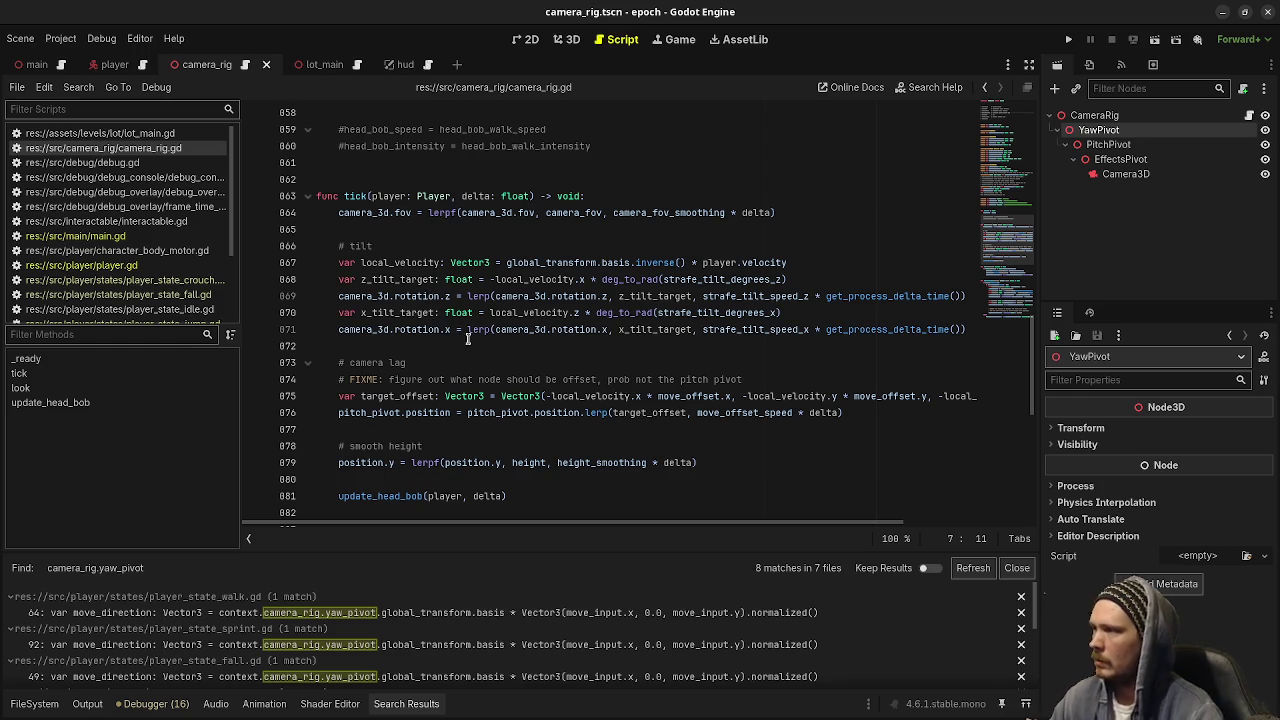
scroll(542, 358, up, 20)
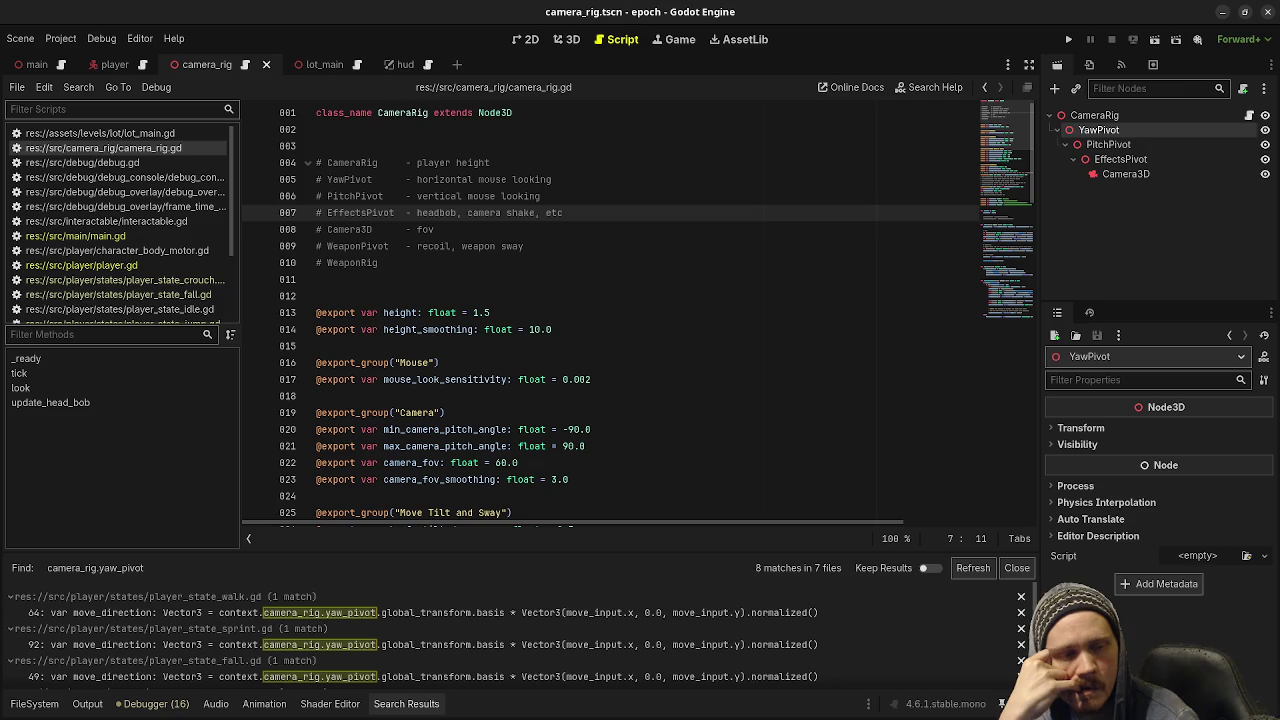
scroll(648, 436, down, 17)
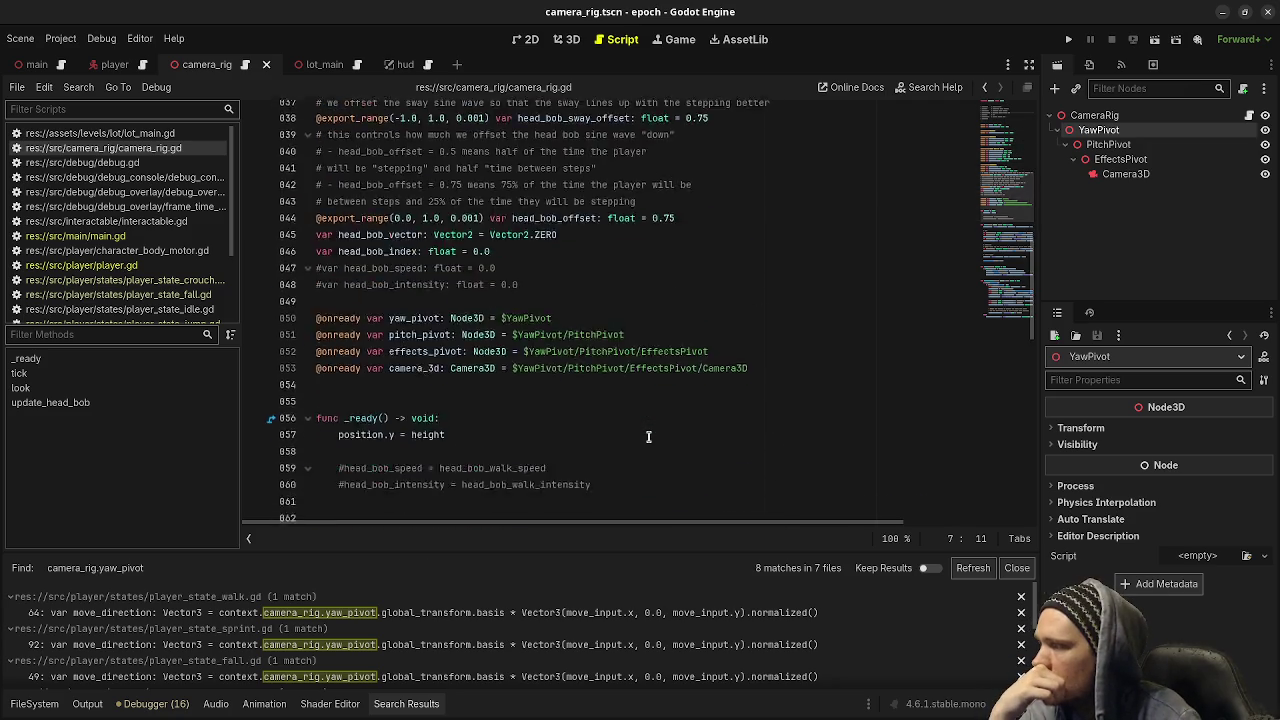
scroll(648, 436, down, 6)
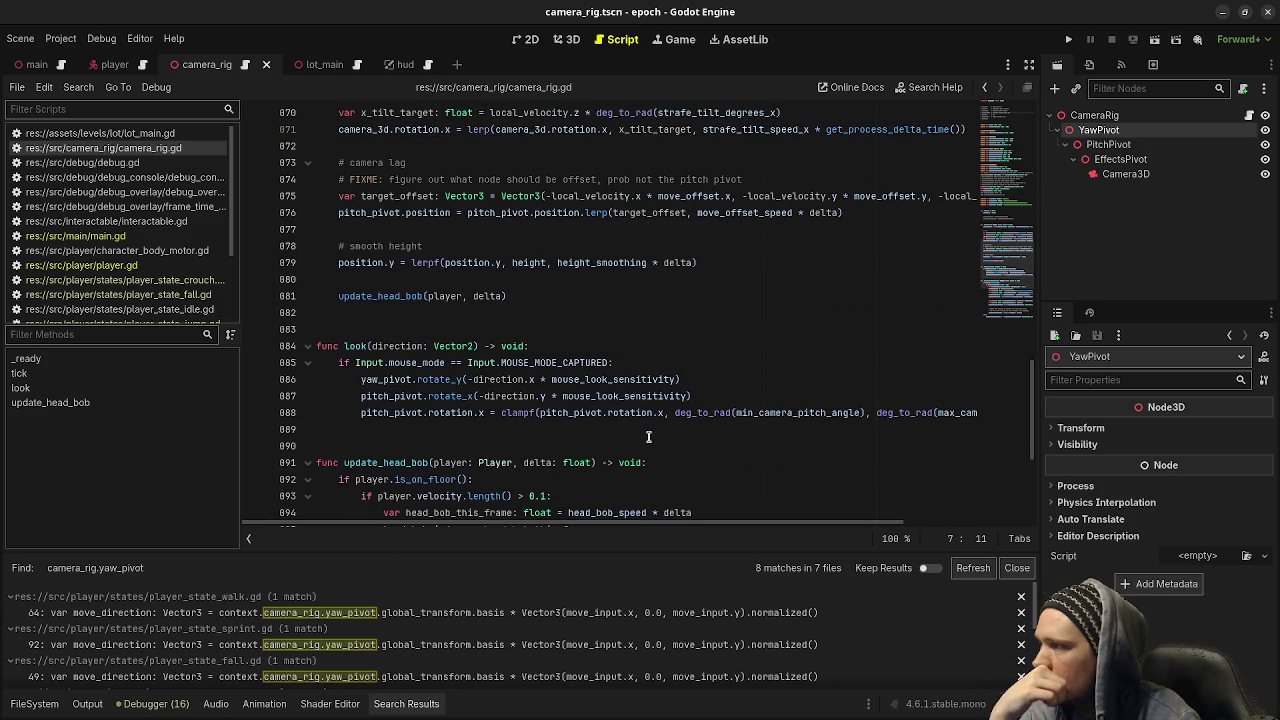
scroll(648, 436, up, 3)
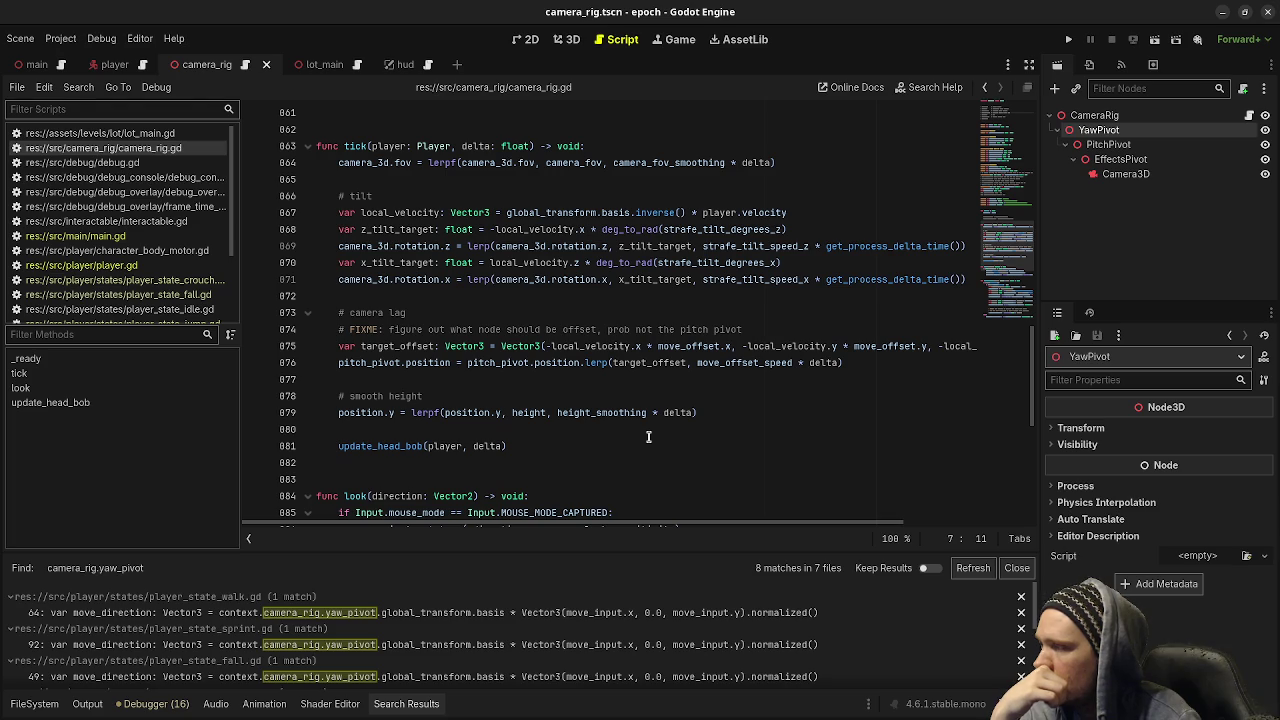
click(1068, 39)
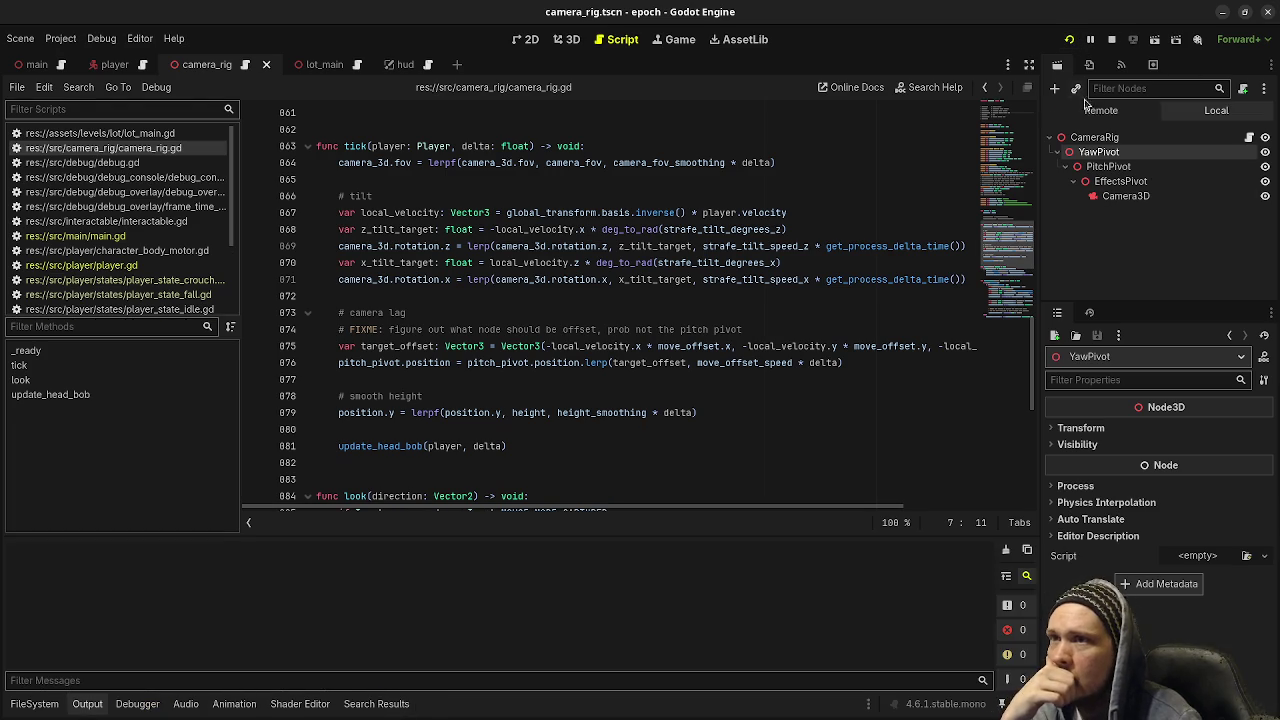
click(1108, 140)
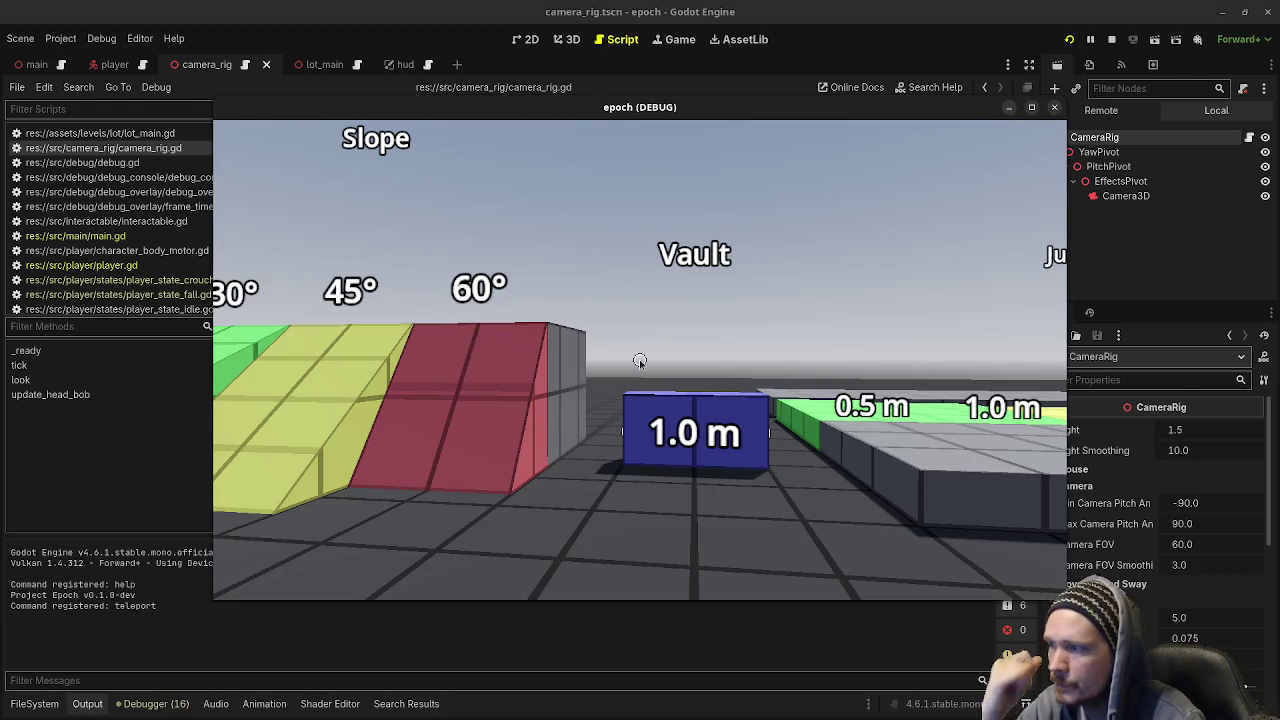
Lower the camera rig Height live in the running game, then revert it to 1.5
drag(742, 107, 607, 97)
mouse_move(1178, 429)
mouse_down()
mouse_move(1140, 429)
mouse_move(1170, 429)
mouse_up()
key(ctrl+z)
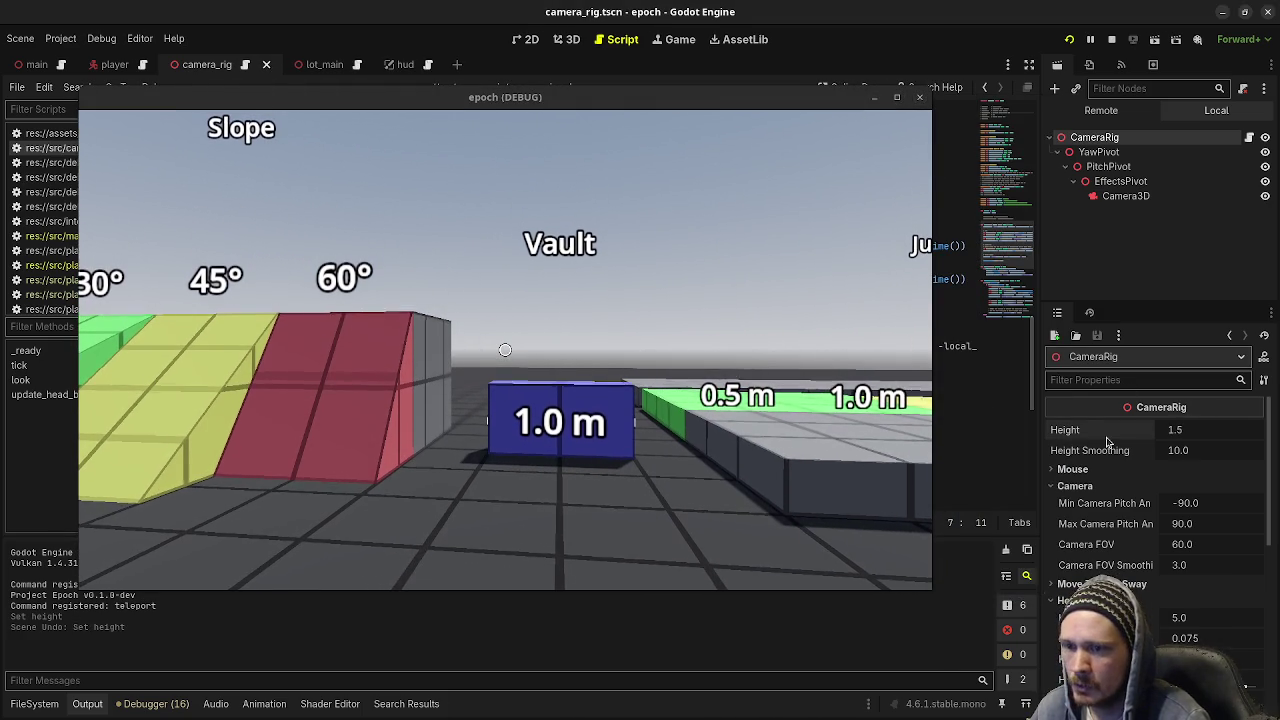
click(1075, 469)
click(1092, 469)
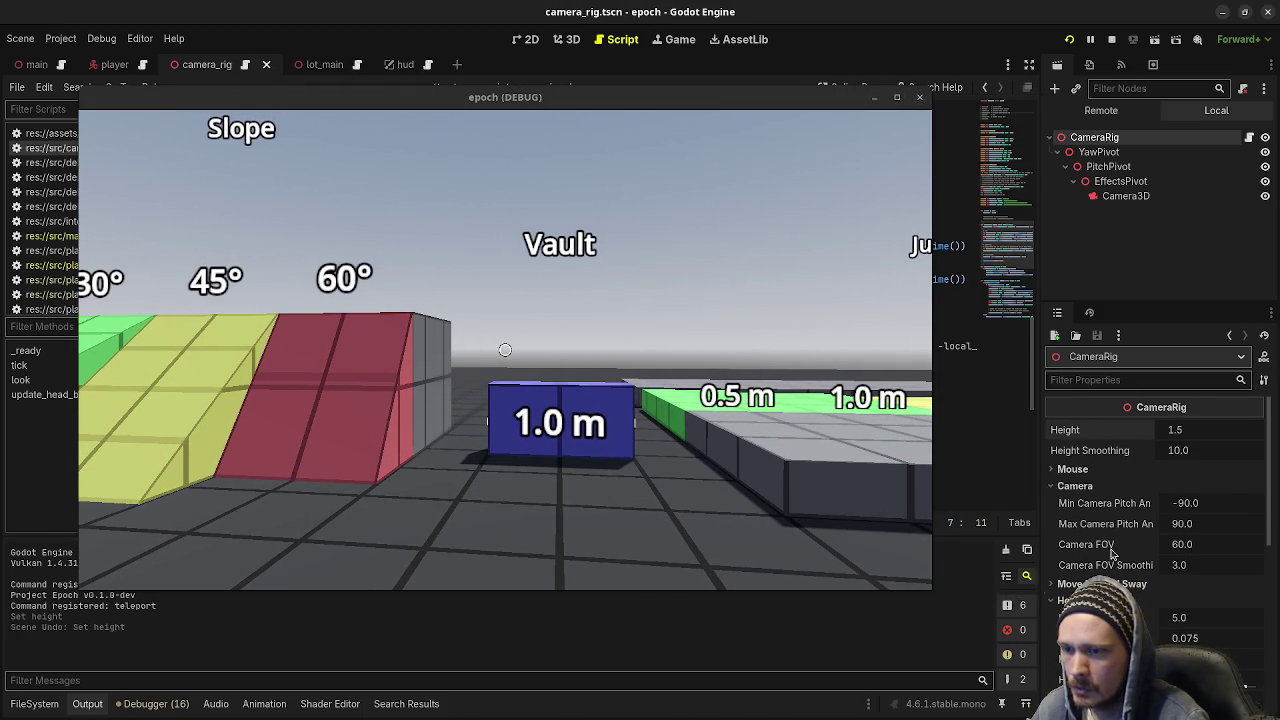
Tweak and revert Camera FOV live, expand Move Tilt and Sway, then stop the game
drag(1210, 547, 1216, 547)
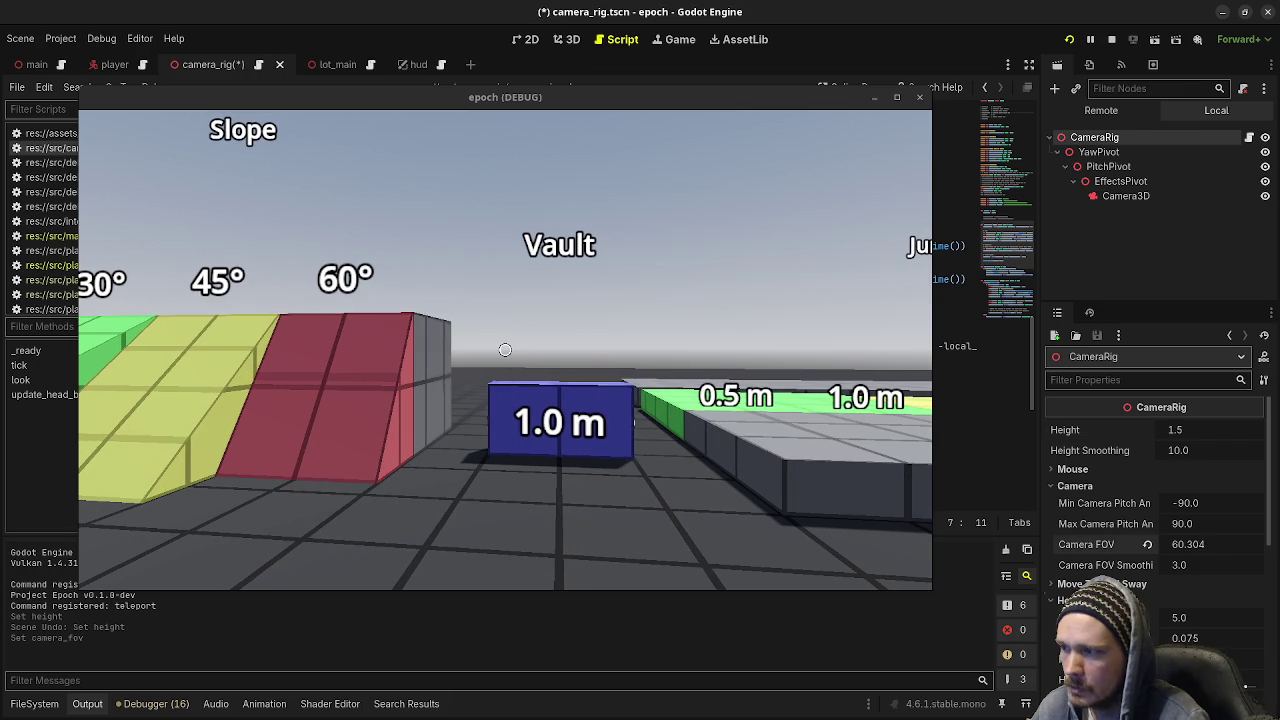
key(ctrl+z)
scroll(1113, 560, down, 4)
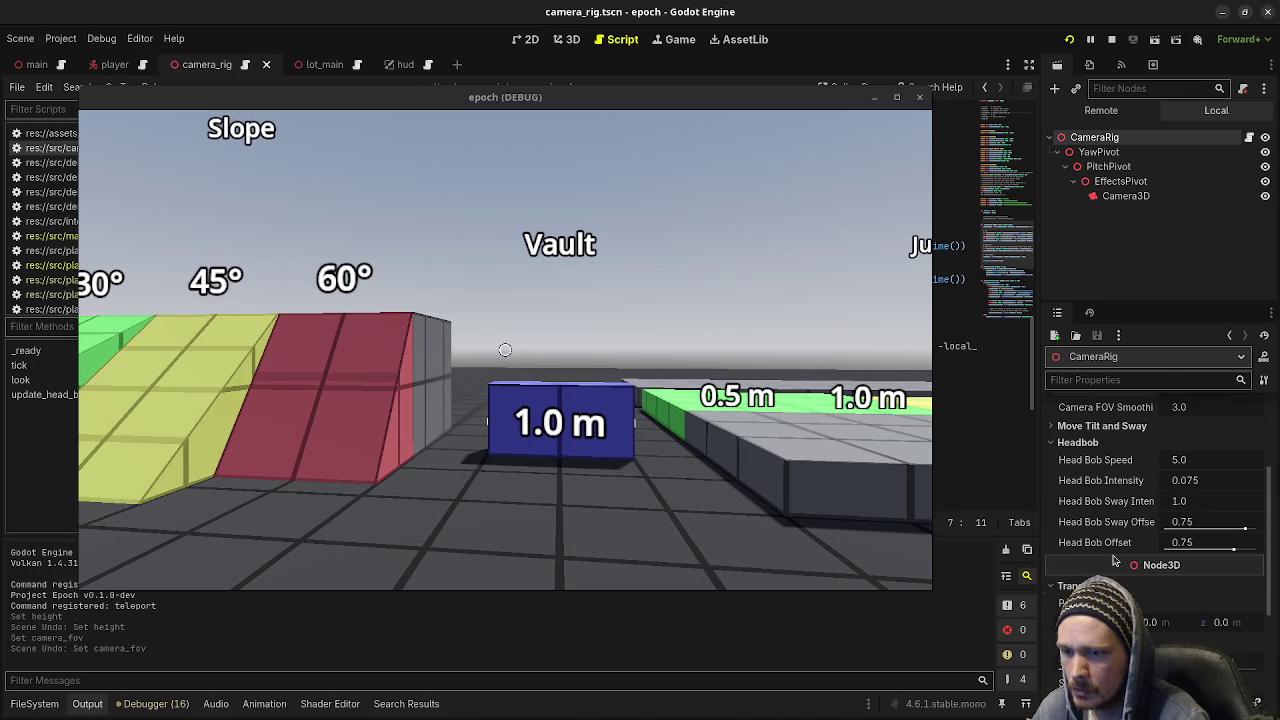
scroll(1113, 560, up, 2)
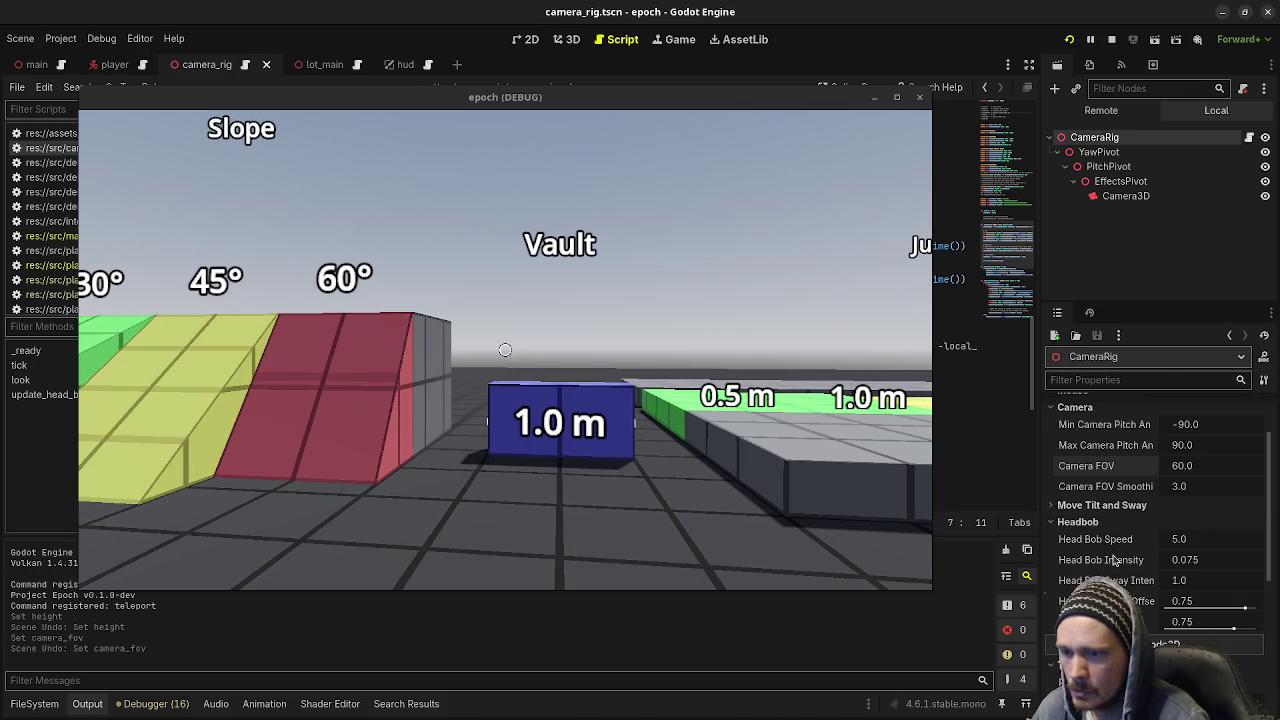
click(1101, 506)
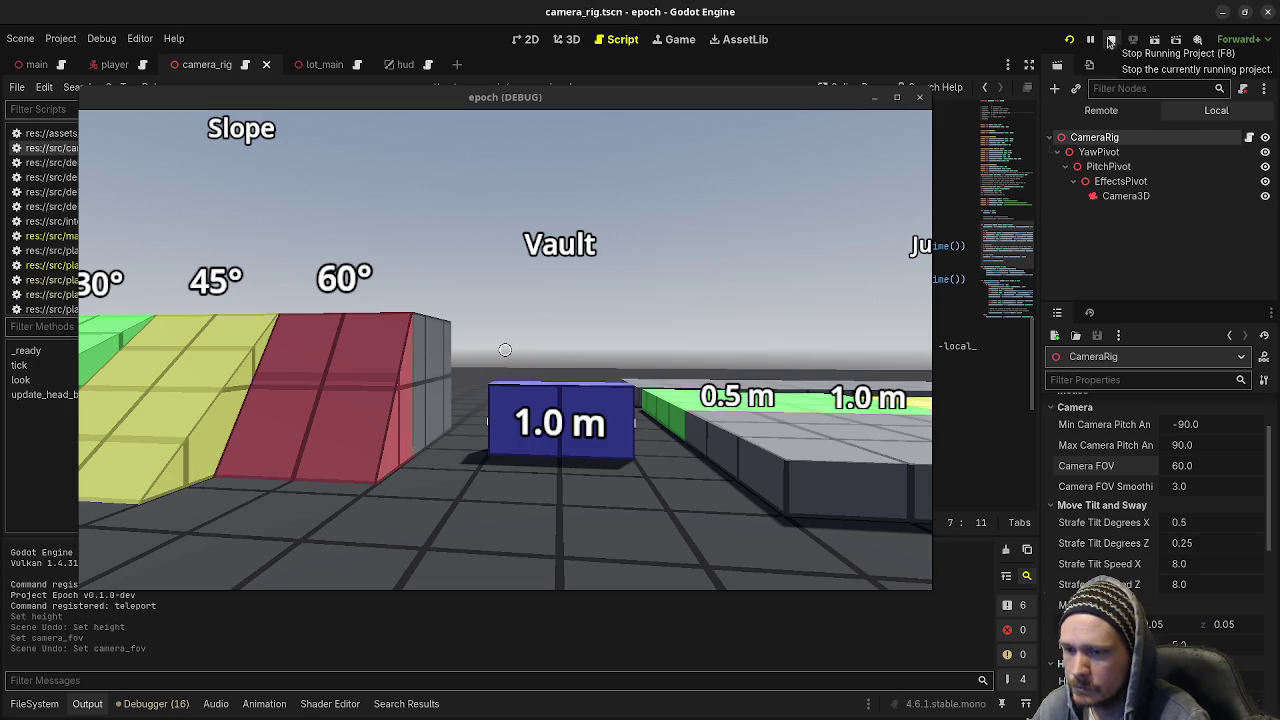
click(1110, 41)
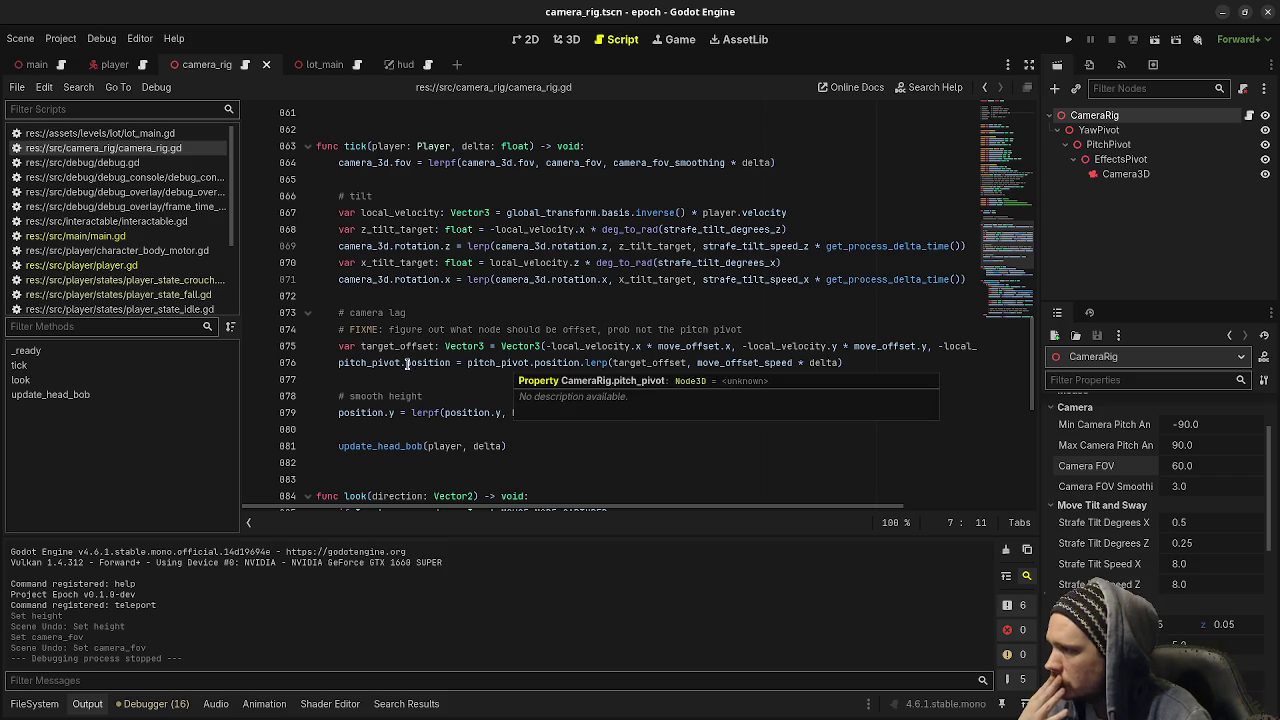
scroll(474, 378, up, 1)
scroll(474, 378, up, 2)
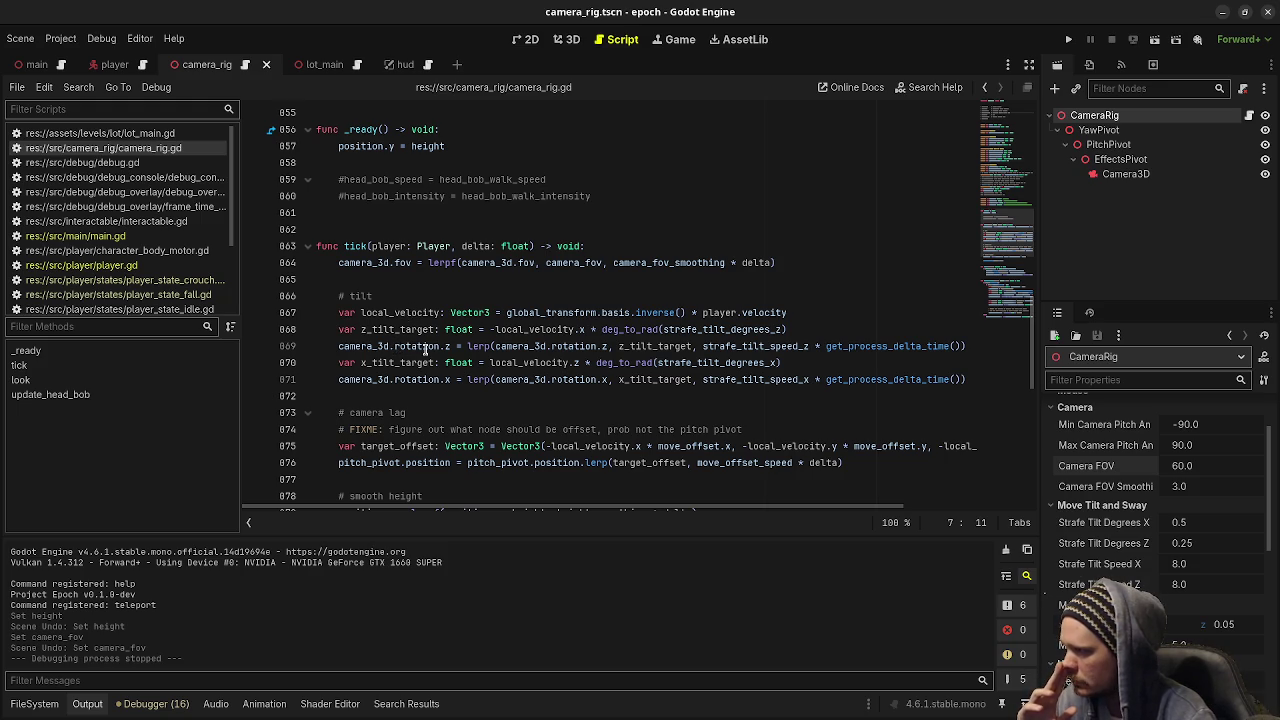
mouse_move(425, 347)
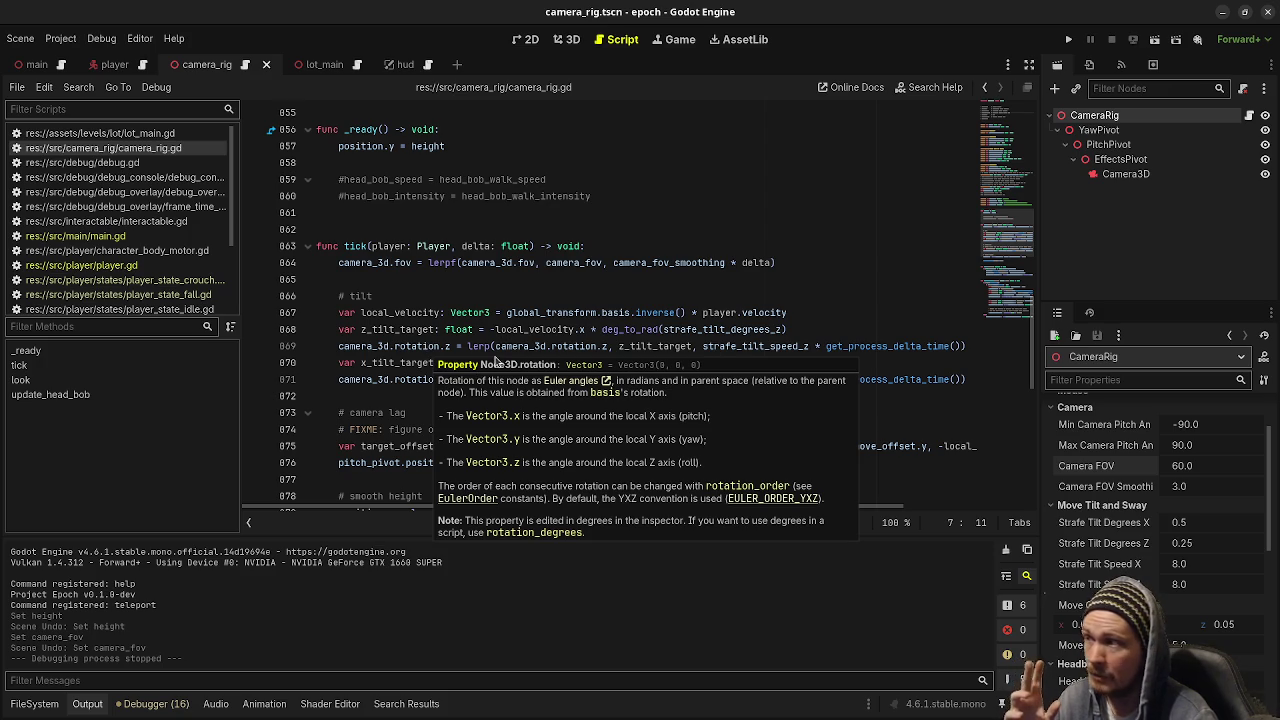
scroll(578, 313, up, 12)
scroll(578, 313, up, 5)
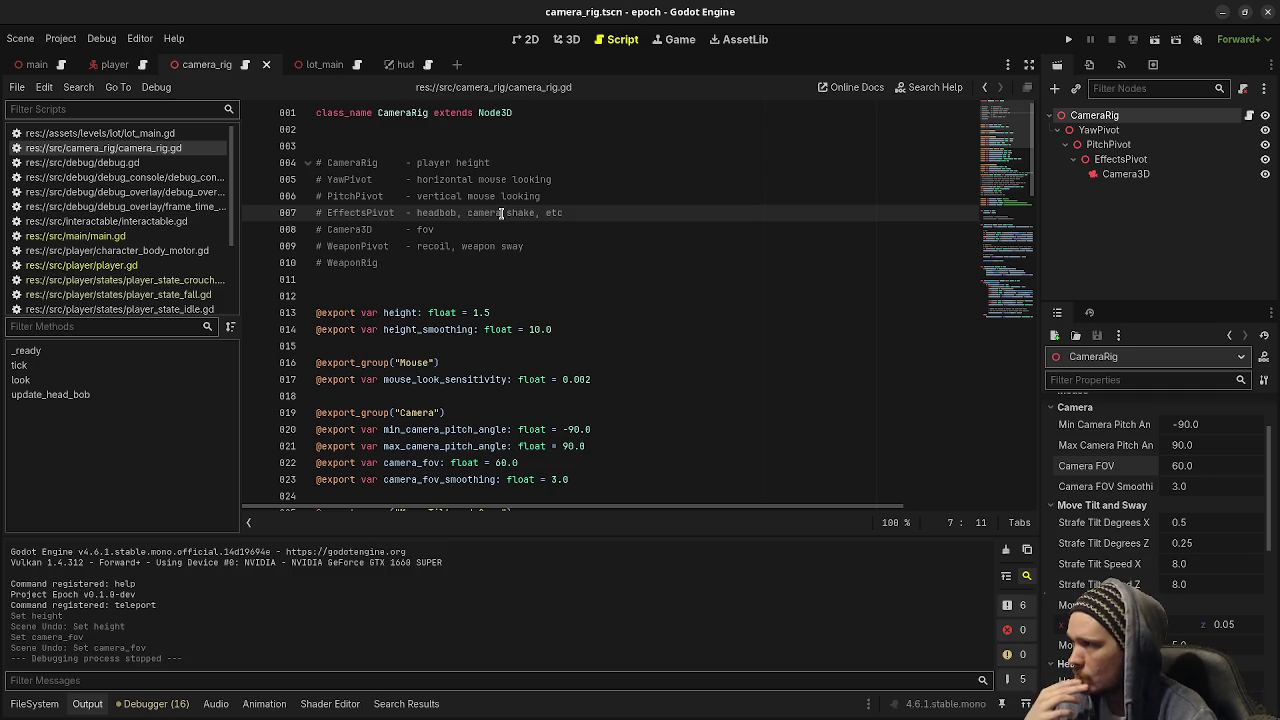
drag(564, 213, 415, 214)
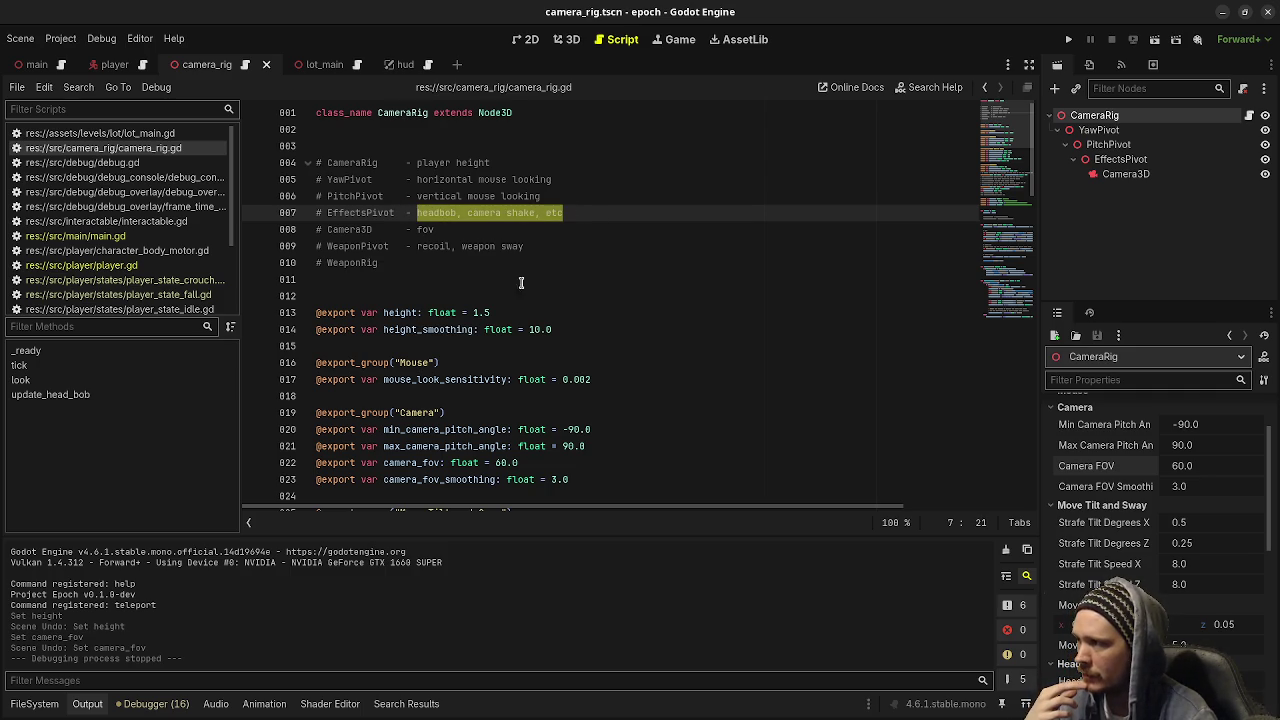
click(561, 283)
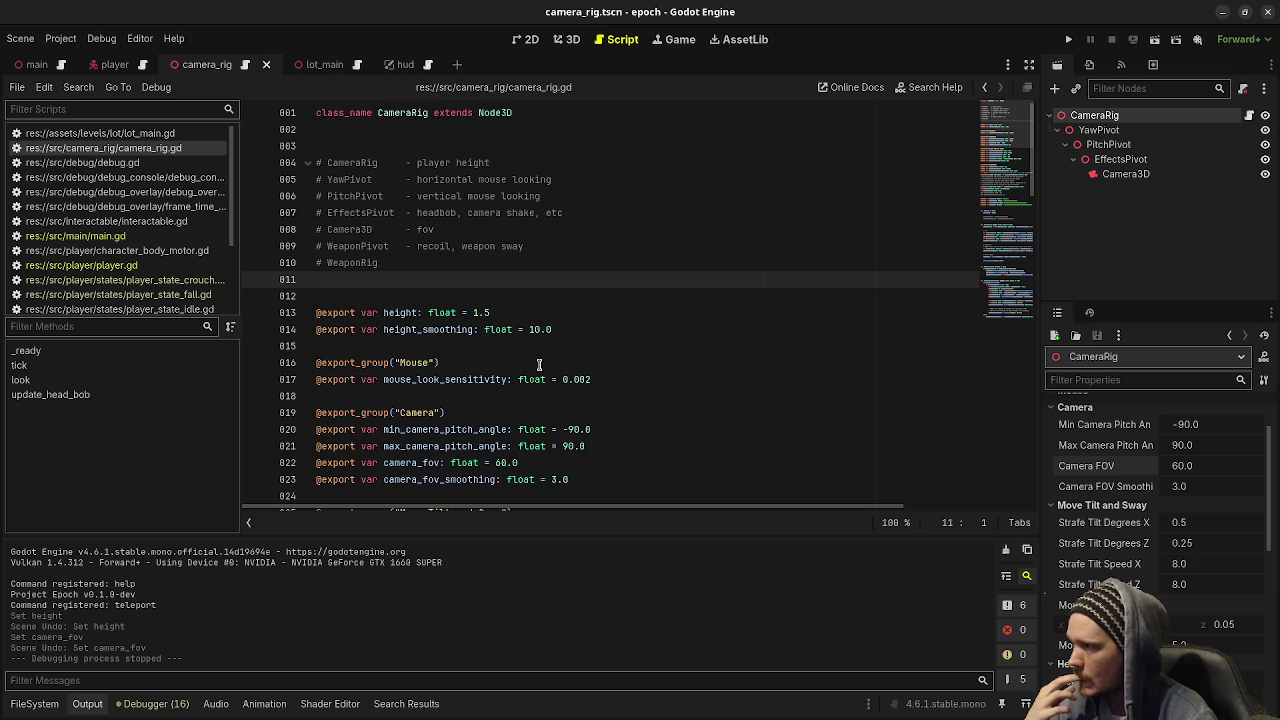
scroll(539, 365, down, 12)
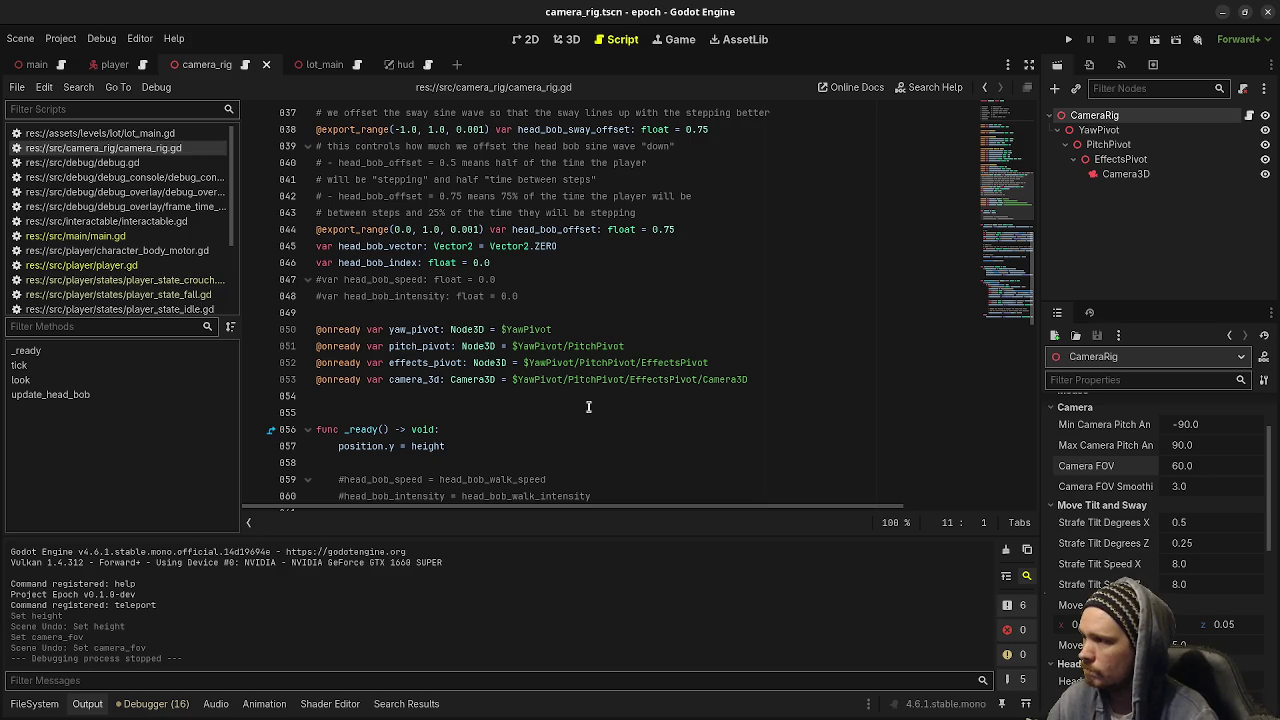
scroll(552, 447, down, 5)
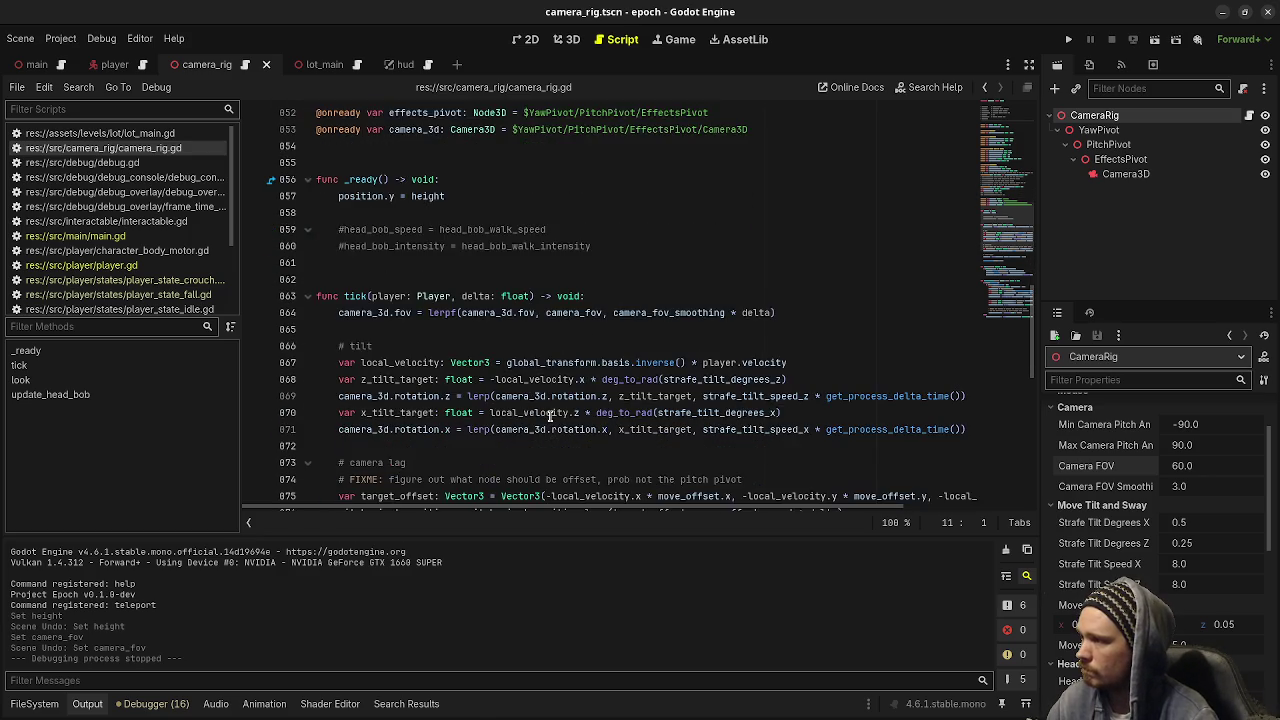
scroll(550, 417, up, 5)
scroll(550, 417, down, 7)
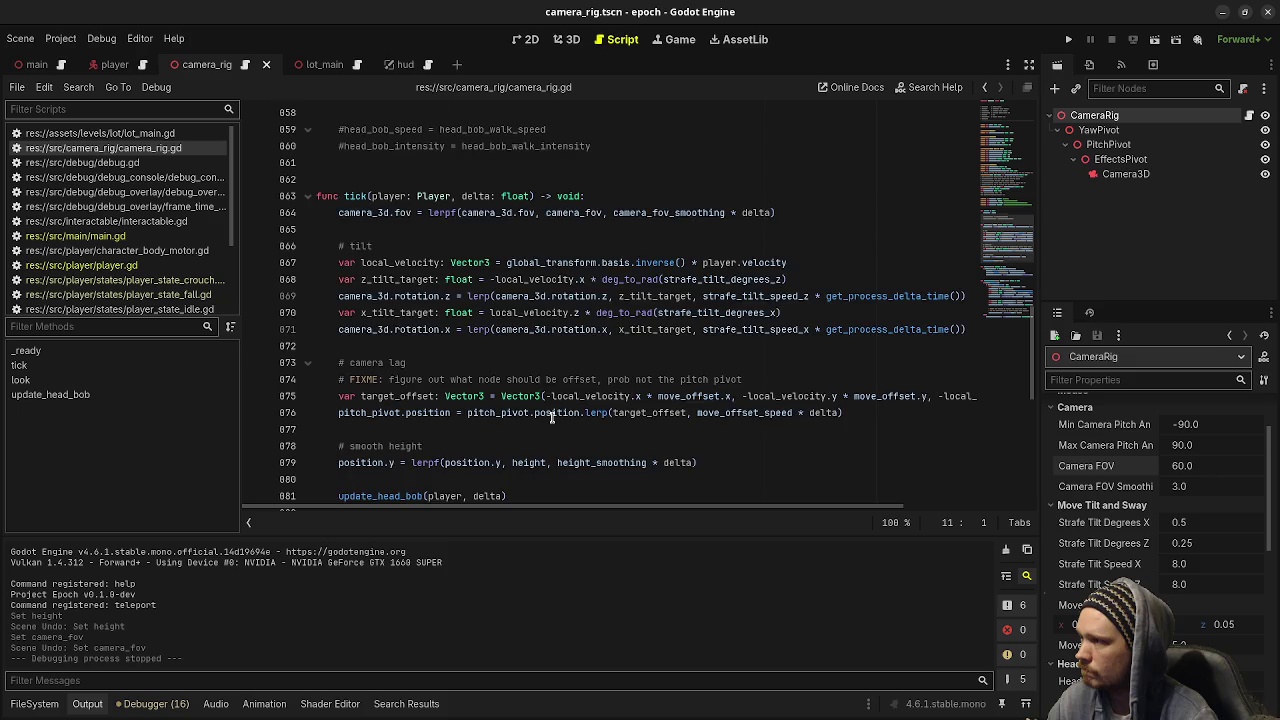
scroll(551, 418, up, 3)
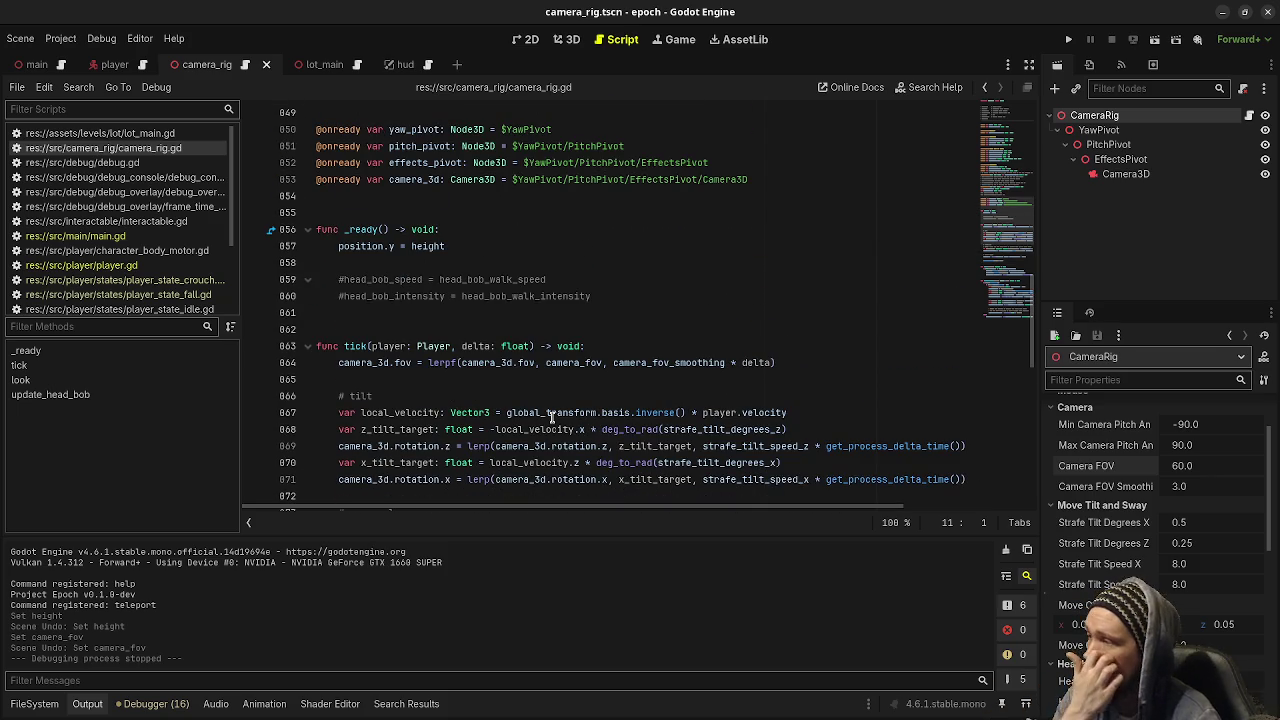
scroll(581, 352, down, 1)
scroll(581, 352, down, 2)
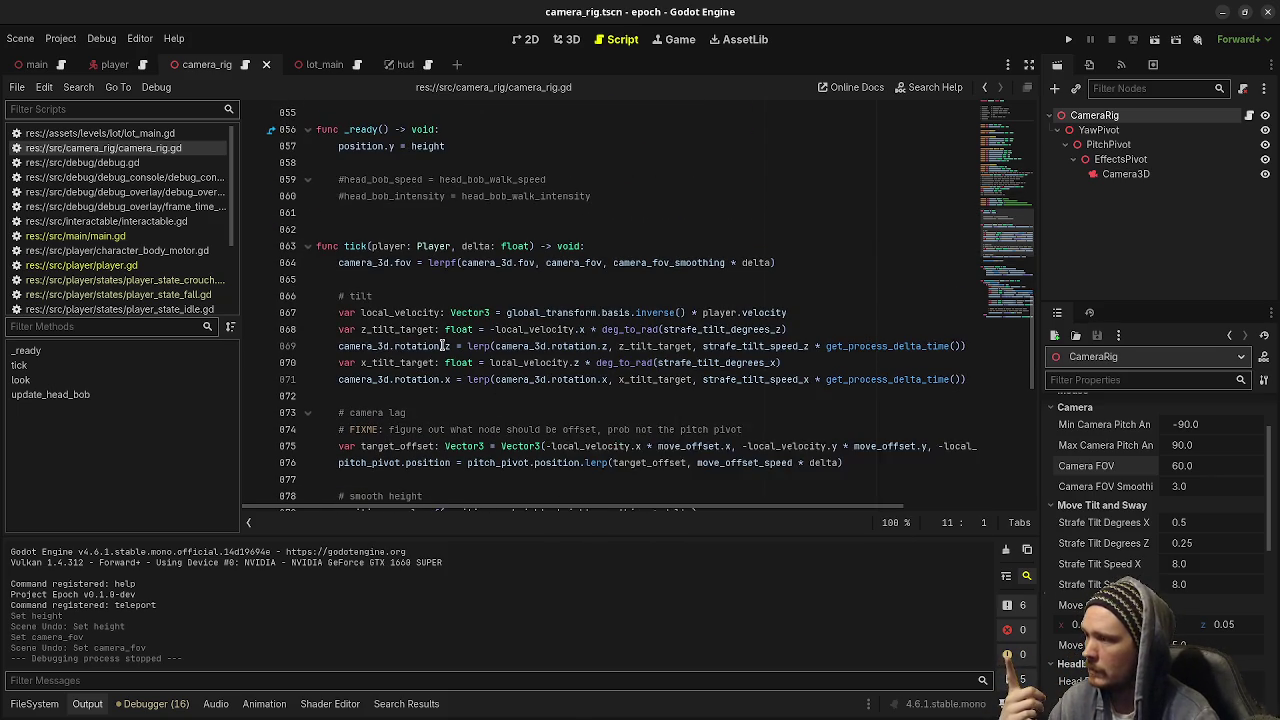
scroll(425, 409, down, 3)
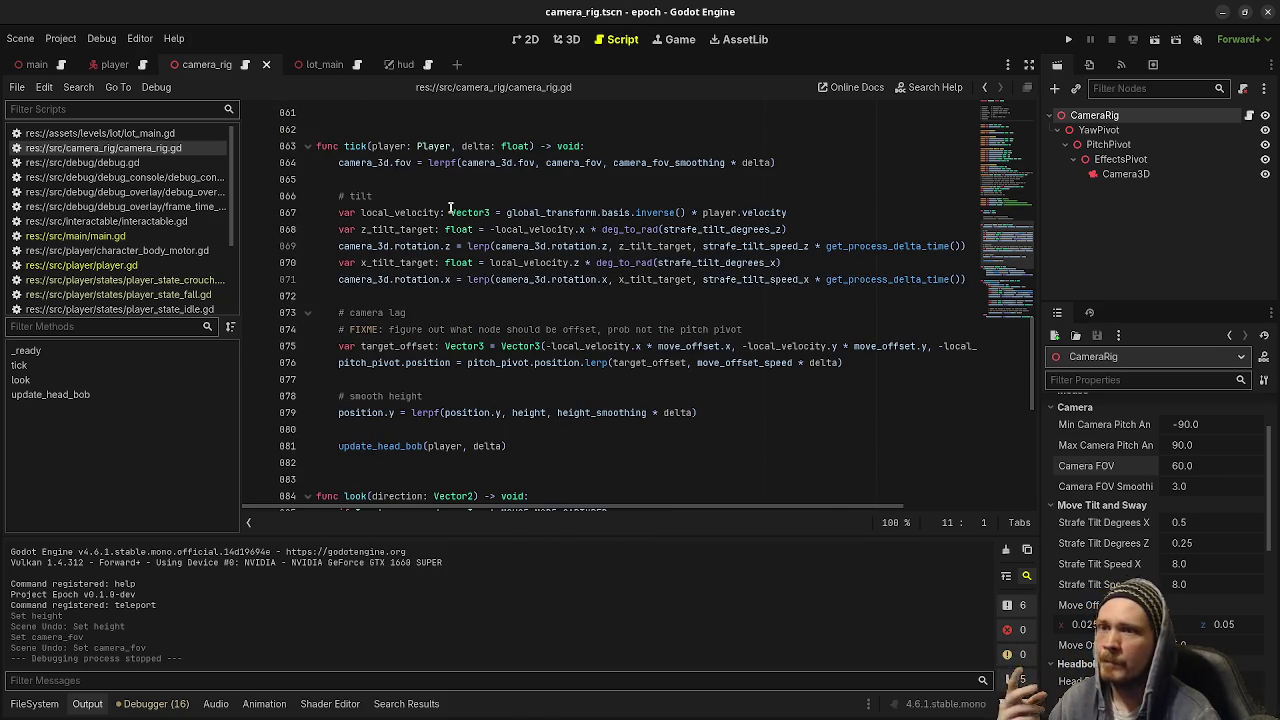
click(345, 213)
drag(345, 213, 468, 280)
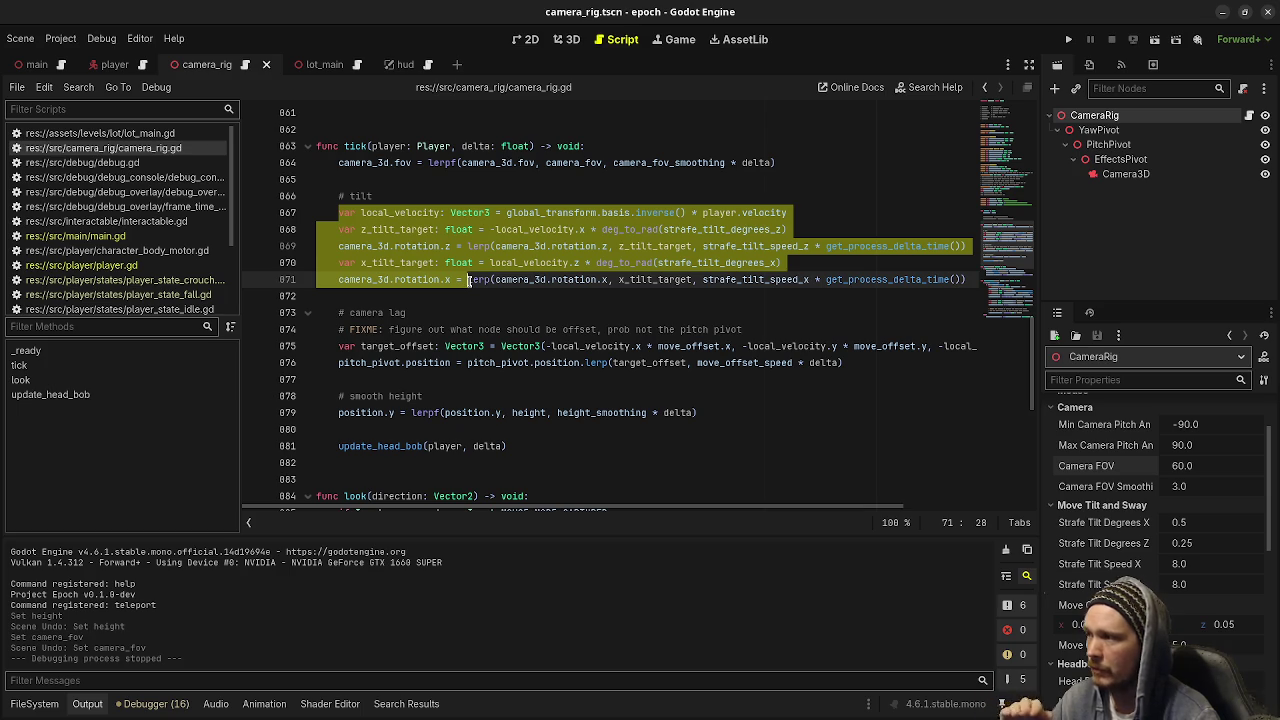
scroll(499, 321, down, 3)
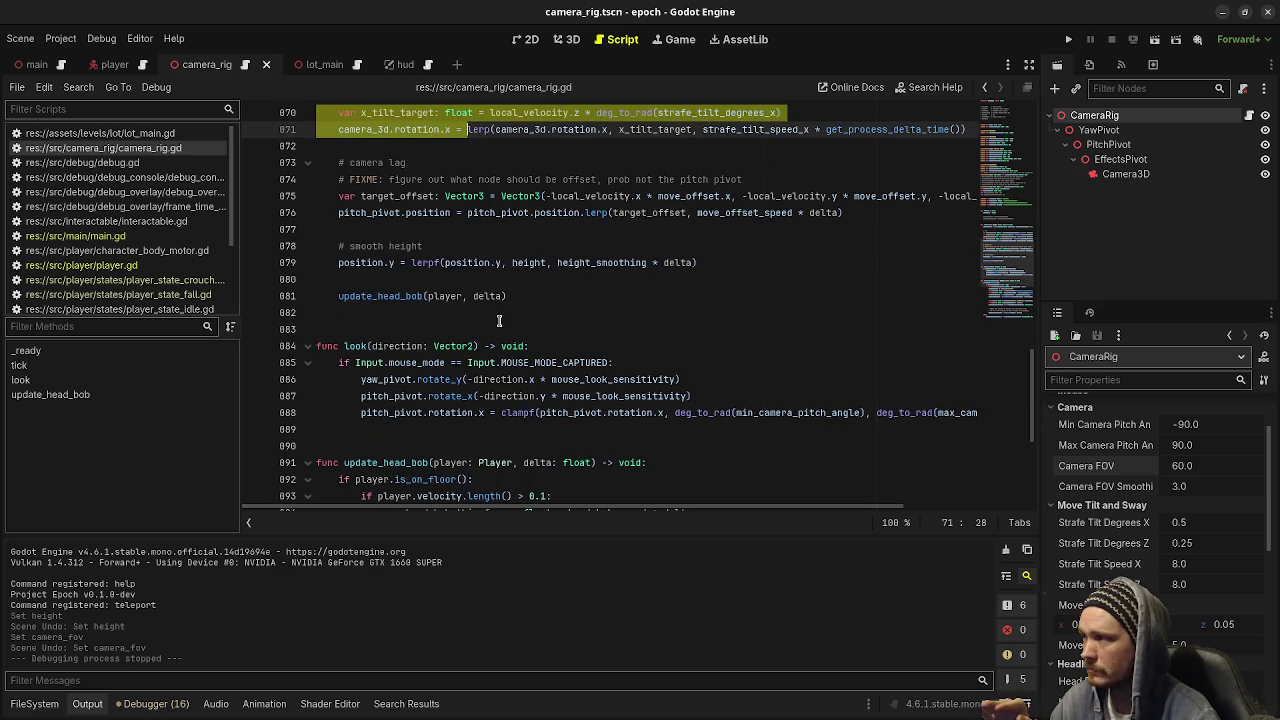
scroll(499, 321, down, 6)
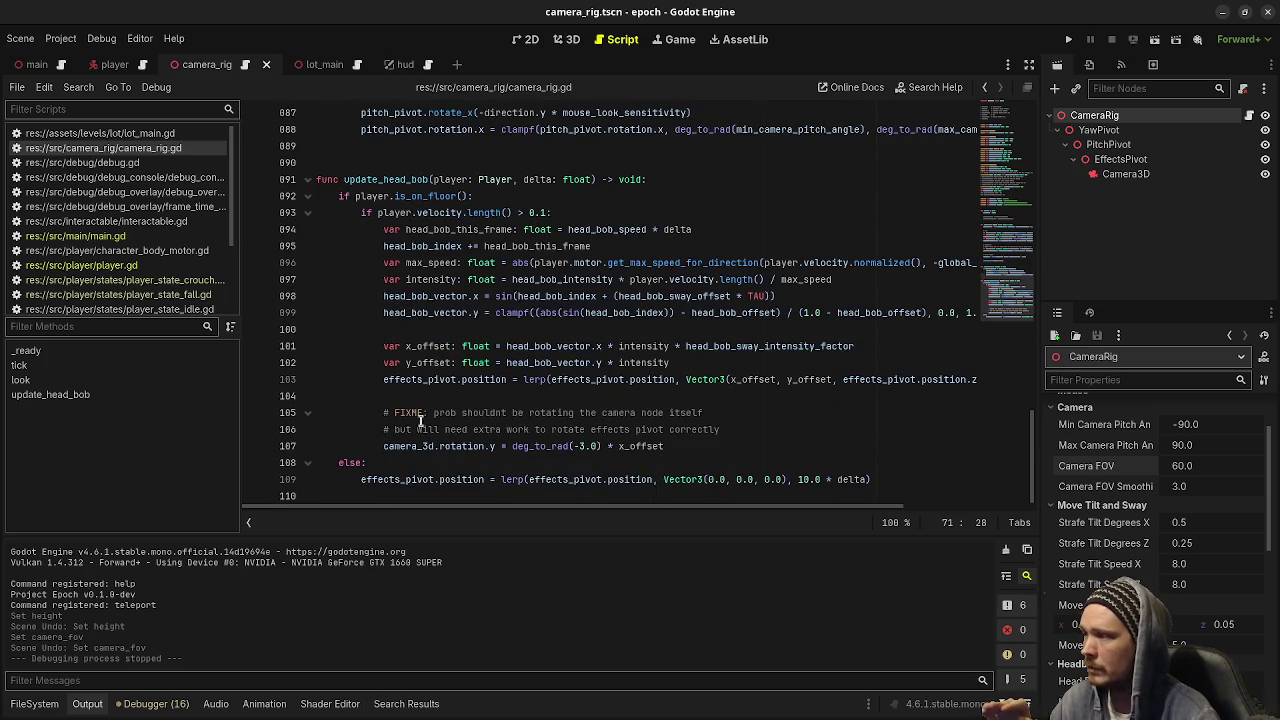
drag(422, 446, 549, 446)
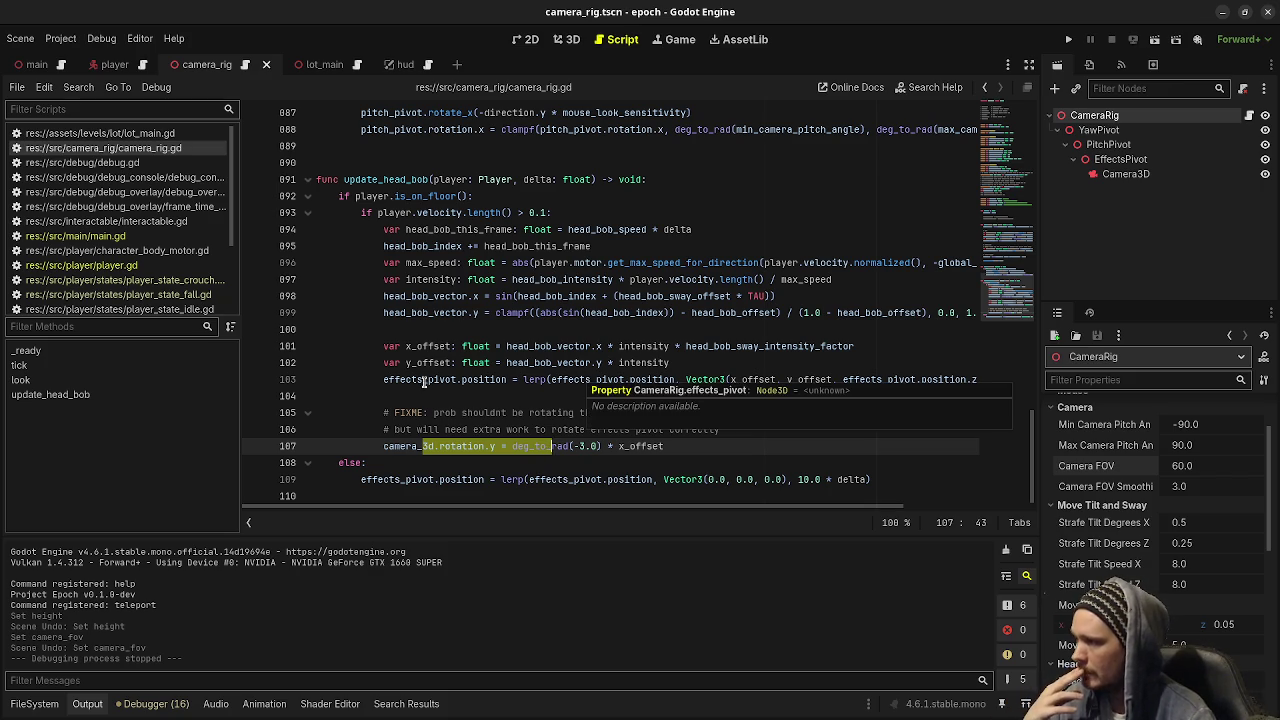
click(418, 381)
double_click(418, 381)
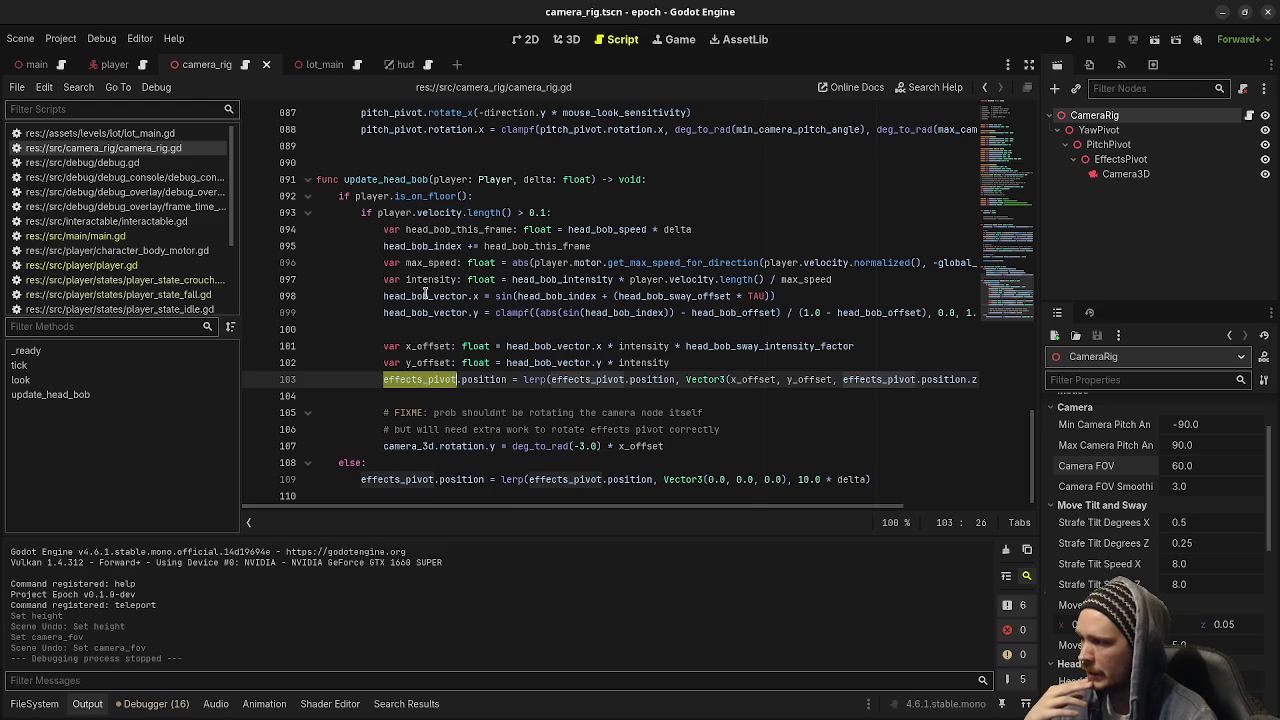
scroll(532, 374, up, 4)
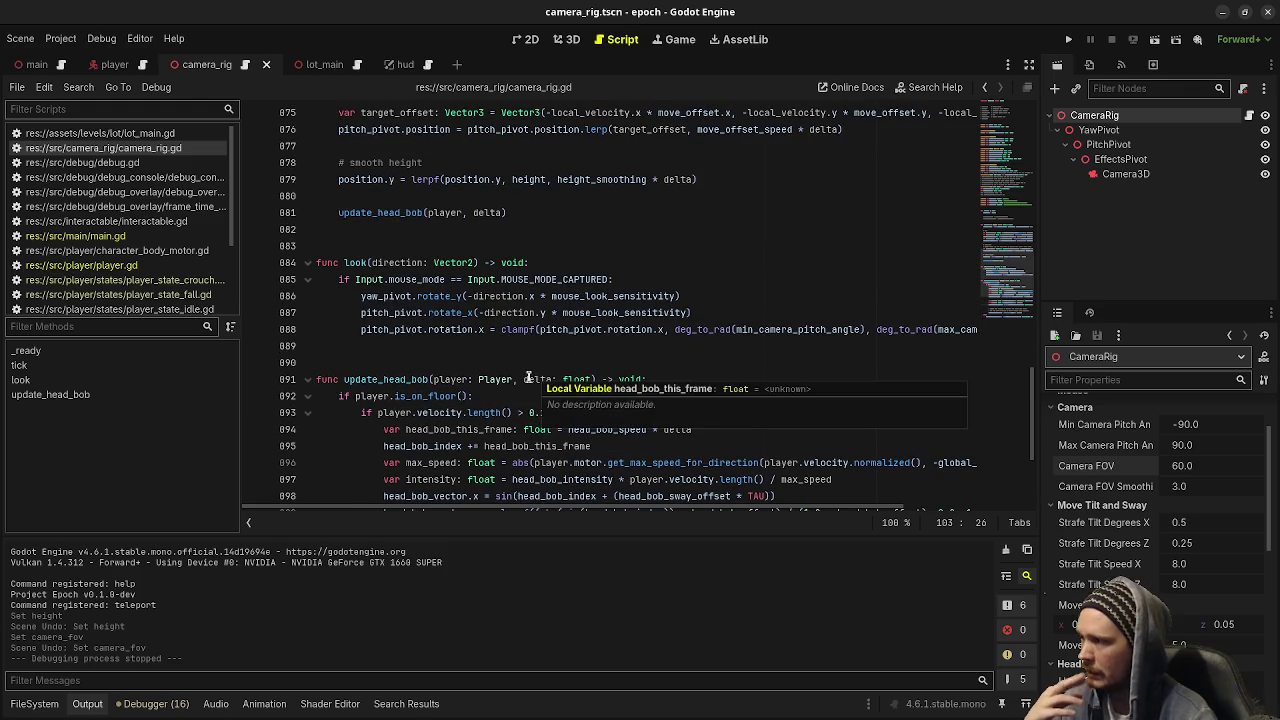
scroll(520, 375, up, 4)
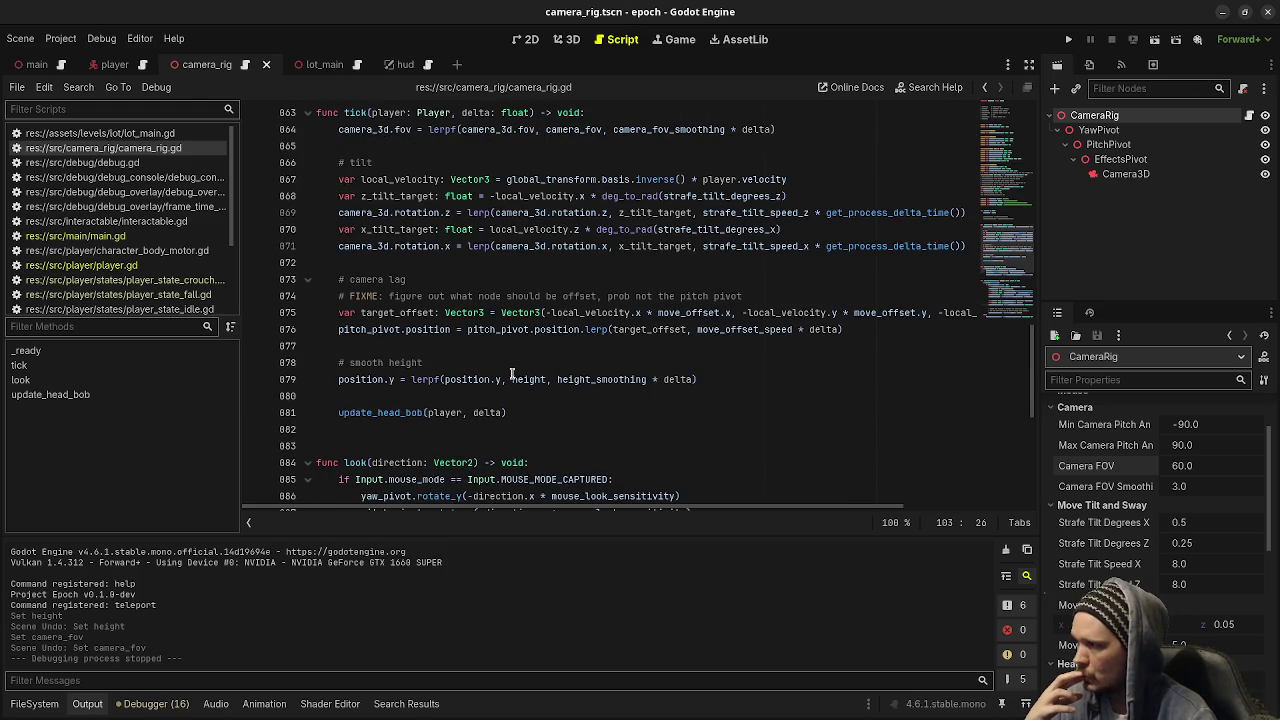
scroll(514, 374, up, 1)
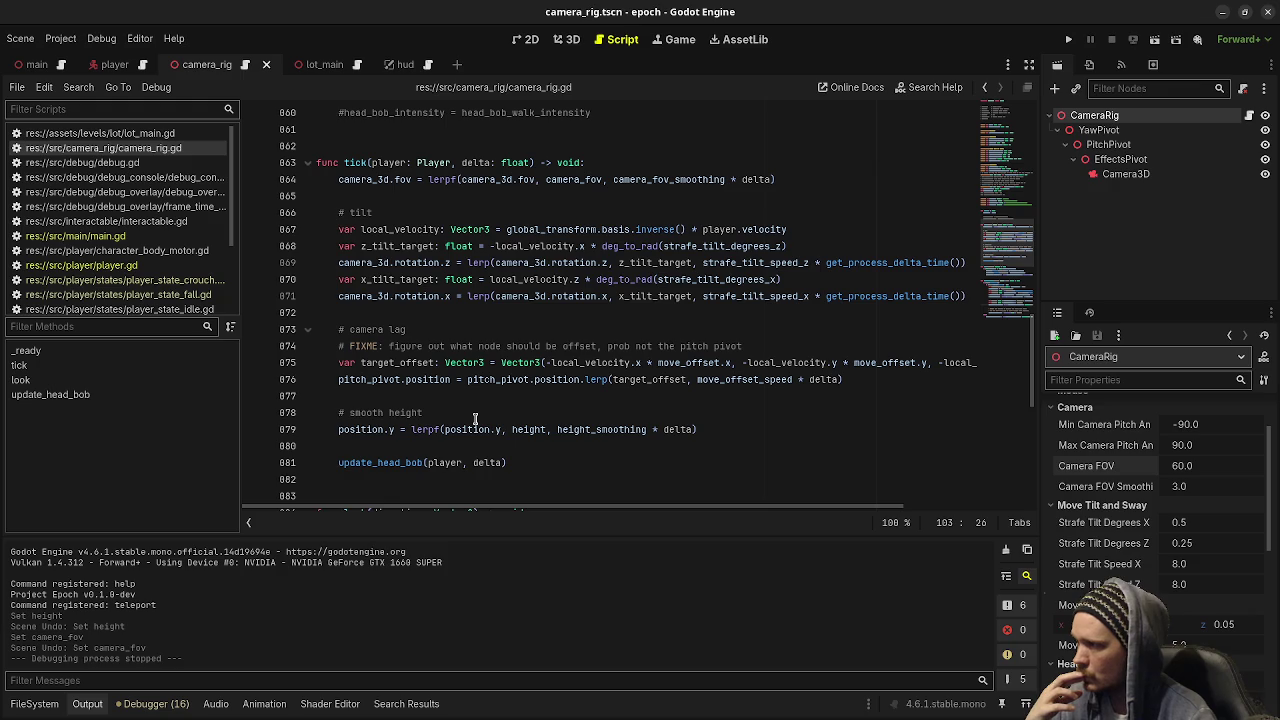
scroll(475, 418, up, 1)
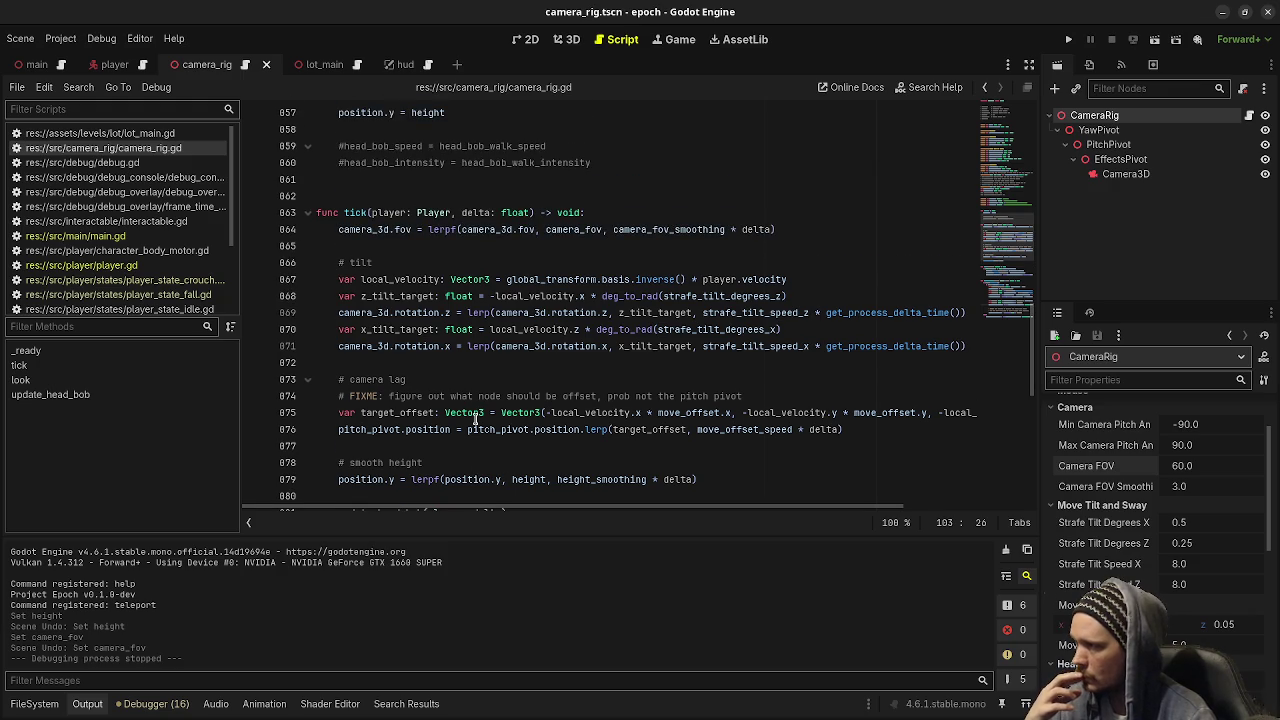
scroll(430, 367, down, 1)
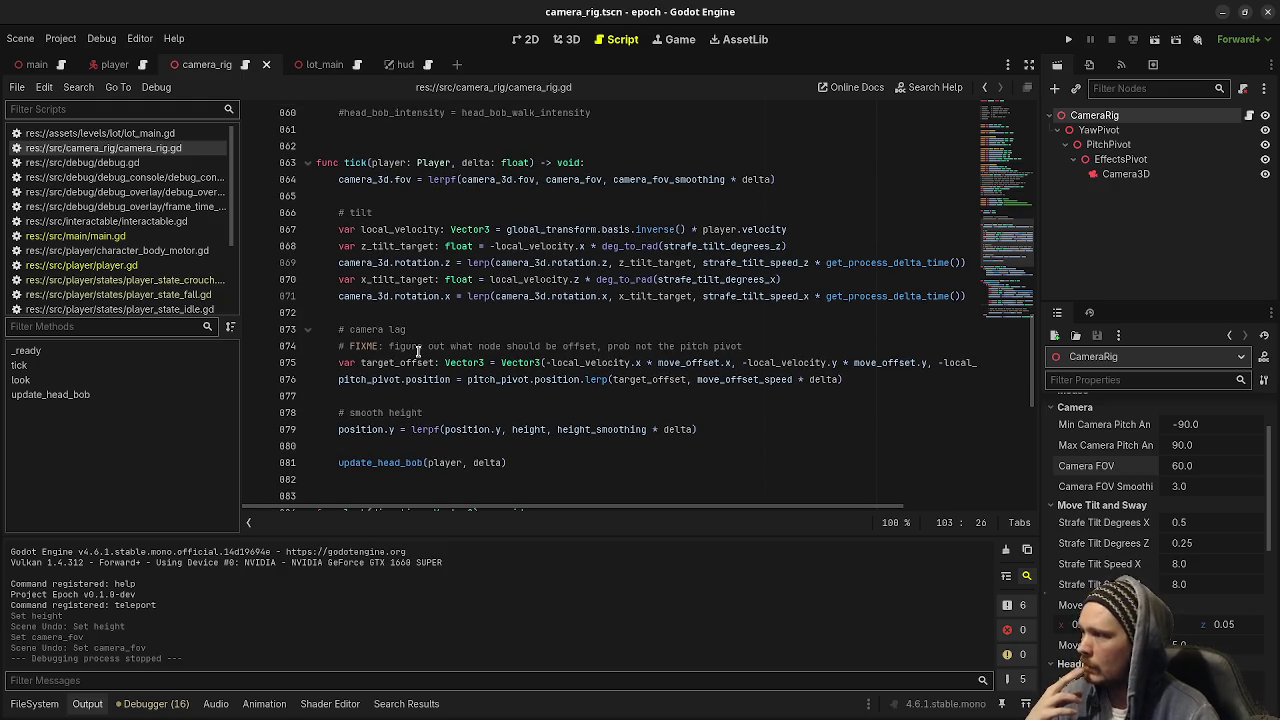
double_click(364, 380)
scroll(493, 402, up, 20)
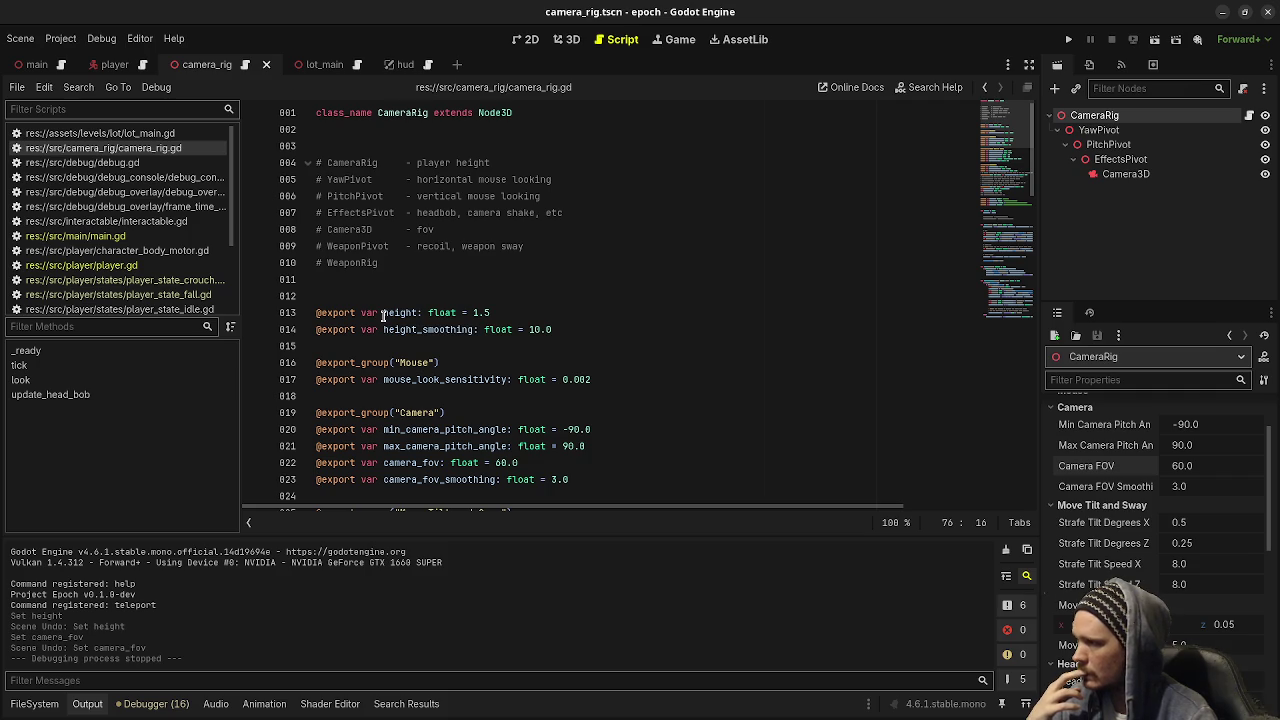
scroll(390, 318, down, 9)
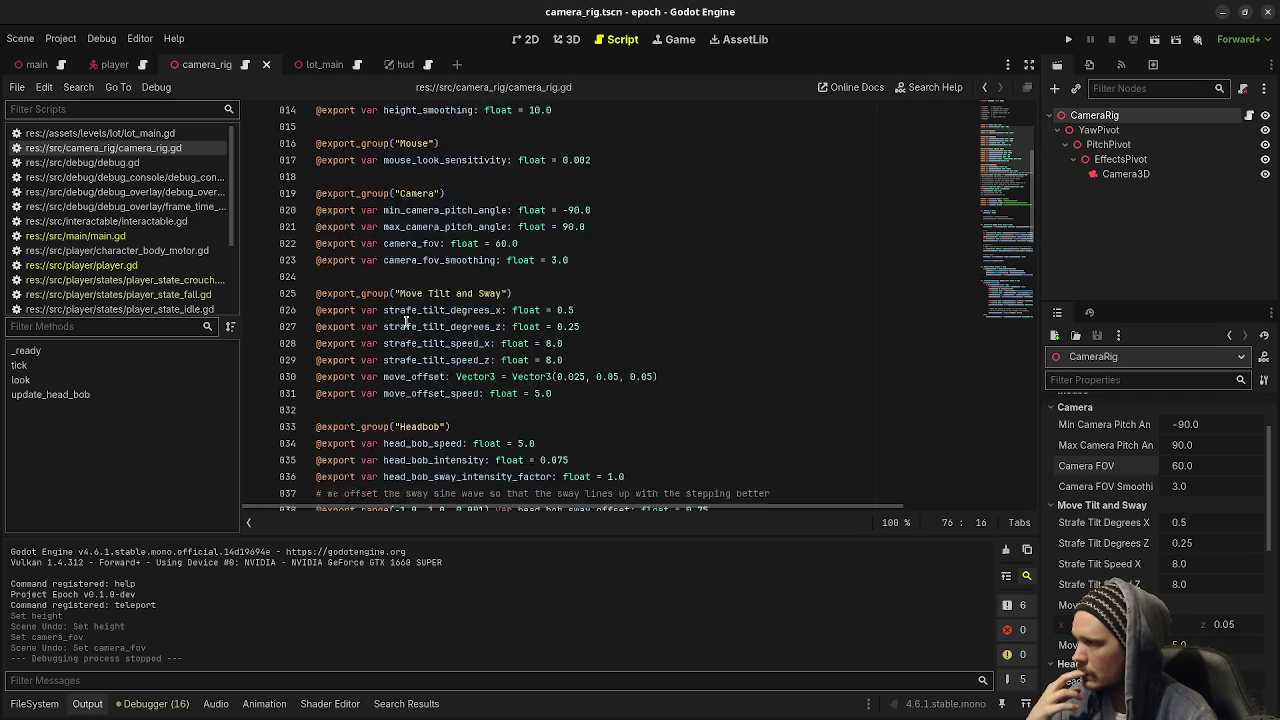
scroll(405, 320, down, 3)
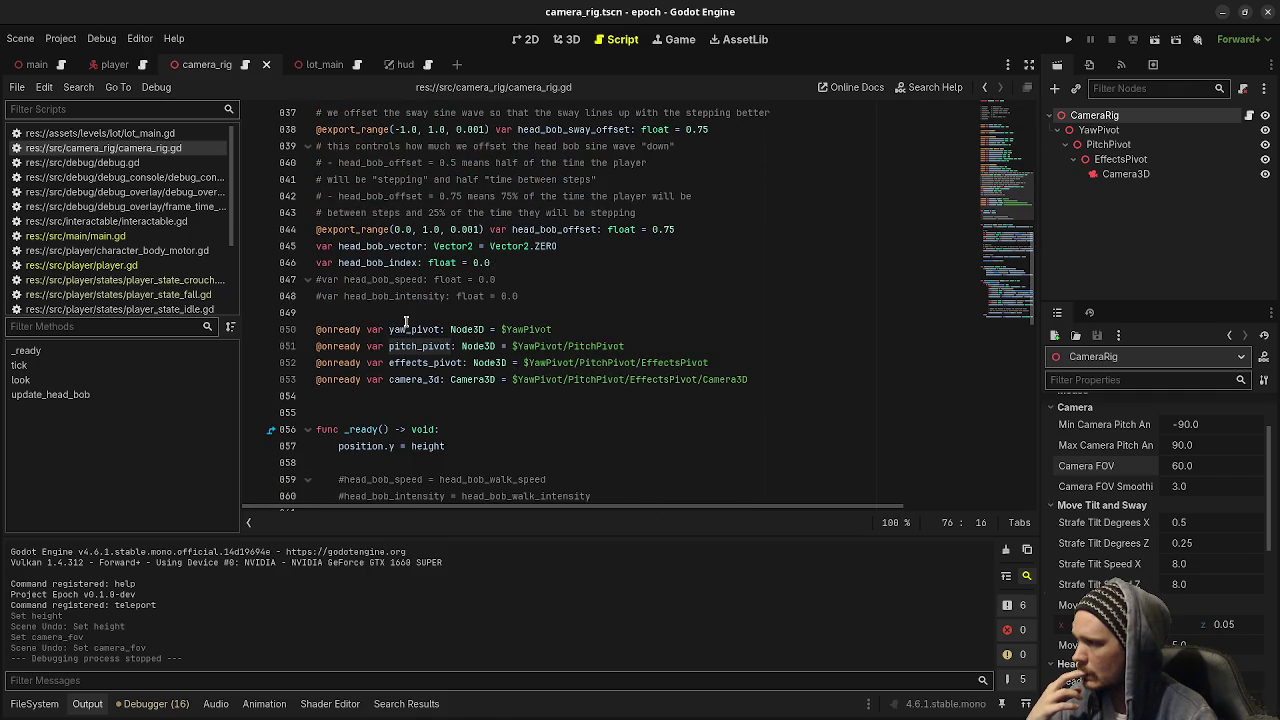
scroll(405, 322, up, 11)
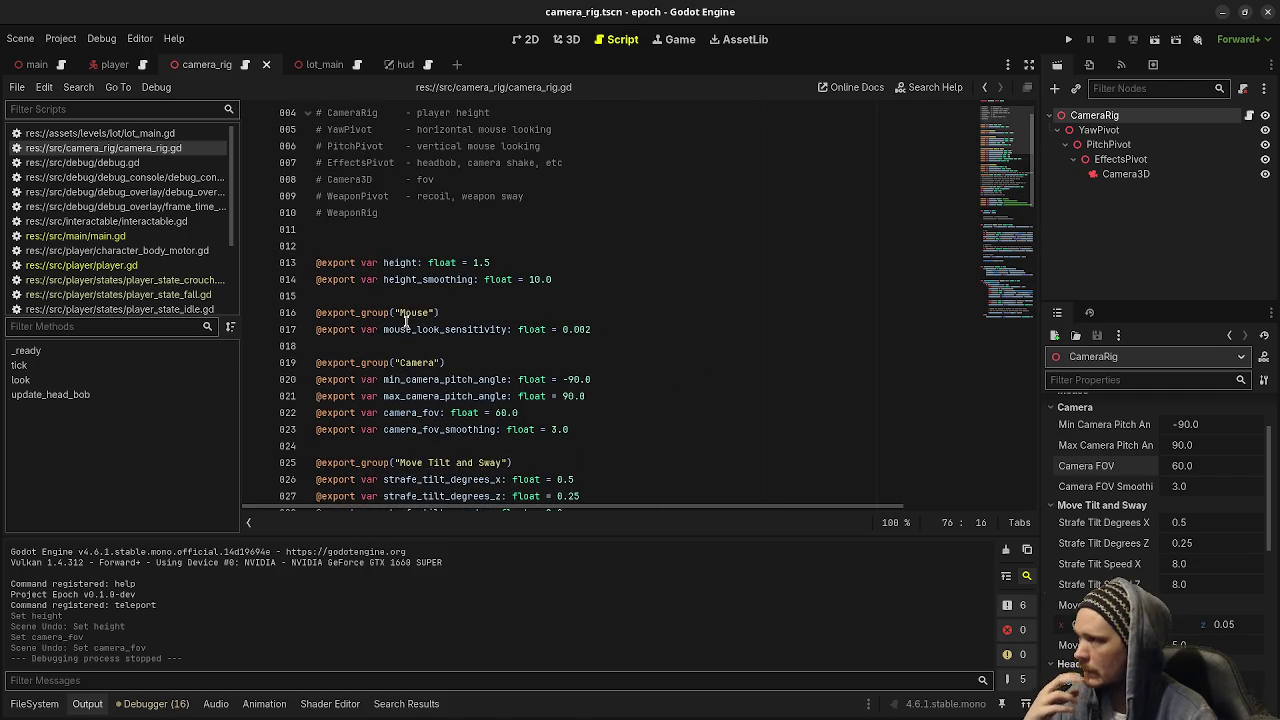
Rename the height variable to target_height in its declaration and in _ready
click(378, 263)
key(Right)
text(target_)
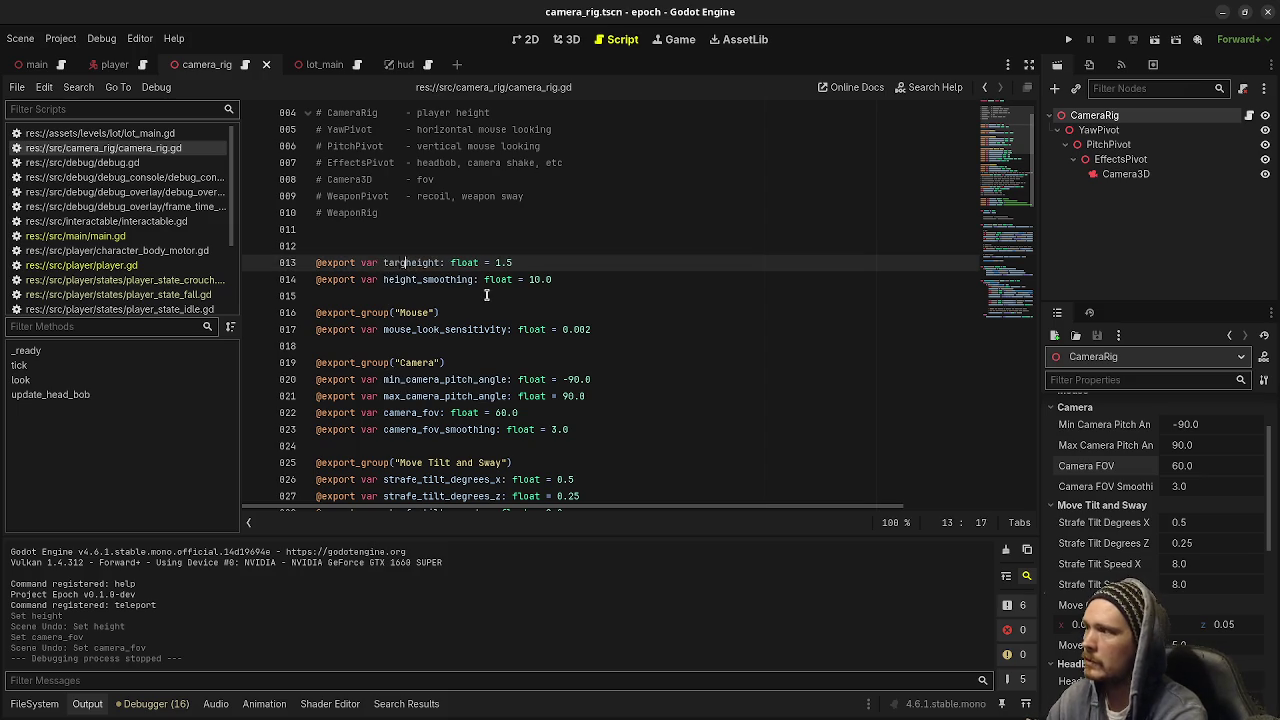
key(ctrl+z)
double_click(390, 263)
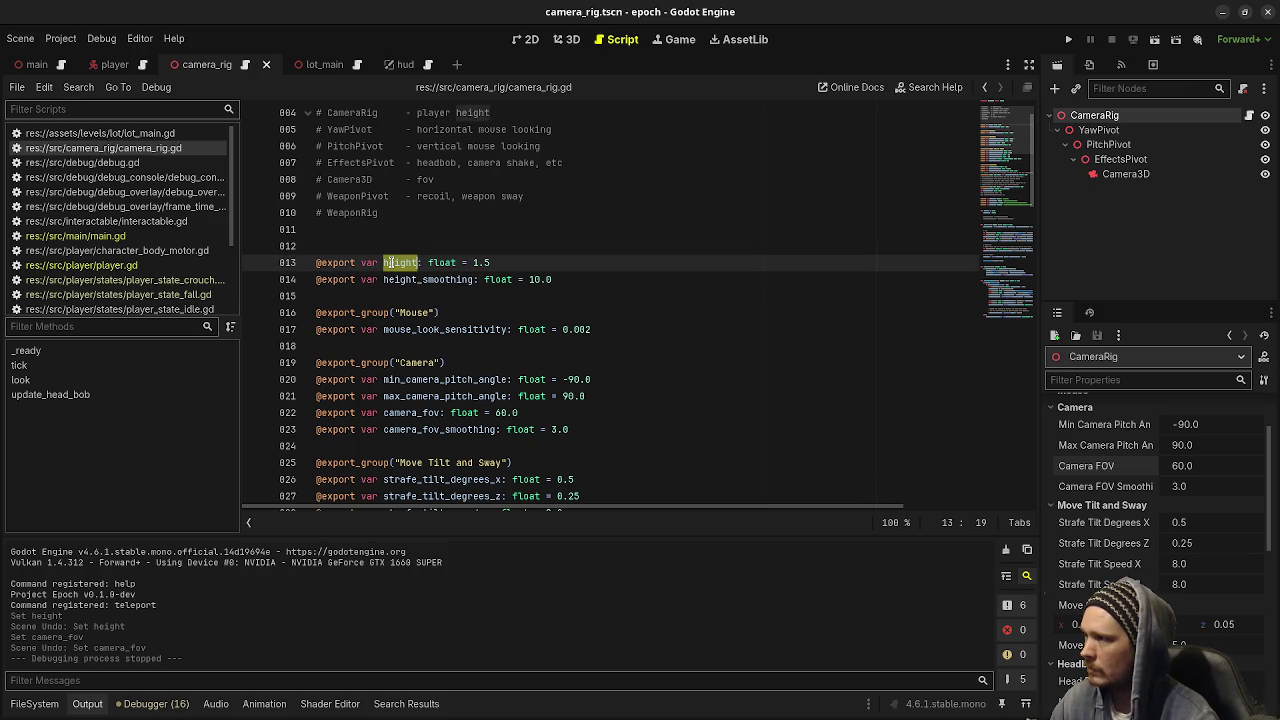
text(target_height)
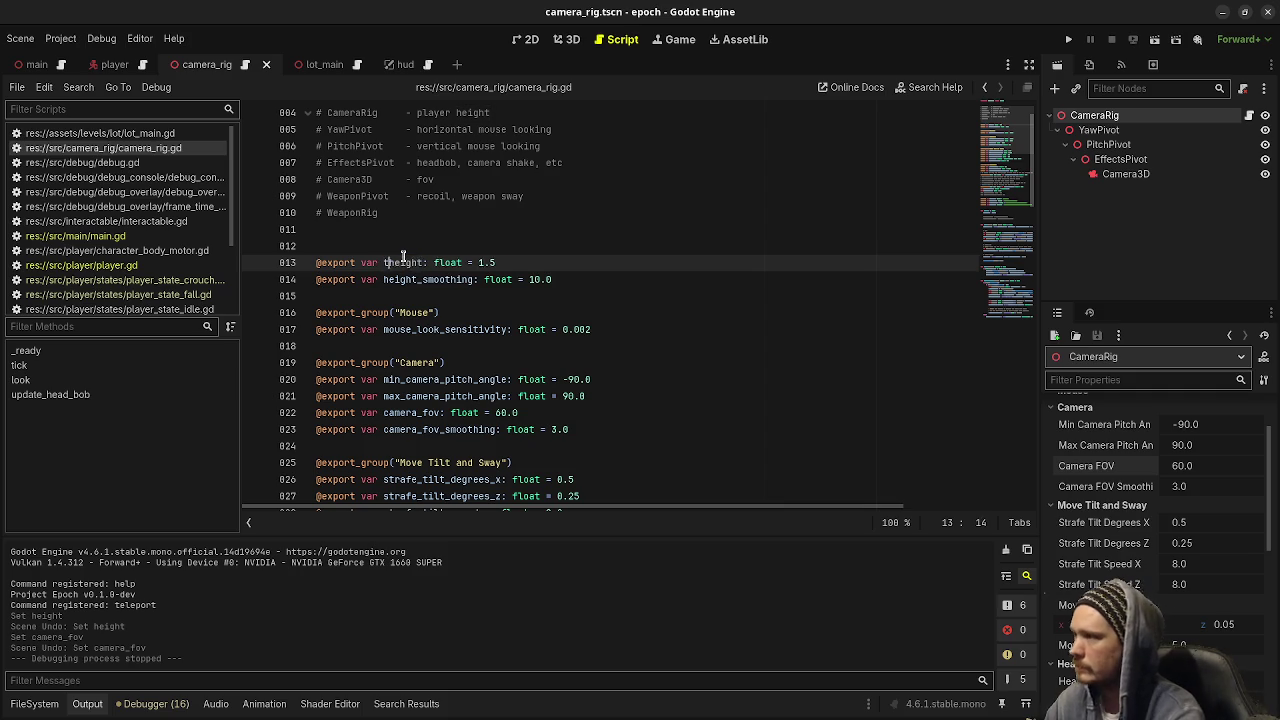
text(_)
scroll(403, 256, down, 12)
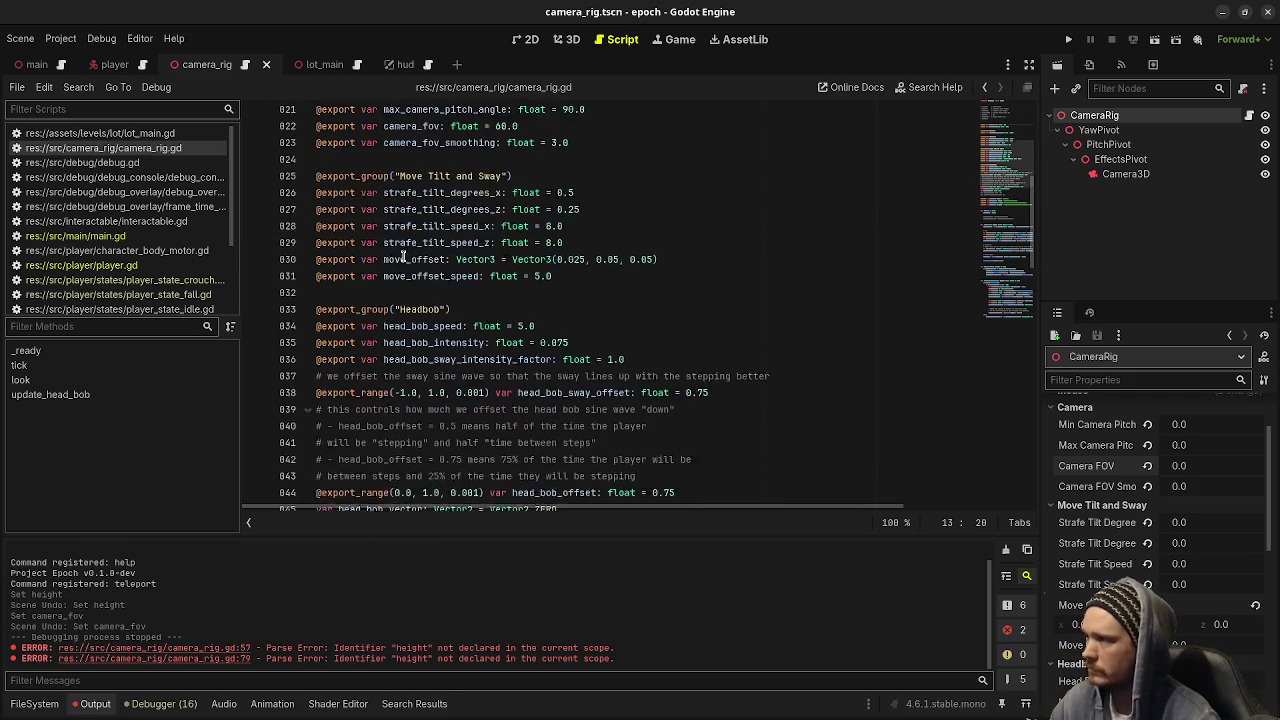
scroll(403, 256, down, 2)
click(408, 313)
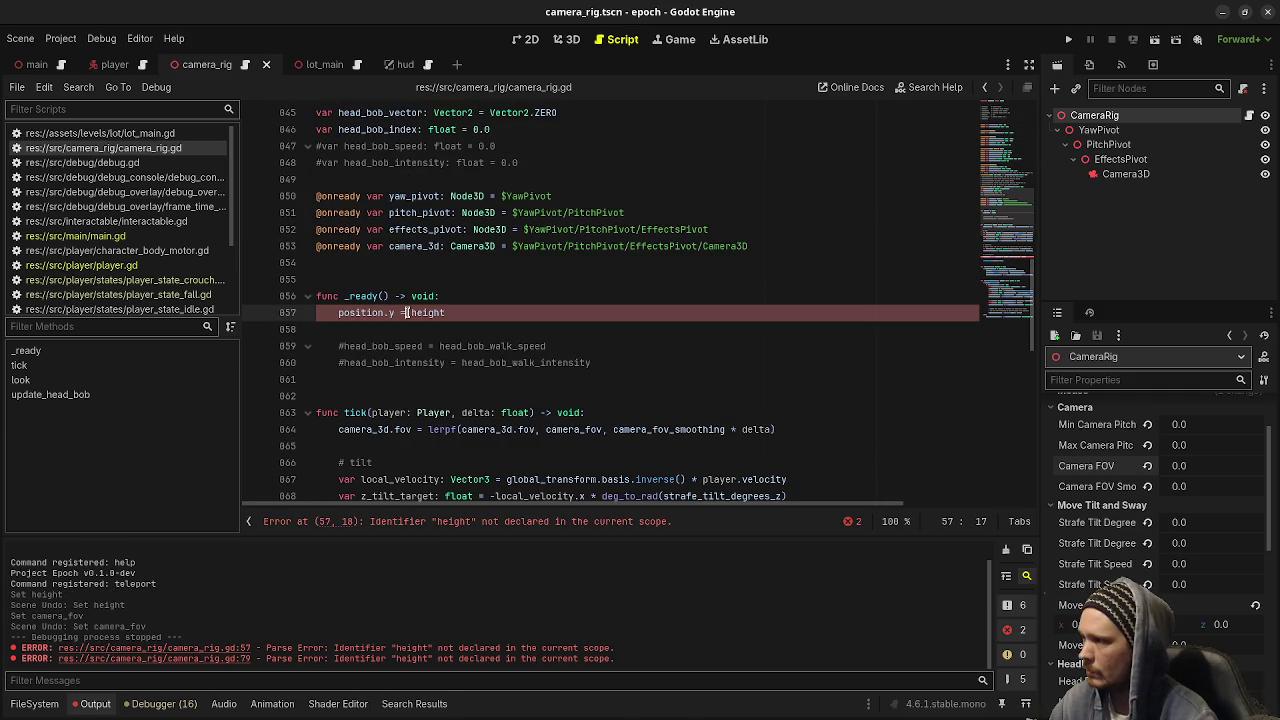
text(target_)
scroll(440, 287, down, 5)
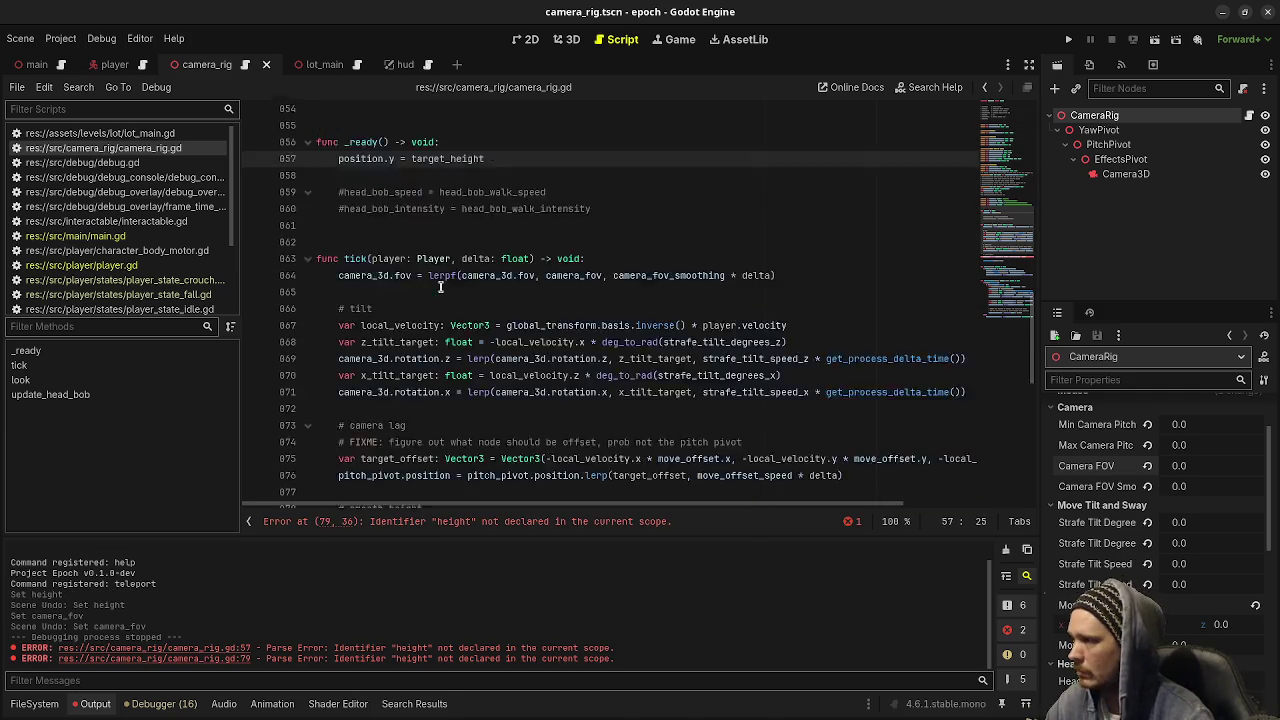
scroll(440, 287, down, 2)
Add 'height = lerpf(height, target_height, height_smoothing * delta)' below the FIXME and comment out the old position.y line
click(483, 318)
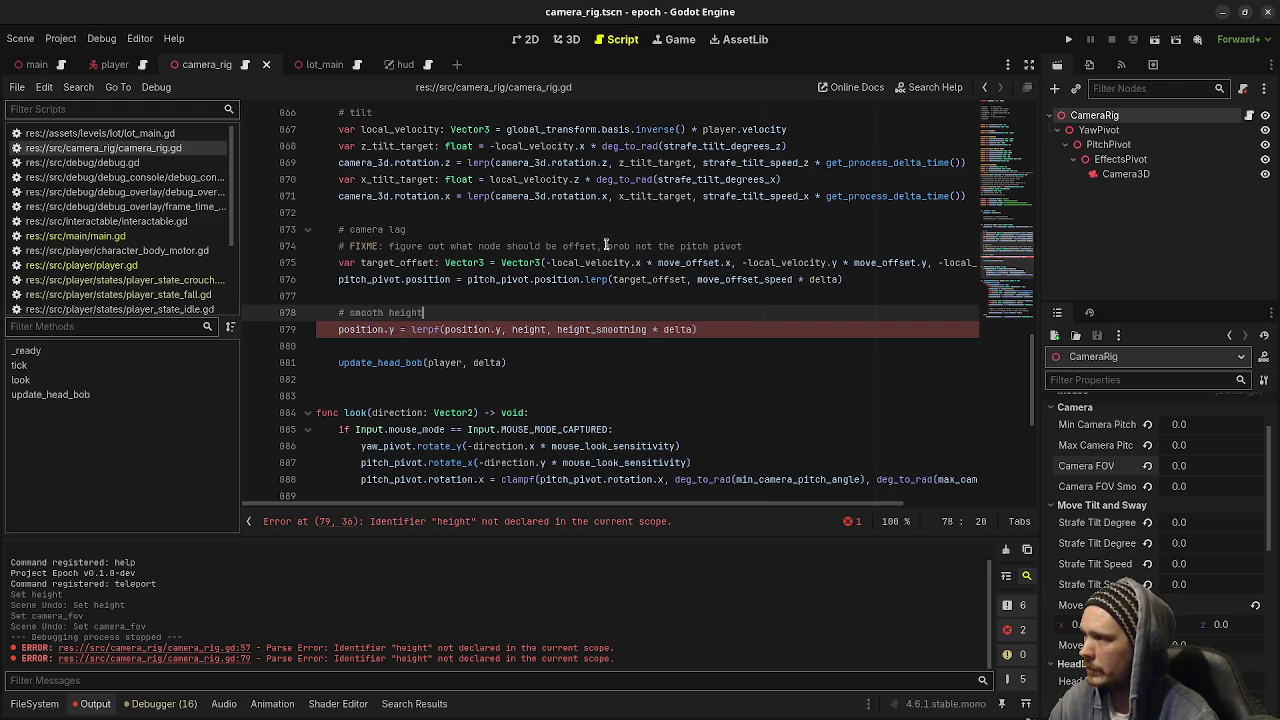
click(754, 240)
key(Return)
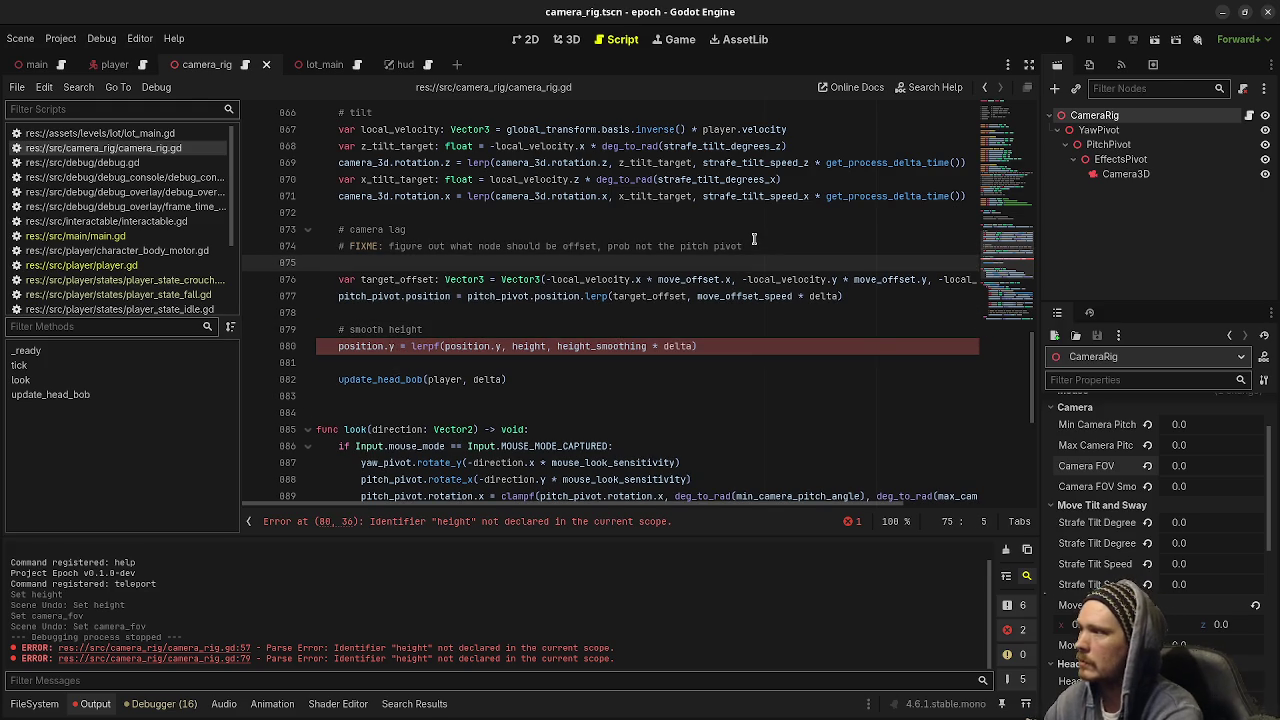
text(height = )
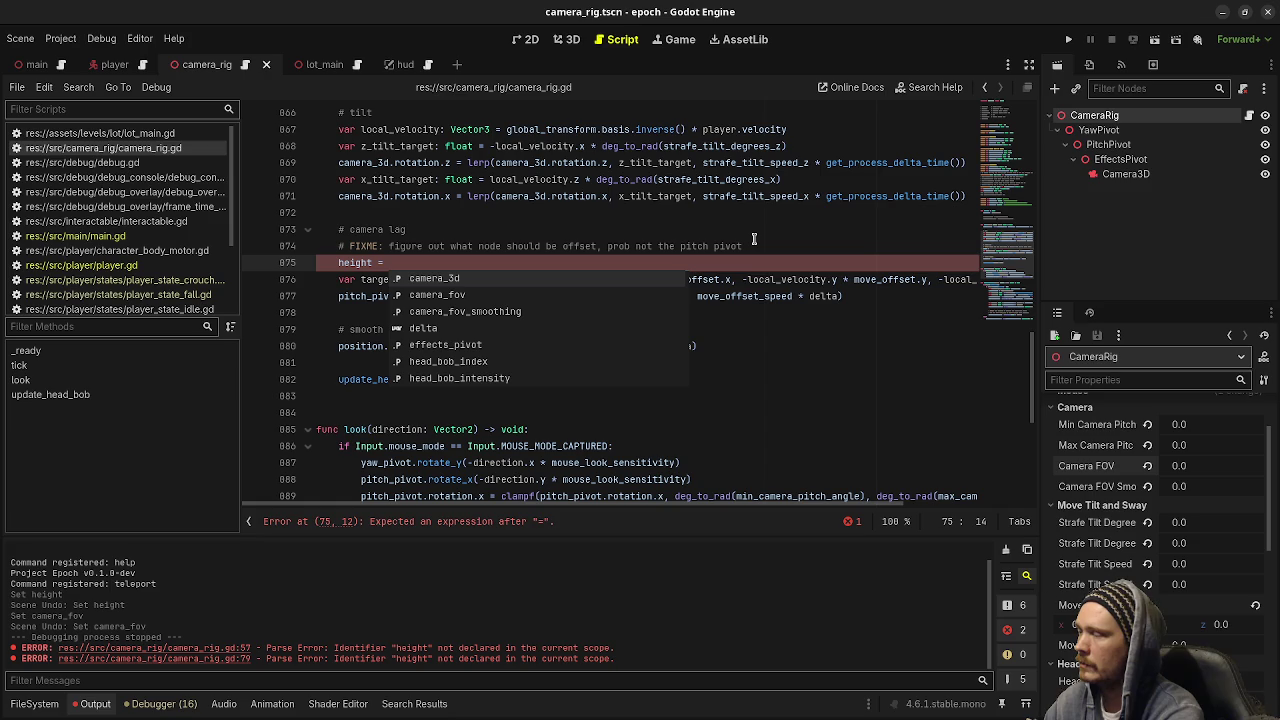
text(lerpf()
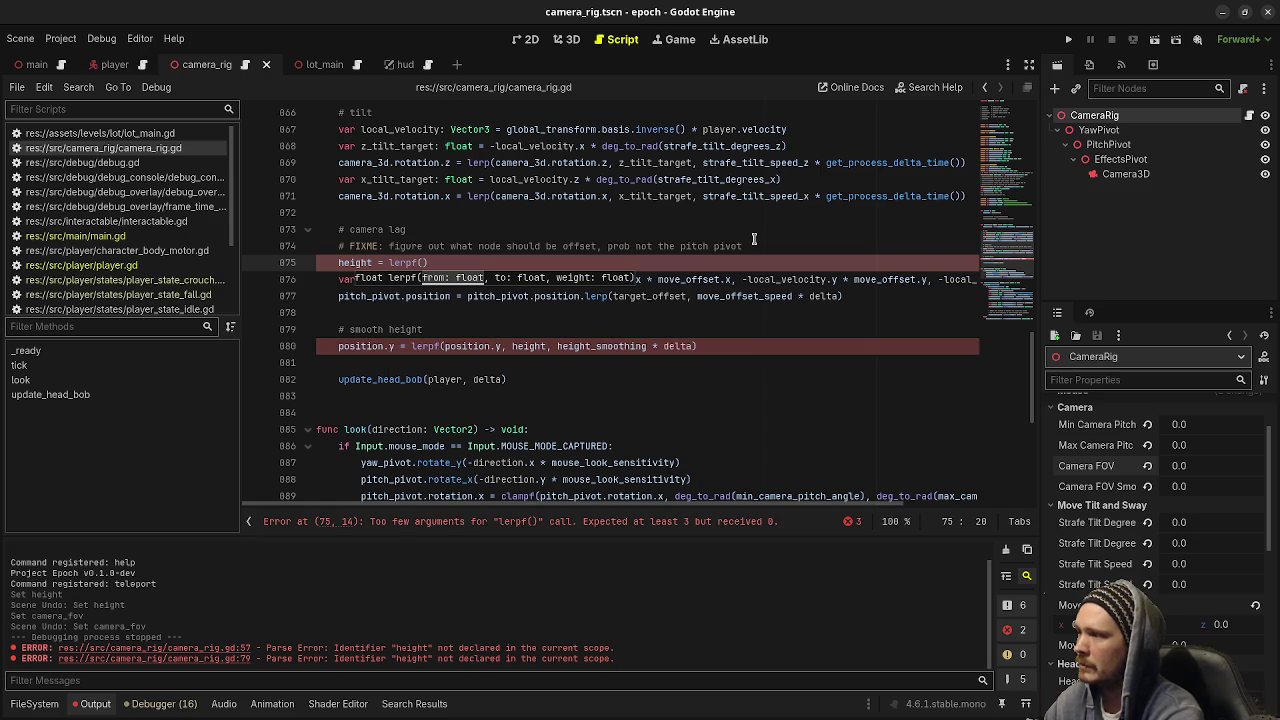
text(height, target)
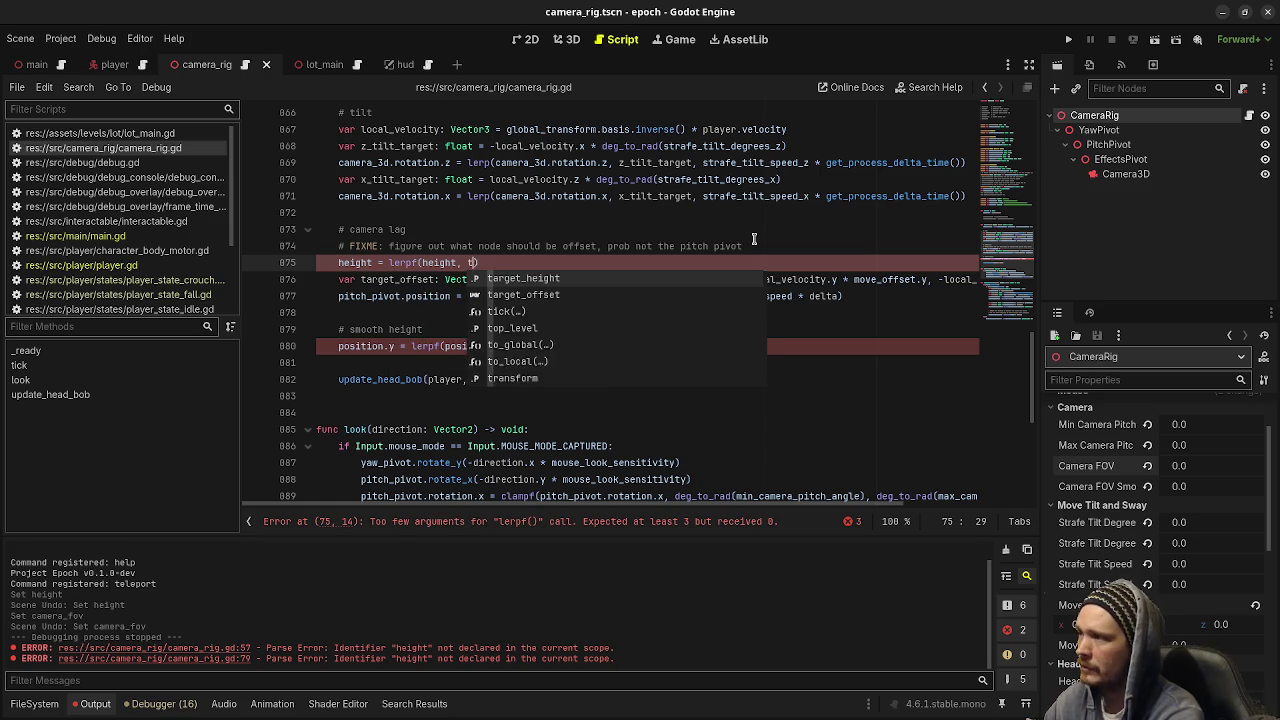
key(Return)
text(, height)
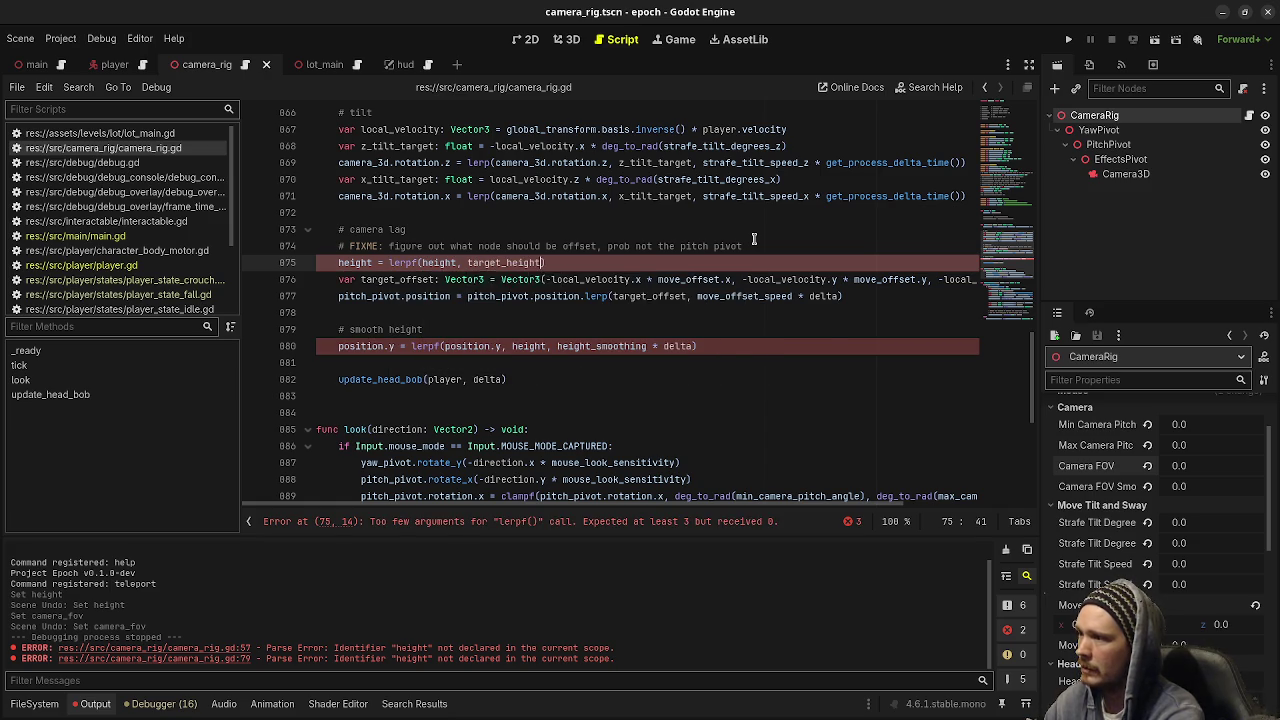
key(Return)
text(* del)
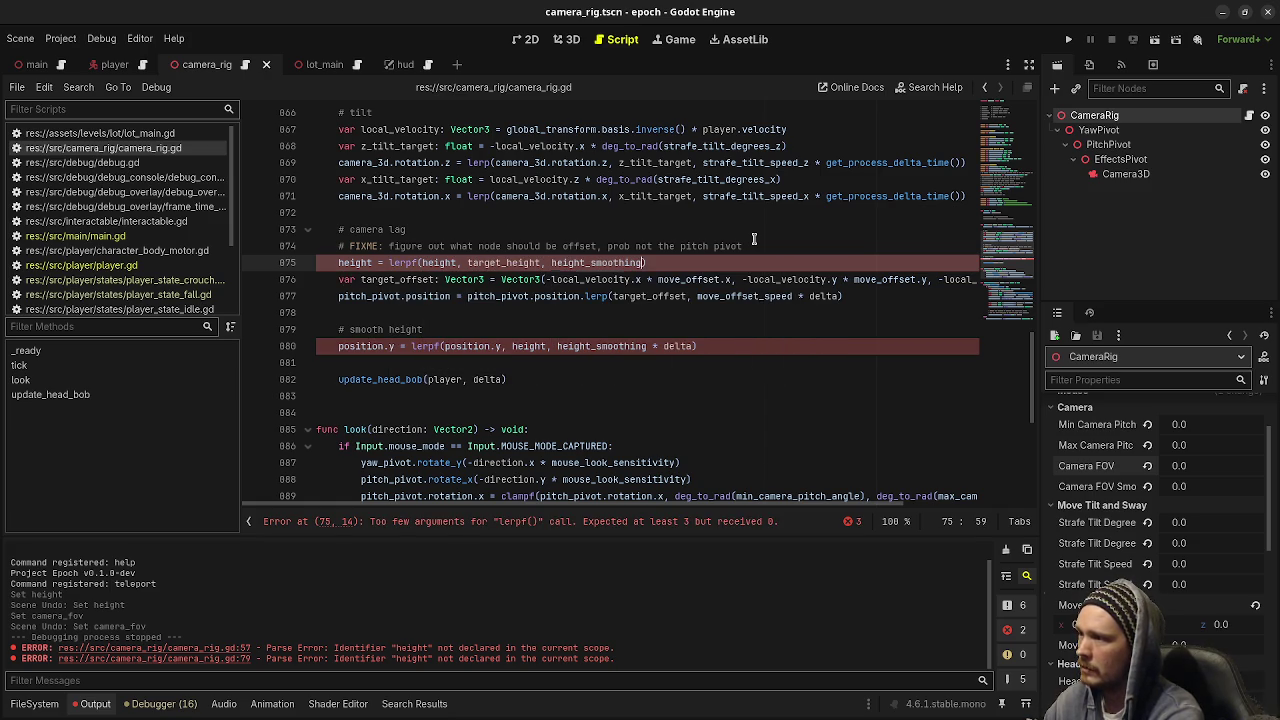
key(Return)
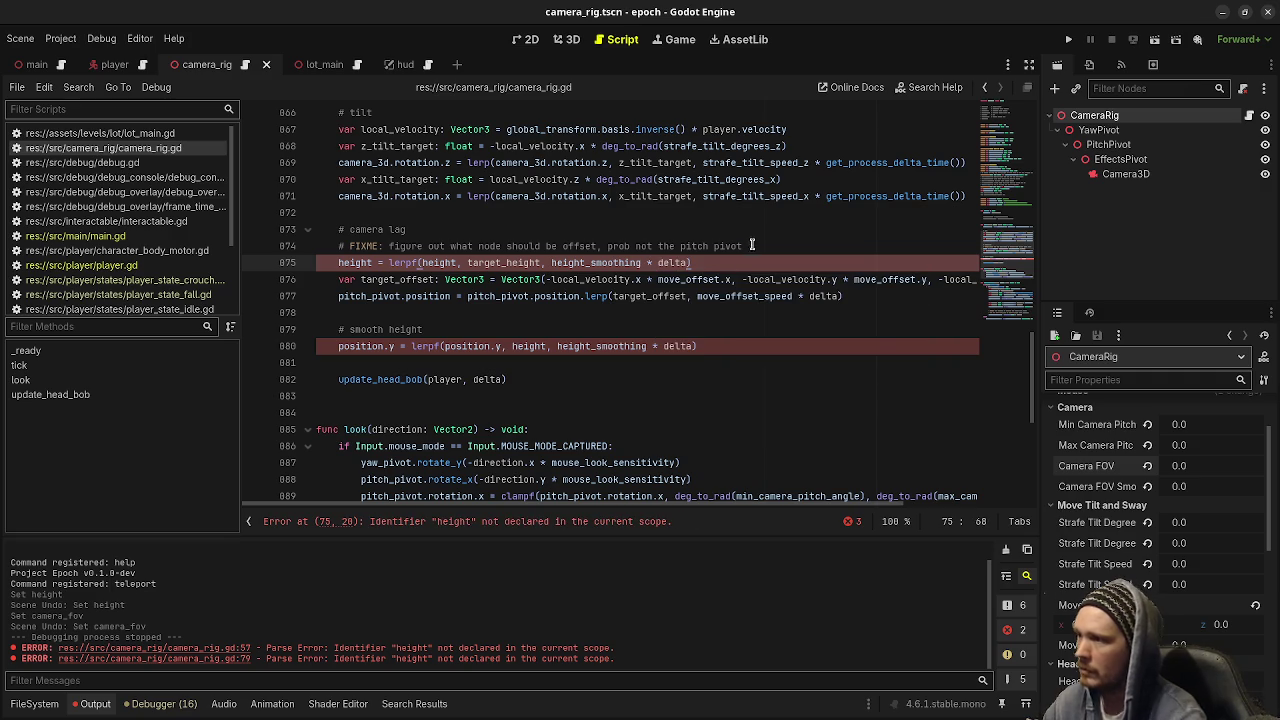
click(328, 341)
text(#)
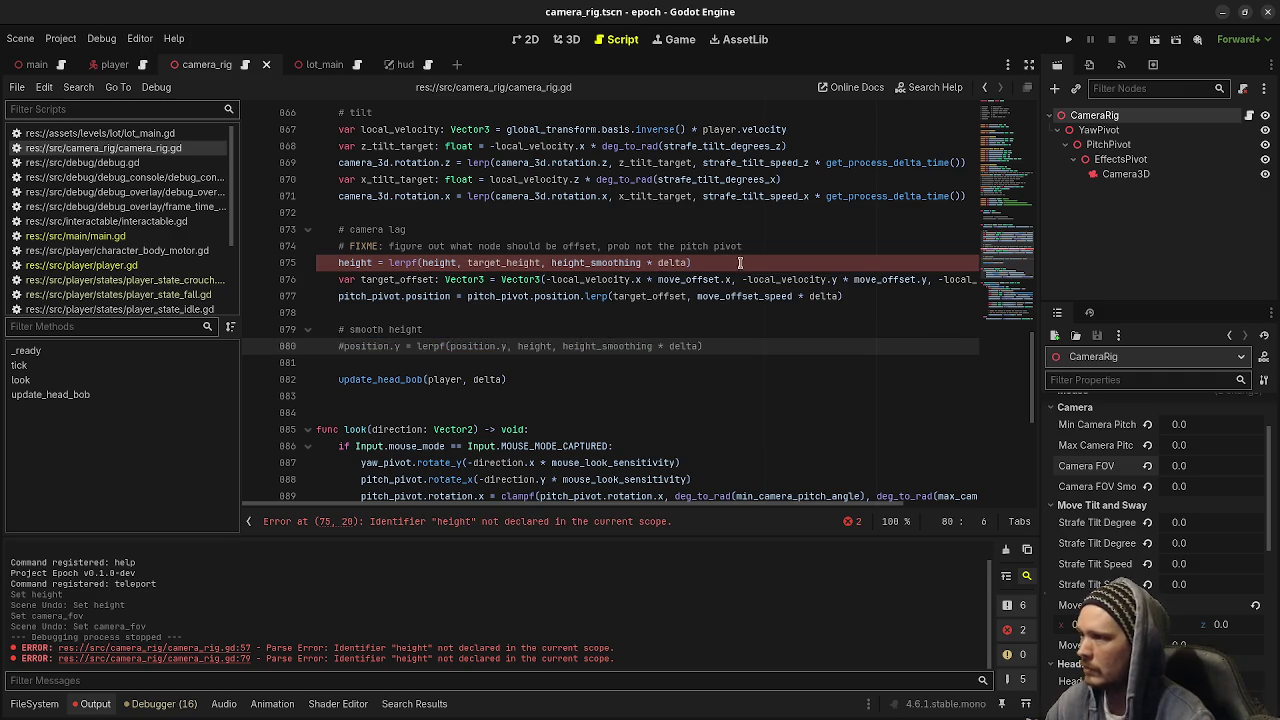
Declare 'var height: float = 0.0' after the head bob variables and initialize it from target_height in _ready
double_click(352, 262)
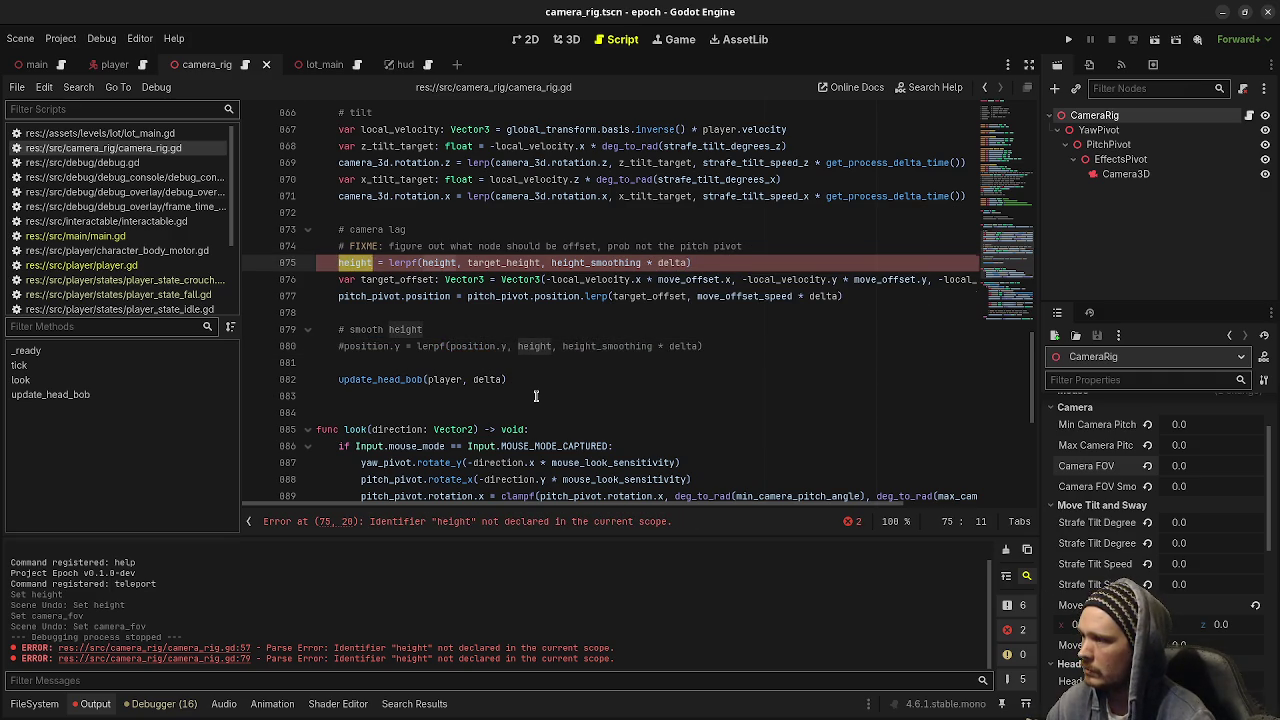
scroll(540, 390, up, 12)
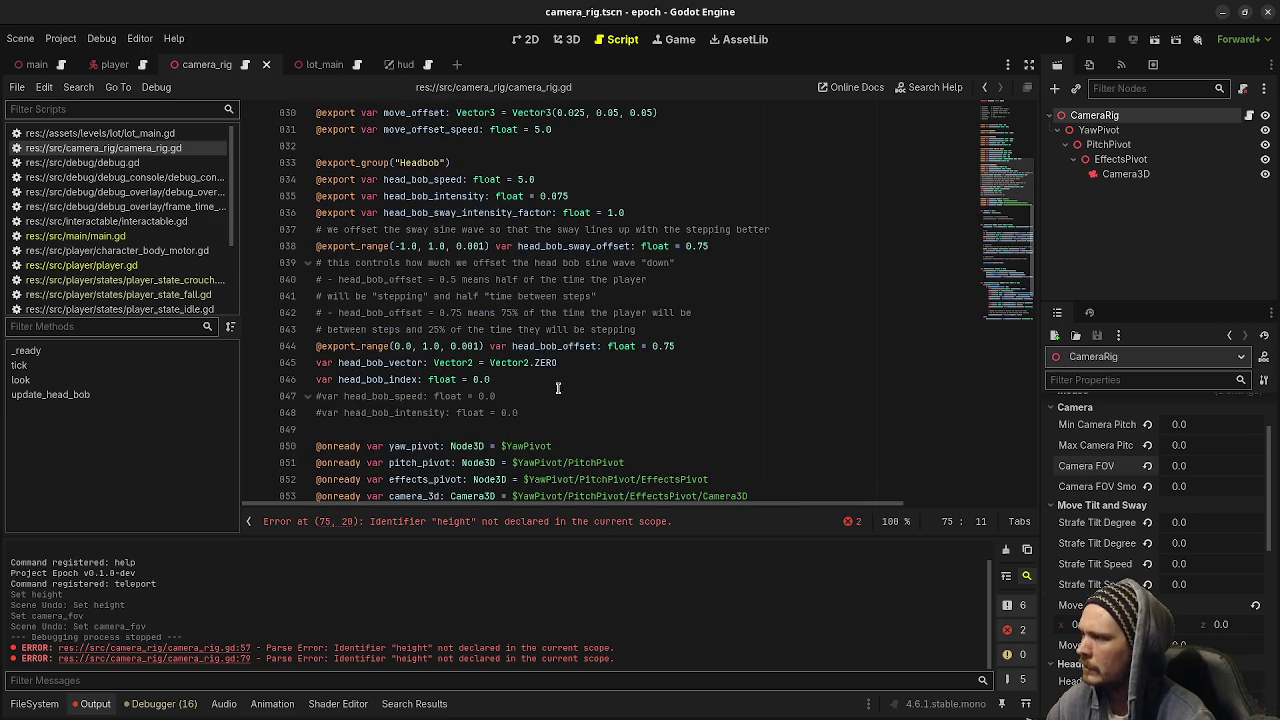
click(552, 414)
key(Return)
text(var height)
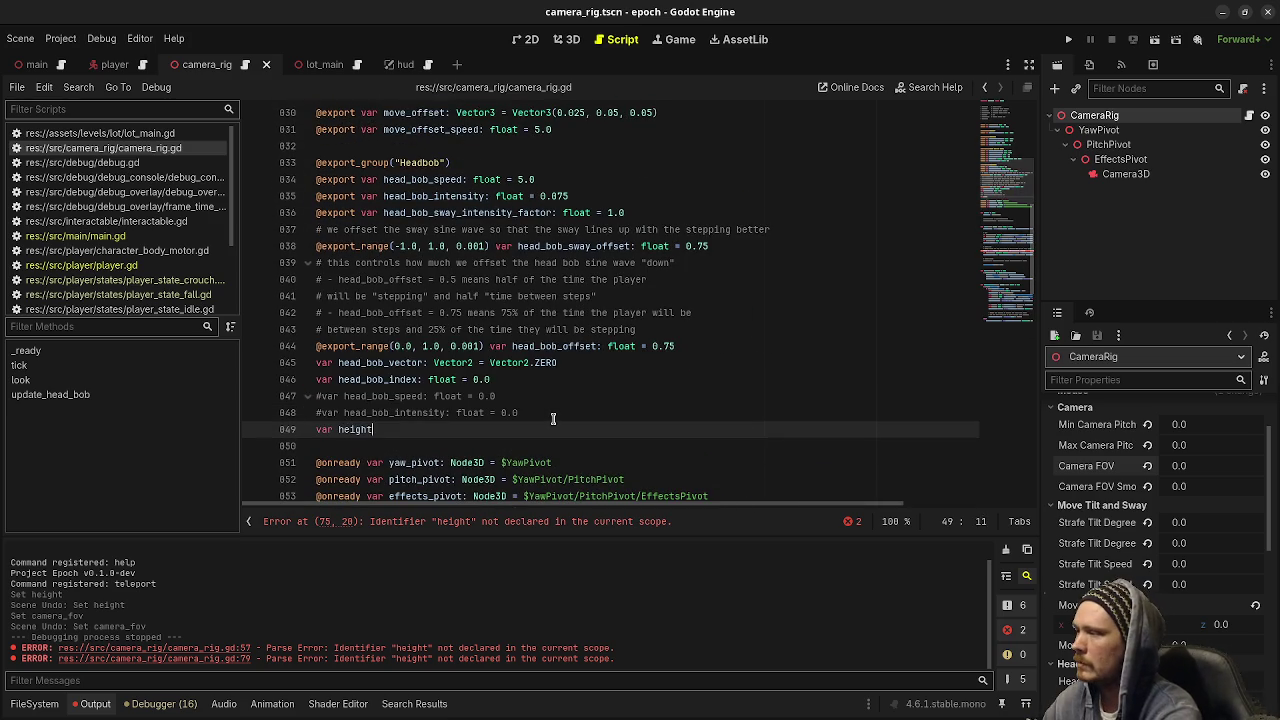
text(: float = 0.0)
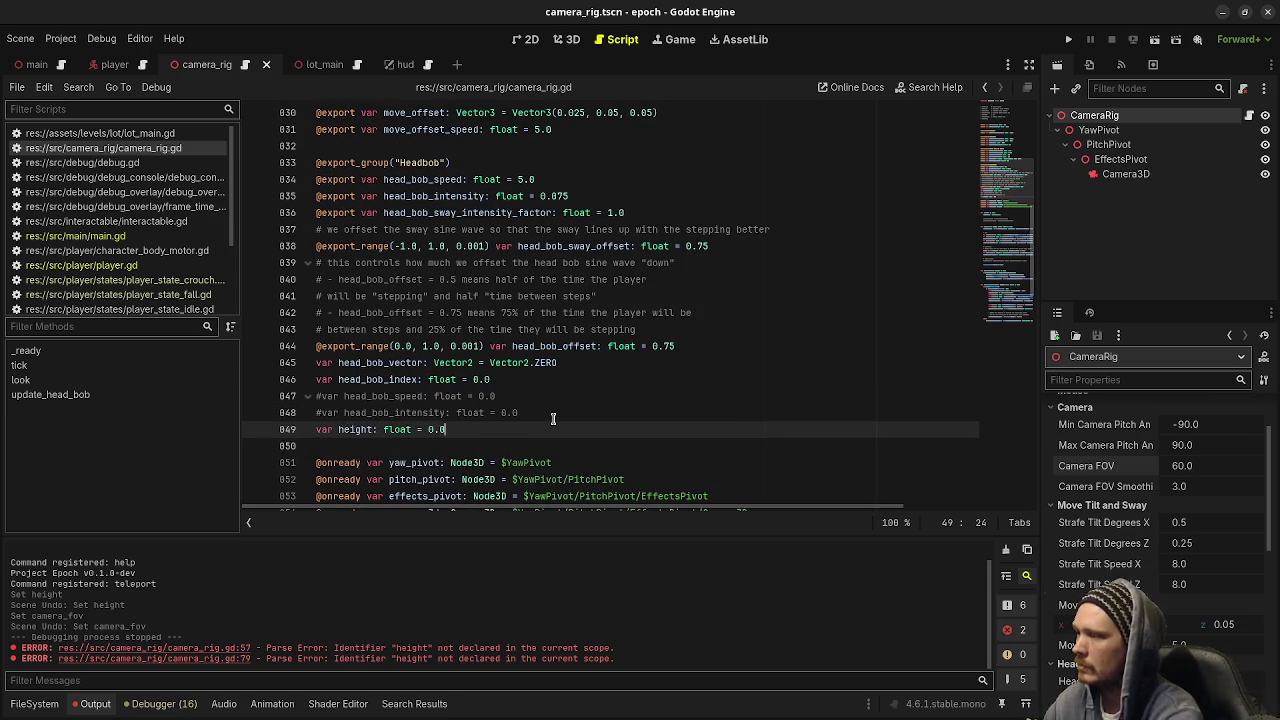
scroll(553, 419, down, 6)
click(478, 262)
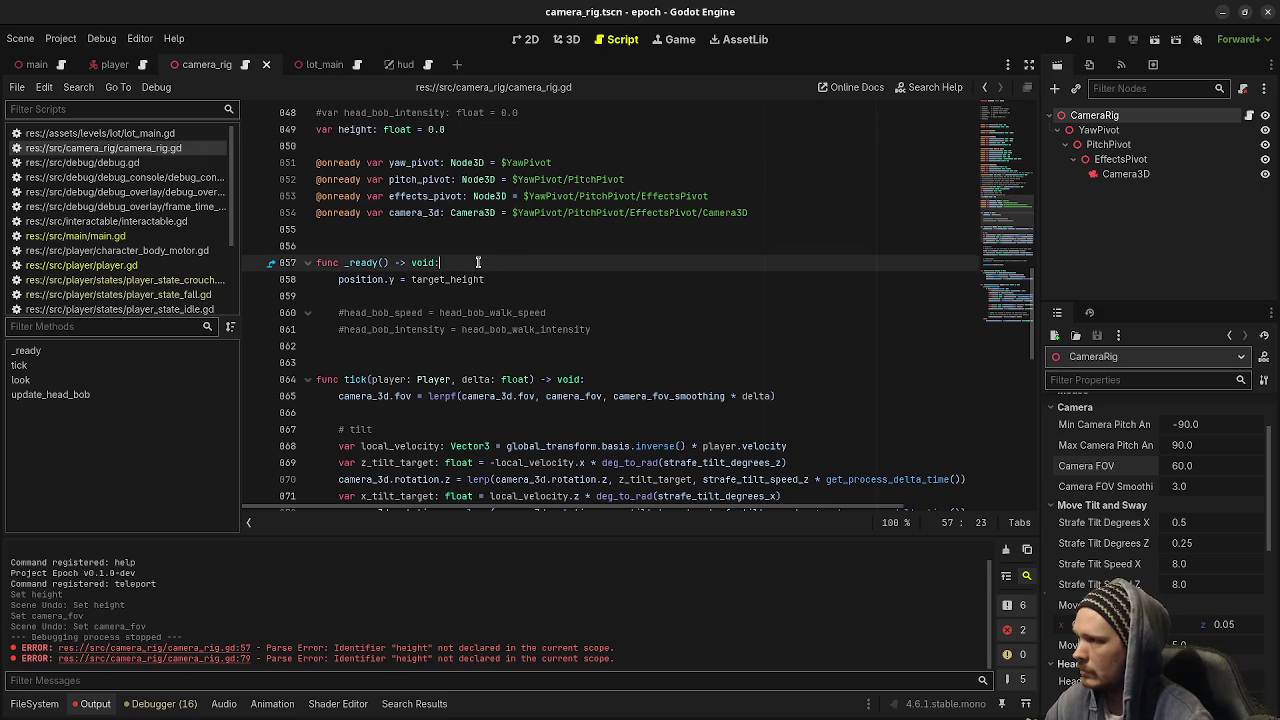
key(Return)
text(height = )
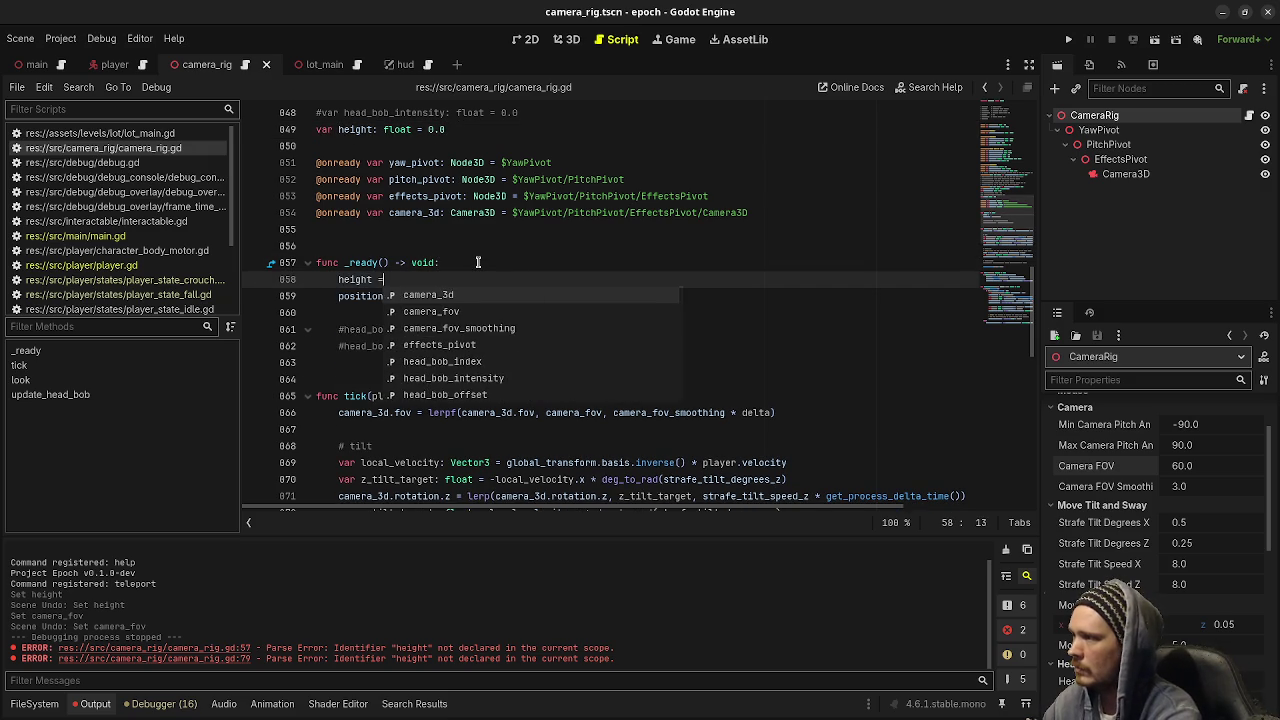
text(lerpf(height, target_height)
Multiply local_velocity.y by height on line 878 and run the game with F5
scroll(478, 262, down, 7)
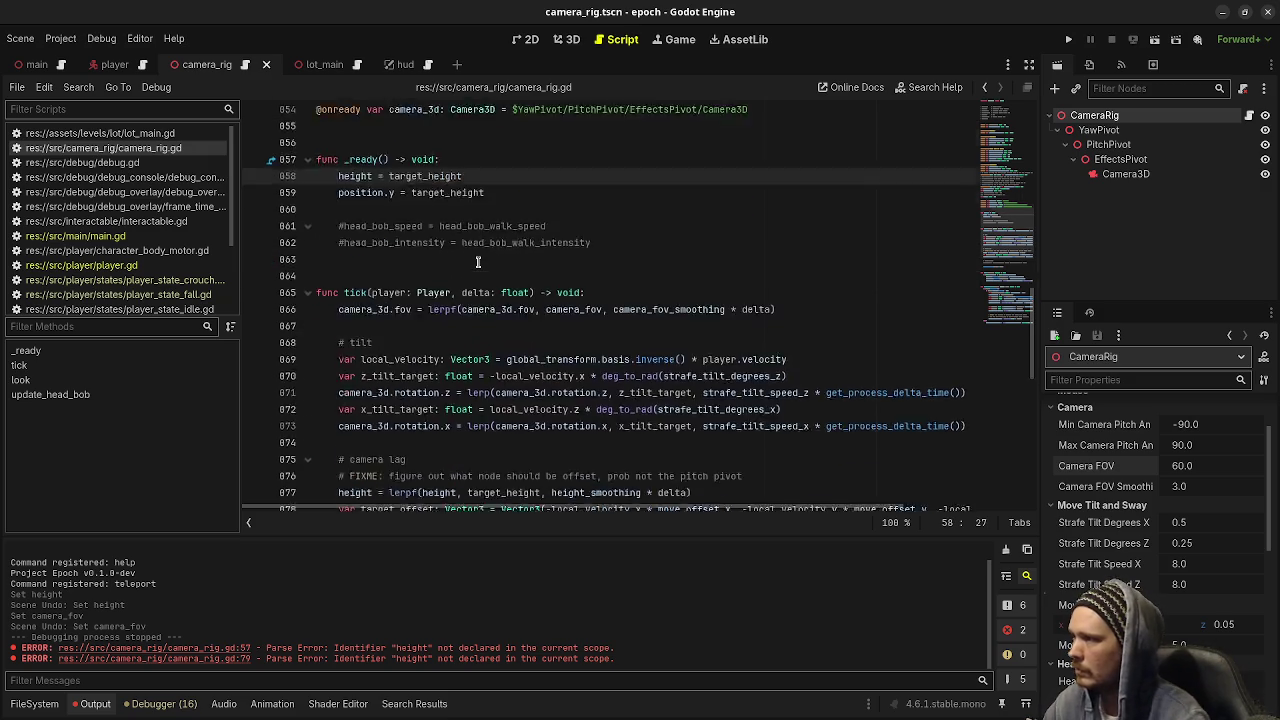
scroll(478, 262, down, 2)
scroll(478, 262, up, 3)
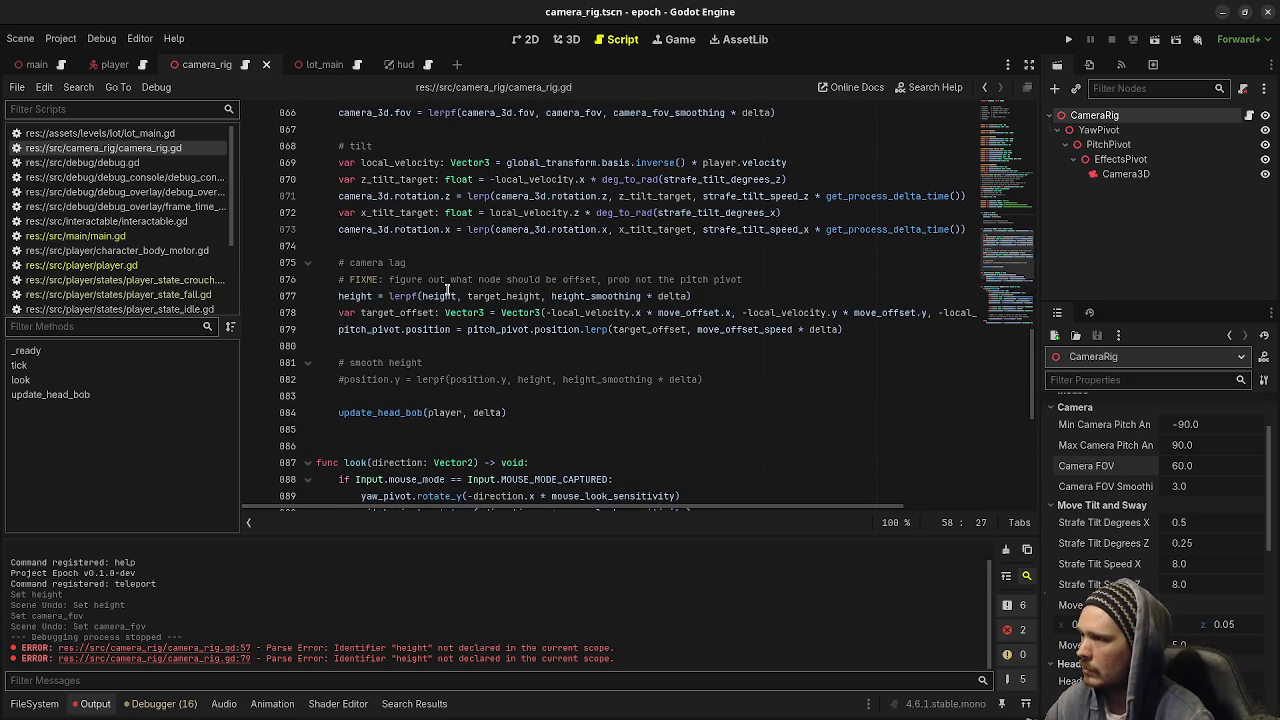
click(742, 312)
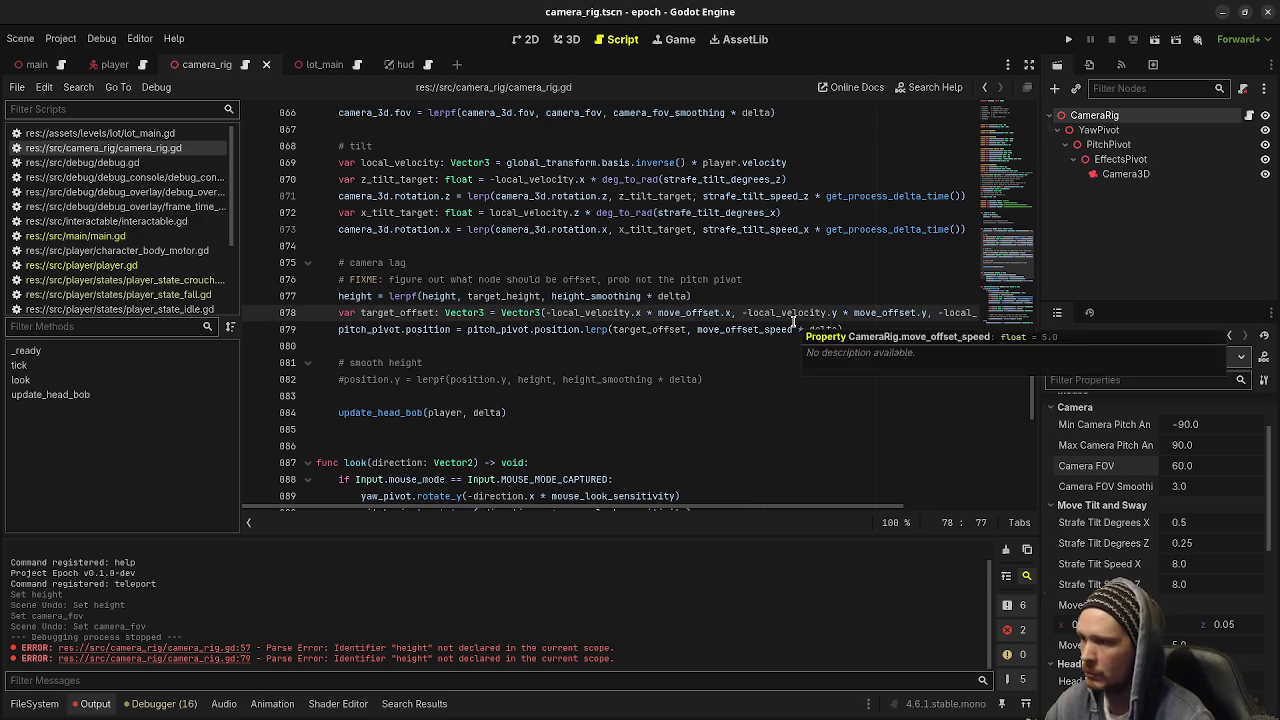
key(Delete)
text(height *)
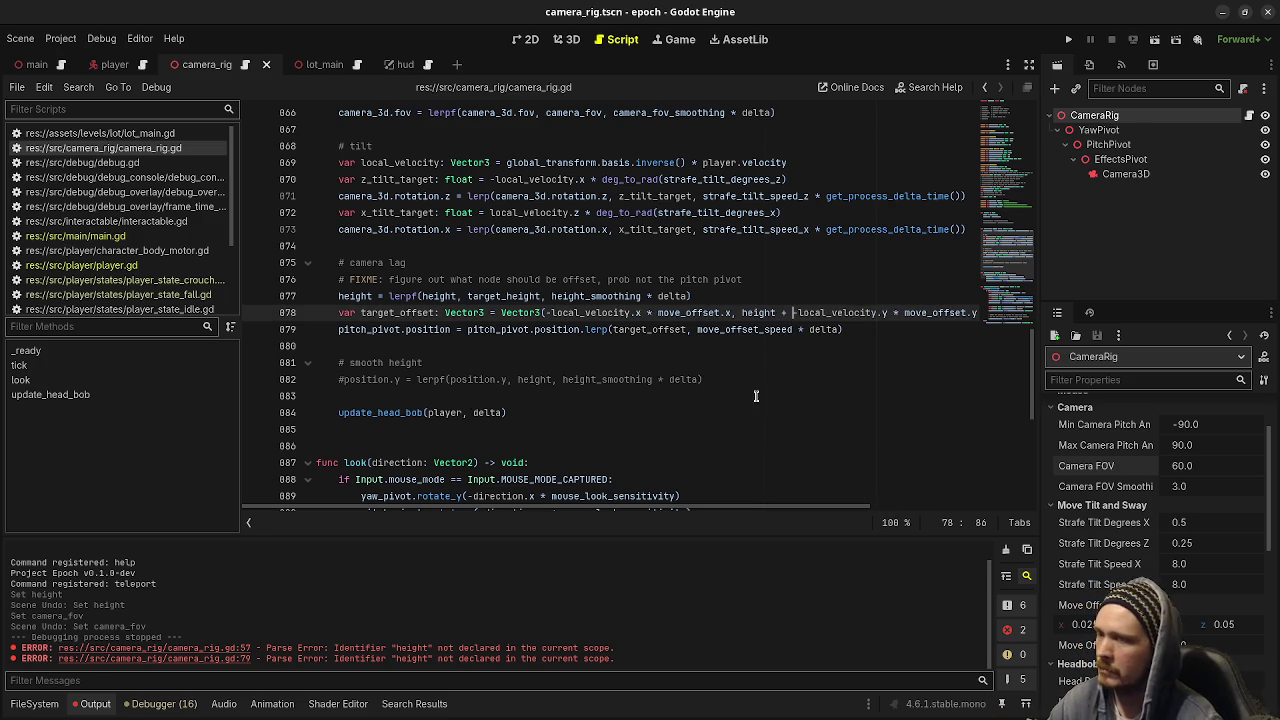
key(F5)
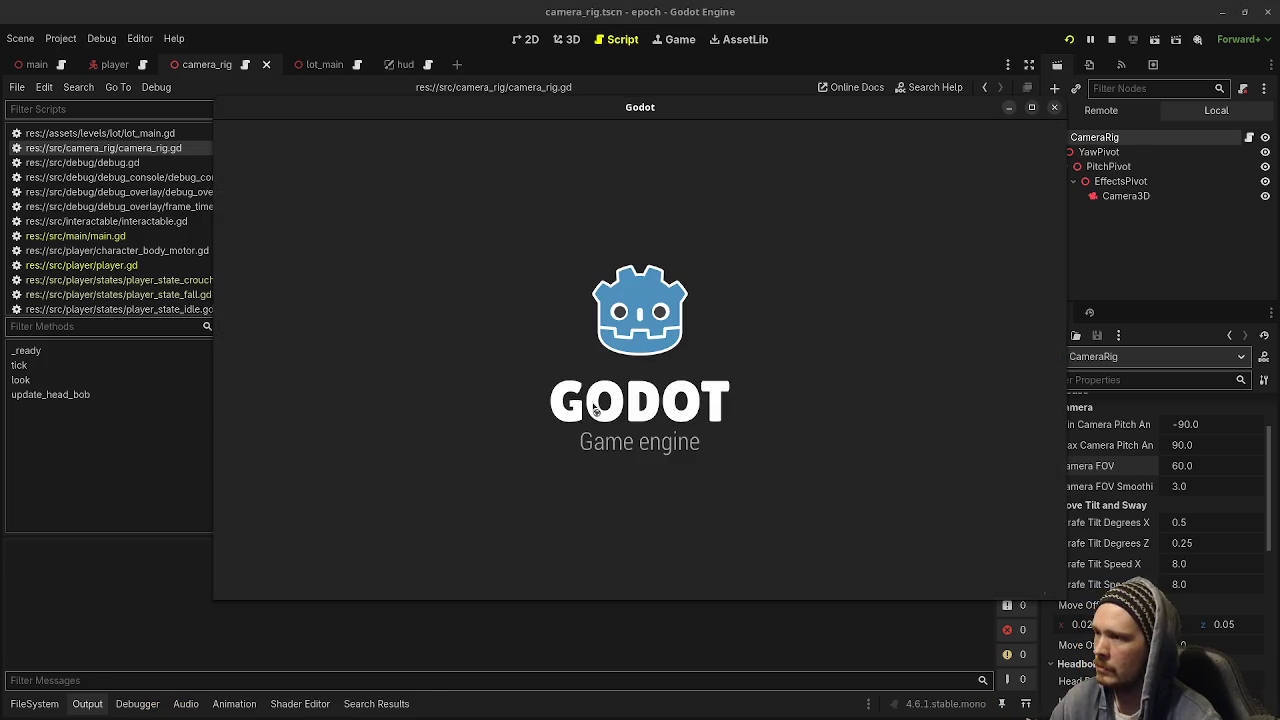
Walk around the test level briefly, then stop the running game
key(a)
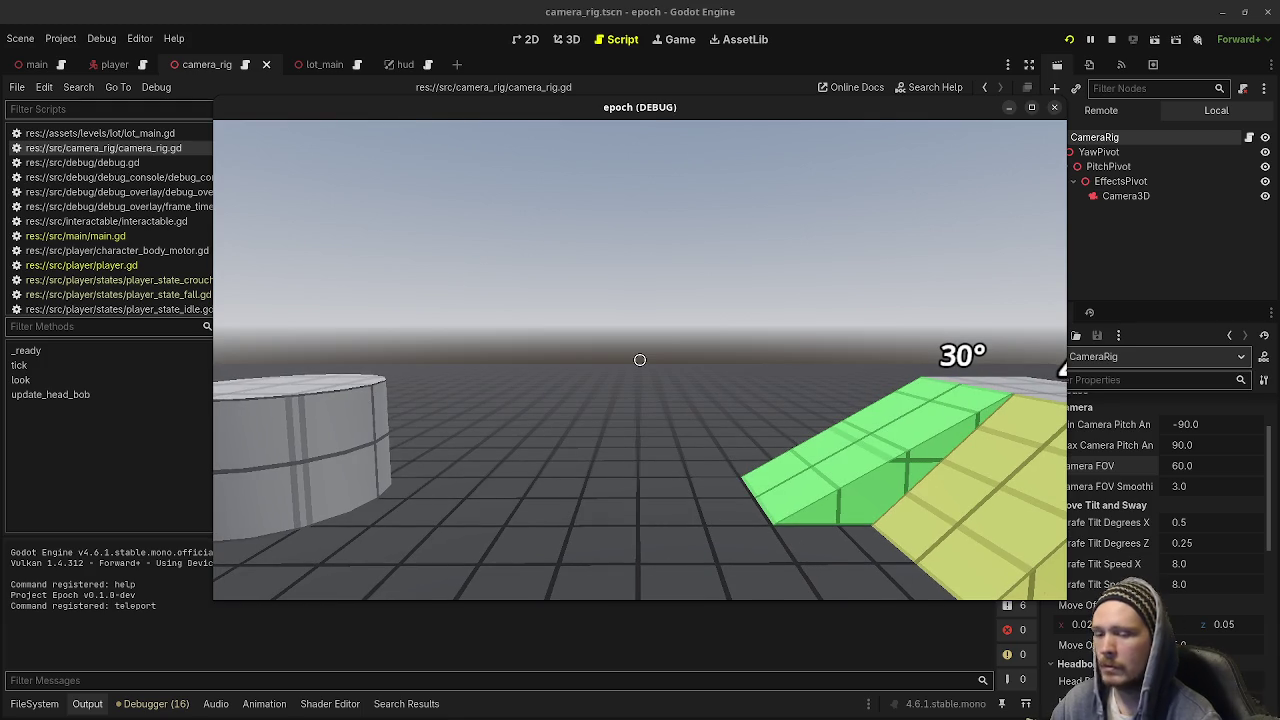
click(1111, 39)
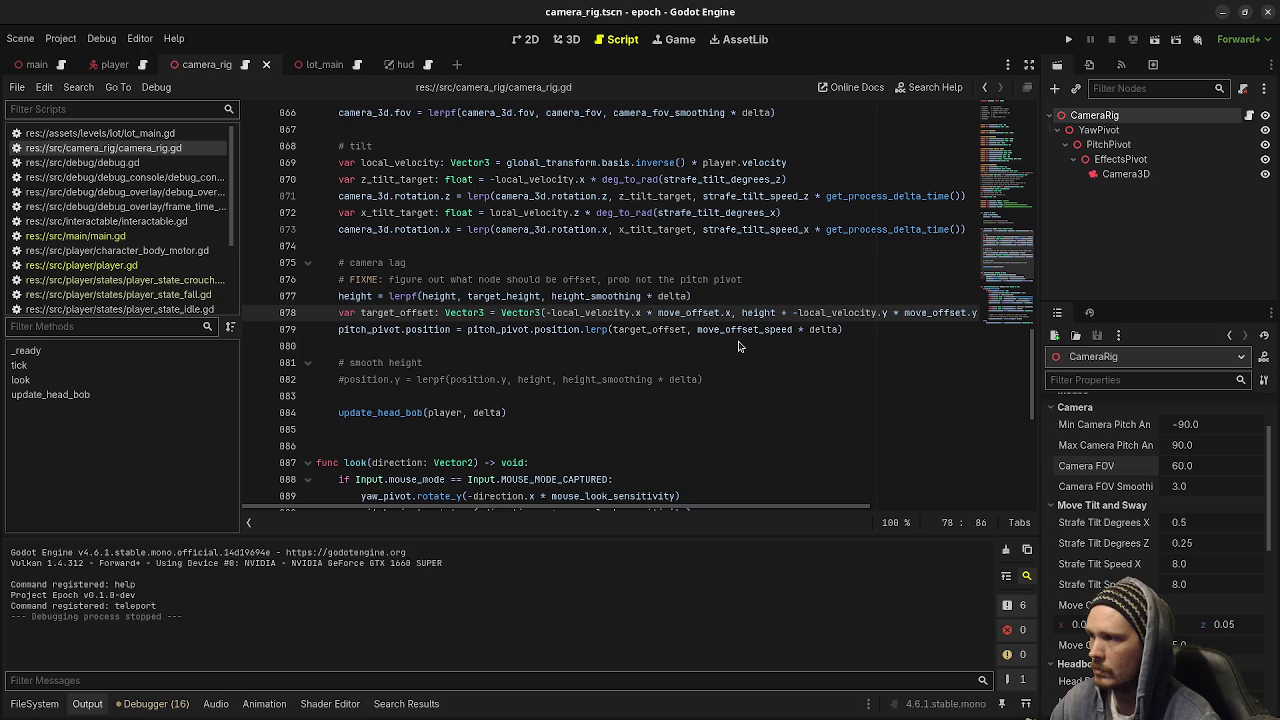
Search the script with Ctrl+F for every occurrence of height
double_click(368, 295)
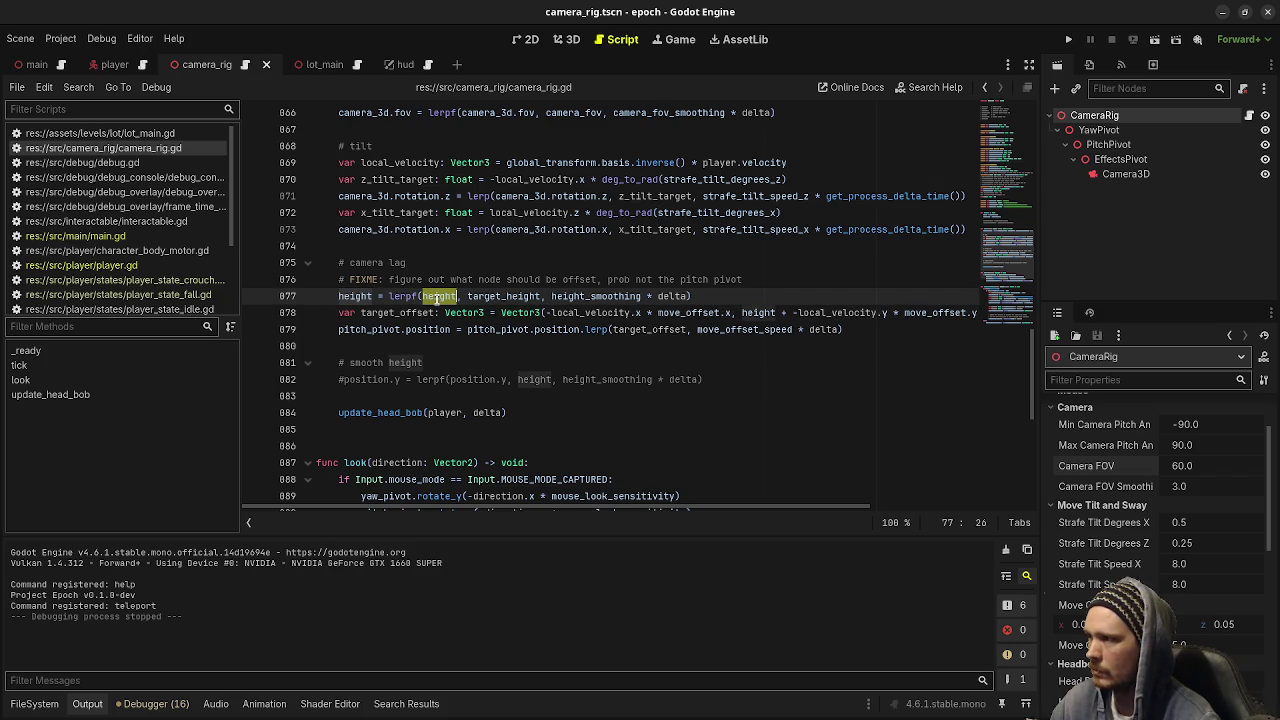
key(ctrl+f)
scroll(630, 322, down, 4)
scroll(630, 322, down, 4)
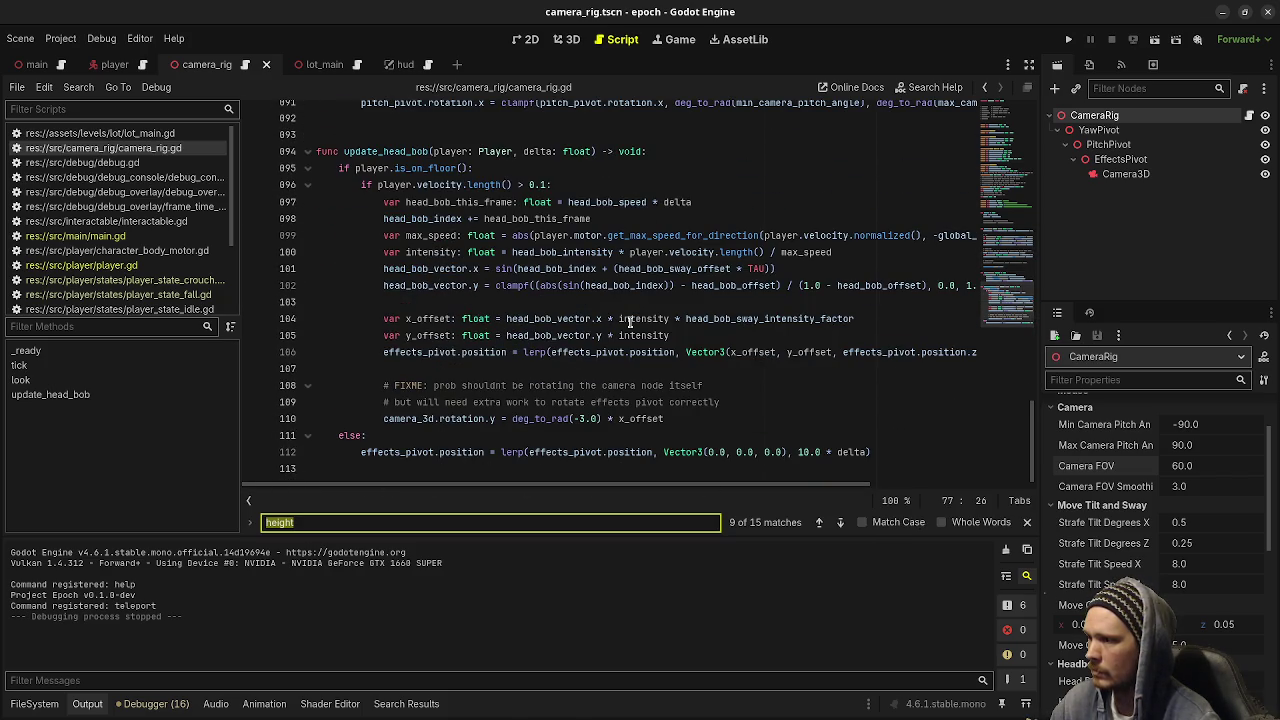
scroll(630, 322, up, 10)
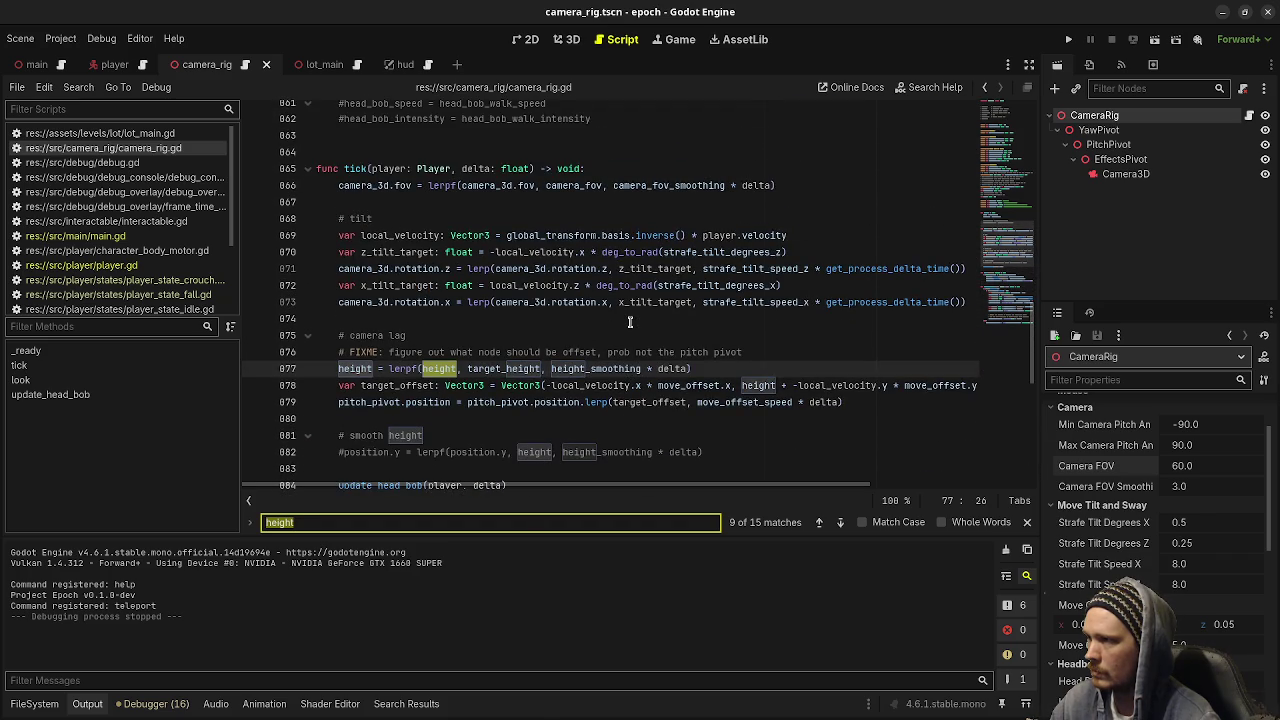
scroll(630, 322, up, 2)
scroll(630, 322, down, 1)
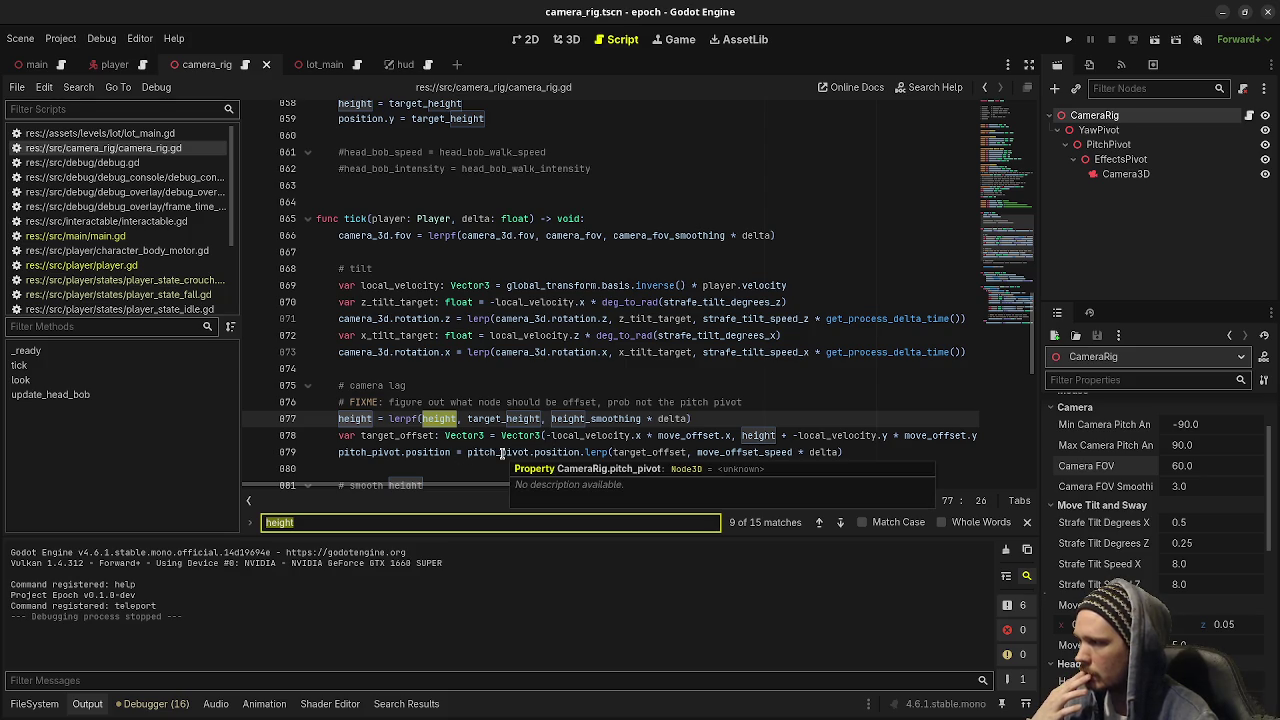
Delete both 'pitch_pivot.' prefixes on line 879 so it reads position = position.lerp(...), then run the game
double_click(381, 451)
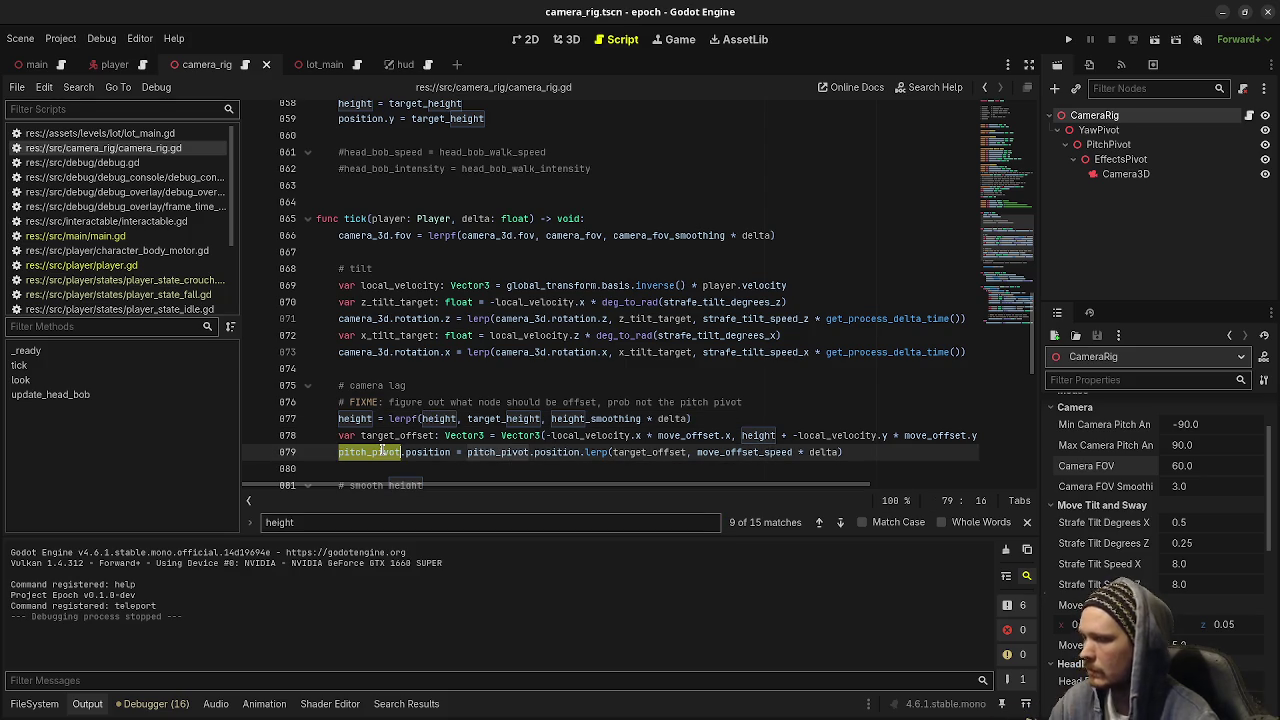
key(Delete)
key(Delete)
double_click(436, 451)
key(Delete)
key(Delete)
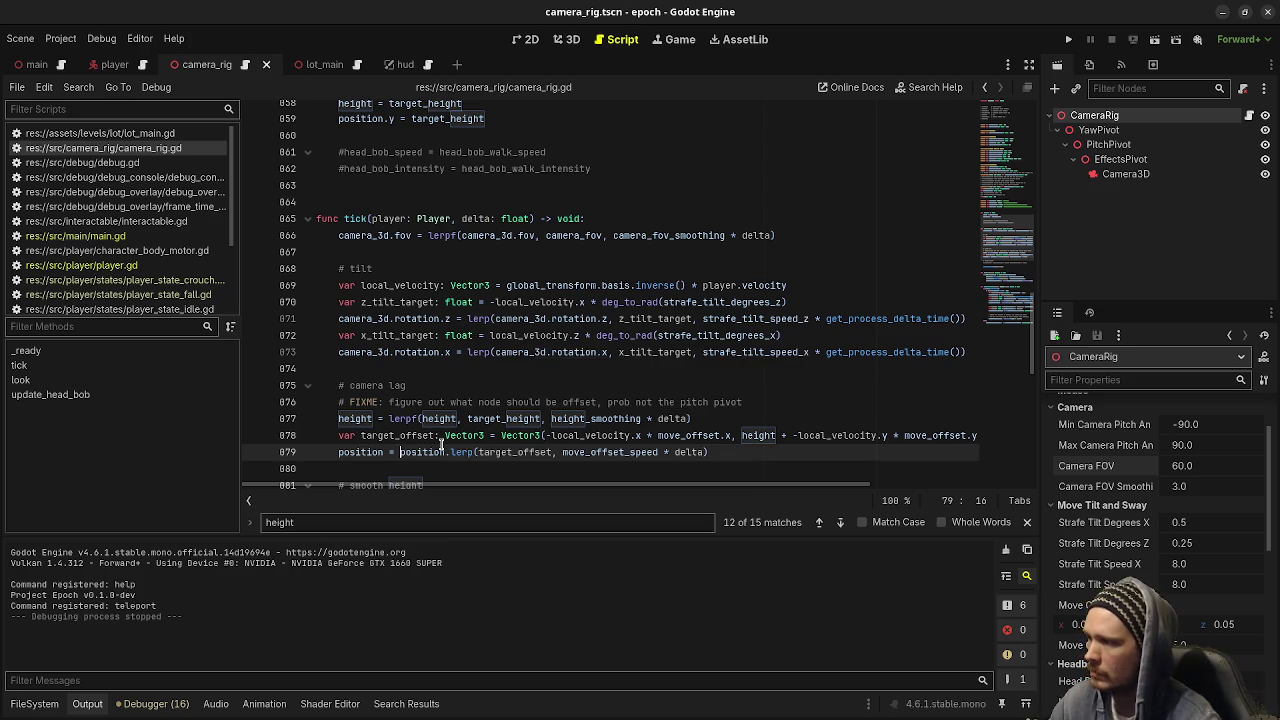
key(F5)
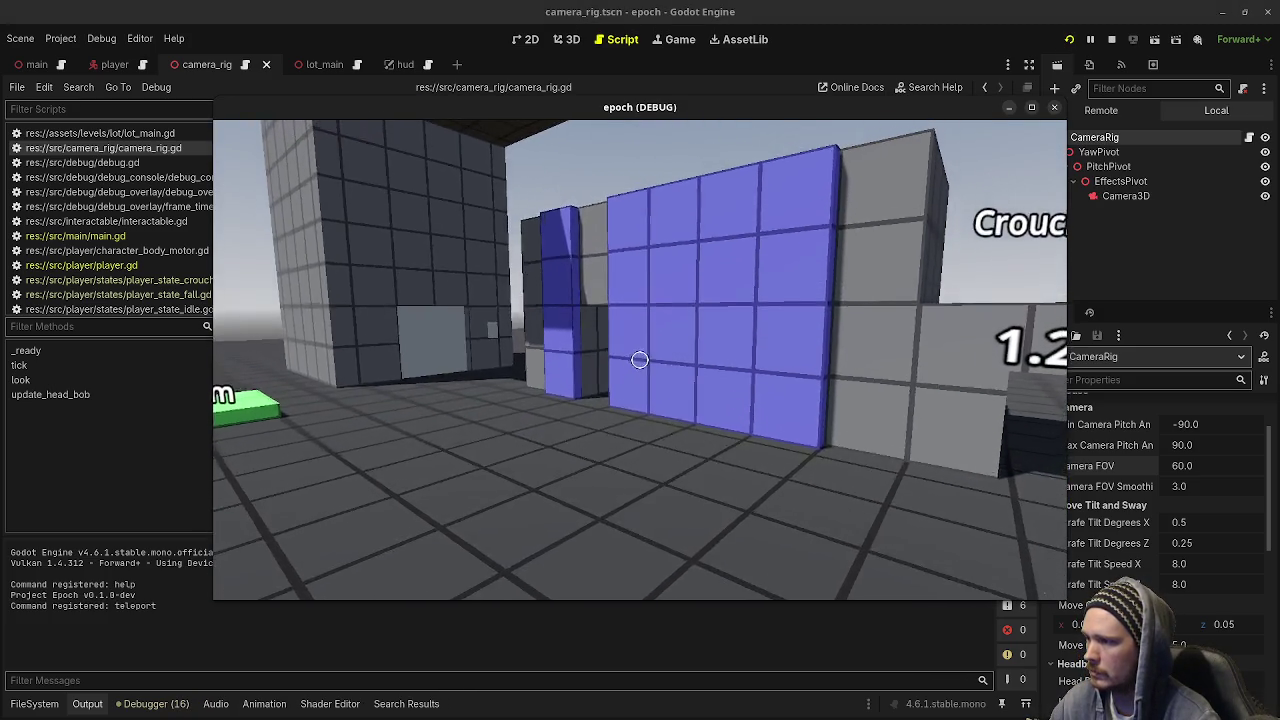
Walk toward the jump steps, then lower Target Height from 1.5 to 1.195 in the Inspector
key(w)
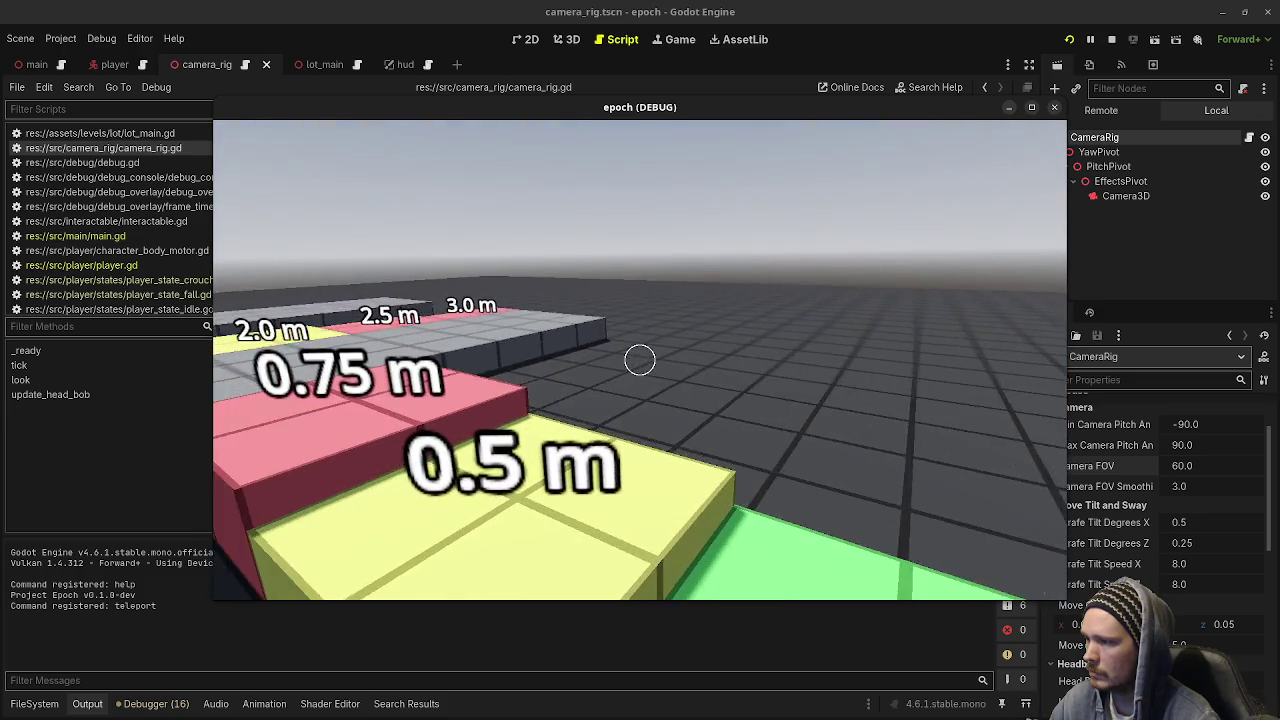
key(w)
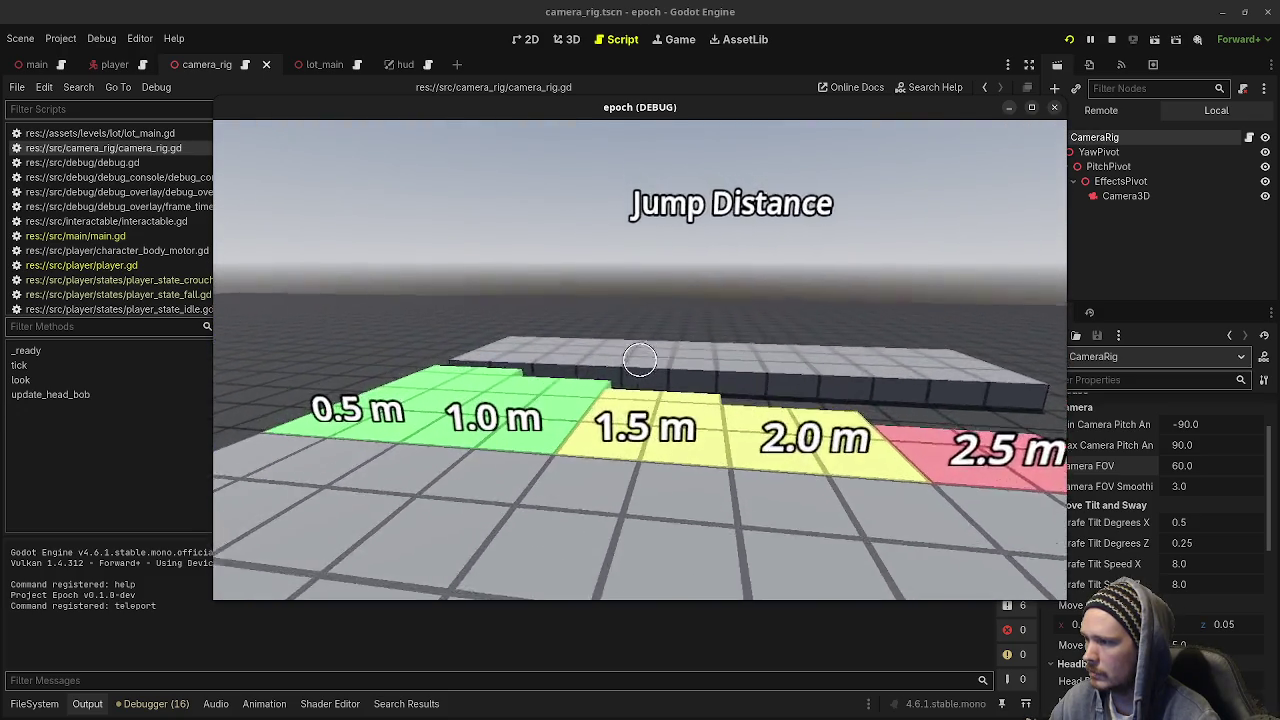
key(Escape)
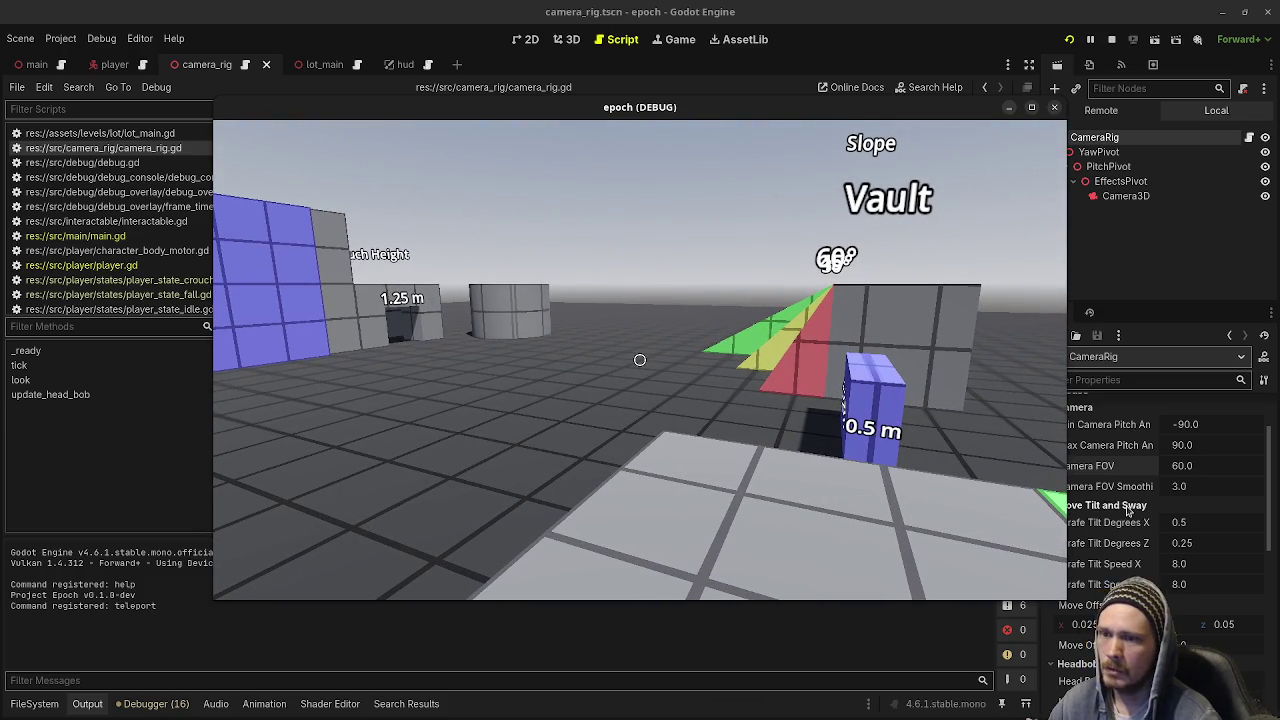
scroll(1130, 477, up, 2)
drag(1190, 432, 789, 372)
click(789, 372)
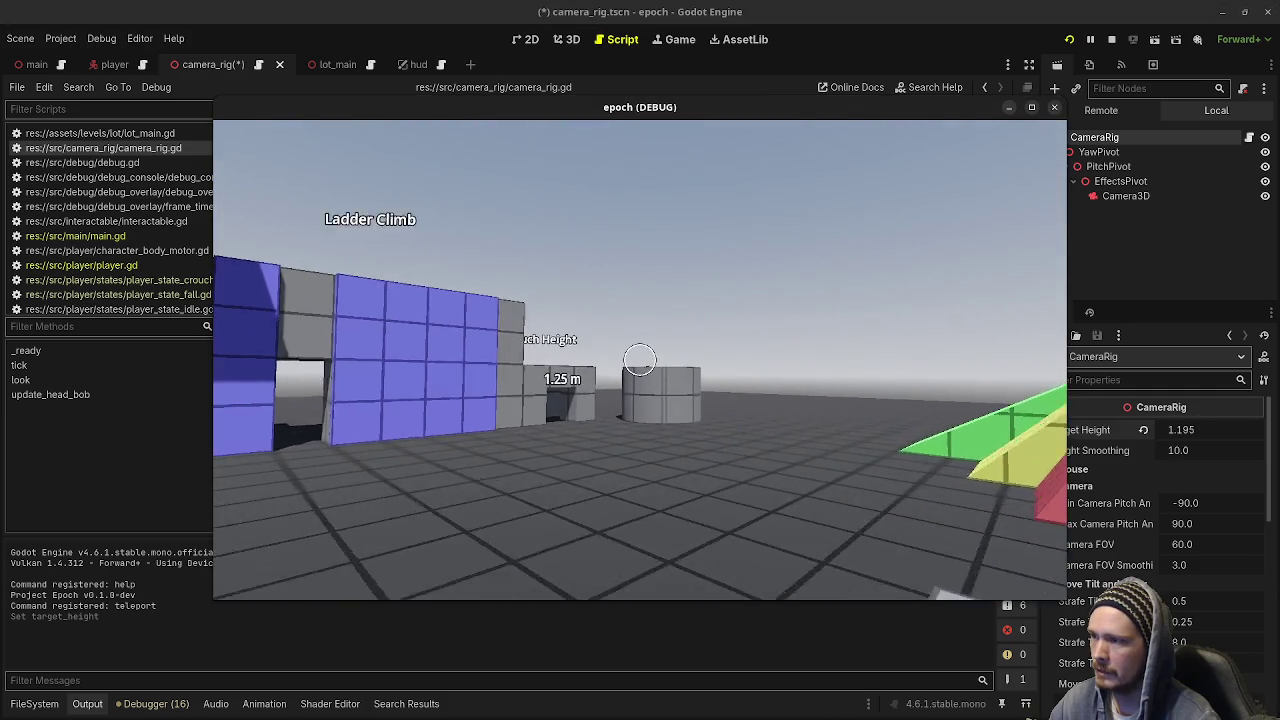
Stop the game and relaunch it with the new Target Height
key(Escape)
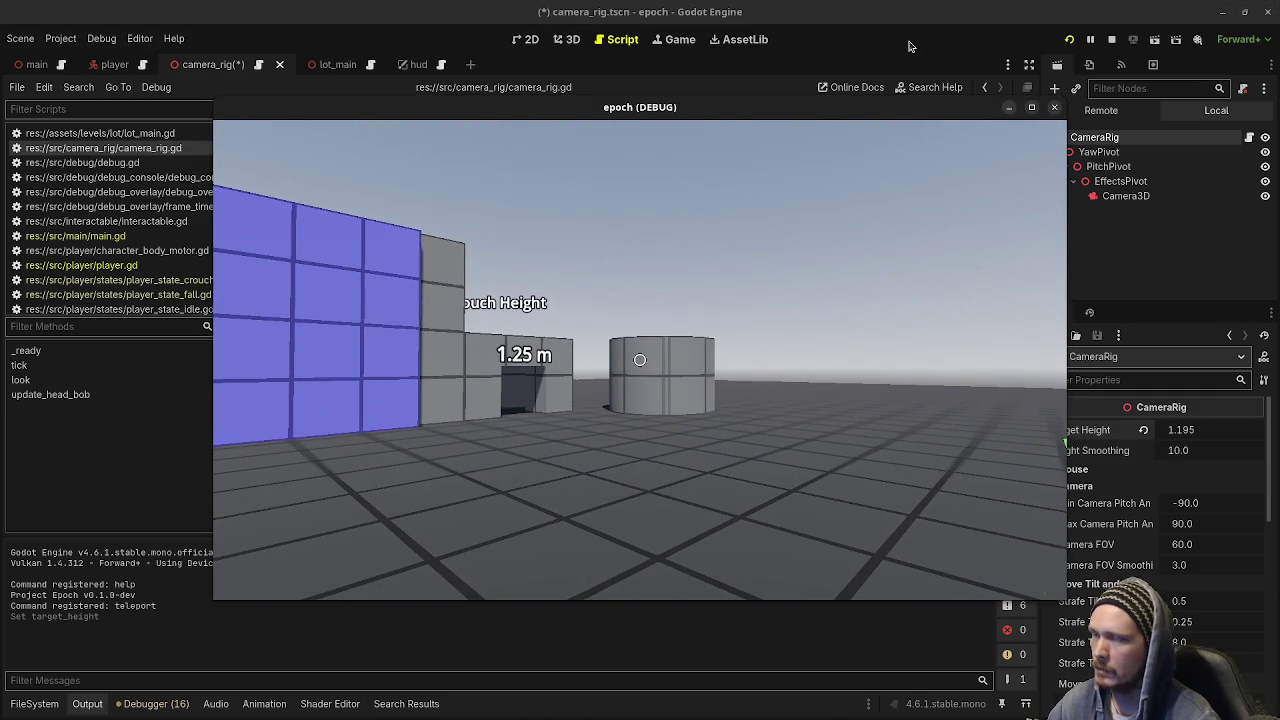
click(1111, 41)
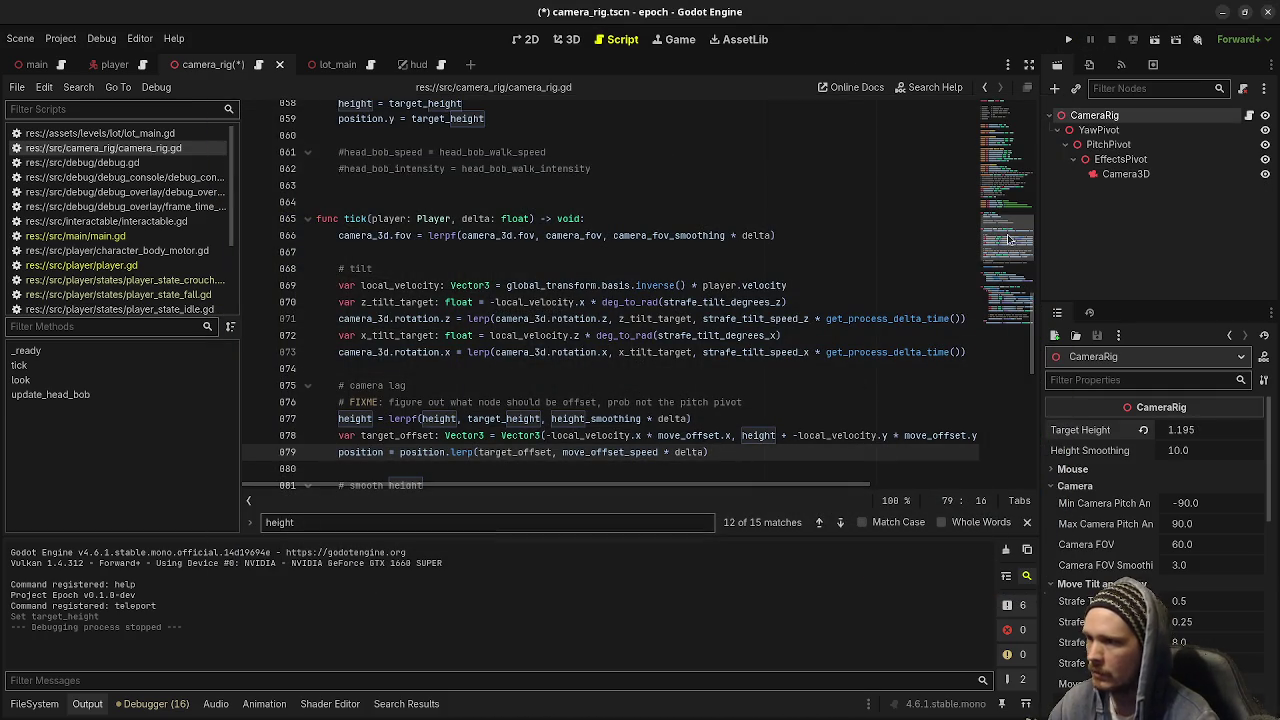
scroll(1128, 516, down, 3)
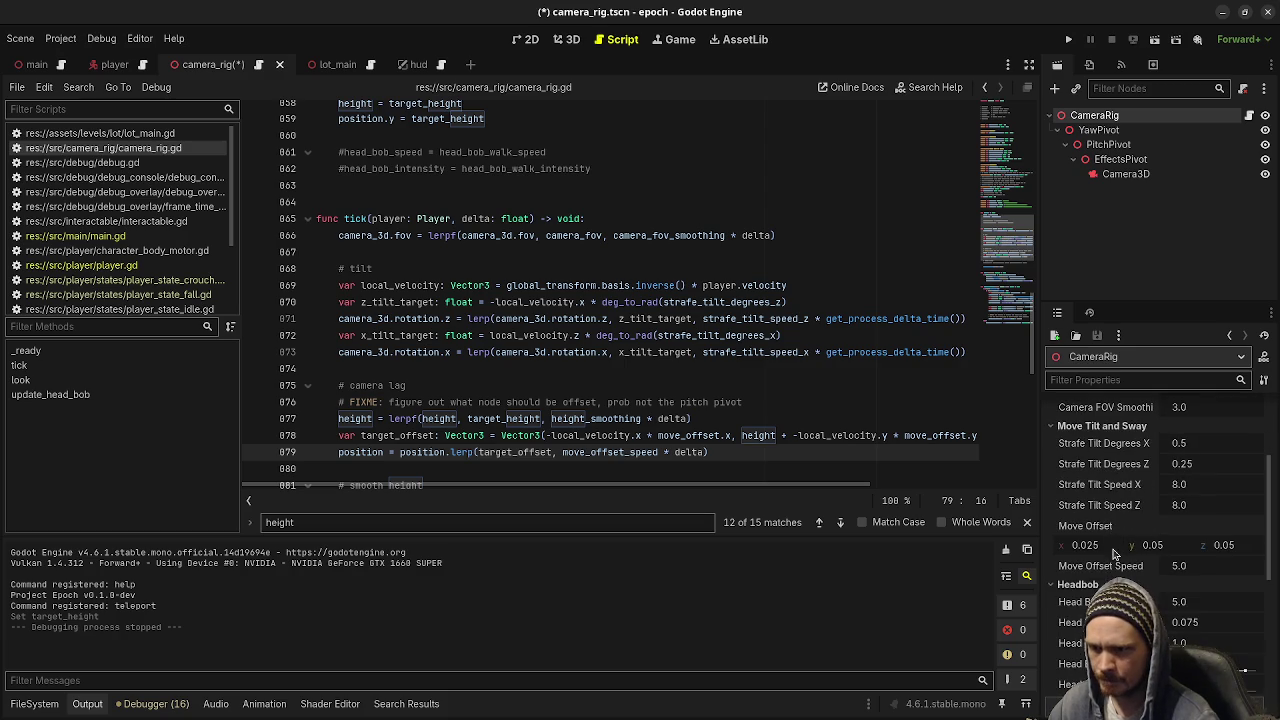
click(1068, 41)
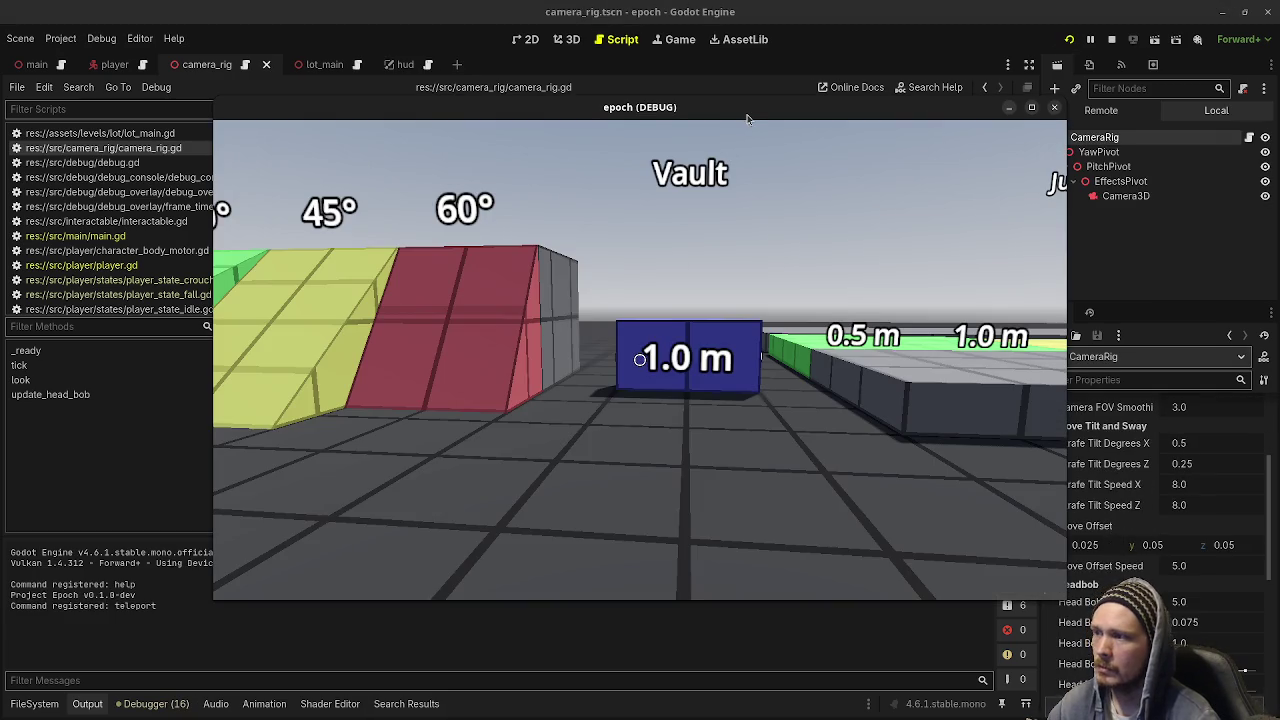
Walk toward the Crouch Height doorway, then revert Target Height to its default
drag(746, 118, 653, 129)
key(w)
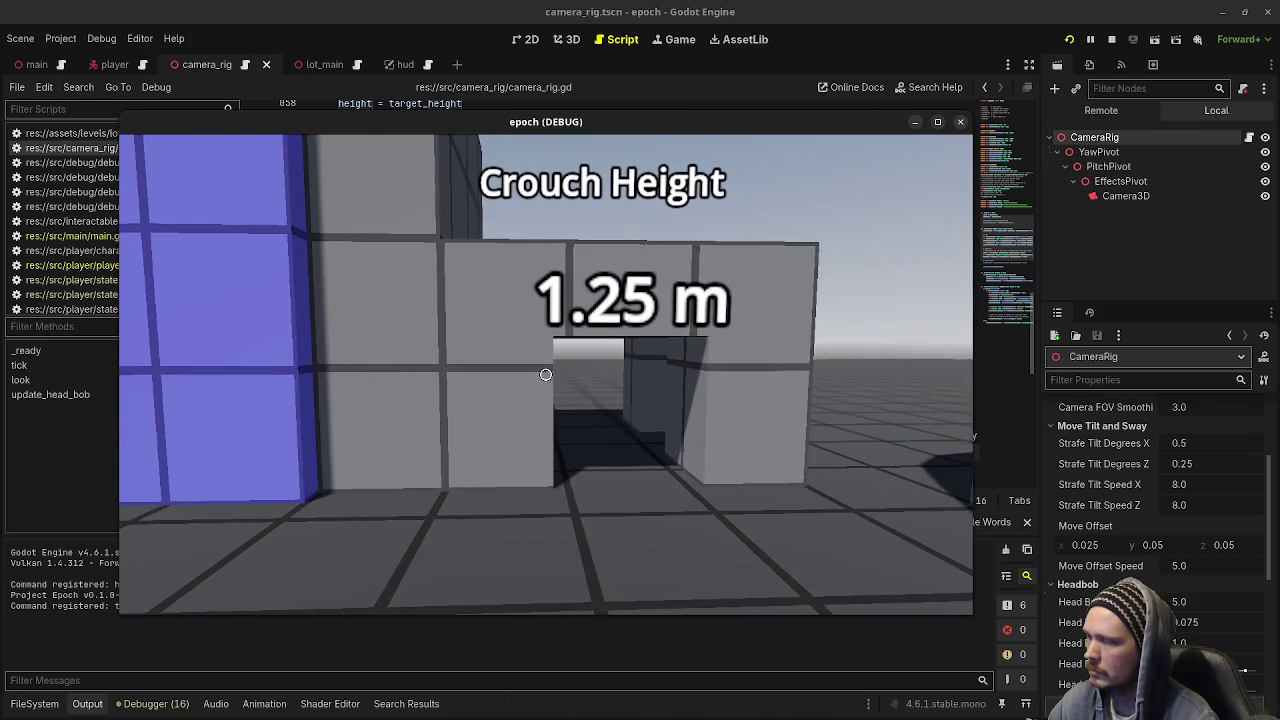
key(a)
click(1149, 484)
scroll(1149, 484, up, 4)
click(1145, 432)
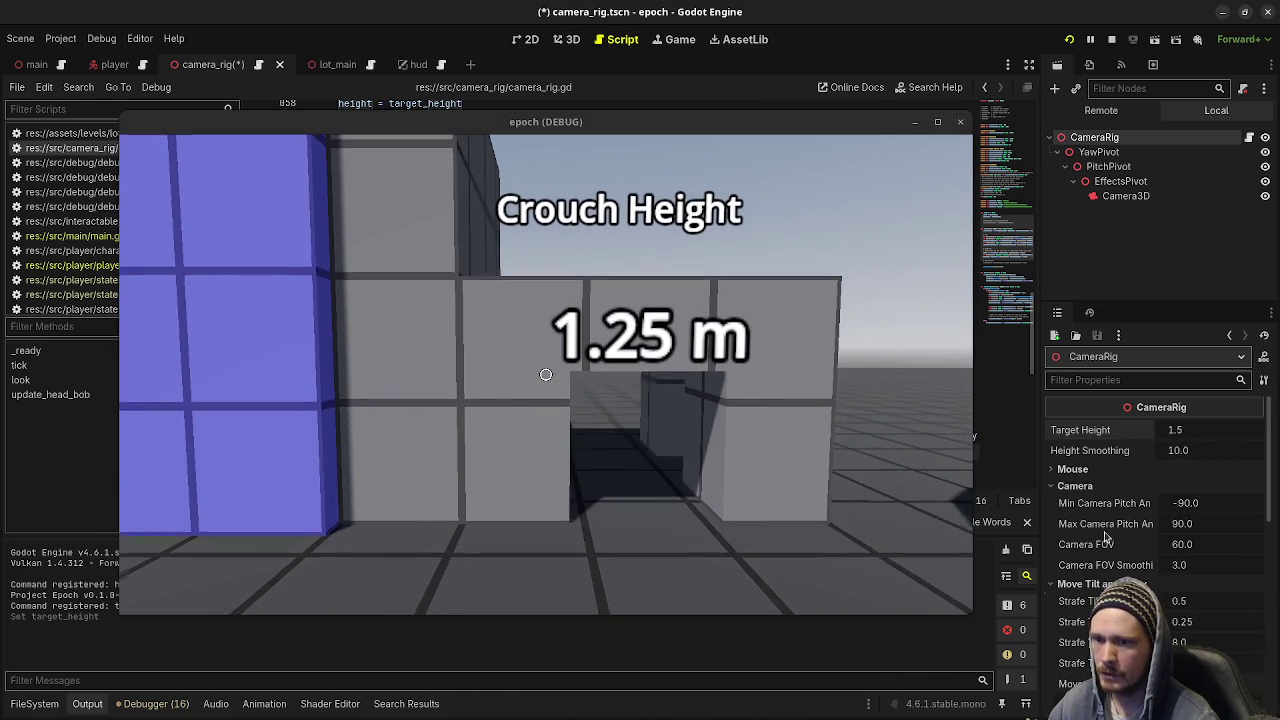
scroll(1105, 511, down, 5)
Set the rig's Move Offset to 0.25 on x, y and z
click(1105, 511)
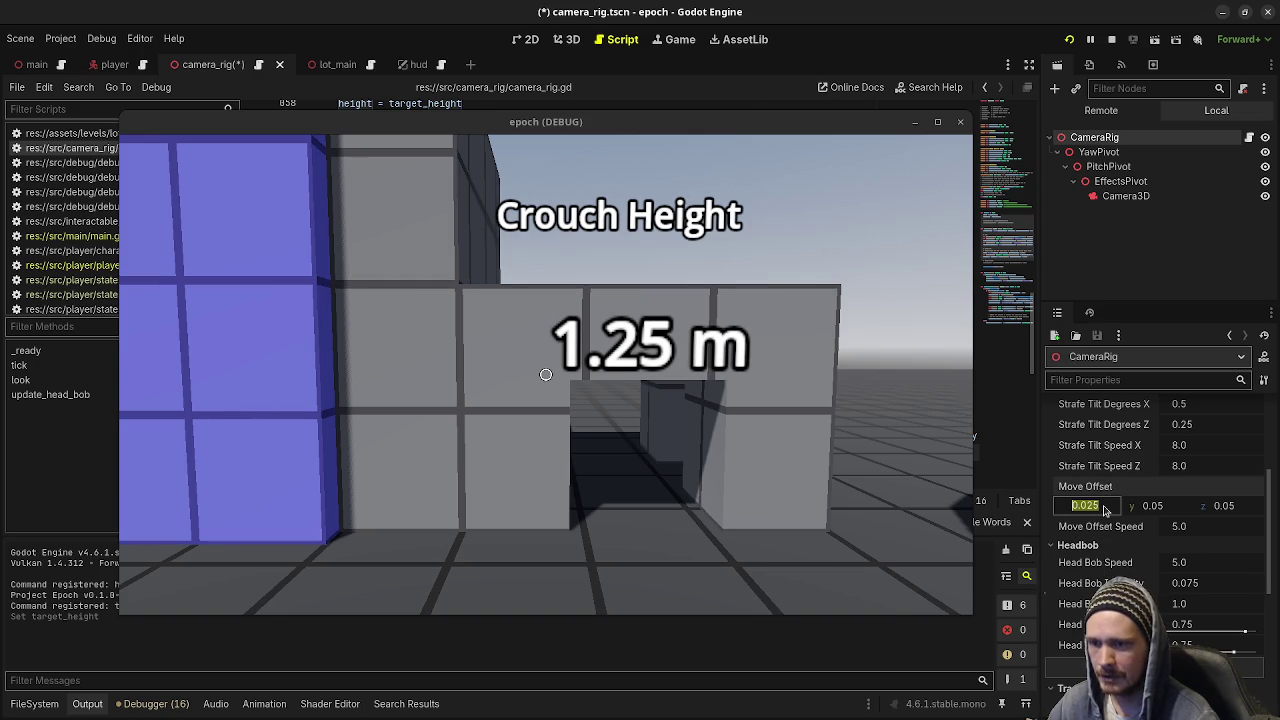
key(Tab)
text(0.)
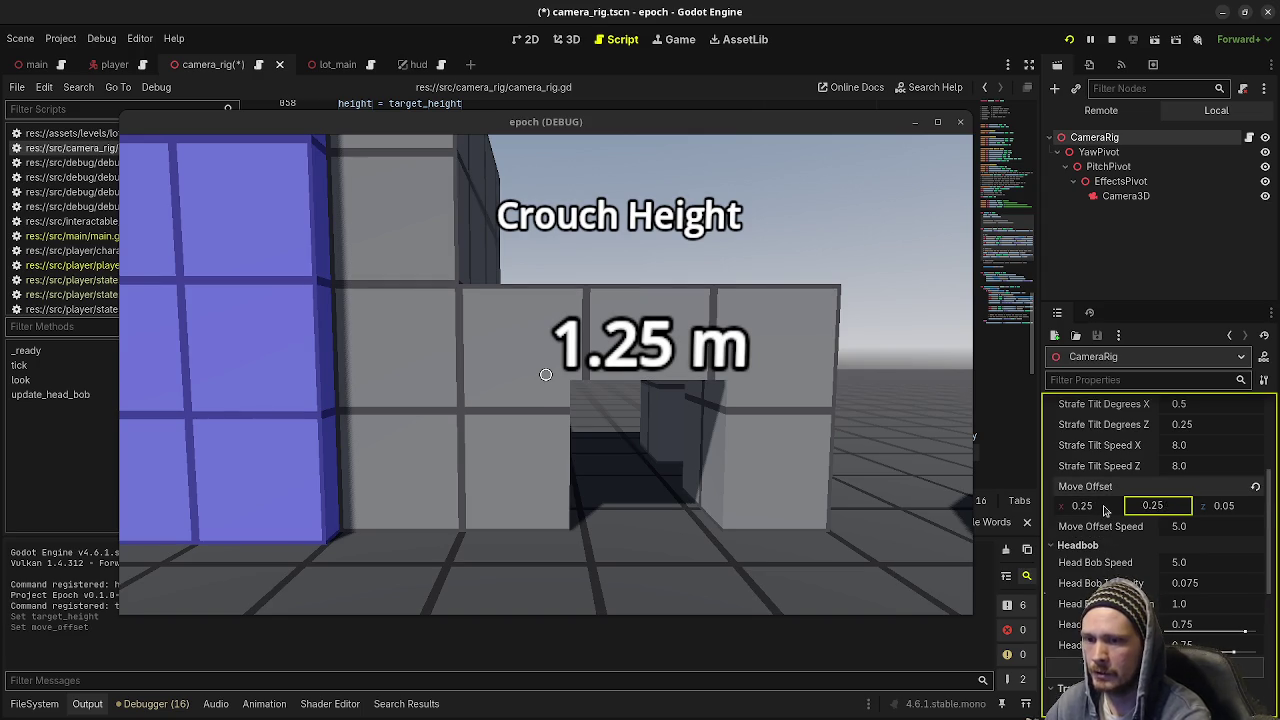
key(Tab)
text(0.)
key(Return)
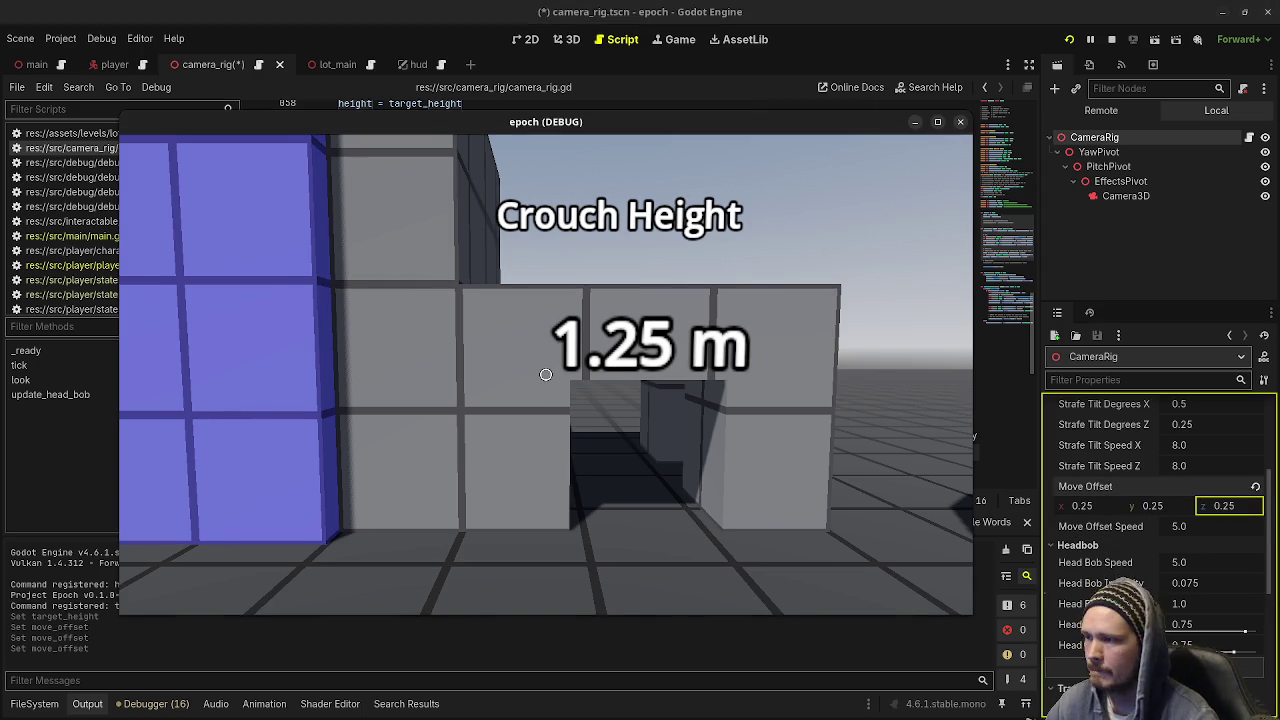
Strafe and walk up to the wall panel, testing the sideways camera sway
key(d)
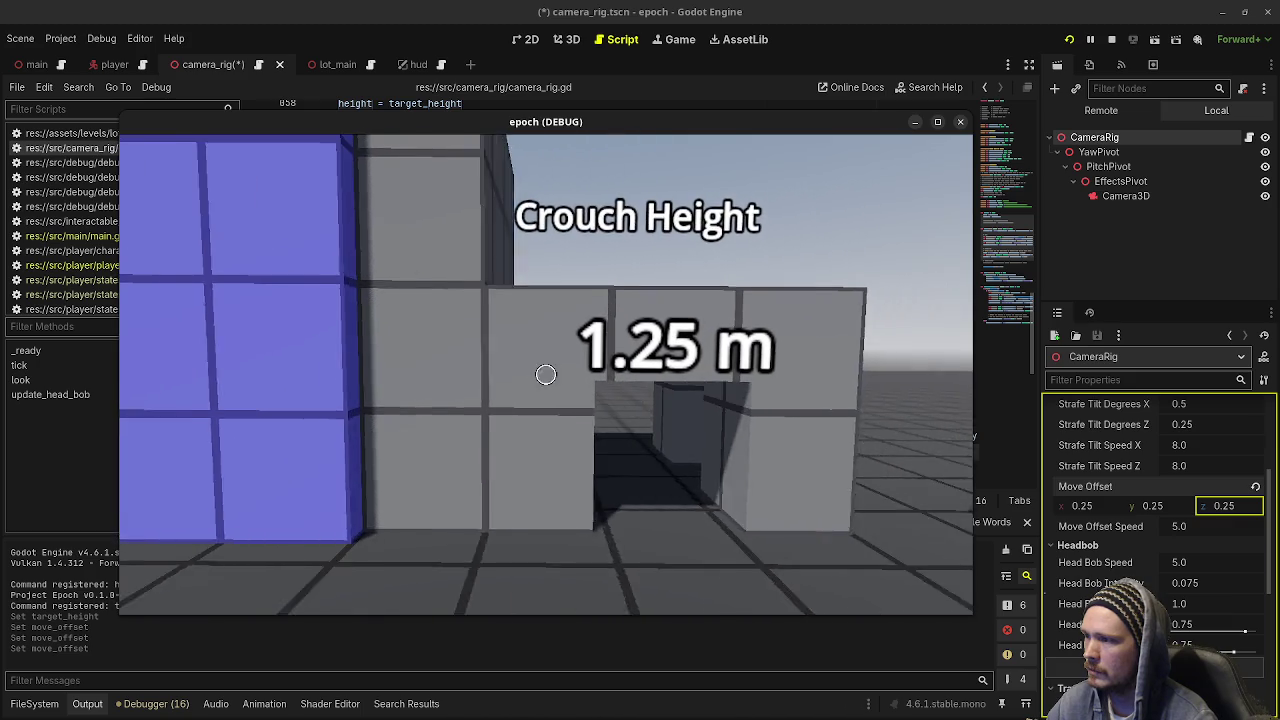
key(a)
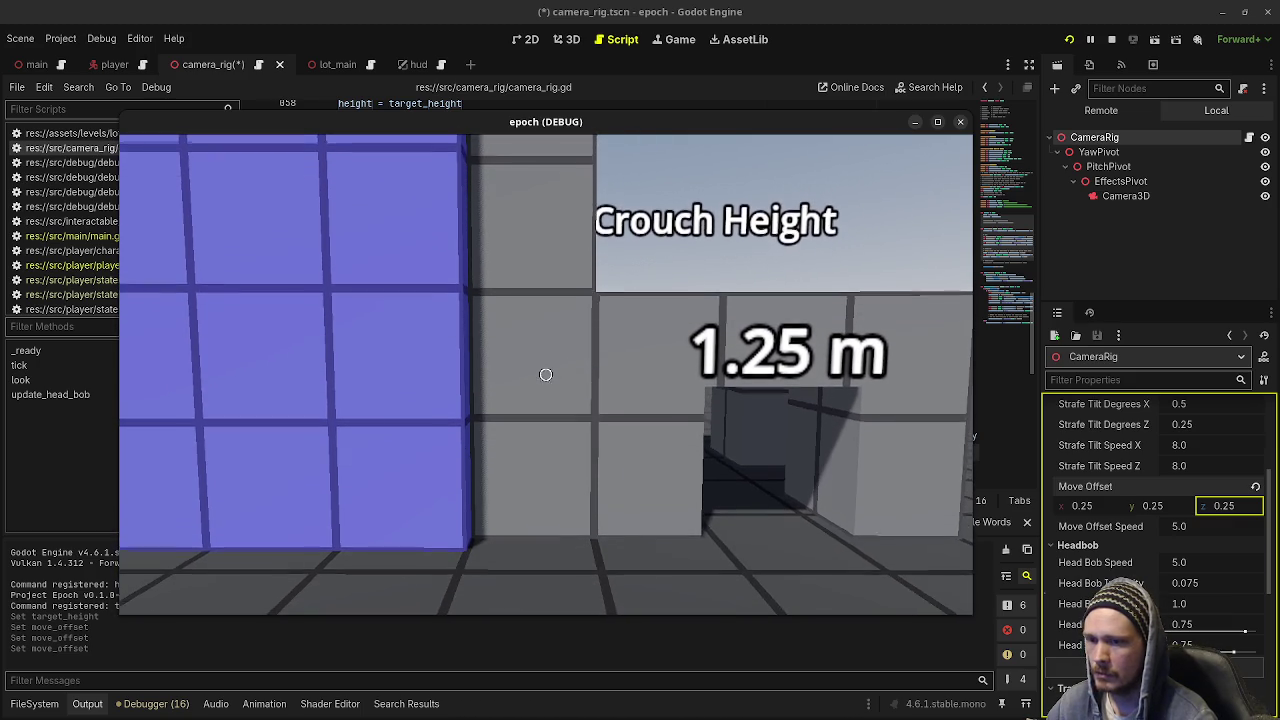
mouse_move(545, 375)
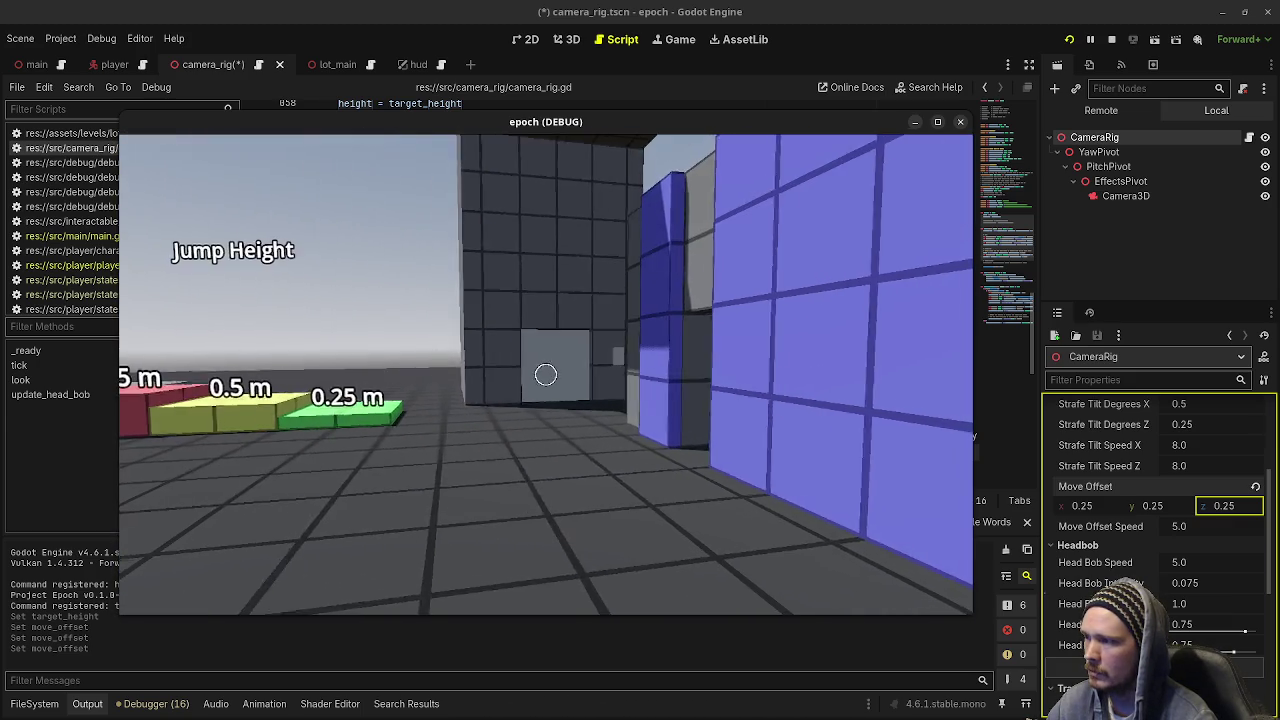
key(w)
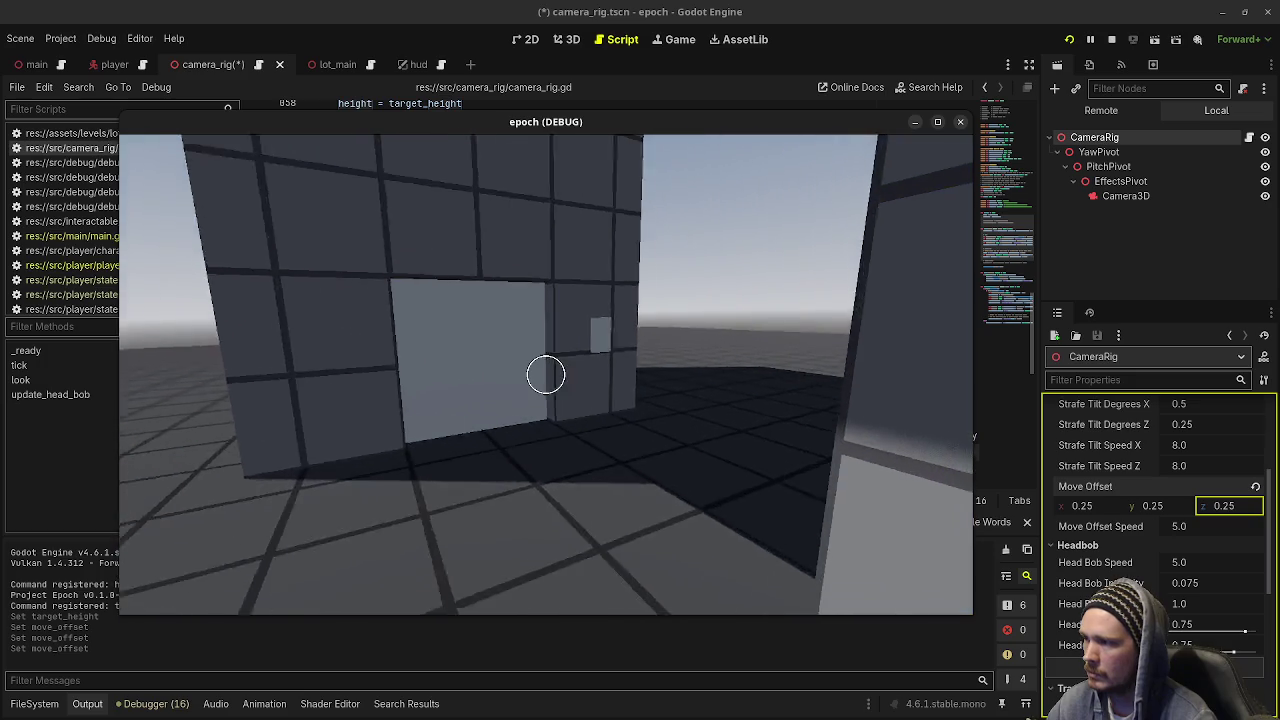
key(w)
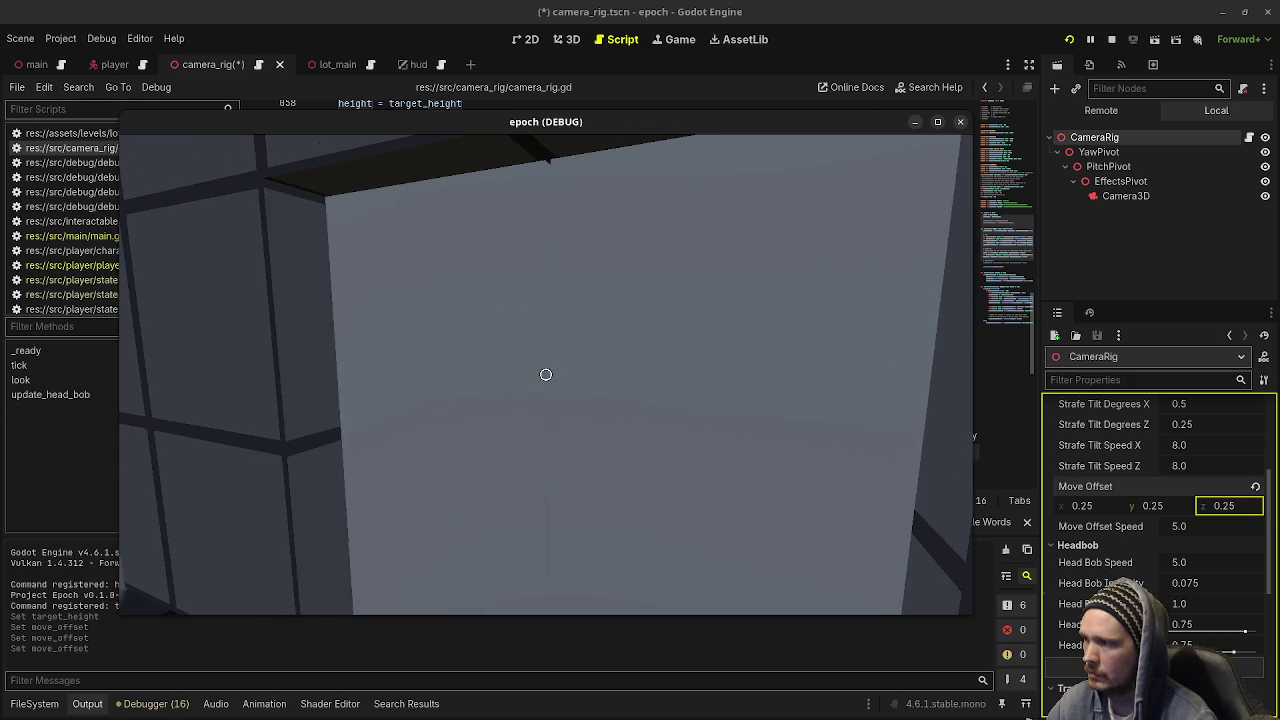
key(w)
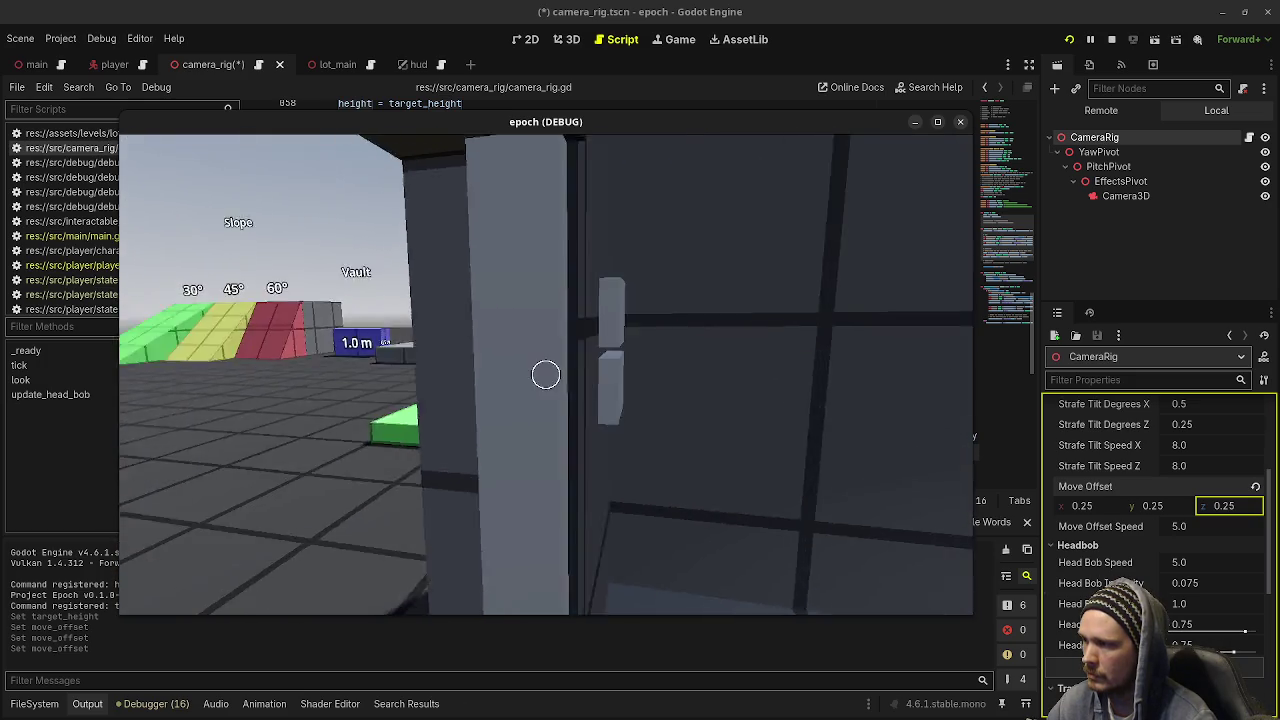
key(w)
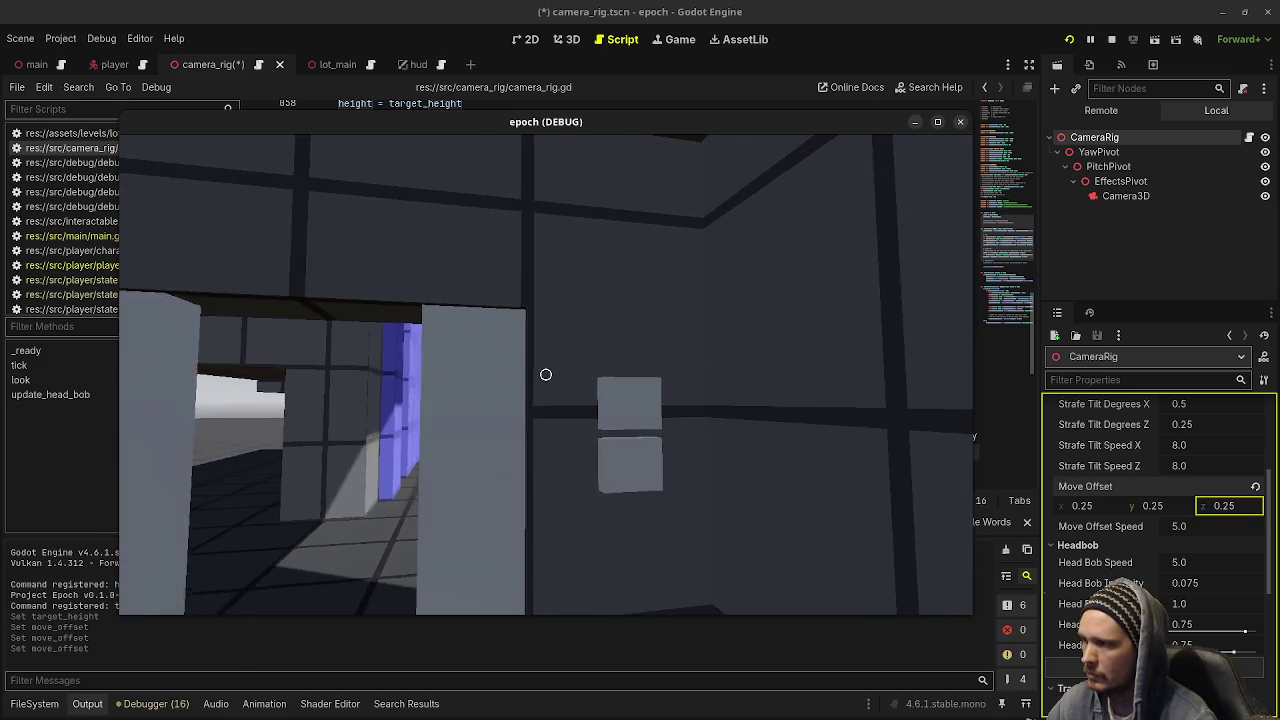
key(w)
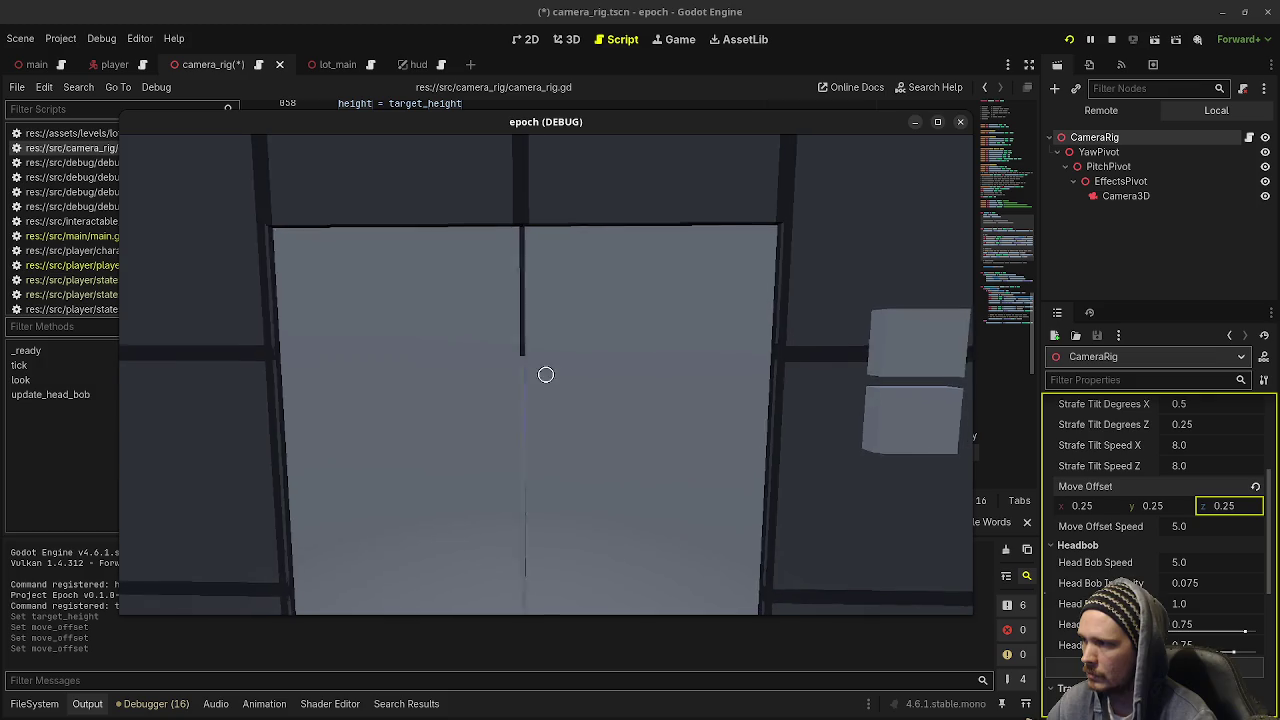
key(a)
key(s)
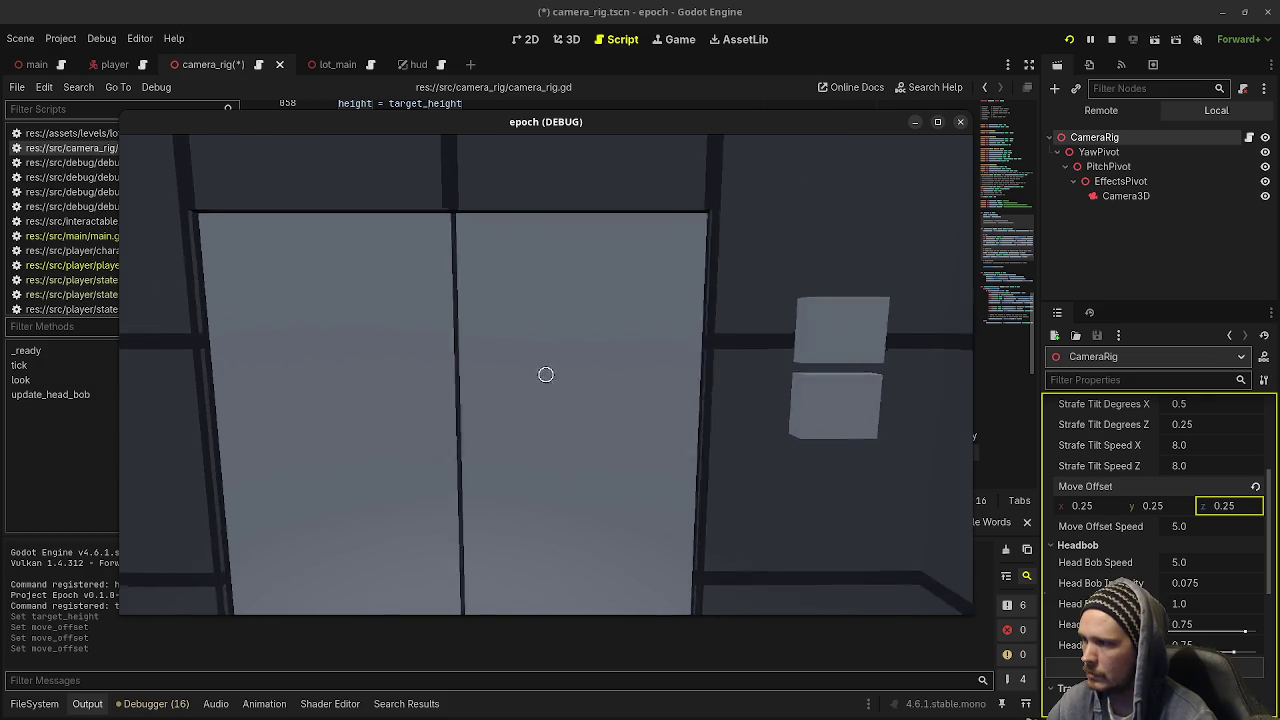
key(w)
key(d)
key(a)
key(d)
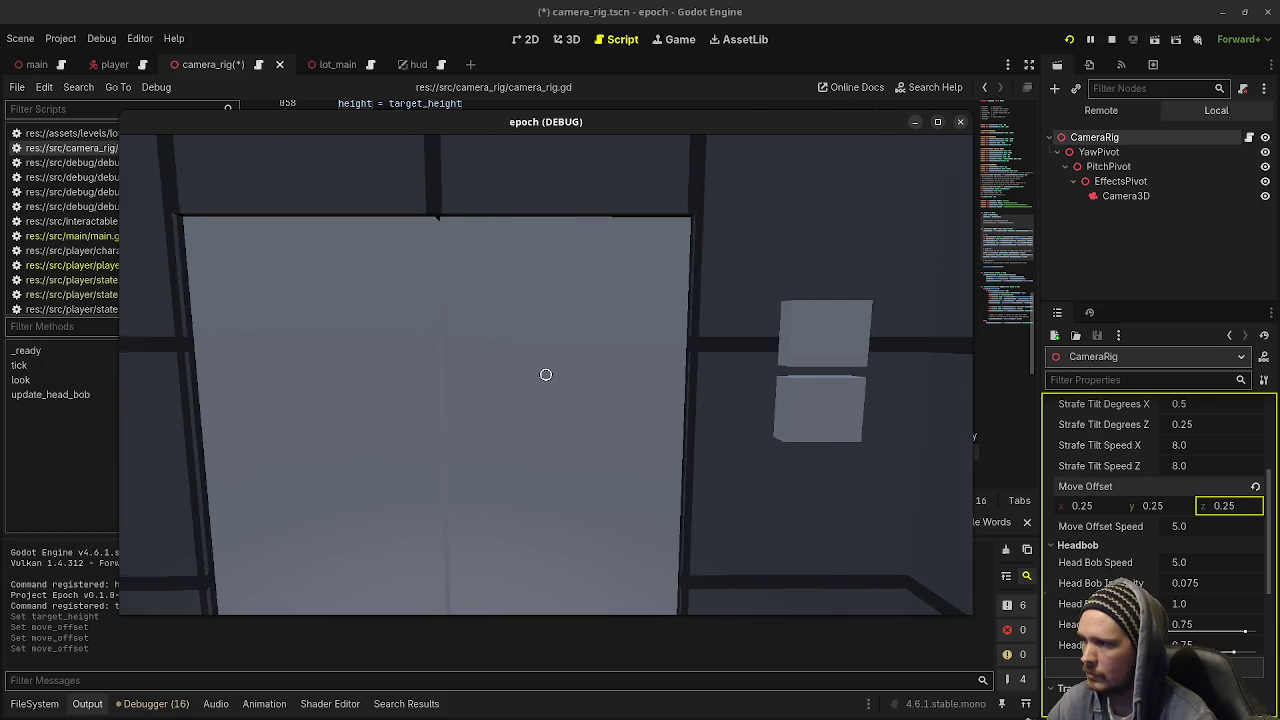
Open the double doors, head to the slope course, then stop the game
key(e)
key(w)
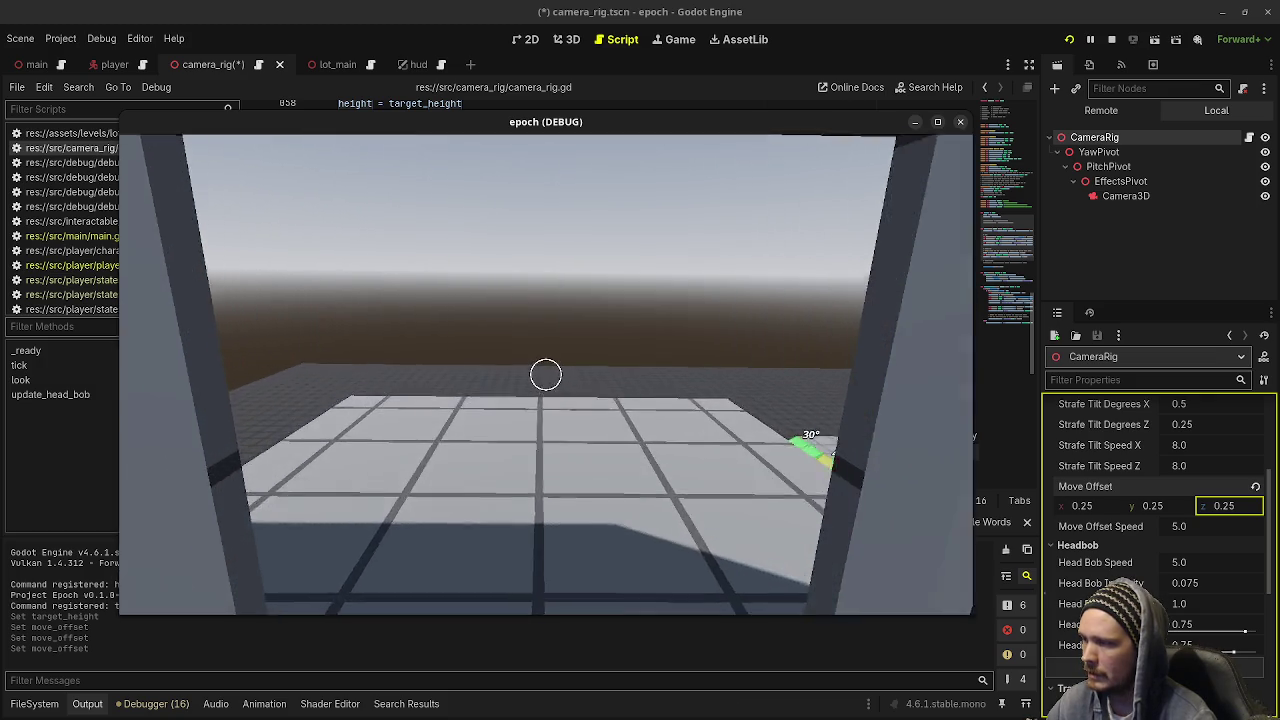
key(w)
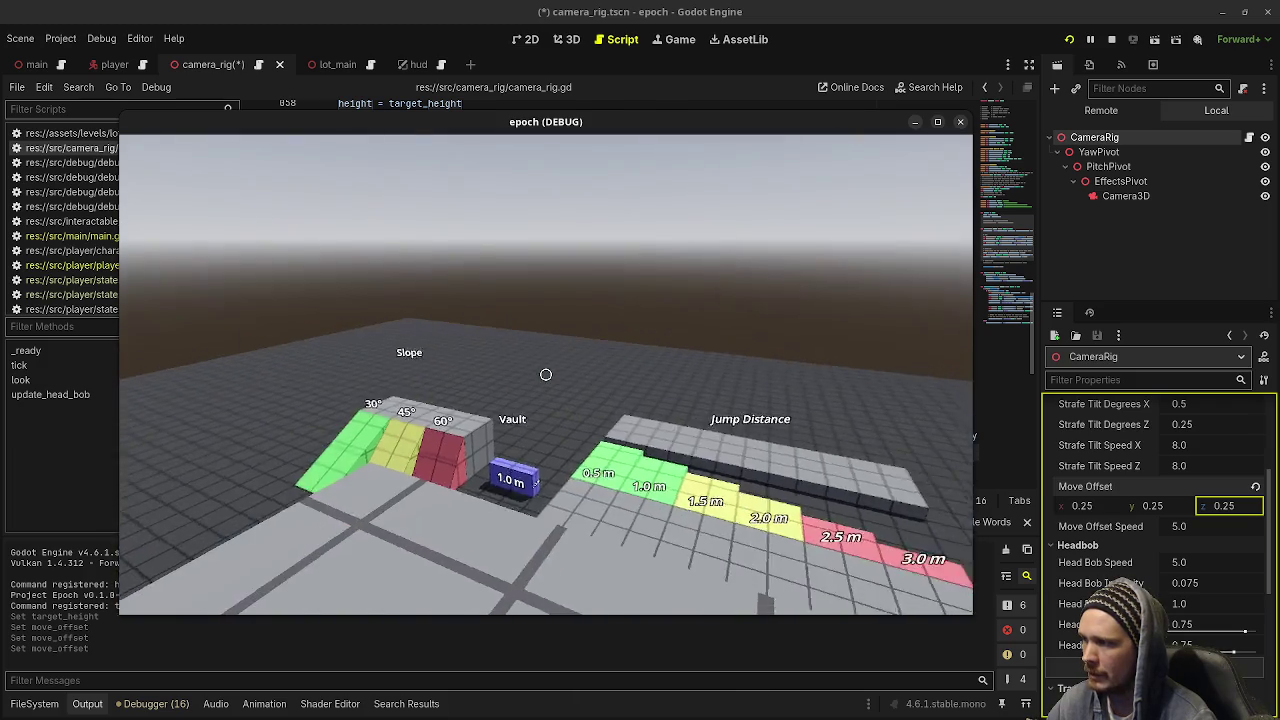
key(w)
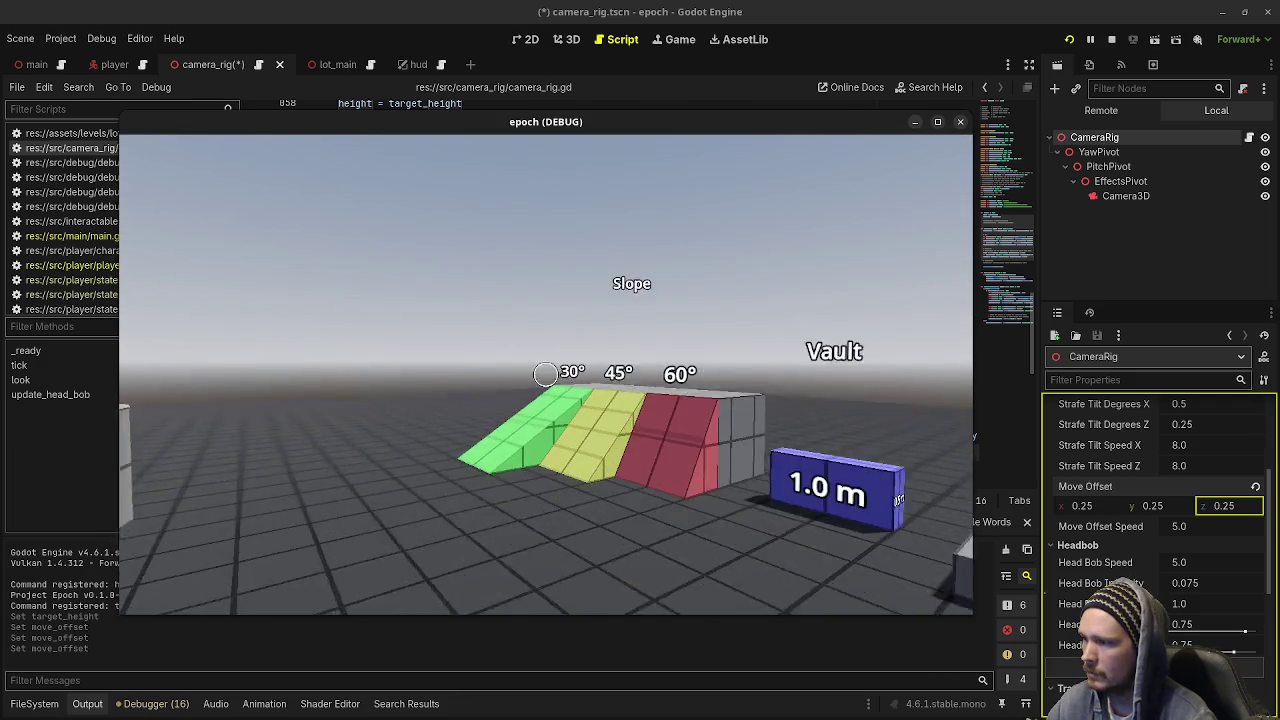
key(Escape)
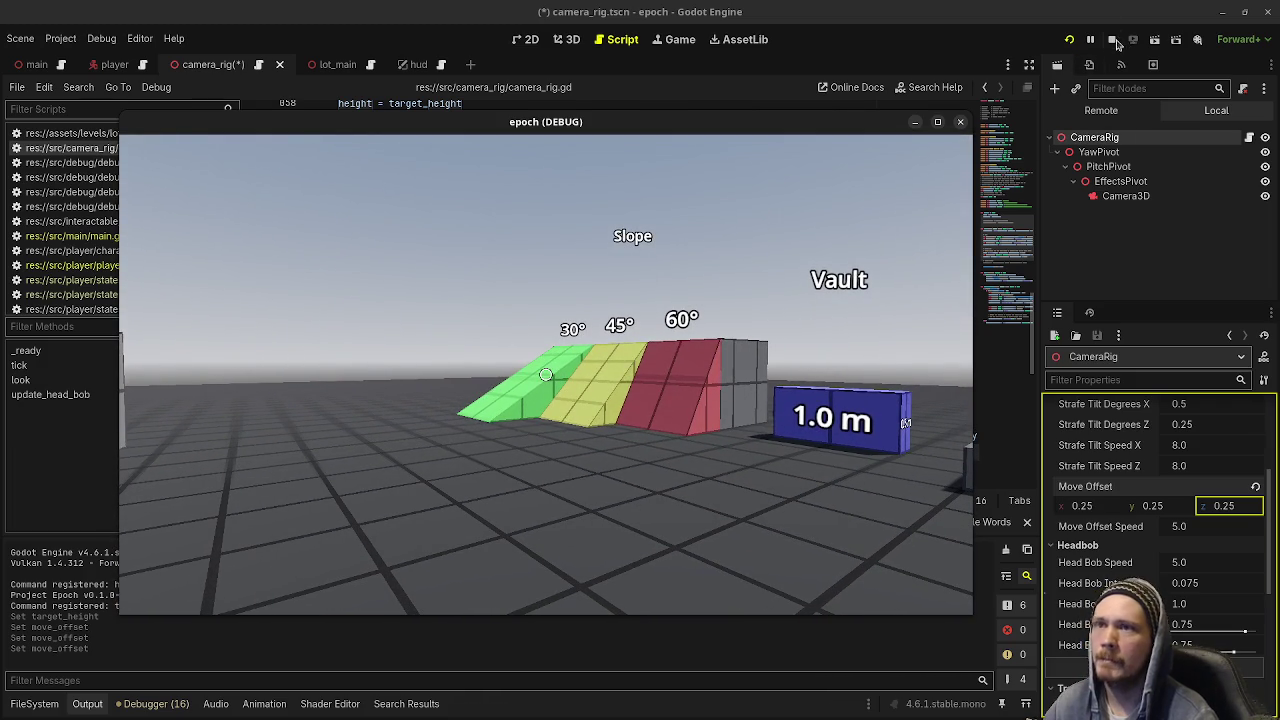
click(1113, 40)
Save the camera_rig scene and delete the commented-out smooth height lines in tick()
key(ctrl+z)
key(ctrl+z)
key(ctrl+z)
key(ctrl+s)
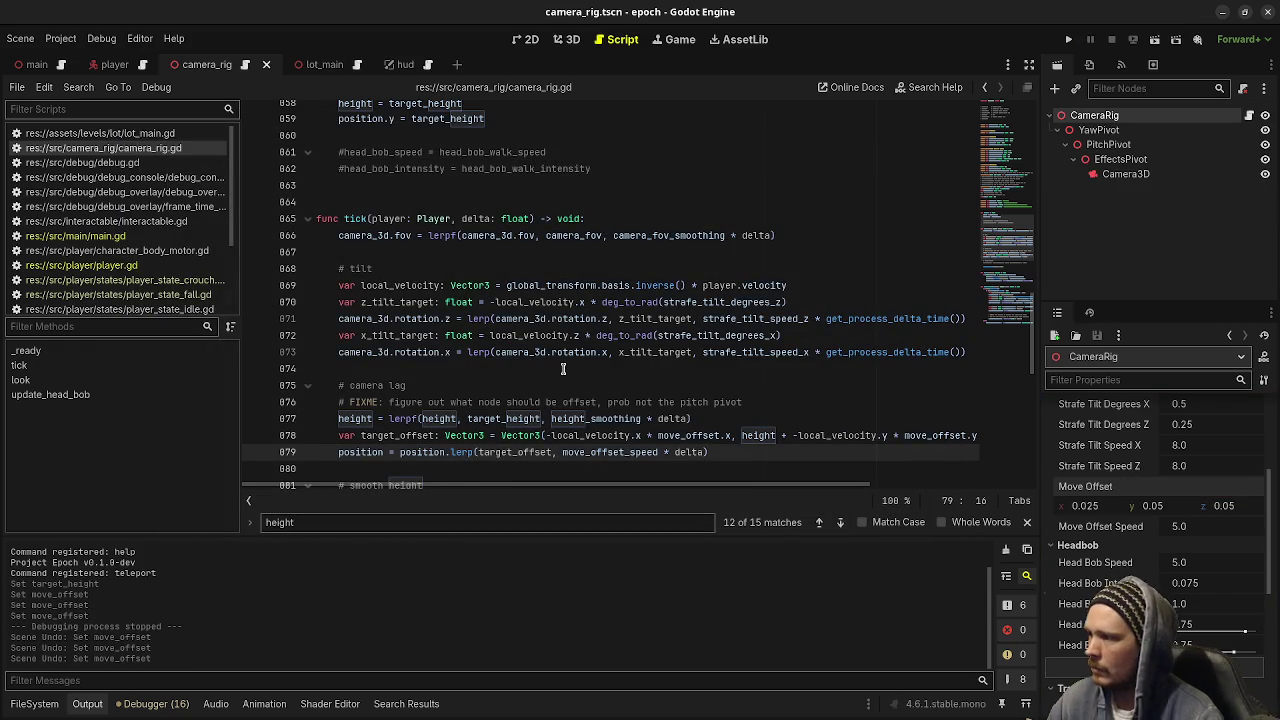
scroll(563, 369, down, 1)
drag(423, 335, 376, 336)
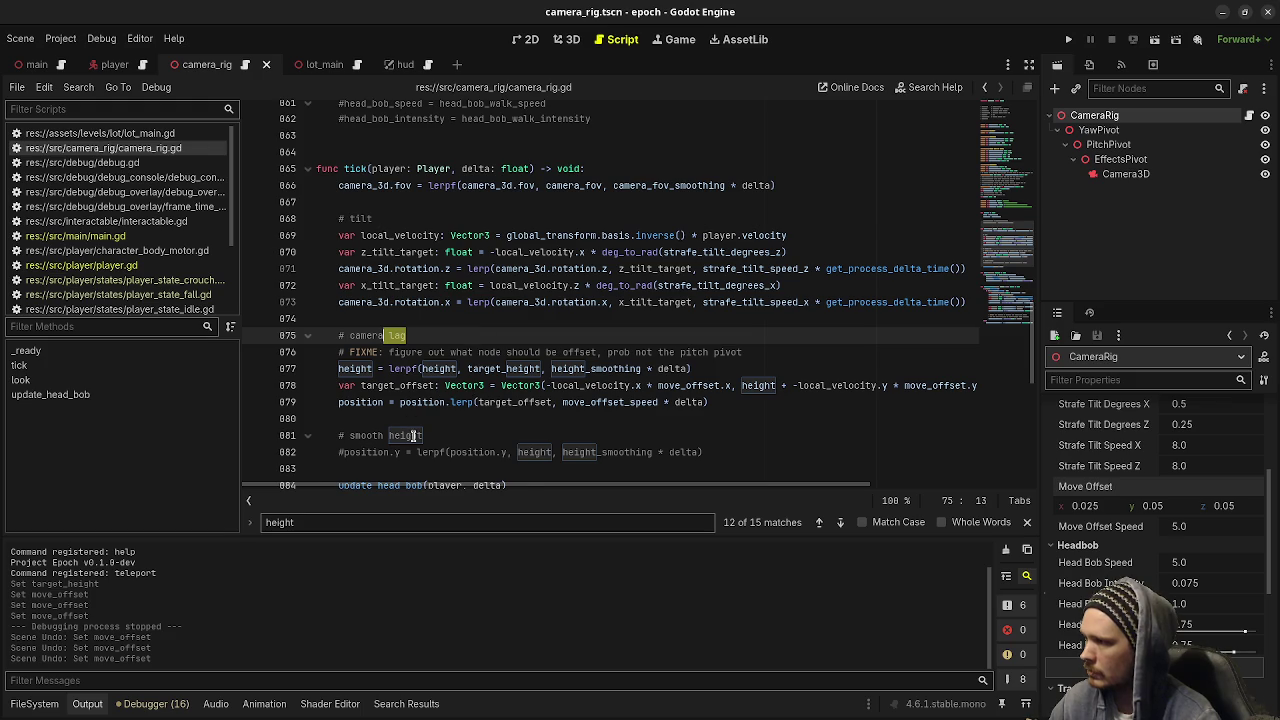
scroll(447, 435, down, 1)
drag(735, 402, 719, 372)
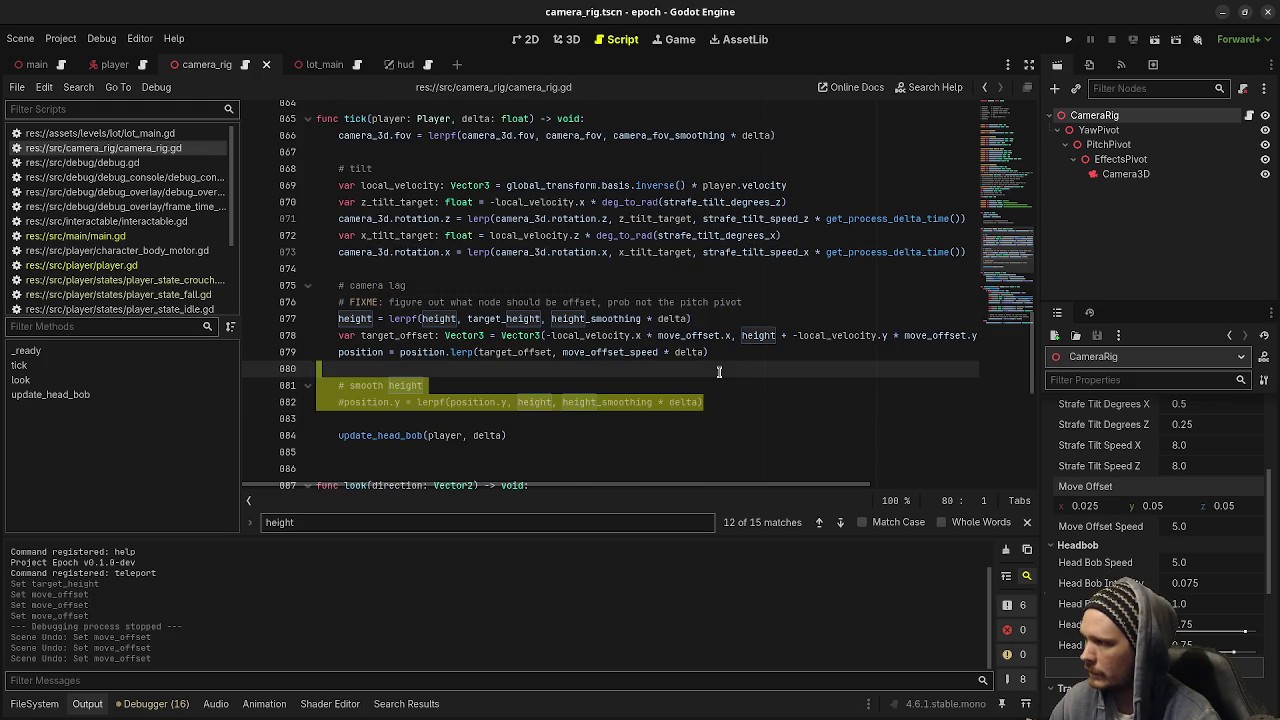
key(BackSpace)
key(BackSpace)
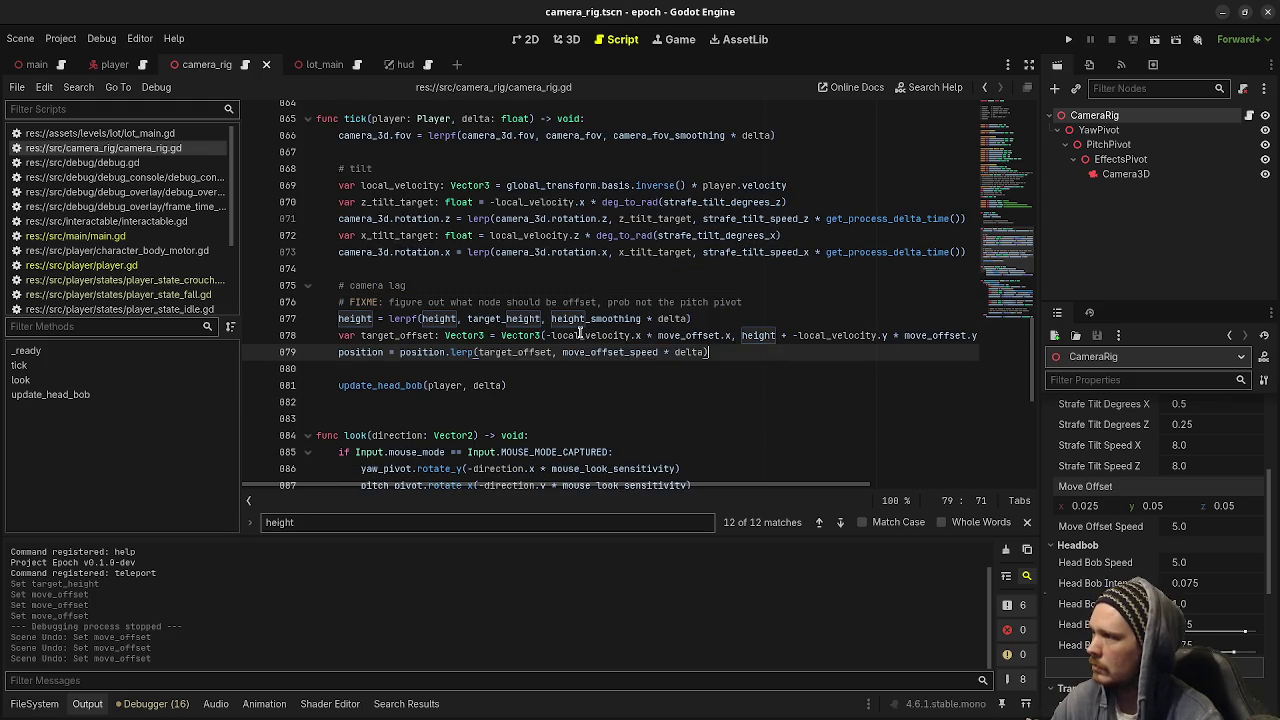
Return to the export variables, placing the cursor on the empty line above target_height
scroll(570, 355, up, 3)
scroll(570, 355, up, 3)
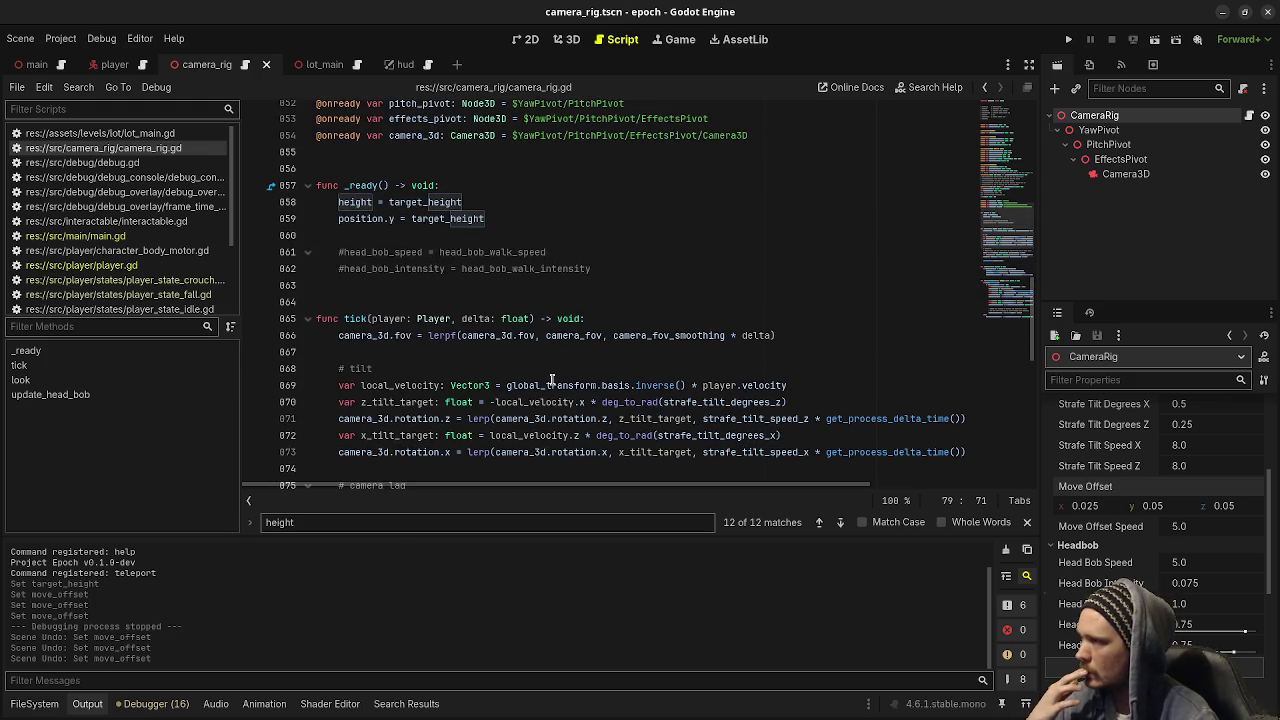
scroll(530, 370, up, 15)
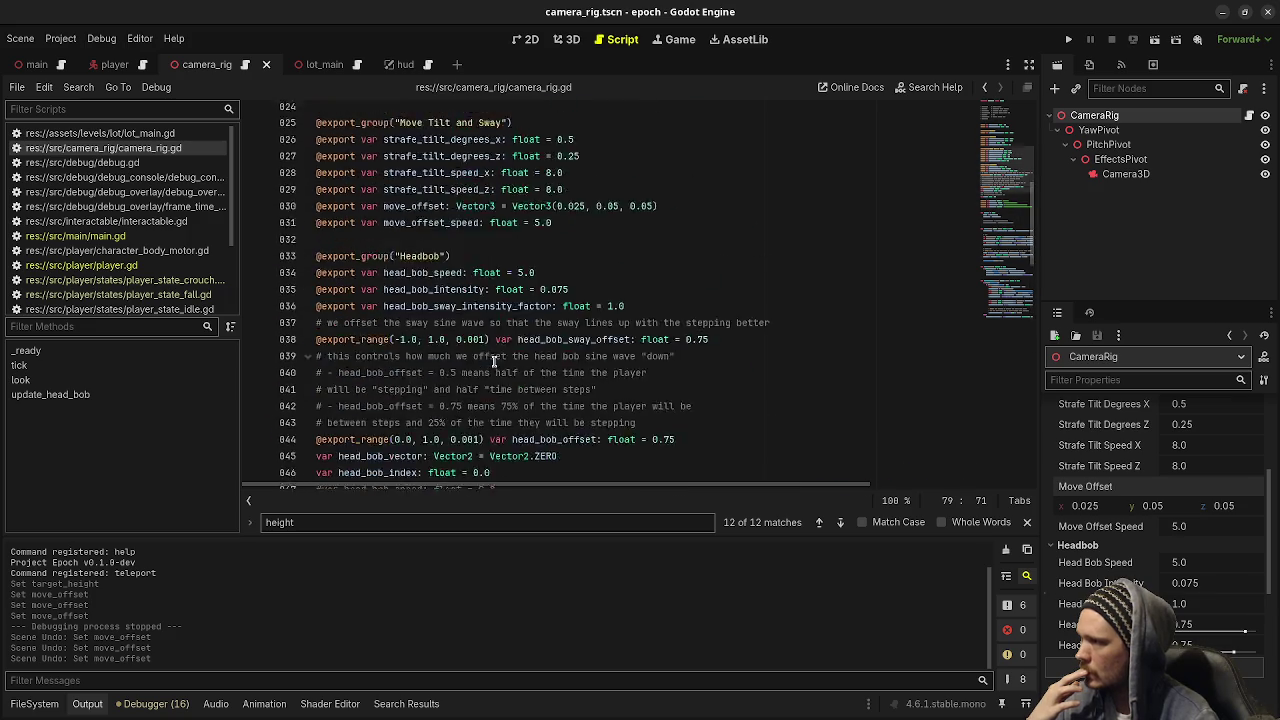
click(431, 368)
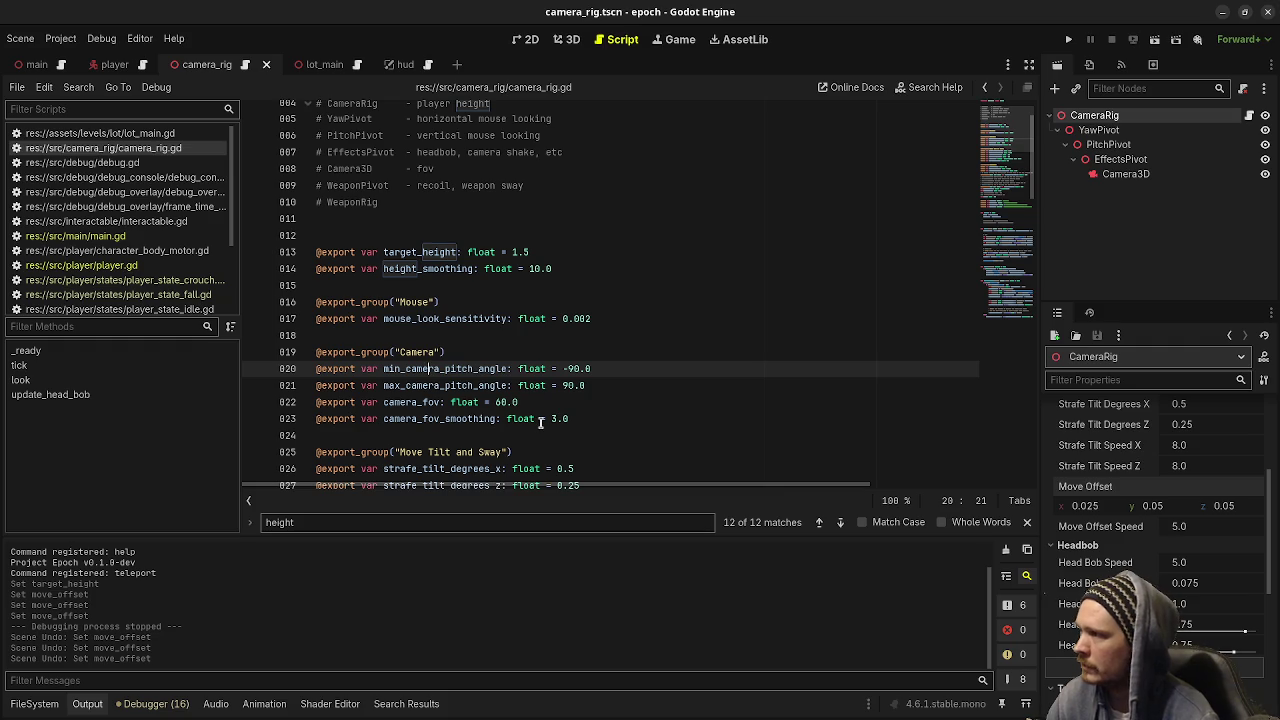
click(455, 236)
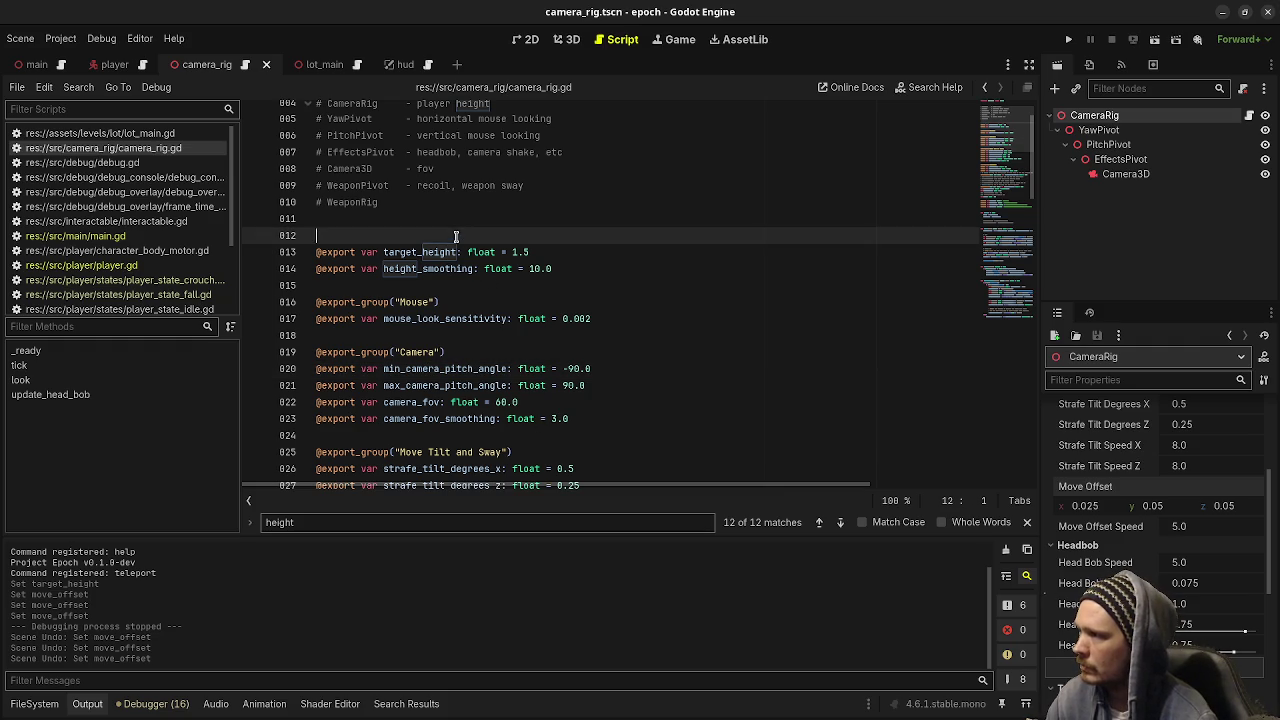
Reposition the var height declaration beside the height exports and remove the blank line
click(557, 269)
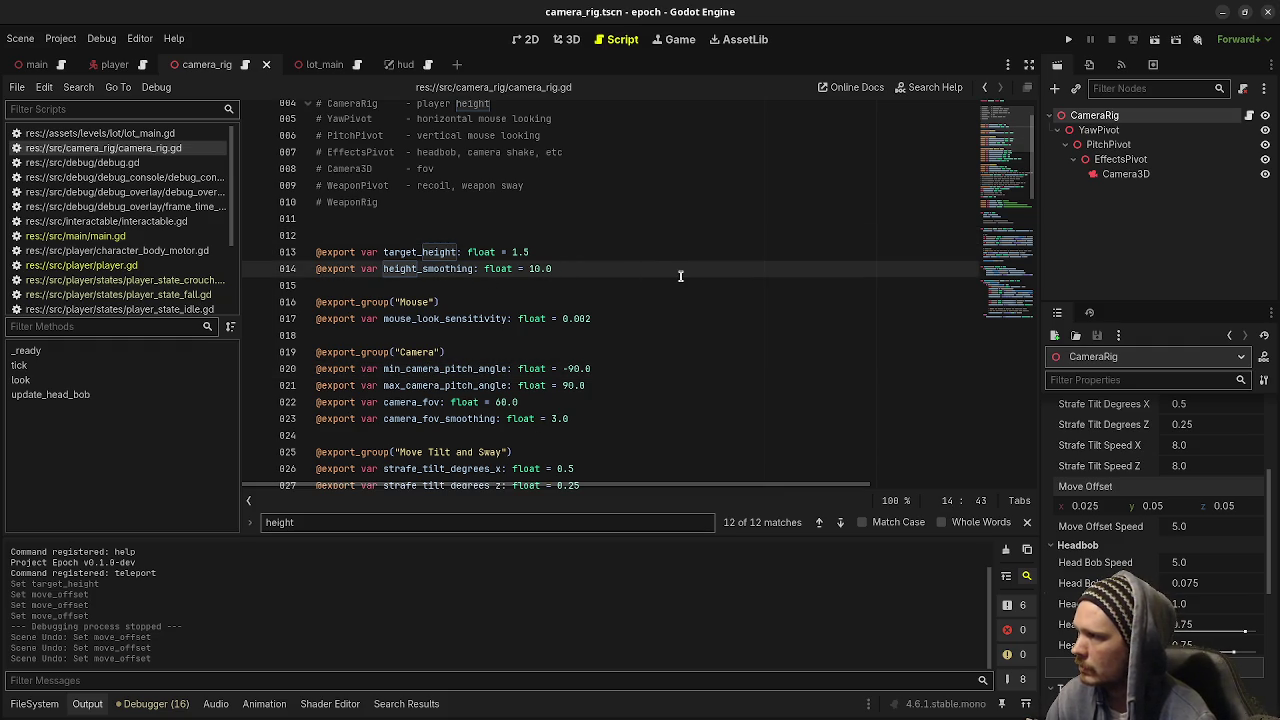
key(Return)
text(var)
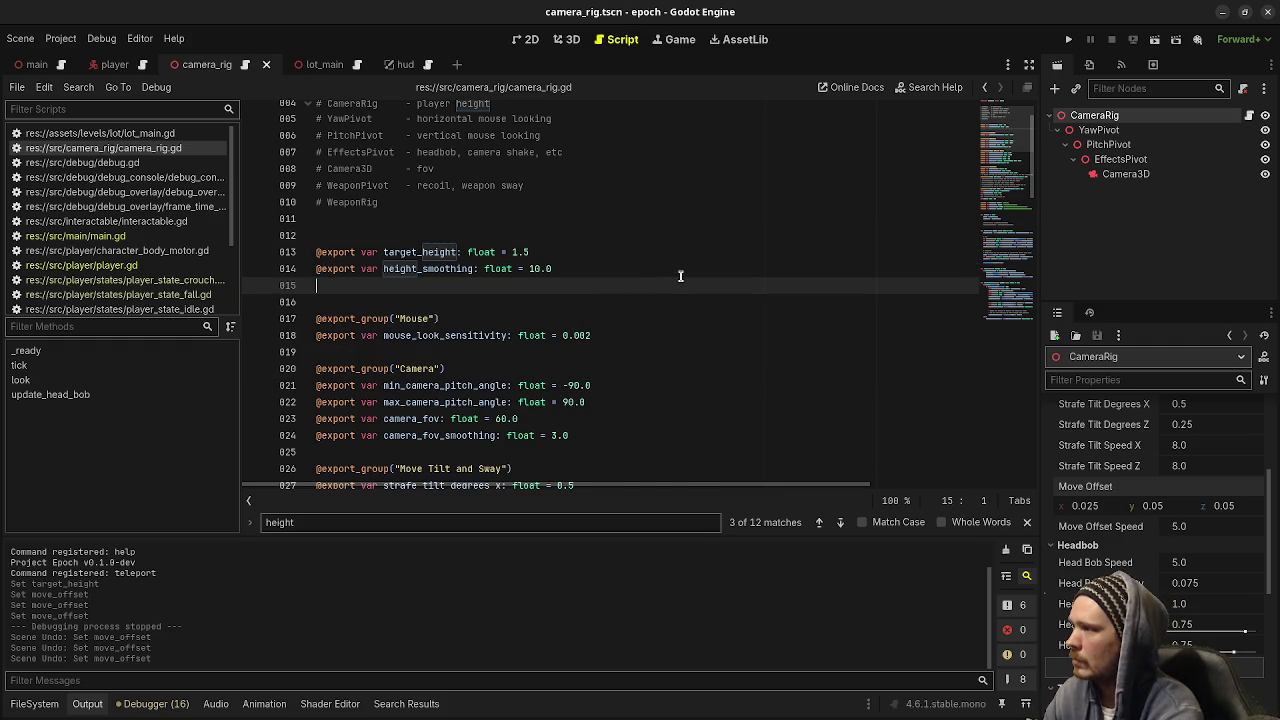
scroll(680, 276, down, 9)
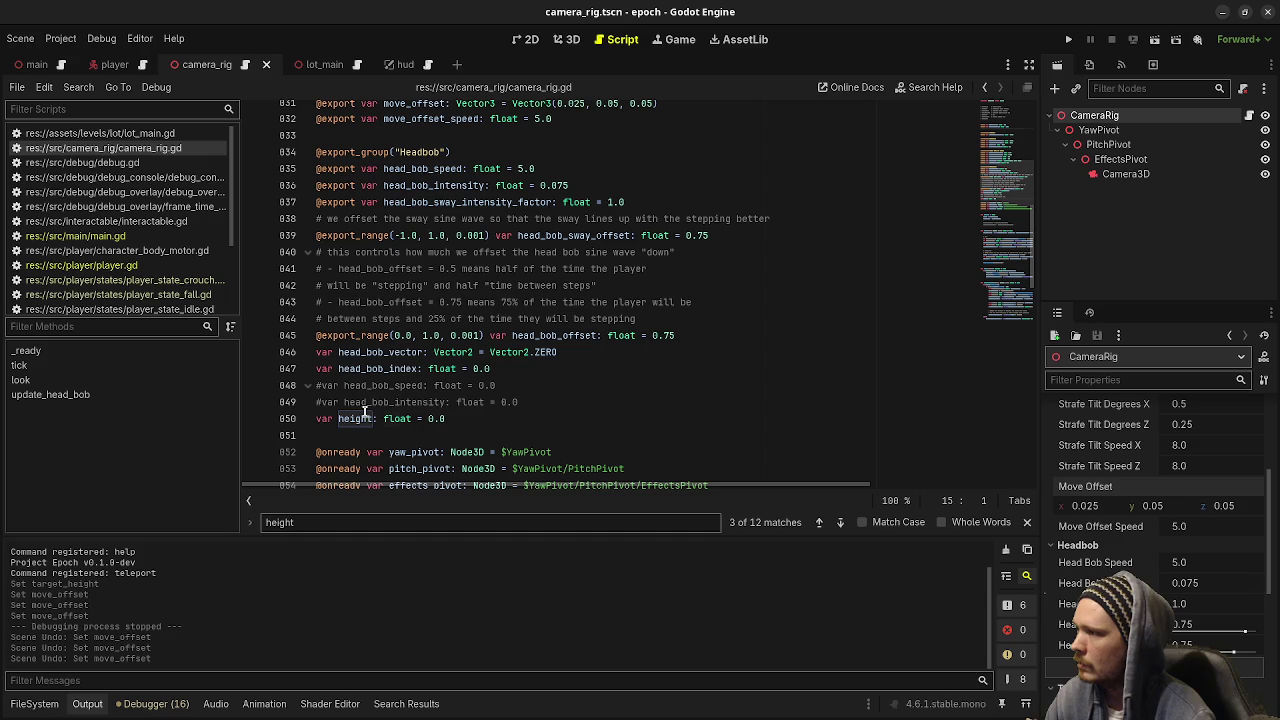
key(alt+Up)
key(alt+Up)
key(alt+Up)
key(alt+Up)
key(alt+Up)
key(alt+Up)
key(alt+Up)
key(alt+Up)
key(alt+Up)
key(alt+Up)
key(alt+Up)
key(alt+Up)
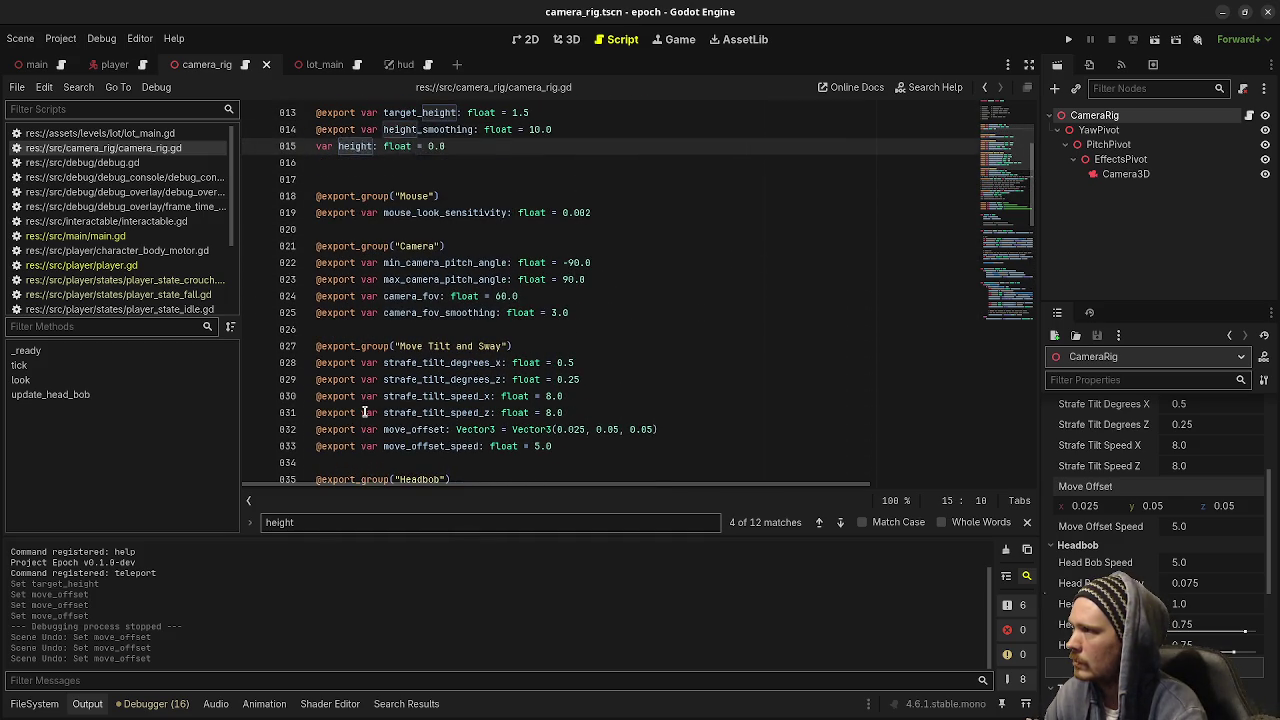
key(alt+Down)
key(Up)
key(BackSpace)
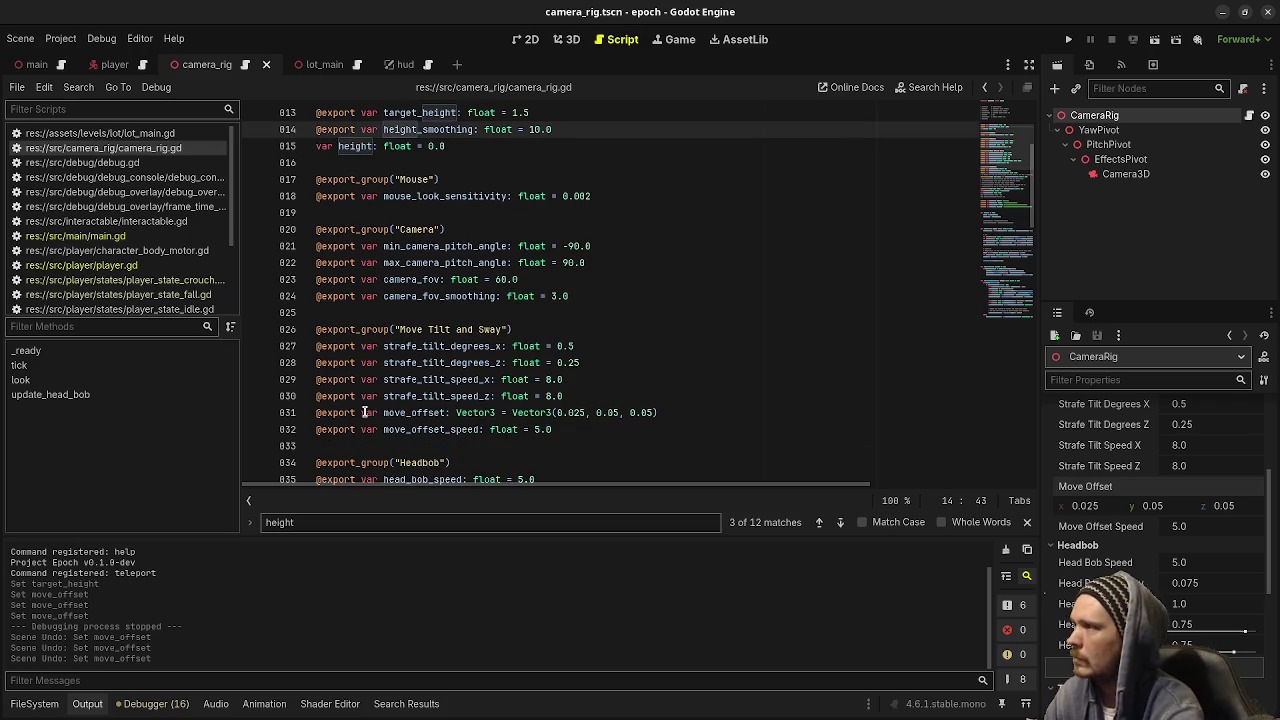
scroll(360, 300, up, 3)
click(378, 247)
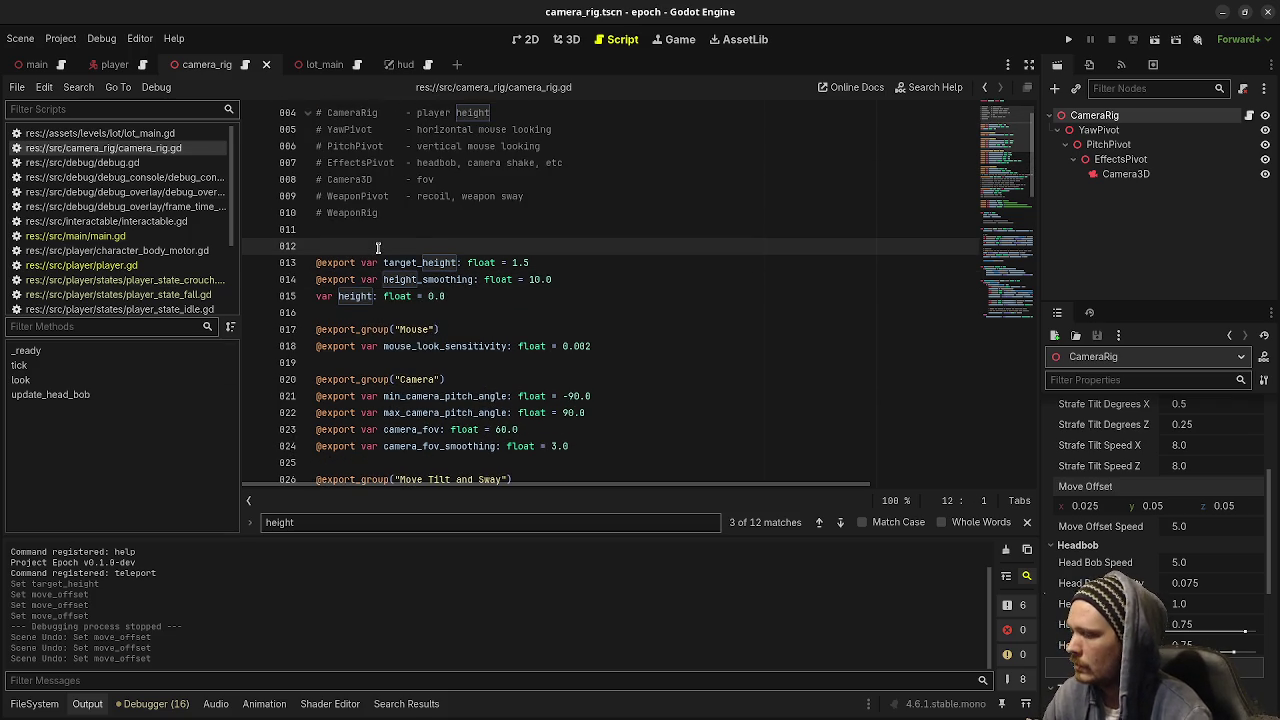
key(Return)
text(@export)
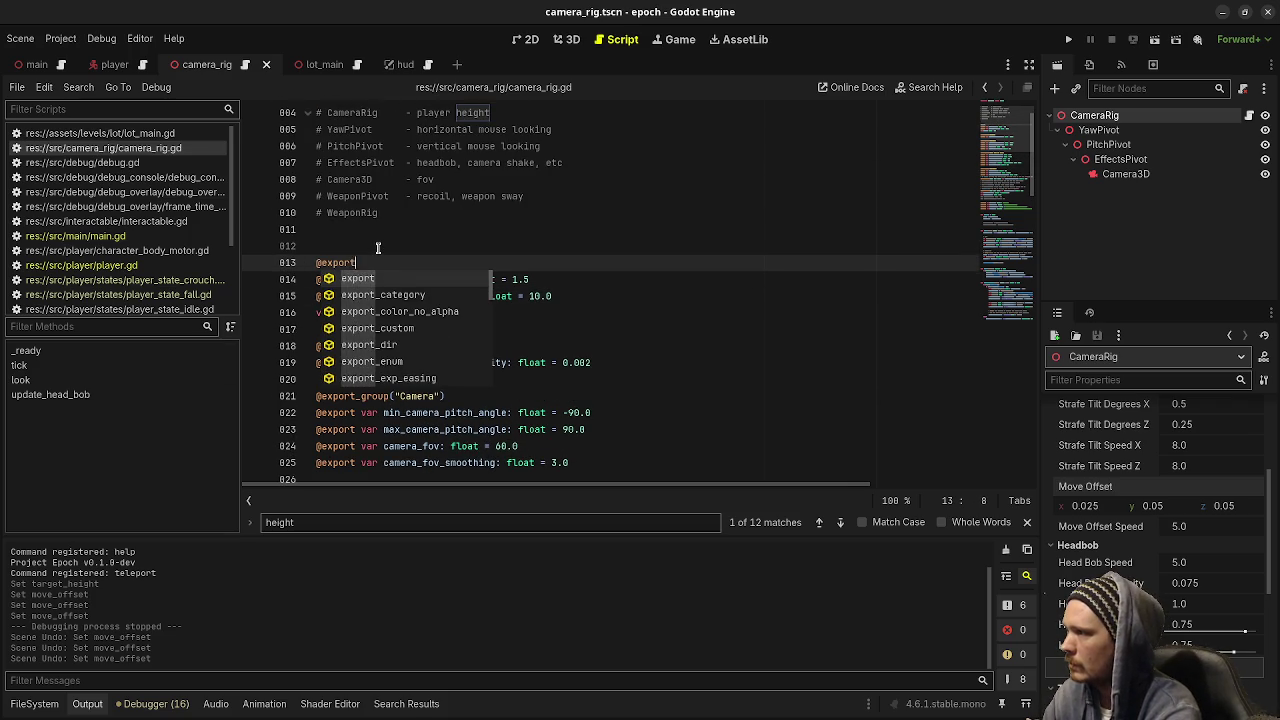
text(_group)
key(Return)
text("Hei"))
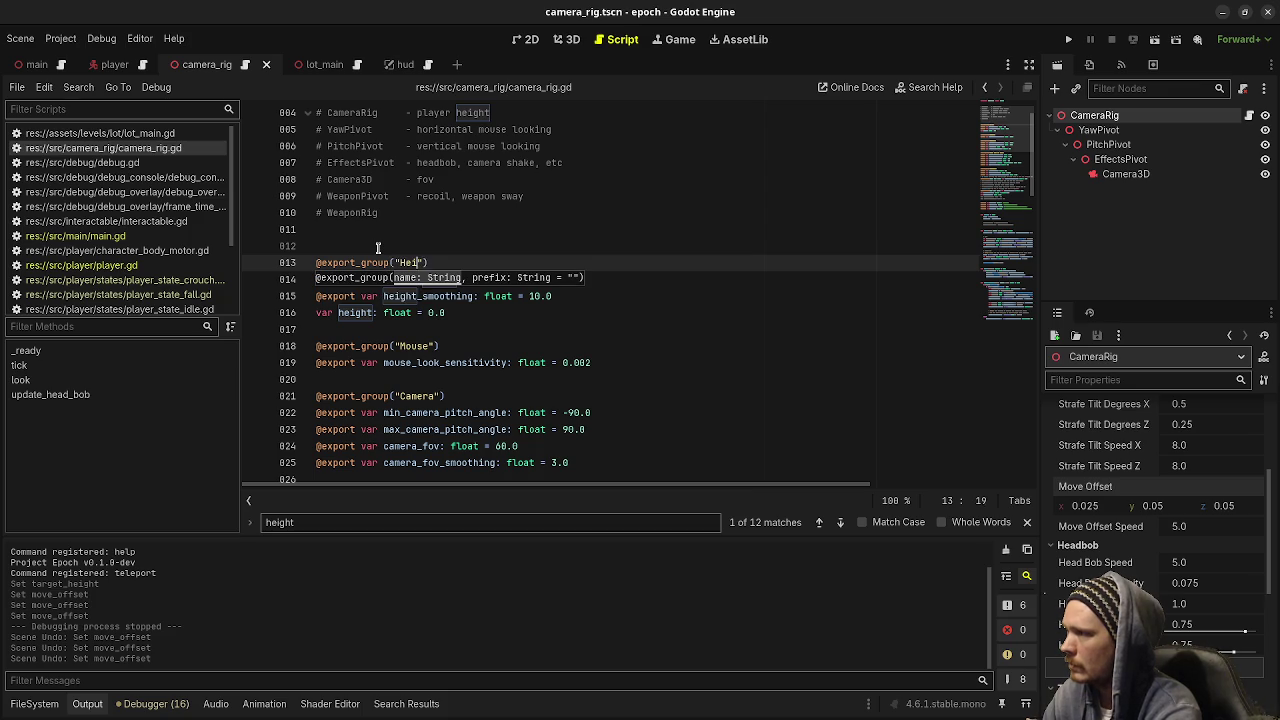
text(ght)
key(ctrl+s)
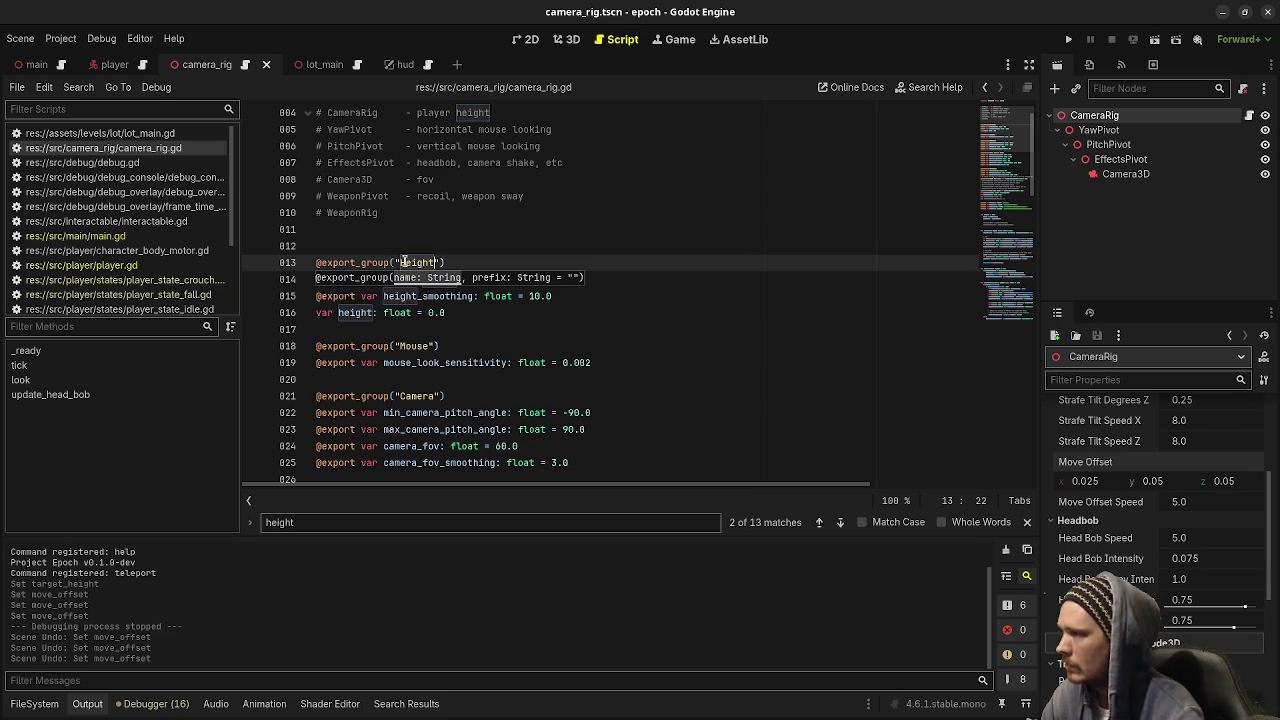
Move the min and max camera pitch angle lines up into the Mouse group
click(446, 347)
click(420, 427)
click(435, 412)
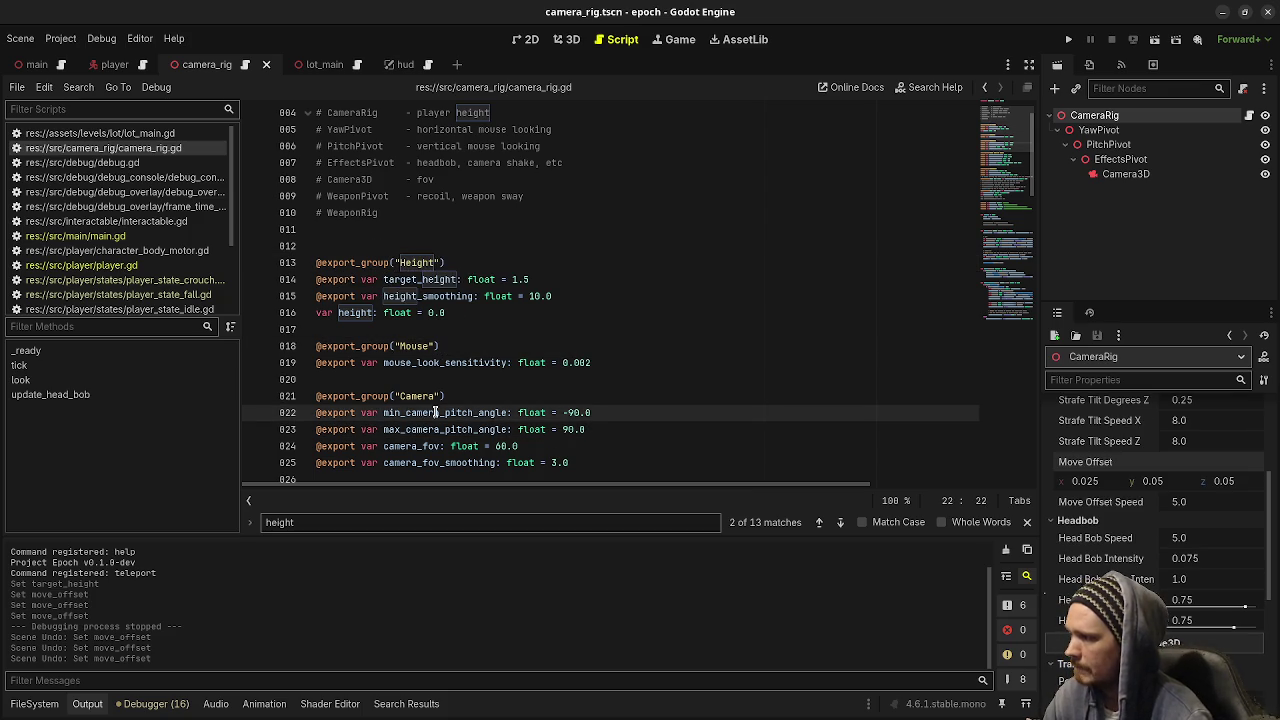
key(alt+Up)
key(alt+Up)
key(Down)
key(Down)
key(Down)
key(alt+Up)
key(alt+Up)
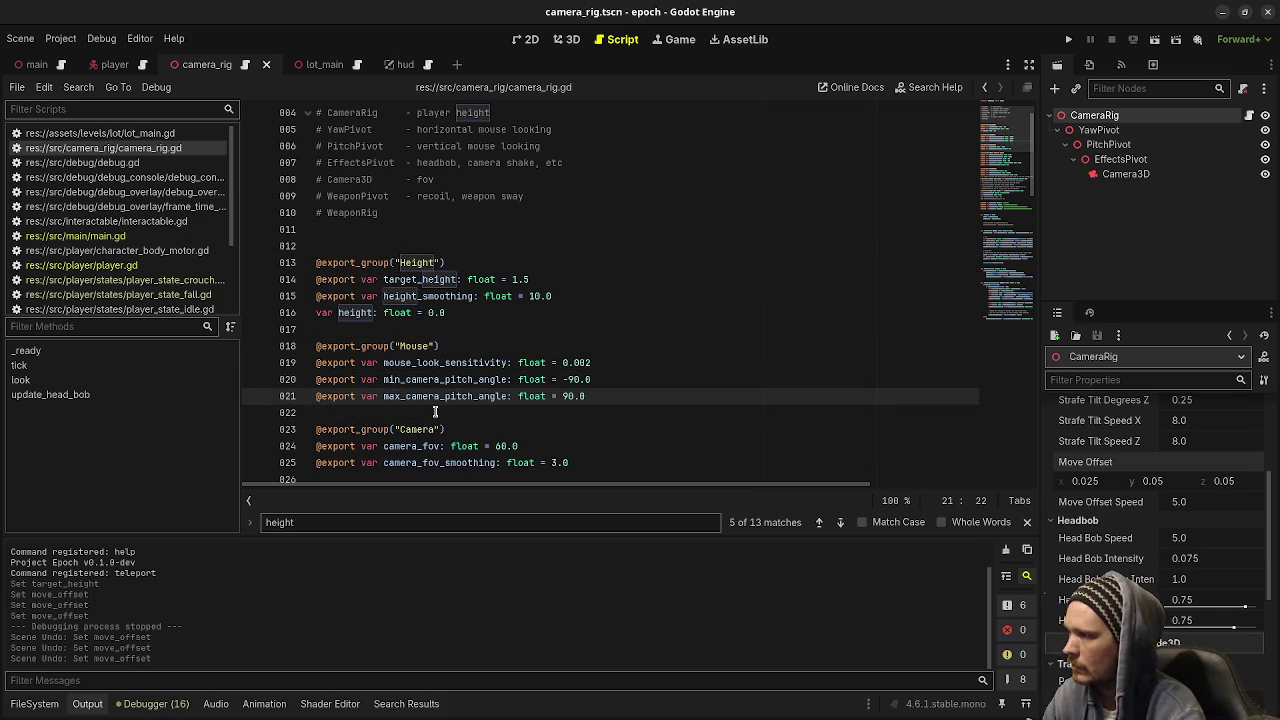
Rename the pitch limits to min_pitch_angle and max_pitch_angle by deleting camera_
click(405, 383)
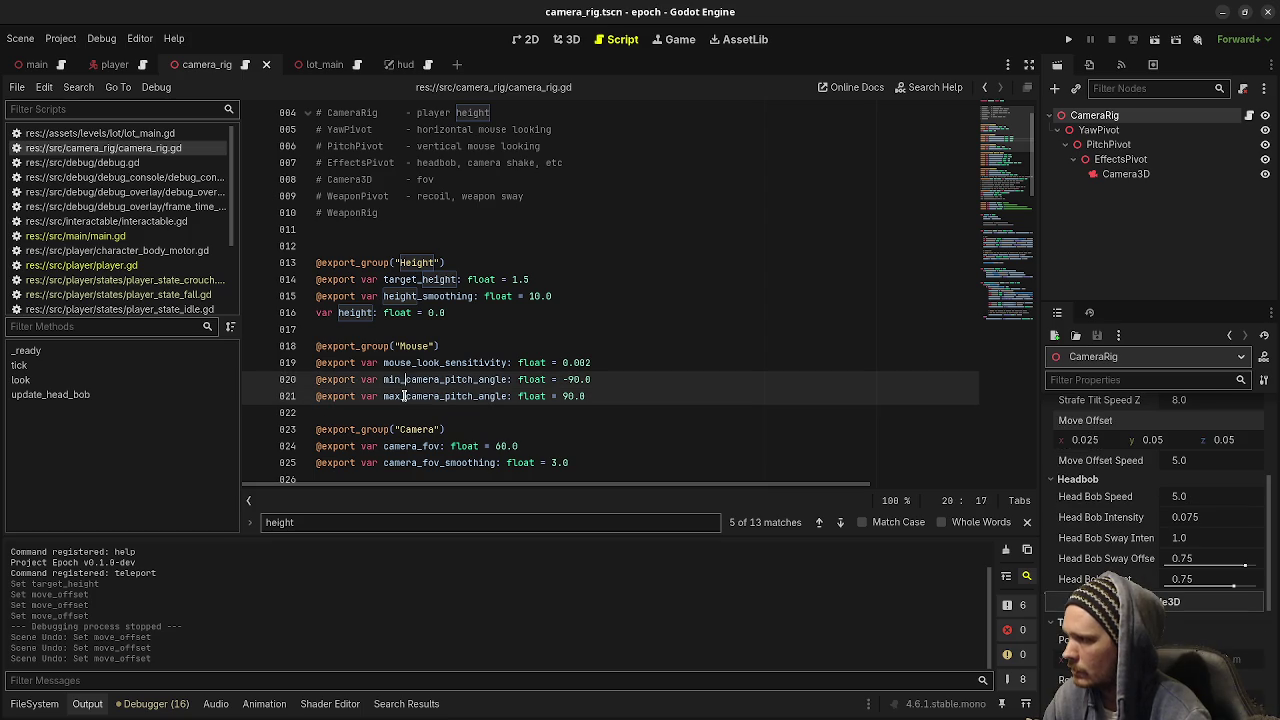
key(shift+Right)
key(shift+Right)
key(BackSpace)
key(BackSpace)
double_click(422, 379)
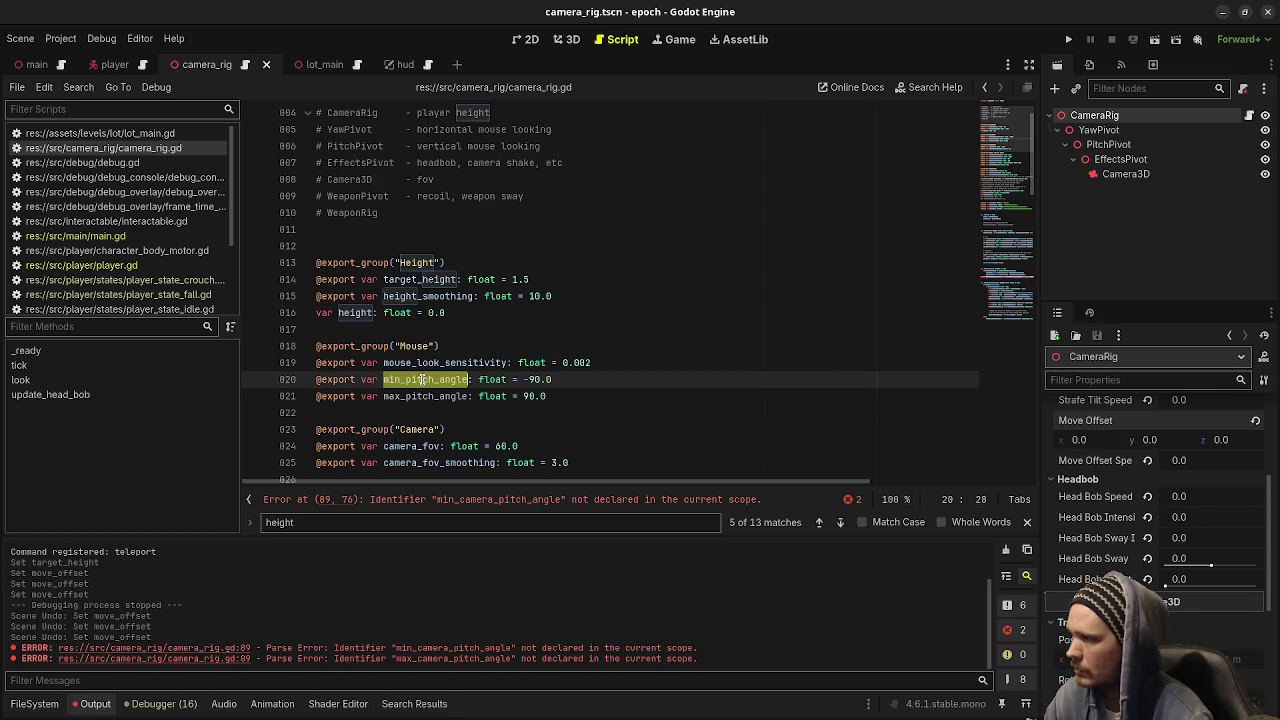
Change line 89's clamp to use min_pitch_angle and max_pitch_angle, then save camera_rig.gd
scroll(422, 380, down, 10)
scroll(422, 380, down, 8)
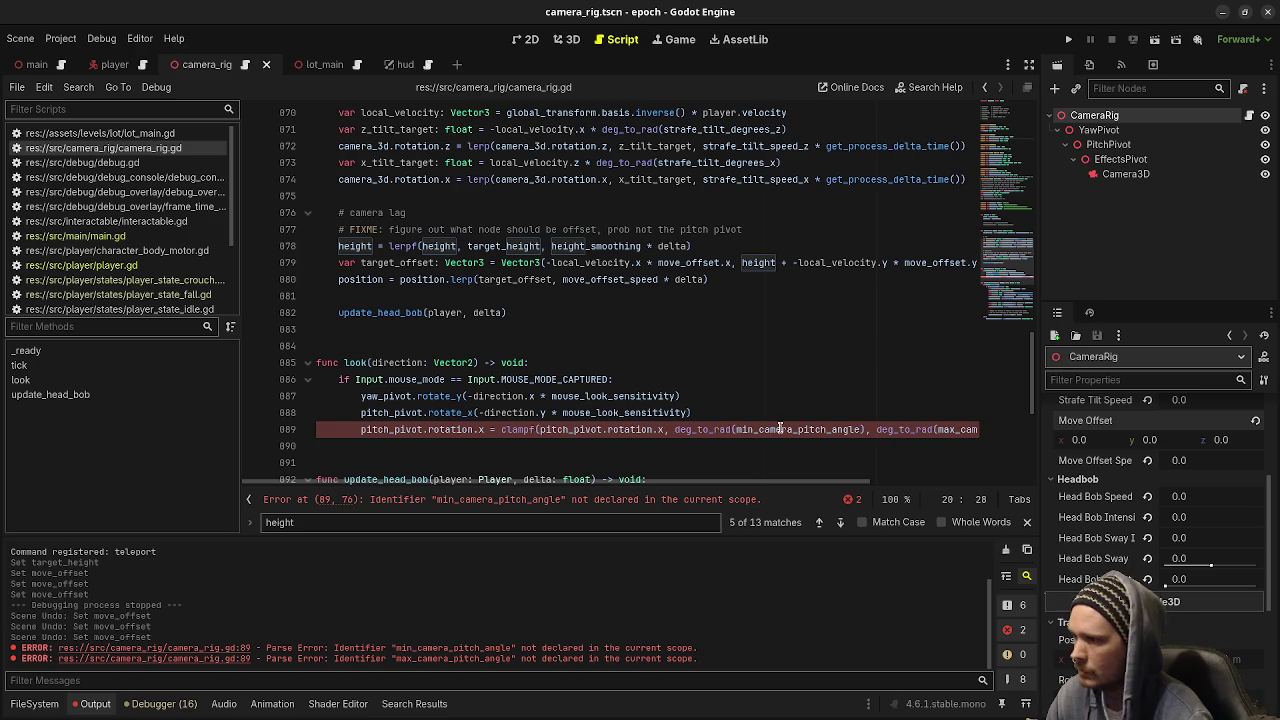
click(800, 430)
key(BackSpace)
key(BackSpace)
key(BackSpace)
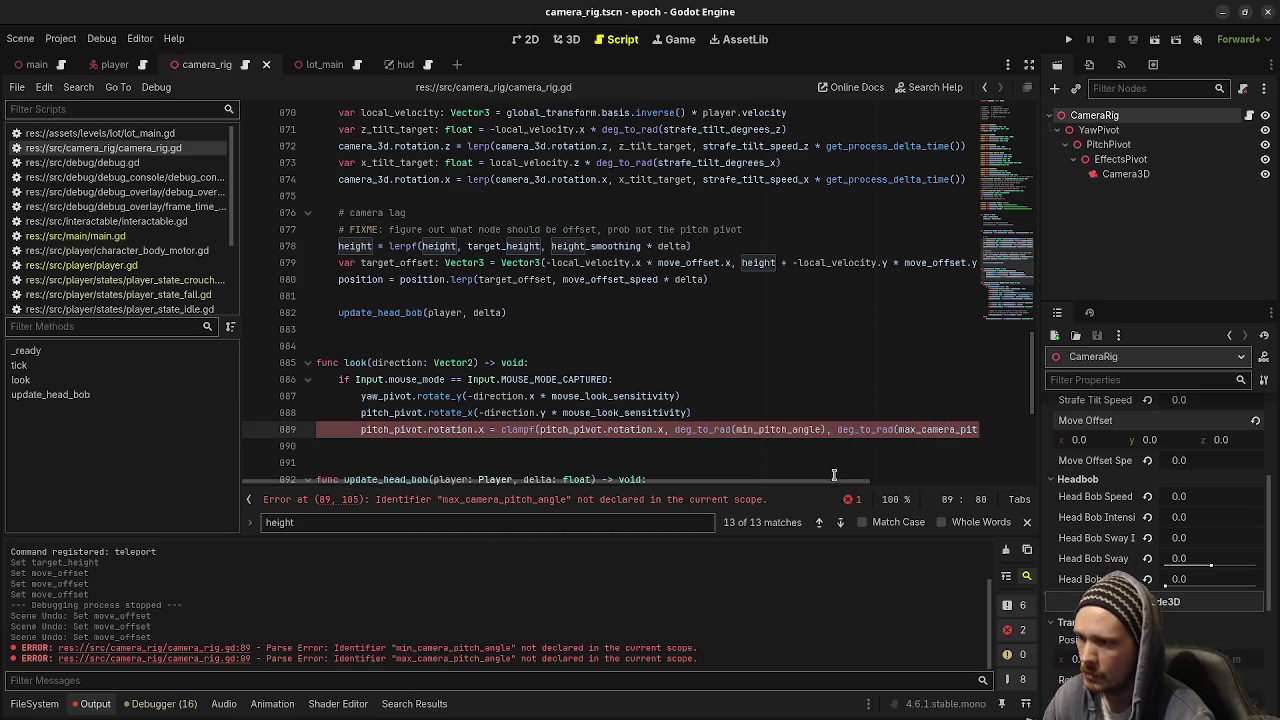
scroll(840, 470, right, 4)
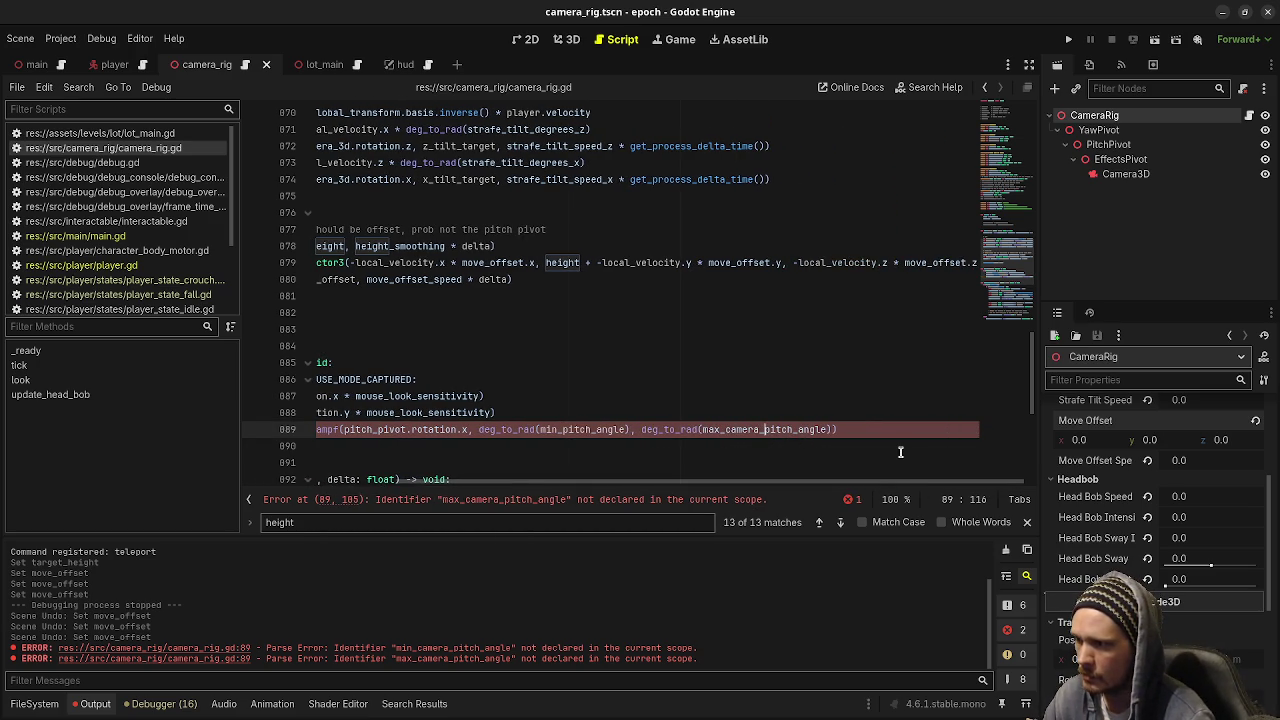
key(ctrl+s)
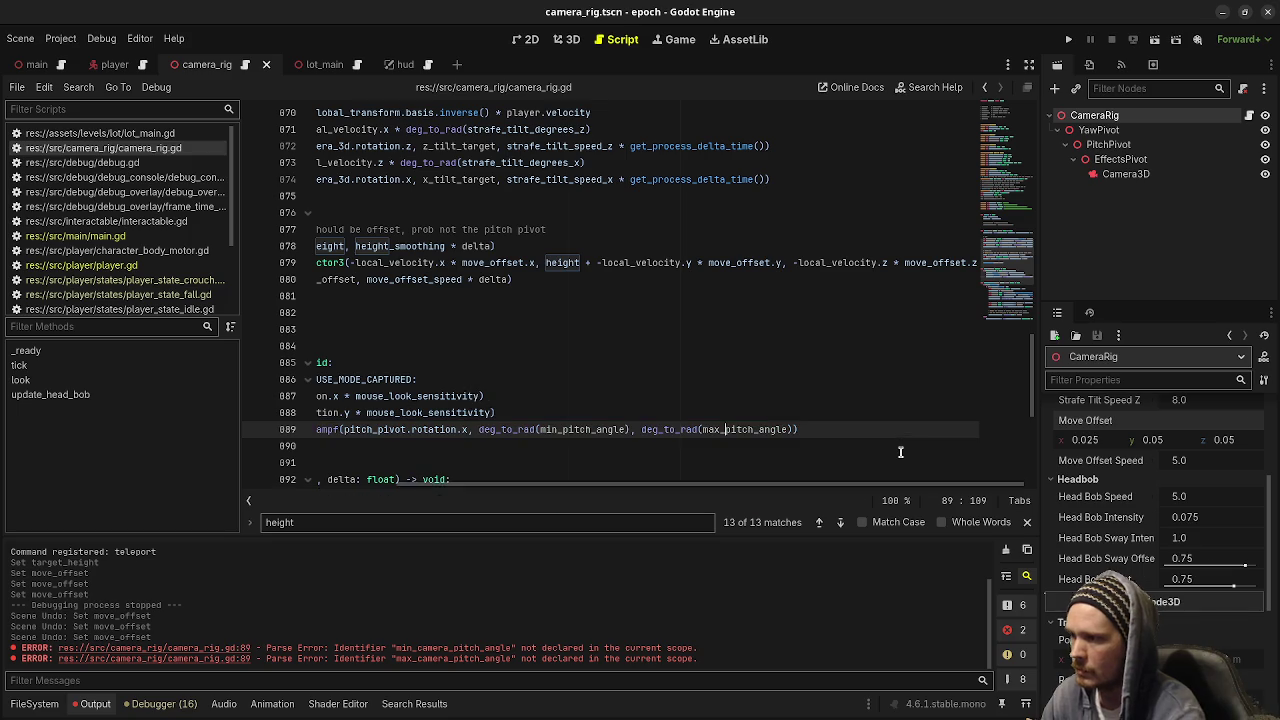
Run the game with F5 to test the pitch angle fix
scroll(517, 396, up, 20)
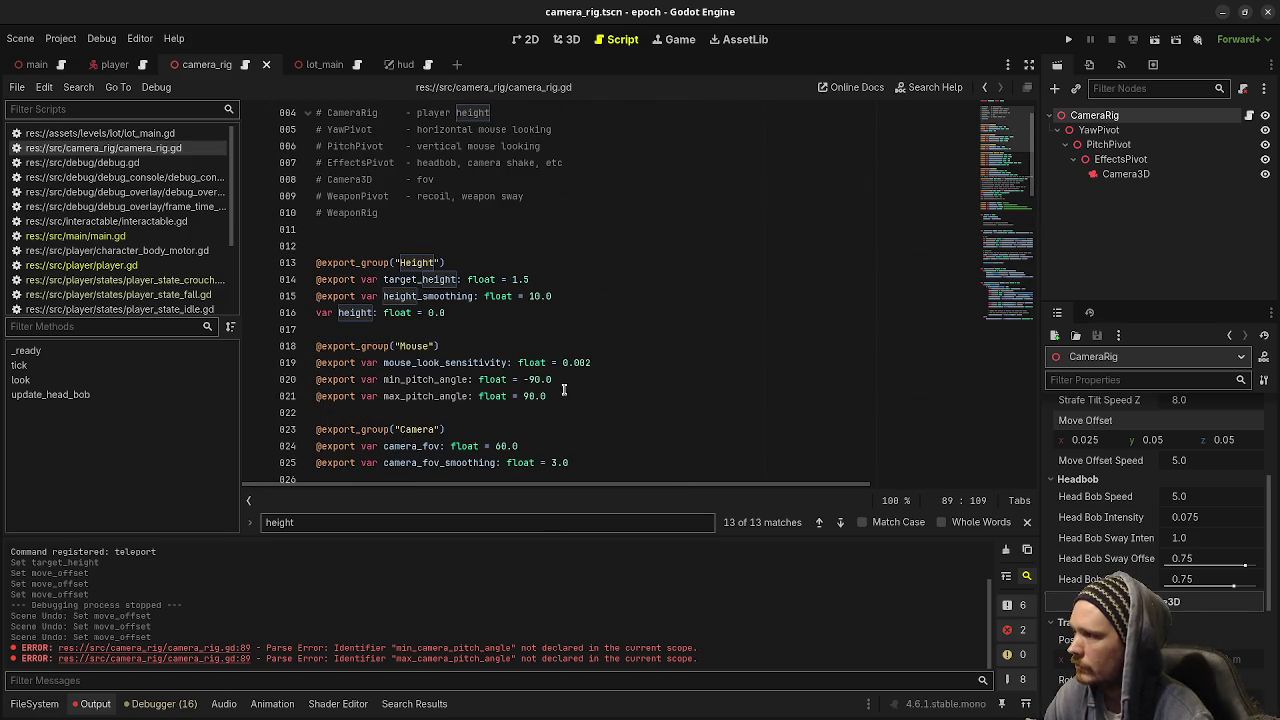
scroll(546, 393, down, 1)
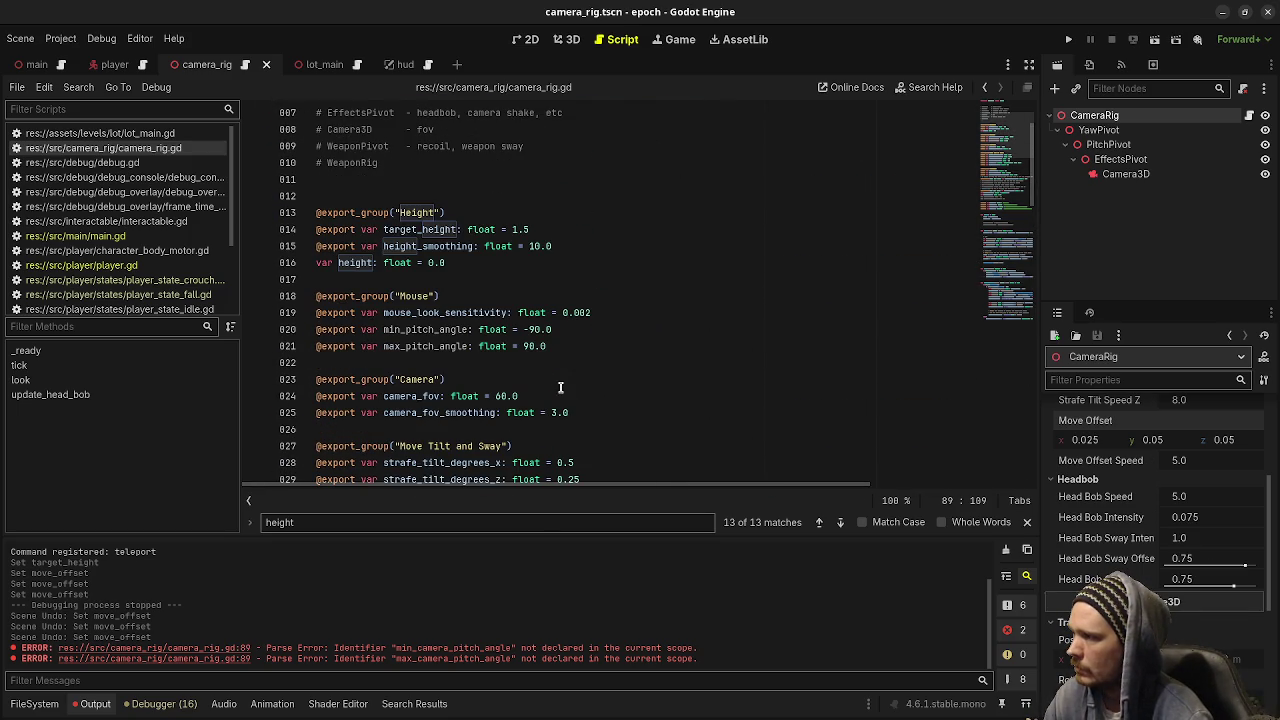
key(F5)
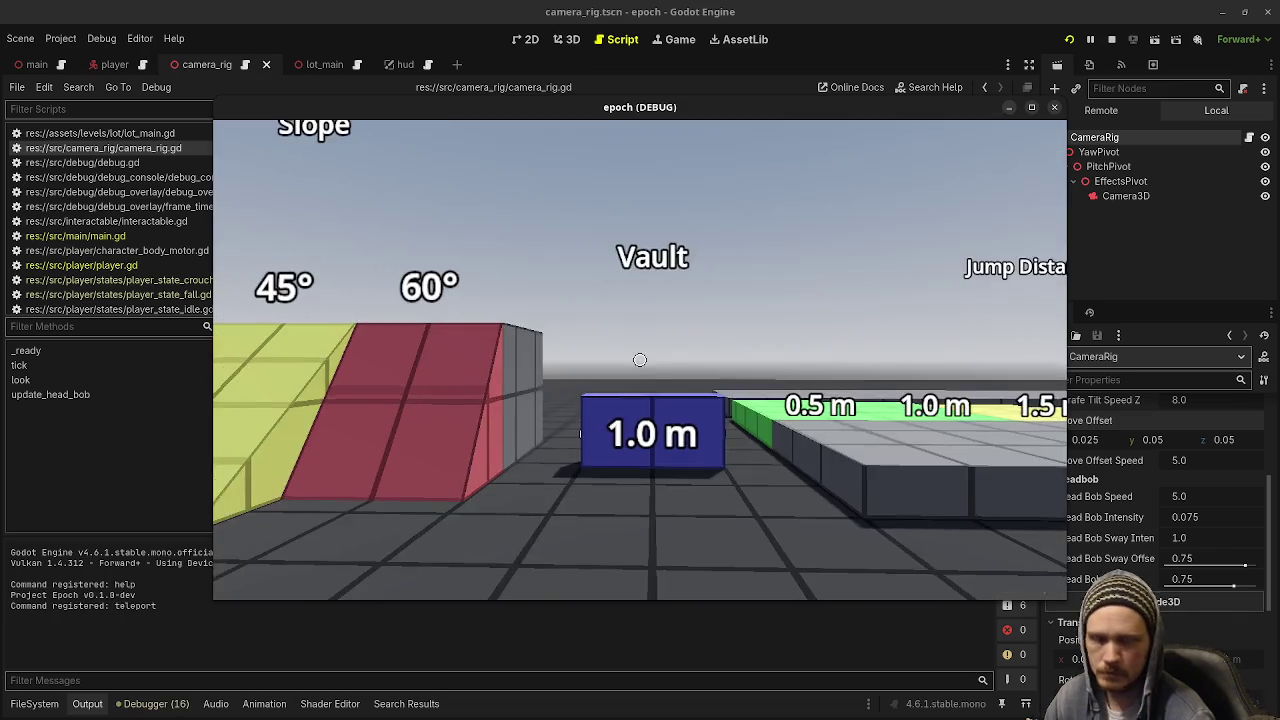
Strafe left and right with A and D to check the camera, then stop the game
mouse_move(640, 360)
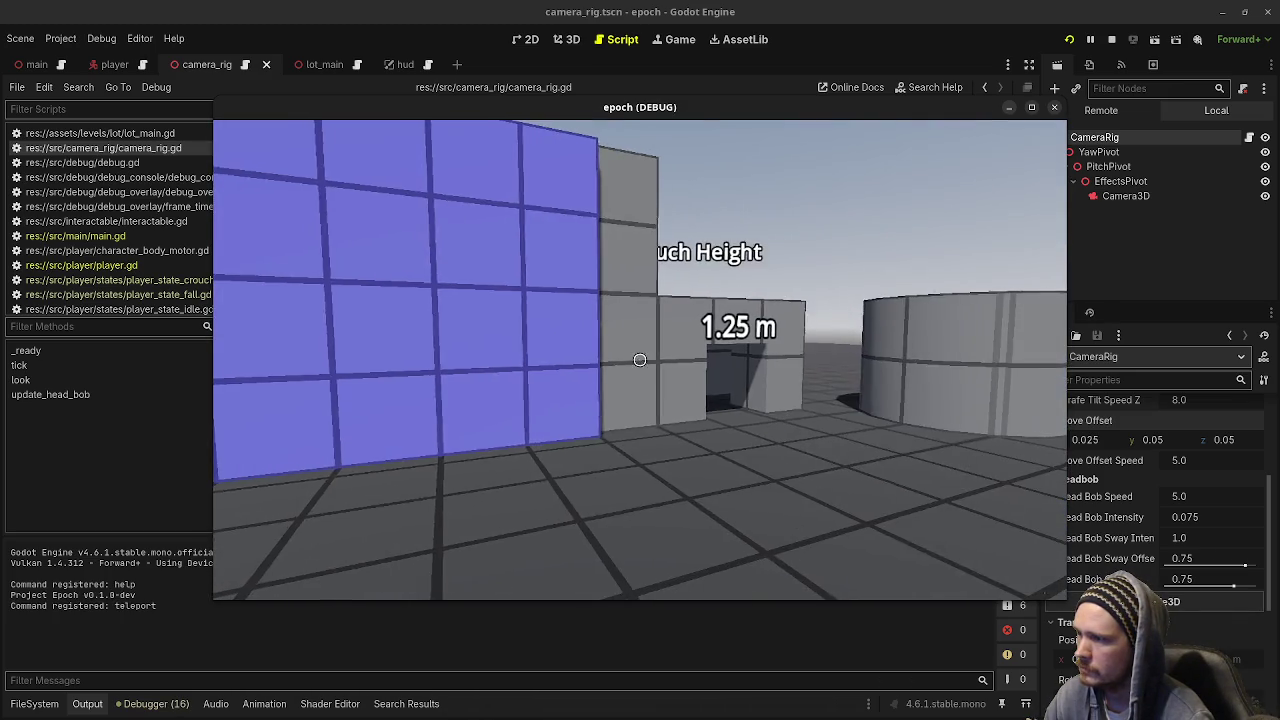
key(a)
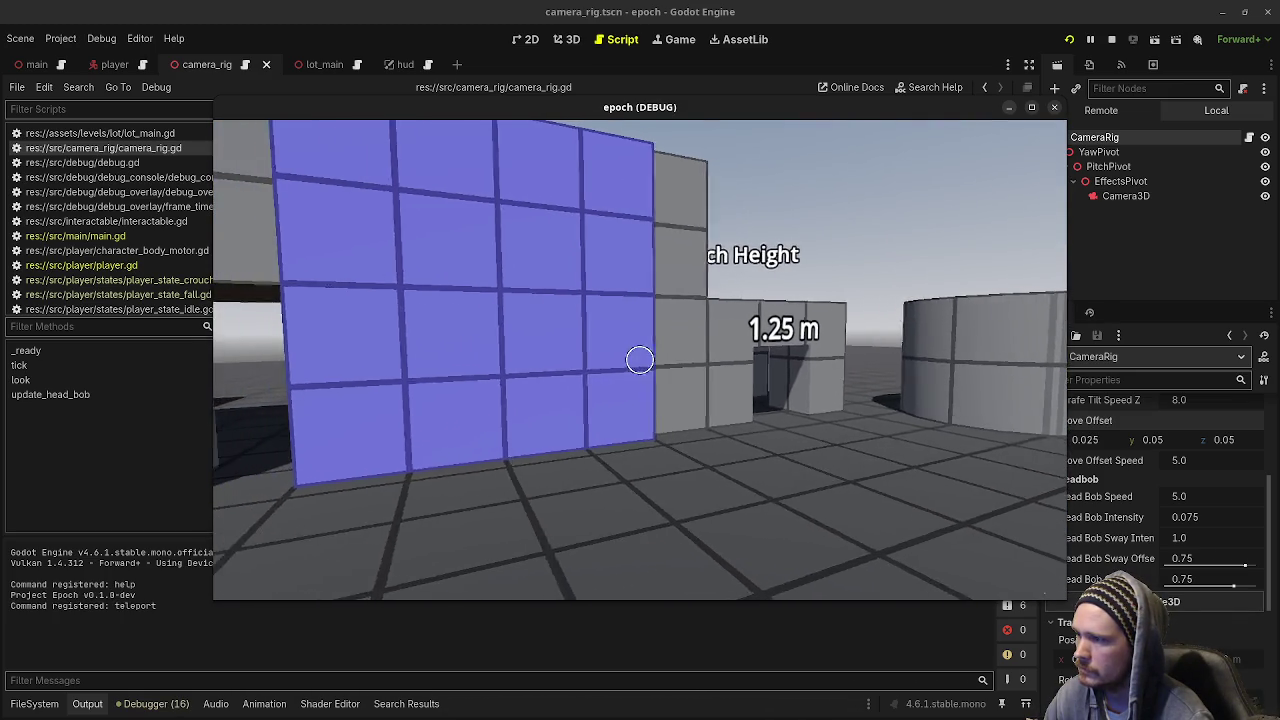
key(d)
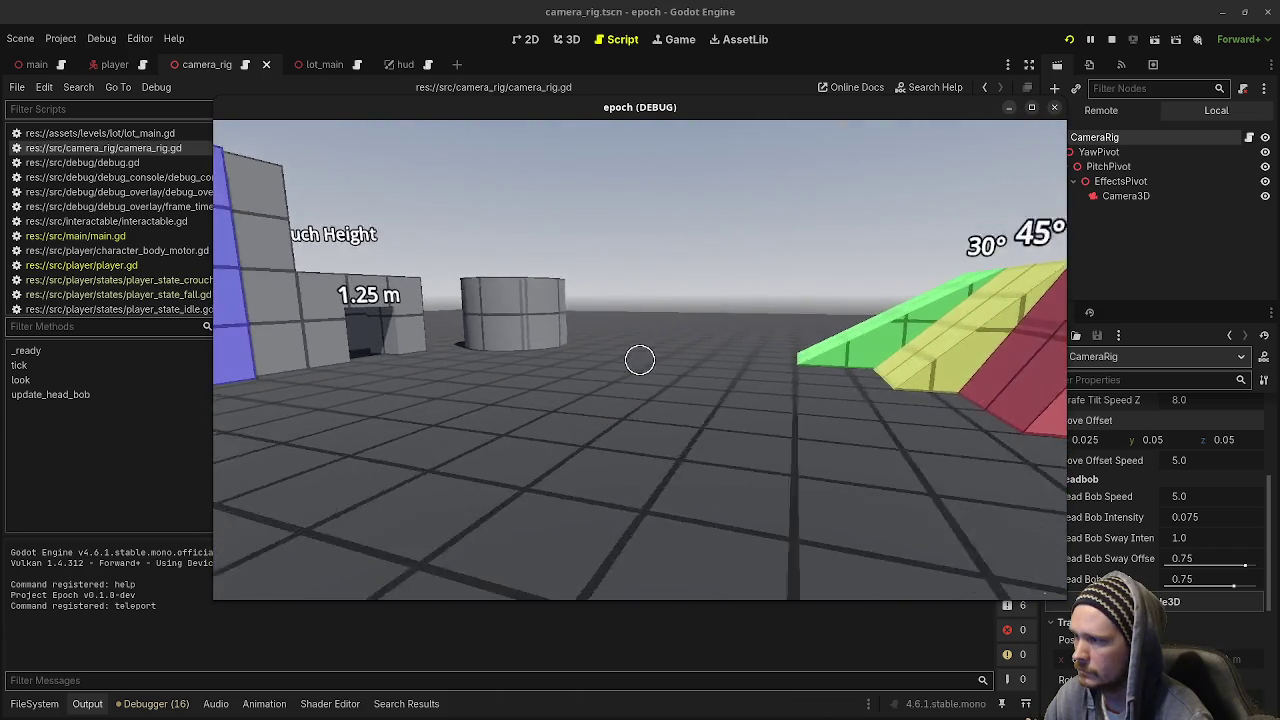
key(Escape)
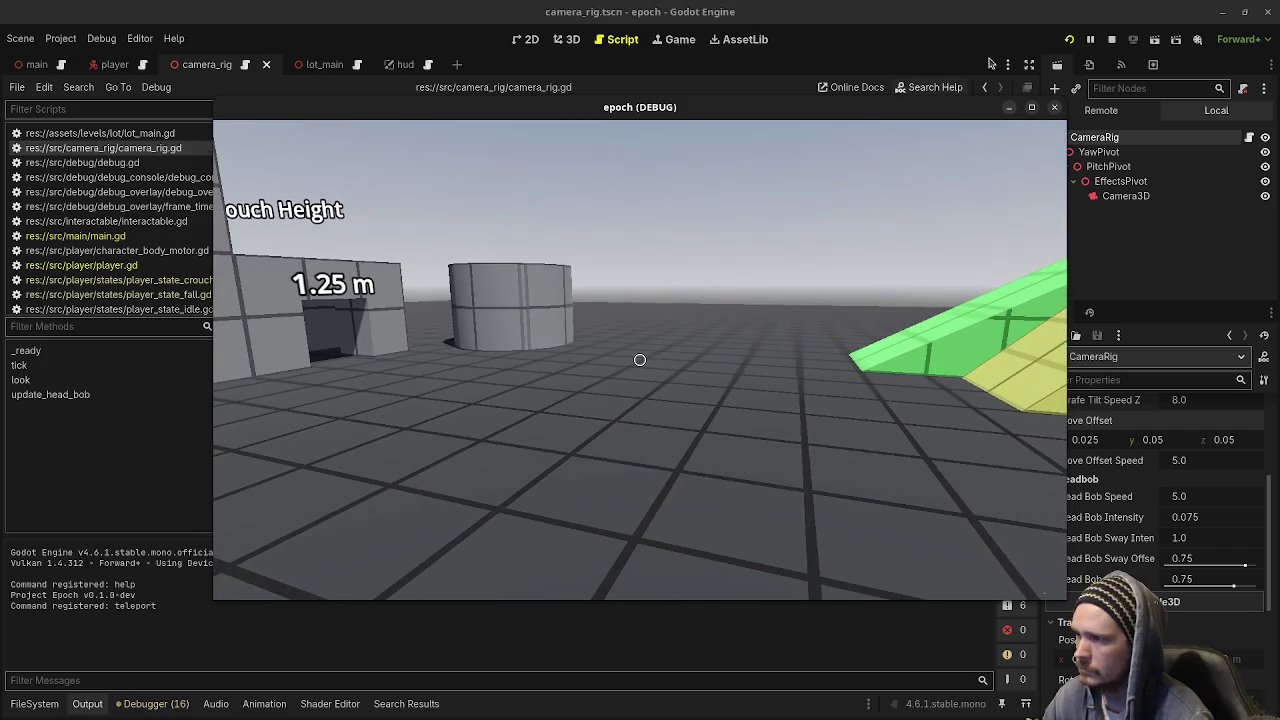
click(1112, 39)
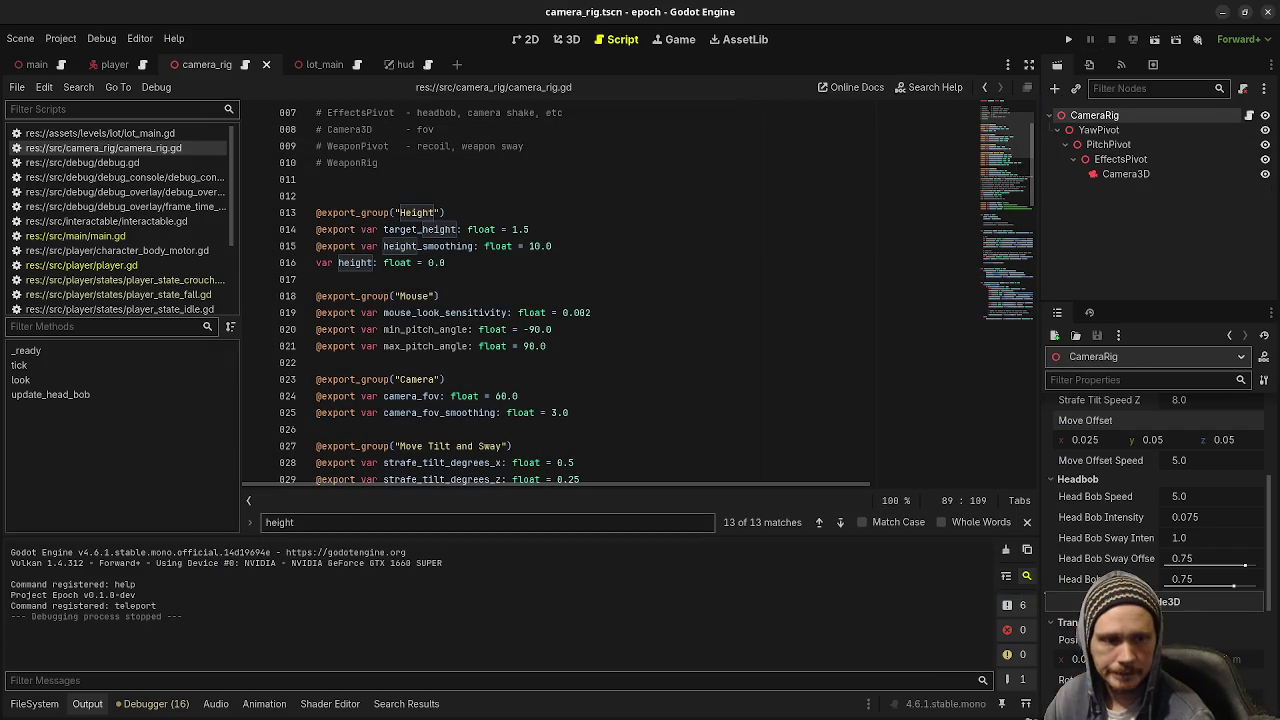
Delete the commented-out head_bob_speed and head_bob_intensity lines from the Headbob section
click(456, 213)
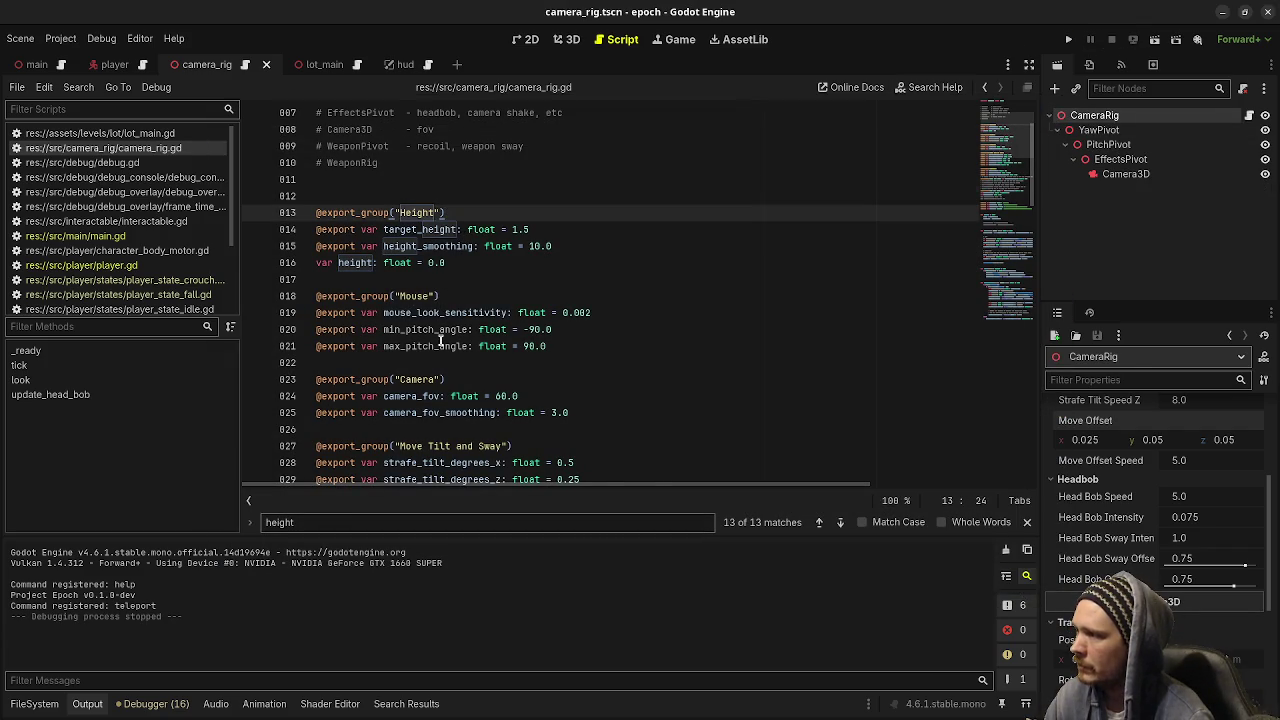
scroll(440, 340, down, 3)
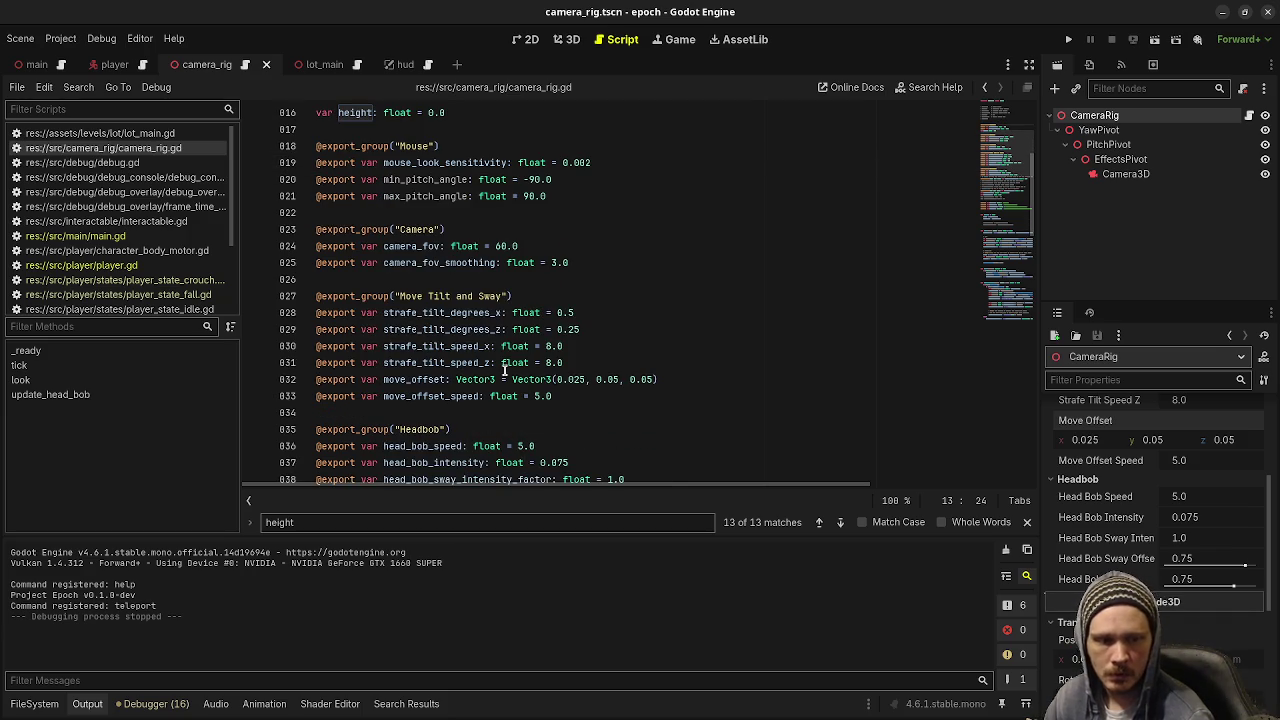
scroll(505, 371, down, 2)
scroll(450, 381, down, 1)
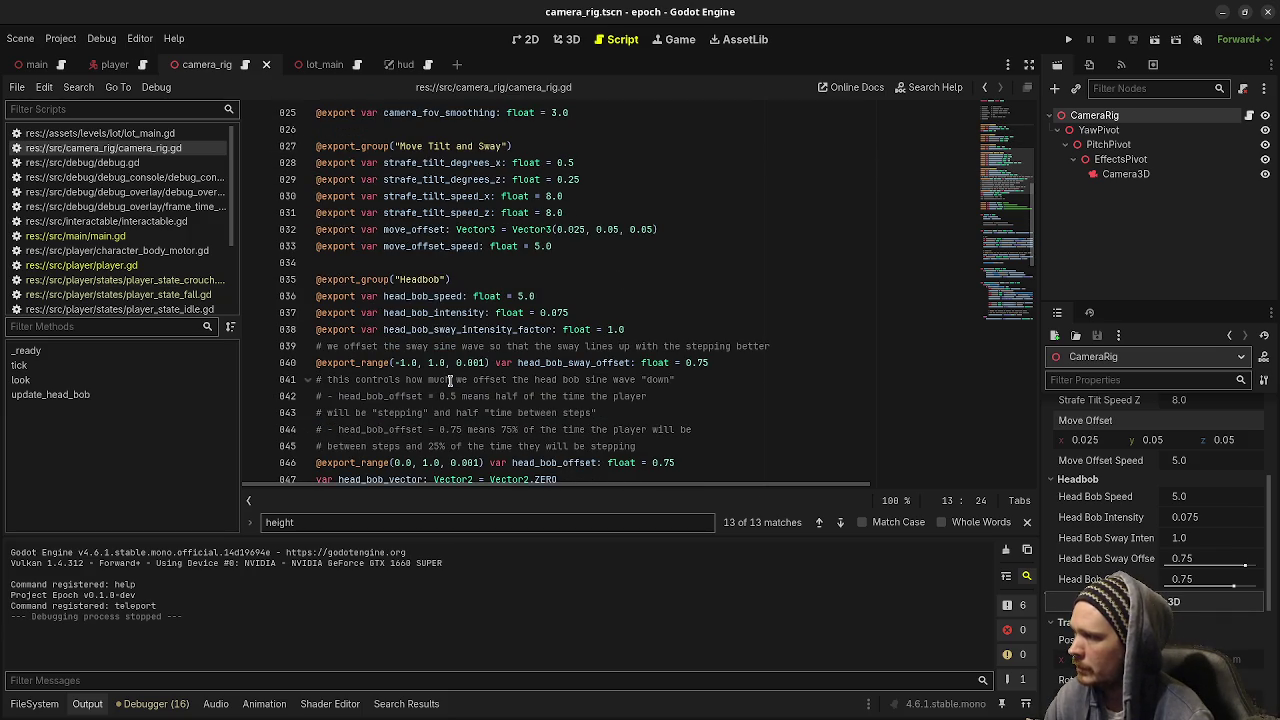
scroll(577, 382, down, 1)
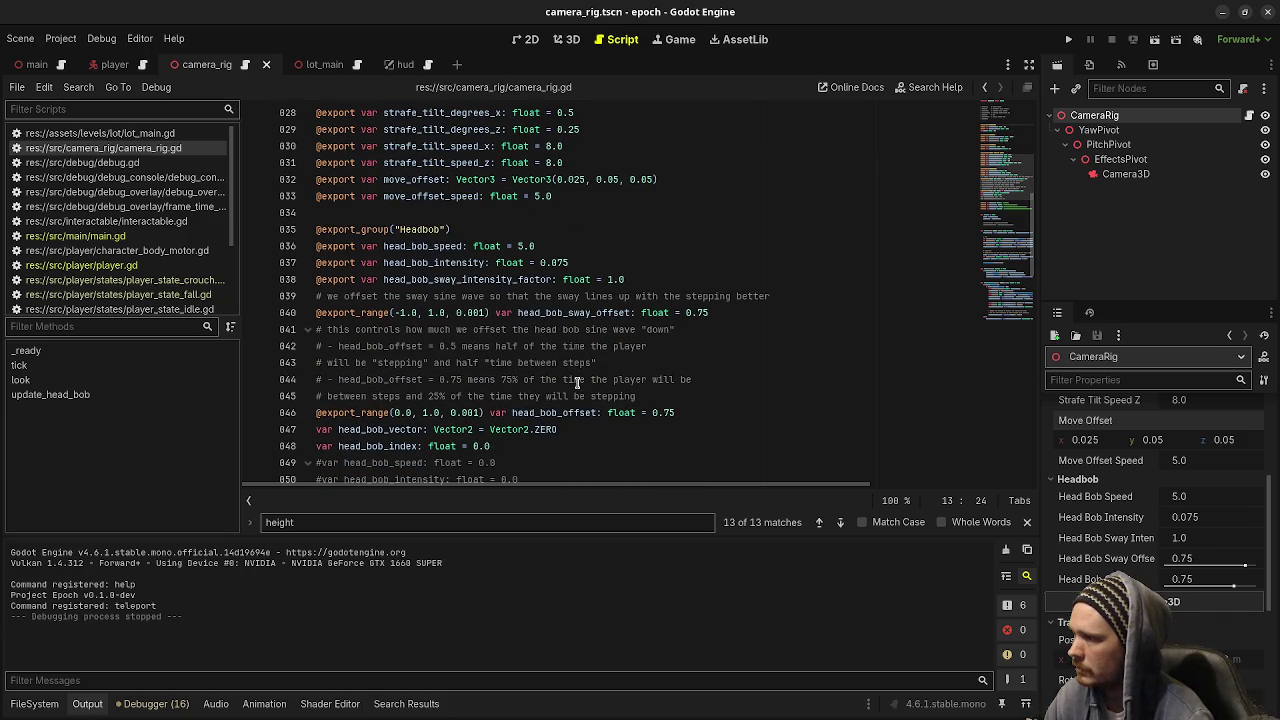
scroll(455, 280, down, 1)
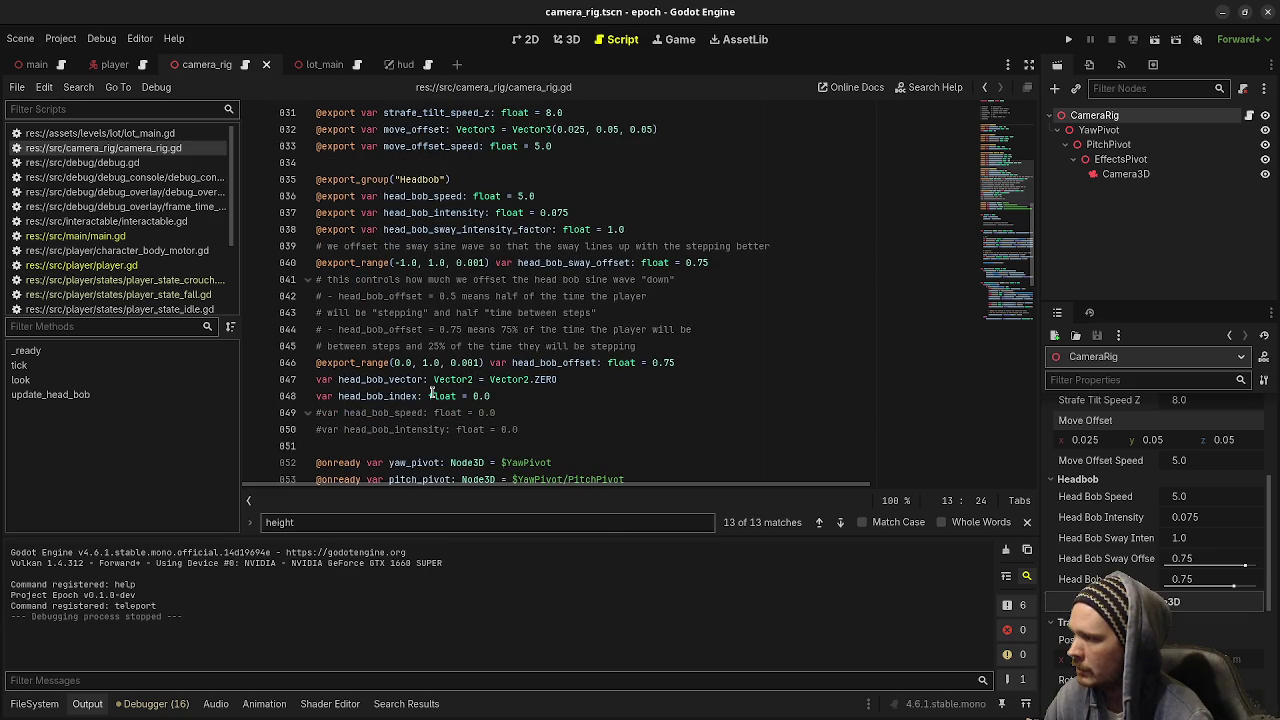
scroll(581, 405, down, 2)
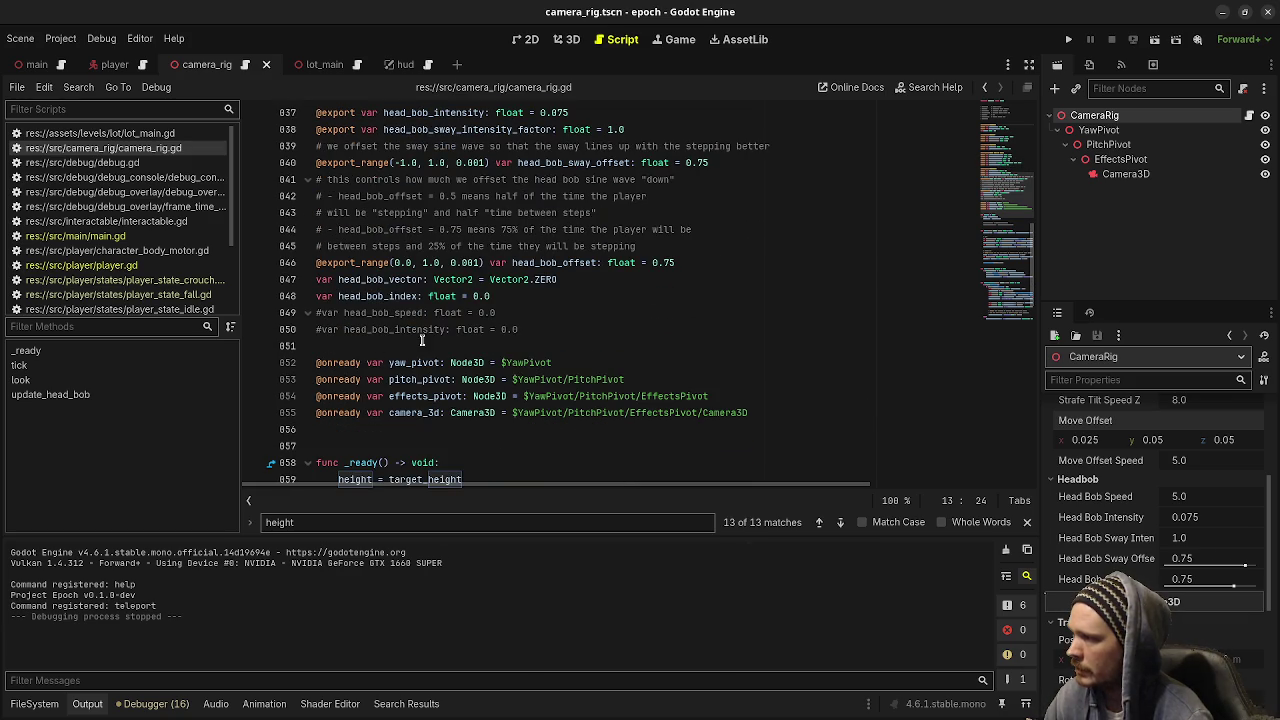
scroll(416, 329, up, 2)
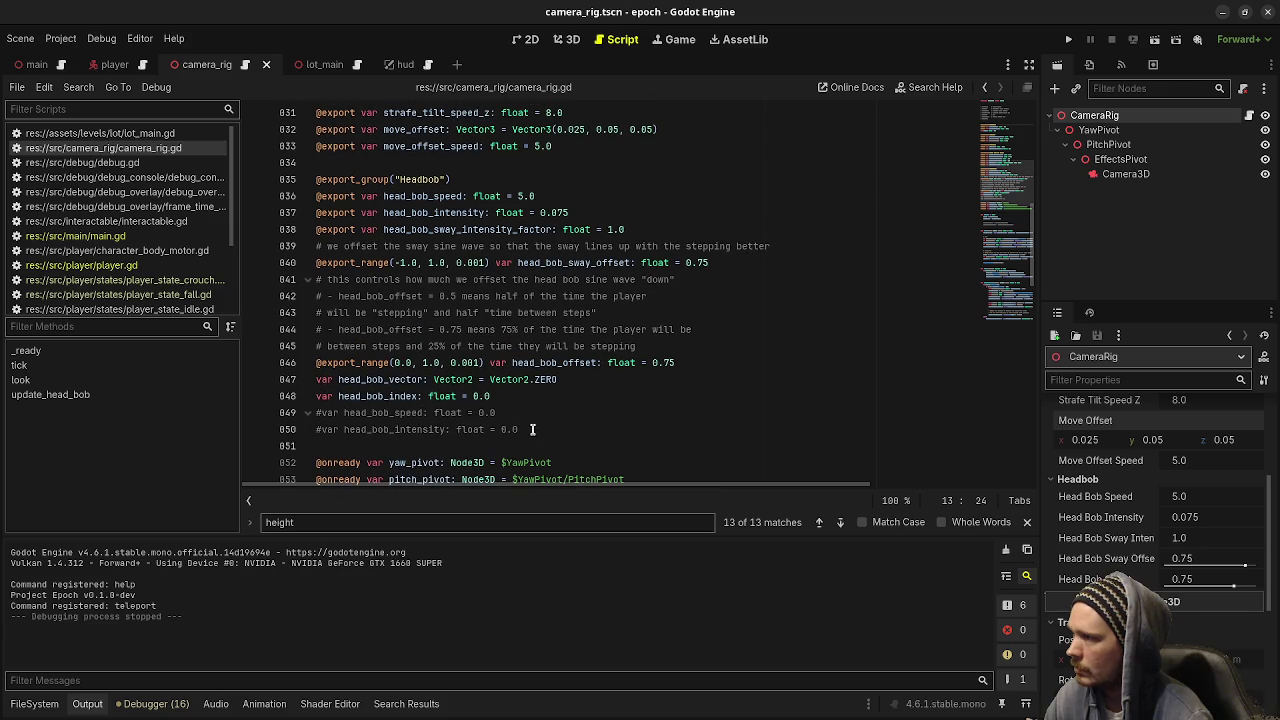
drag(535, 429, 554, 398)
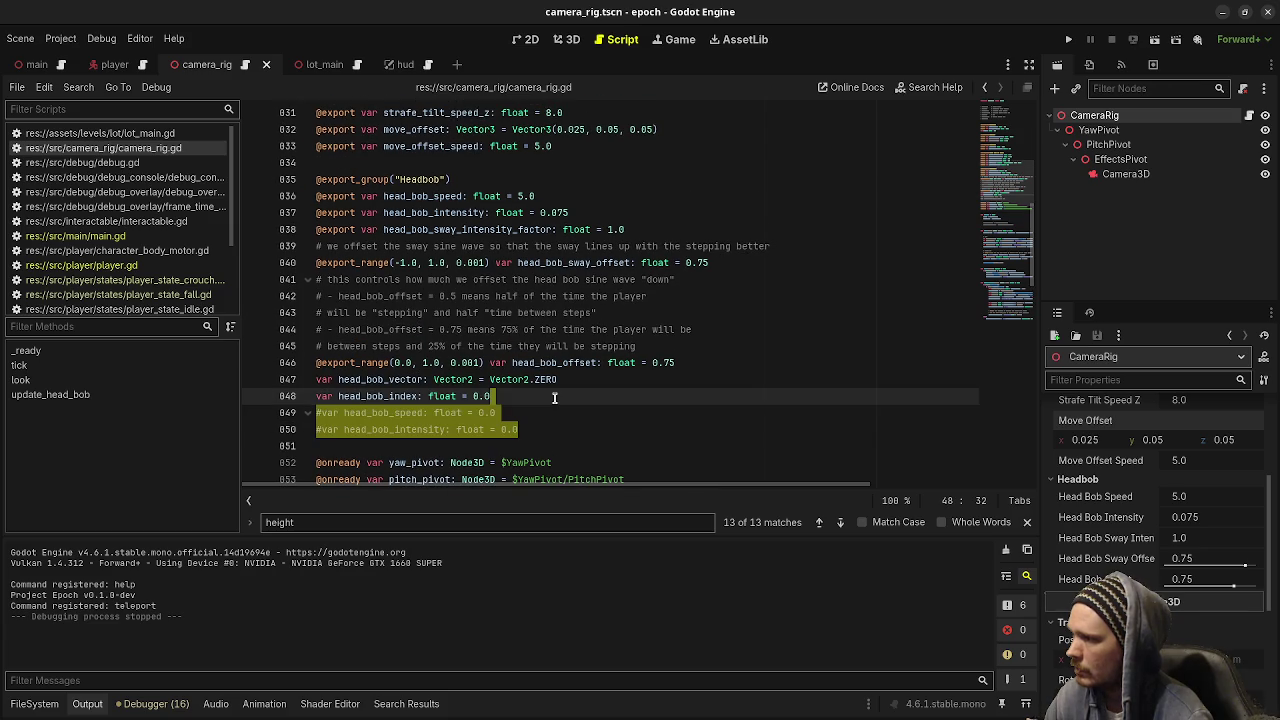
key(BackSpace)
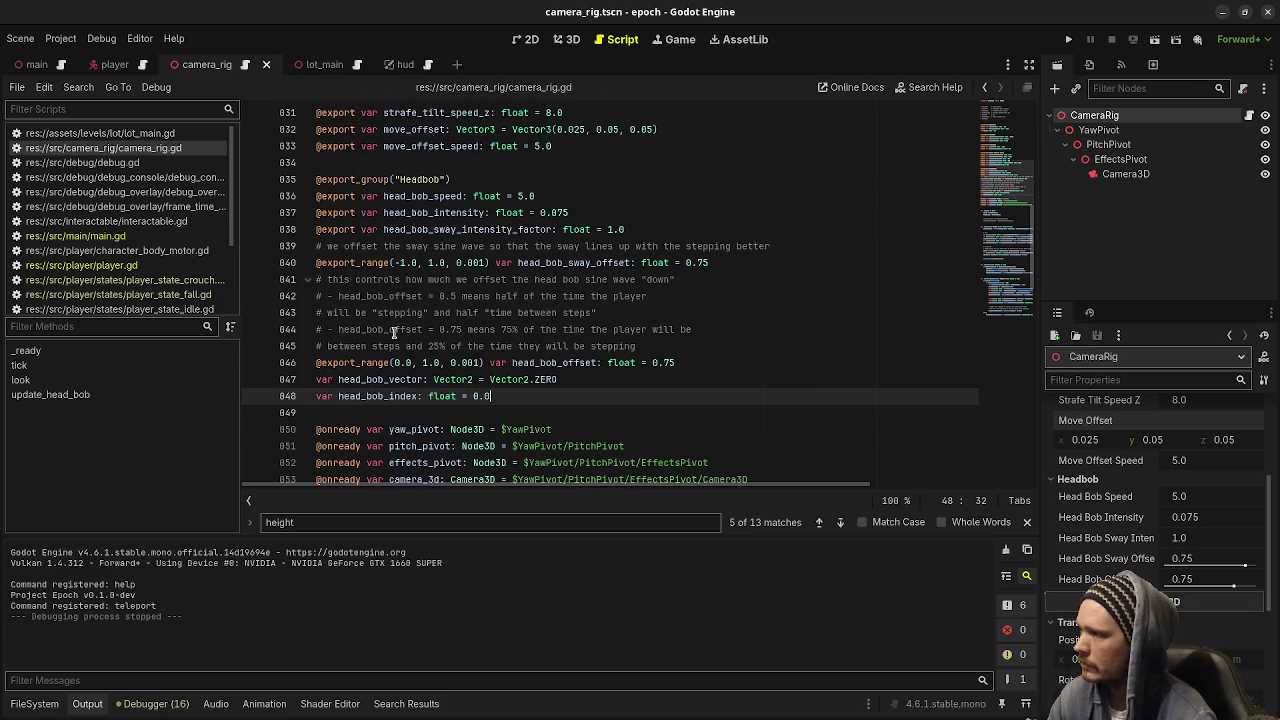
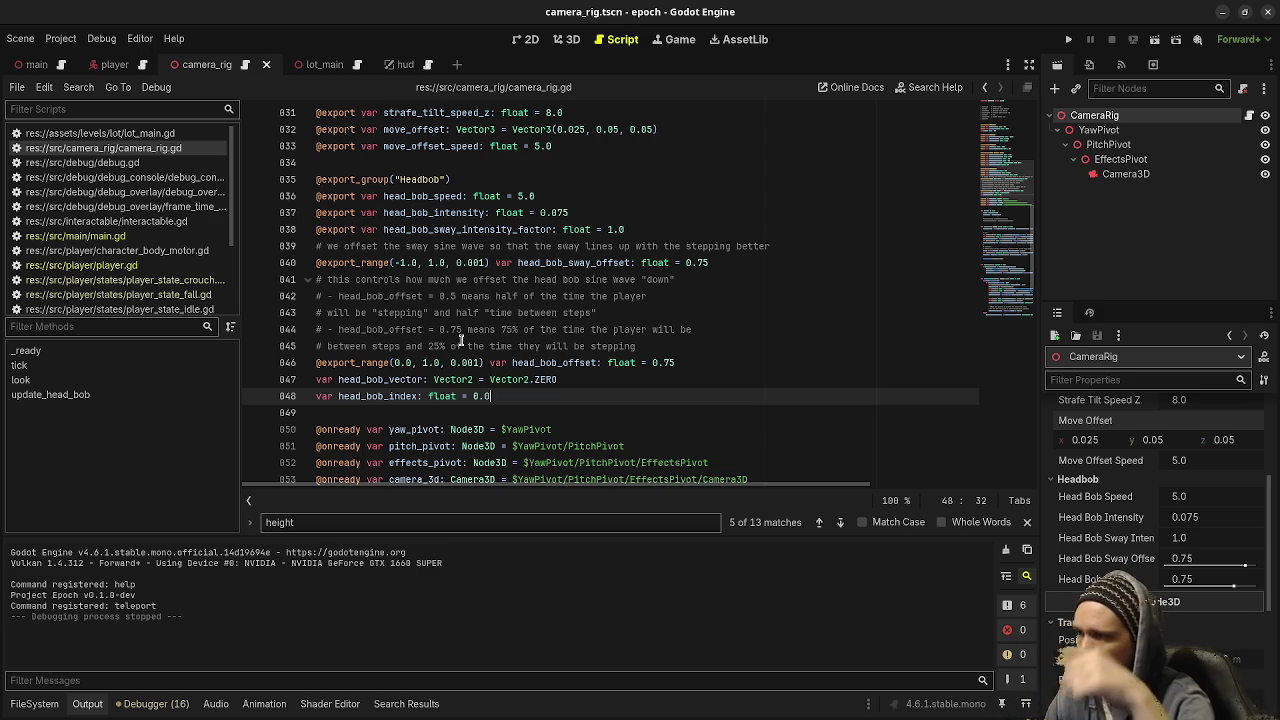
Declare a new func update_fov(delta: float) -> void: below look()
drag(685, 363, 636, 363)
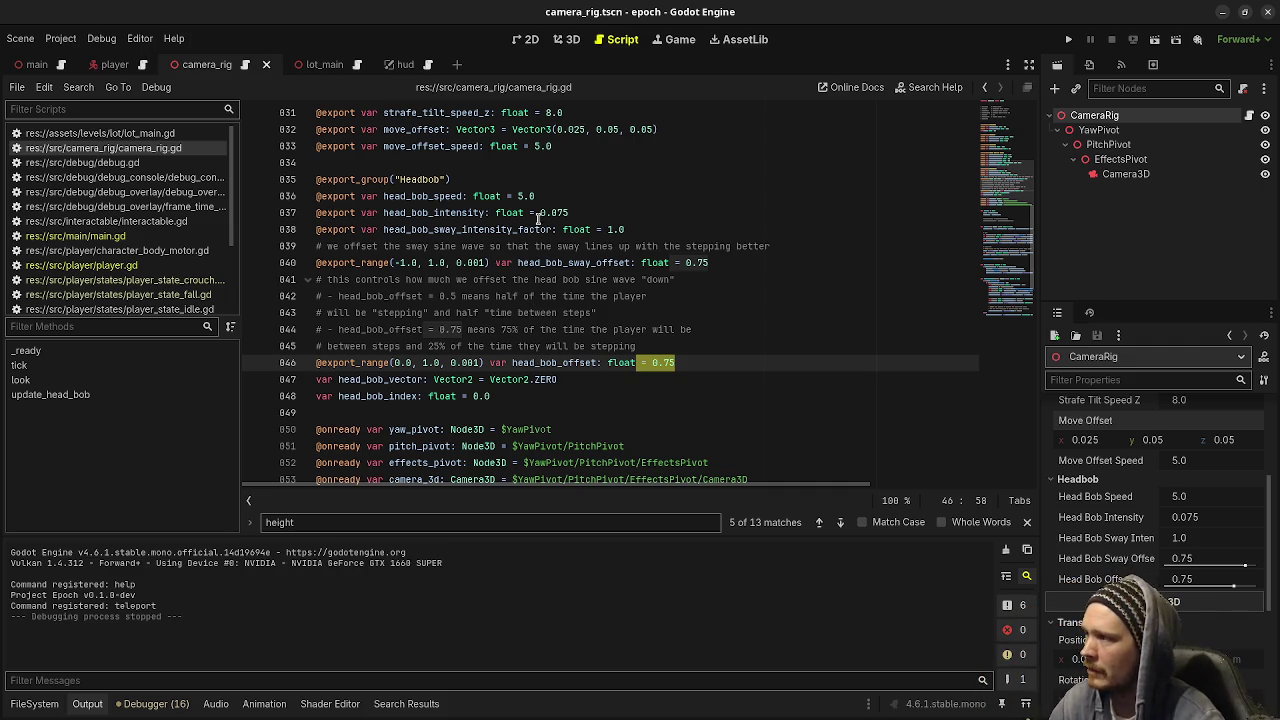
scroll(643, 407, down, 1)
scroll(643, 407, up, 6)
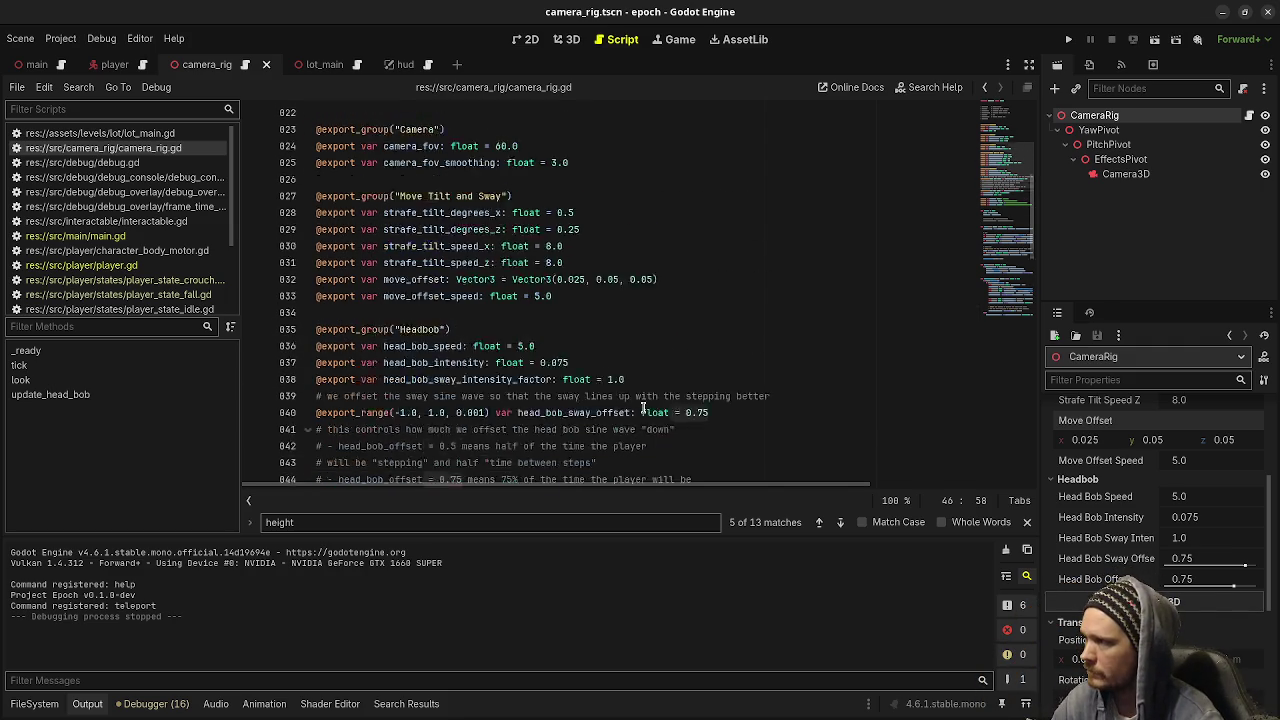
scroll(643, 407, up, 2)
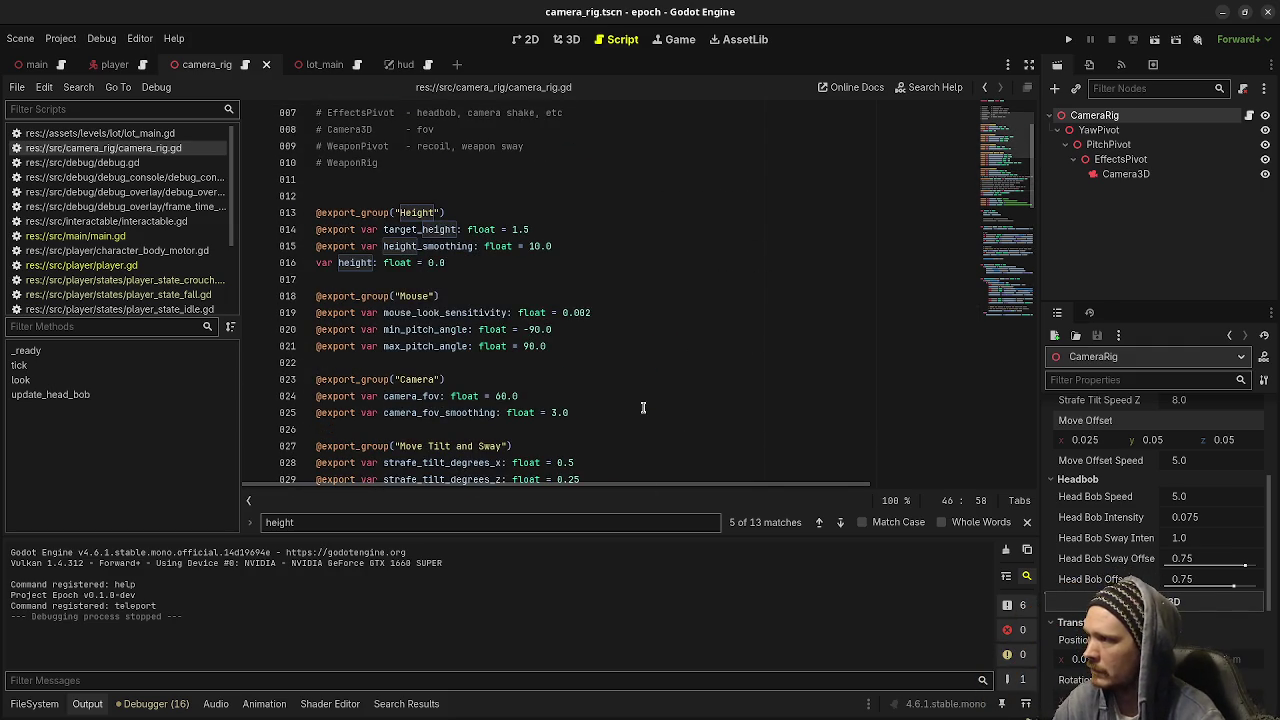
scroll(643, 407, up, 2)
scroll(643, 407, down, 20)
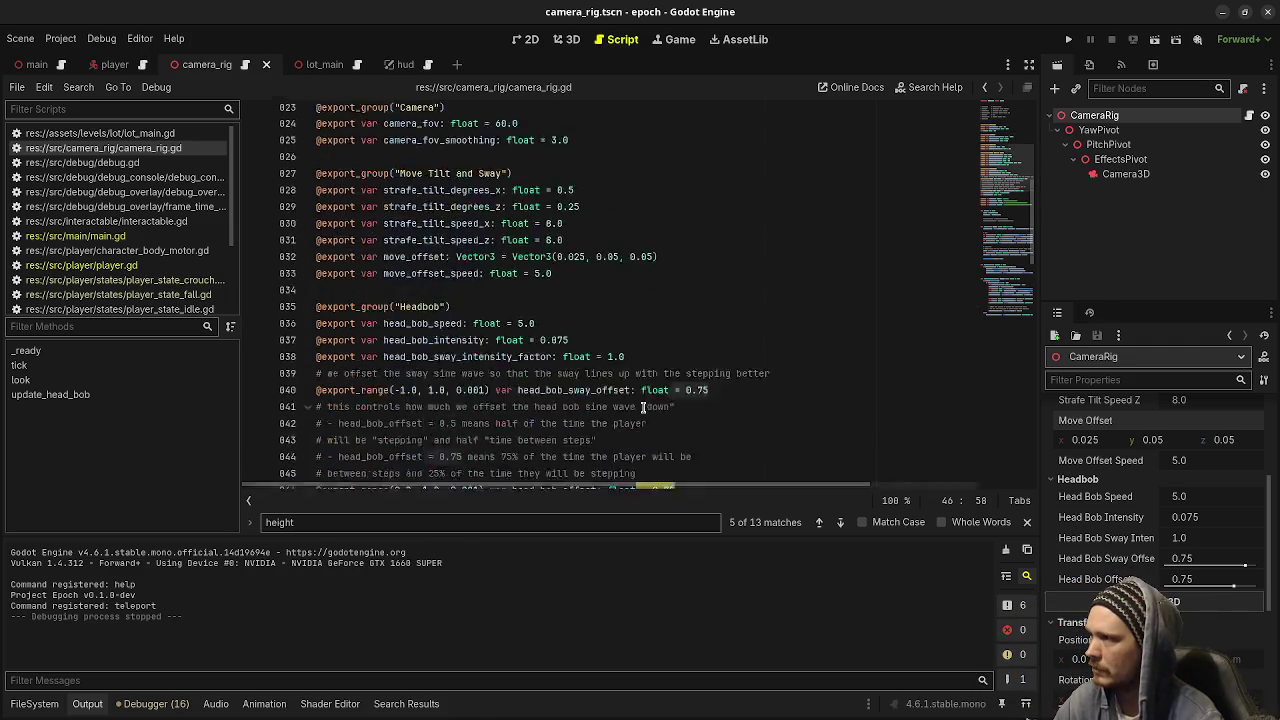
scroll(536, 335, down, 5)
scroll(450, 328, up, 6)
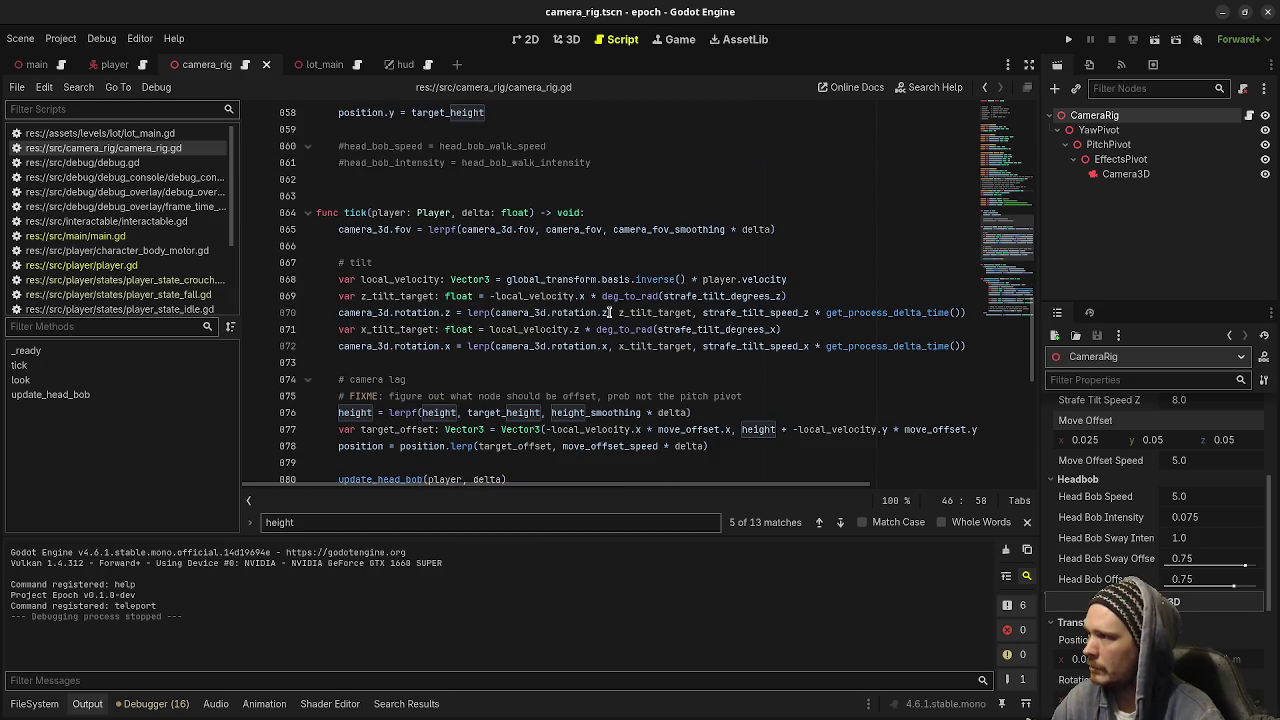
scroll(440, 283, down, 5)
click(424, 385)
key(Return)
text(func update_fov())
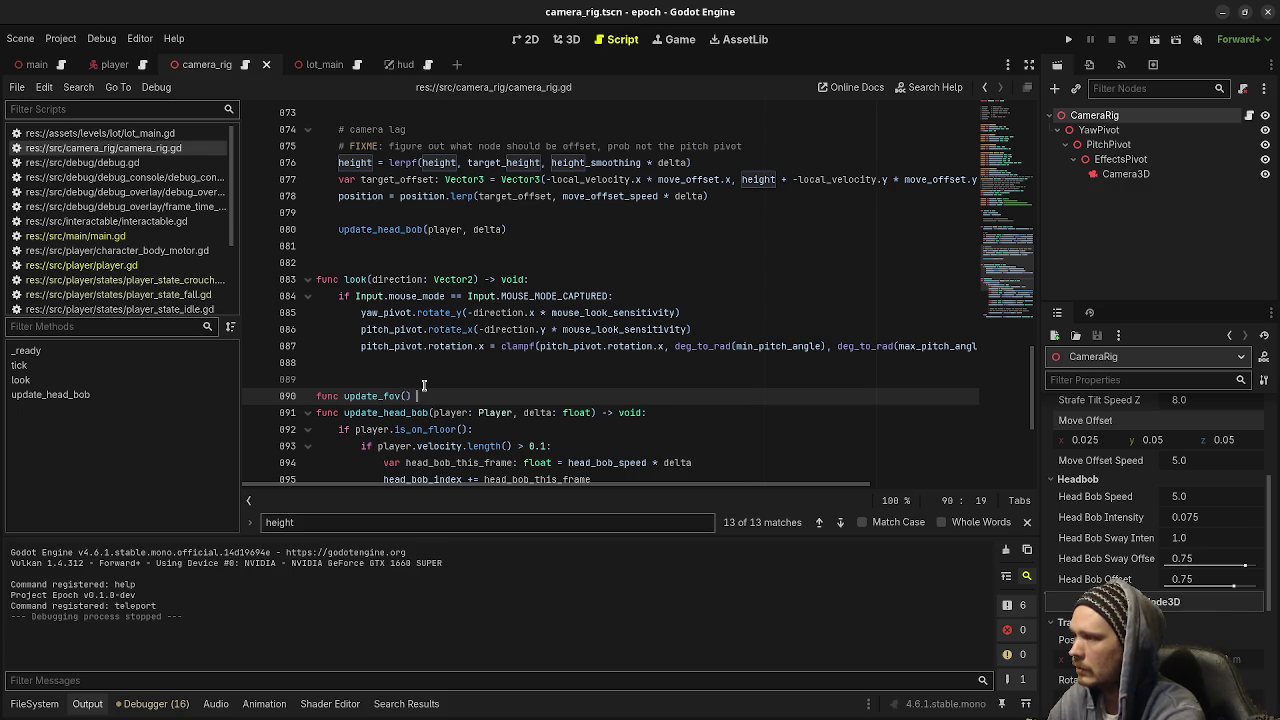
scroll(424, 385, up, 4)
scroll(424, 385, down, 4)
scroll(424, 385, down, 1)
text(el)
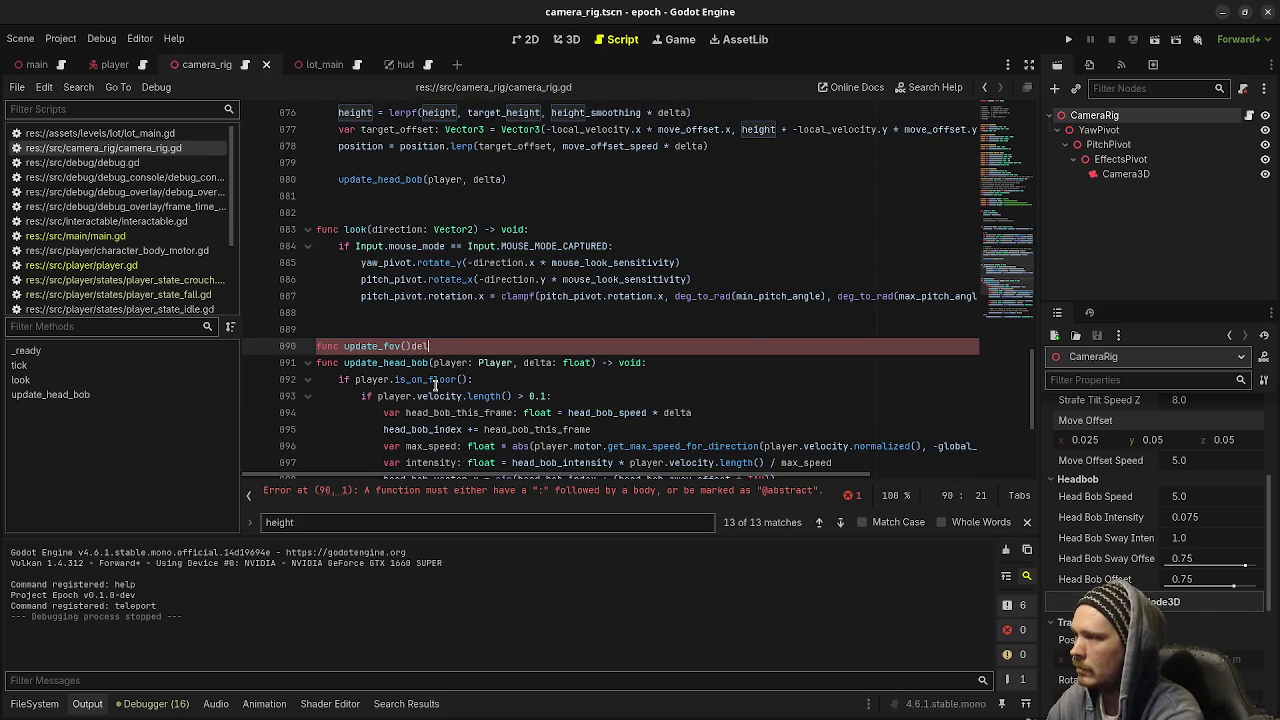
text(delta: float) )
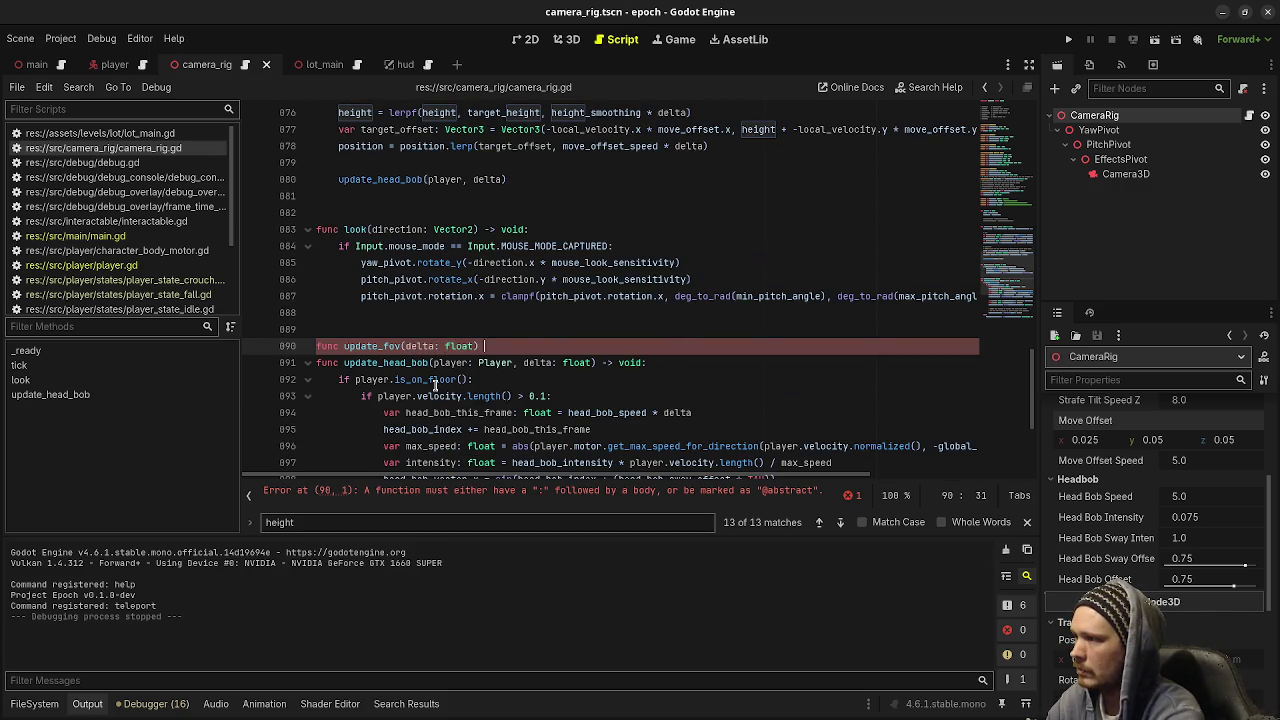
text(-> void:)
key(Return)
Cut the camera_3d.fov lerp line from tick and put an update_fov call in its place
scroll(436, 385, up, 9)
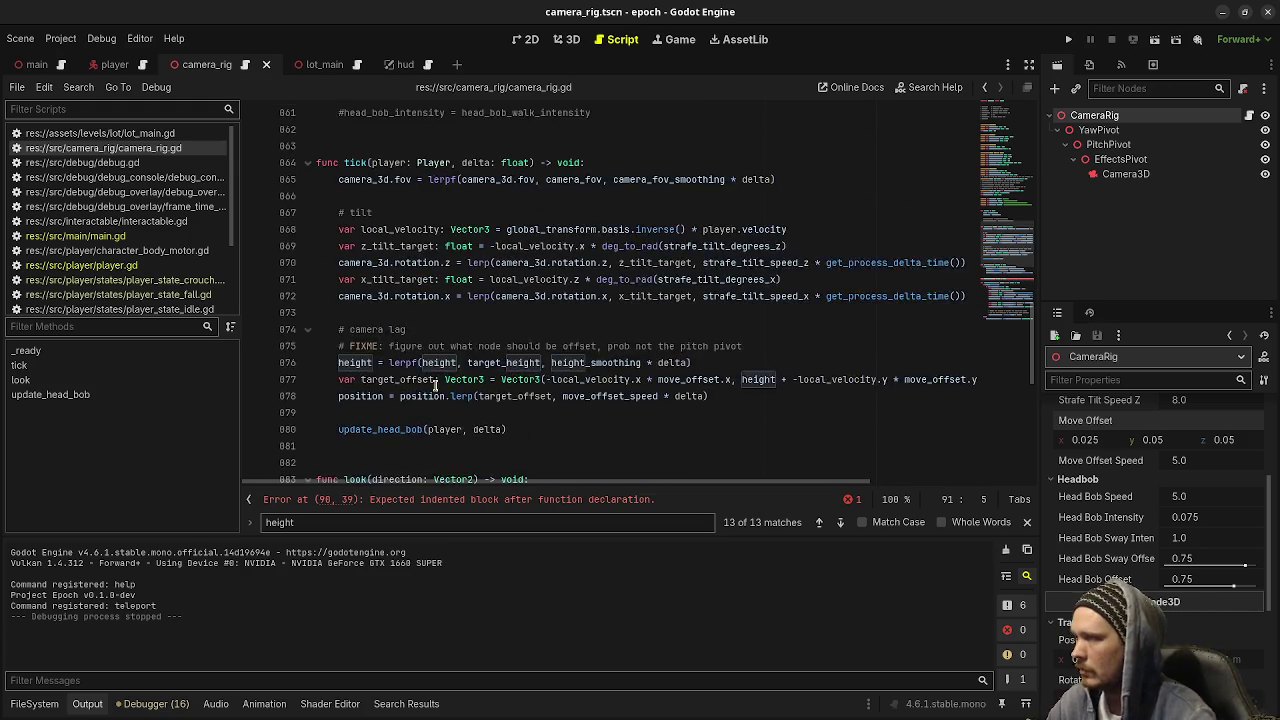
drag(796, 228, 336, 228)
key(ctrl+c)
key(BackSpace)
text(update_fo)
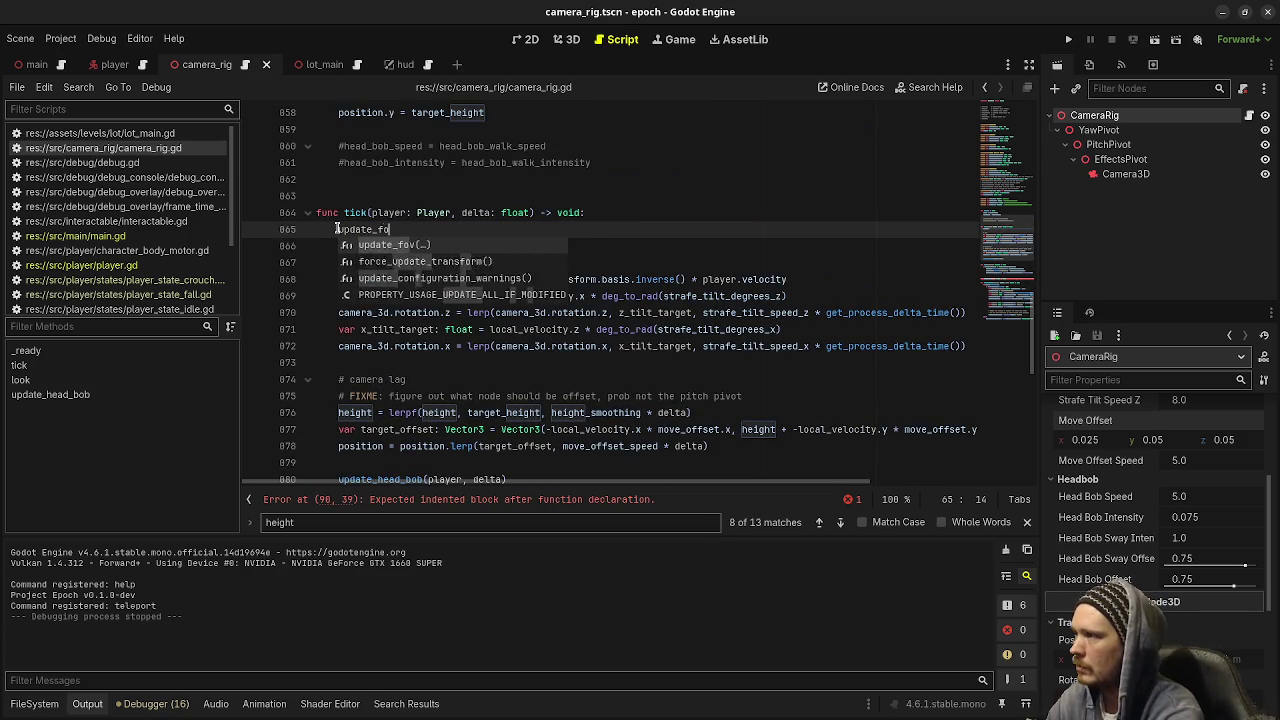
text(v(delta: float))
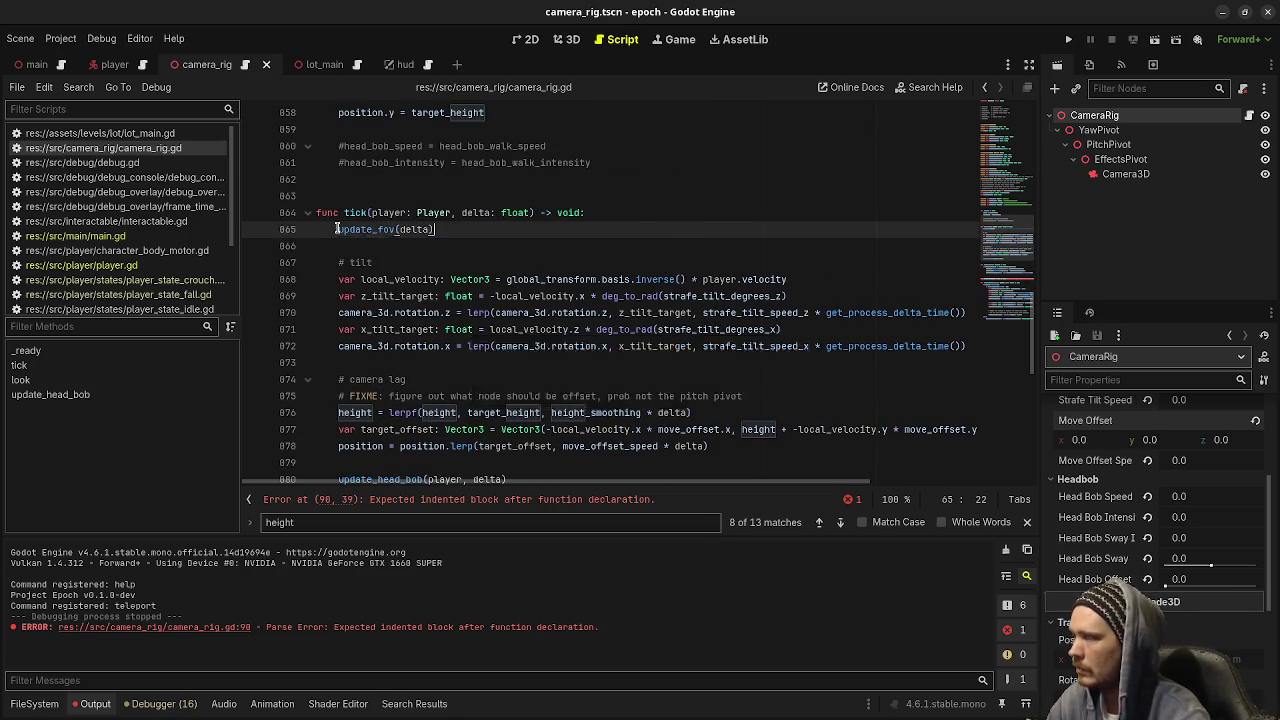
Paste the FOV lerp line into update_fov's body and save
scroll(393, 416, down, 5)
click(564, 396)
key(Return)
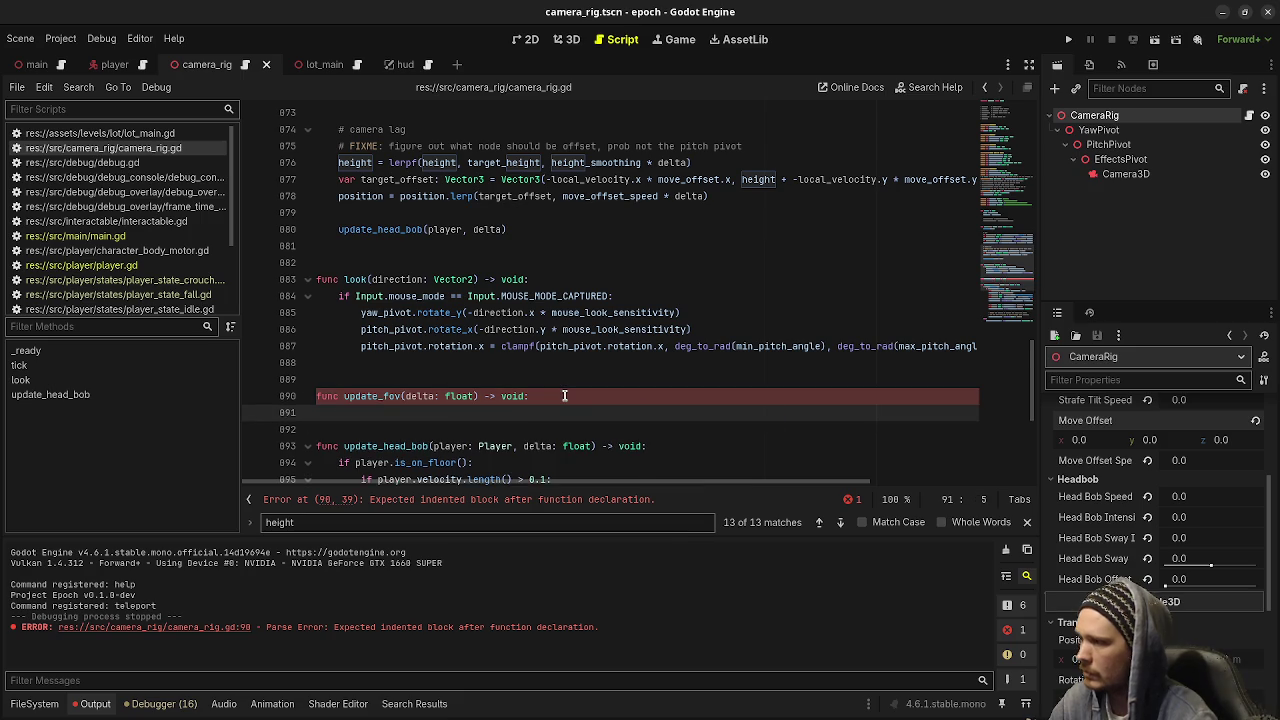
key(ctrl+v)
key(Return)
key(ctrl+s)
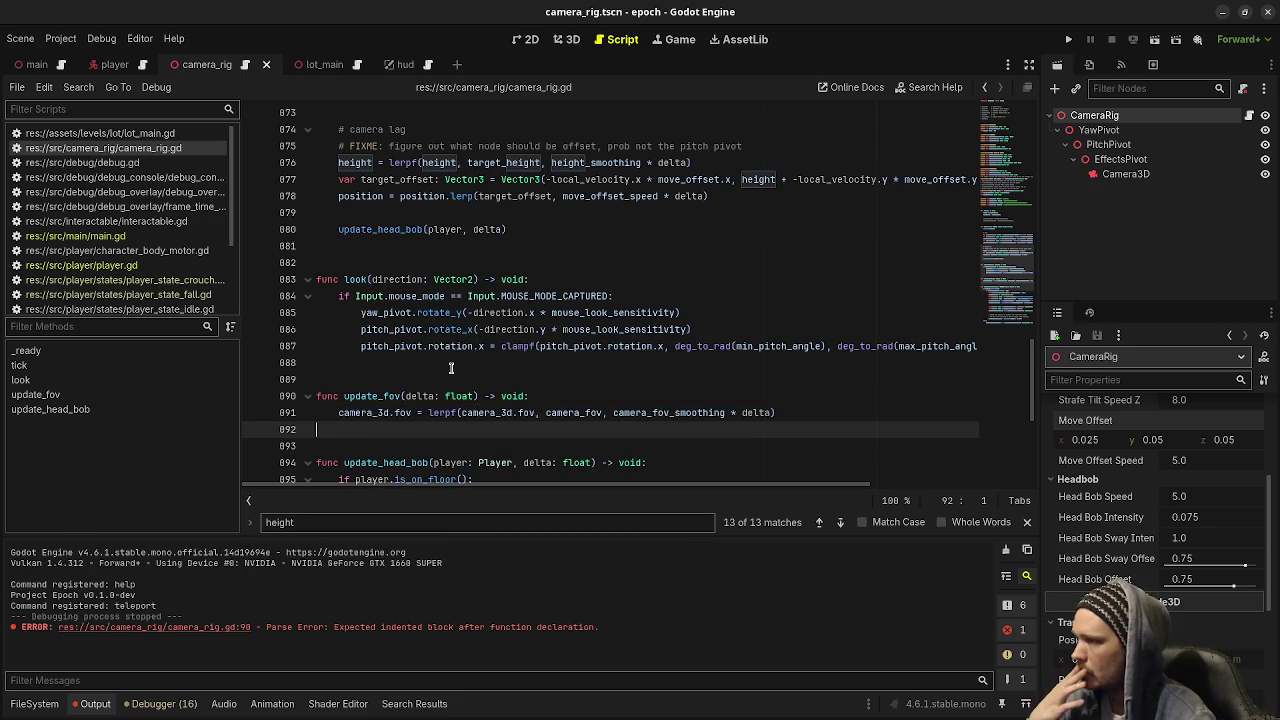
scroll(540, 378, down, 1)
scroll(540, 378, up, 6)
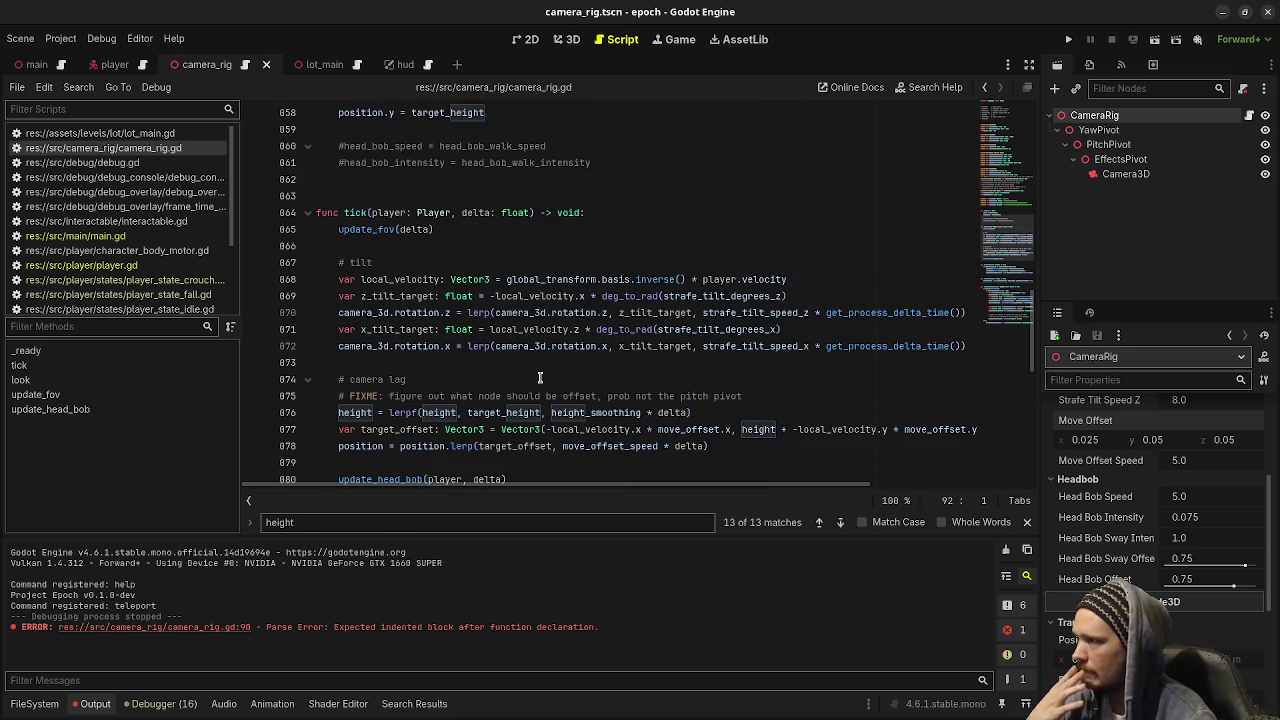
scroll(510, 364, down, 10)
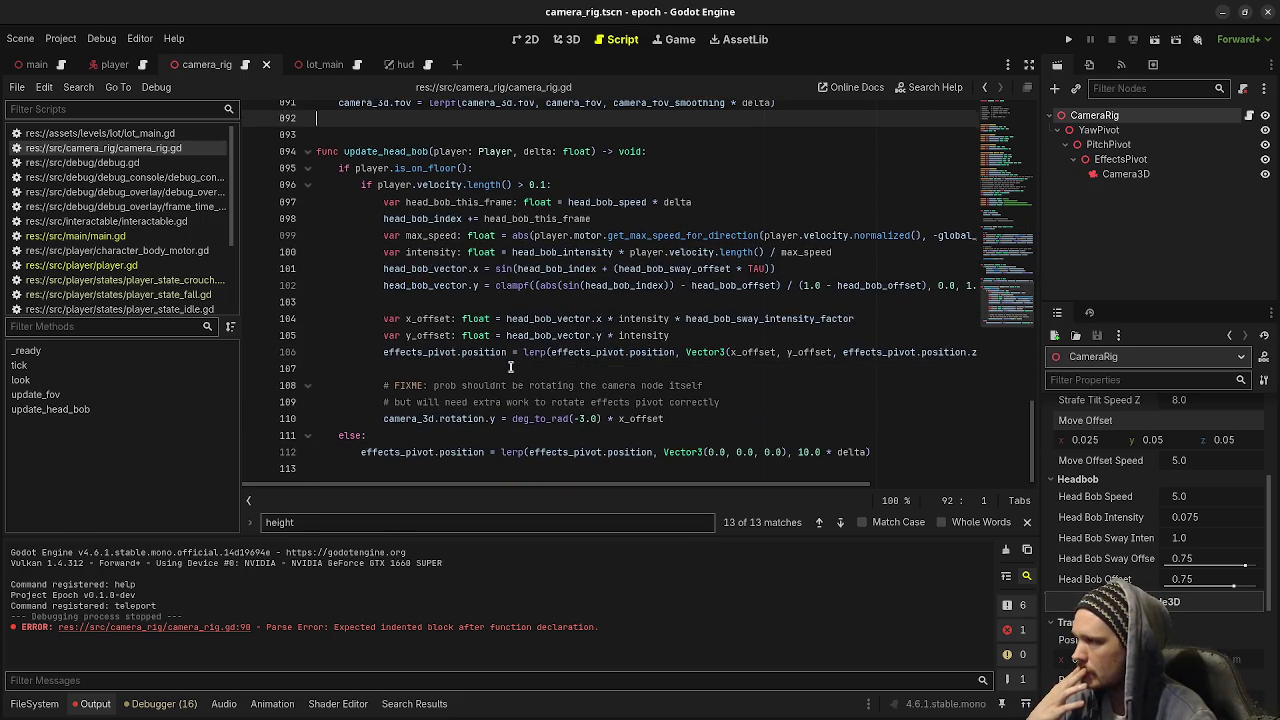
Add func update_tilt() -> void: below update_fov and paste the tilt code into it
scroll(510, 367, up, 5)
click(461, 400)
click(484, 385)
key(Return)
text(func upda)
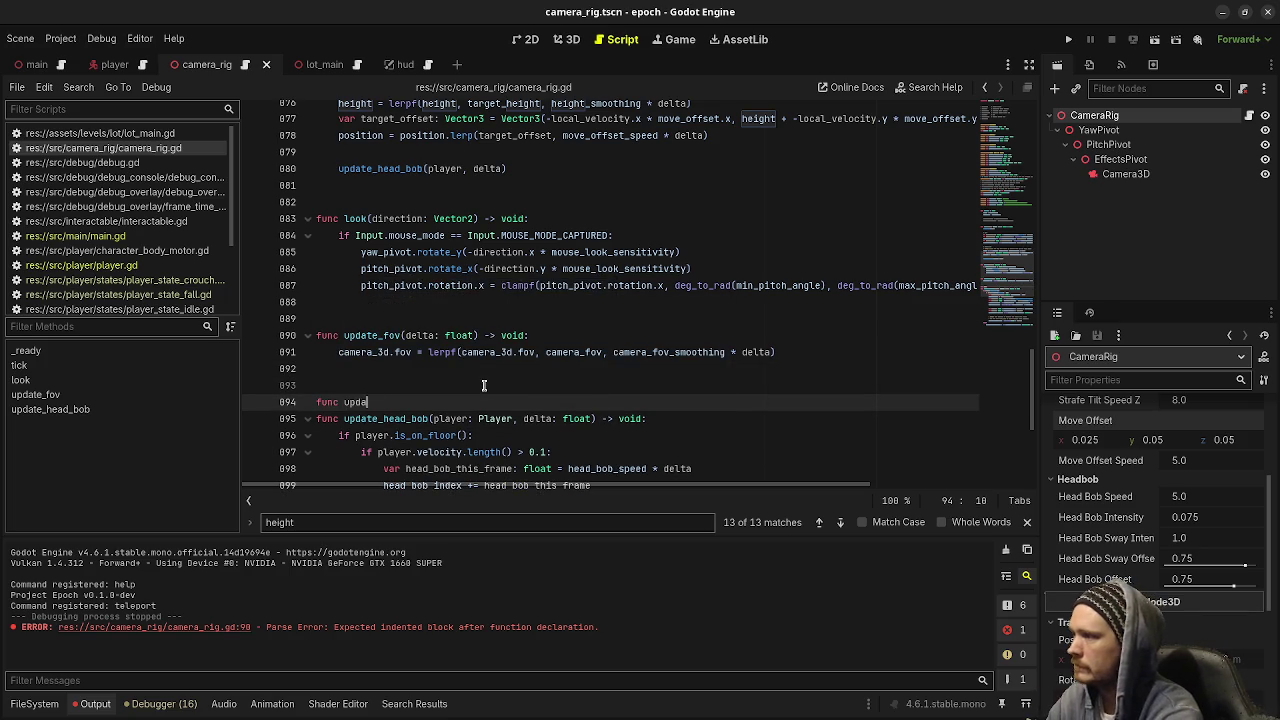
text(te_tilt()
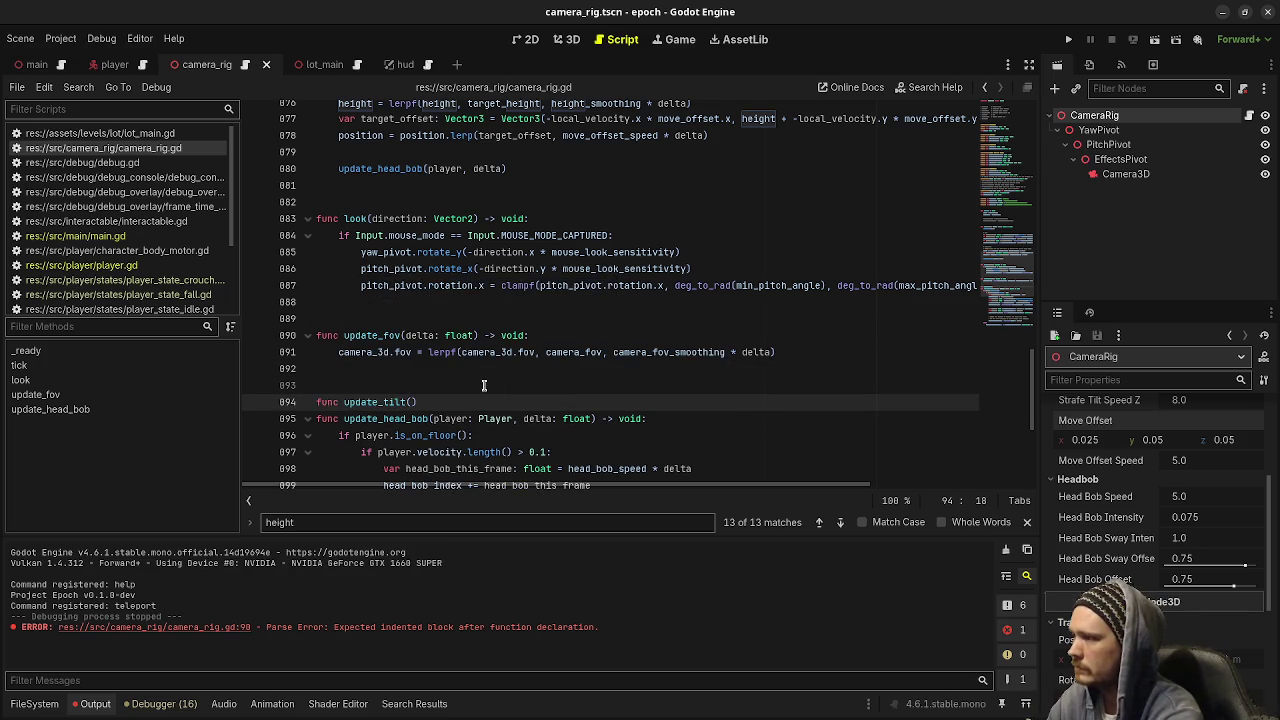
text() -> void:)
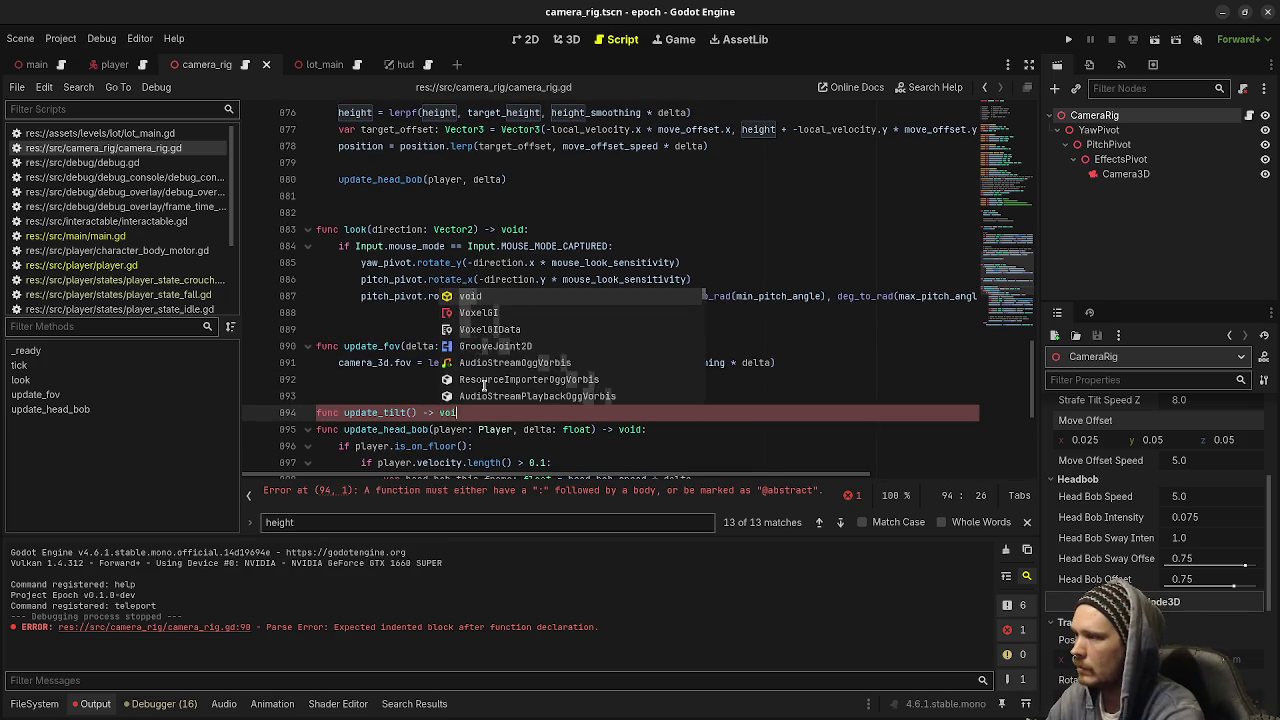
key(Return)
scroll(484, 385, up, 4)
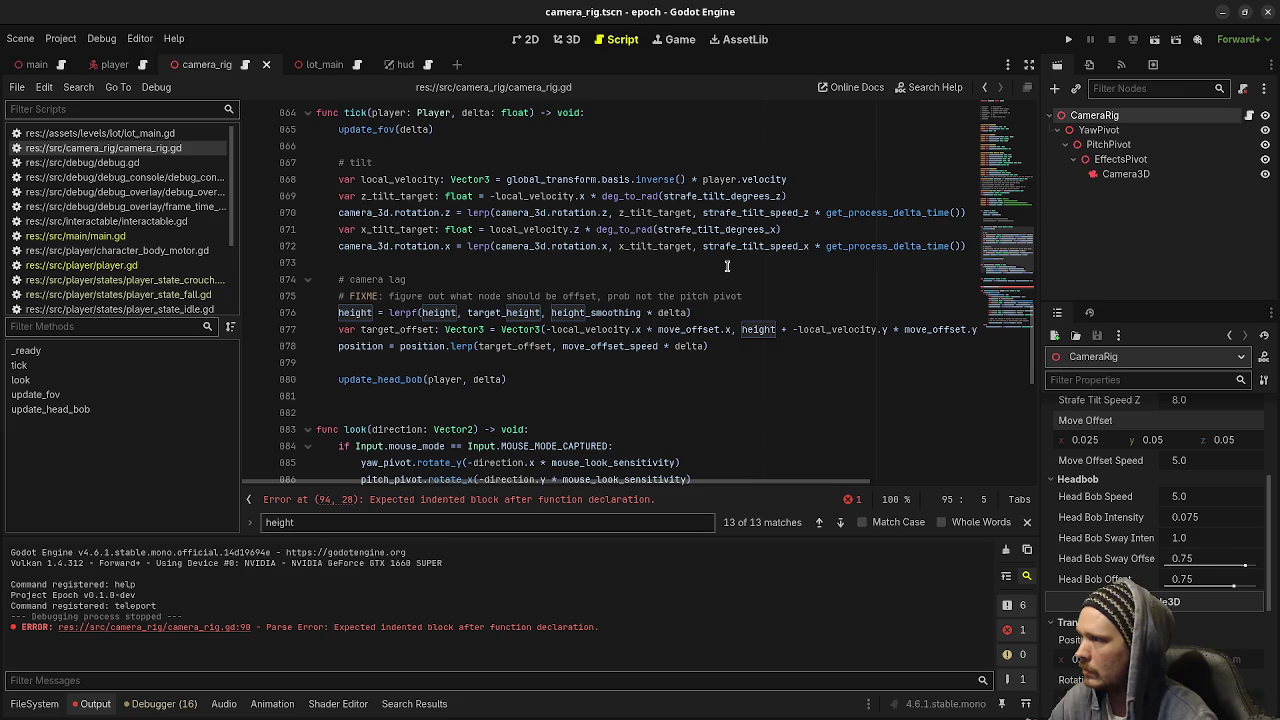
scroll(938, 273, up, 1)
scroll(938, 273, down, 5)
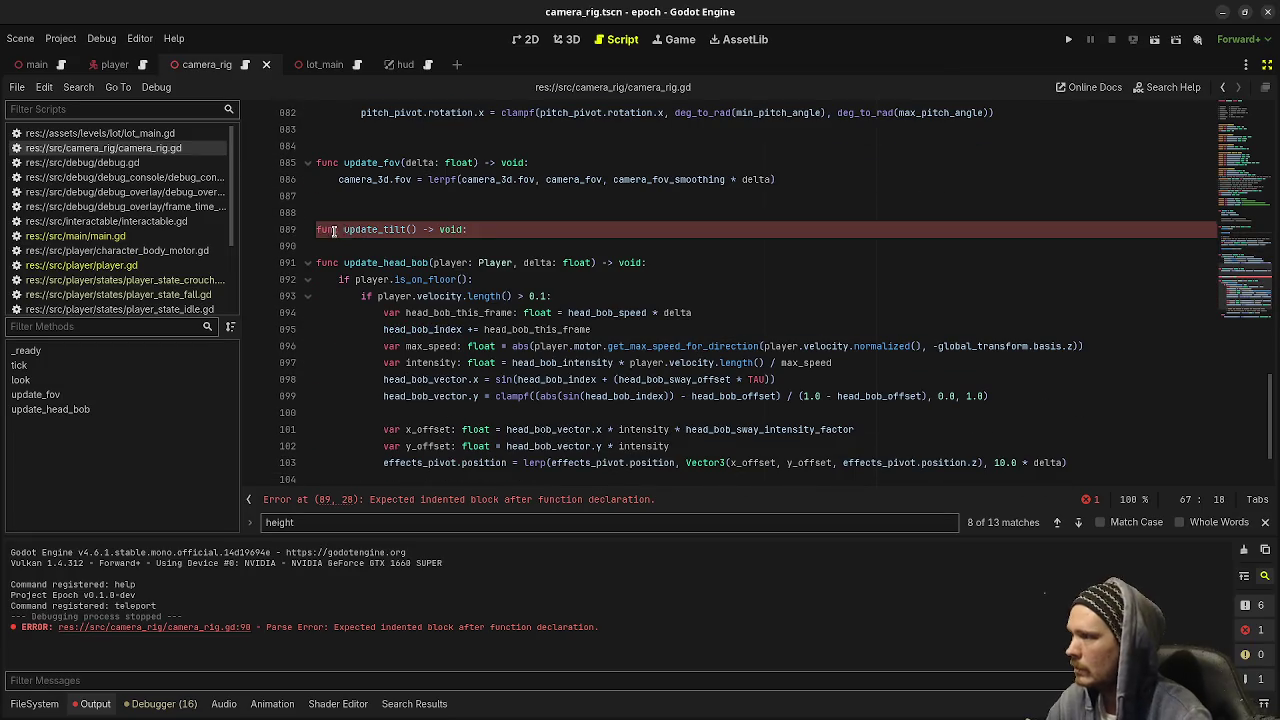
click(522, 231)
text(var local_velocity: Vector3 = global_transform.basis.inverse() * player.velocity 	var z_tilt_target: float = -local_velocity.x * deg_to_rad(strafe_tilt_degrees_z) 	camera_3d.rotation.z = lerp(camera_3d.rotation.z, z_tilt_target, strafe_tilt_speed_z * get_process_delta_time()) 	var x_tilt_target: float = local_velocity.z * deg_to_rad(strafe_tilt_degrees_x) 	camera_3d.rotation.x = lerp(camera_3d.rotation.x, x_tilt_target, strafe_tilt_speed_x * get_process_delta_time()))
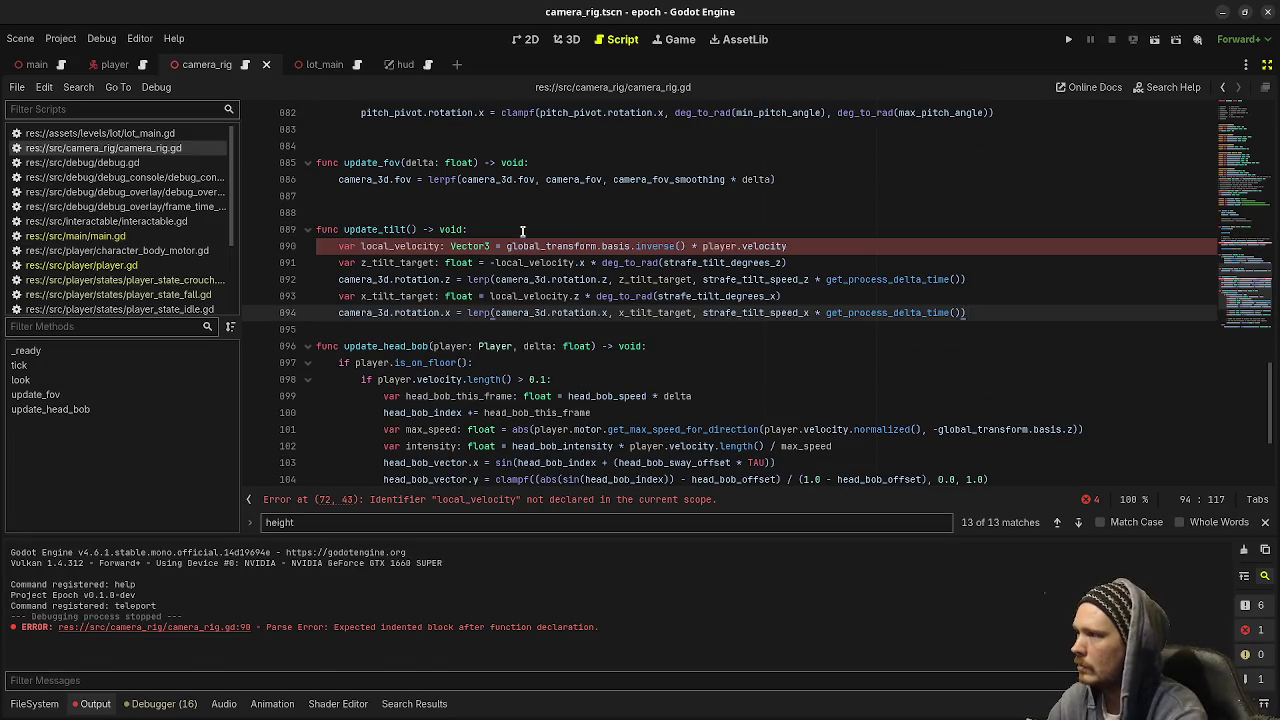
Give update_tilt a player: Player parameter, save, and pass player from tick's call
click(411, 229)
text(player: Player)
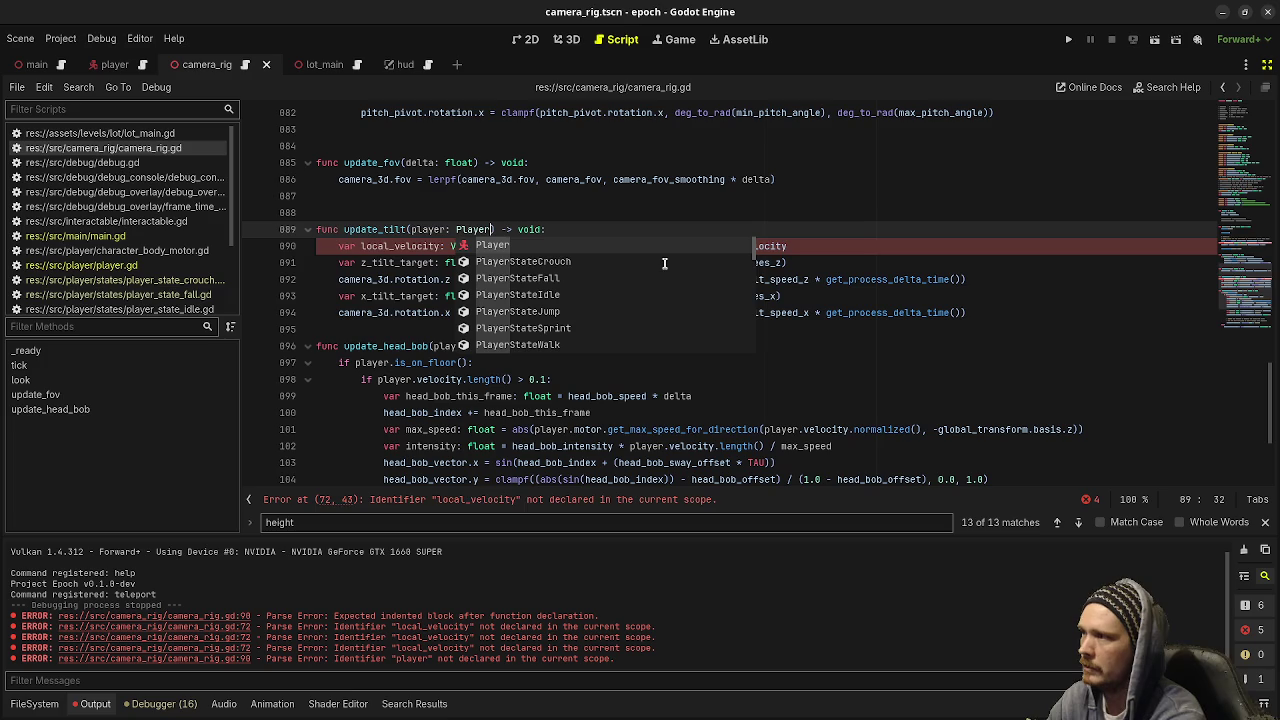
click(704, 162)
click(451, 332)
key(Return)
key(ctrl+s)
scroll(451, 335, up, 10)
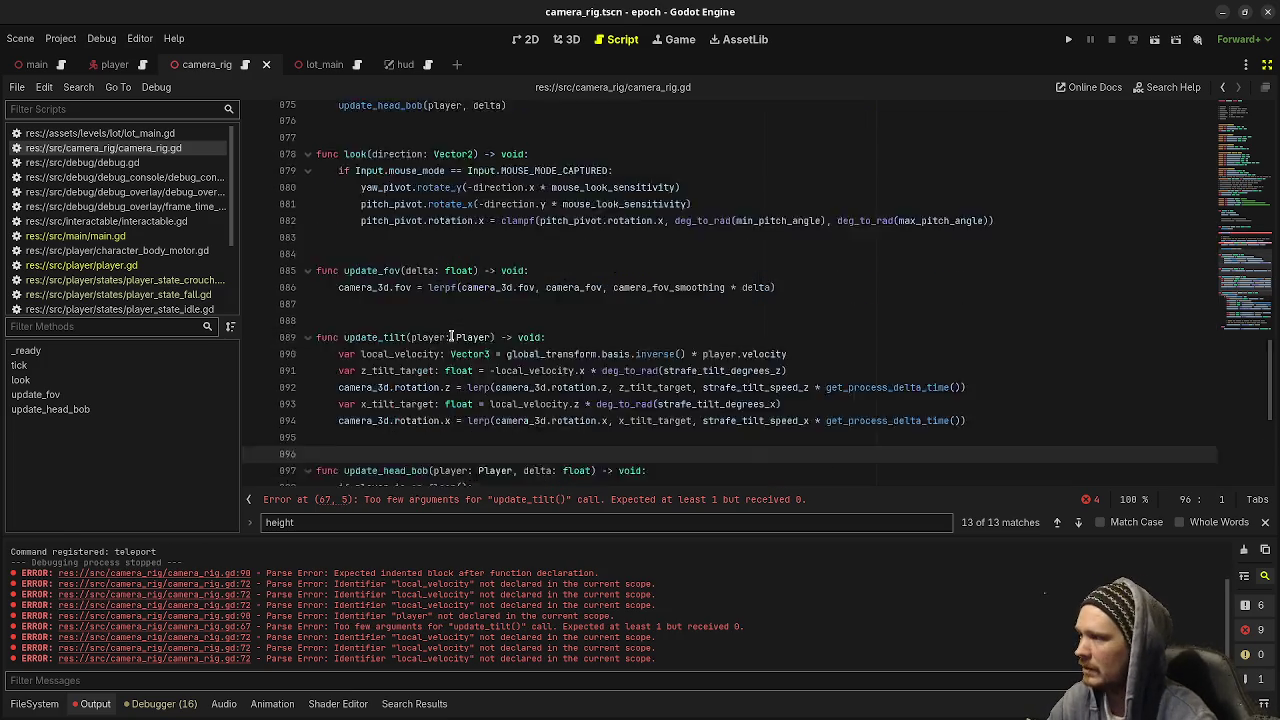
scroll(451, 337, down, 1)
click(405, 362)
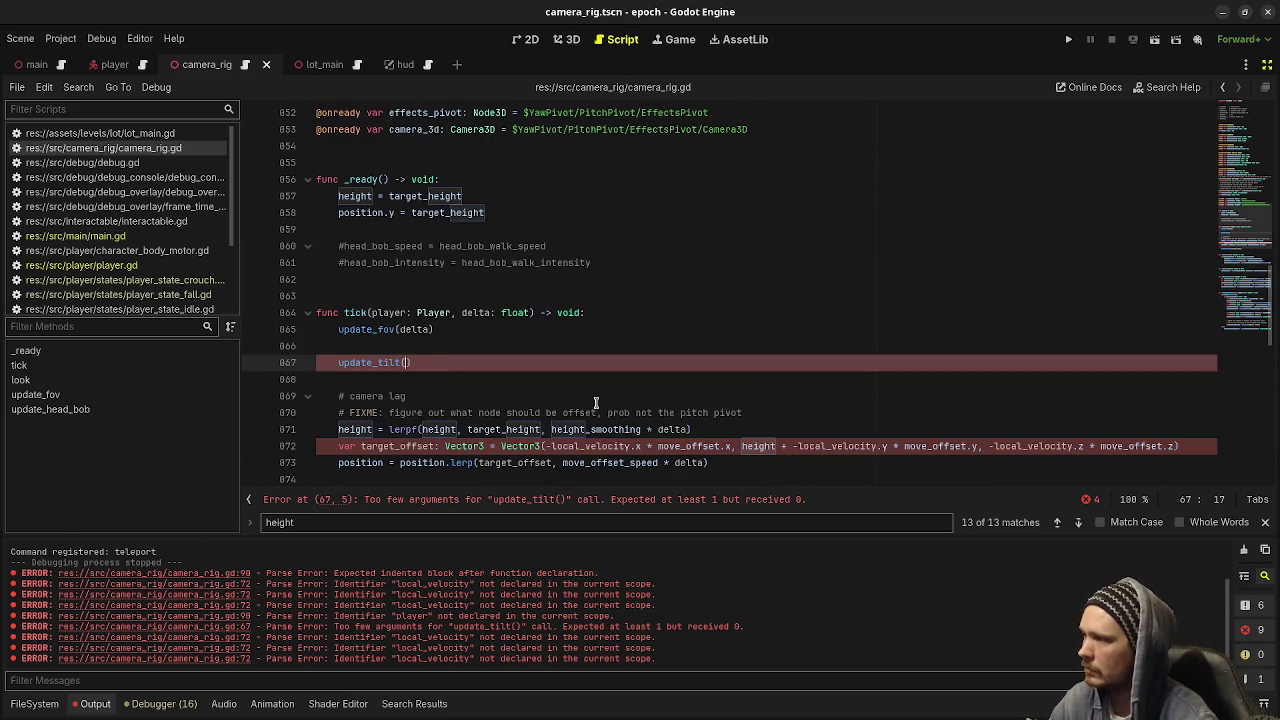
text(player)
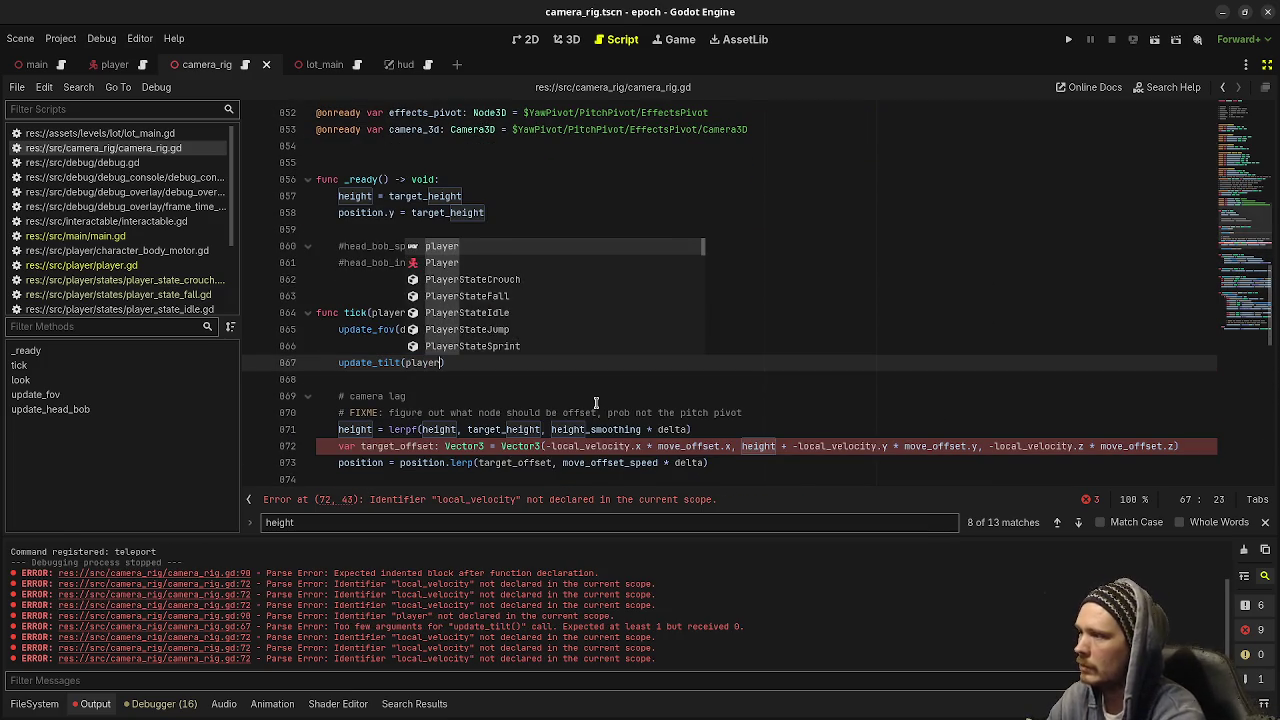
click(600, 393)
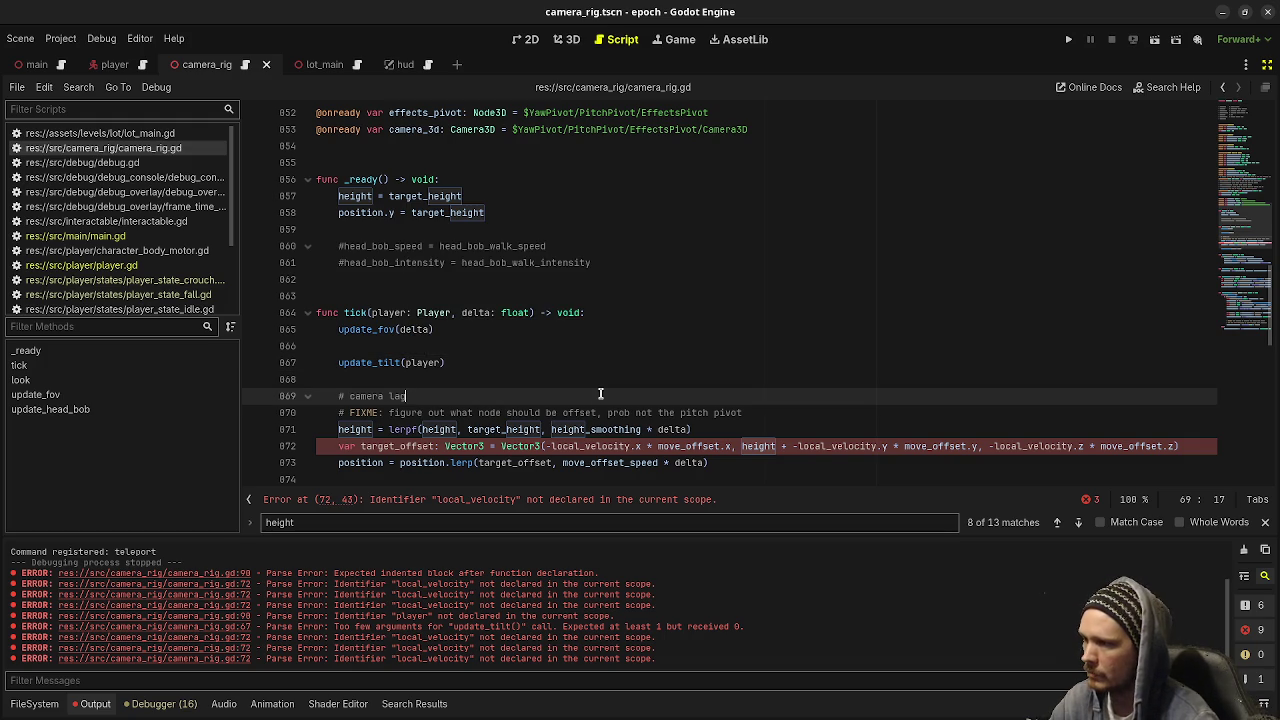
Cut the local_velocity line out of update_tilt and change its parameter to velocity: Vector3
scroll(600, 393, down, 8)
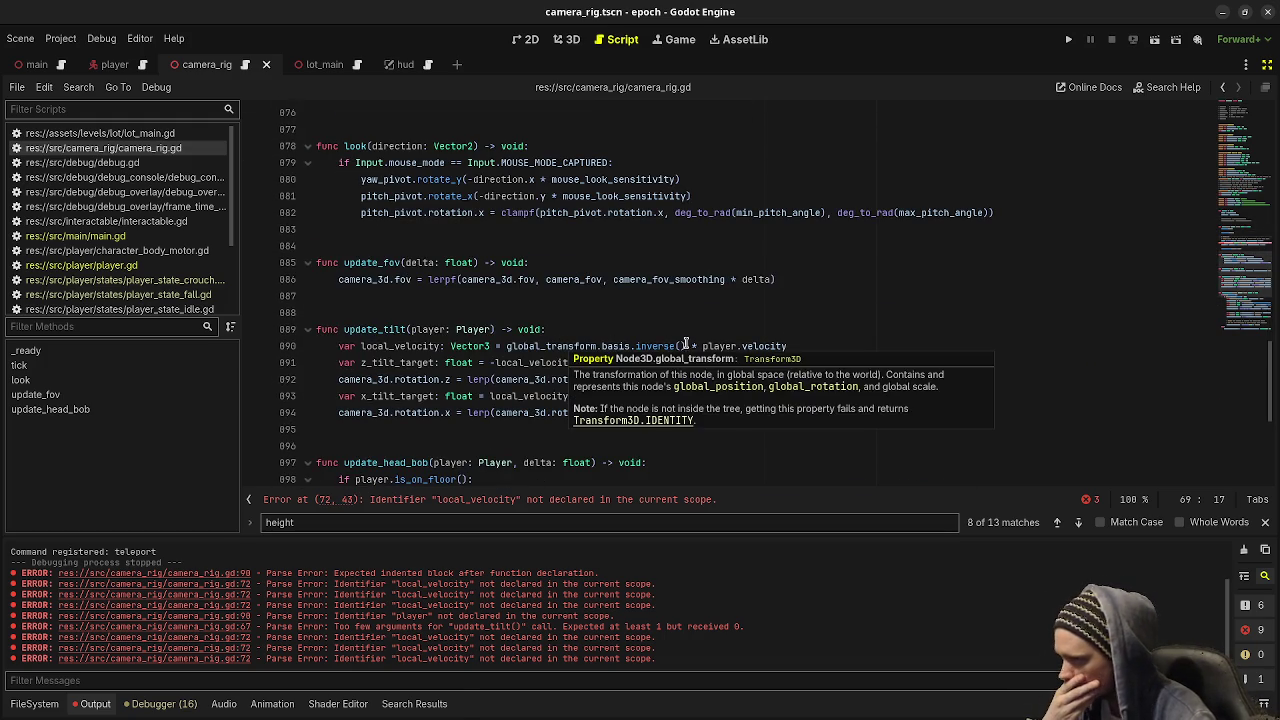
mouse_move(788, 346)
mouse_down()
mouse_move(338, 345)
mouse_move(491, 330)
mouse_up()
key(BackSpace)
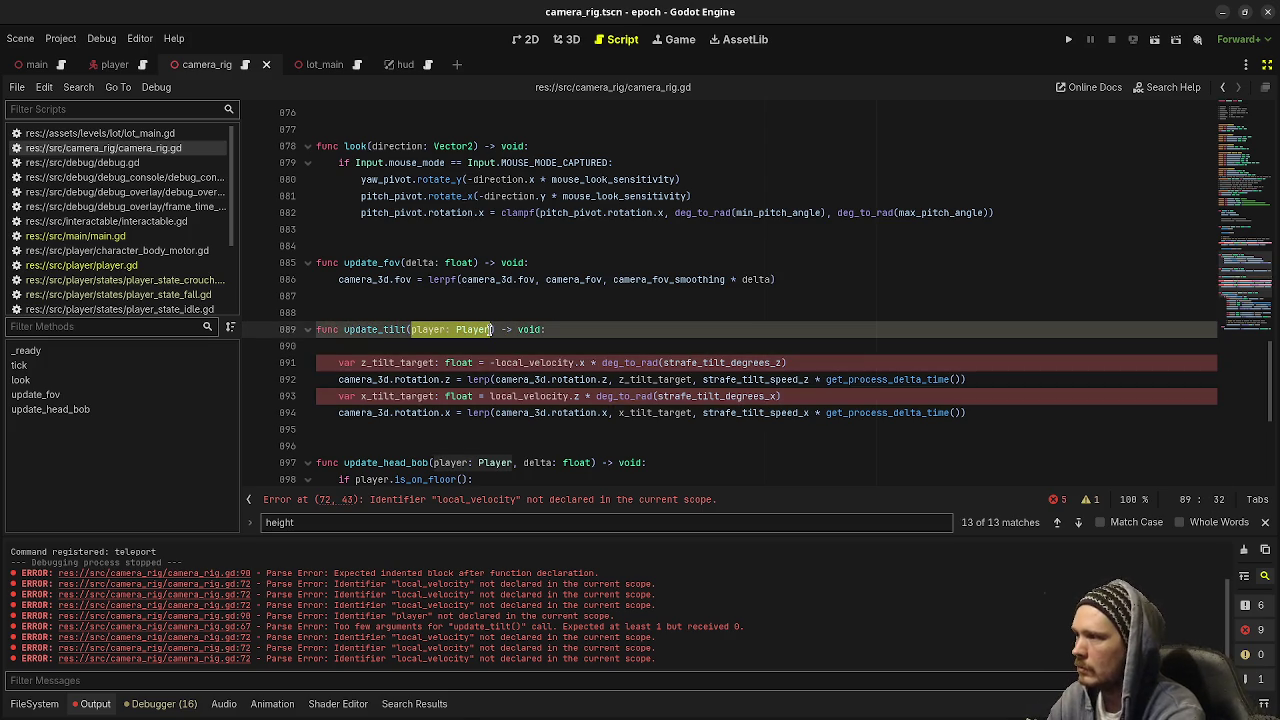
text(velocity: V)
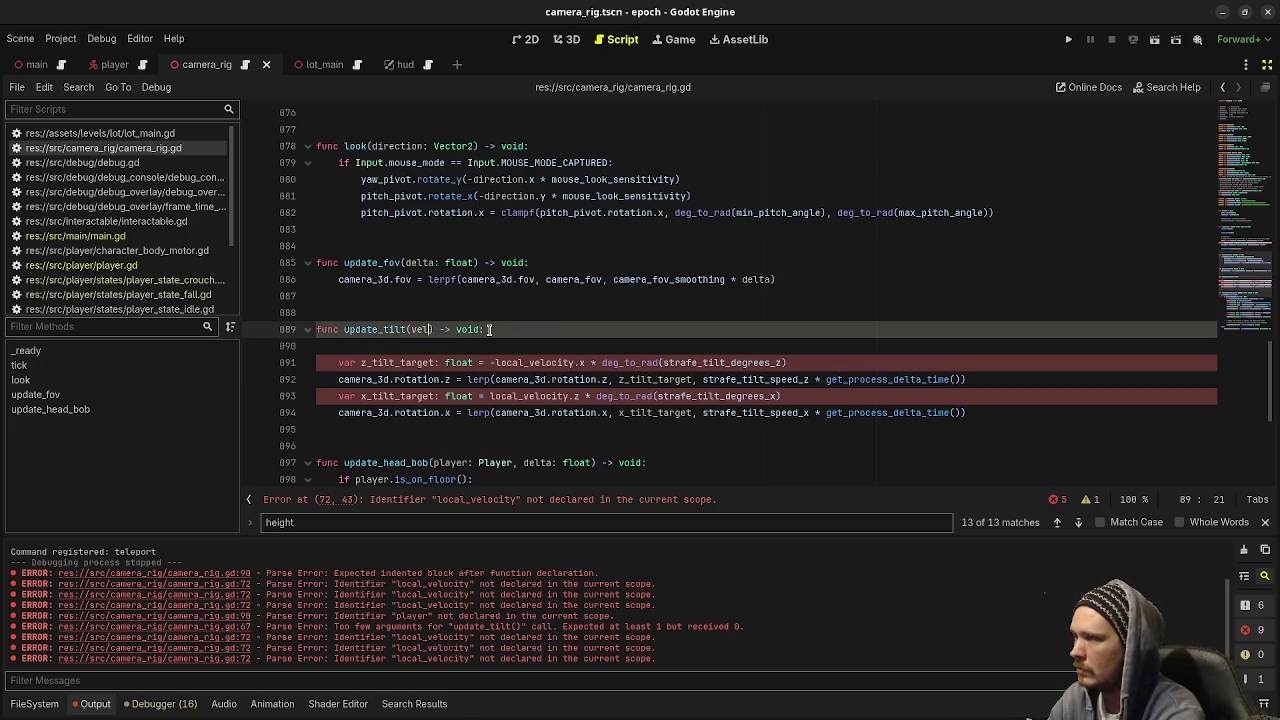
text(ector3)
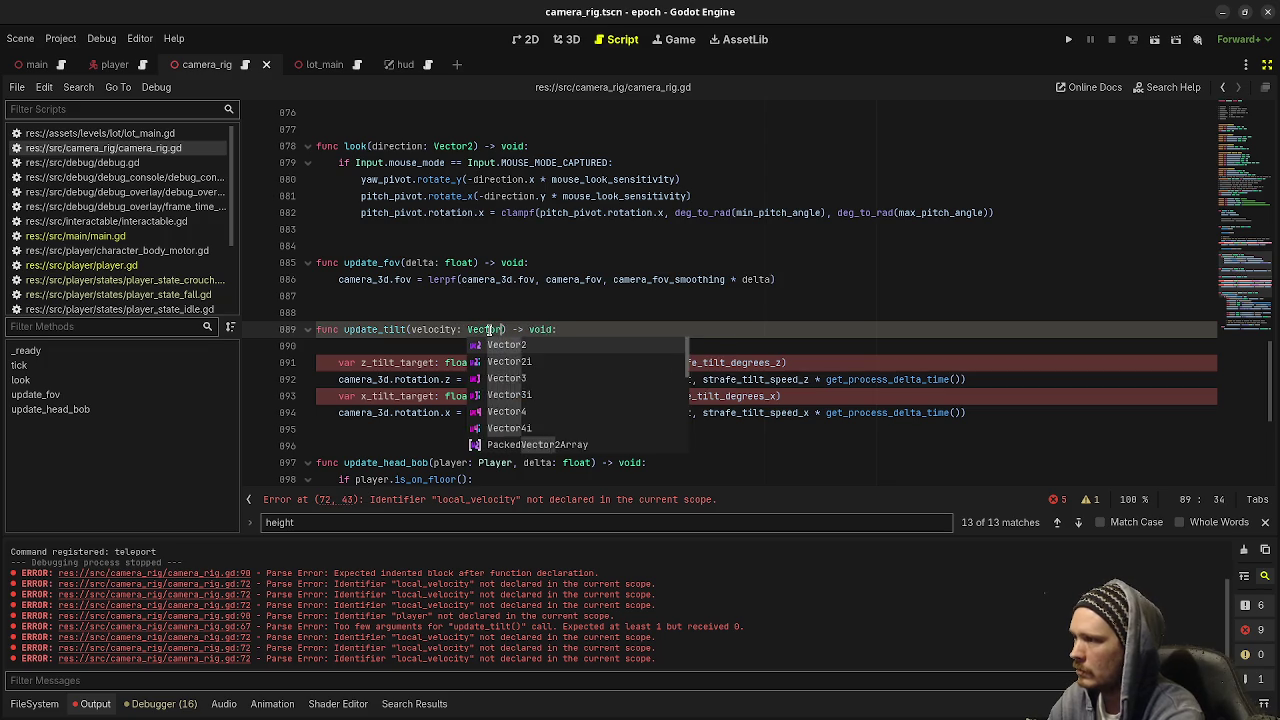
Compute local_velocity in tick and call update_tilt(local_velocity)
scroll(465, 270, up, 5)
scroll(465, 268, up, 3)
click(447, 351)
key(Return)
text(var local_velocity: Vector3 = global_transform.basis.inverse() * player.velocity)
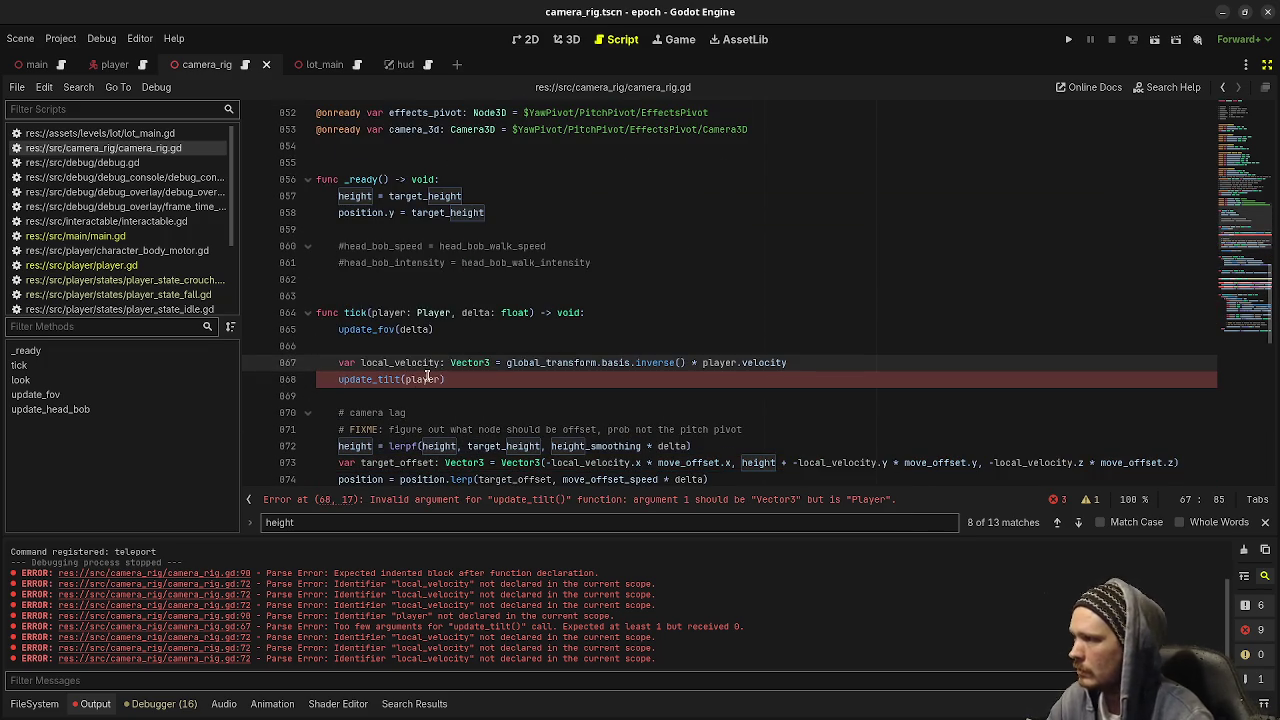
double_click(414, 363)
key(ctrl+c)
double_click(422, 379)
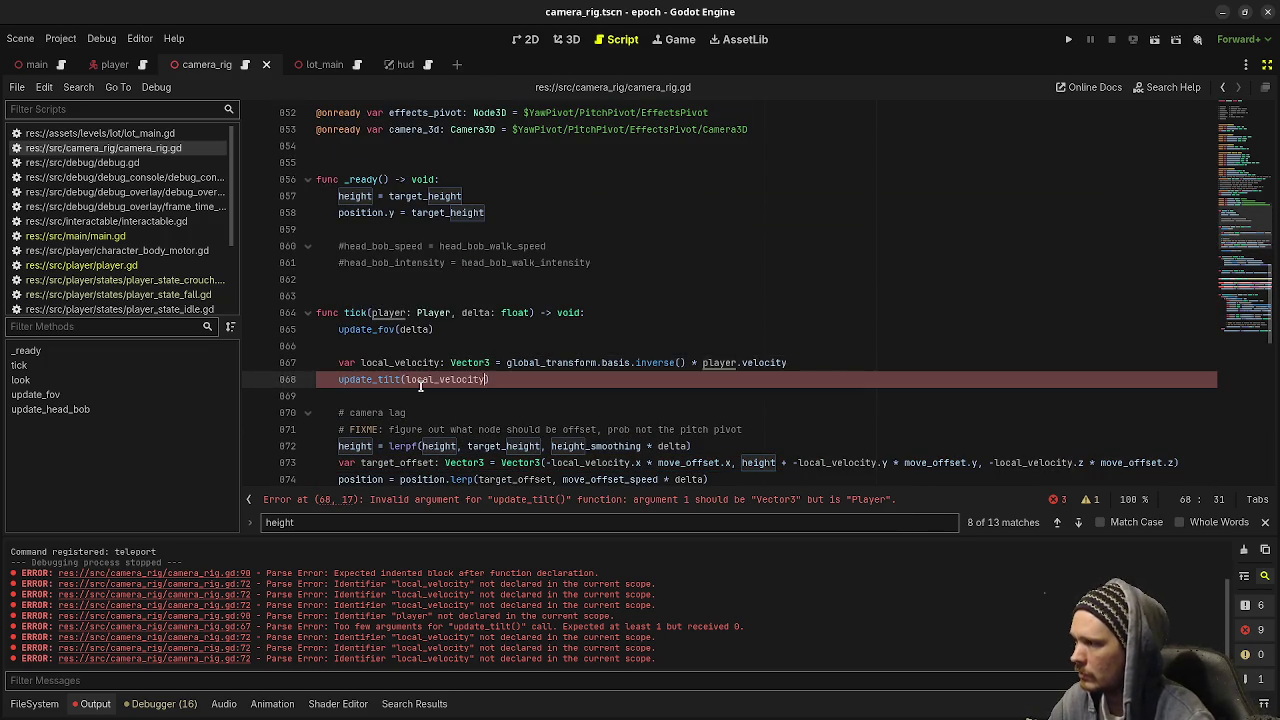
key(ctrl+v)
Rename local_velocity to velocity in the z and x tilt lines, drop the blank line, save
scroll(500, 390, down, 5)
scroll(500, 390, down, 5)
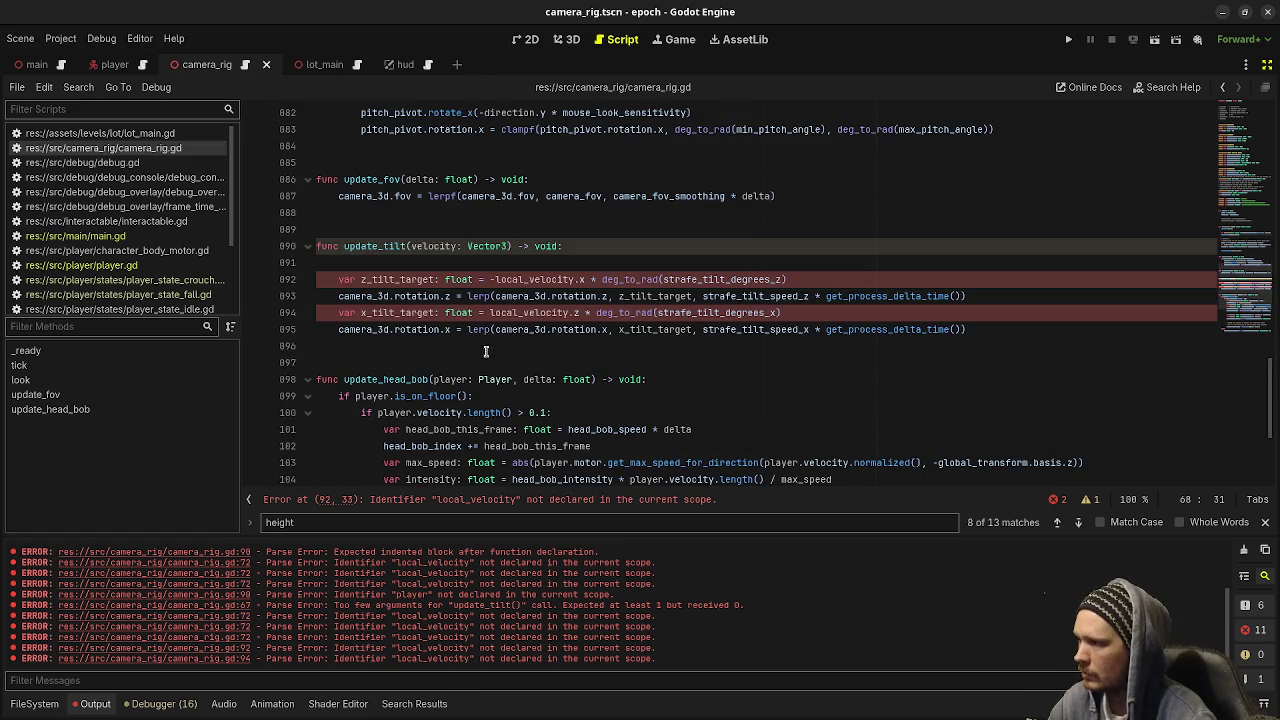
double_click(433, 246)
key(ctrl+c)
double_click(528, 280)
key(ctrl+v)
double_click(514, 312)
key(ctrl+v)
key(ctrl+s)
click(495, 264)
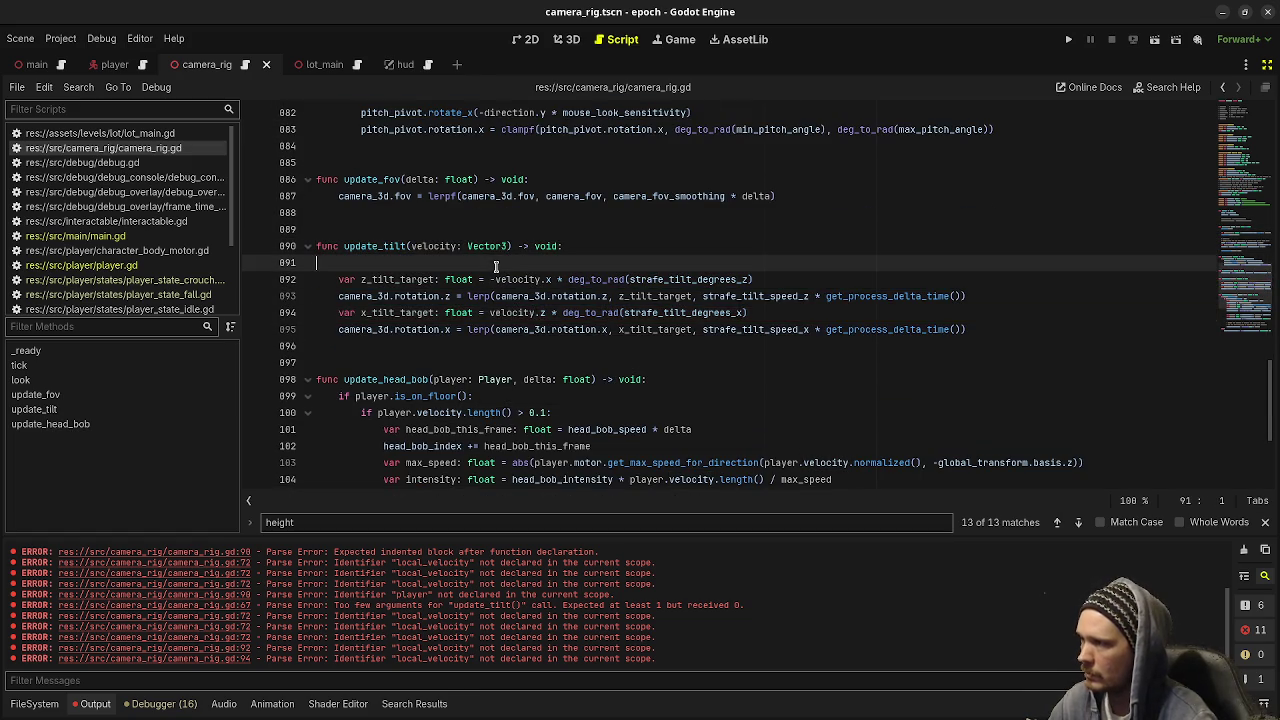
key(BackSpace)
key(ctrl+s)
scroll(495, 267, up, 8)
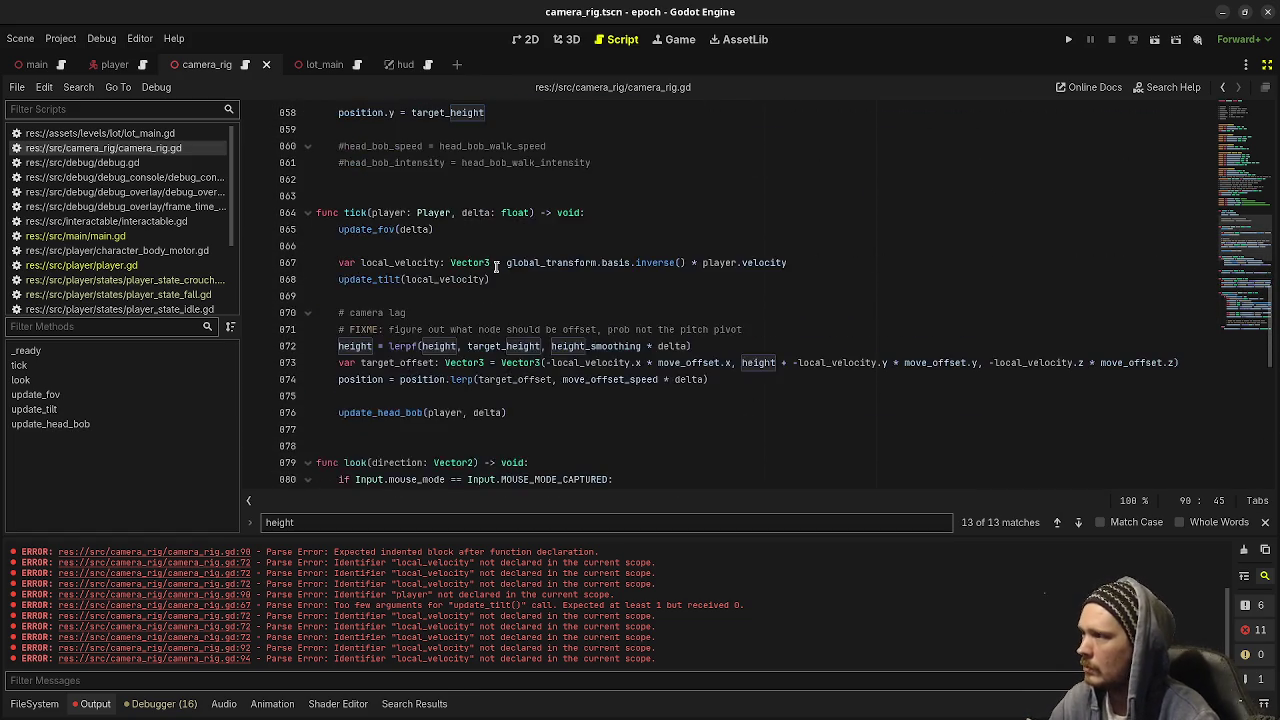
Replace the height = lerpf(...) statement in tick with update_height(delta)
scroll(495, 370, down, 3)
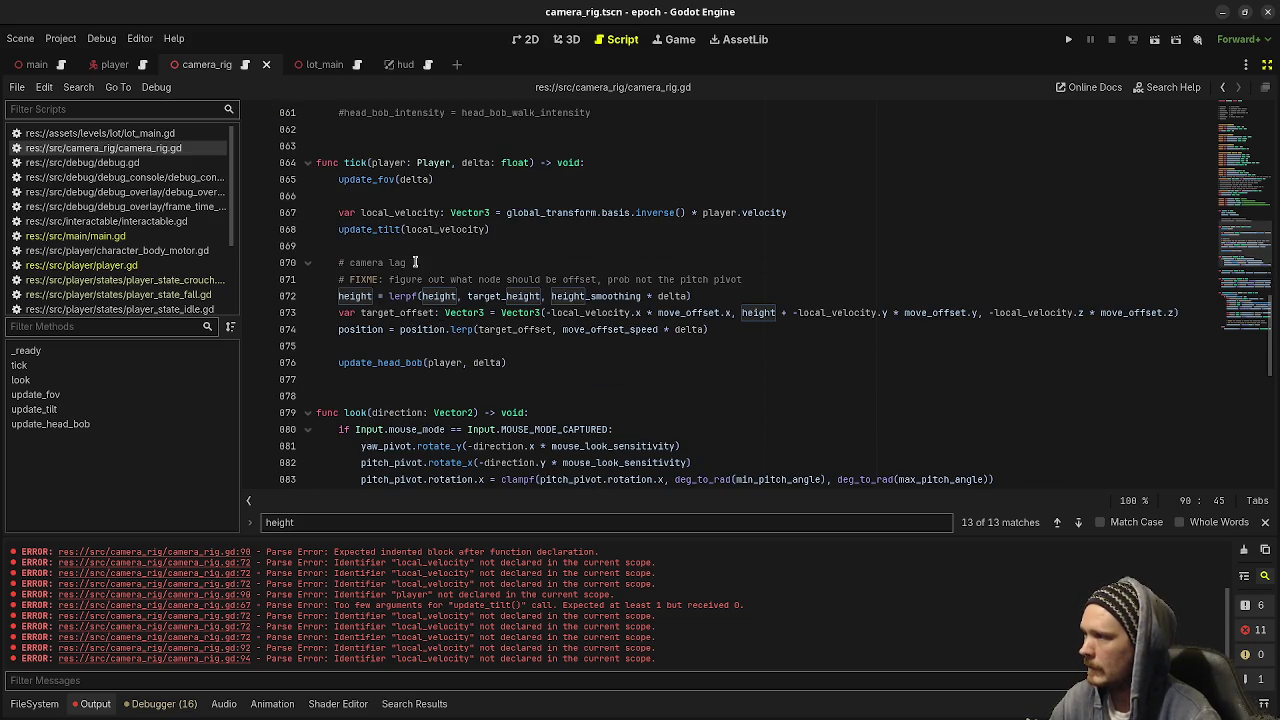
click(726, 328)
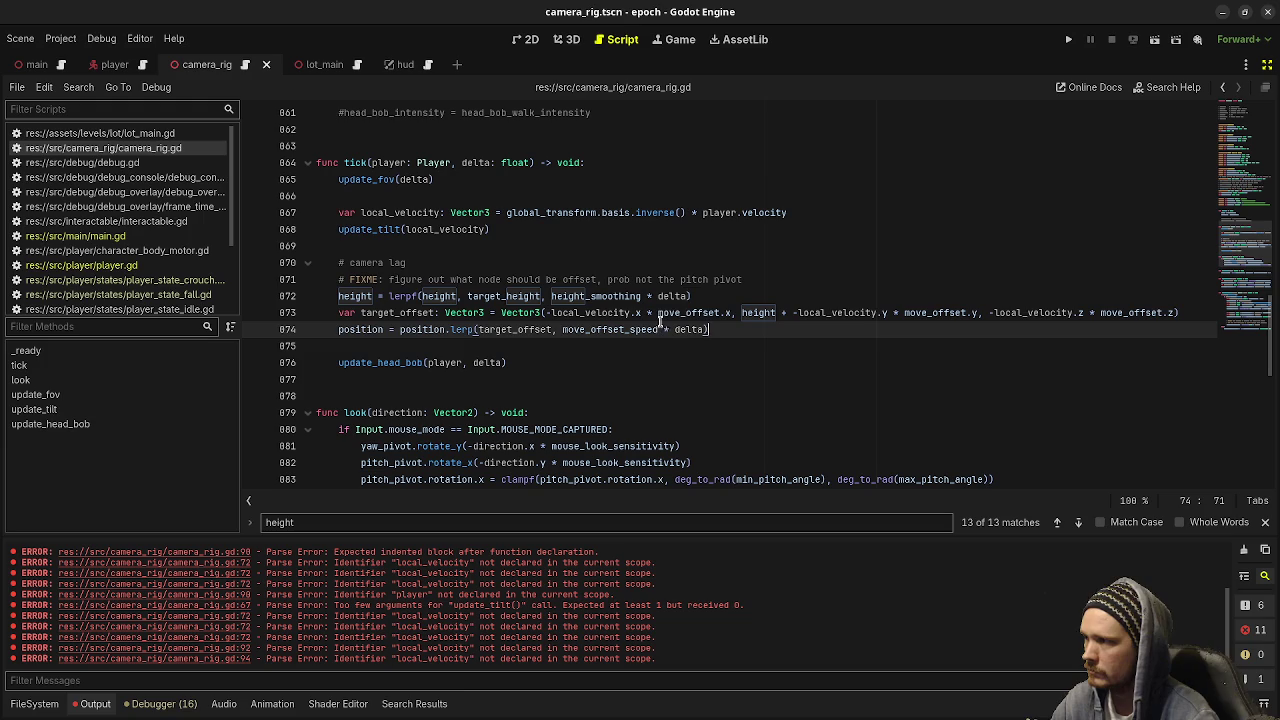
click(703, 296)
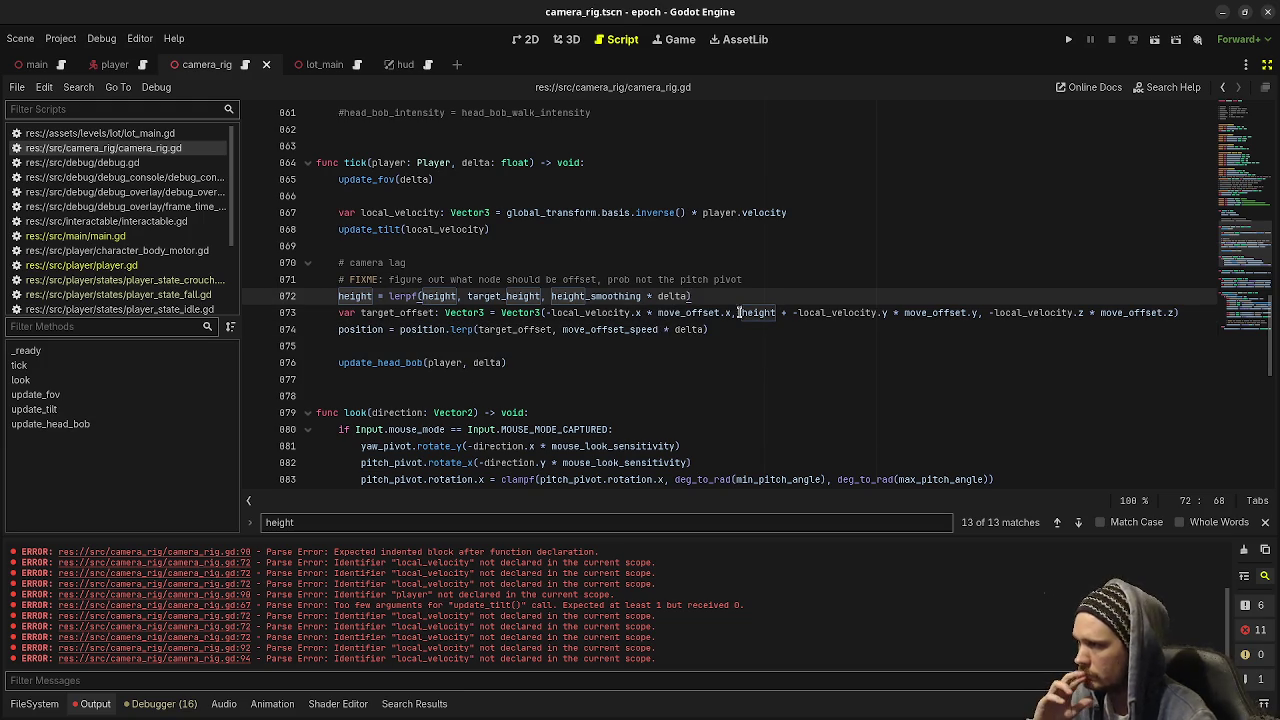
key(ctrl+shift+Left)
key(ctrl+shift+Left)
key(ctrl+shift+Left)
key(ctrl+shift+Left)
key(ctrl+shift+Left)
key(ctrl+shift+Left)
key(ctrl+c)
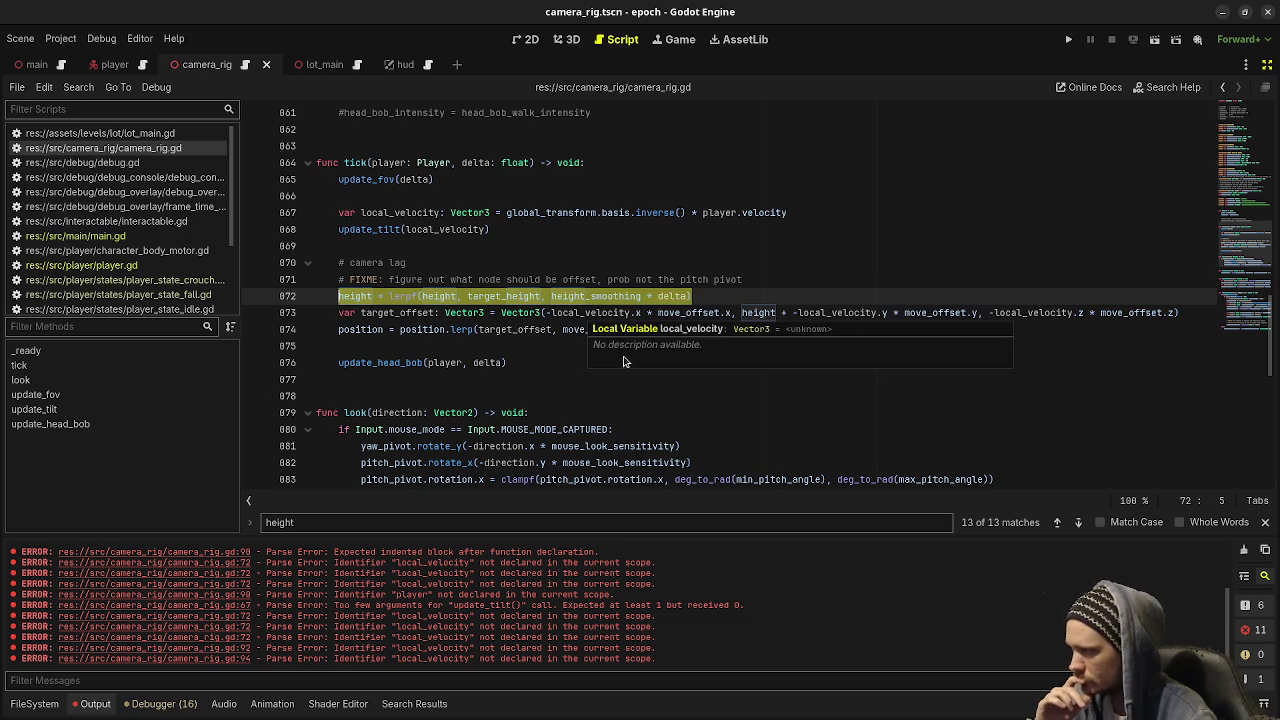
key(BackSpace)
text(updat)
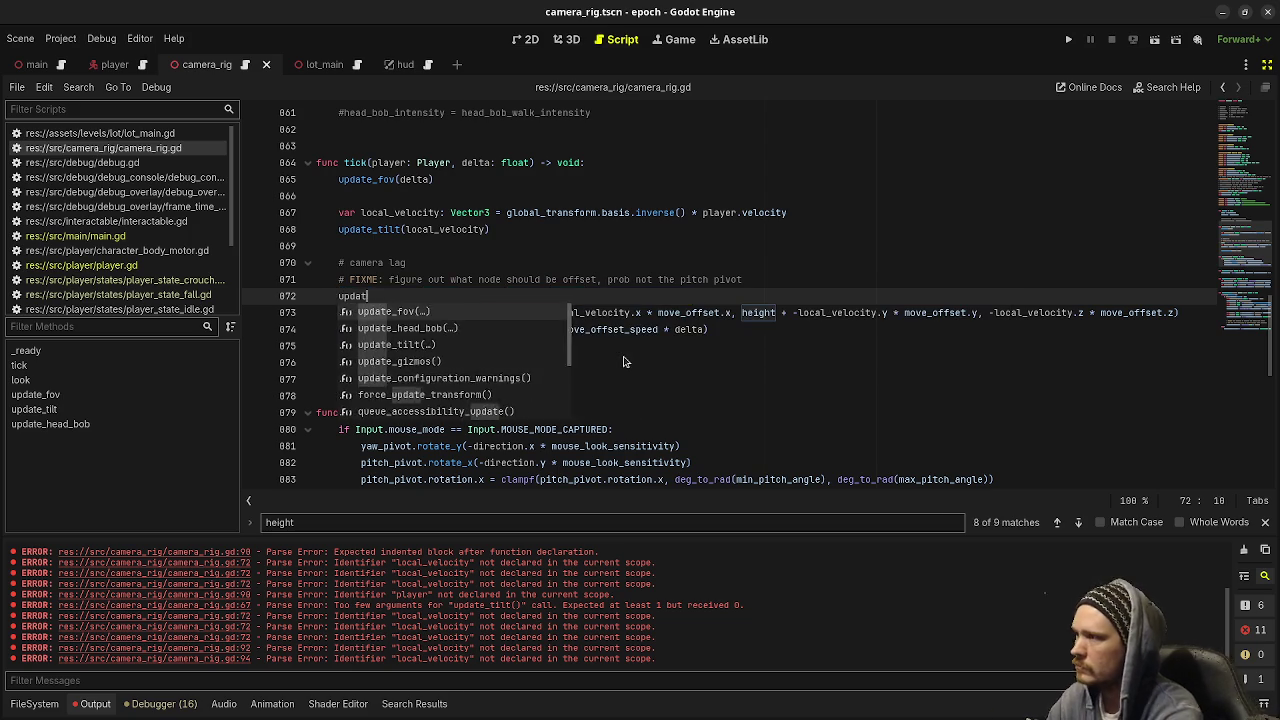
text(e_height()
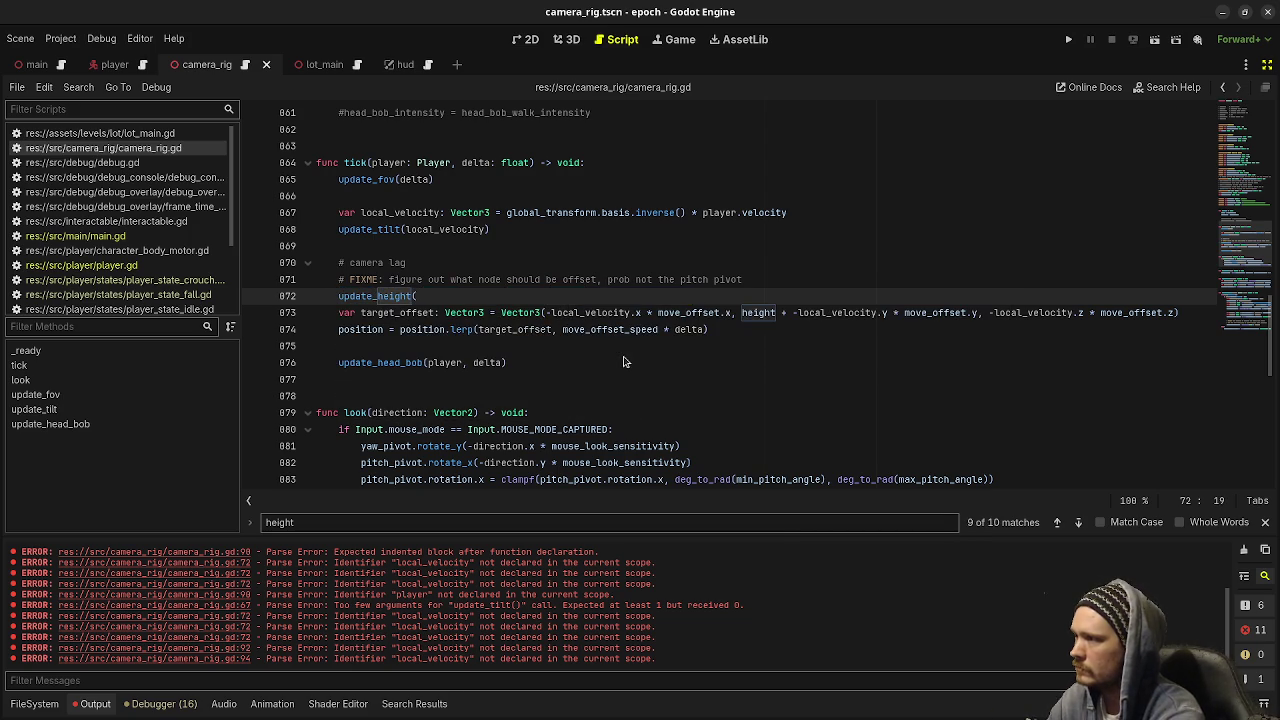
text(delta))
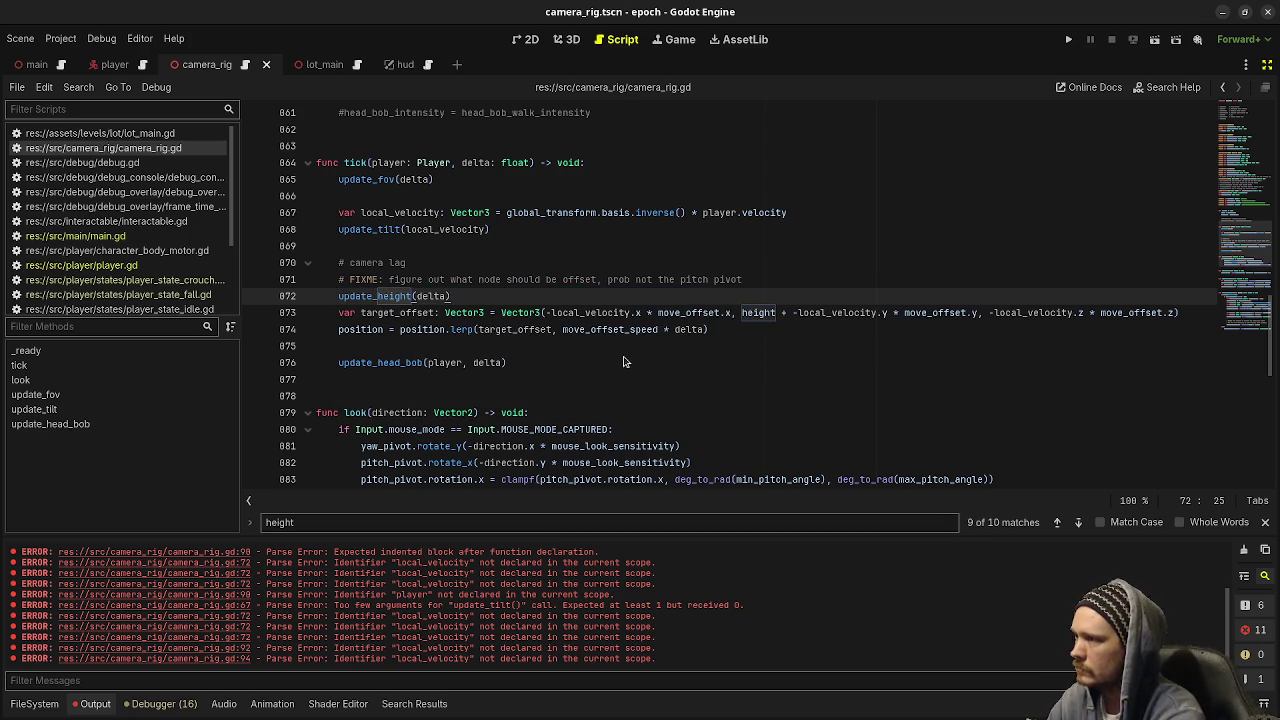
scroll(623, 361, down, 5)
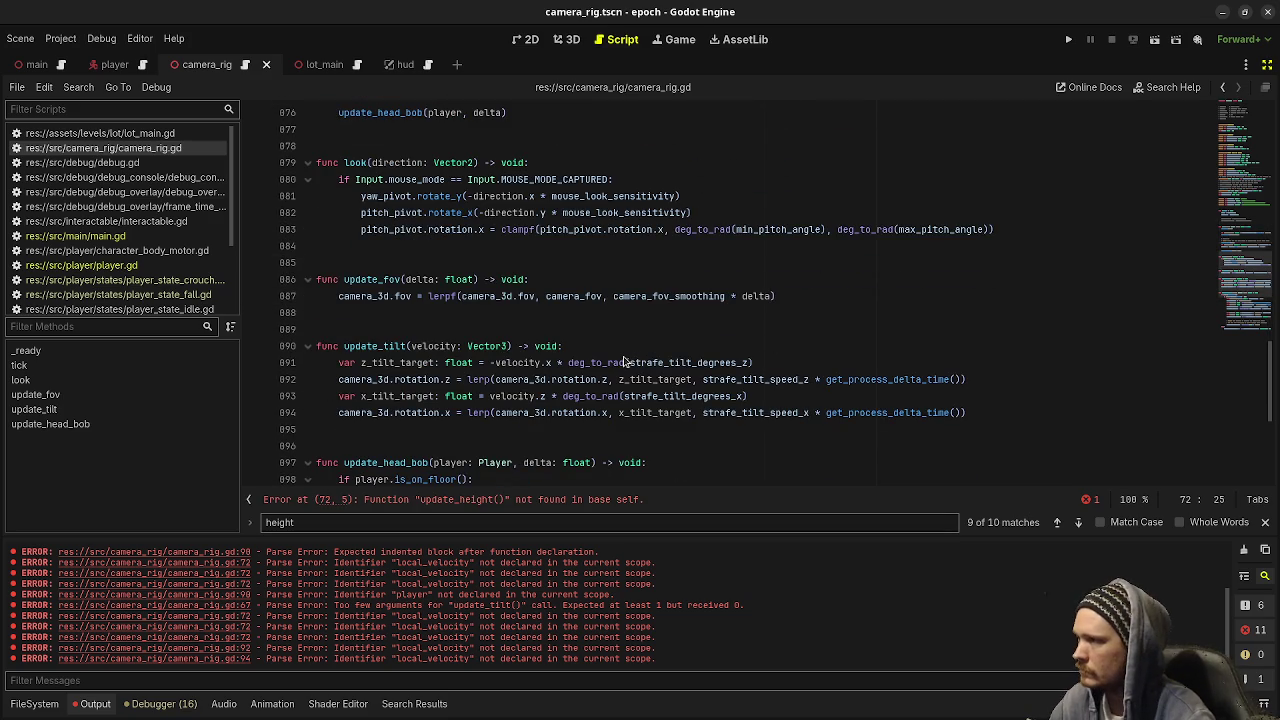
Insert func update_height(delta: float) -> void: above update_tilt with the height lerpf line as body
click(503, 331)
key(Return)
text(func update_height(delta: float) -)
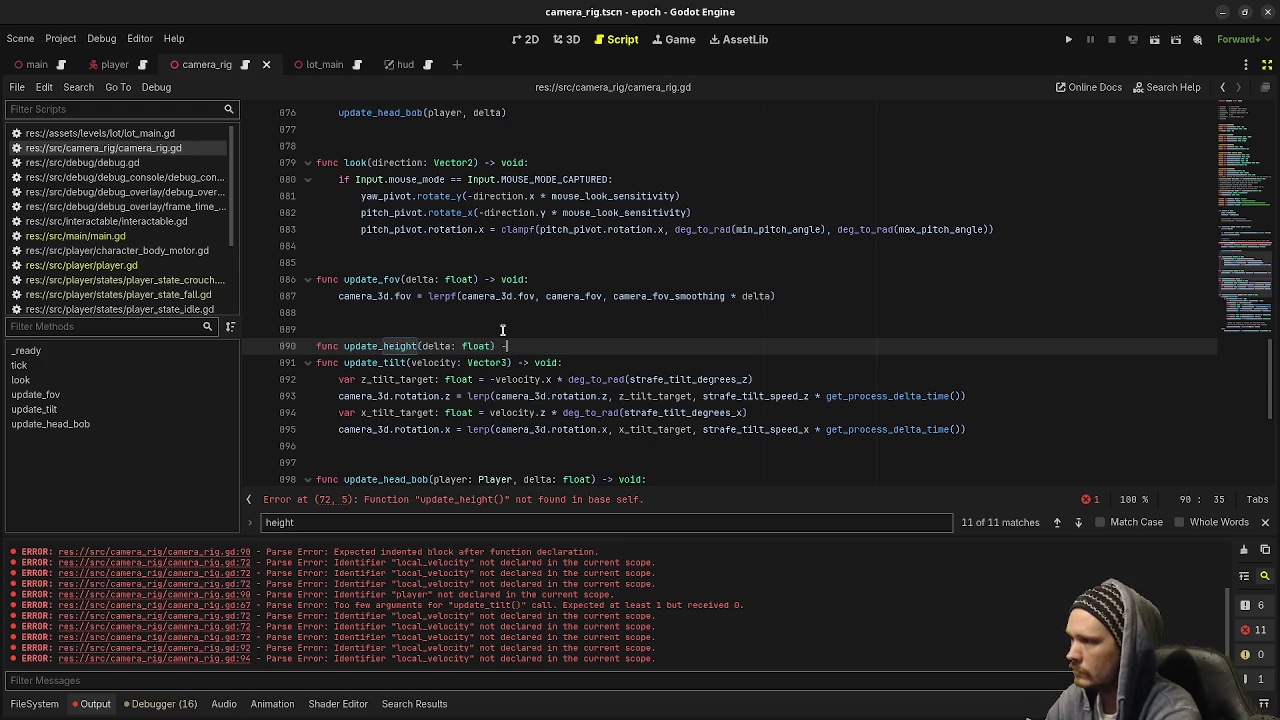
text(> void:)
key(Return)
key(ctrl+v)
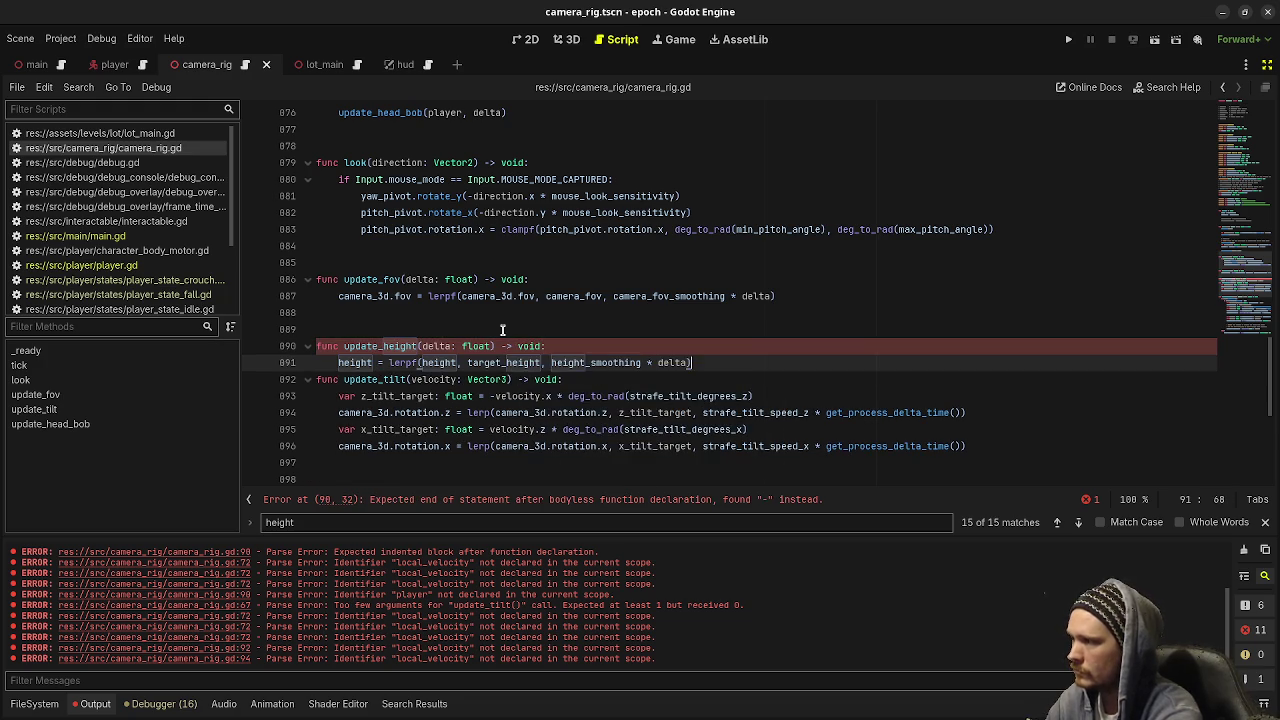
key(Return)
key(Return)
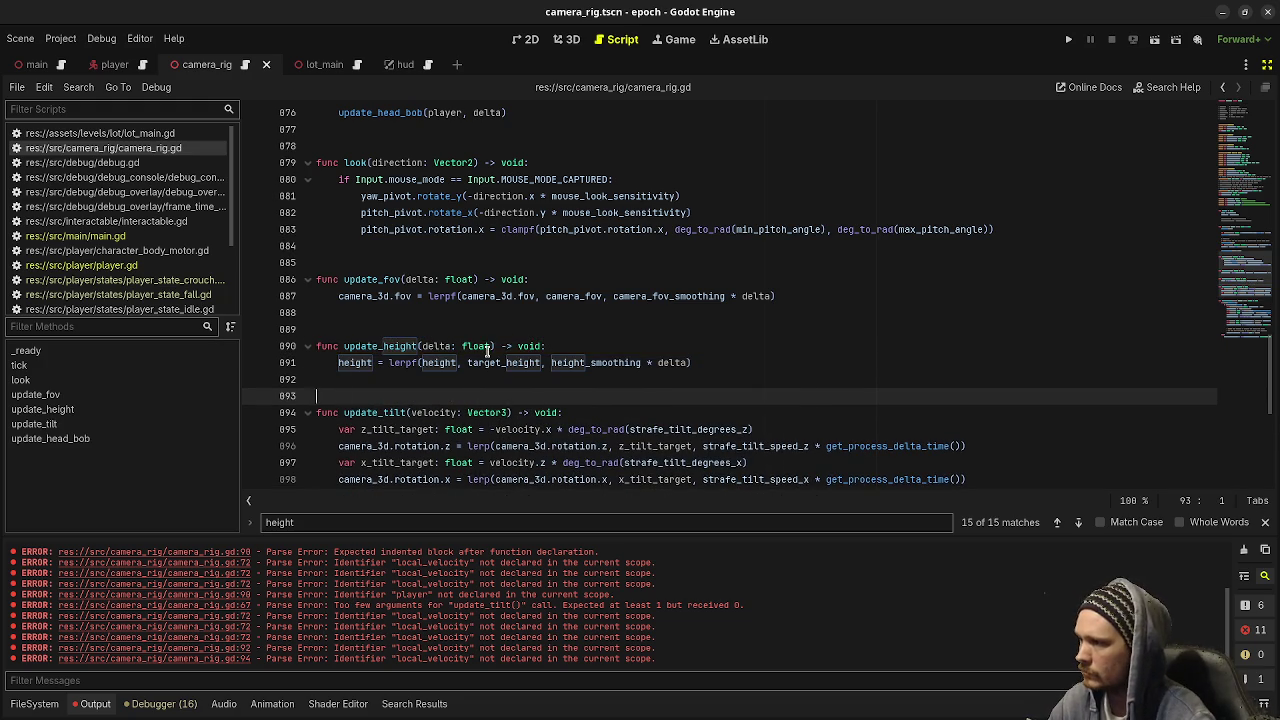
scroll(487, 350, up, 9)
scroll(487, 350, down, 4)
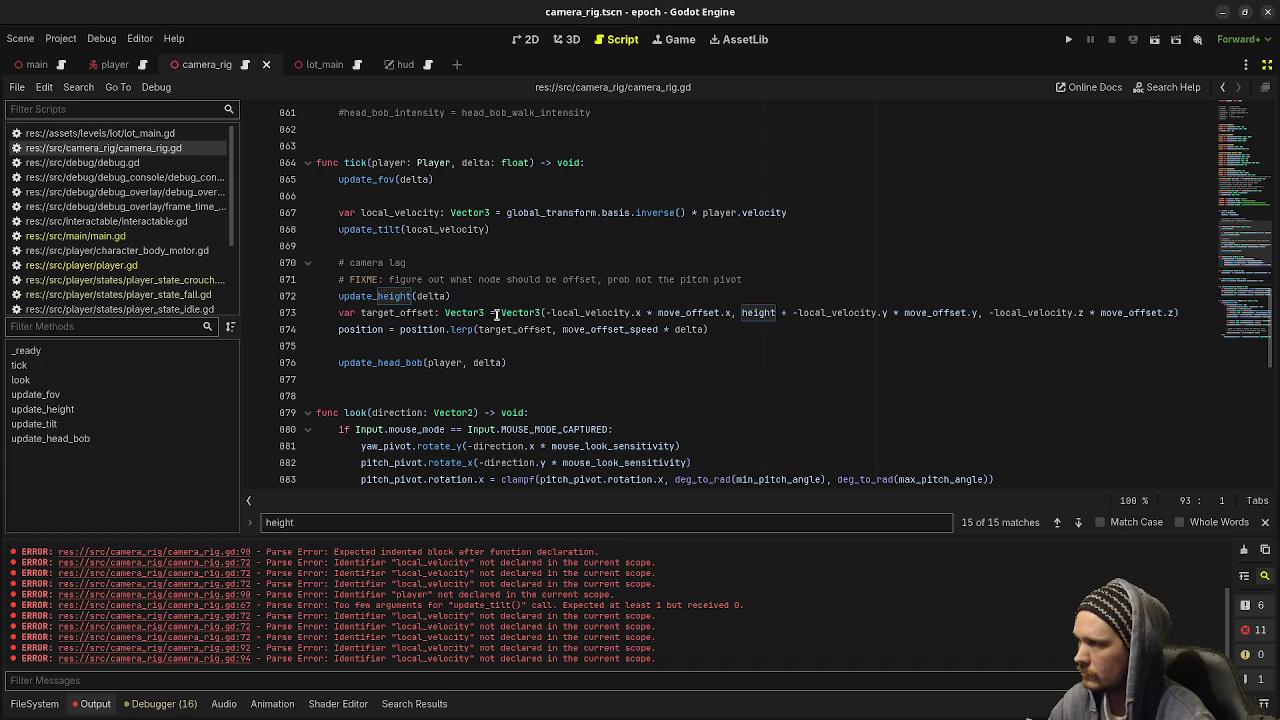
drag(733, 332, 336, 315)
key(ctrl+c)
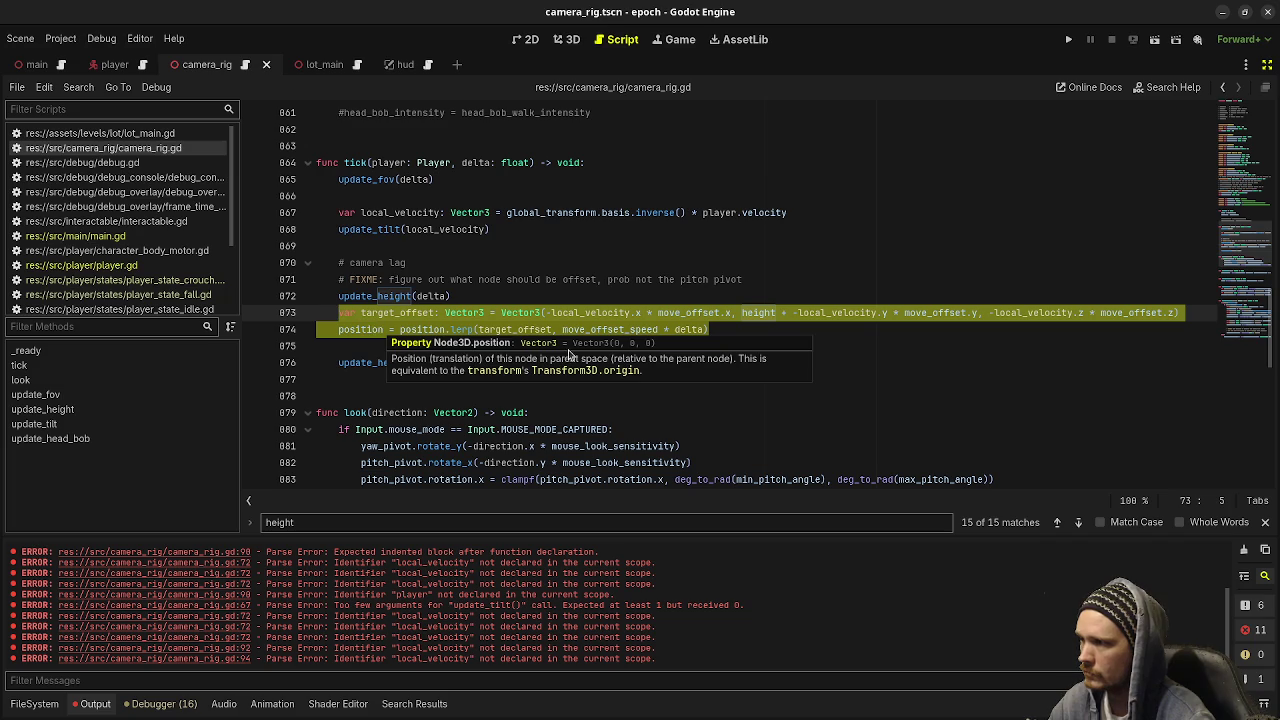
Replace tick's target_offset and position lines with update_offset(local_velocity, delta)
key(BackSpace)
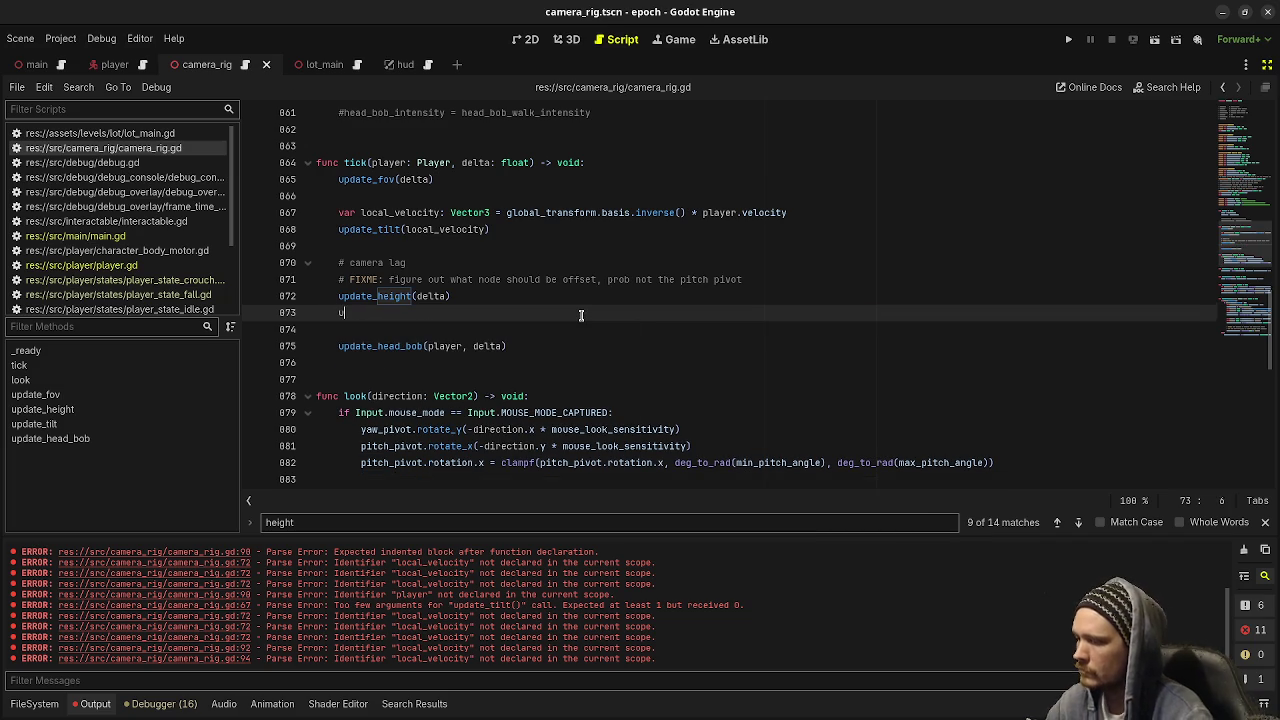
text(update_)
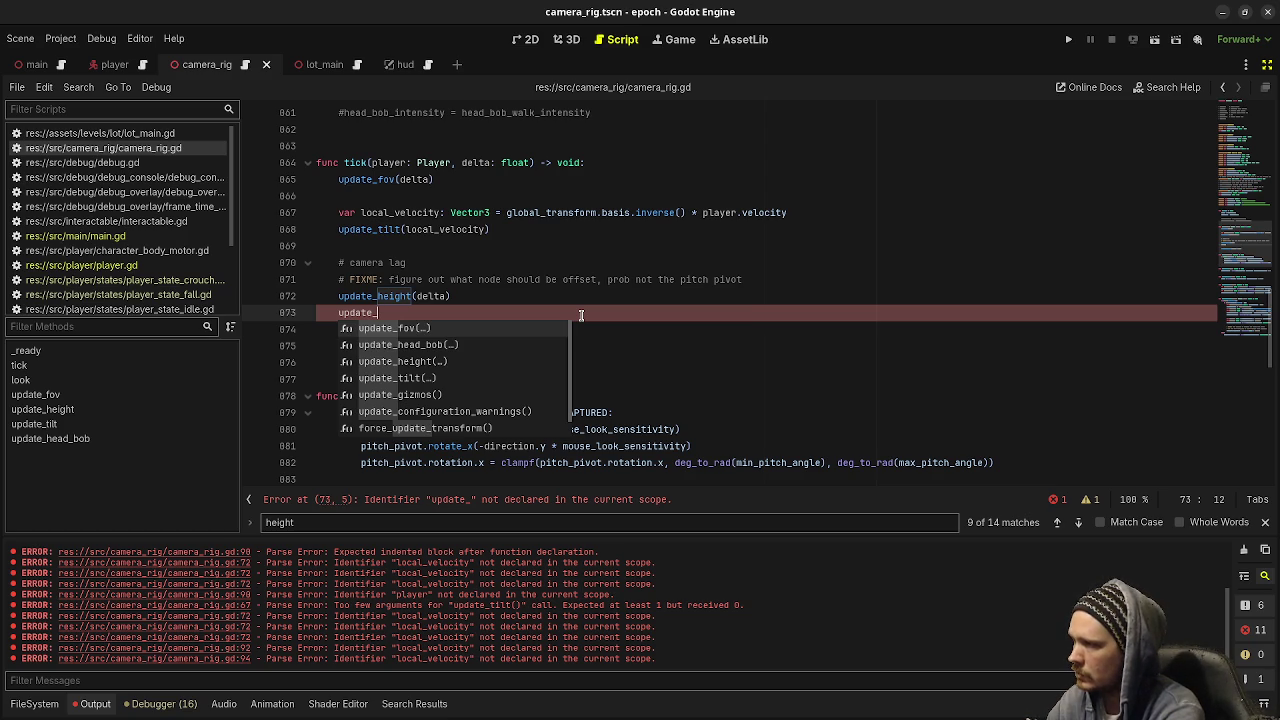
text(offset()
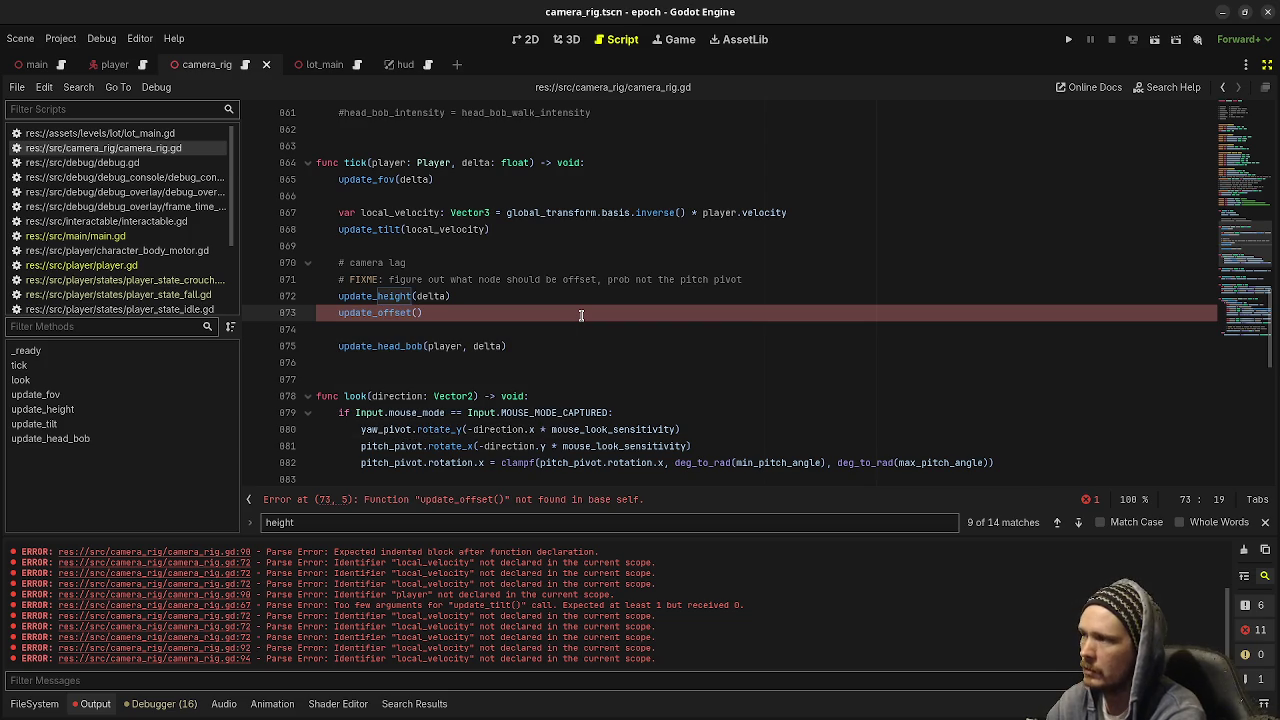
text(lo)
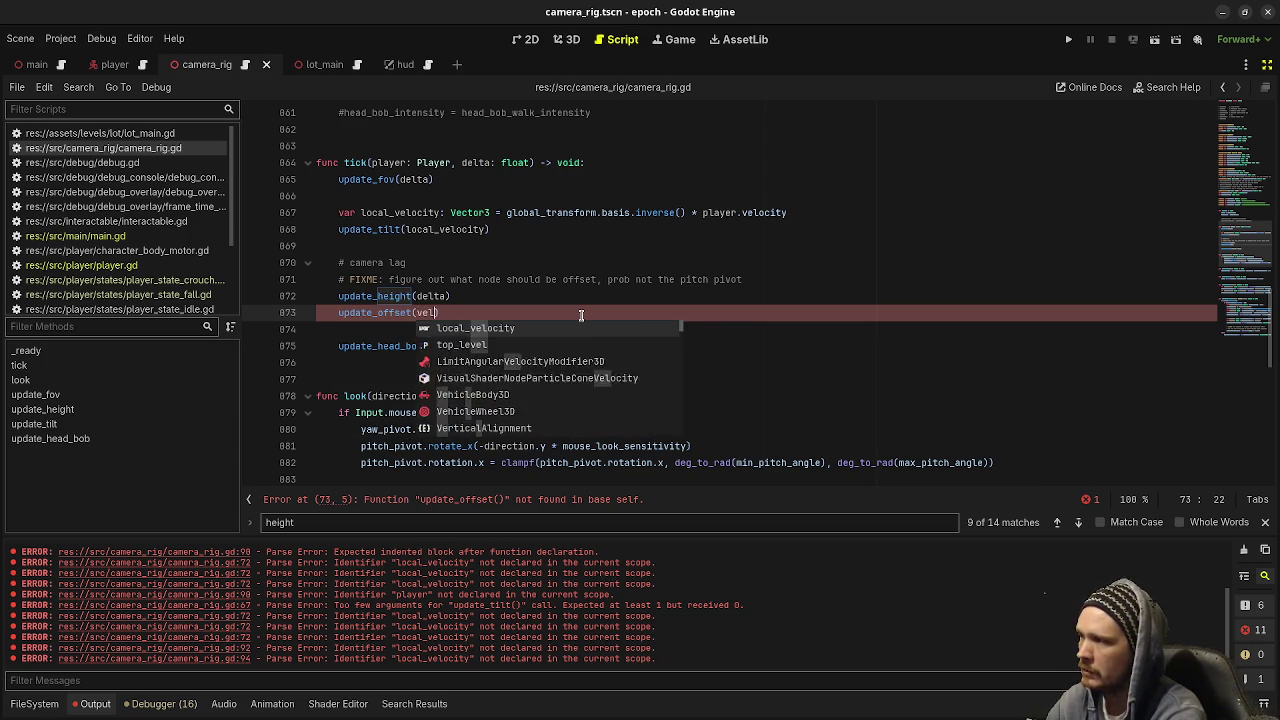
text(cal)
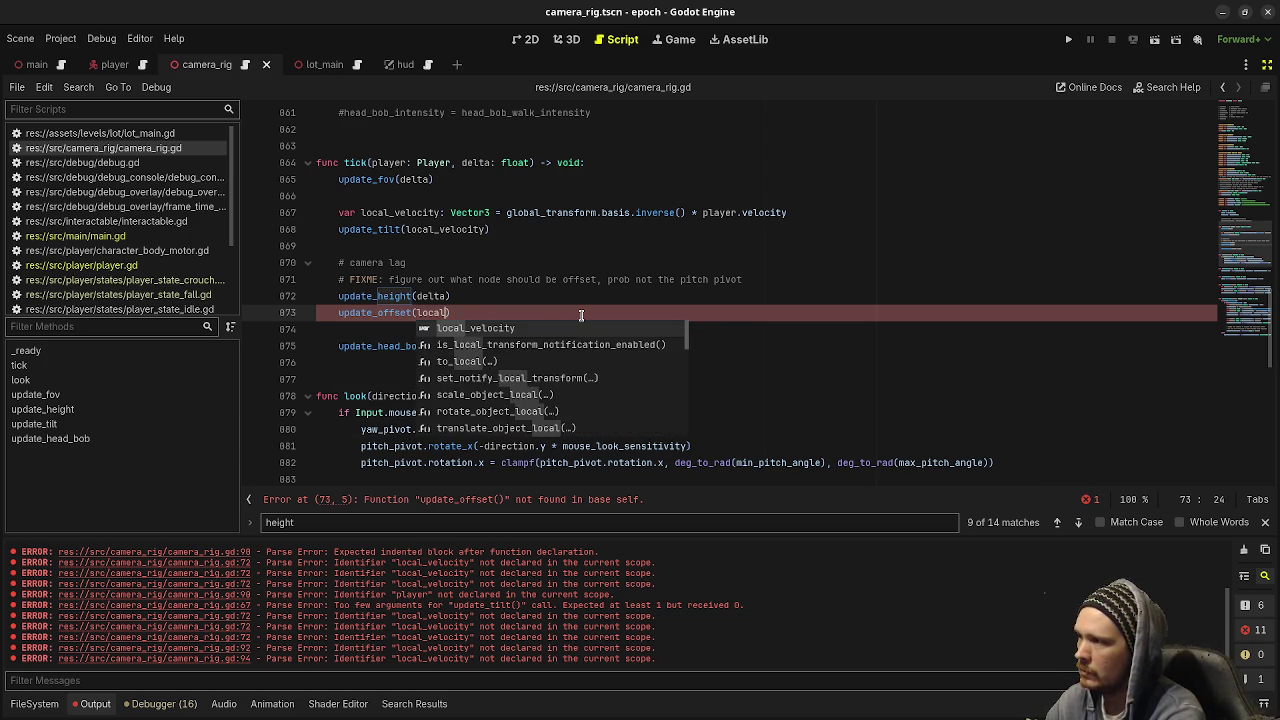
key(Return)
text(de)
key(Return)
Add func update_offset(velocity: Vector3, delta: float) below update_height holding the offset lerp, and save
scroll(580, 315, down, 1)
scroll(580, 315, down, 6)
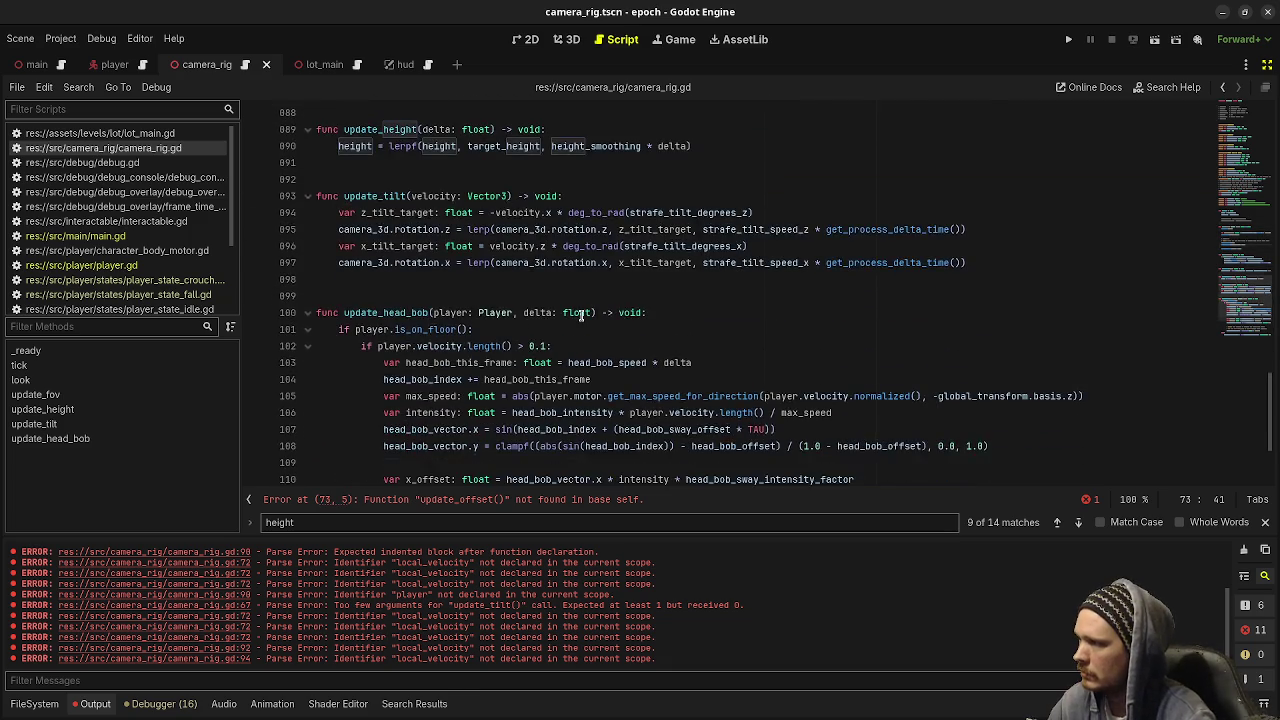
scroll(433, 412, up, 1)
click(417, 328)
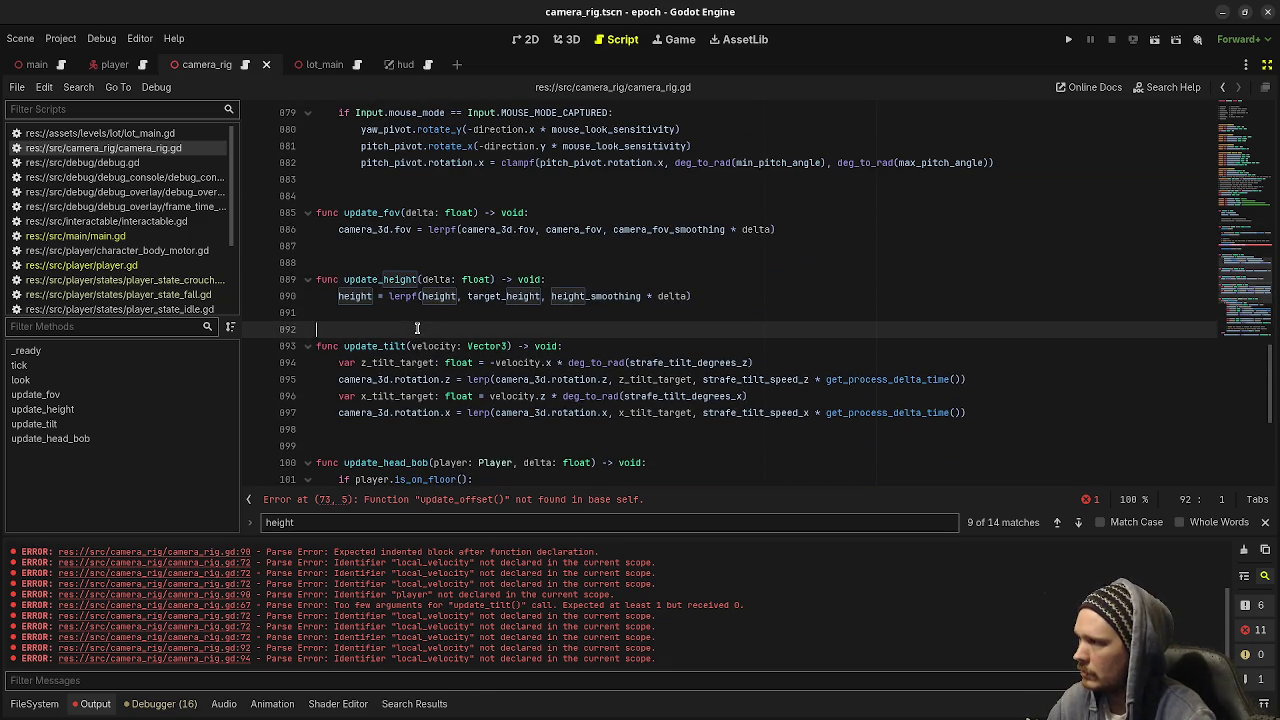
key(Return)
text(func update)
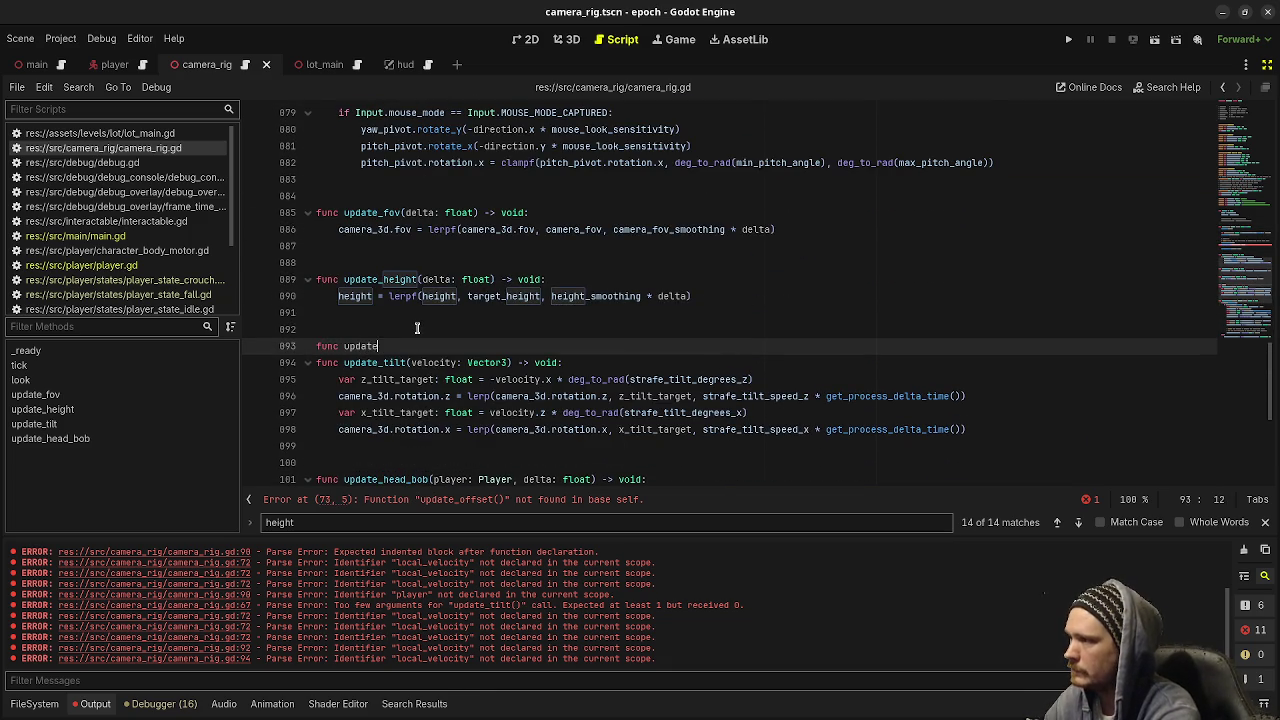
text(_offset(velocity: Vector3, delta: float)
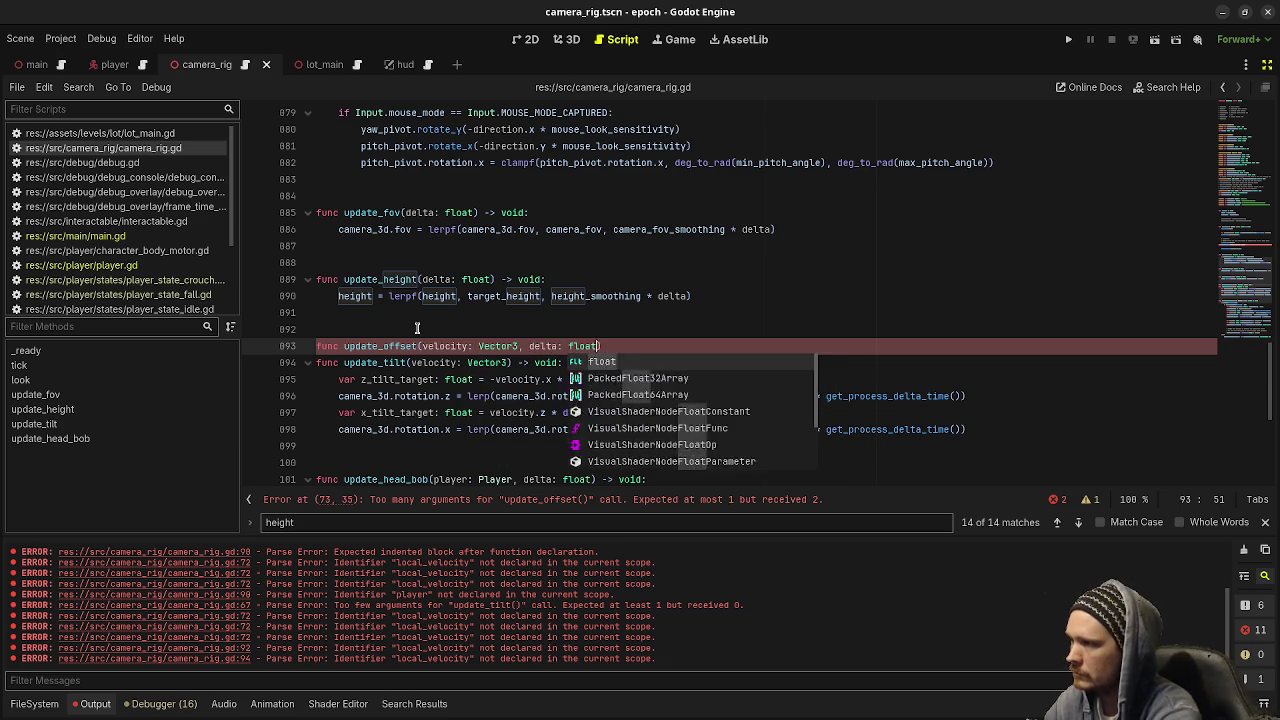
key(ctrl+v)
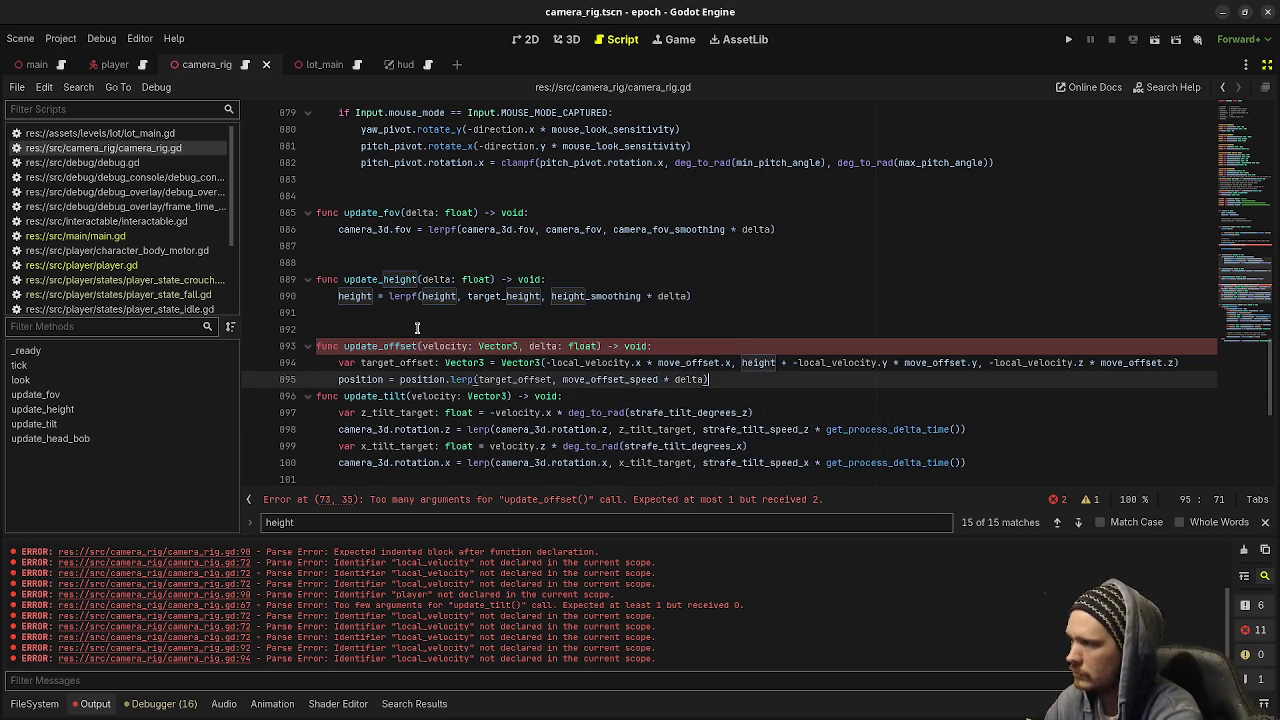
key(Return)
key(Return)
key(ctrl+s)
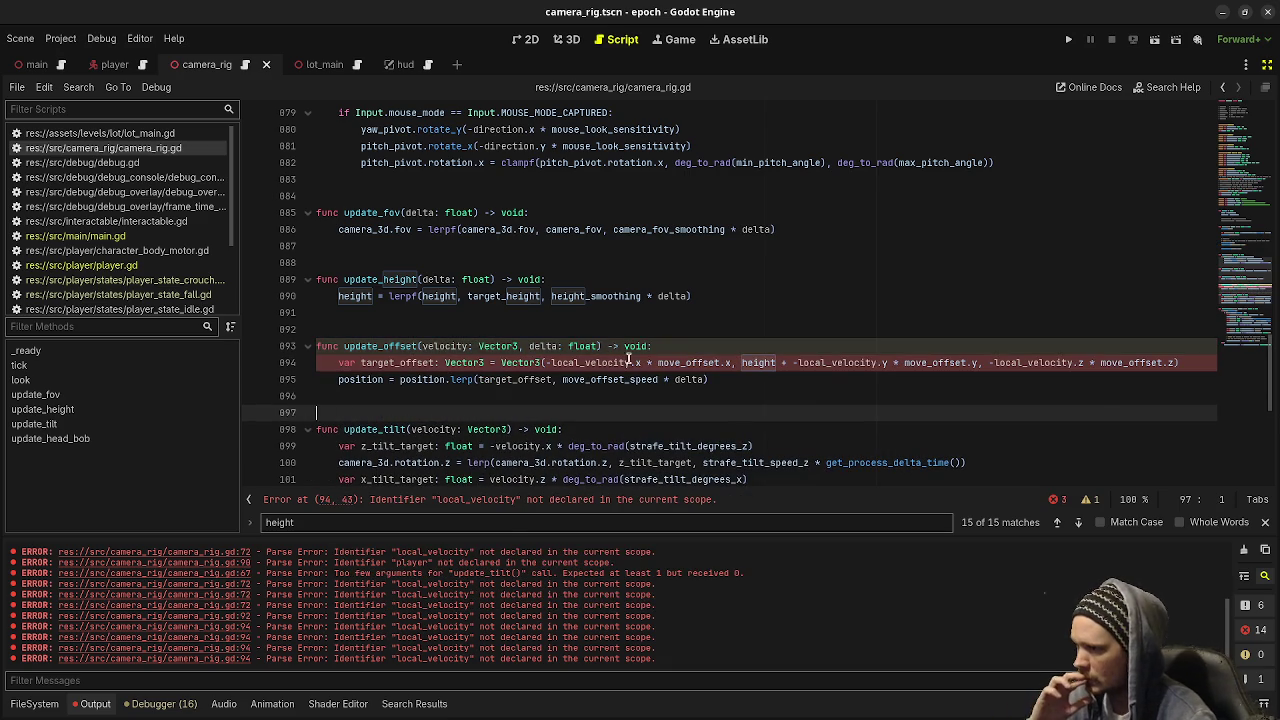
Replace the three local_velocity references in update_offset with velocity and save
double_click(448, 347)
key(ctrl+c)
double_click(590, 362)
key(ctrl+v)
double_click(810, 362)
key(ctrl+v)
double_click(943, 362)
key(ctrl+v)
key(ctrl+s)
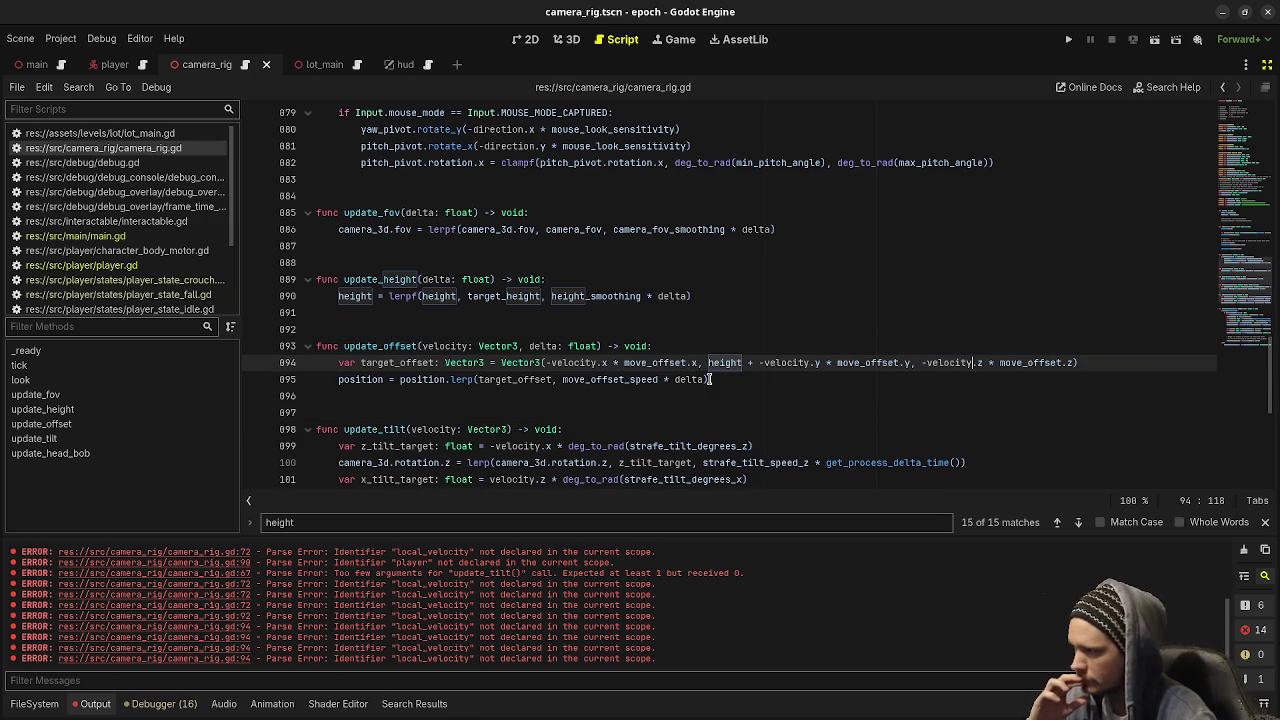
scroll(560, 411, up, 8)
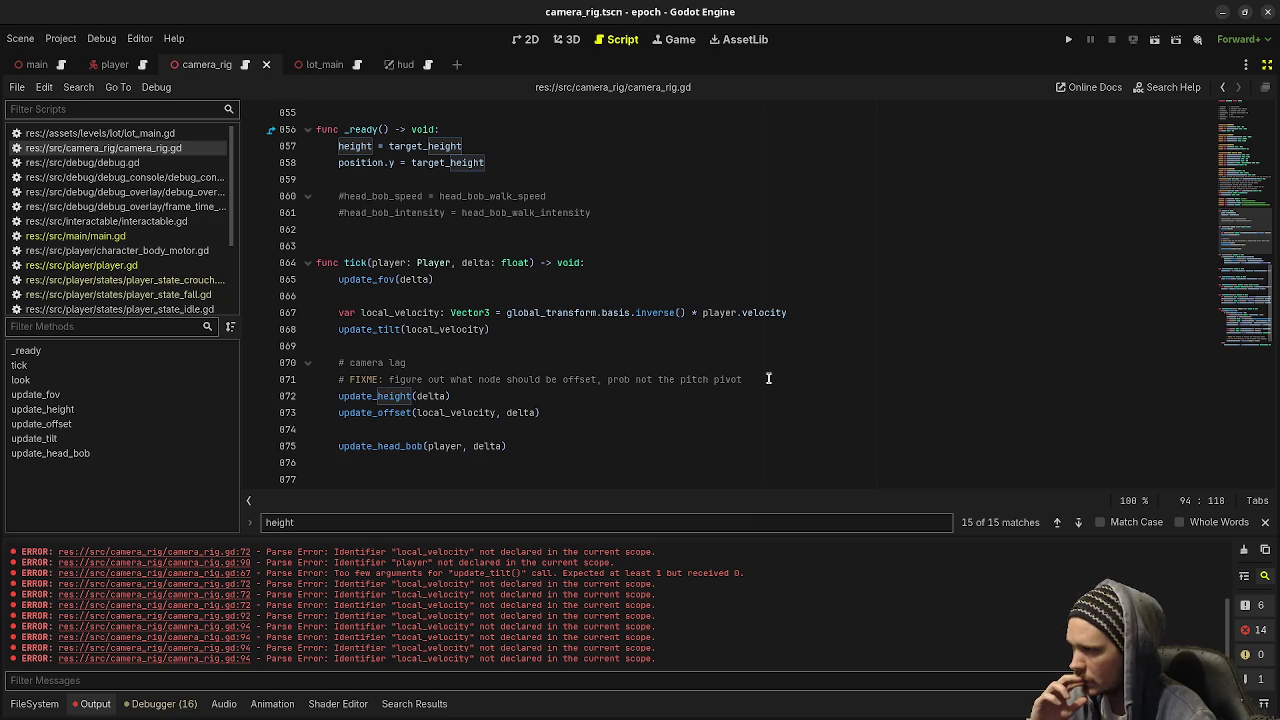
Delete the '# camera lag' and '# FIXME' comment lines and the leftover blank line in tick
drag(768, 378, 763, 351)
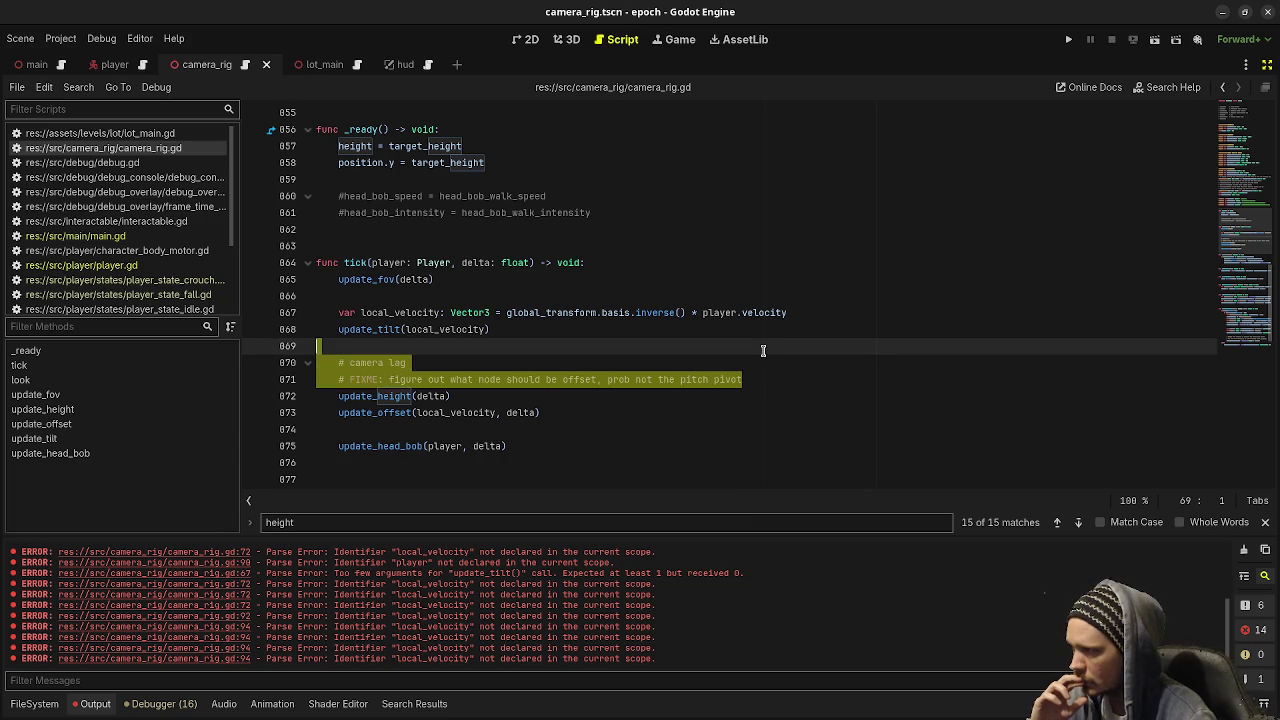
key(BackSpace)
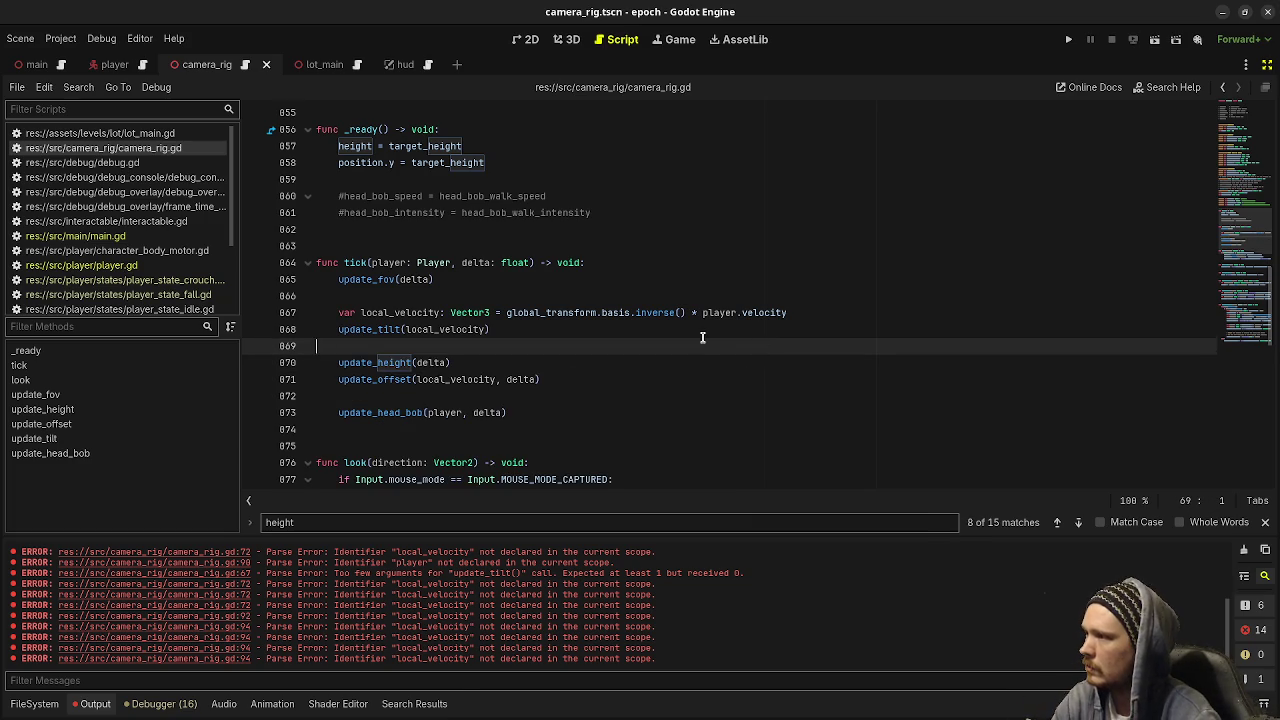
key(BackSpace)
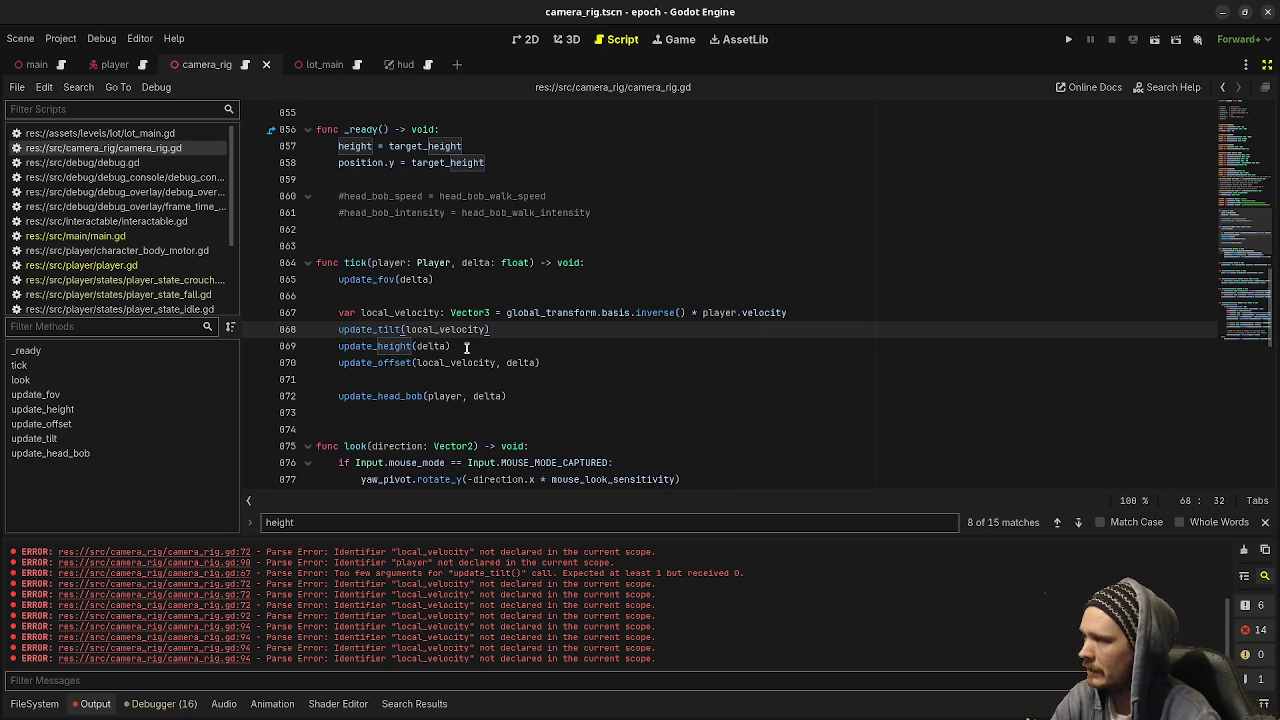
Check the update_height(delta) call in tick, then run the game with F5 to playtest
click(401, 348)
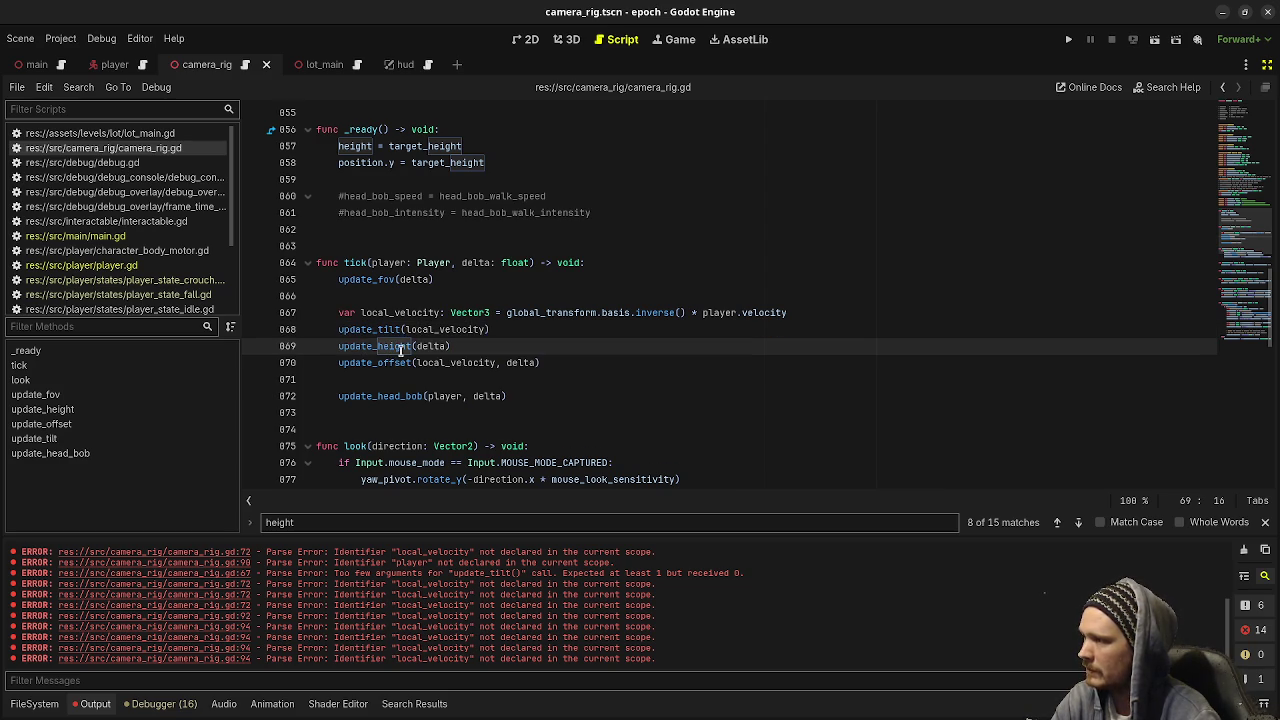
drag(463, 346, 338, 346)
click(402, 366)
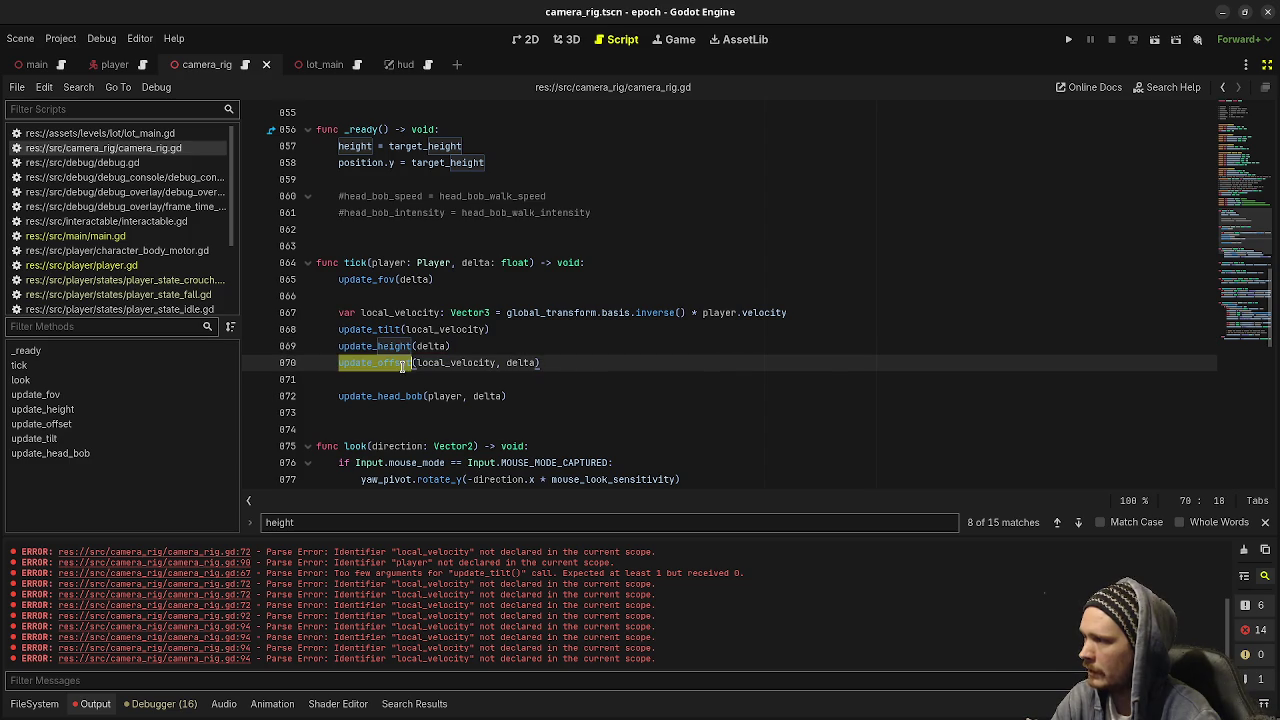
click(473, 351)
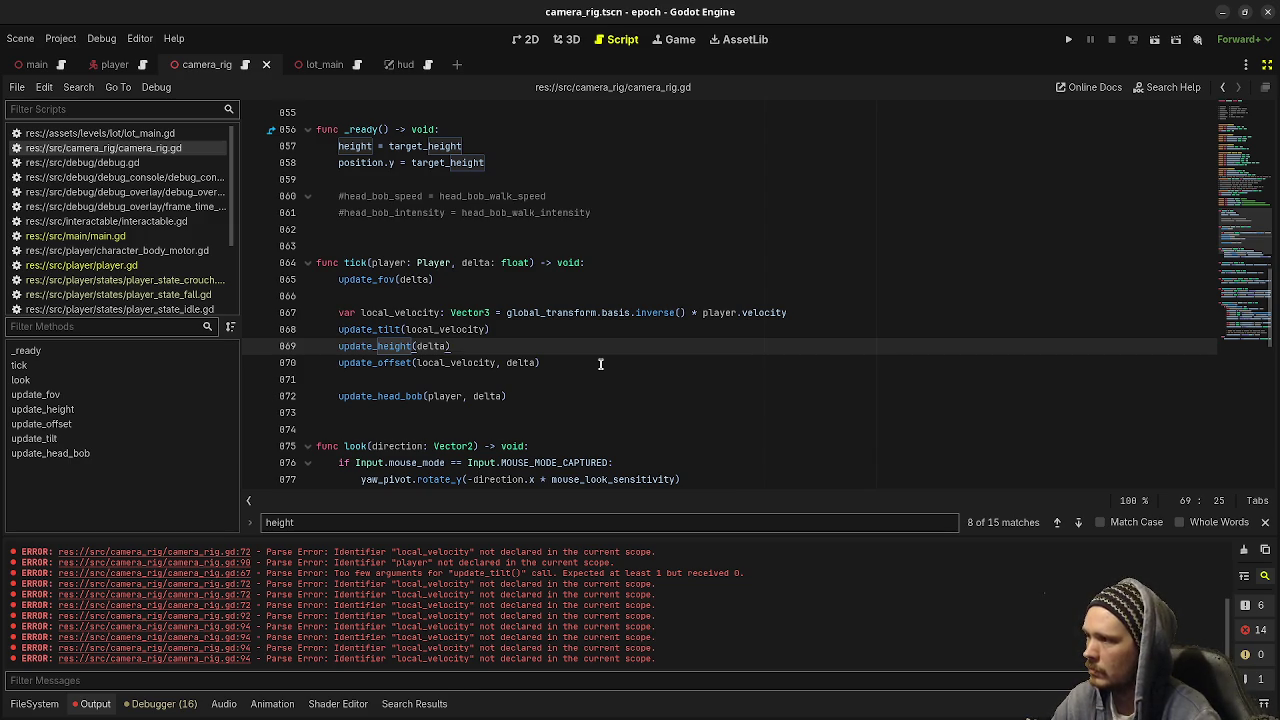
scroll(600, 364, down, 10)
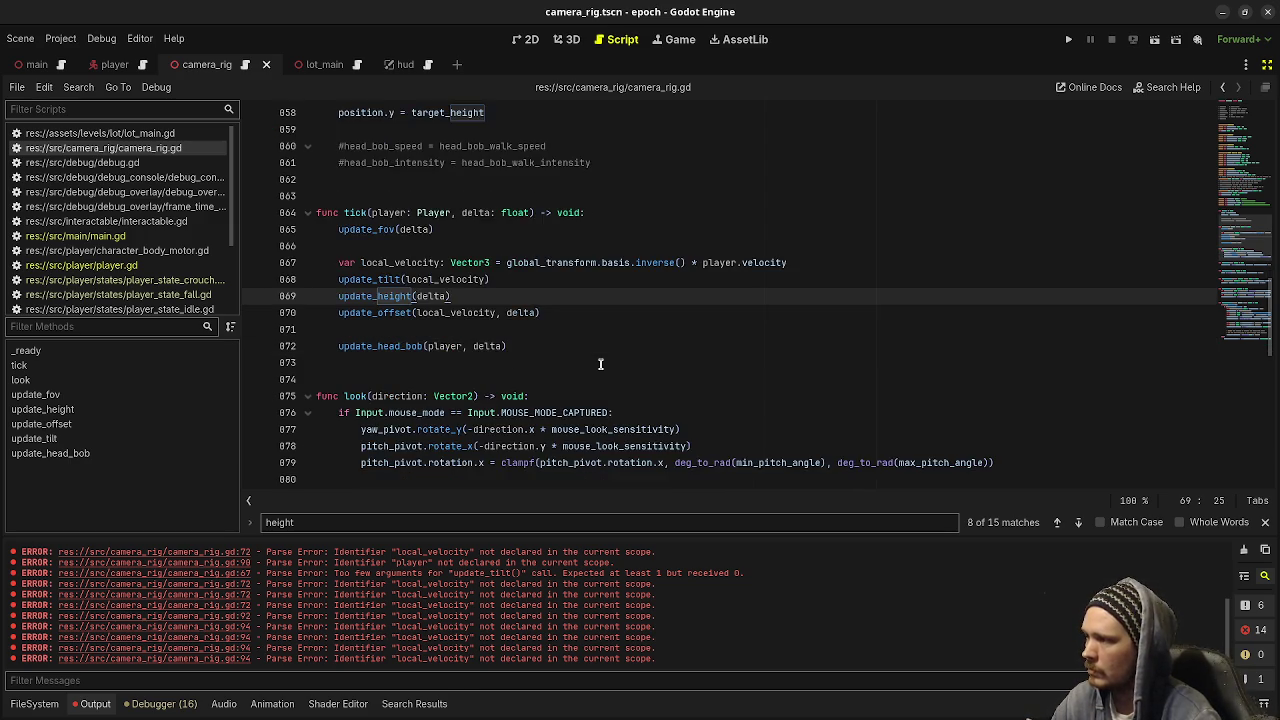
scroll(600, 364, down, 3)
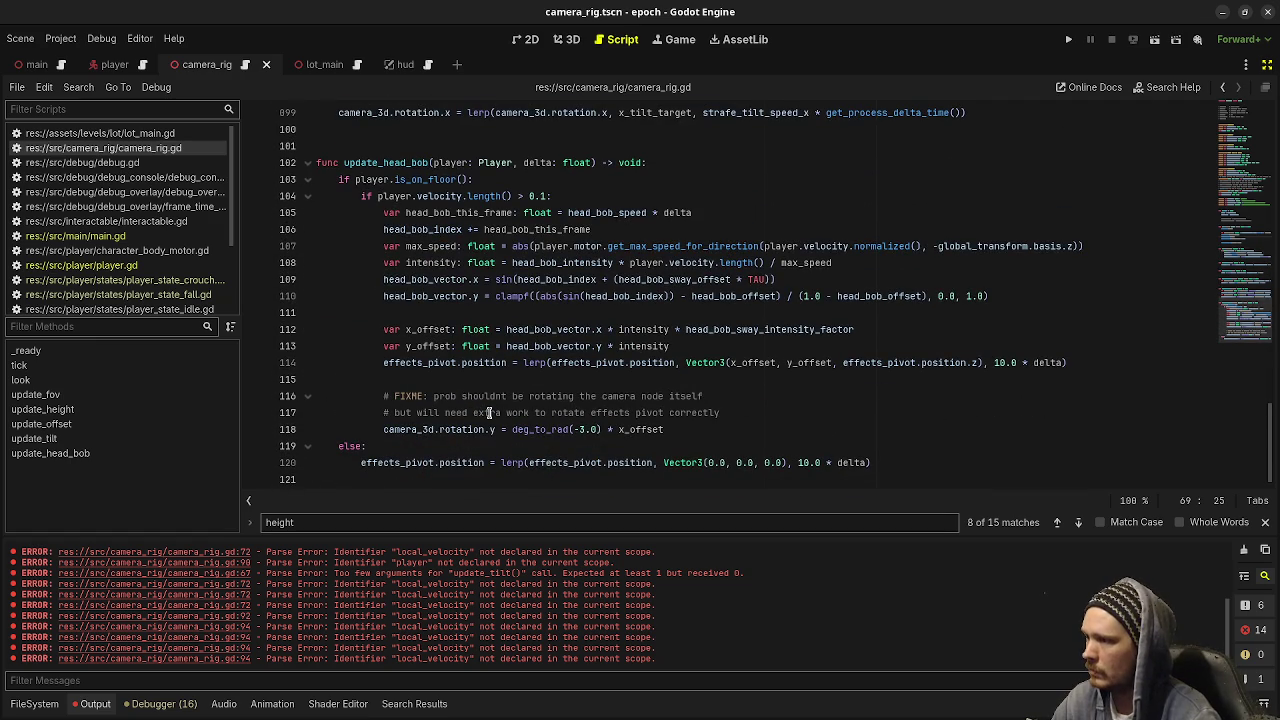
scroll(615, 420, up, 13)
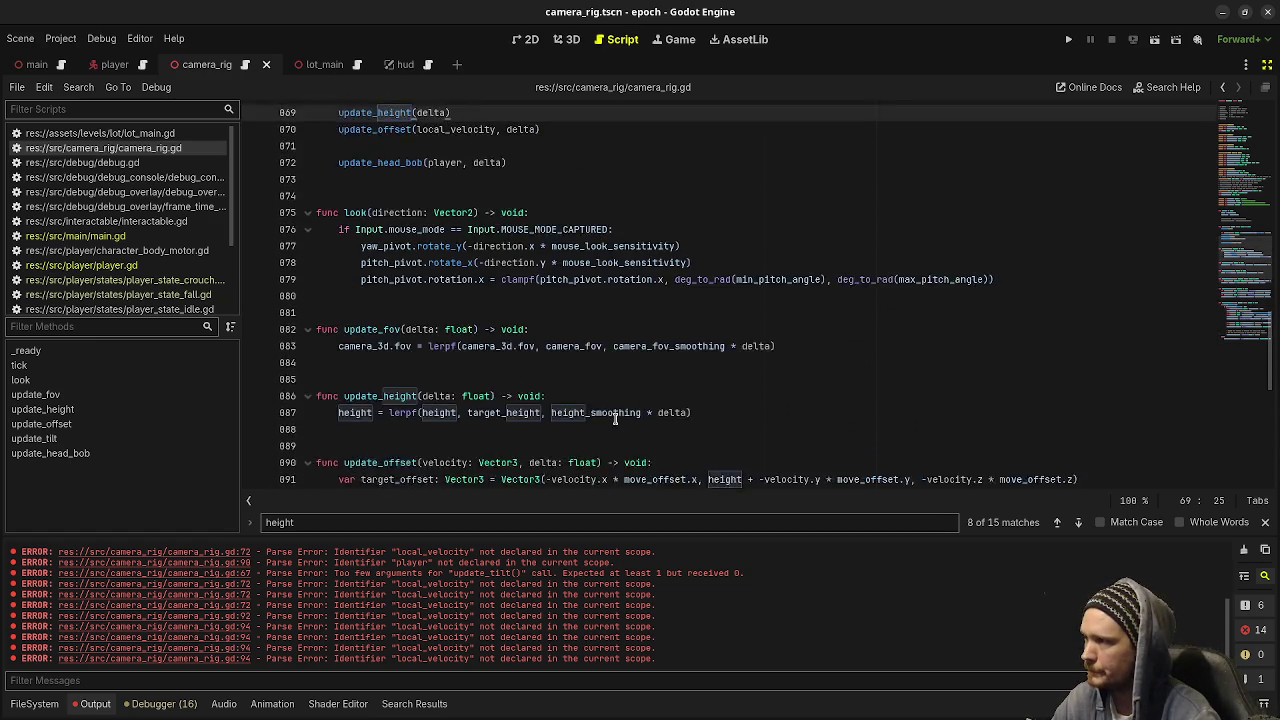
key(F5)
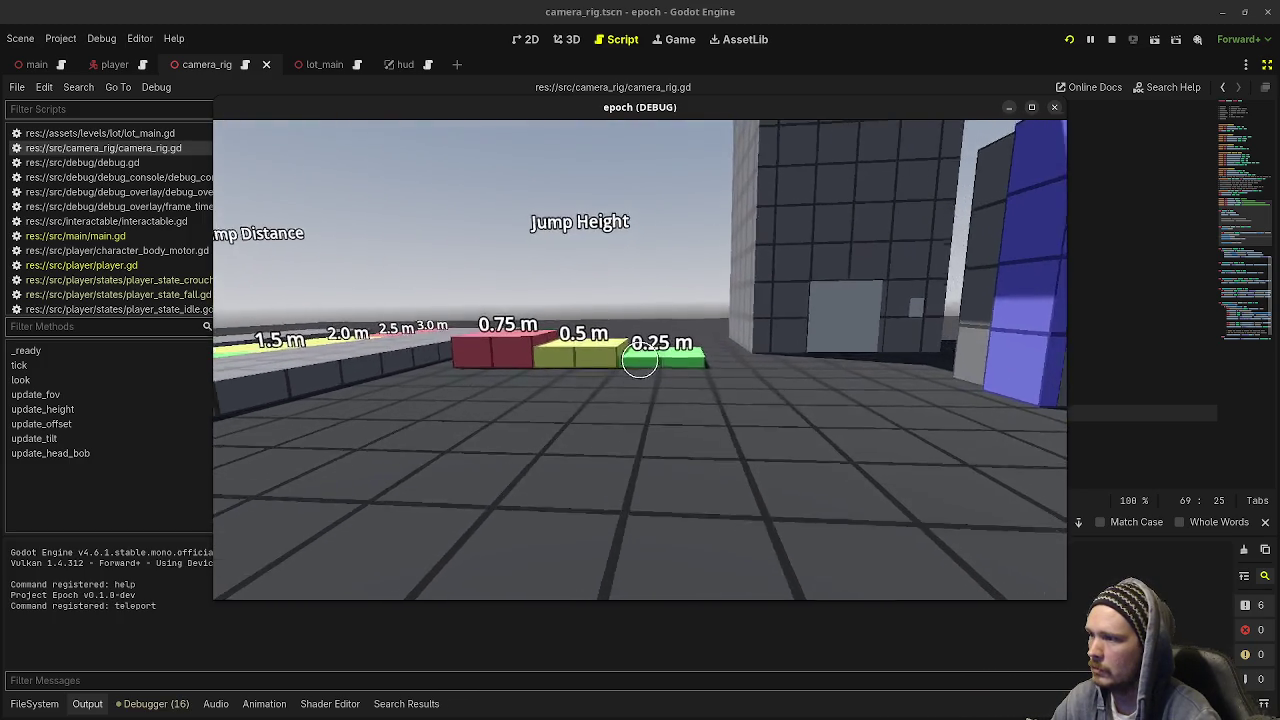
Walk toward the Jump Height steps, stop the game, and relaunch it for another playtest
key(w)
key(w)
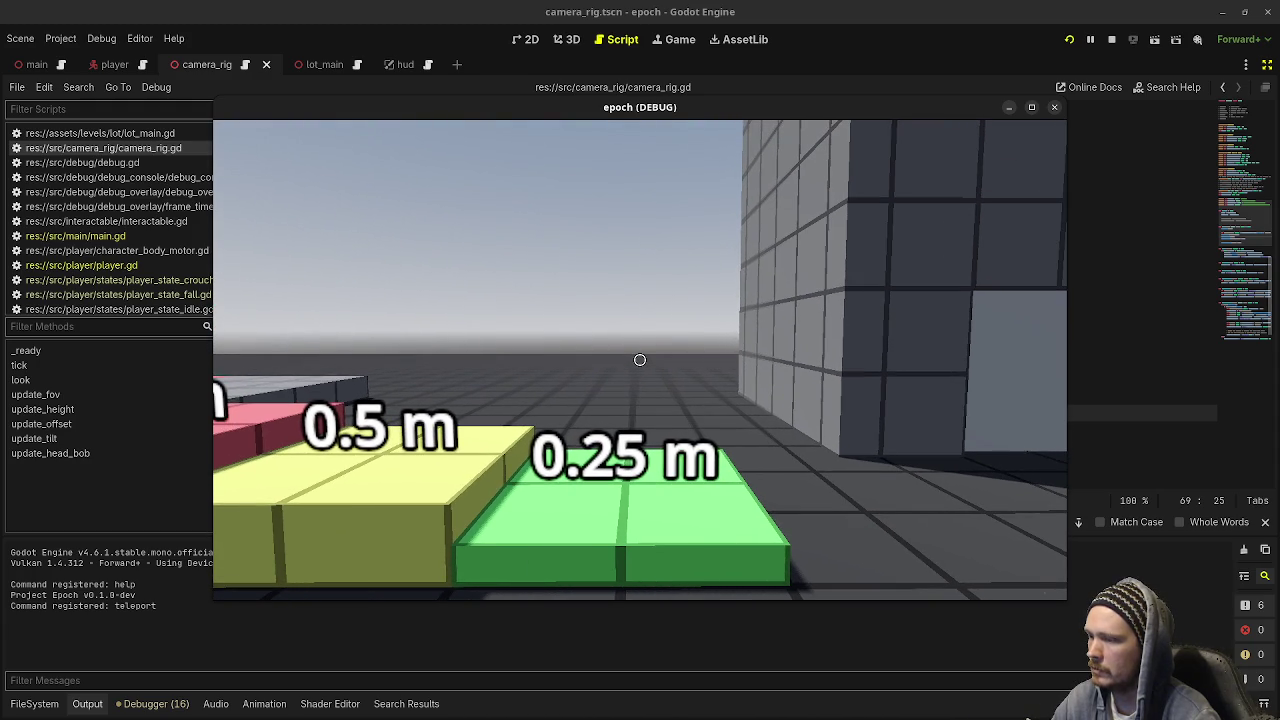
key(Escape)
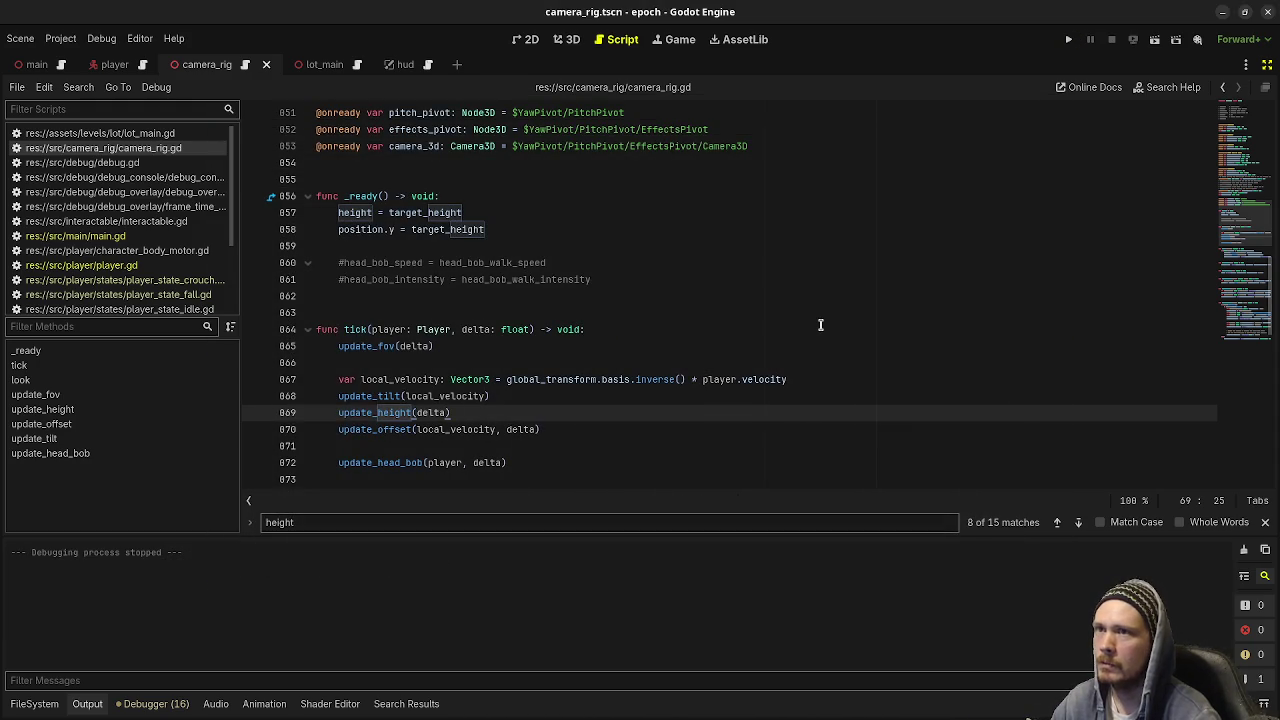
click(1068, 40)
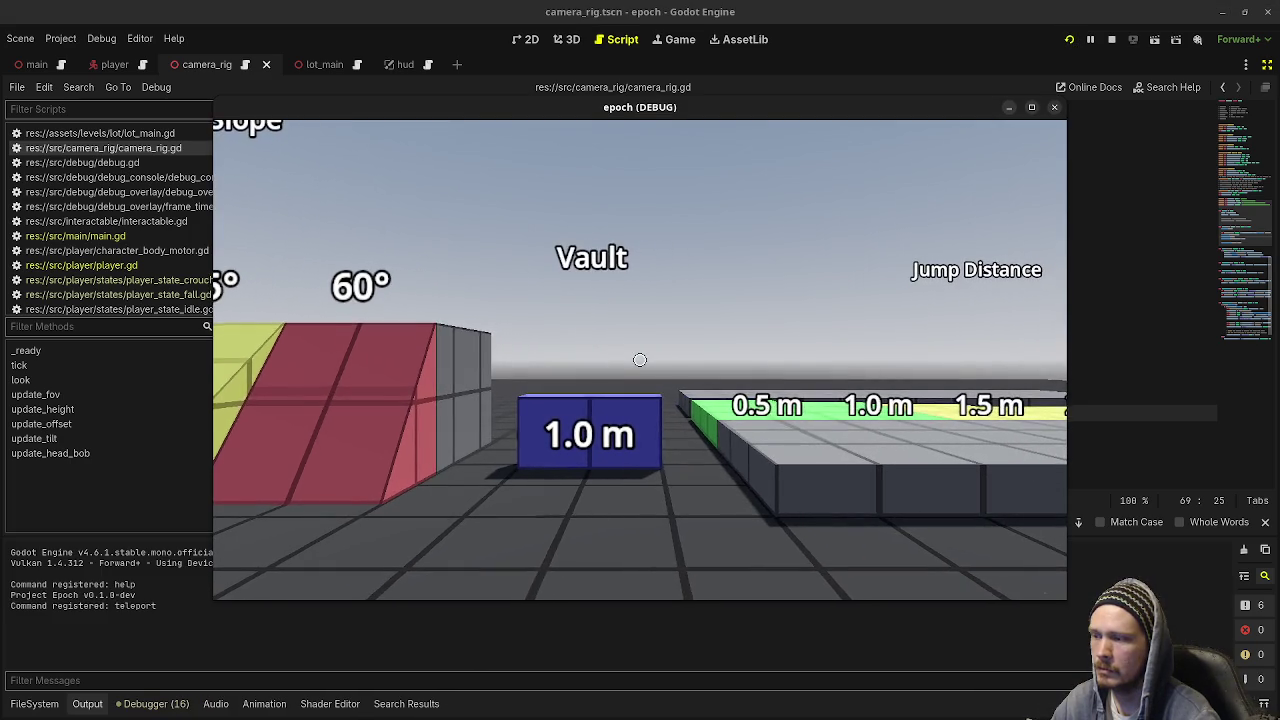
Walk and strafe around the vault block and Jump Height blocks to test the camera offset
key(w)
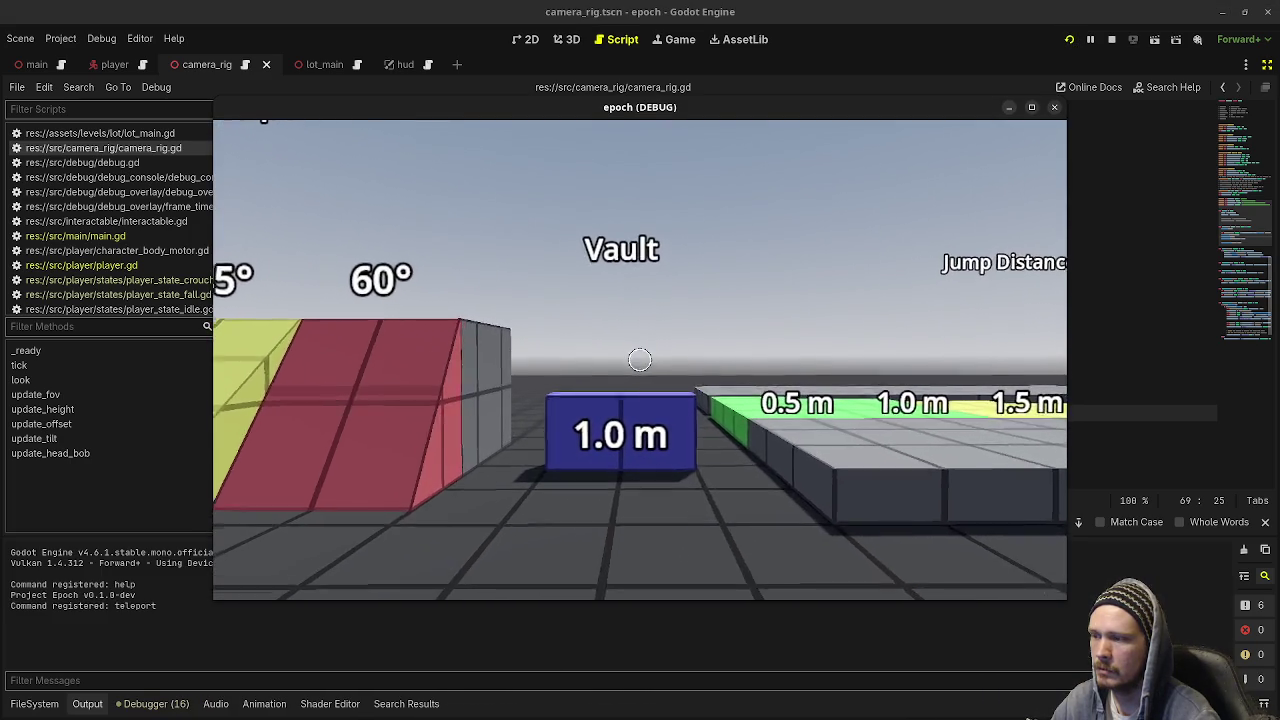
key(s)
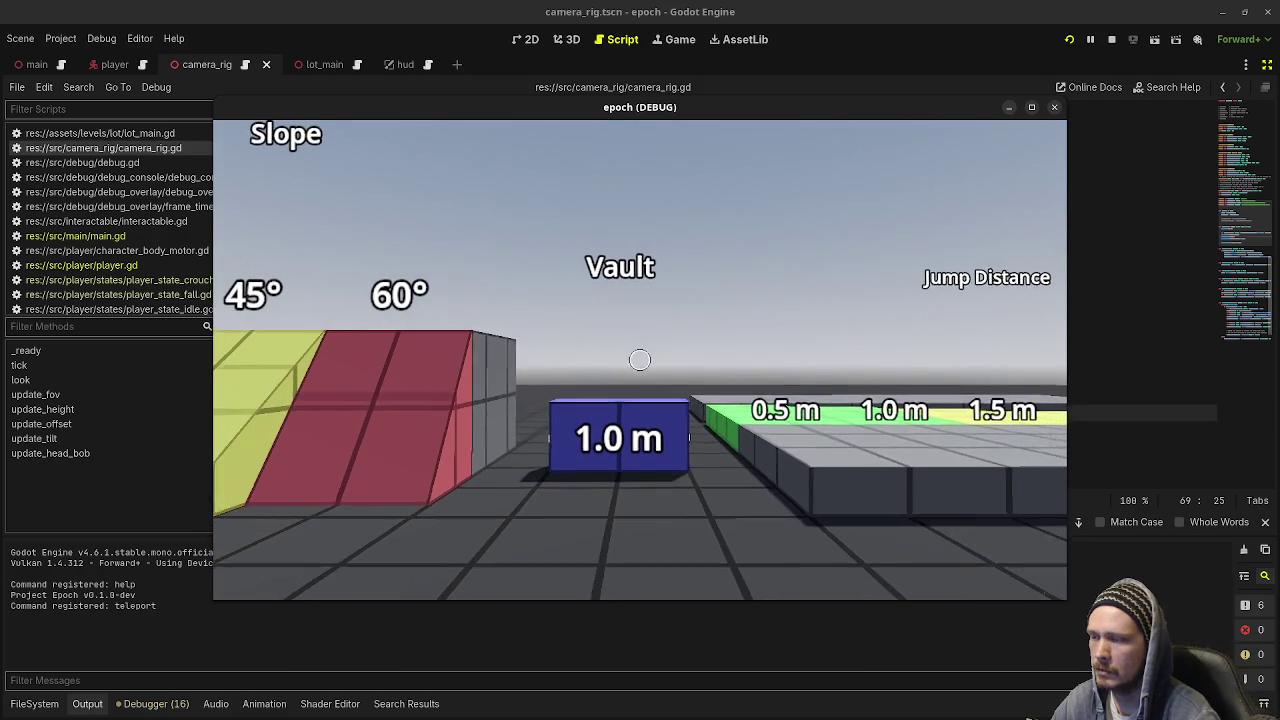
key(d)
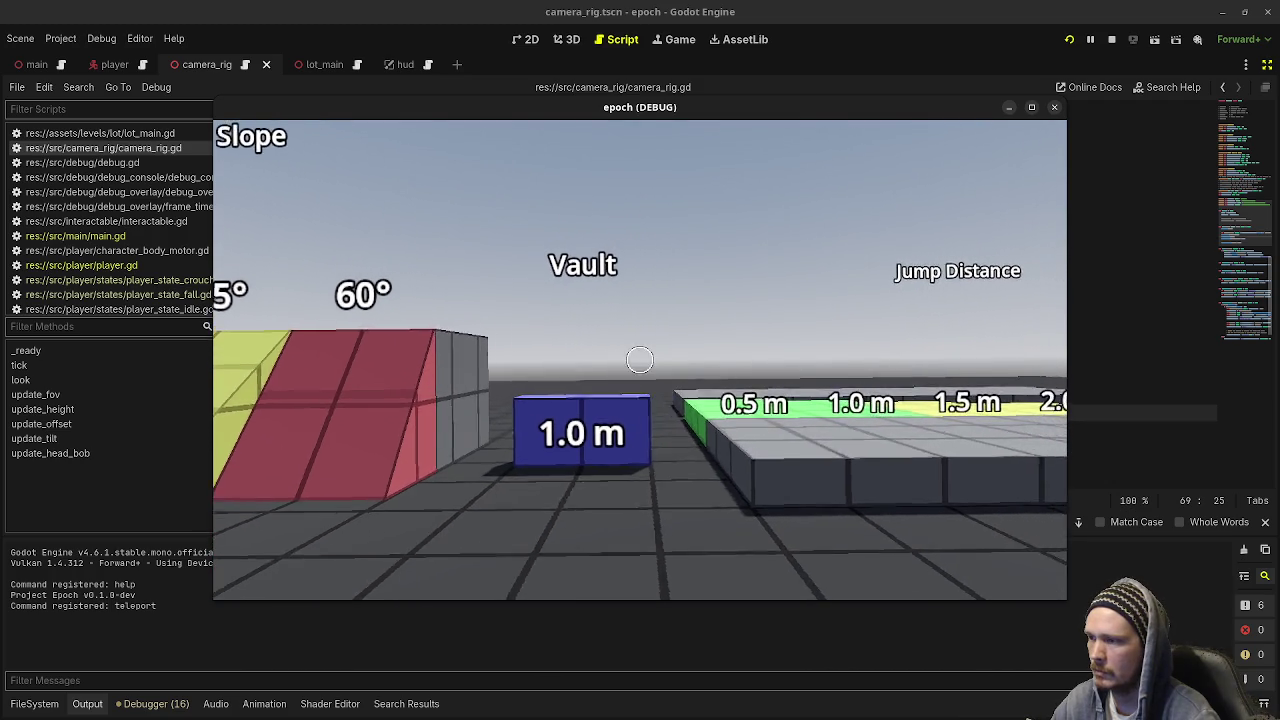
key(a)
key(d)
key(d)
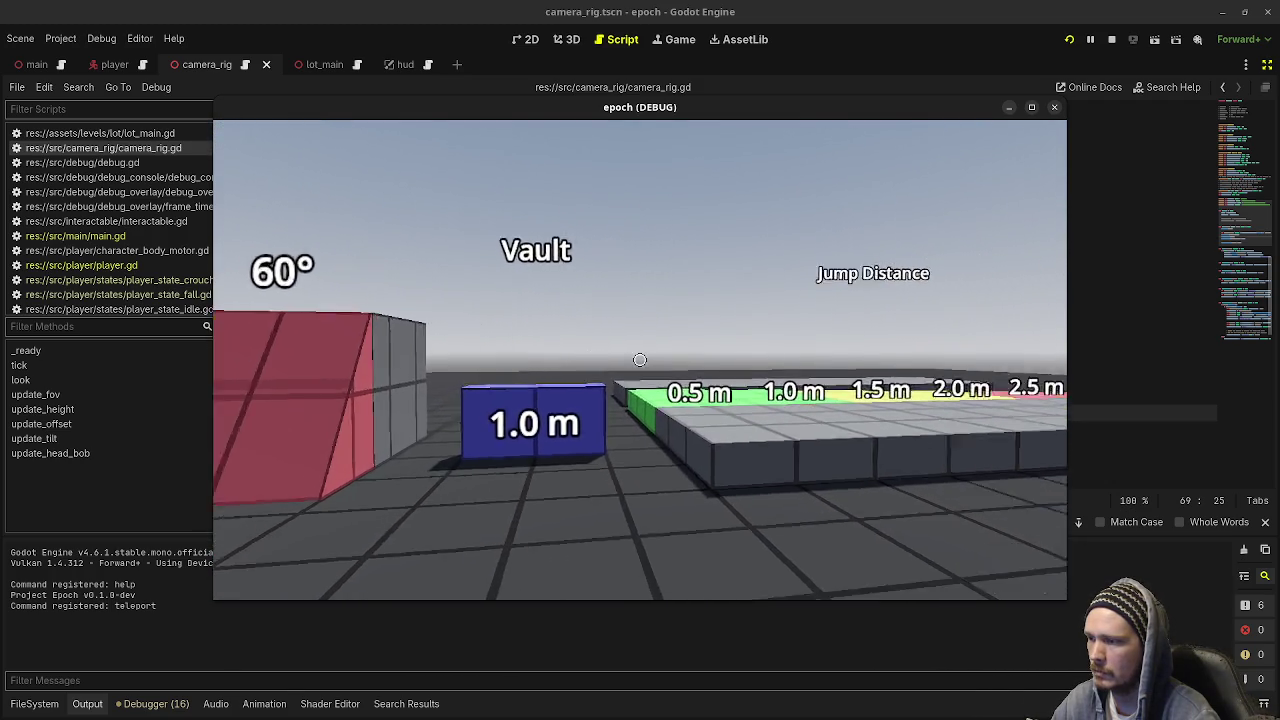
key(a)
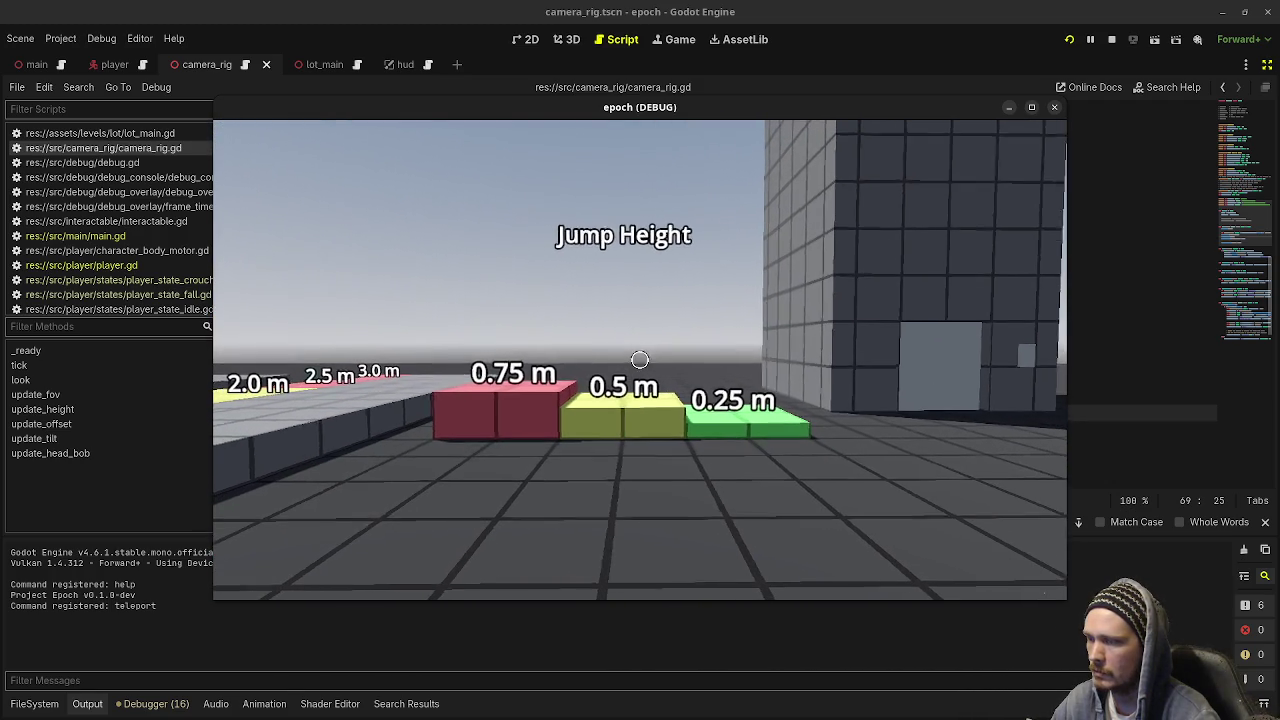
key(d)
key(w)
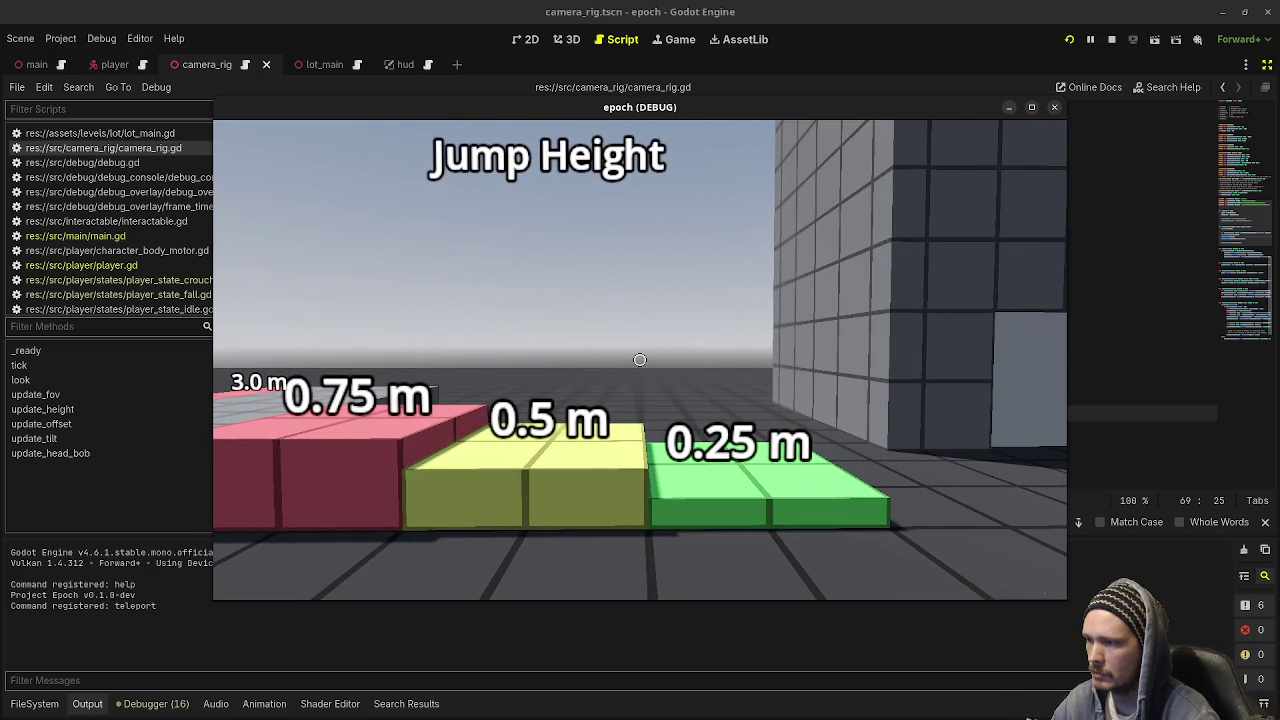
key(s)
key(w)
key(s)
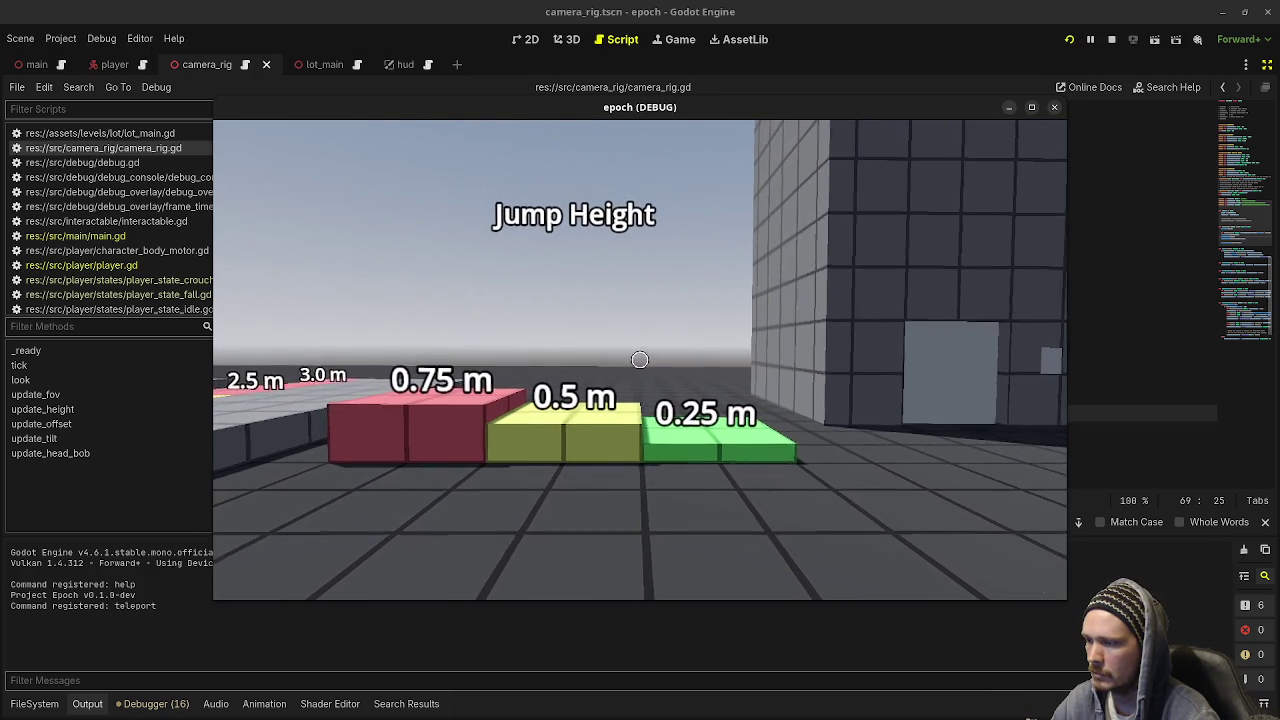
key(a)
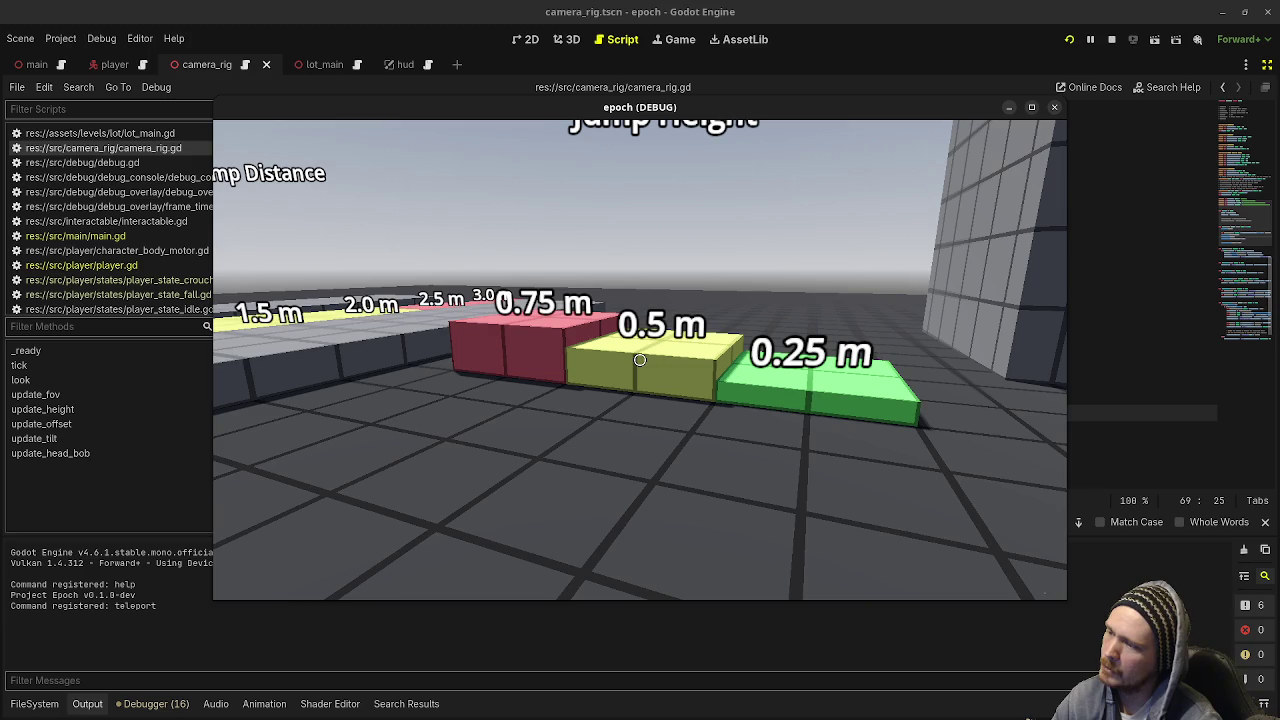
key(w)
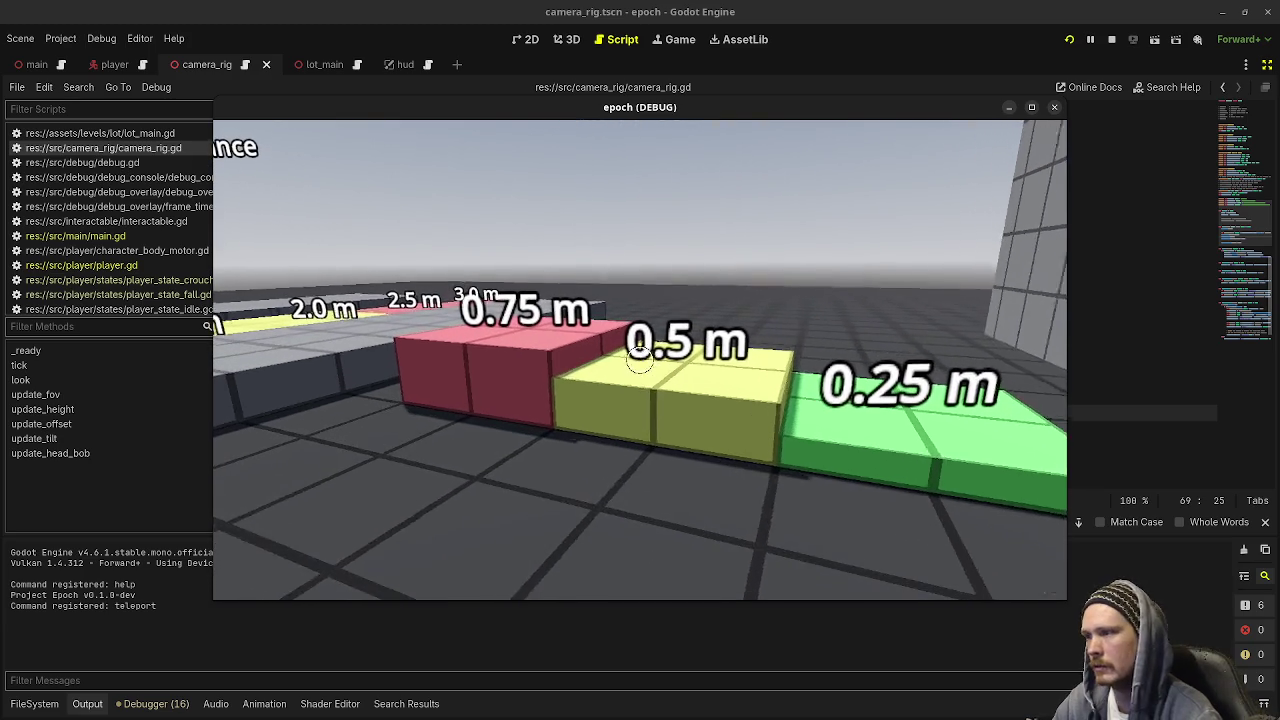
Maximize the game window, walk toward the ramps, then stop the game to return to the editor
click(1030, 108)
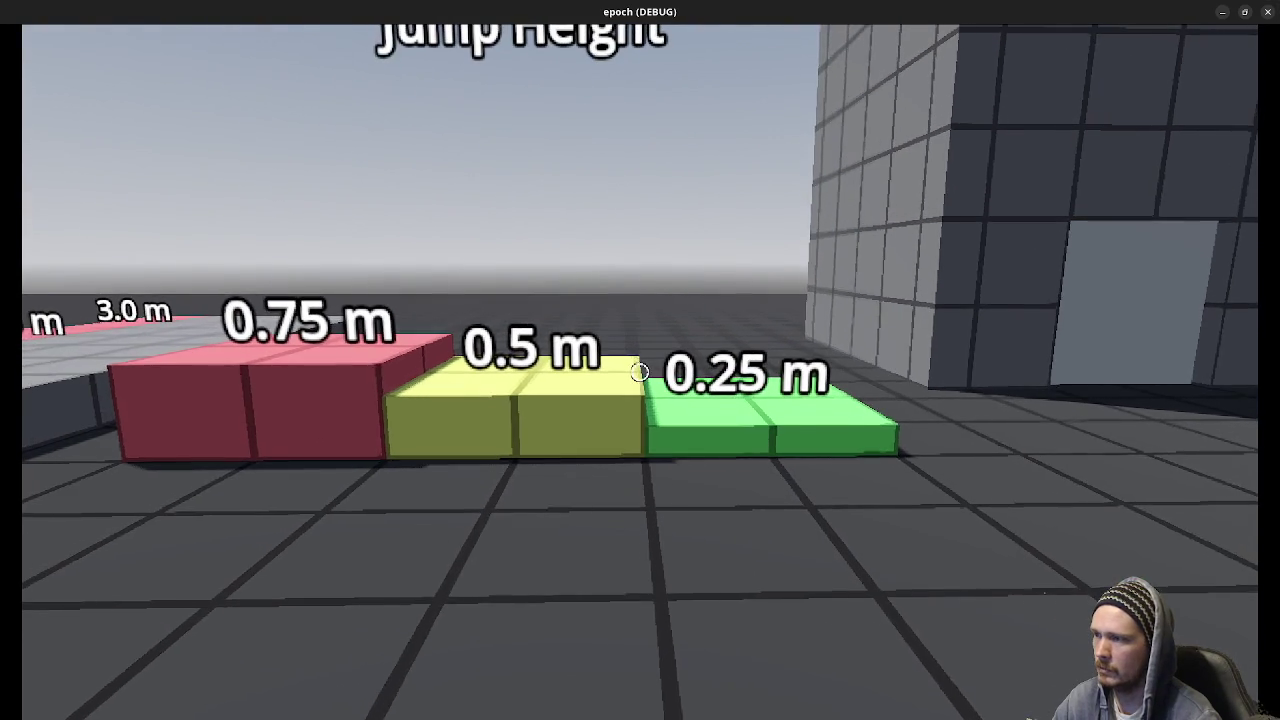
key(w)
key(s)
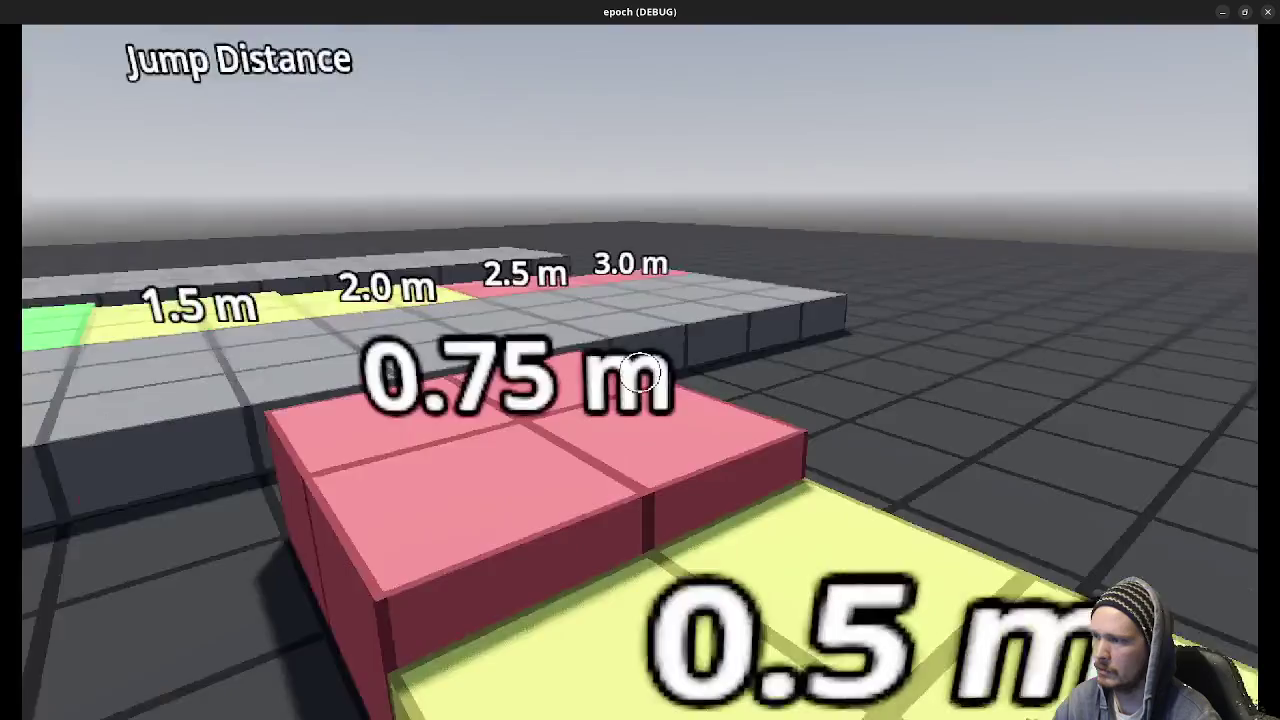
key(w)
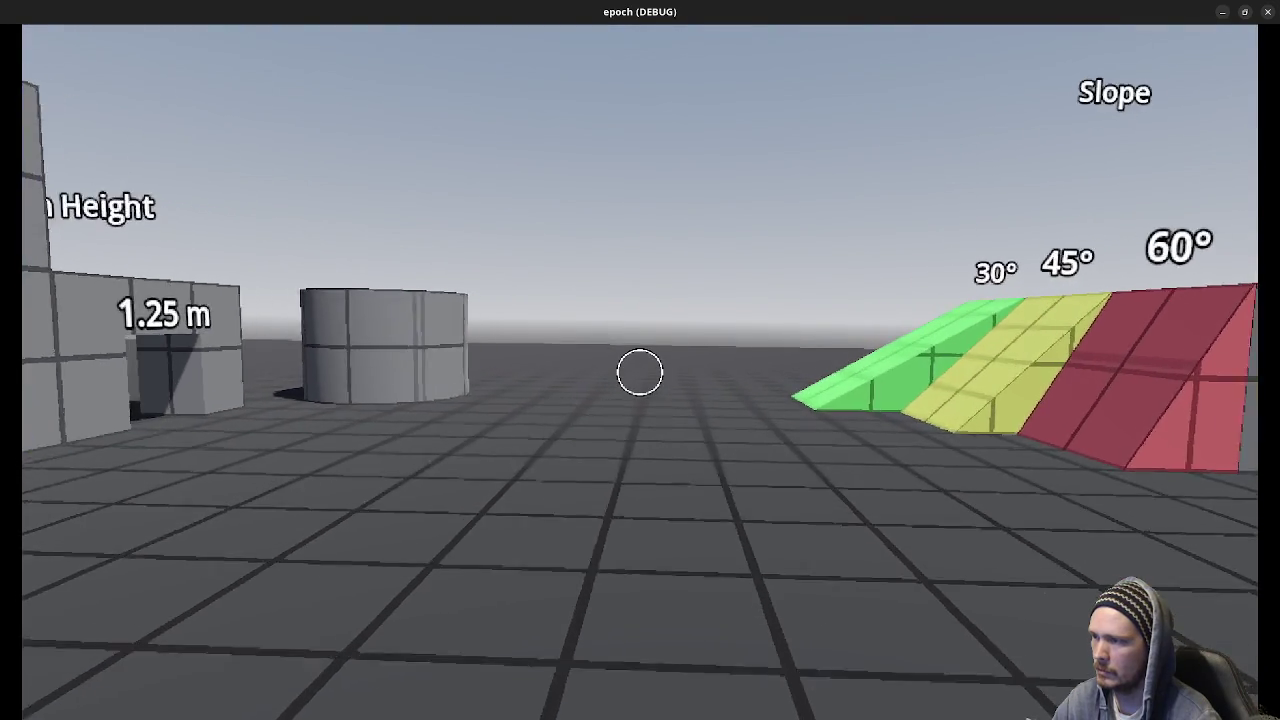
key(w)
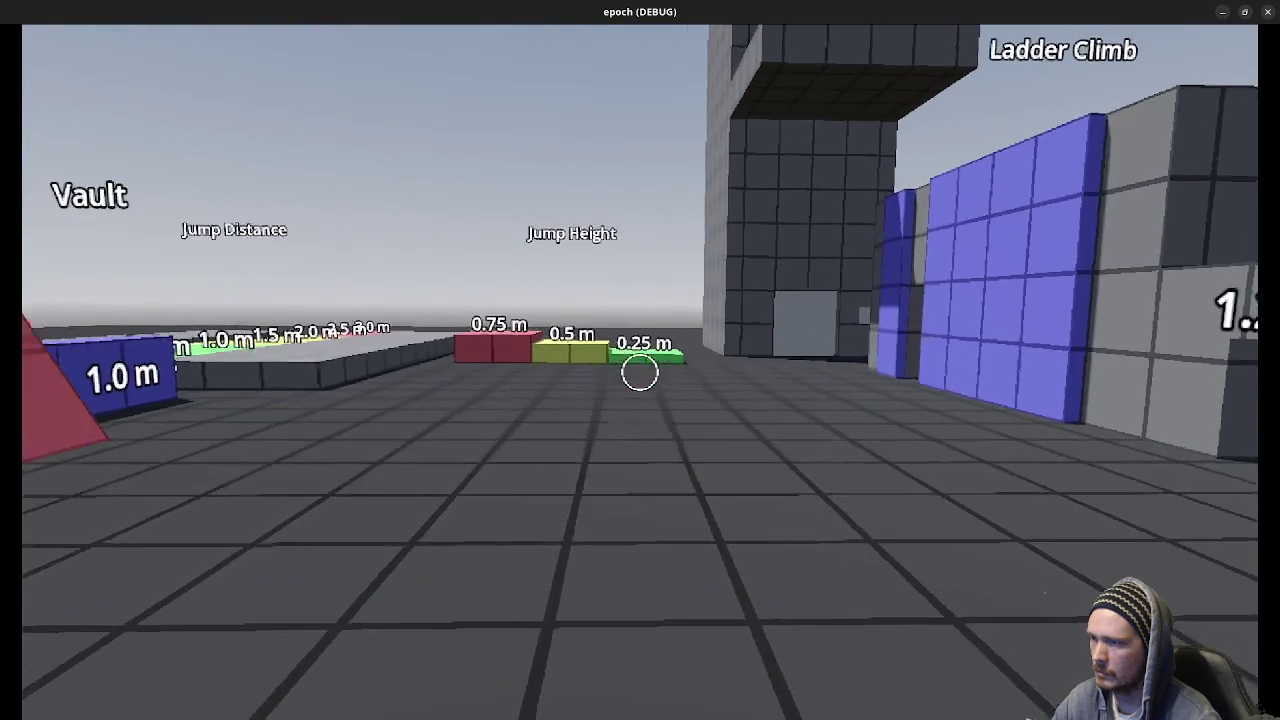
mouse_move(851, 269)
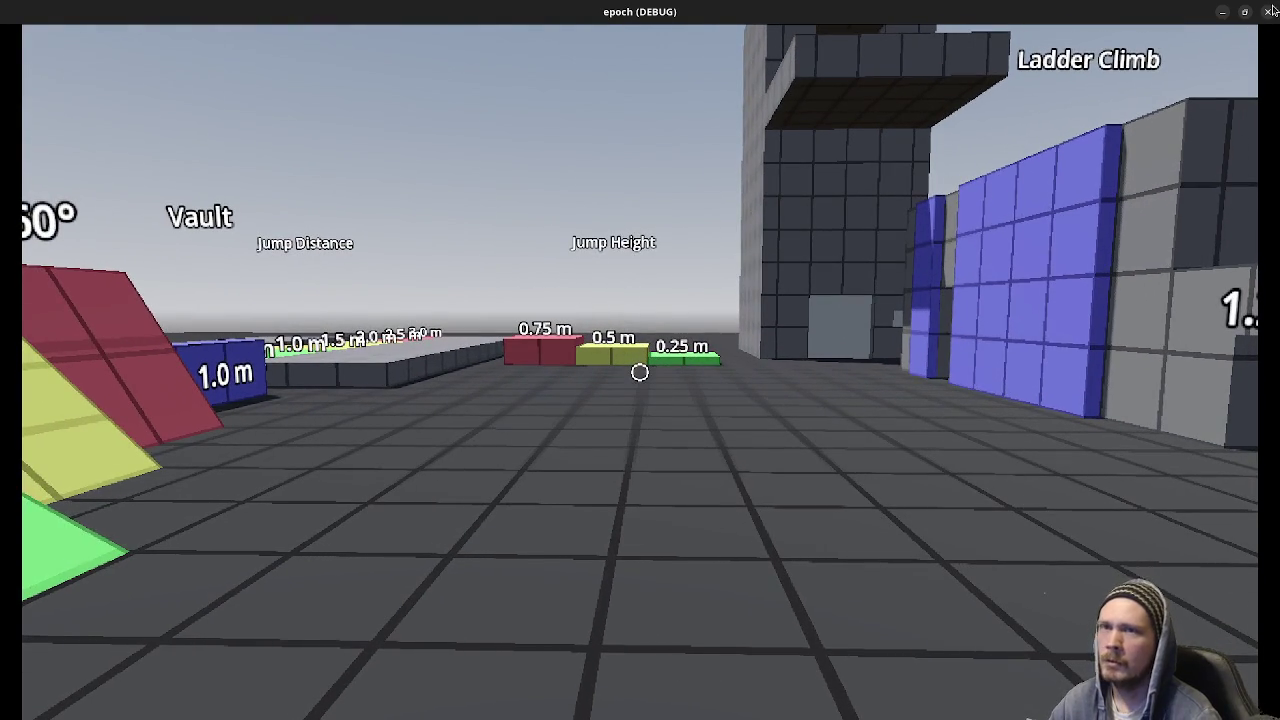
click(1268, 12)
scroll(598, 344, down, 10)
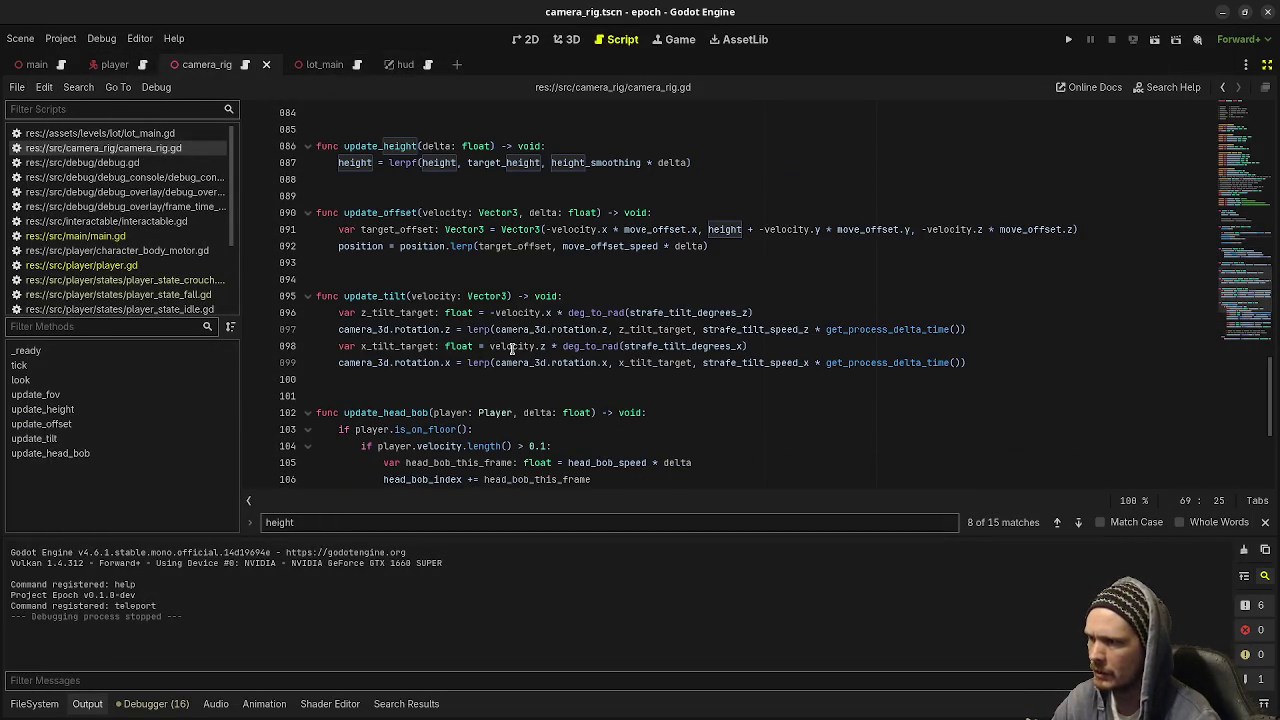
Select rotation.z on line 97 and step through its matches in the tilt code
scroll(512, 348, up, 2)
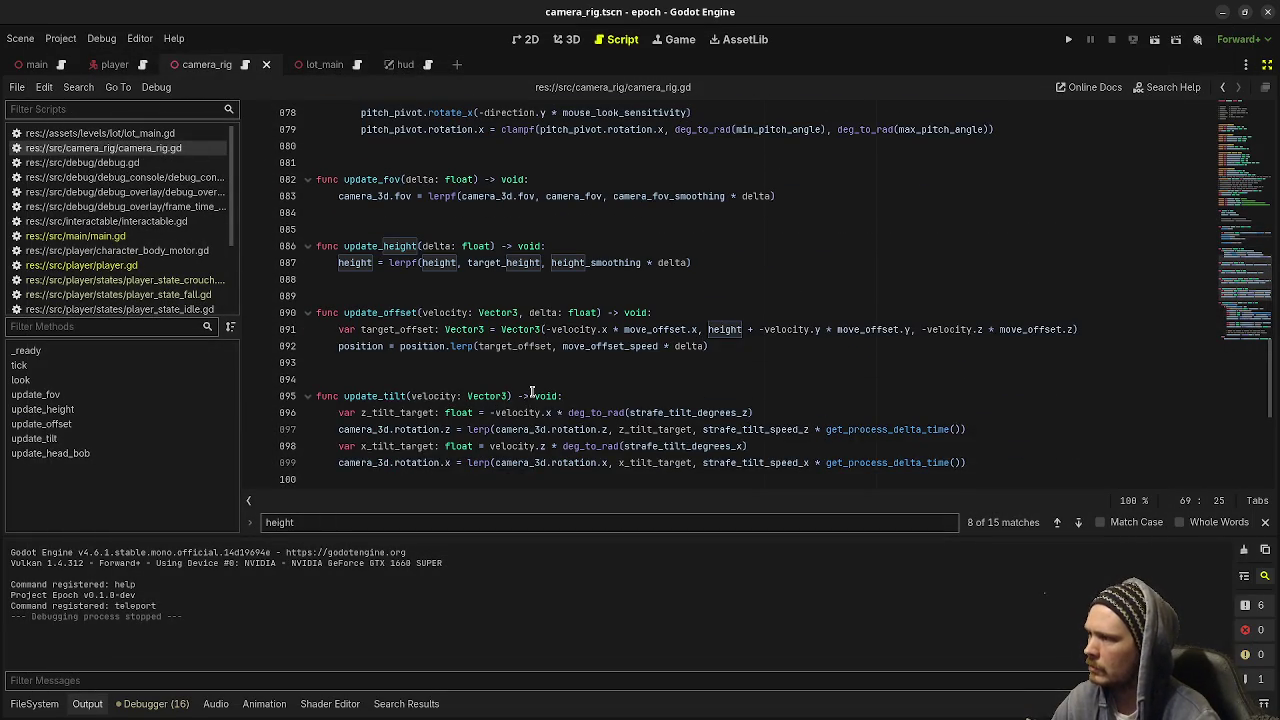
scroll(533, 392, up, 2)
mouse_move(381, 296)
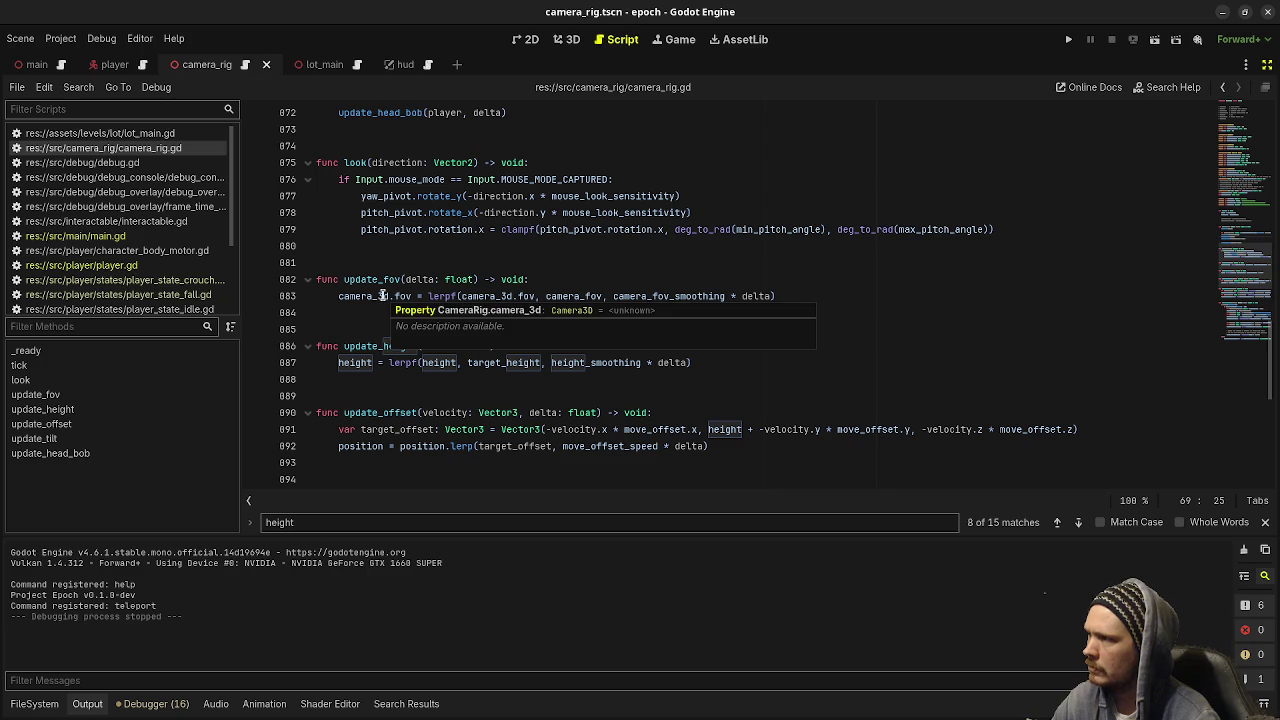
scroll(381, 296, up, 2)
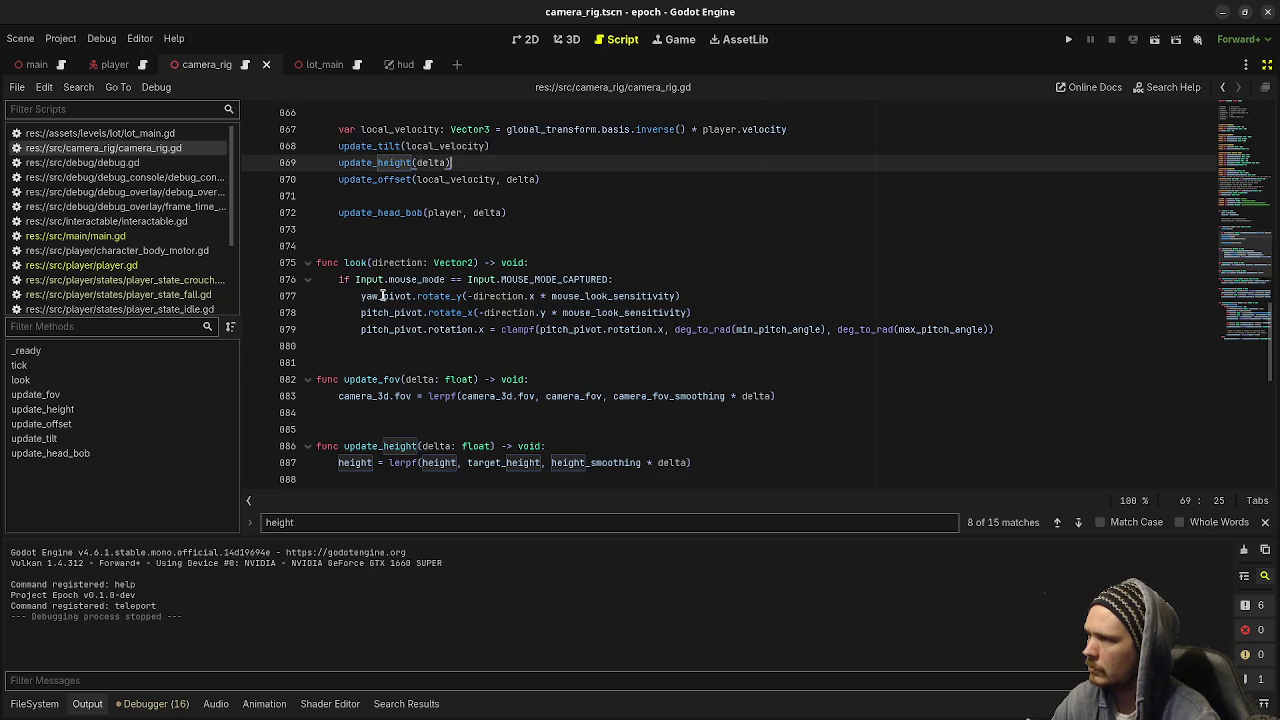
scroll(381, 296, down, 6)
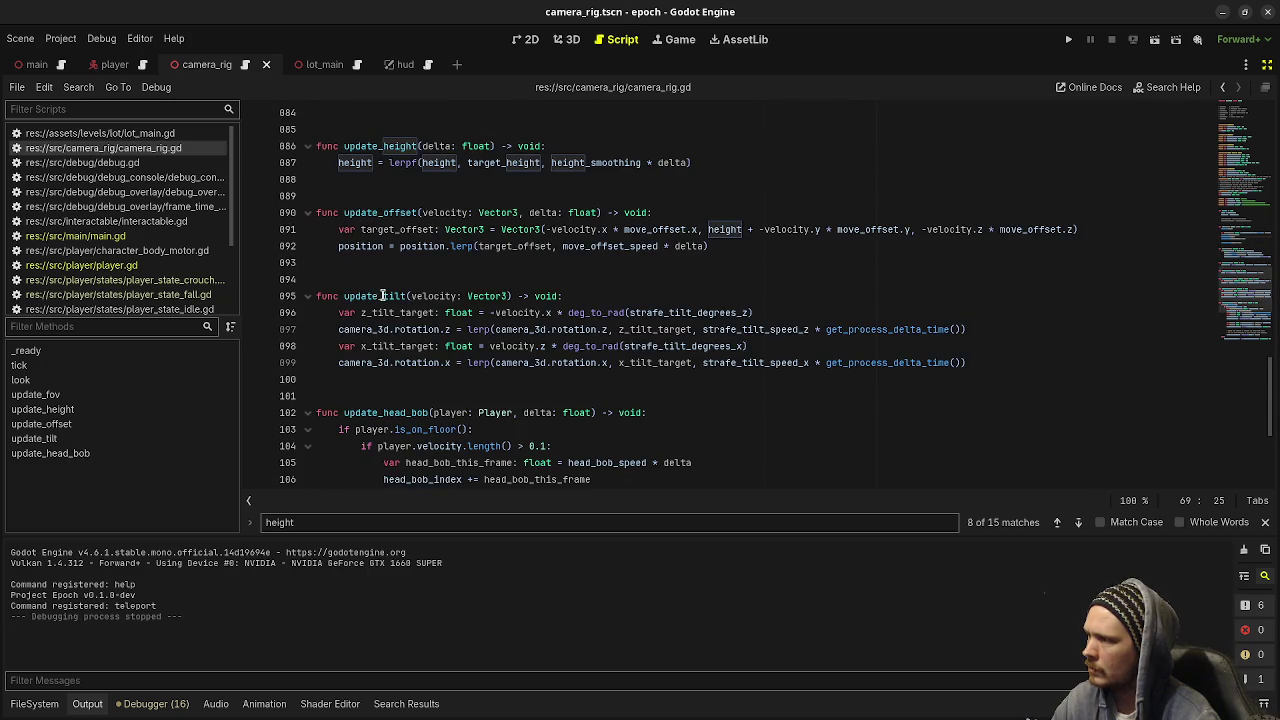
drag(452, 331, 395, 331)
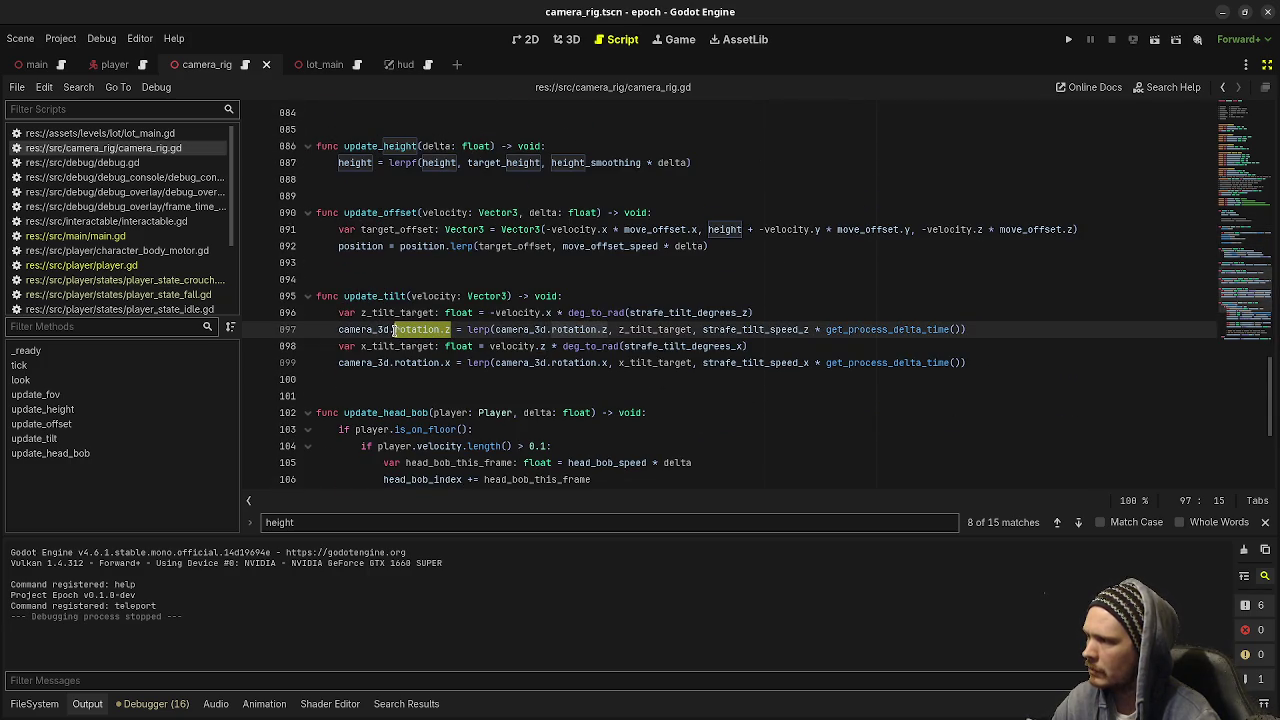
key(ctrl+f)
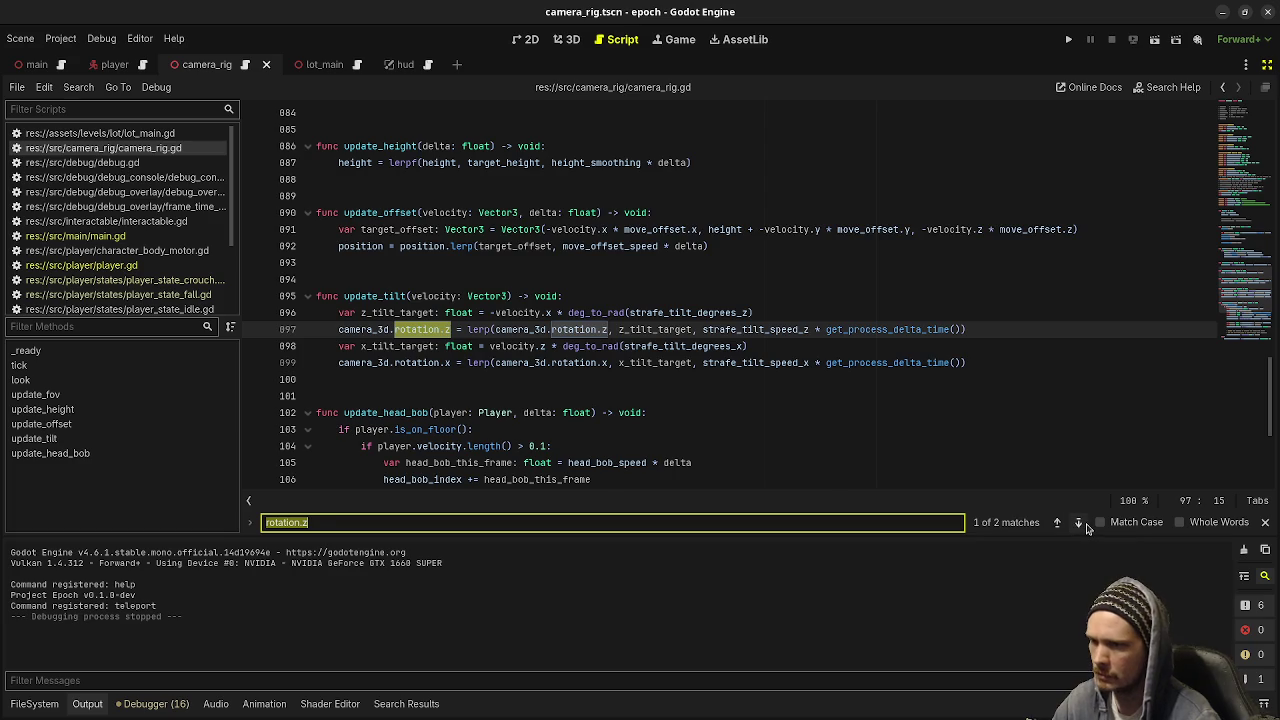
click(1078, 522)
click(1078, 522)
Save camera_rig.gd and run the project with F5
click(895, 340)
key(ctrl+s)
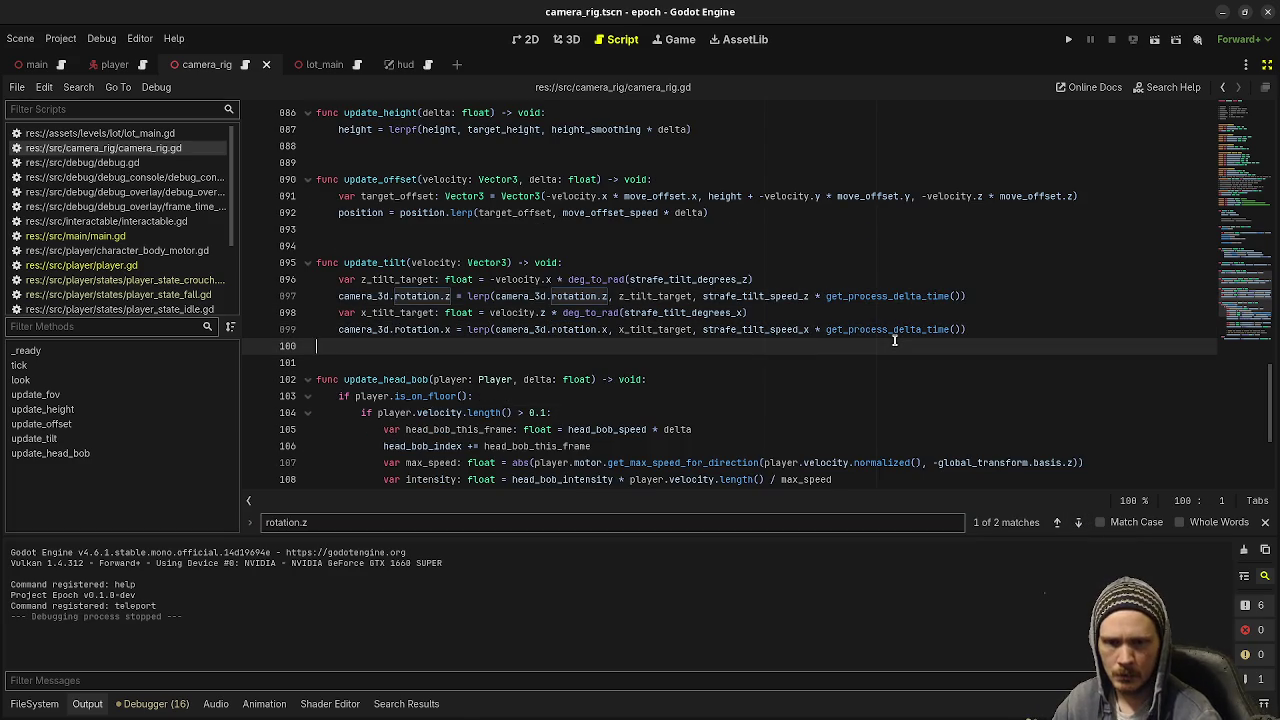
click(736, 375)
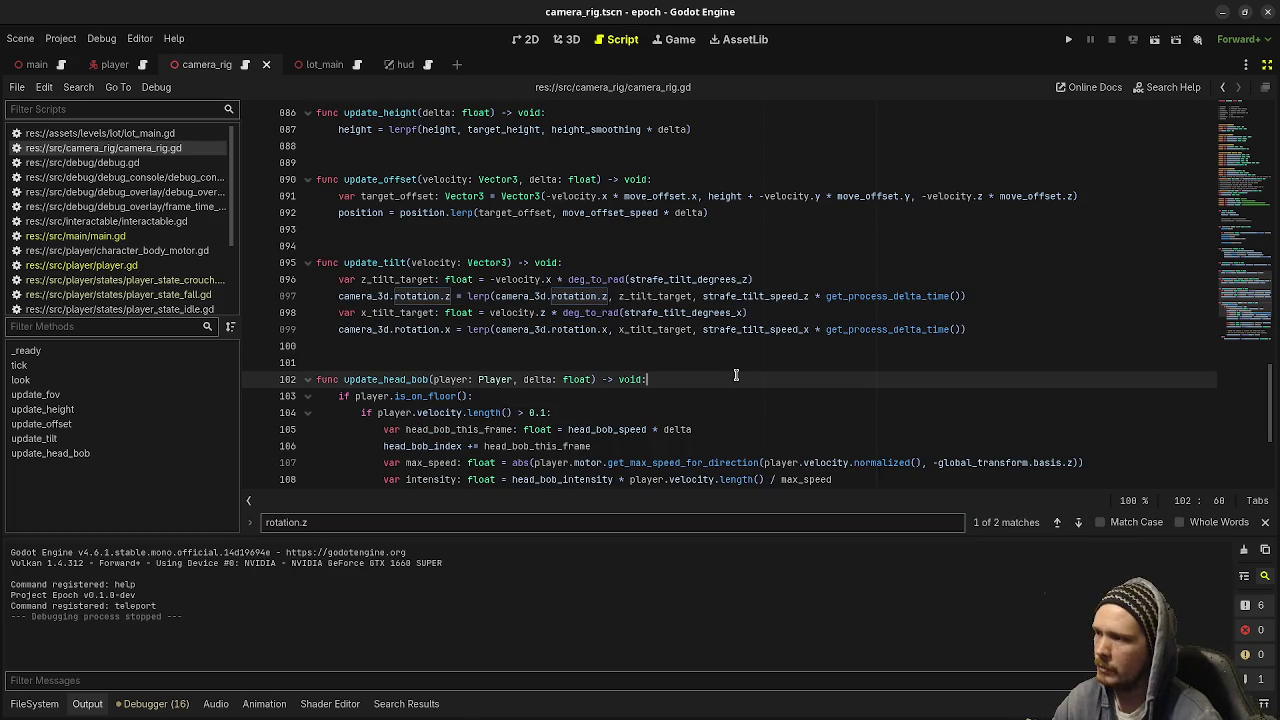
key(F5)
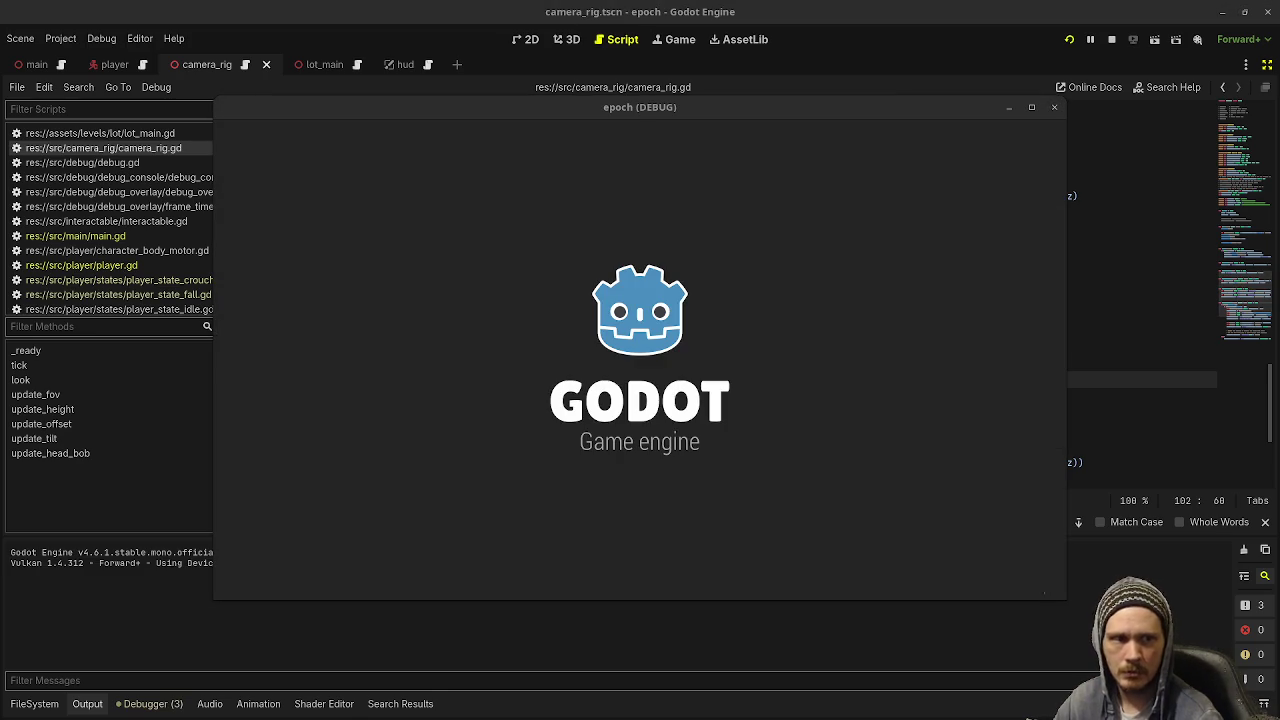
Walk and sprint past the Jump Distance, Ladder and ramp areas with the F3 stats overlay, then stop the game
key(w)
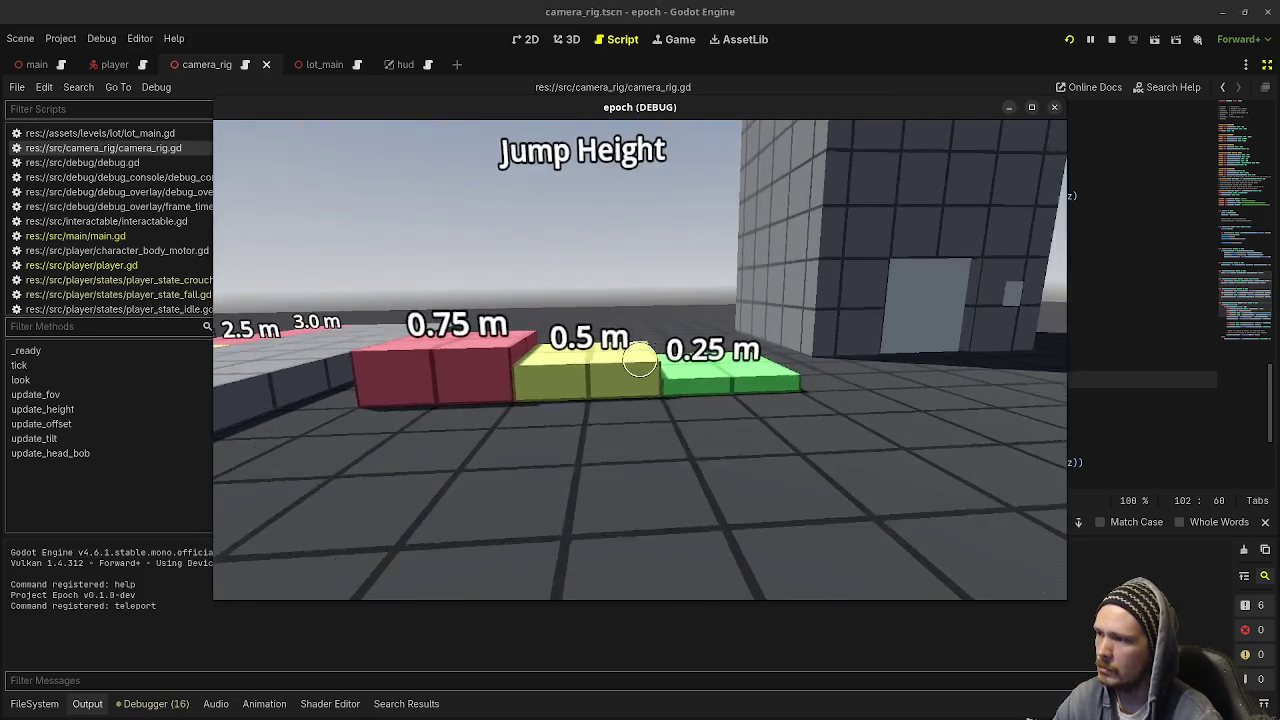
key(w)
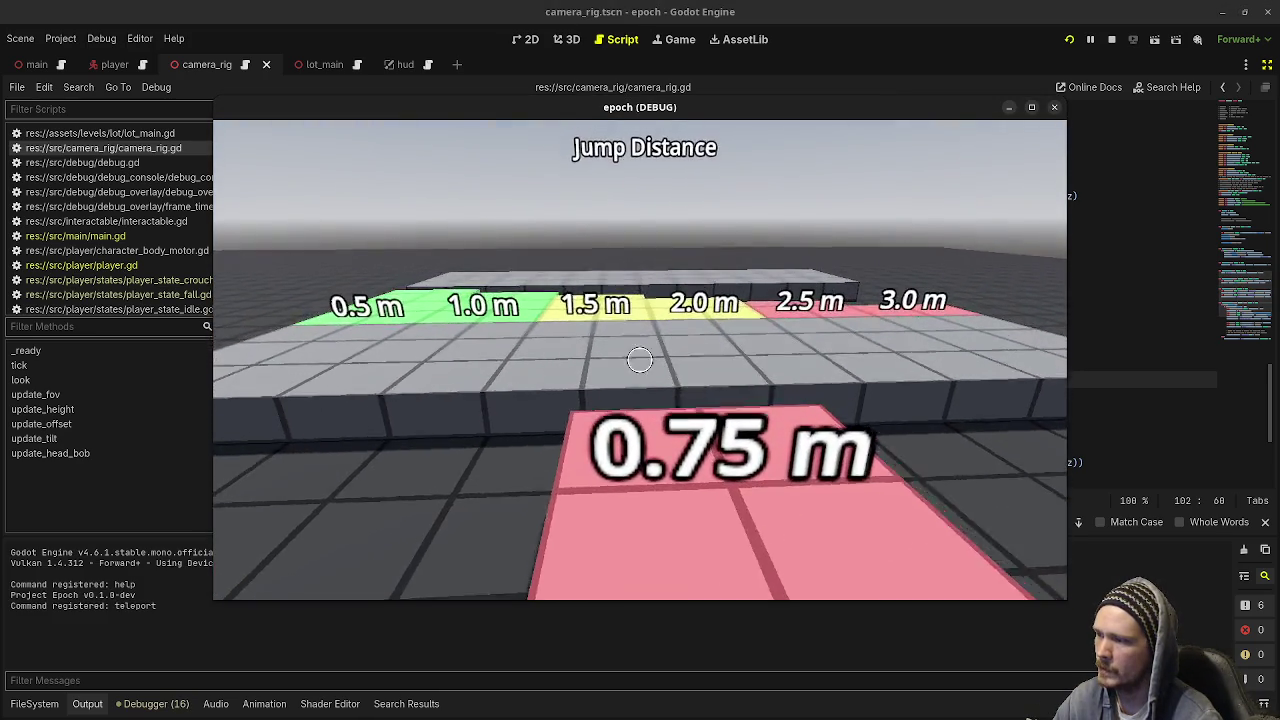
key(w)
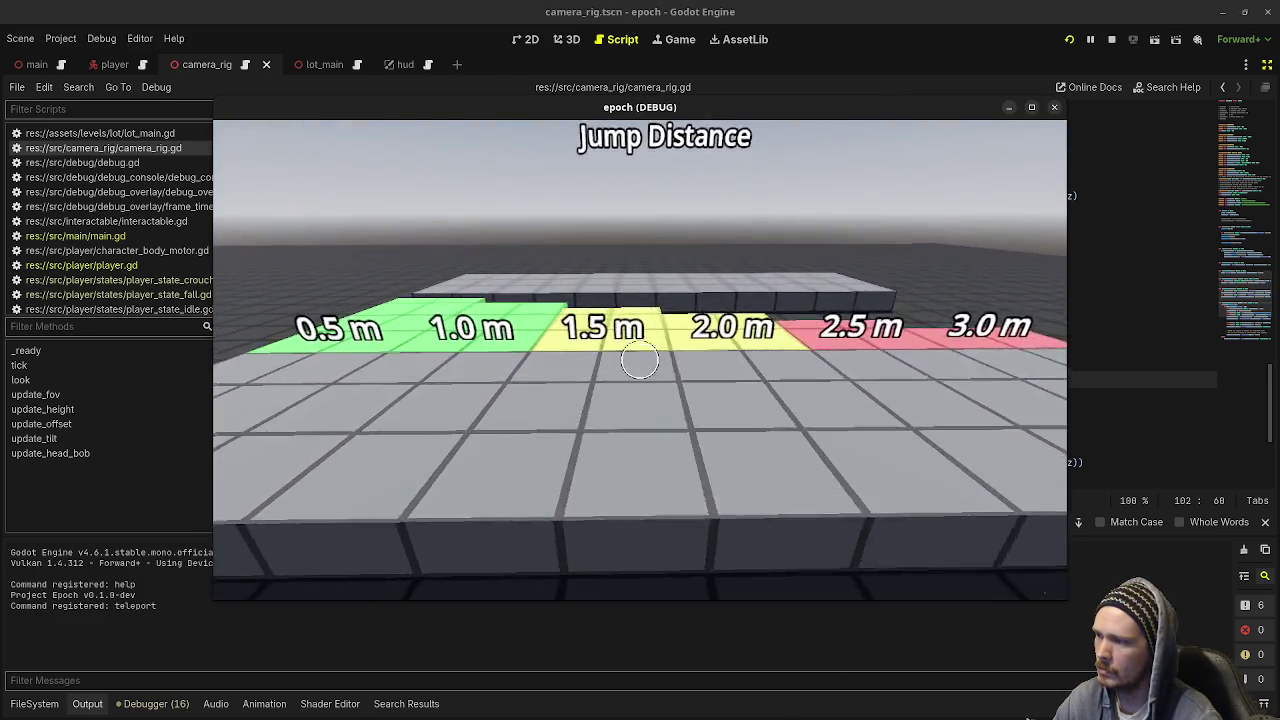
key(w)
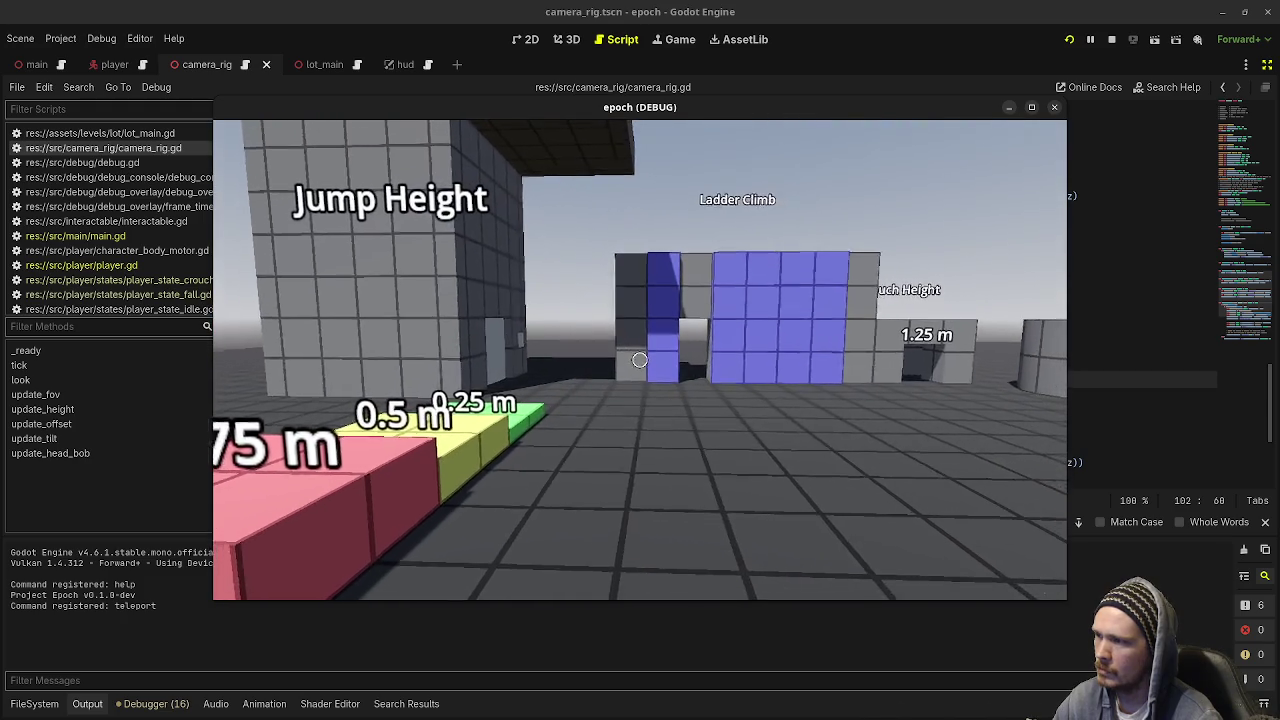
key(F3)
key(w)
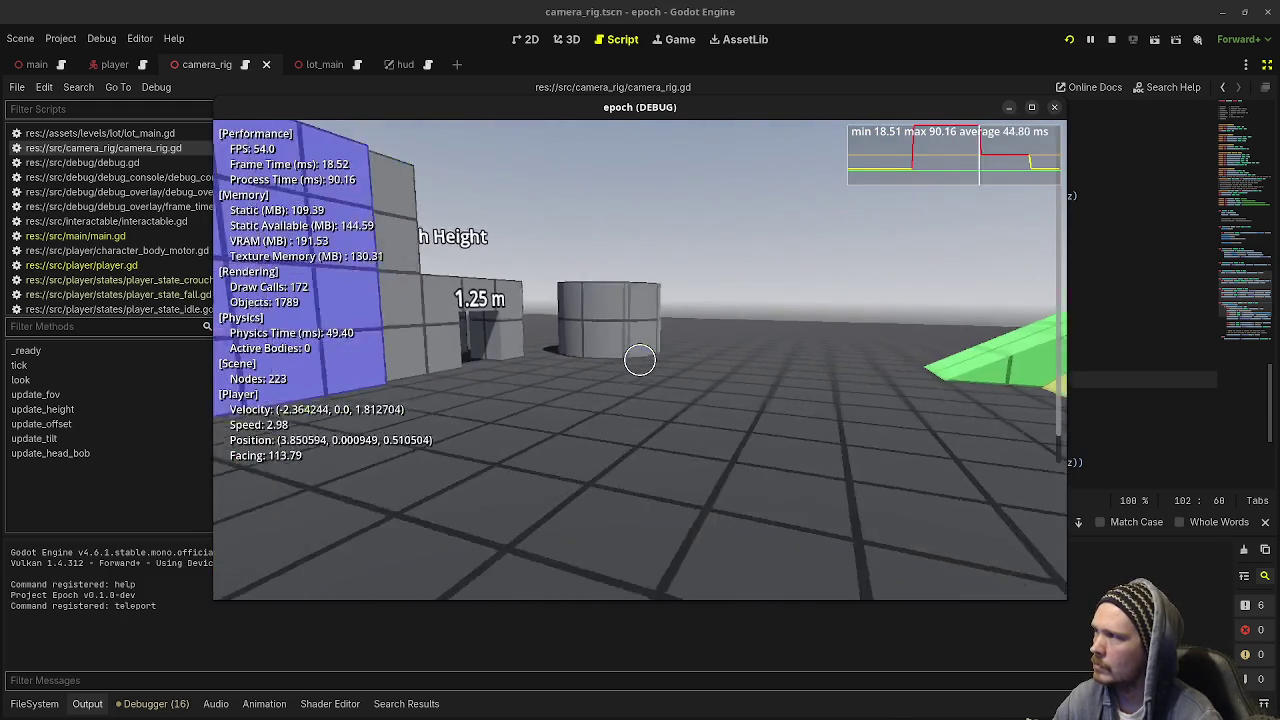
key(w)
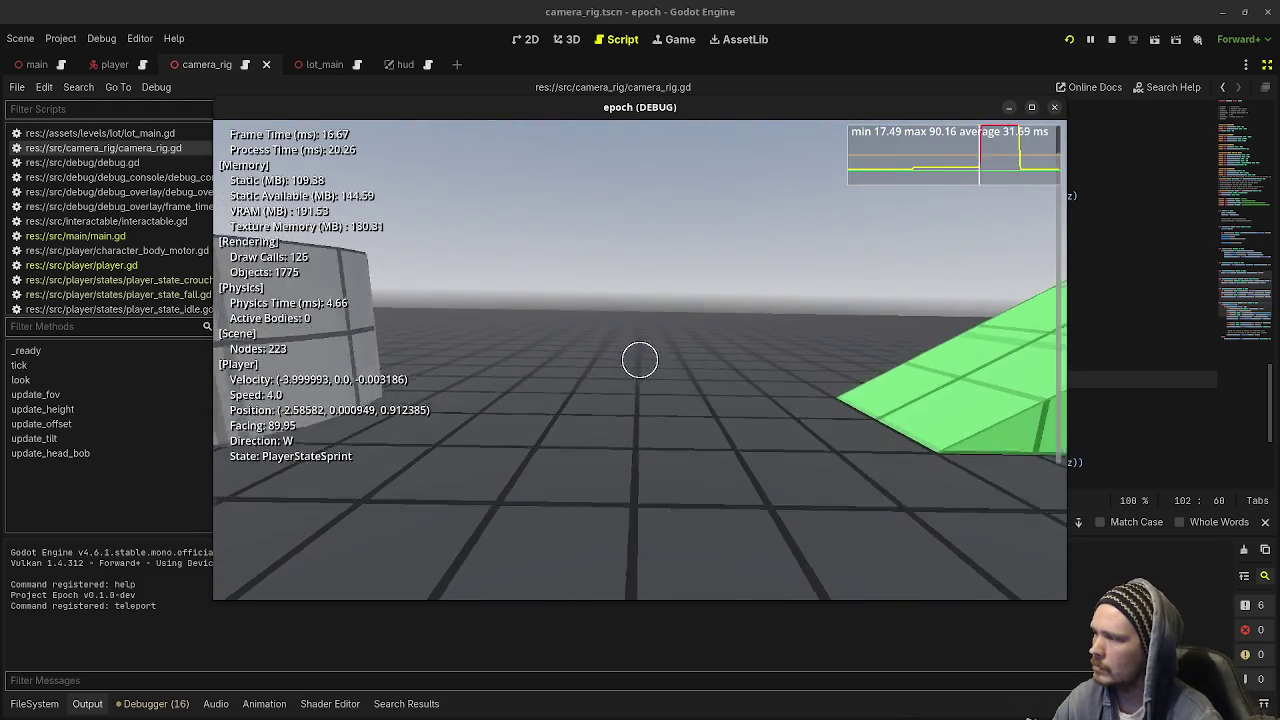
key(shift+w)
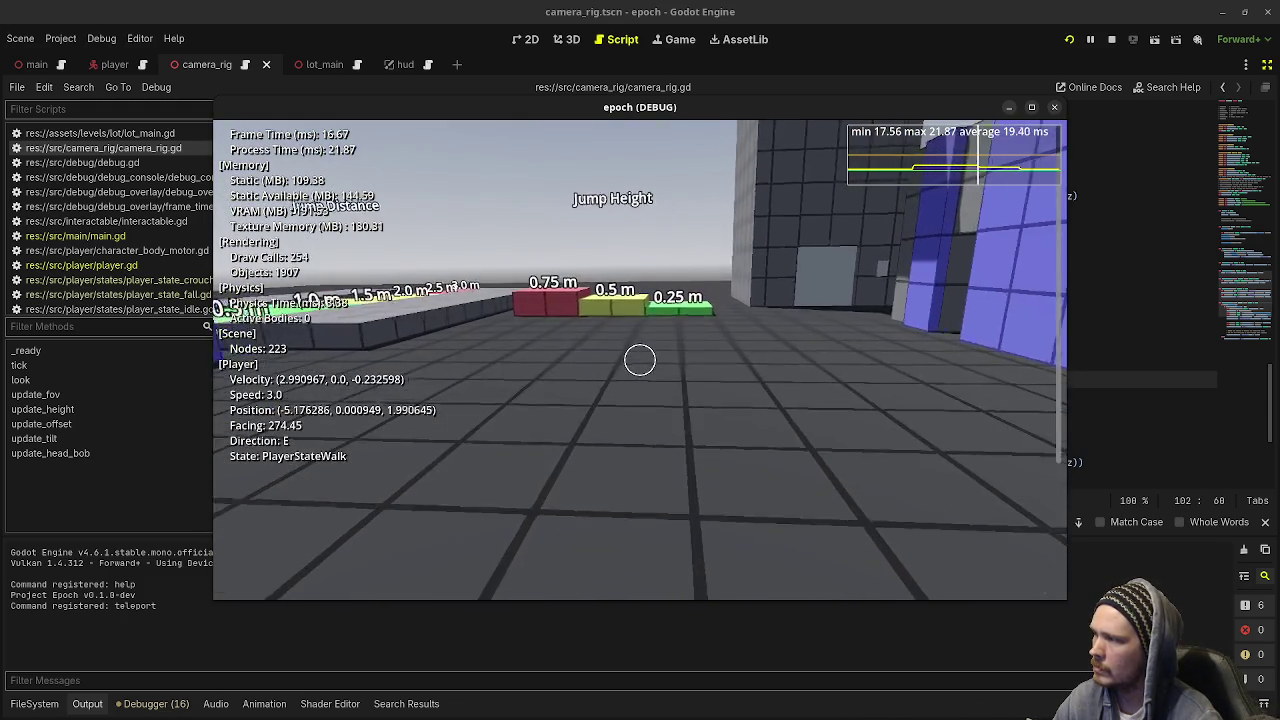
key(shift+w)
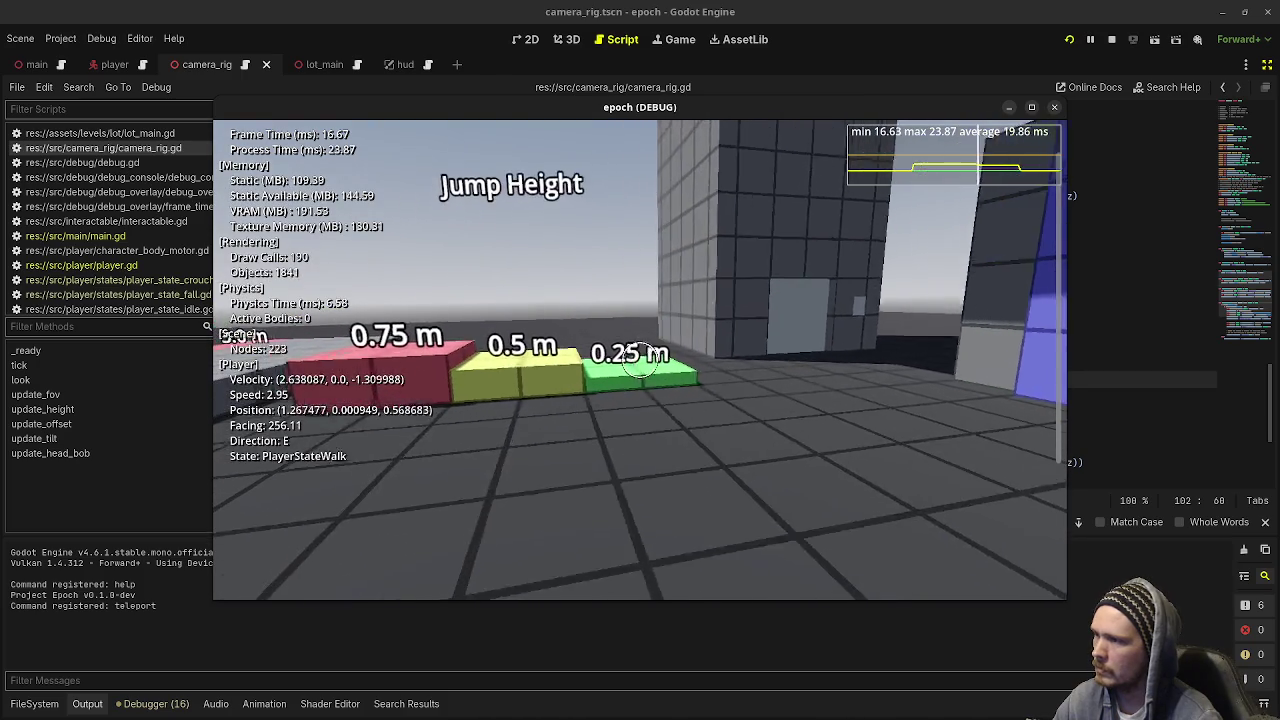
key(F3)
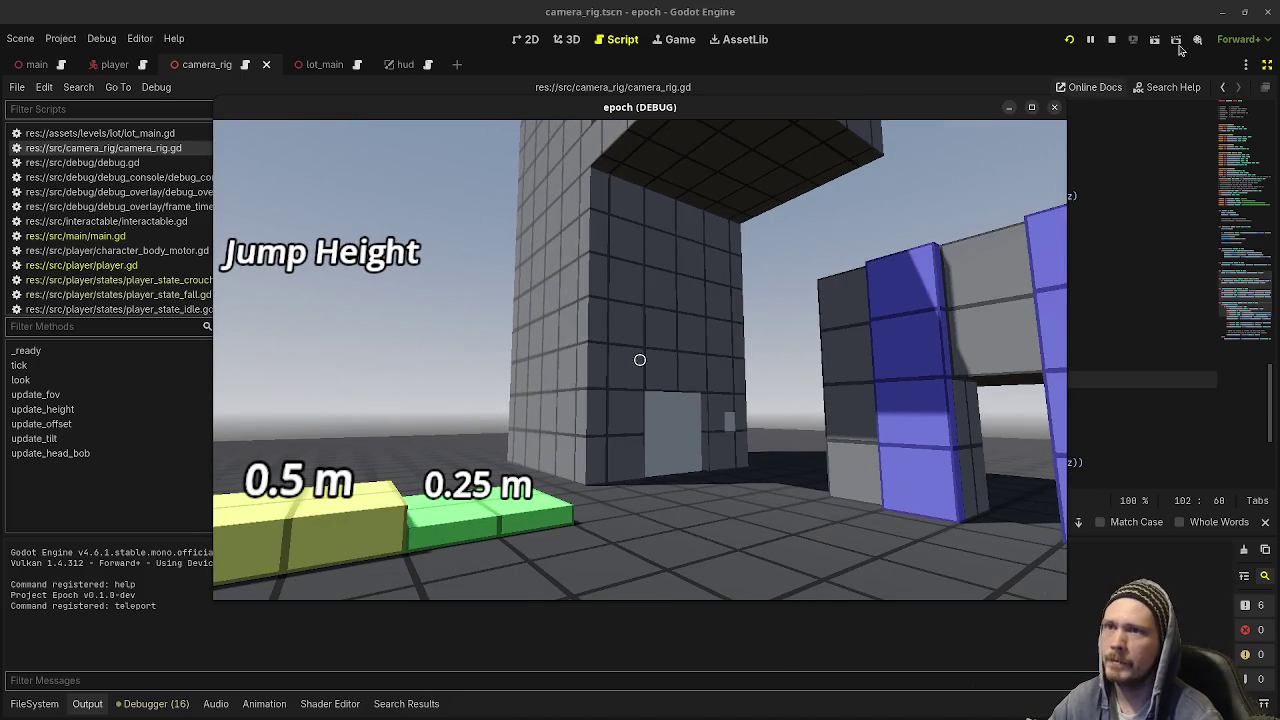
click(1062, 92)
click(1054, 107)
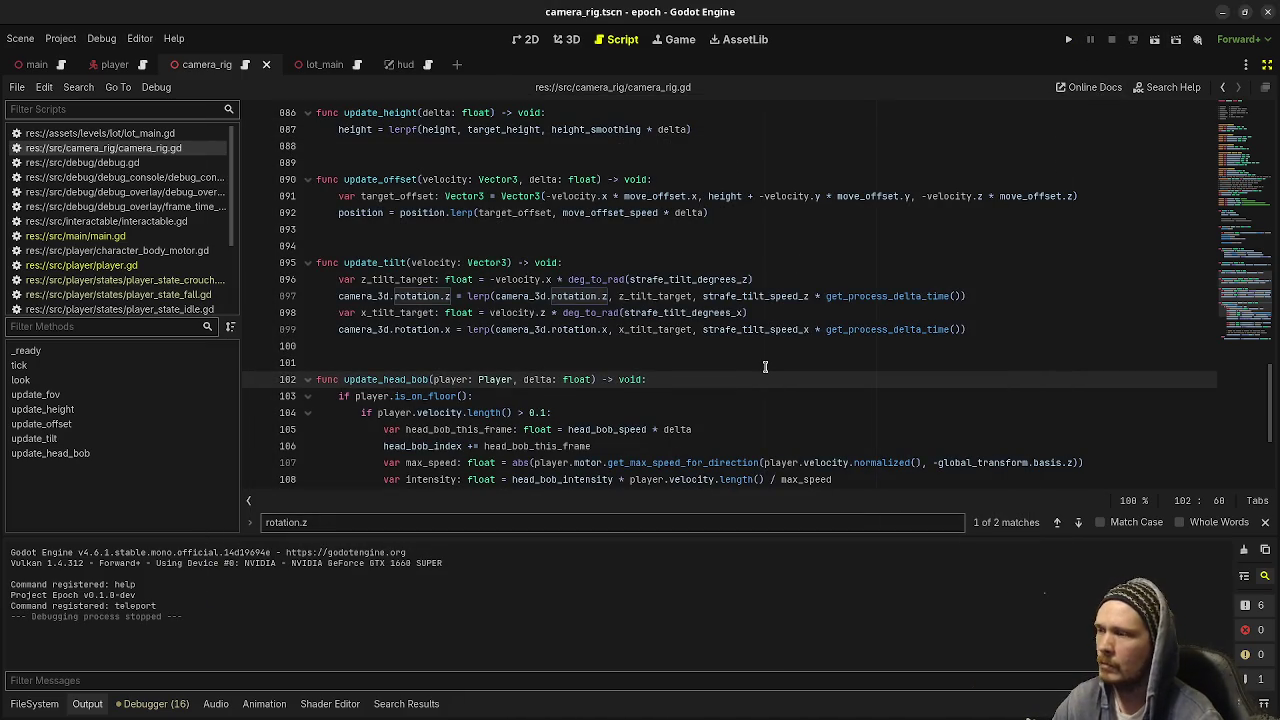
Delete the commented-out head bob lines in camera_rig.gd and save the script
scroll(765, 366, down, 5)
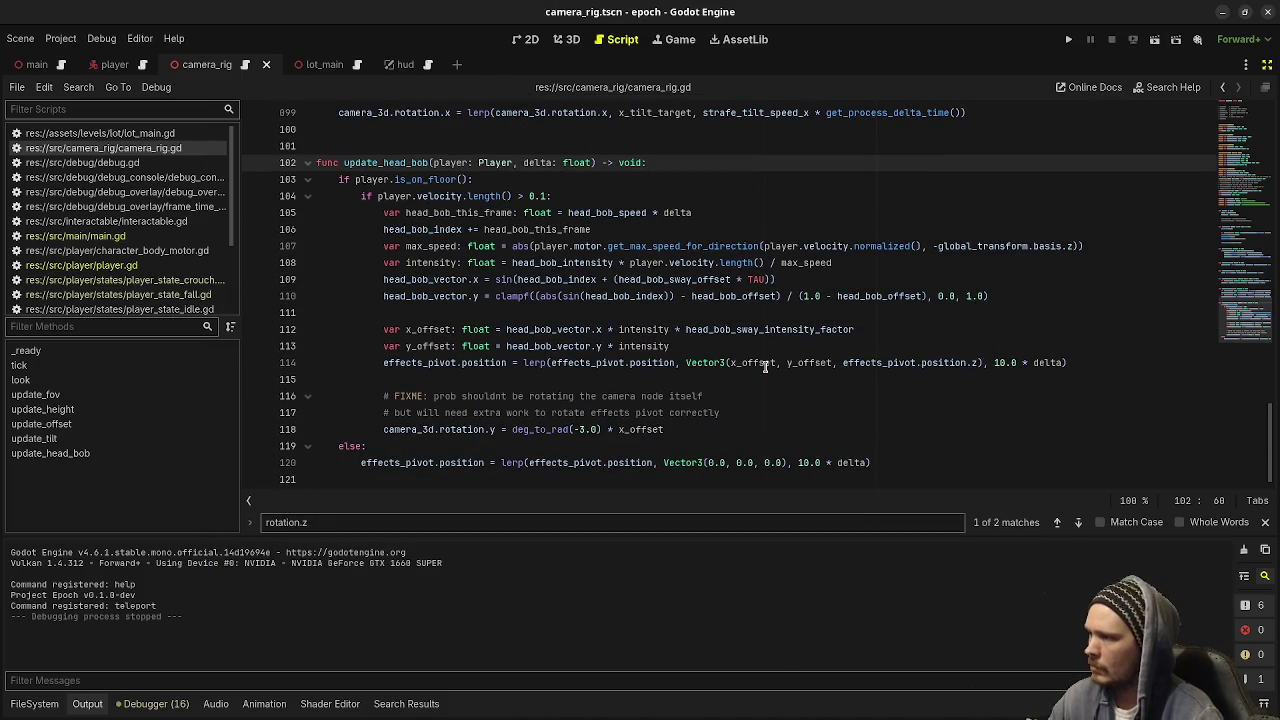
drag(720, 412, 383, 396)
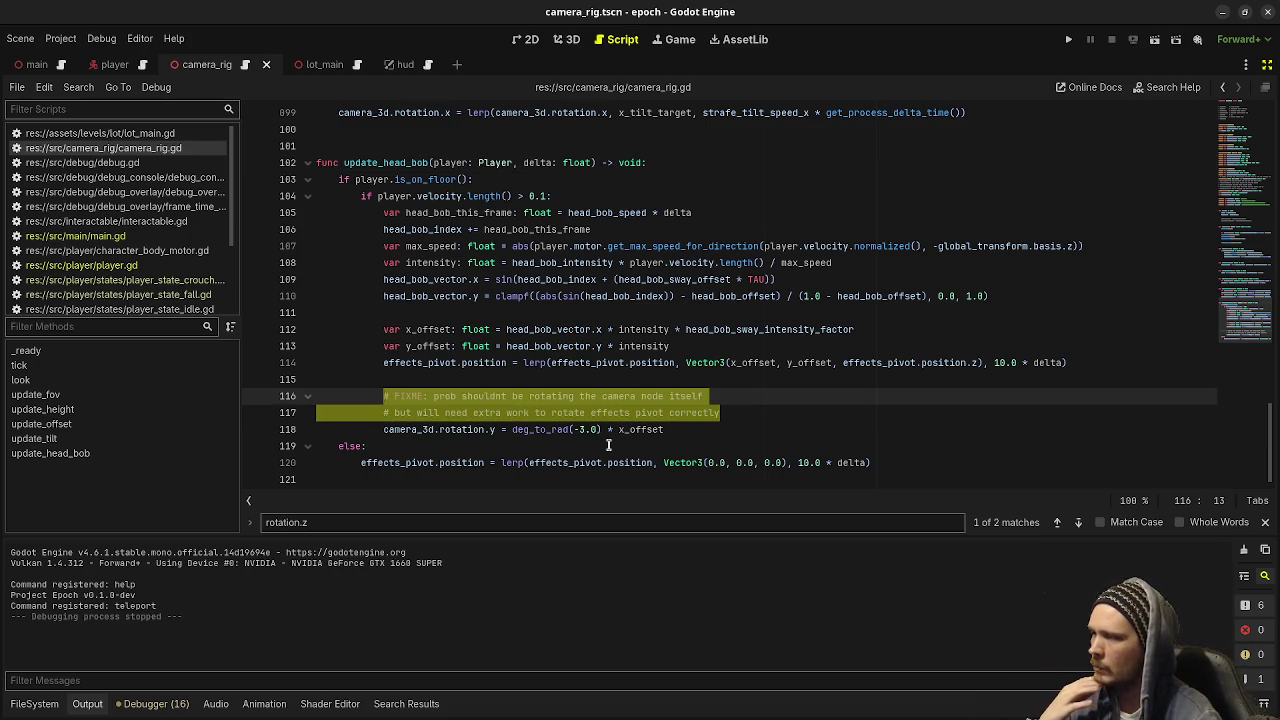
scroll(608, 444, up, 12)
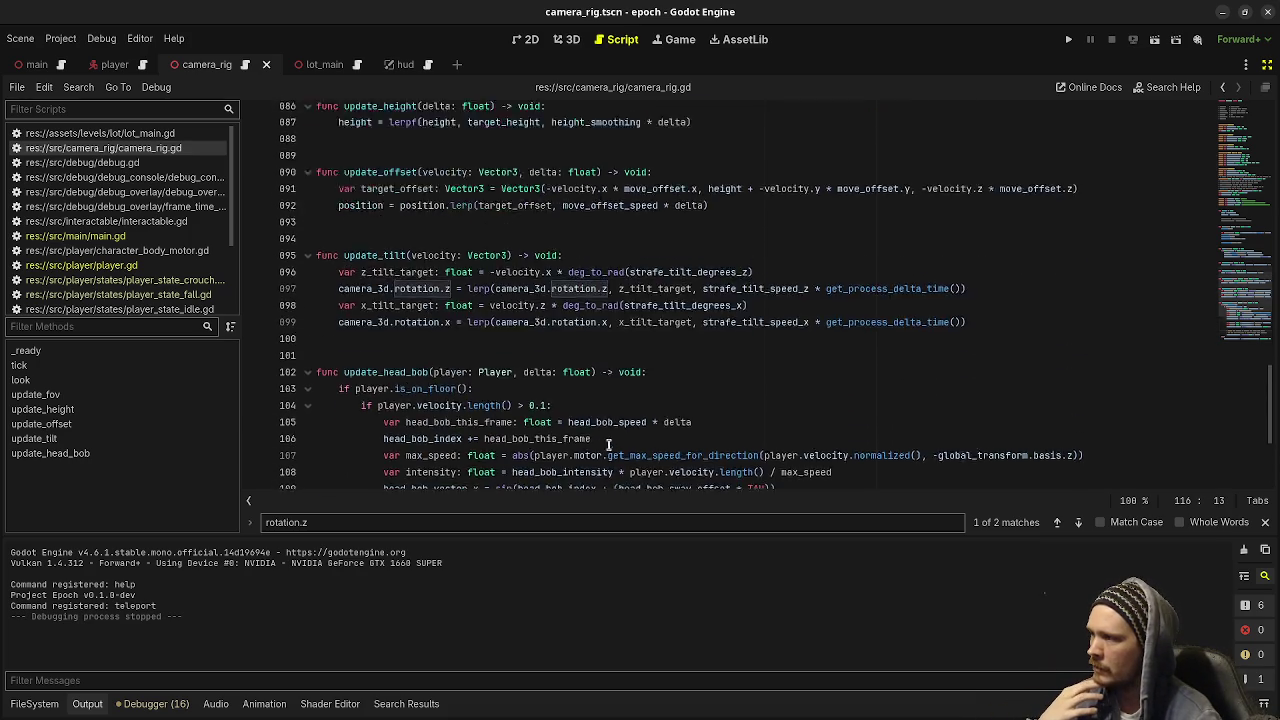
scroll(608, 444, up, 6)
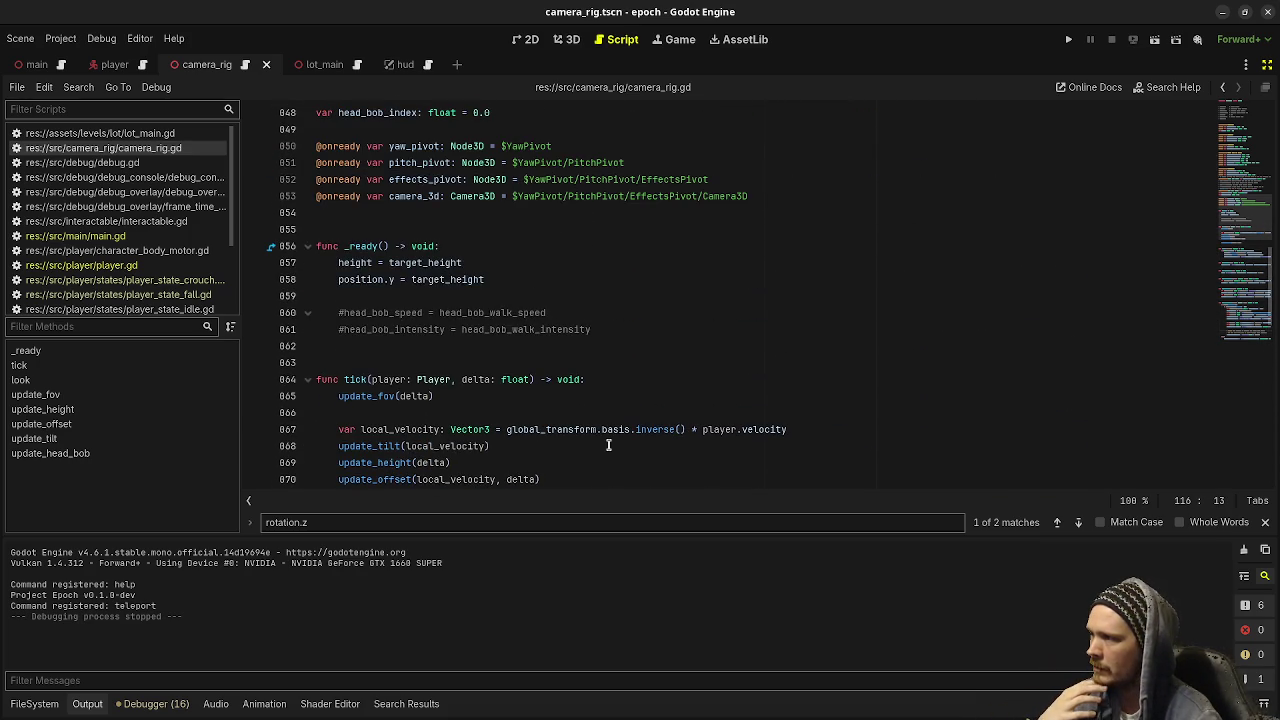
drag(612, 329, 616, 292)
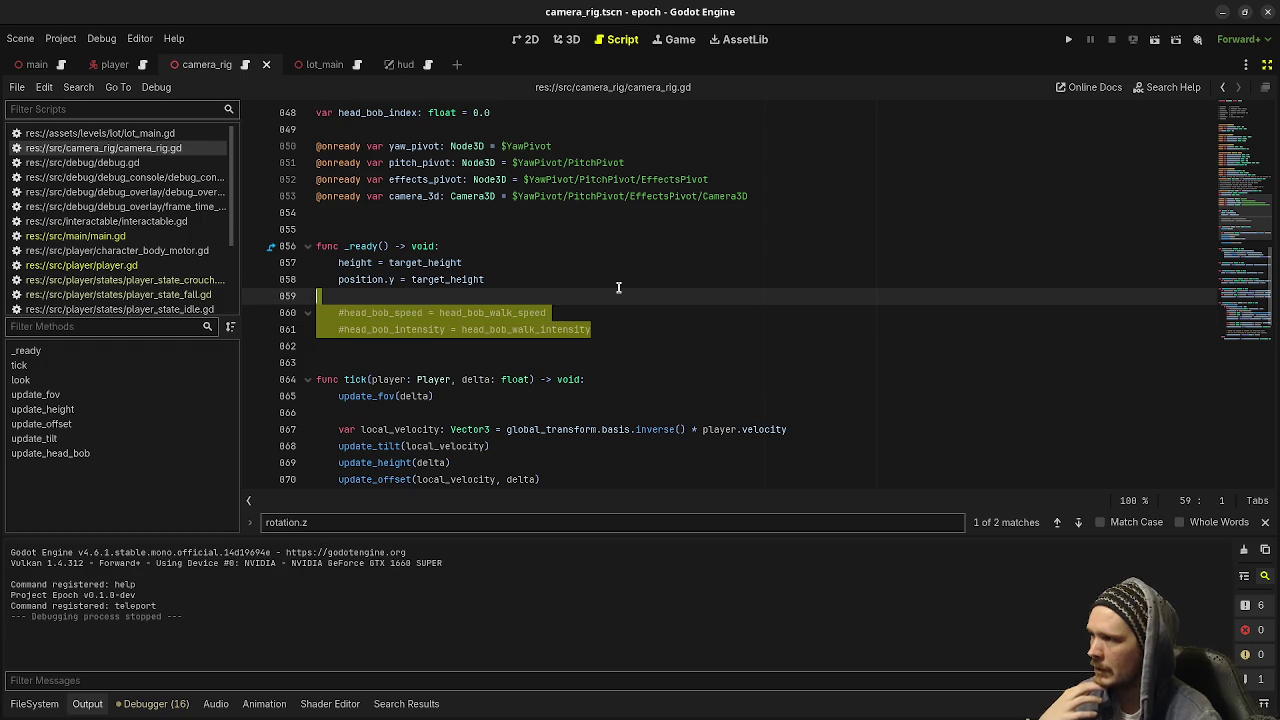
key(BackSpace)
key(BackSpace)
key(ctrl+s)
Open player_state_crouch.gd and switch over to VS Code's source control changes
scroll(618, 287, up, 4)
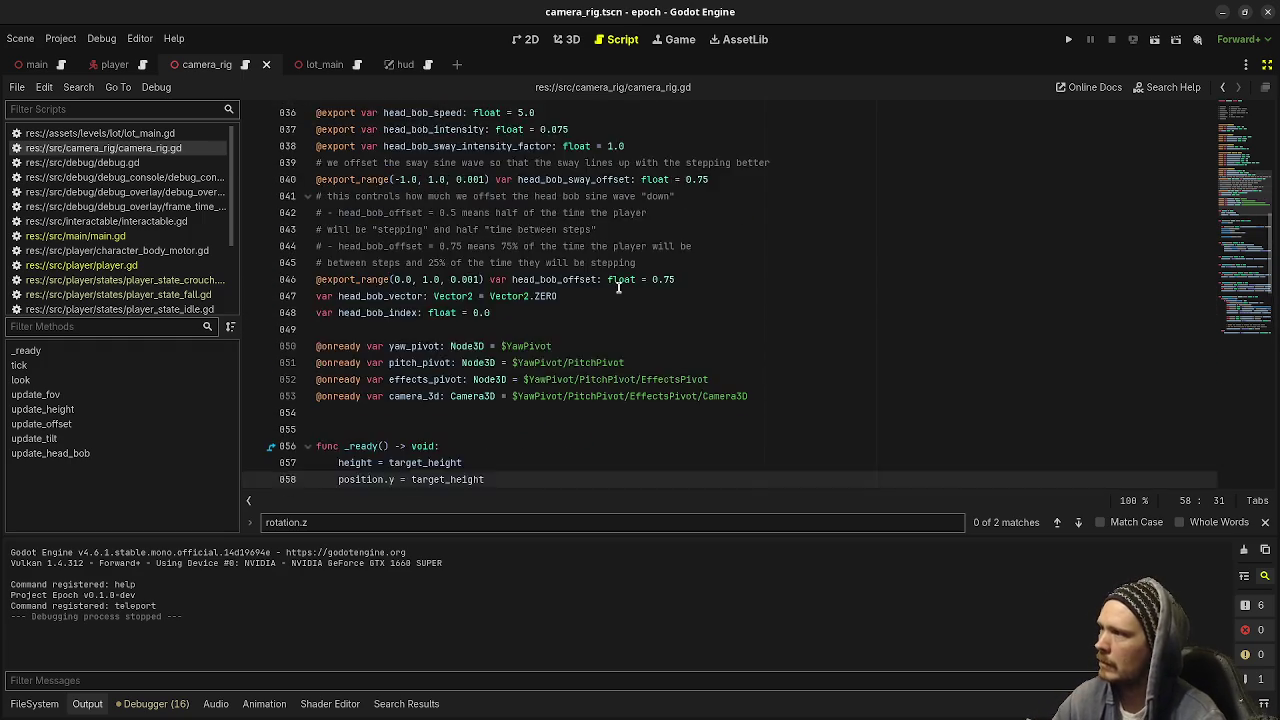
scroll(618, 287, up, 5)
scroll(618, 287, up, 1)
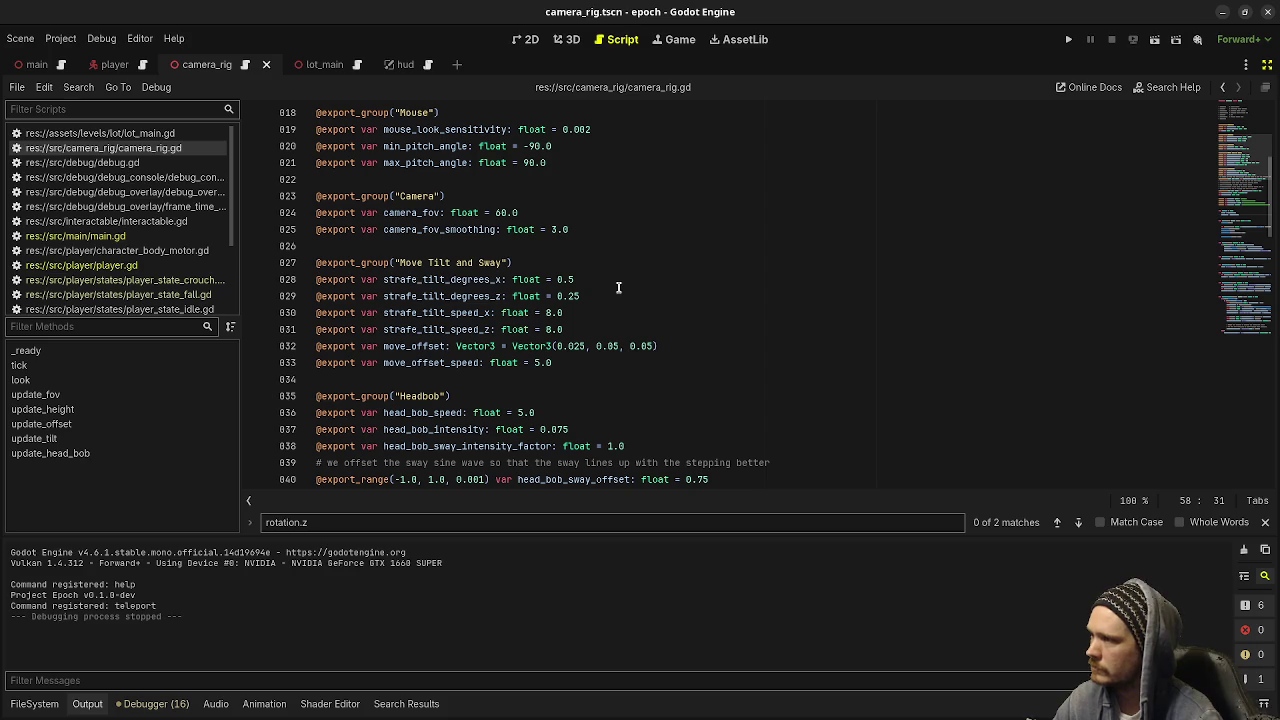
scroll(612, 330, up, 3)
scroll(612, 330, up, 3)
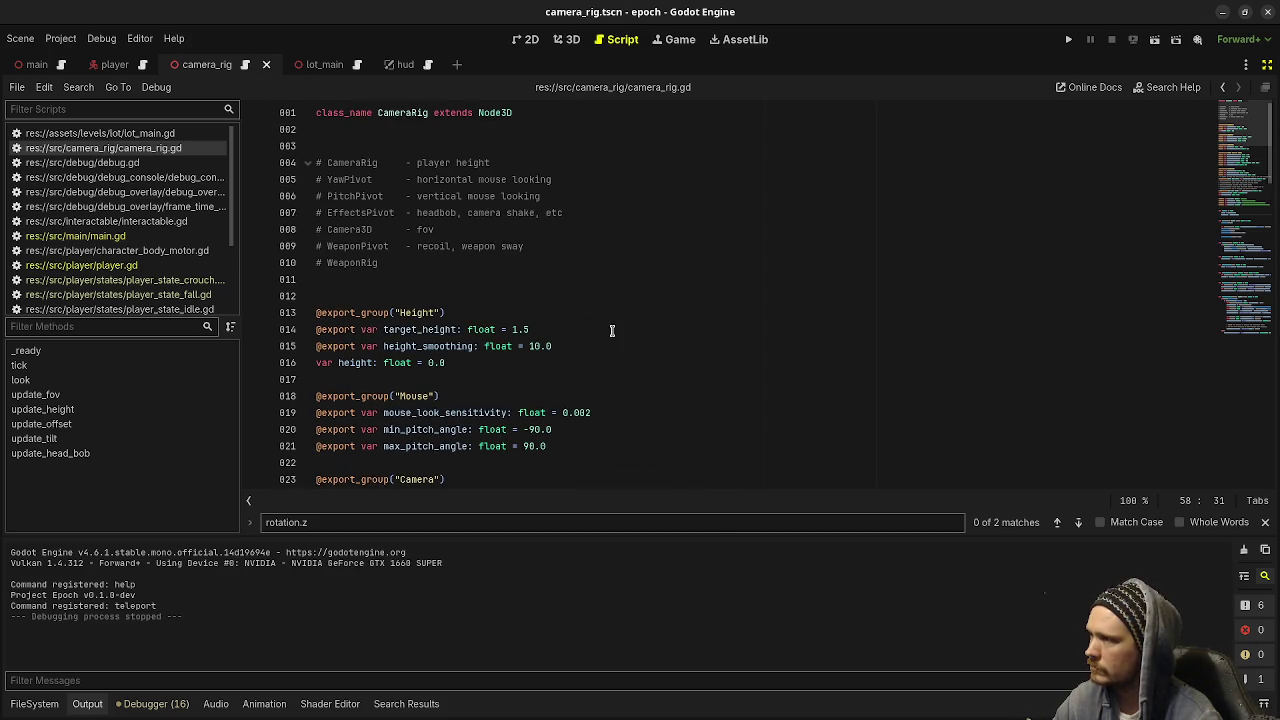
scroll(612, 330, down, 20)
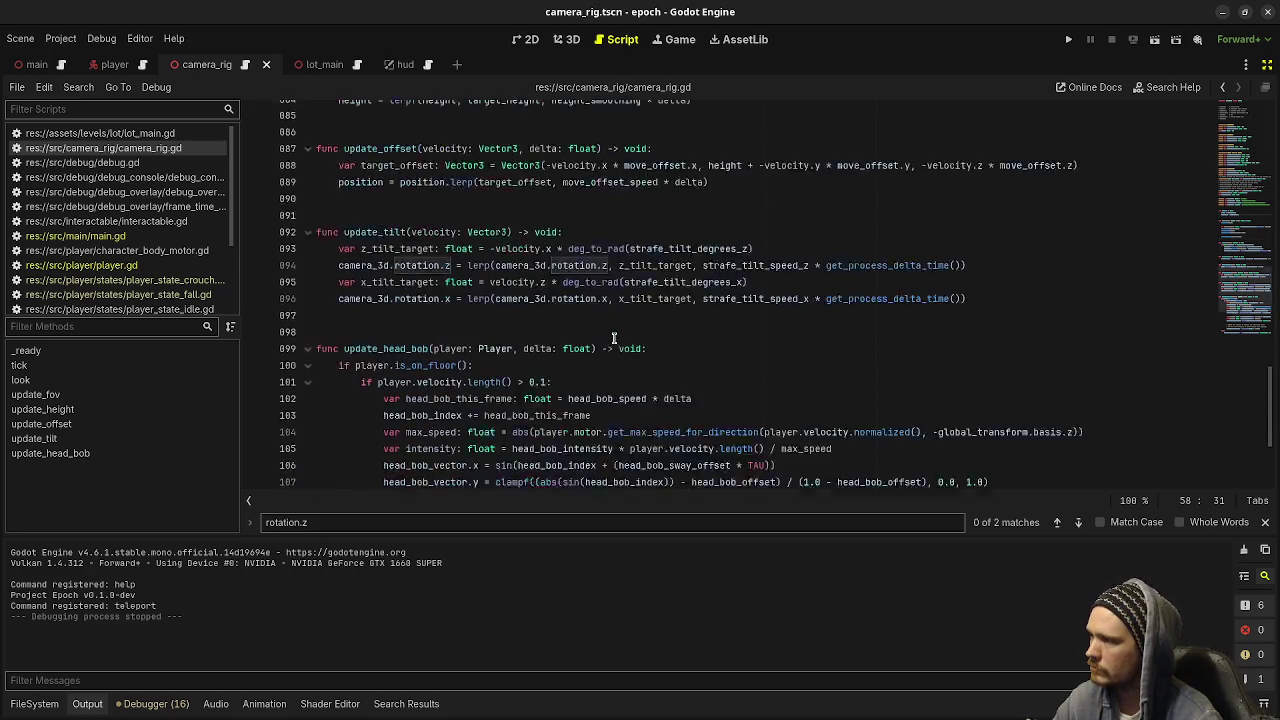
scroll(614, 338, down, 4)
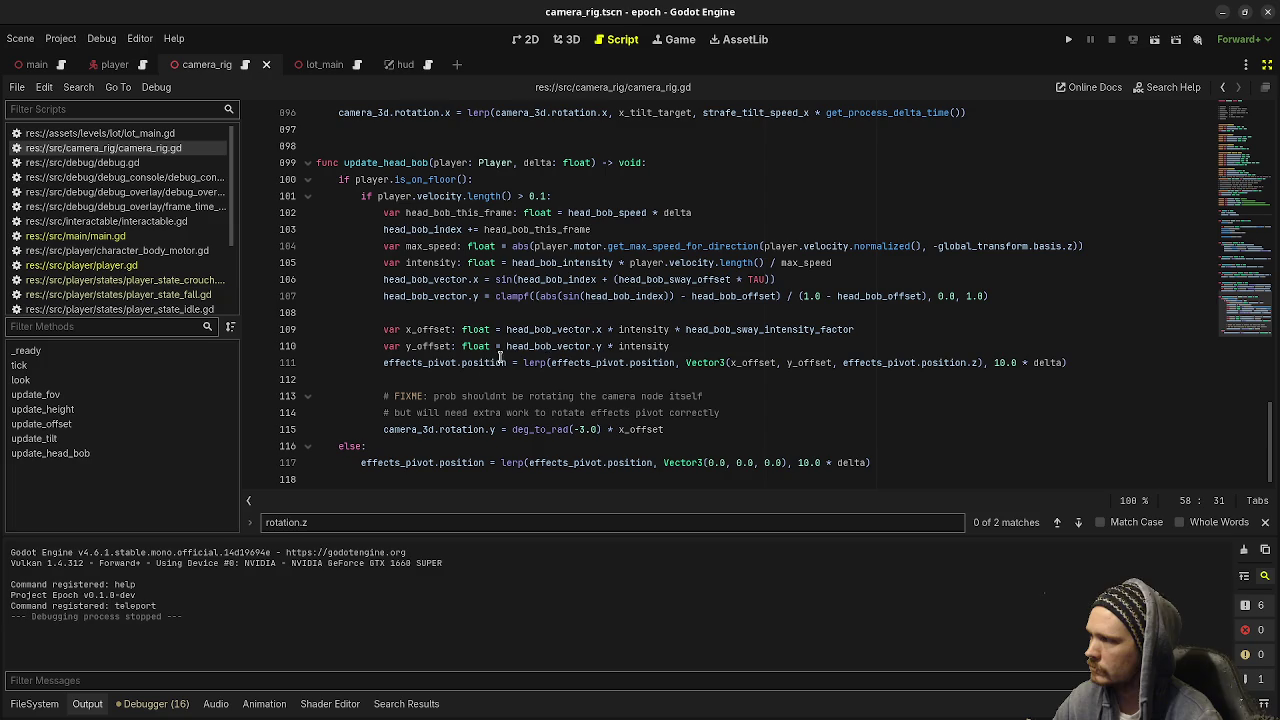
click(153, 284)
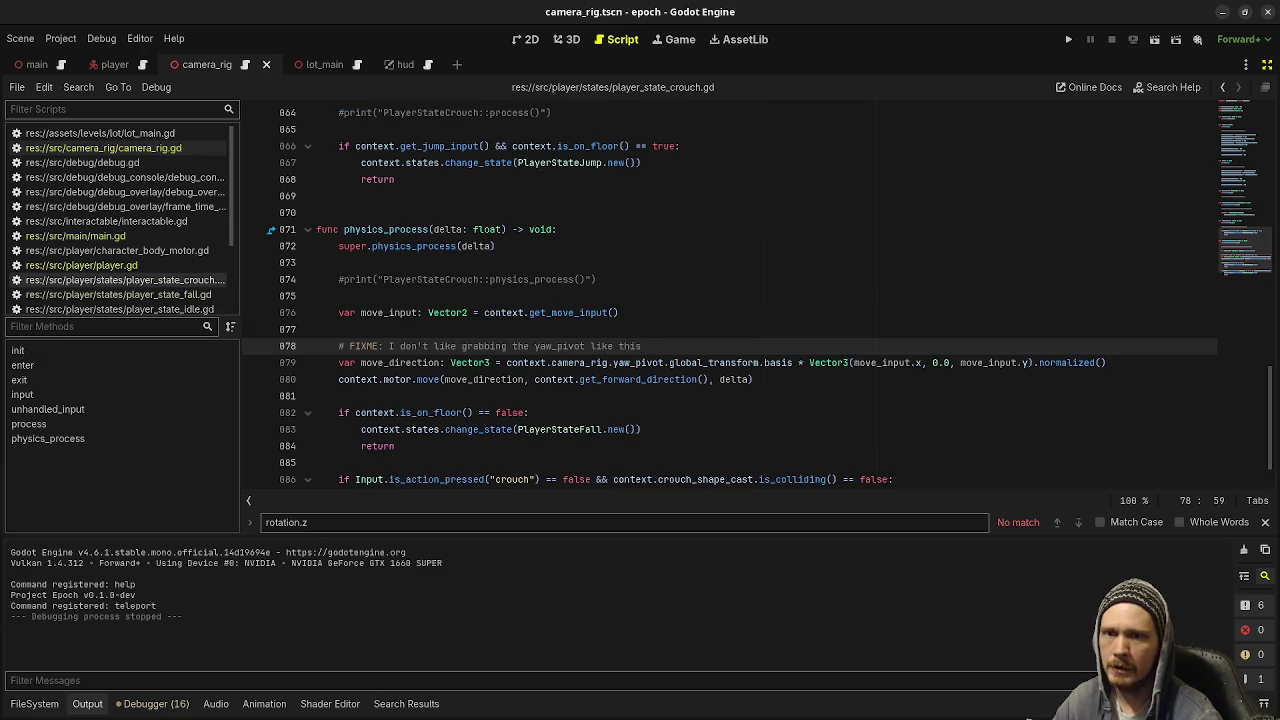
key(alt+Tab)
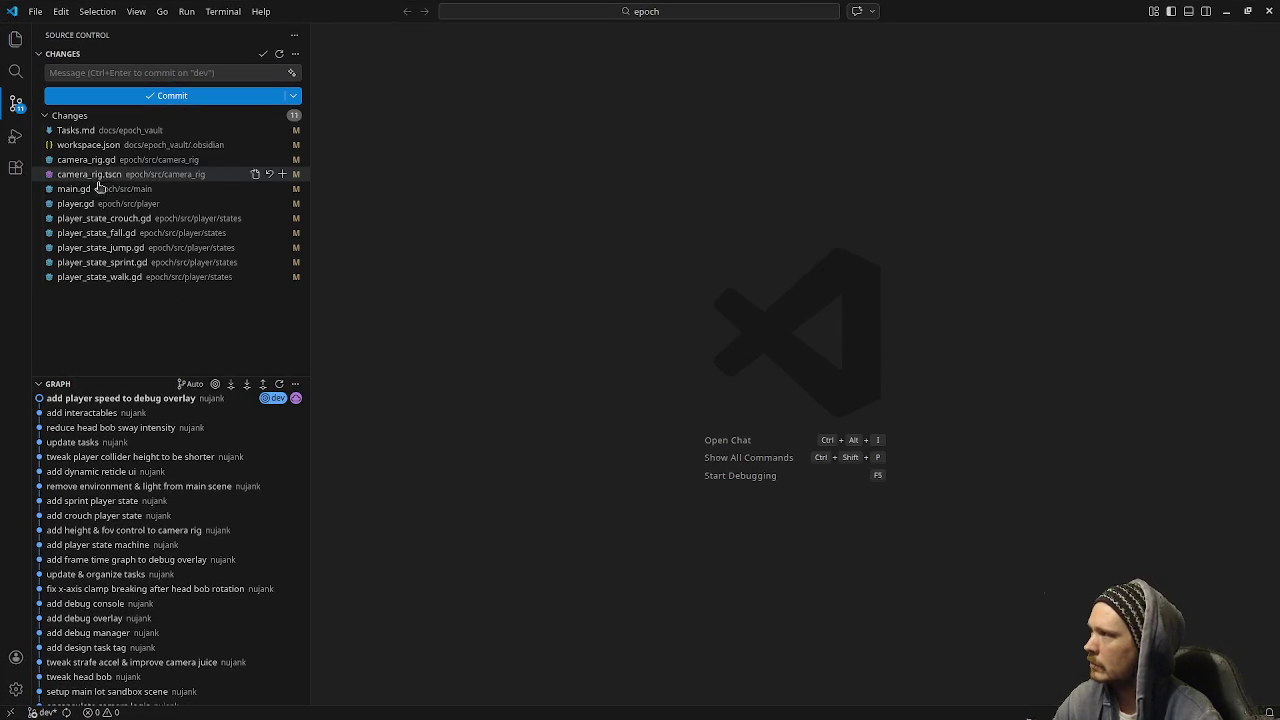
Open the player_state_crouch.gd diff from the Changes list, scroll it sideways, and return to Godot
click(95, 218)
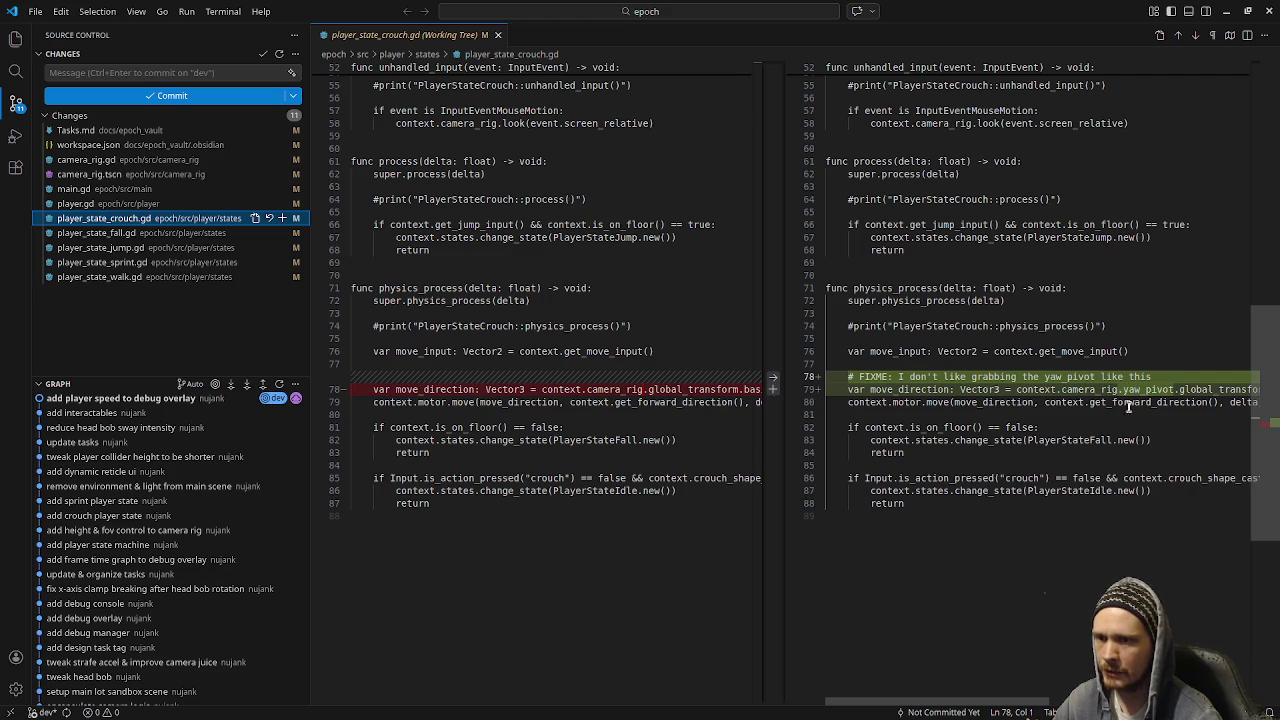
mouse_move(975, 702)
mouse_down()
mouse_move(1078, 700)
mouse_move(921, 695)
mouse_up()
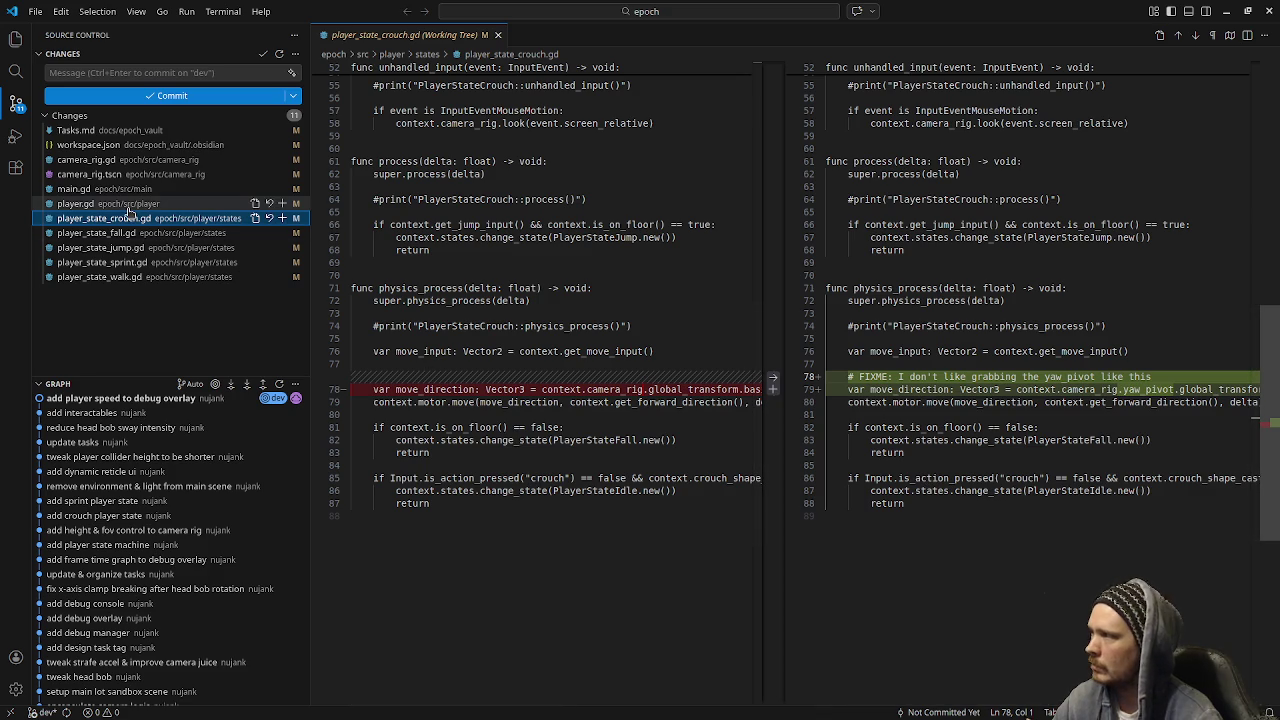
click(1226, 10)
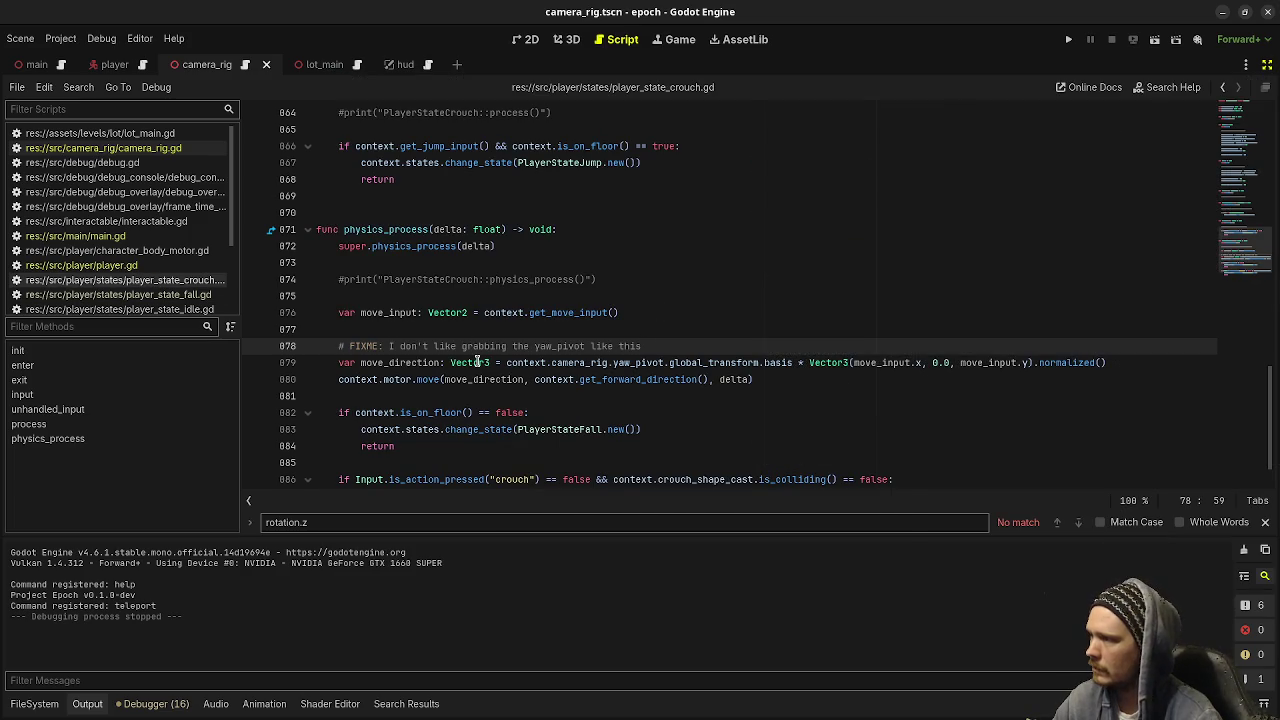
On crouch state line 79, replace the direction expression with context.get_move_direction(move_input)
drag(506, 362, 1113, 360)
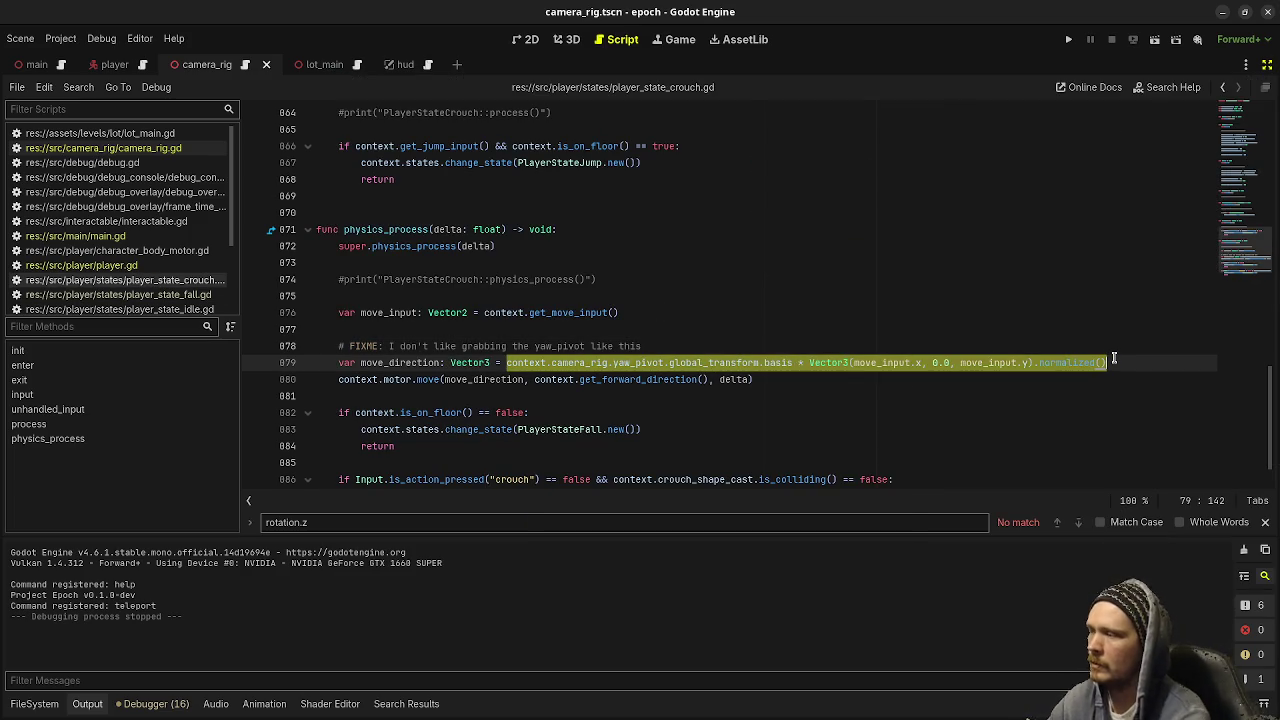
key(ctrl+x)
text(cont)
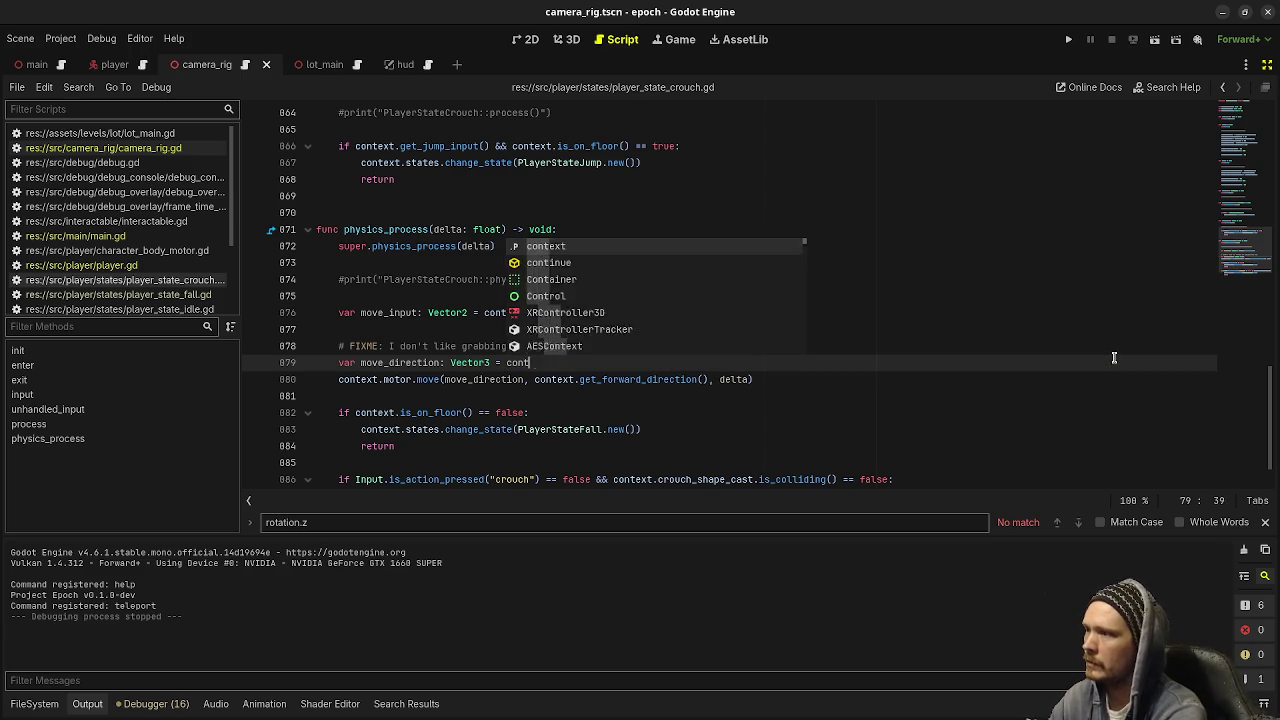
text(ext.get_move_direction(move_i)
key(Return)
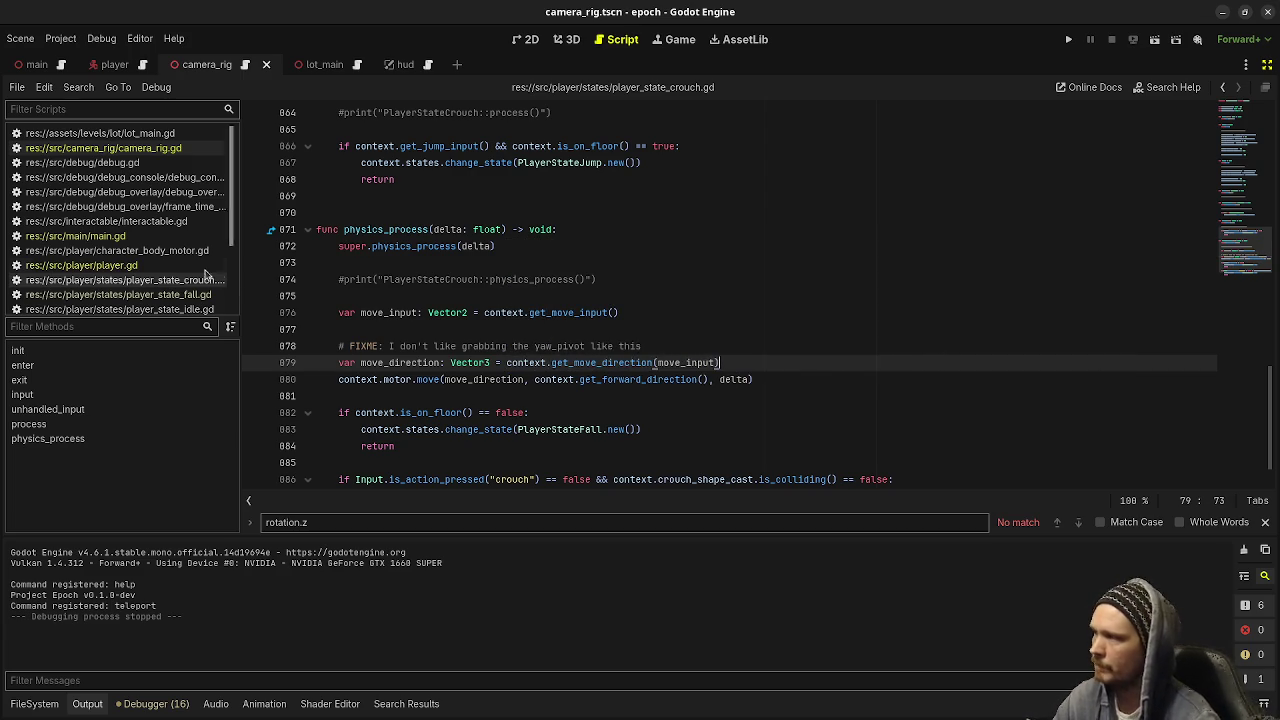
In player.gd, add func get_move_direction(input_direction: Vector2) -> Vector3 returning the pasted direction expression
ctrl+click(600, 362)
scroll(600, 387, down, 3)
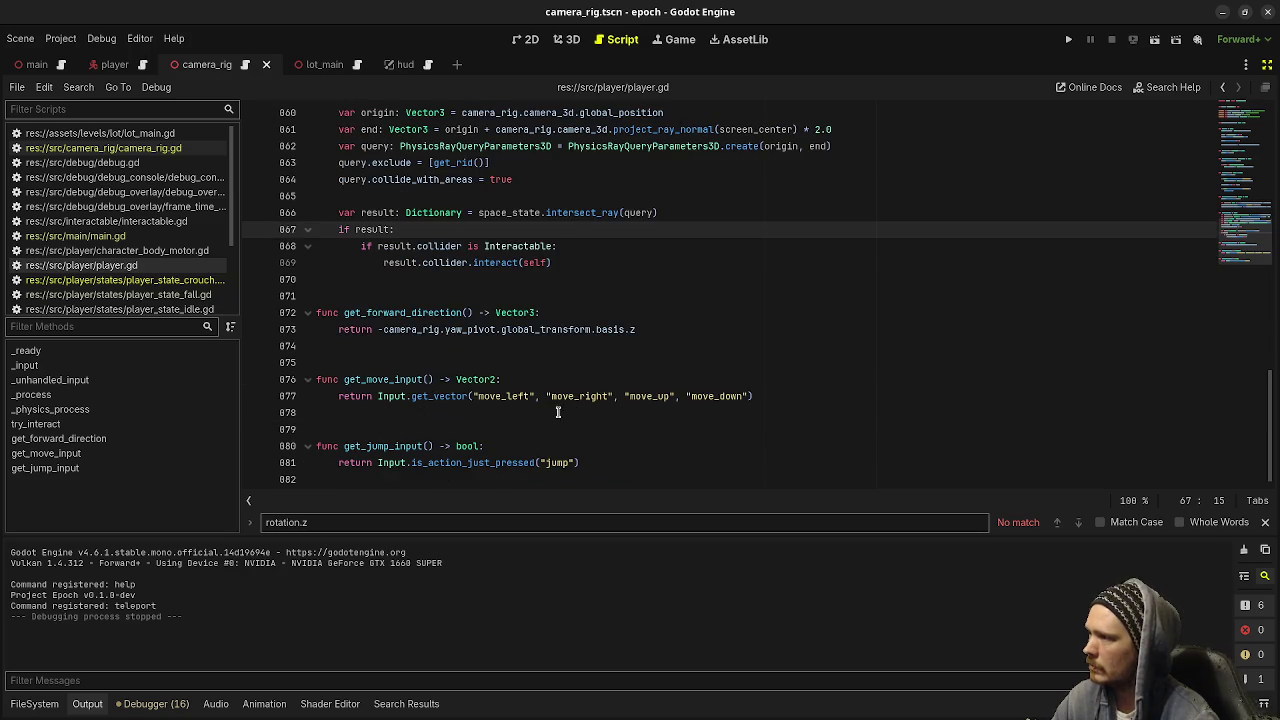
scroll(543, 412, up, 1)
click(669, 379)
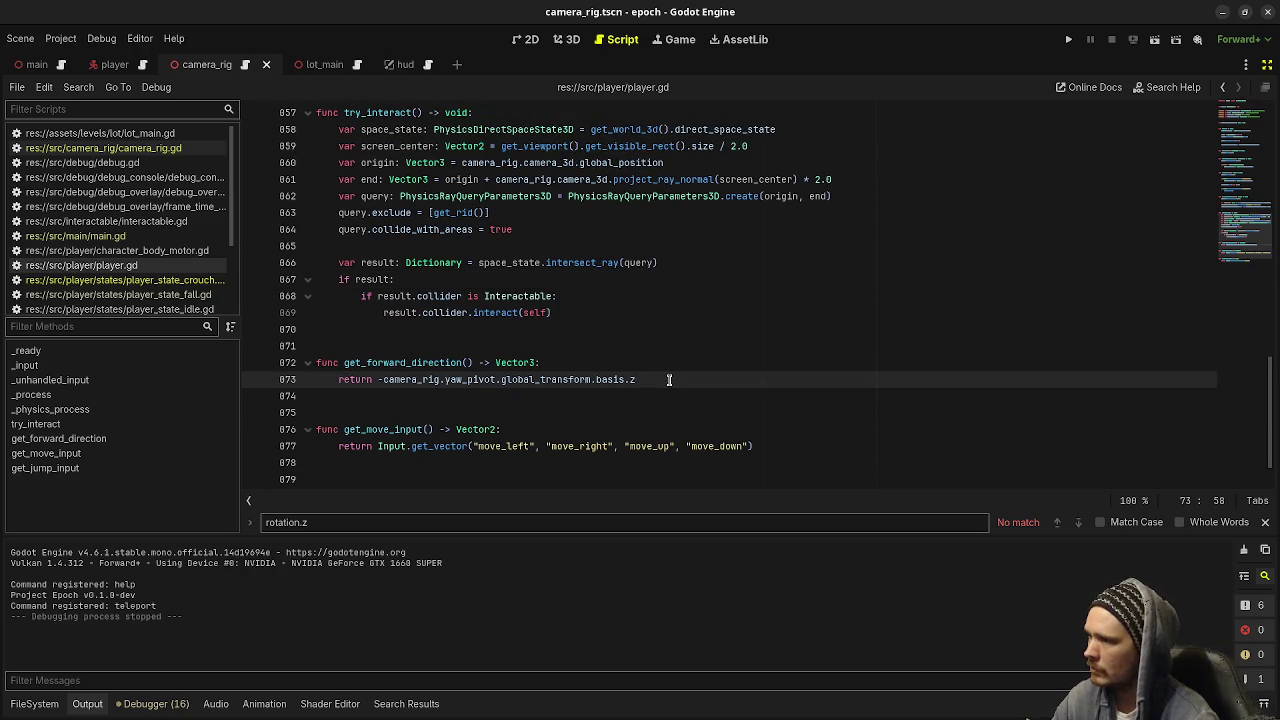
key(Return)
key(Return)
key(Return)
key(BackSpace)
text(func get_move_direction(input_)
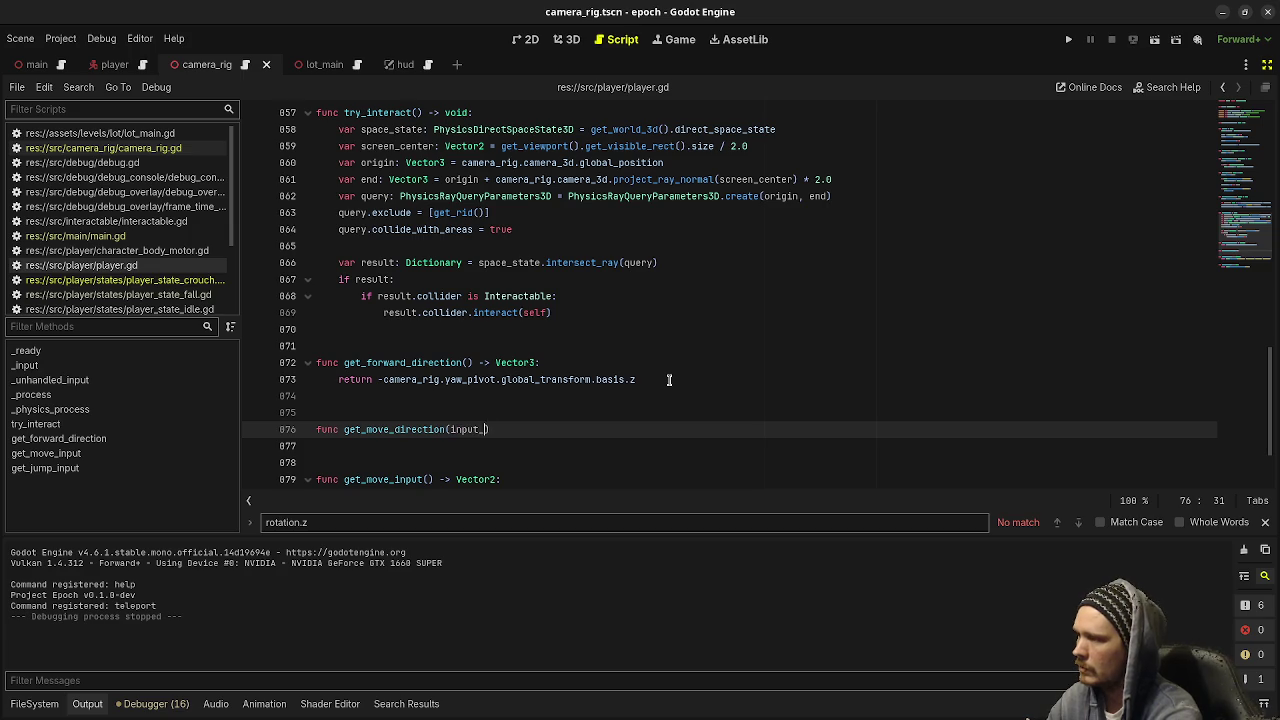
text(Vecctor)
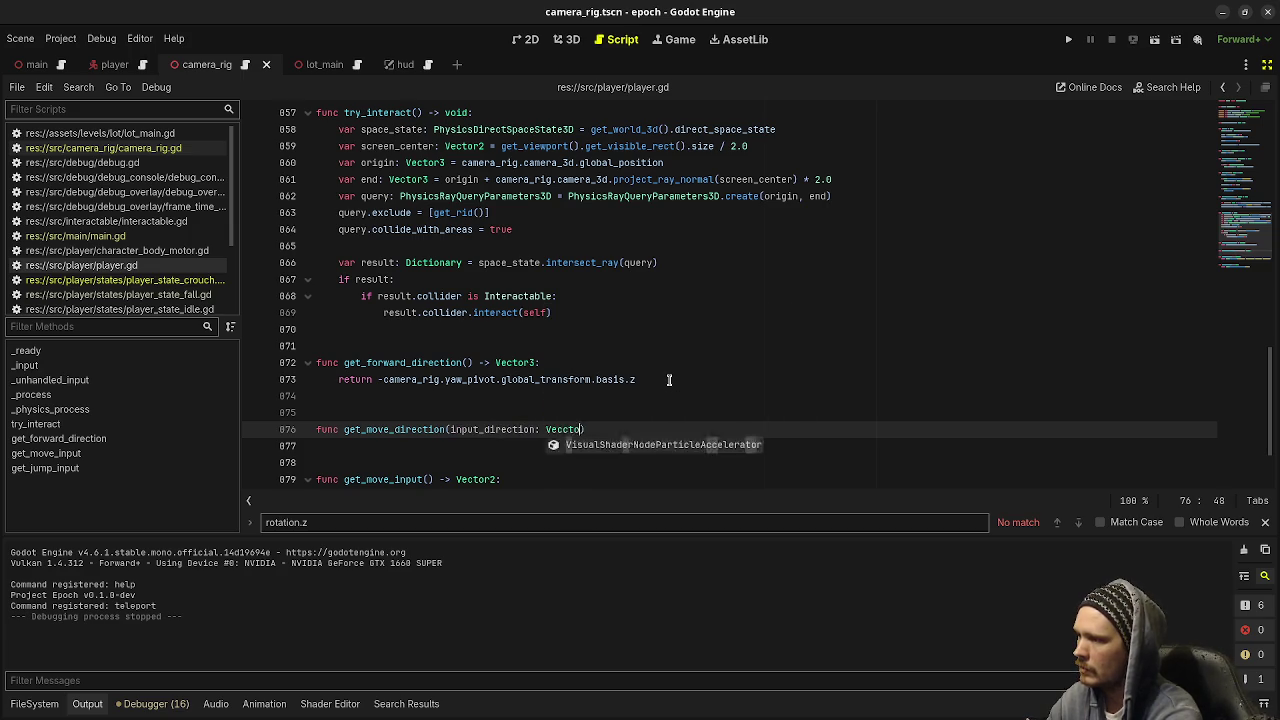
key(BackSpace)
key(Return)
text() -> )
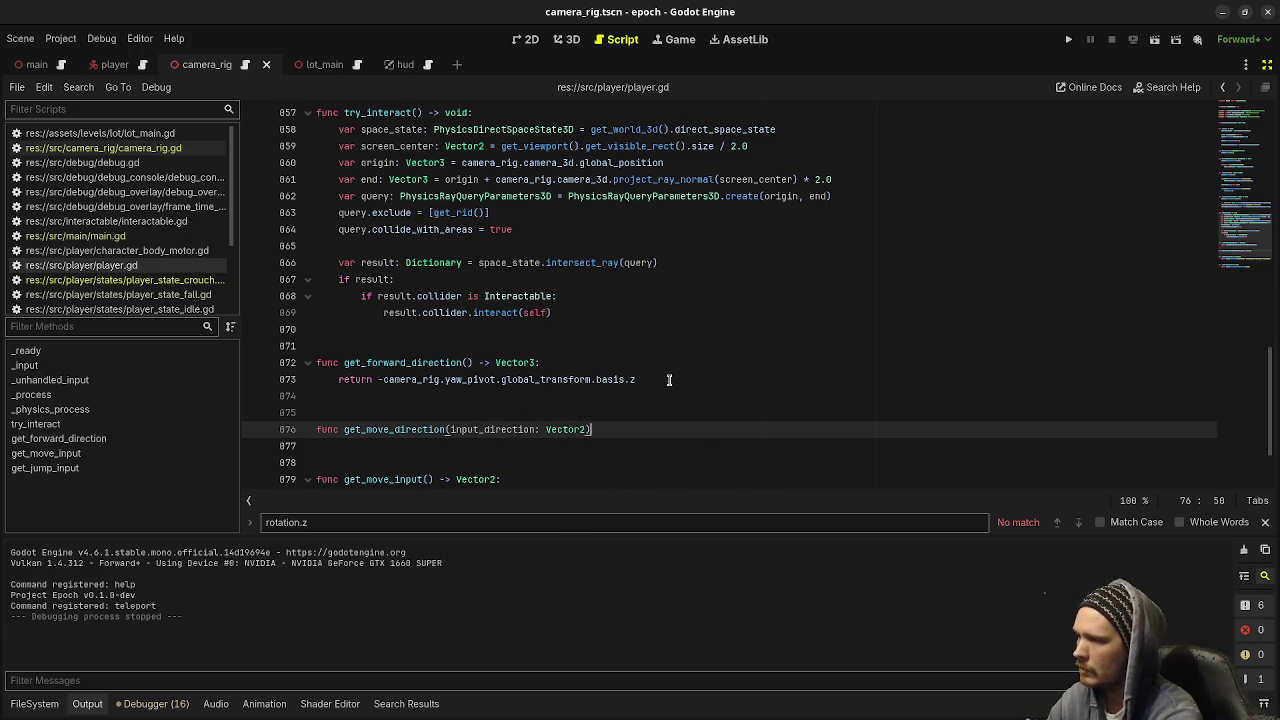
text(Vector2)
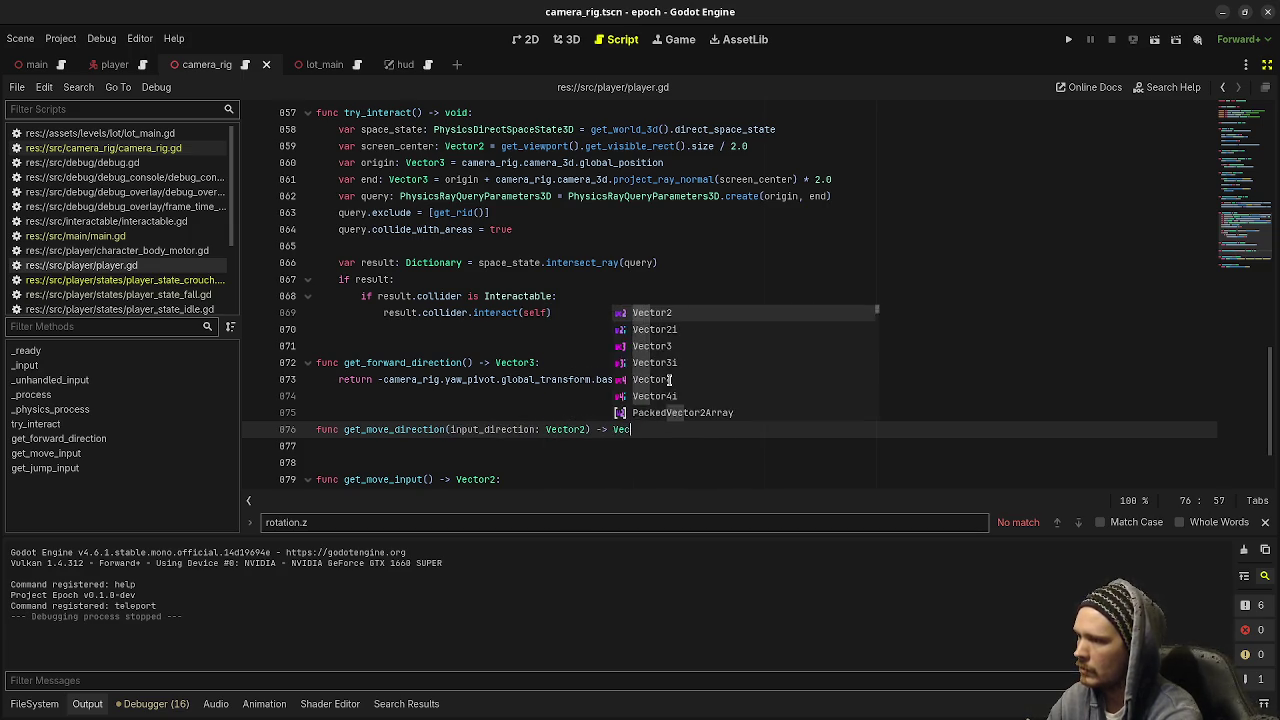
key(BackSpace)
text(3:)
key(Return)
key(ctrl+v)
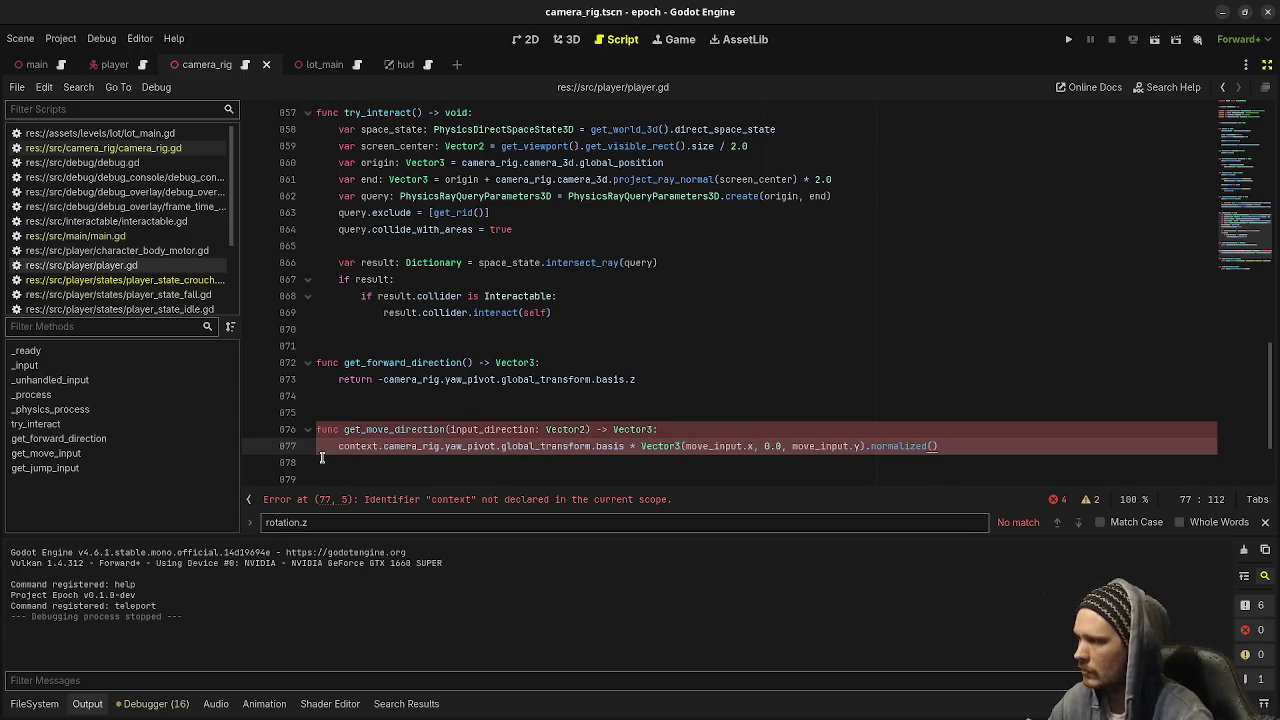
text(return)
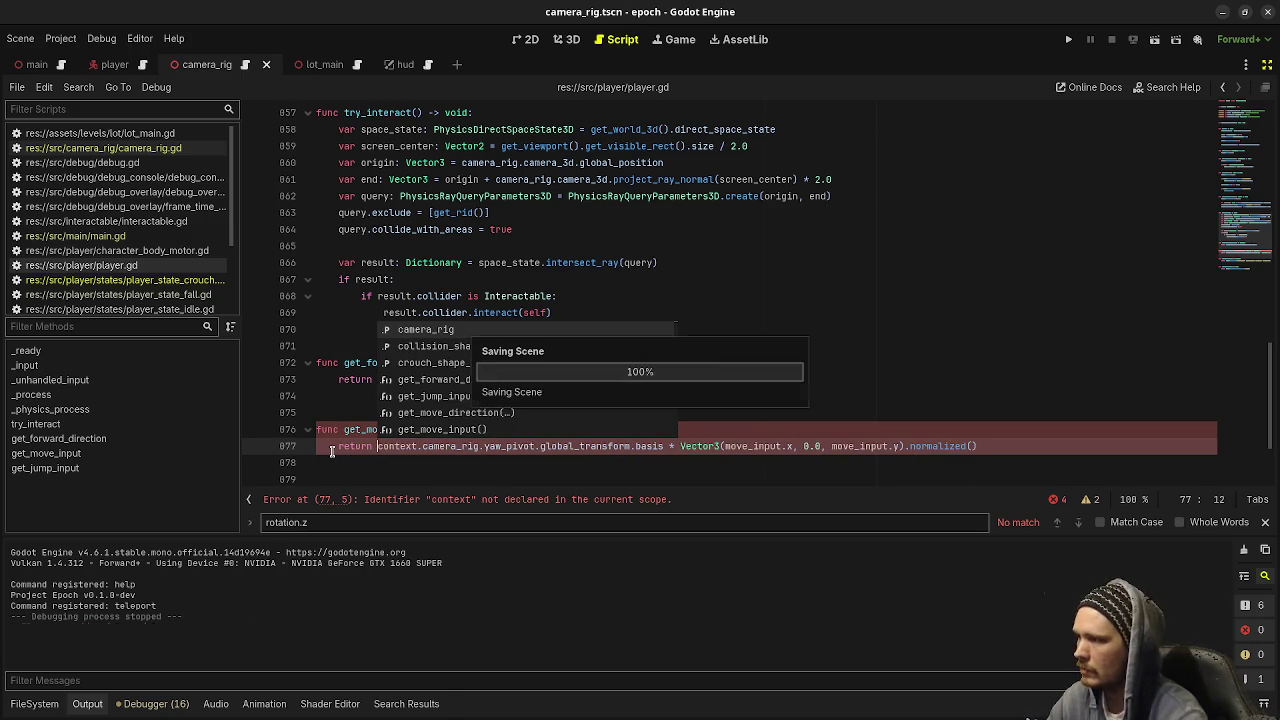
click(760, 406)
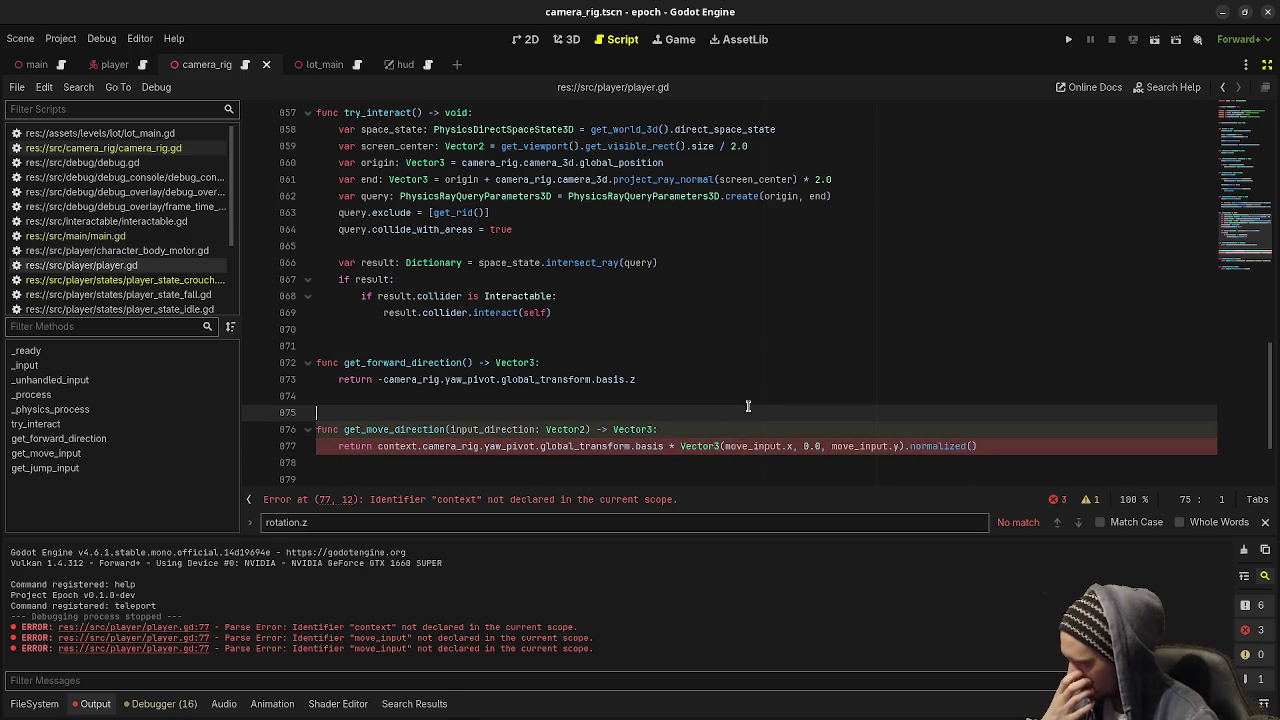
Drop the context. prefix and rename both move_input references to input_direction in the new function
double_click(400, 446)
key(BackSpace)
key(Delete)
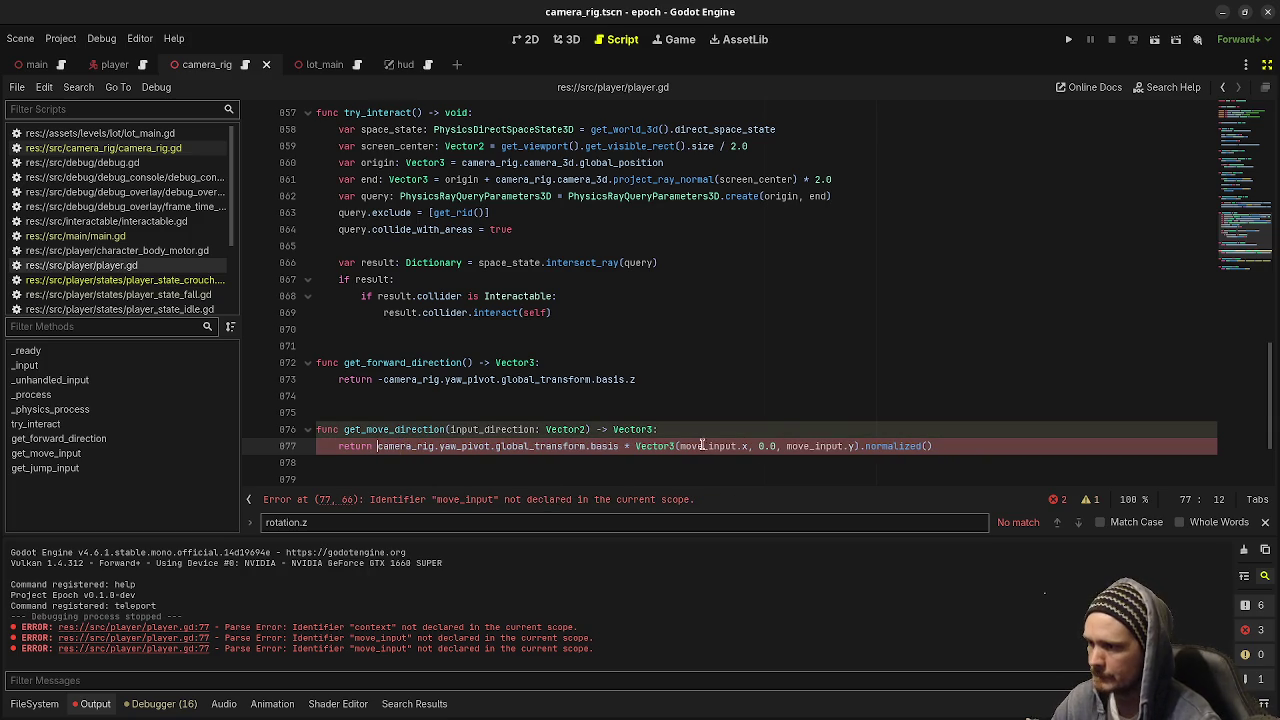
double_click(495, 429)
key(ctrl+c)
double_click(697, 446)
key(ctrl+v)
double_click(840, 446)
key(ctrl+v)
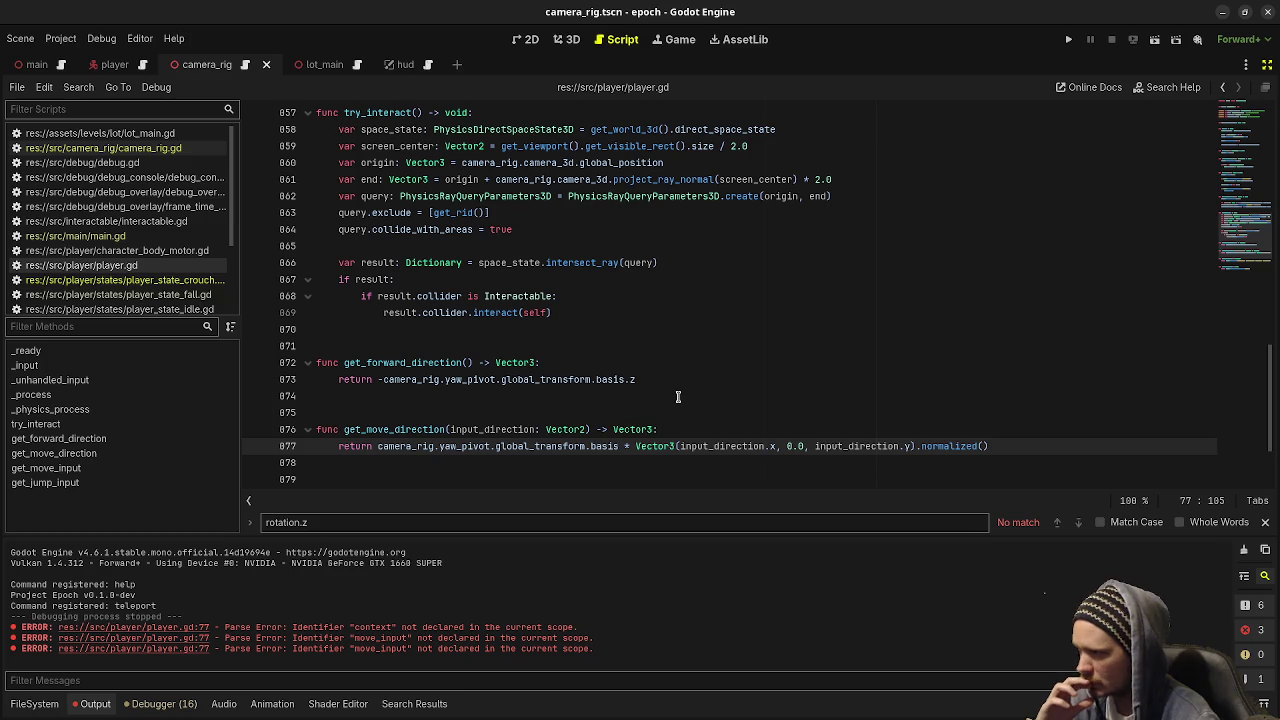
click(130, 280)
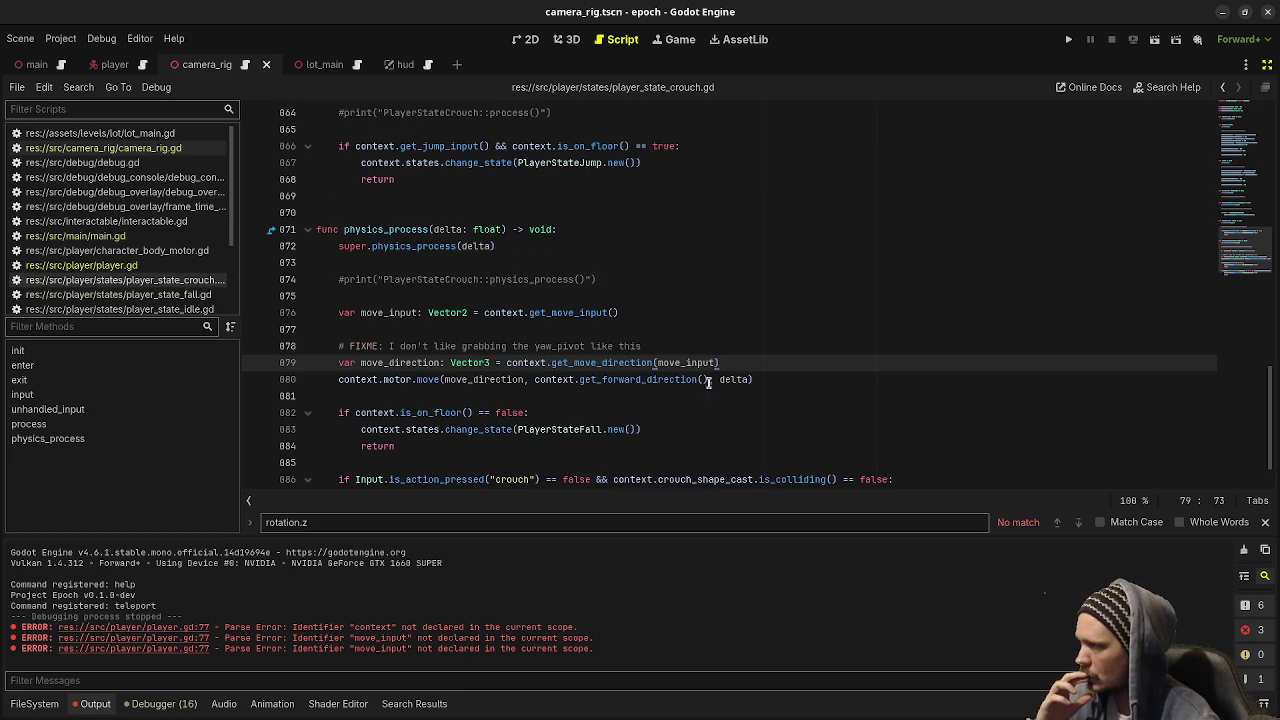
drag(738, 362, 506, 362)
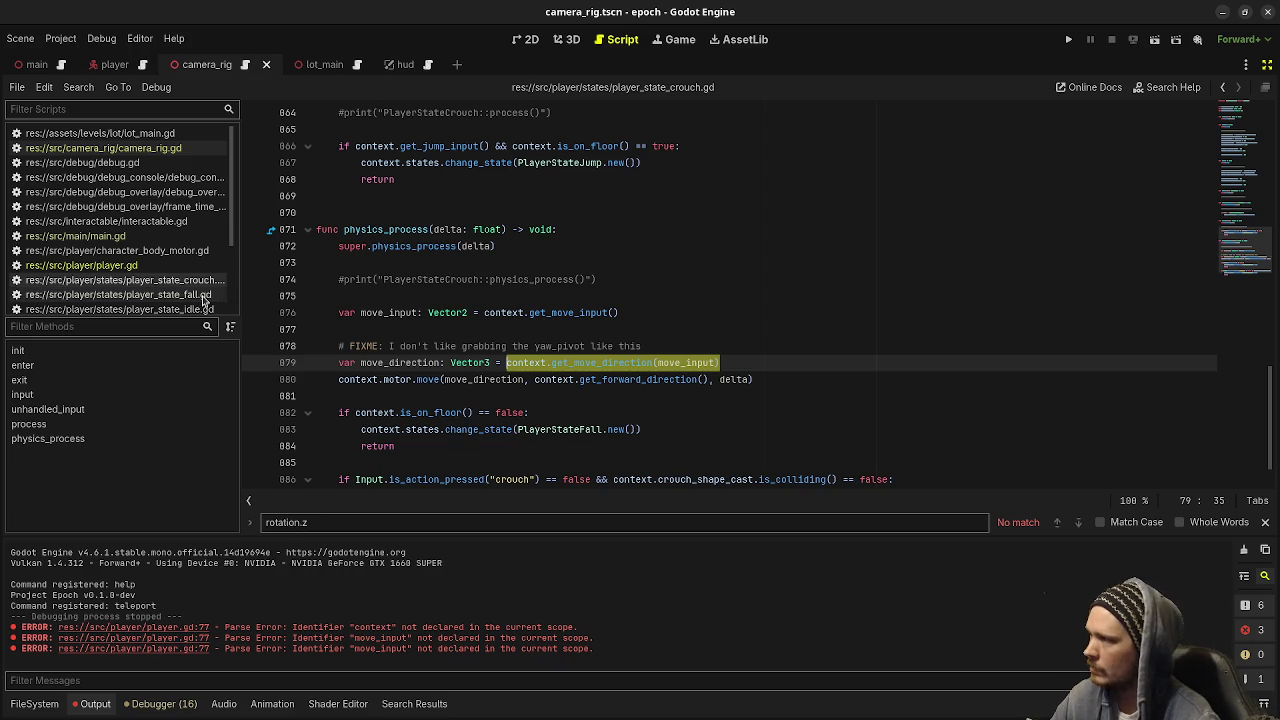
key(alt+Tab)
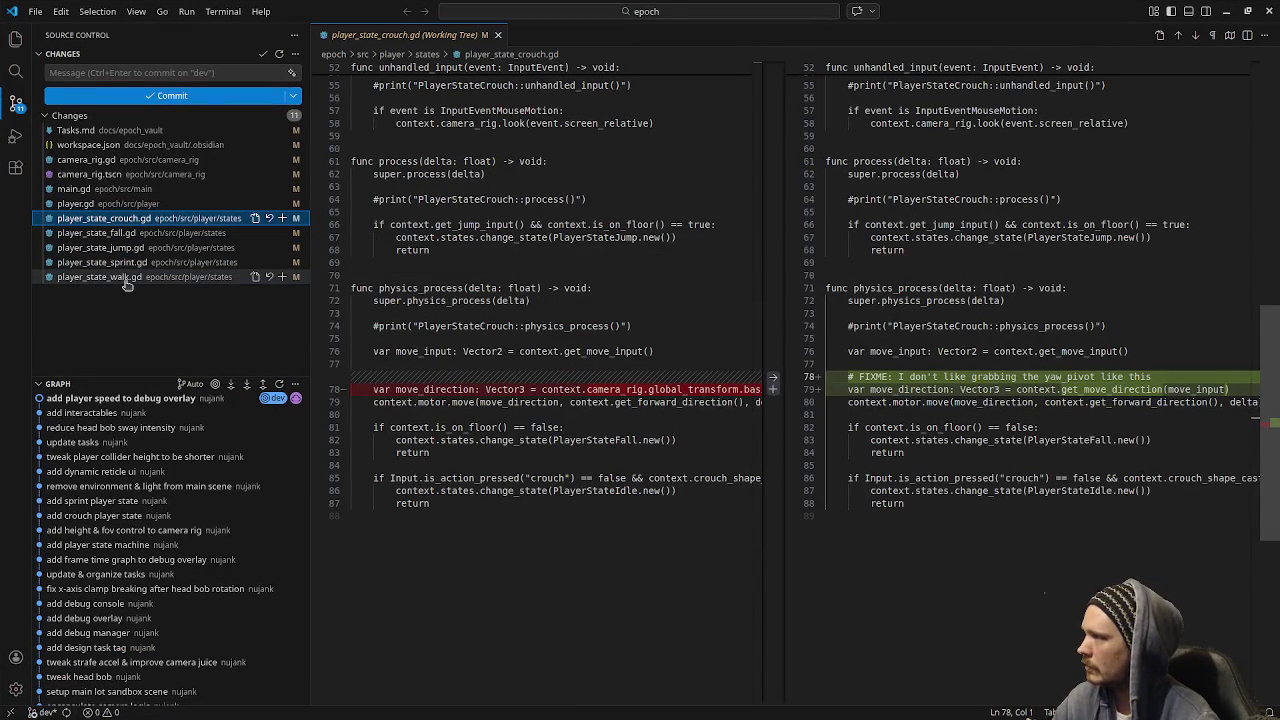
click(1226, 12)
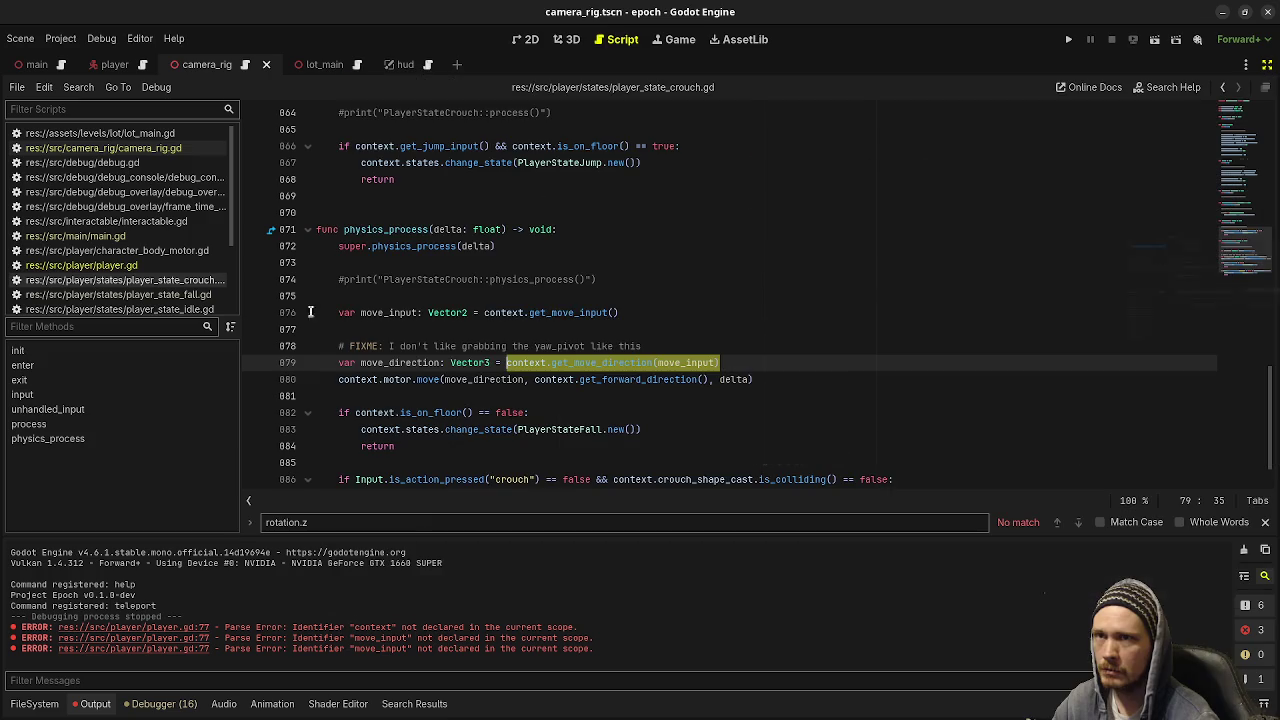
Replace the old direction expression with the get_move_direction call in the fall and jump state scripts
click(118, 294)
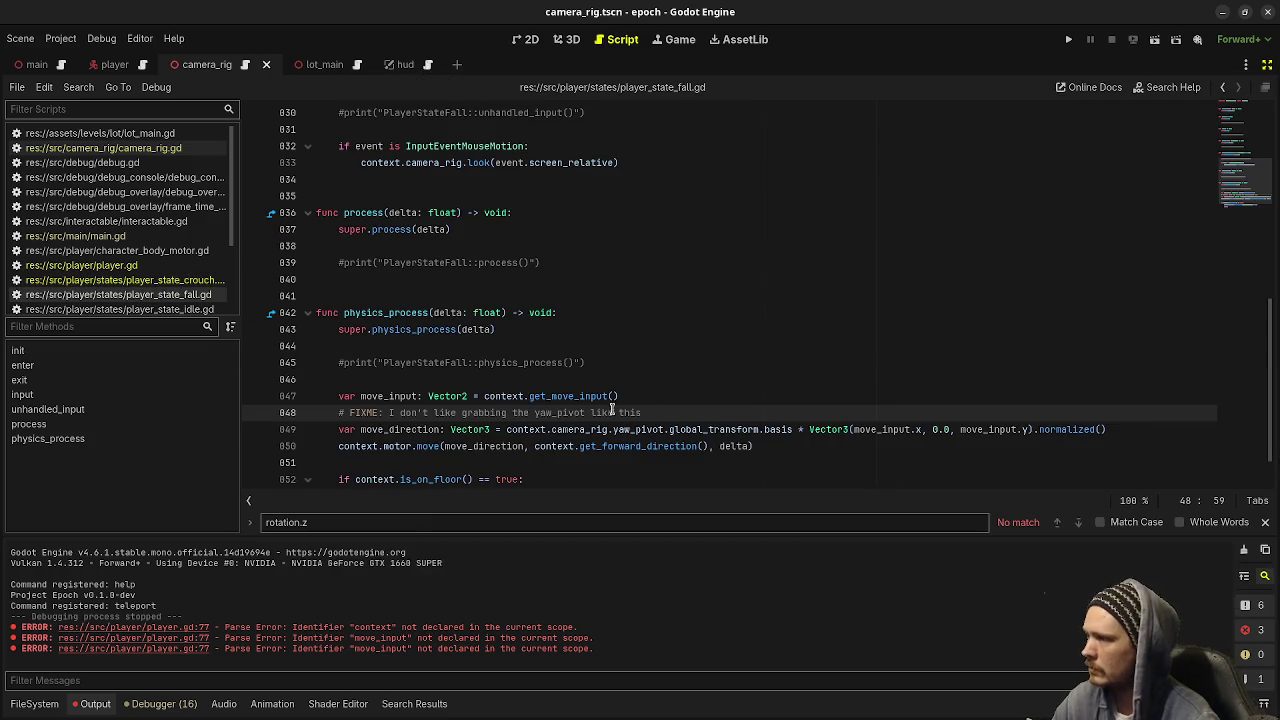
drag(506, 429, 1127, 429)
key(ctrl+v)
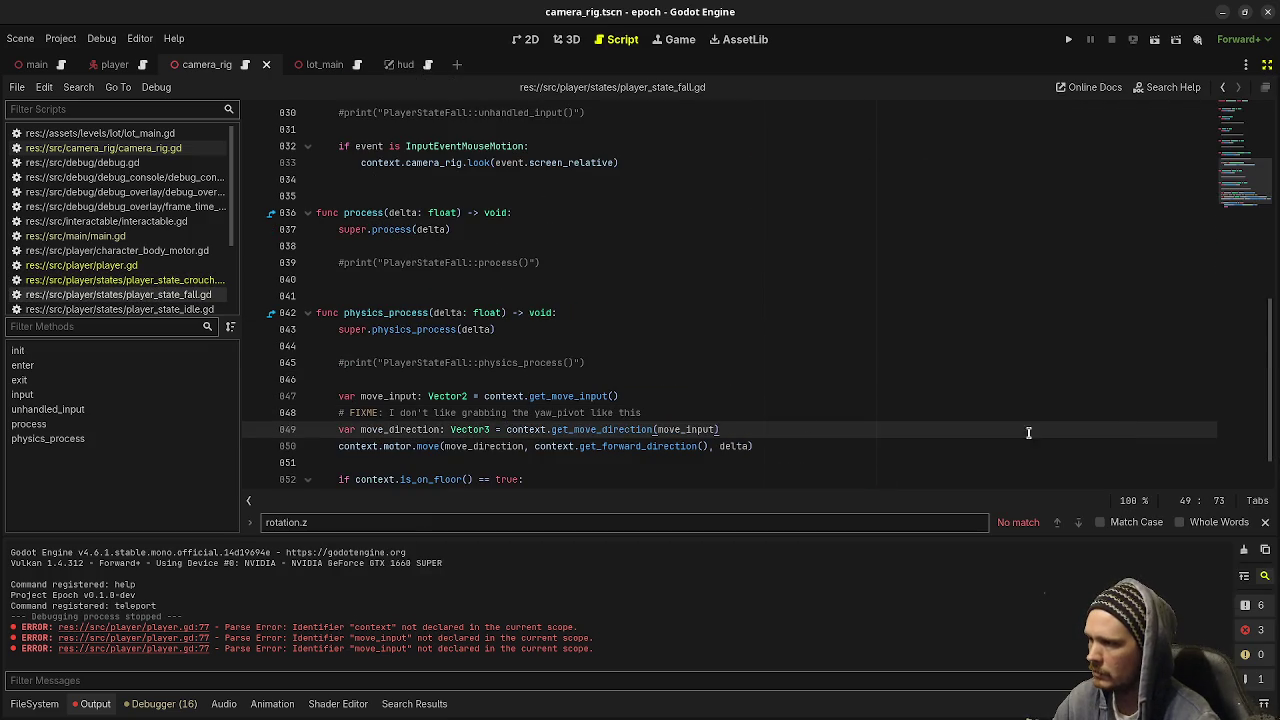
scroll(180, 298, down, 1)
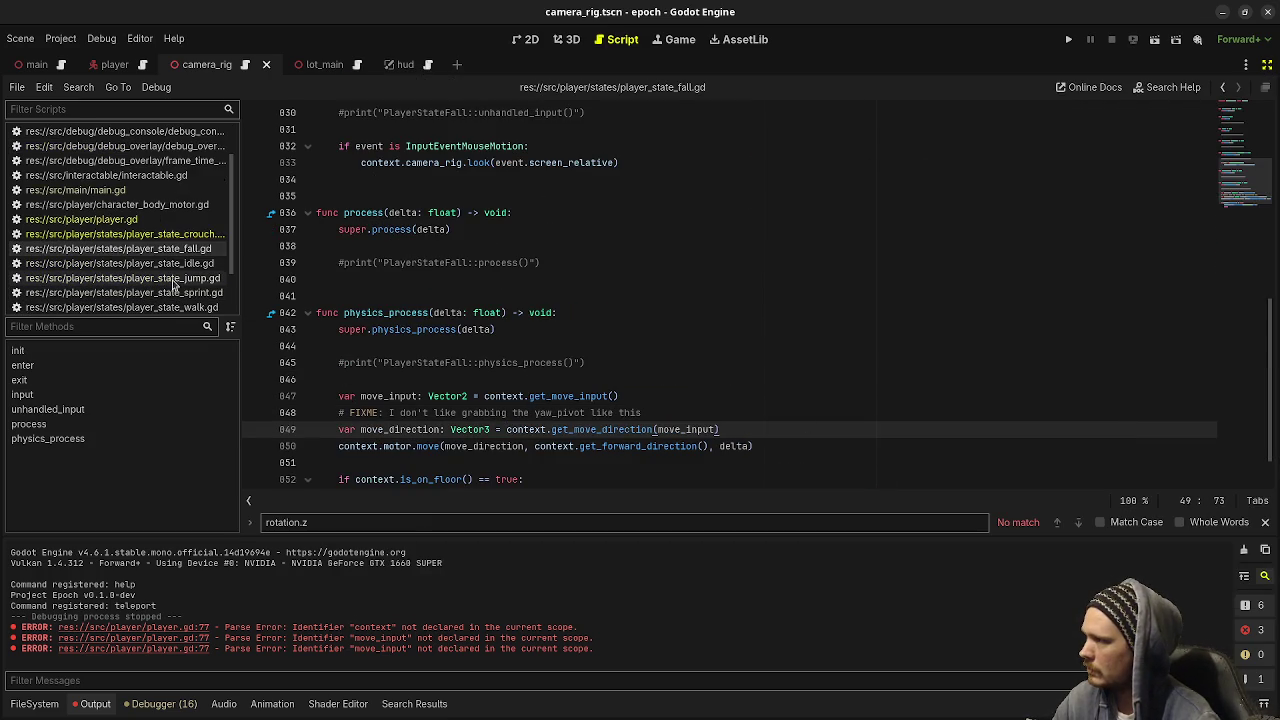
click(172, 280)
drag(507, 363, 1110, 363)
key(ctrl+v)
Make the same yaw_pivot-to-get_move_direction replacement in the sprint and walk state scripts
click(150, 292)
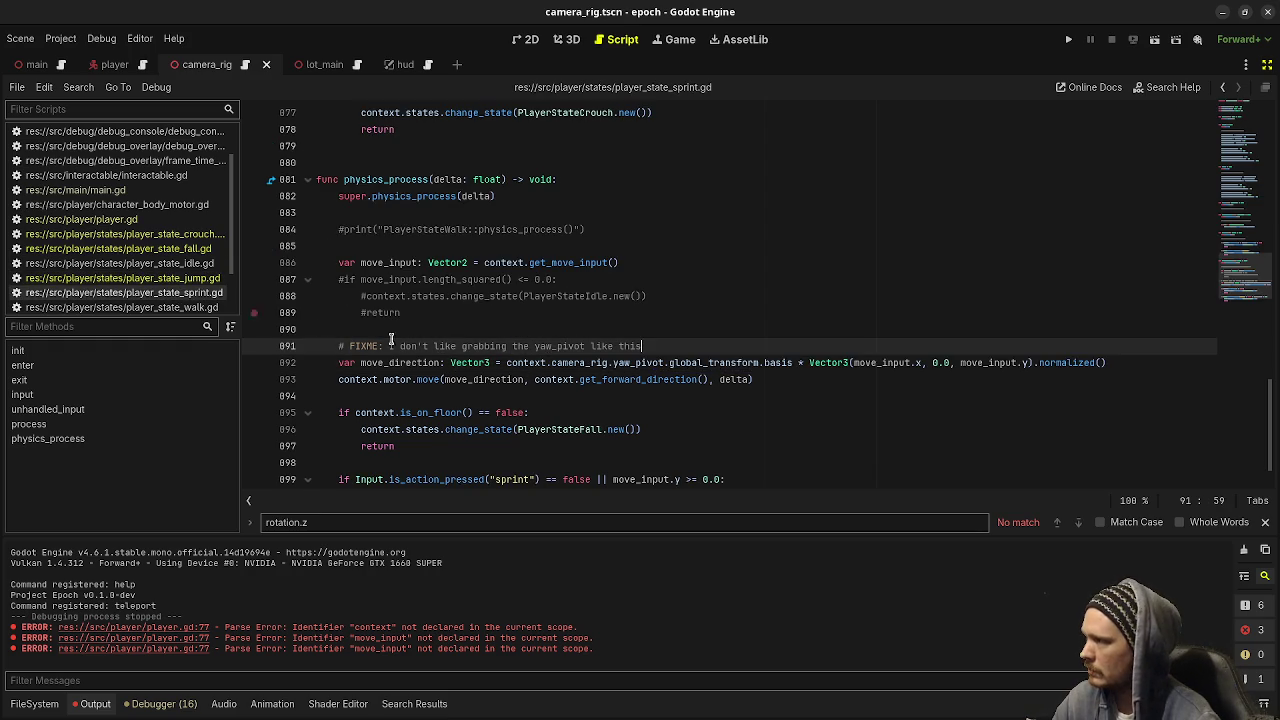
click(506, 363)
drag(506, 363, 1106, 363)
key(ctrl+v)
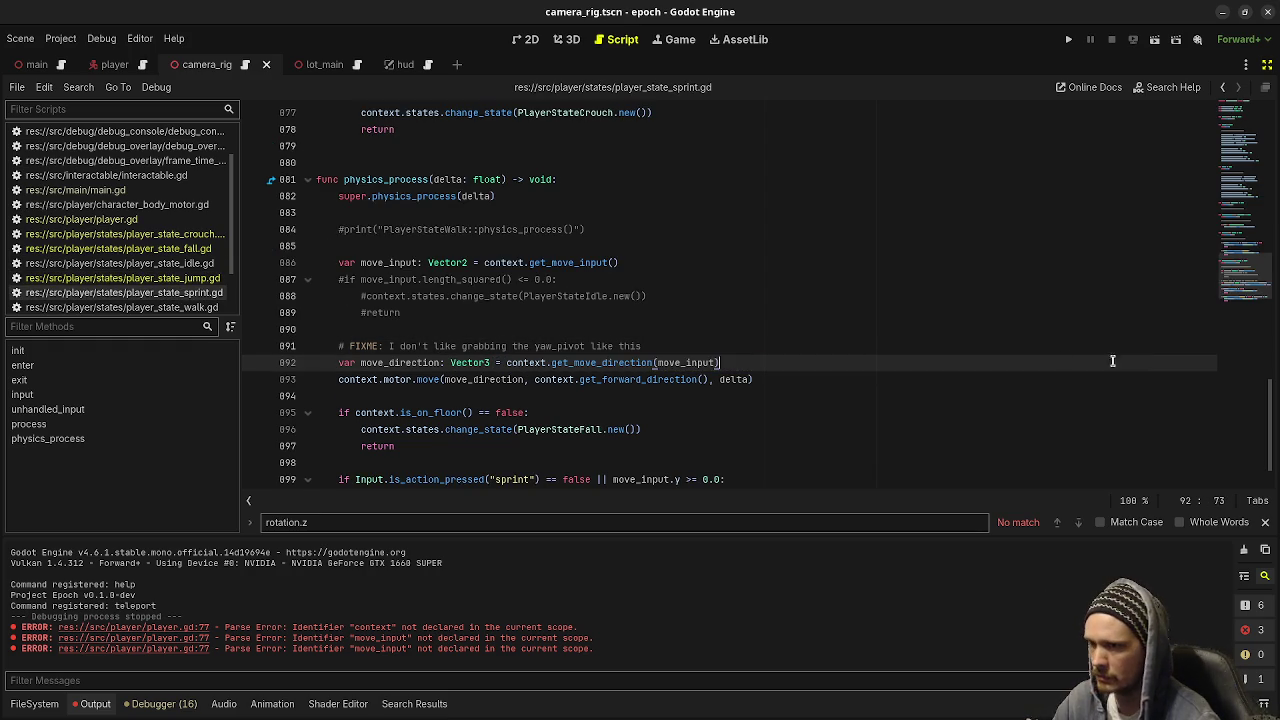
click(186, 307)
click(614, 412)
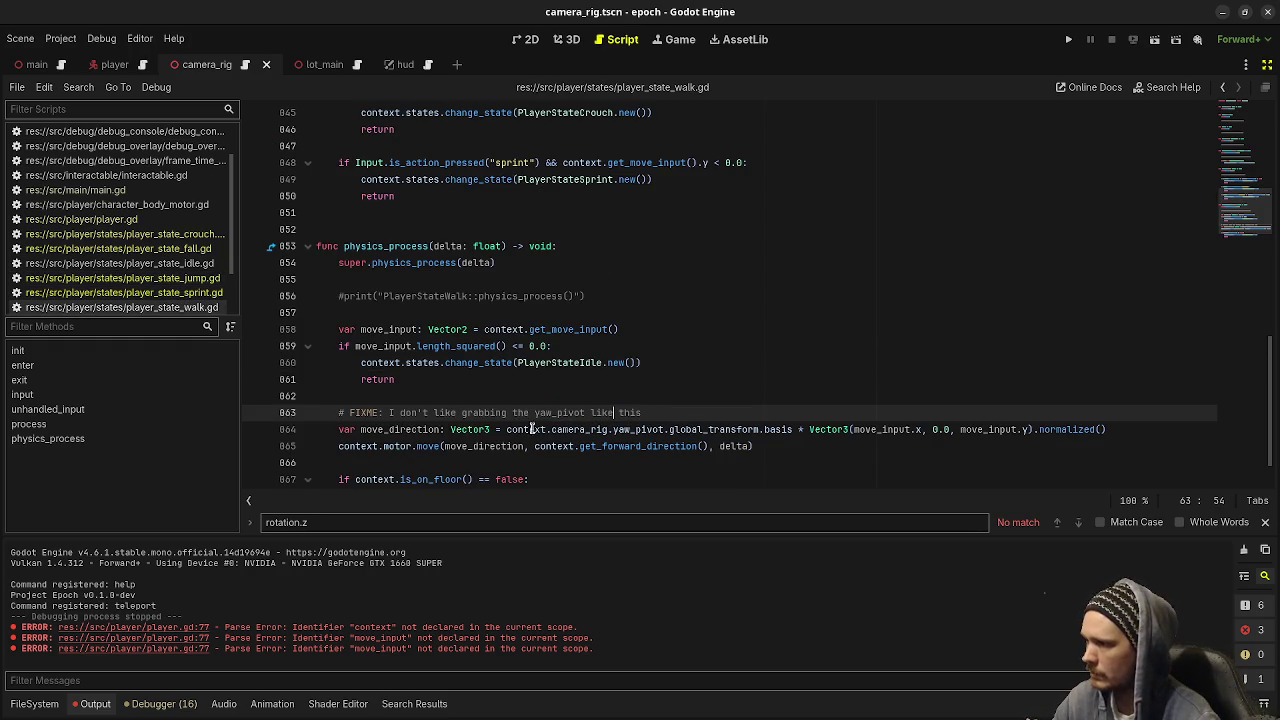
drag(506, 430, 1130, 425)
key(ctrl+v)
Save the scripts, run a brief playtest, and stop it
key(ctrl+s)
key(F5)
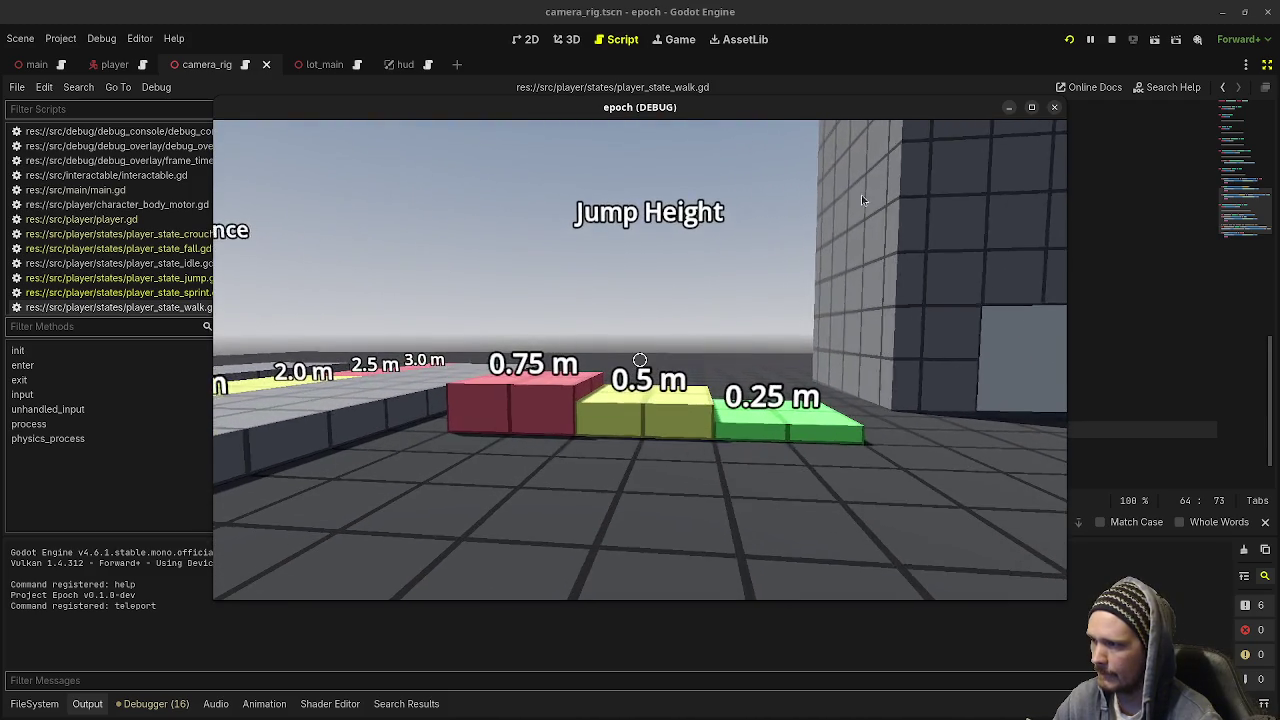
click(1111, 39)
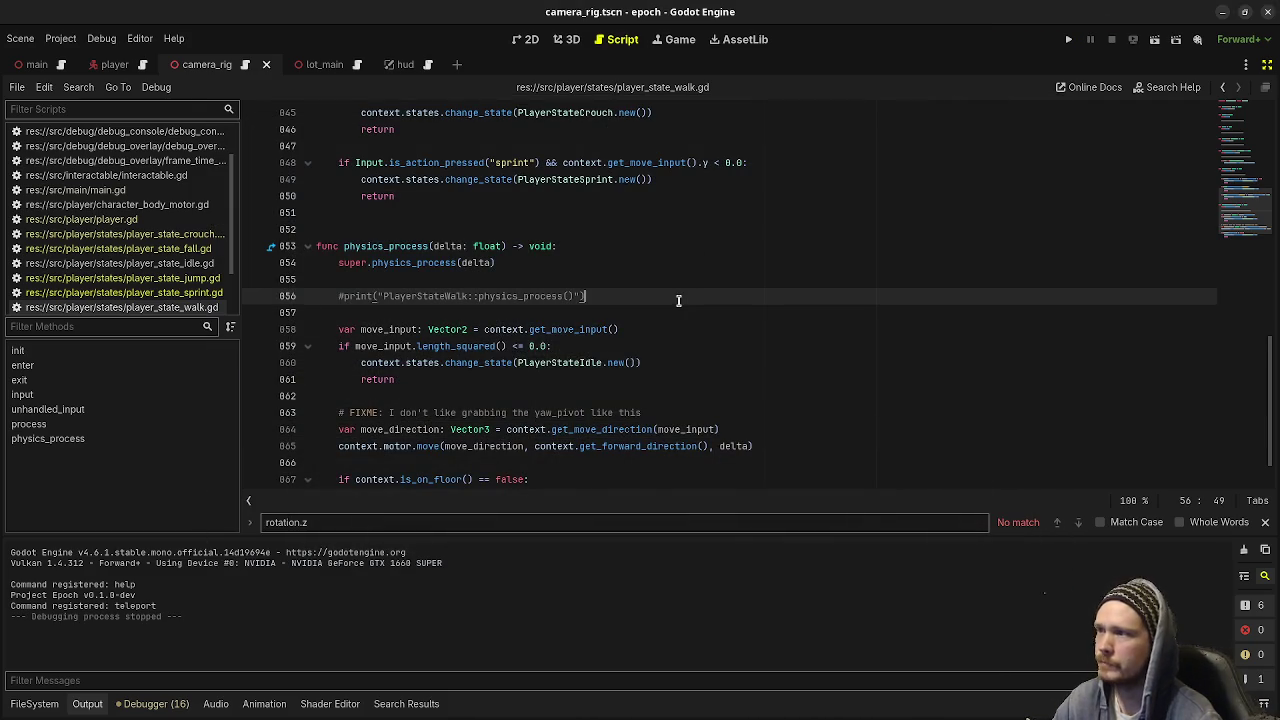
Run Find in Files for camera_rig.yaw_pivot, check the player.gd and main.gd matches, and close the results
click(80, 88)
click(105, 177)
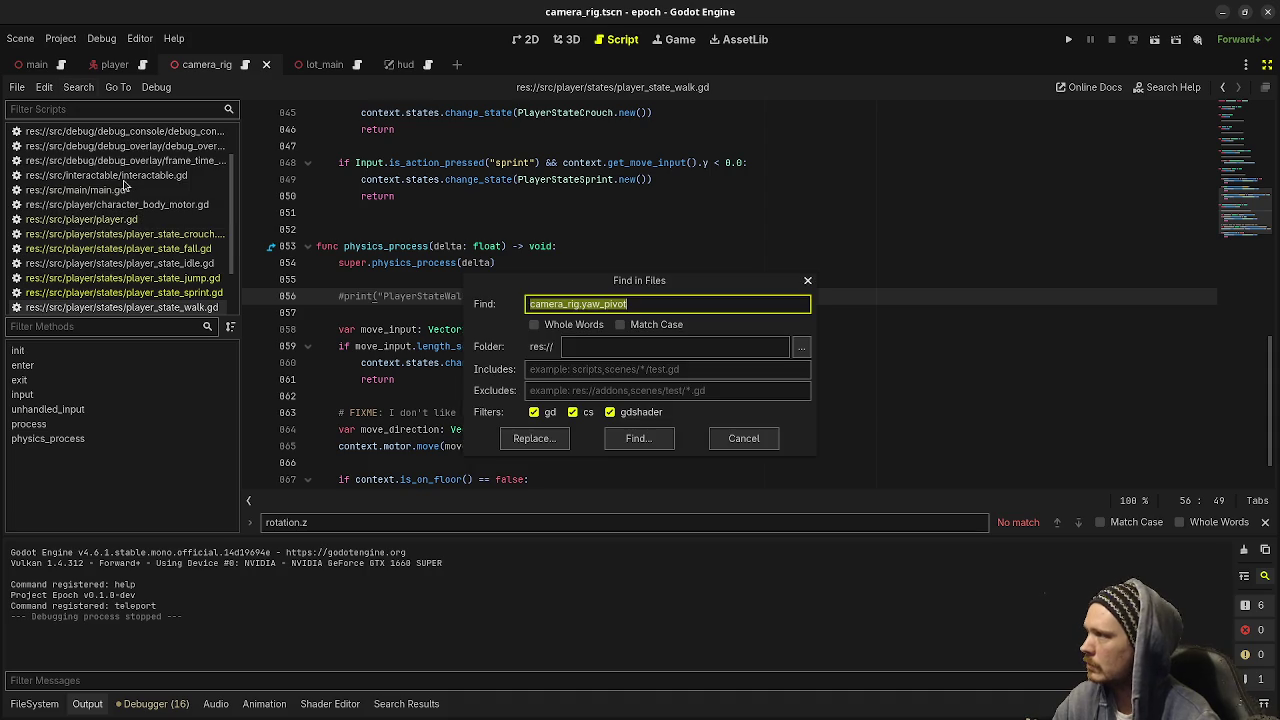
text(camera_r)
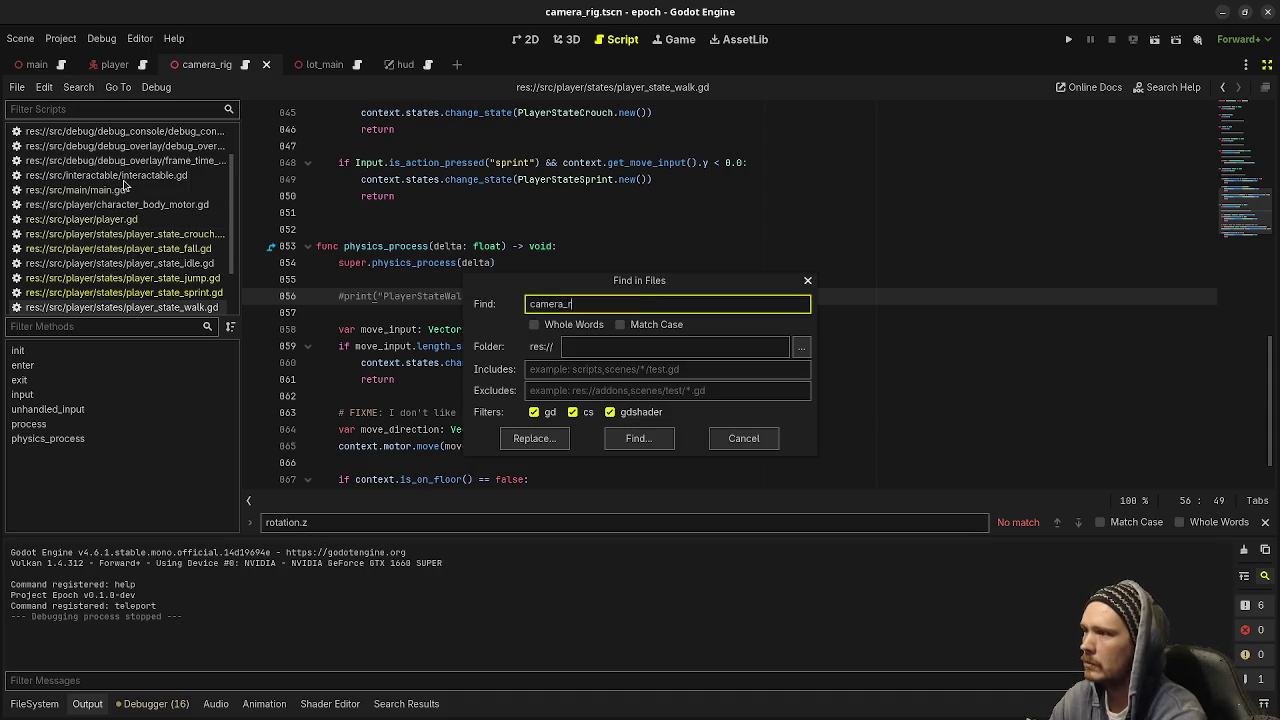
text(ig.yaw_pivot)
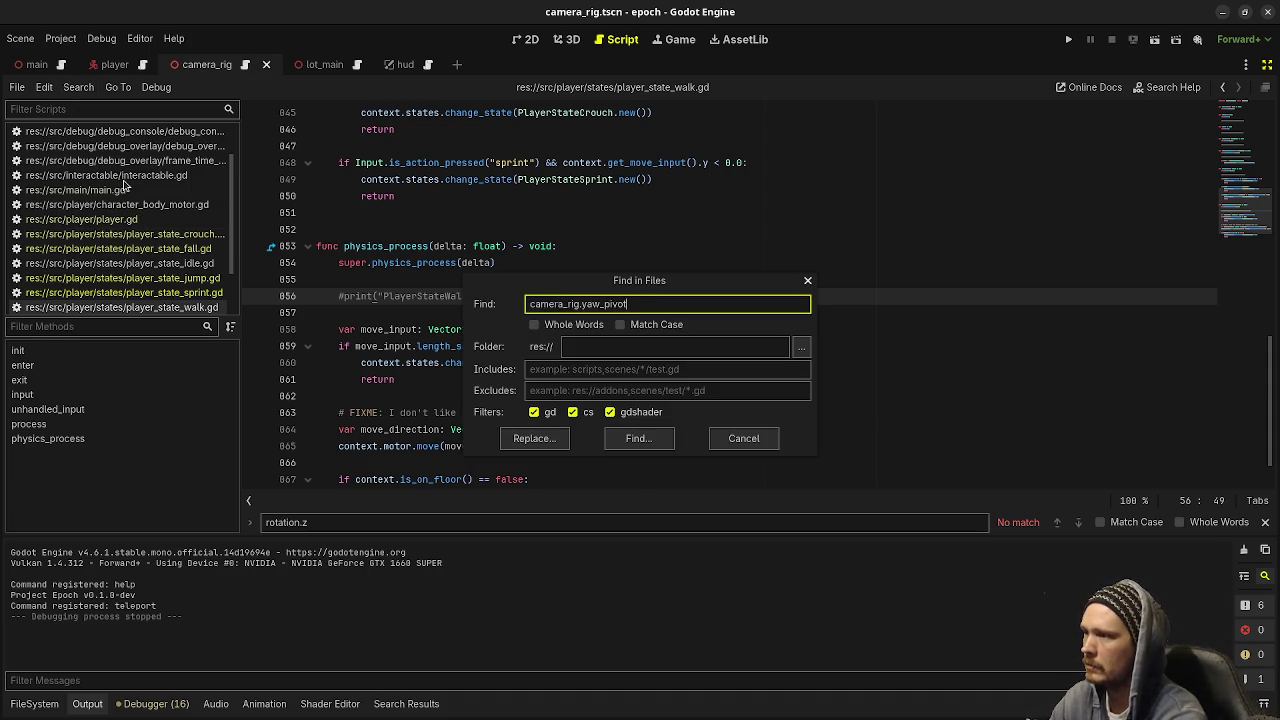
key(Return)
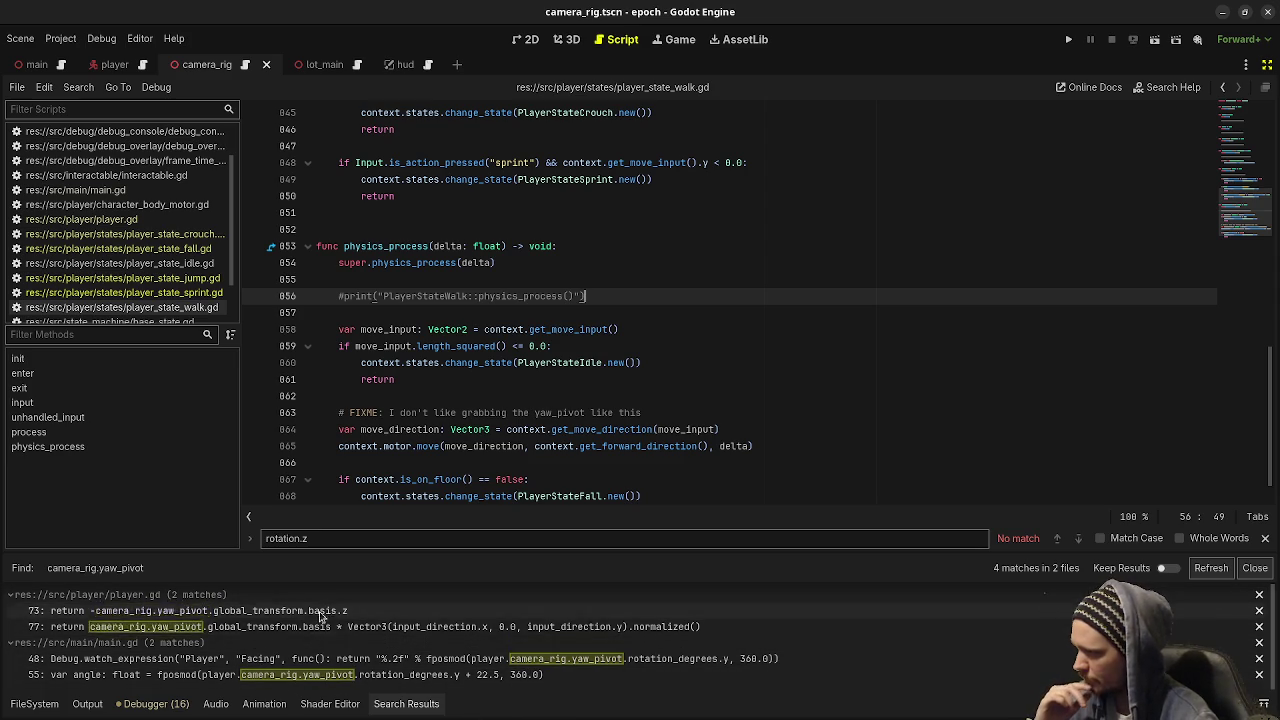
click(818, 346)
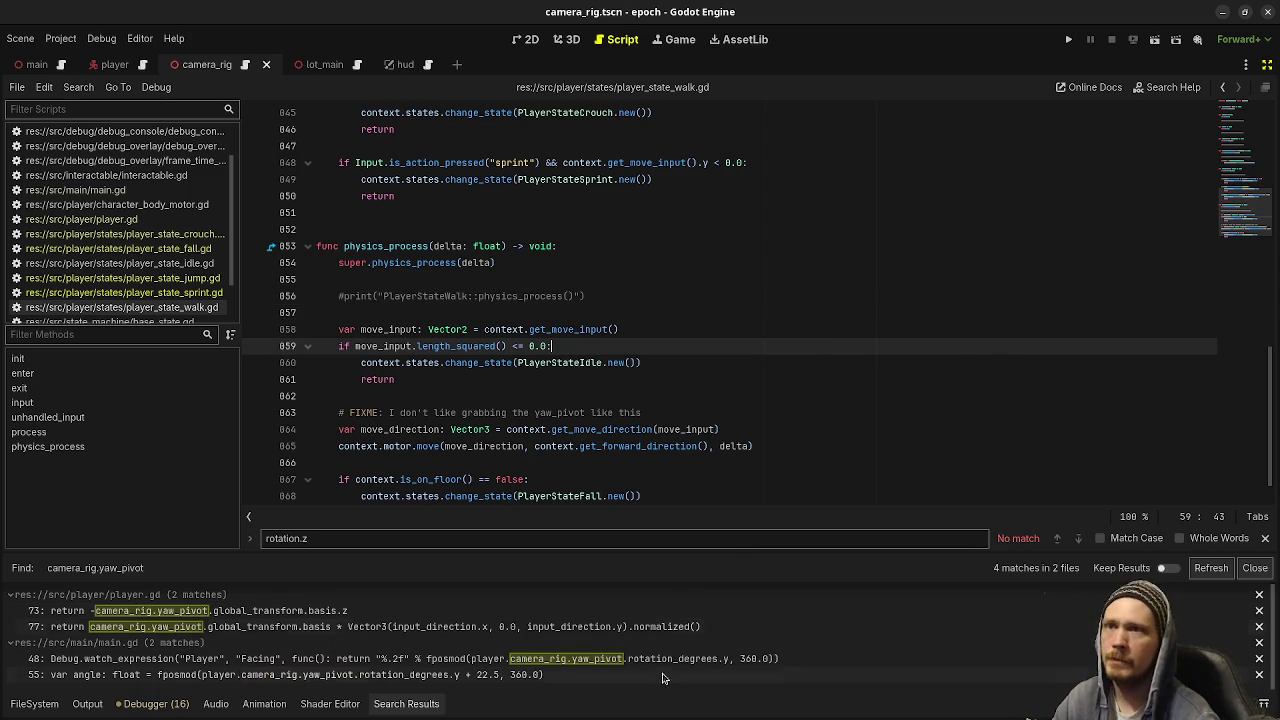
click(1255, 567)
click(807, 341)
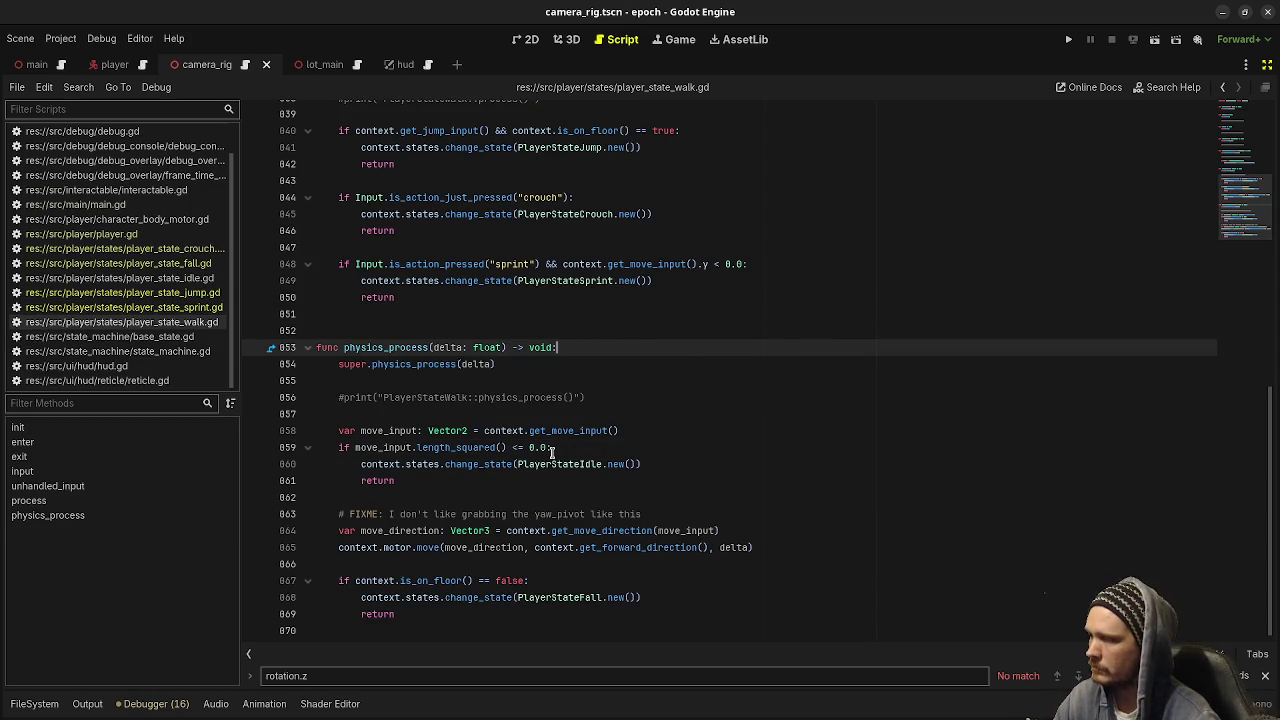
Delete the walk state's FIXME comment and save the script
drag(660, 516, 660, 500)
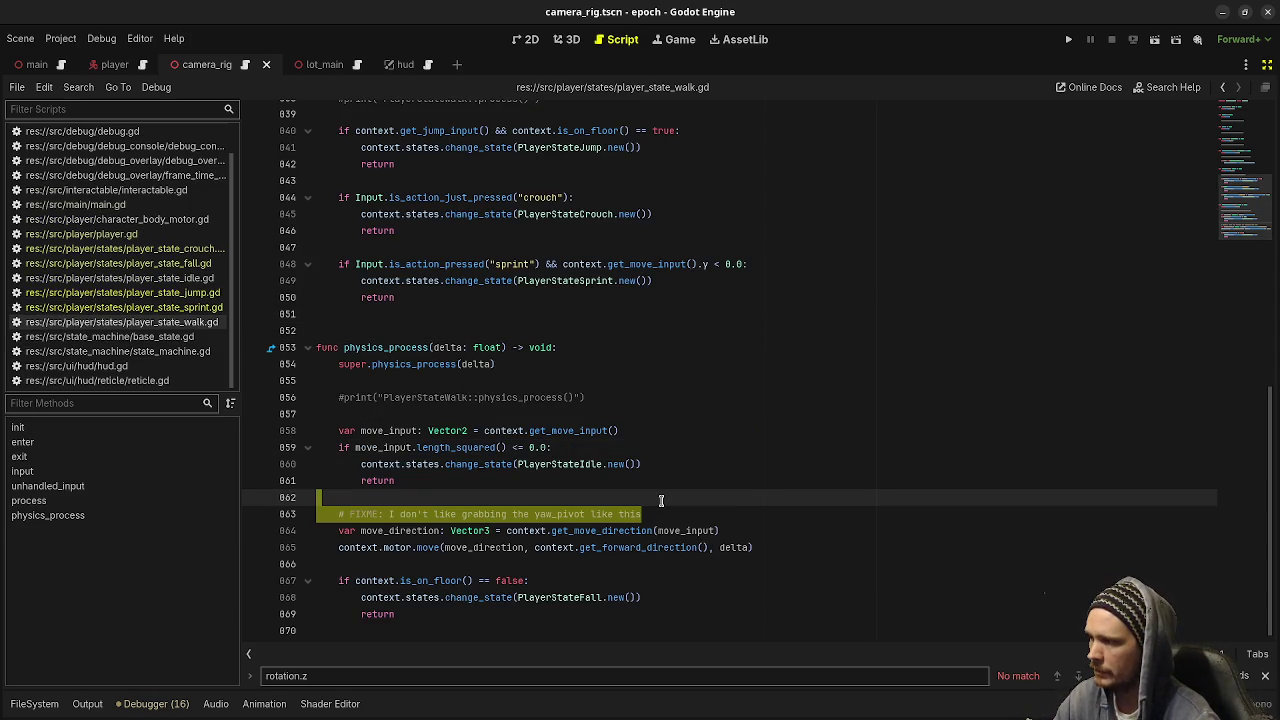
key(BackSpace)
key(ctrl+s)
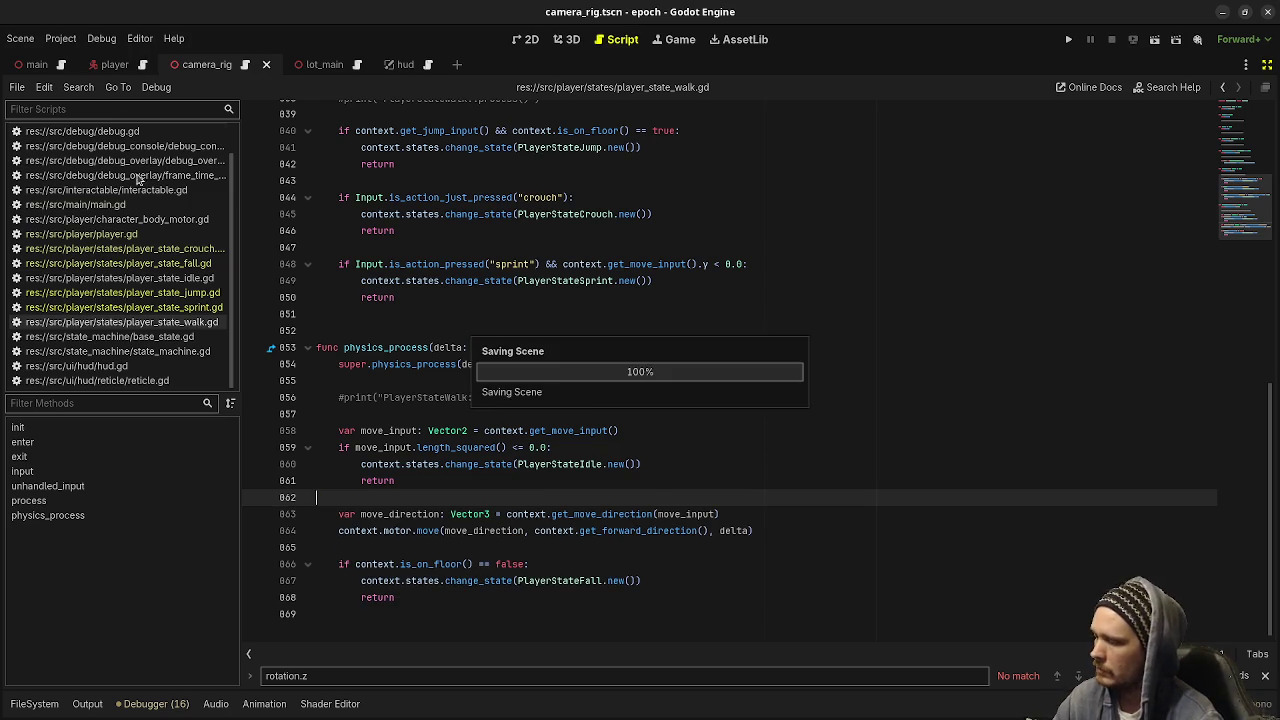
Search all project files for 'FIXME' and inspect the sprint state's FIXME comment
click(88, 90)
click(103, 180)
text(F)
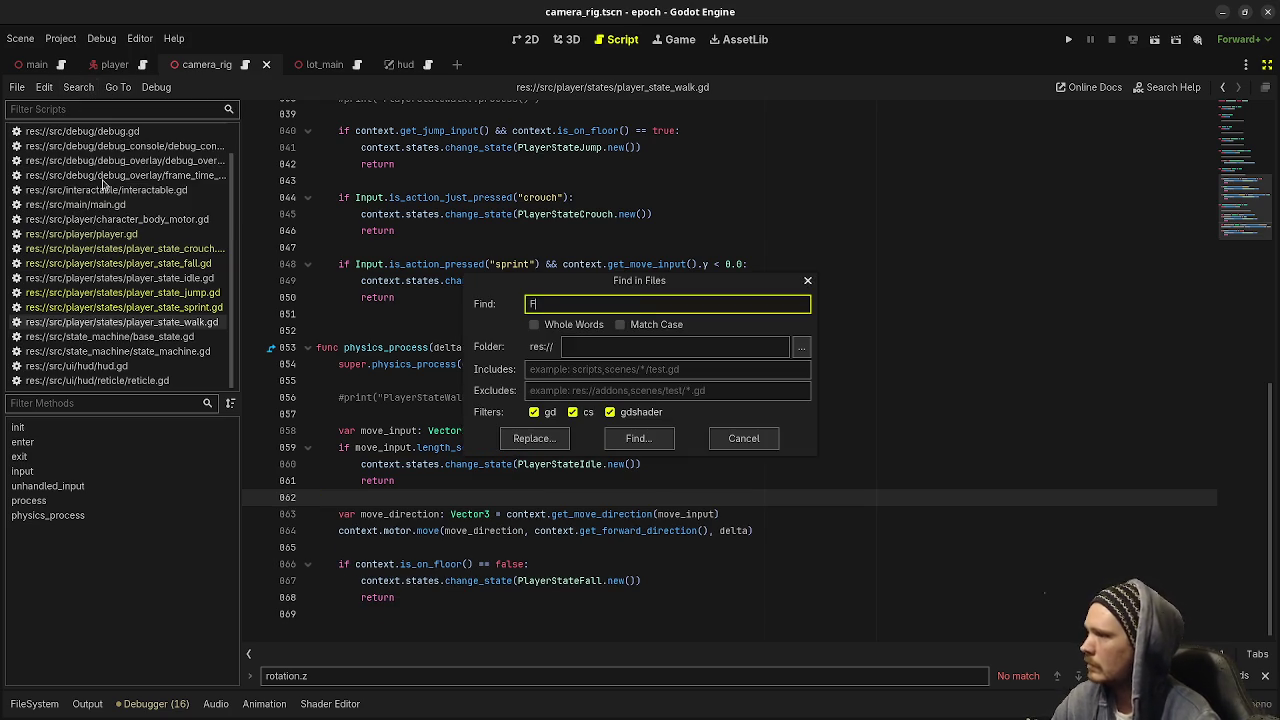
text(IXME)
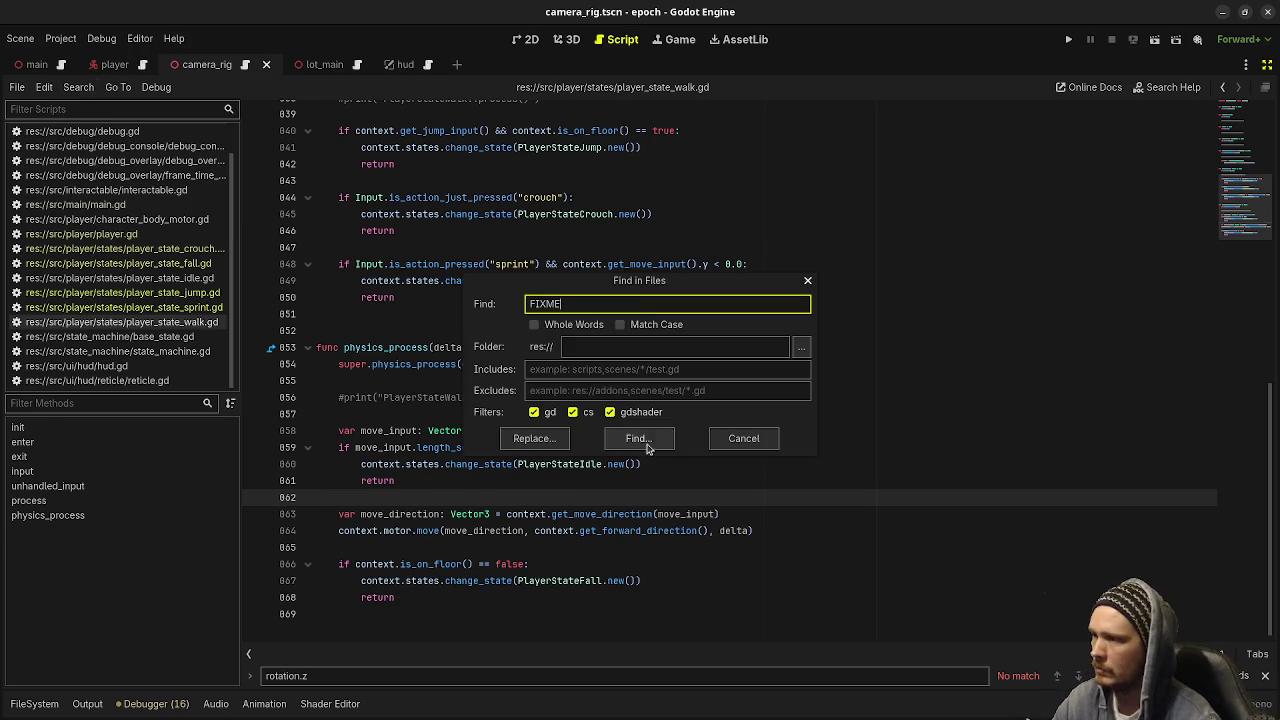
click(638, 438)
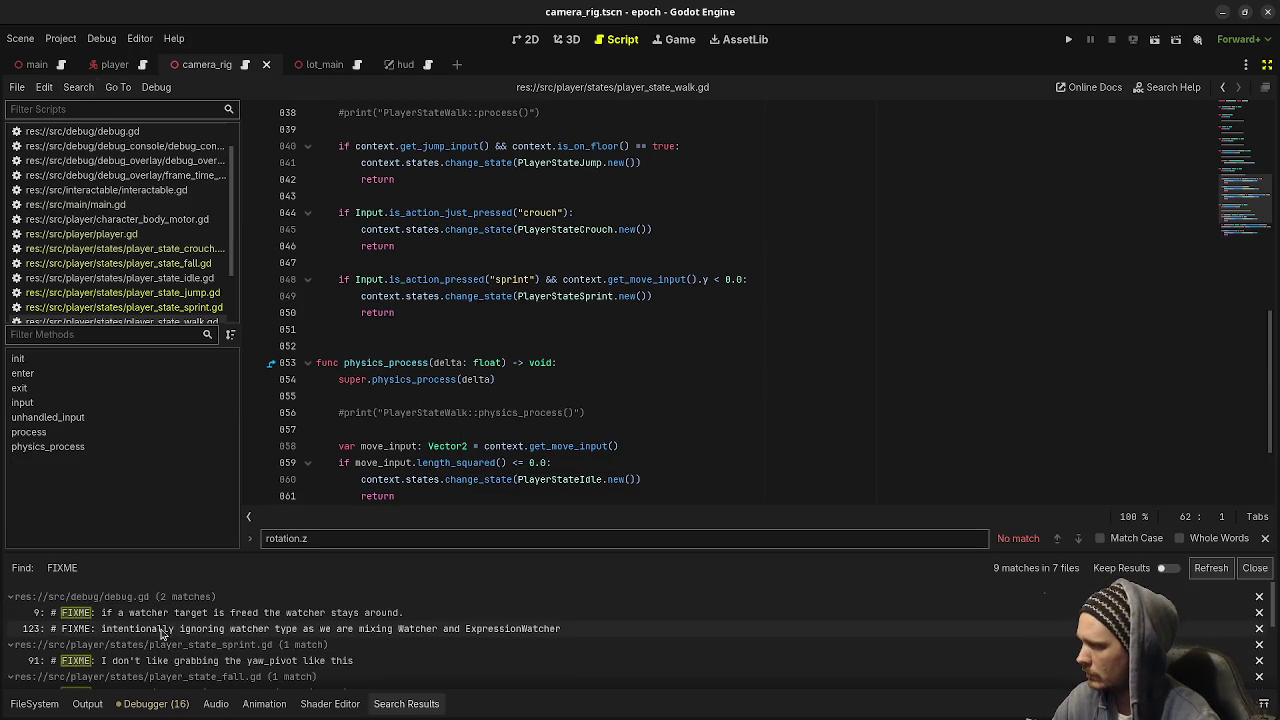
click(158, 662)
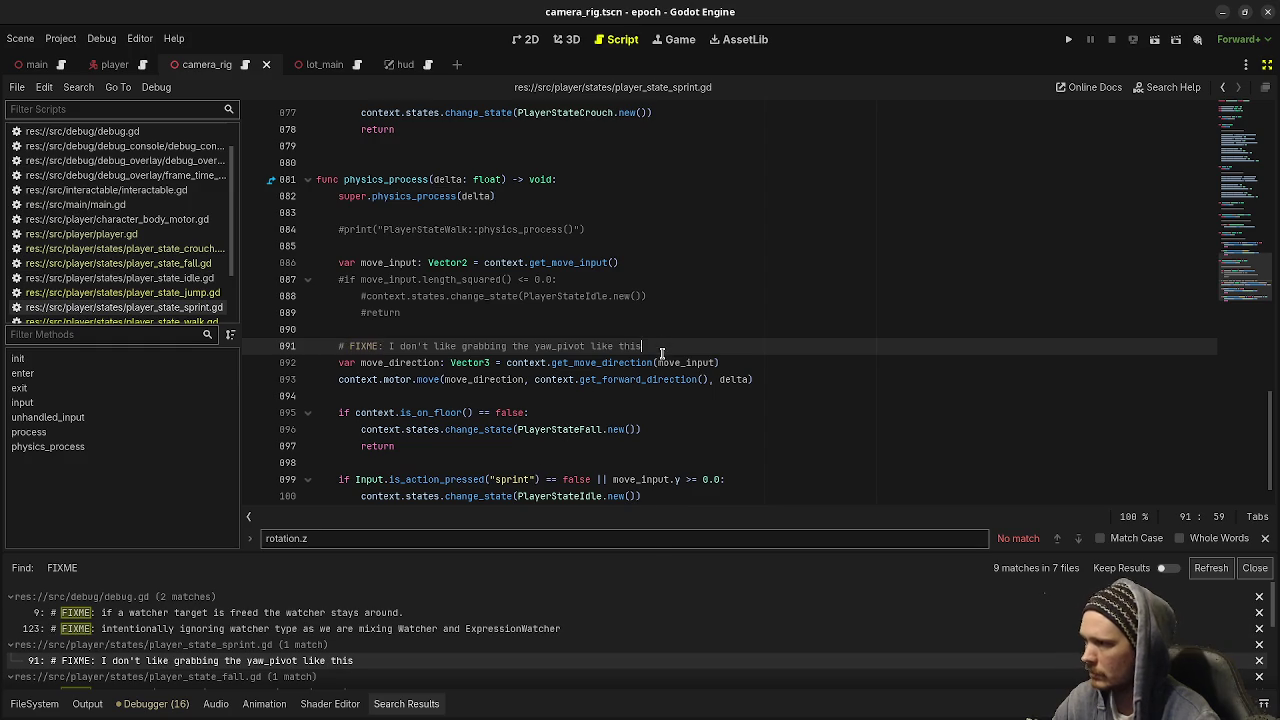
drag(661, 350, 669, 334)
scroll(350, 620, down, 1)
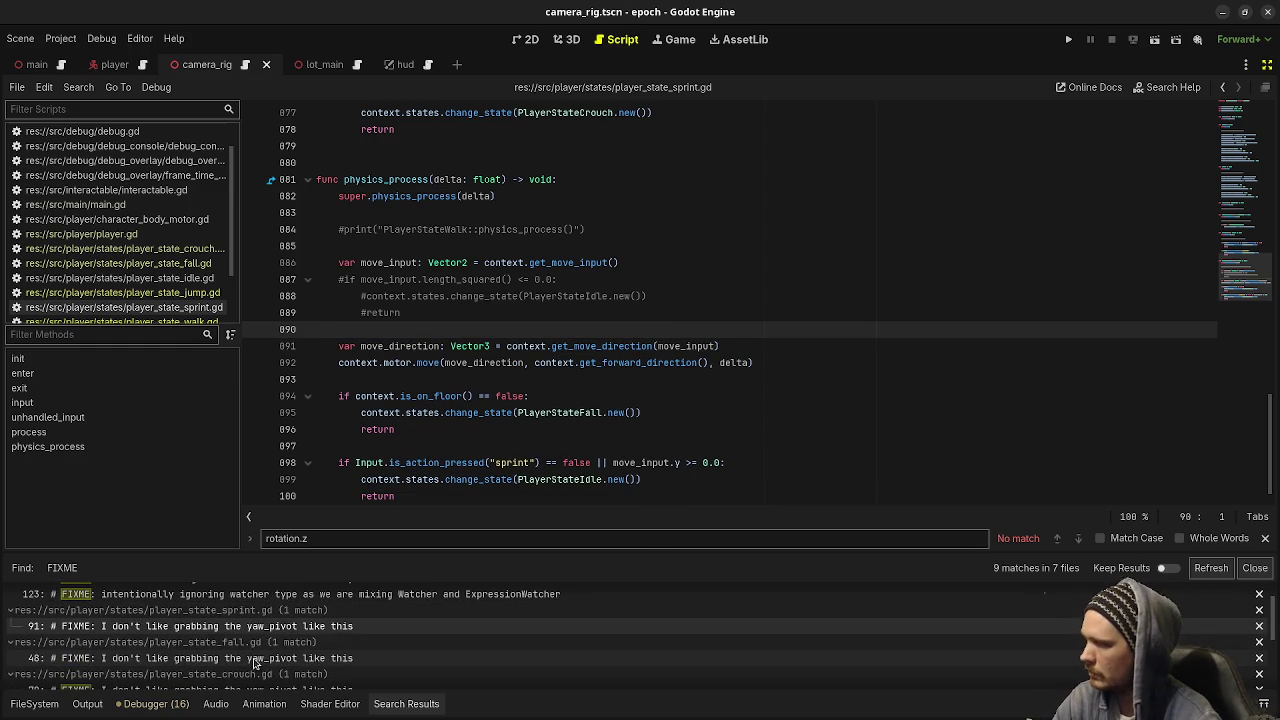
Delete the FIXME comments in the fall, crouch and jump state scripts
click(420, 658)
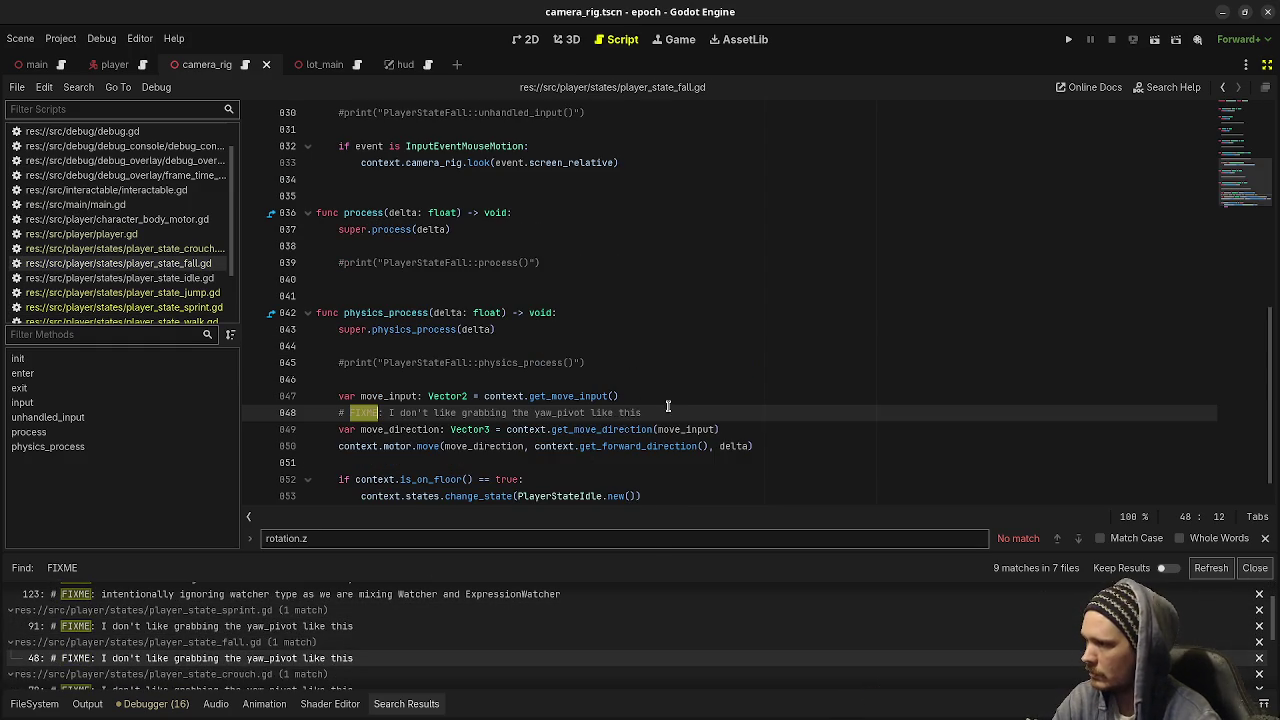
drag(666, 410, 674, 397)
key(BackSpace)
scroll(325, 665, down, 1)
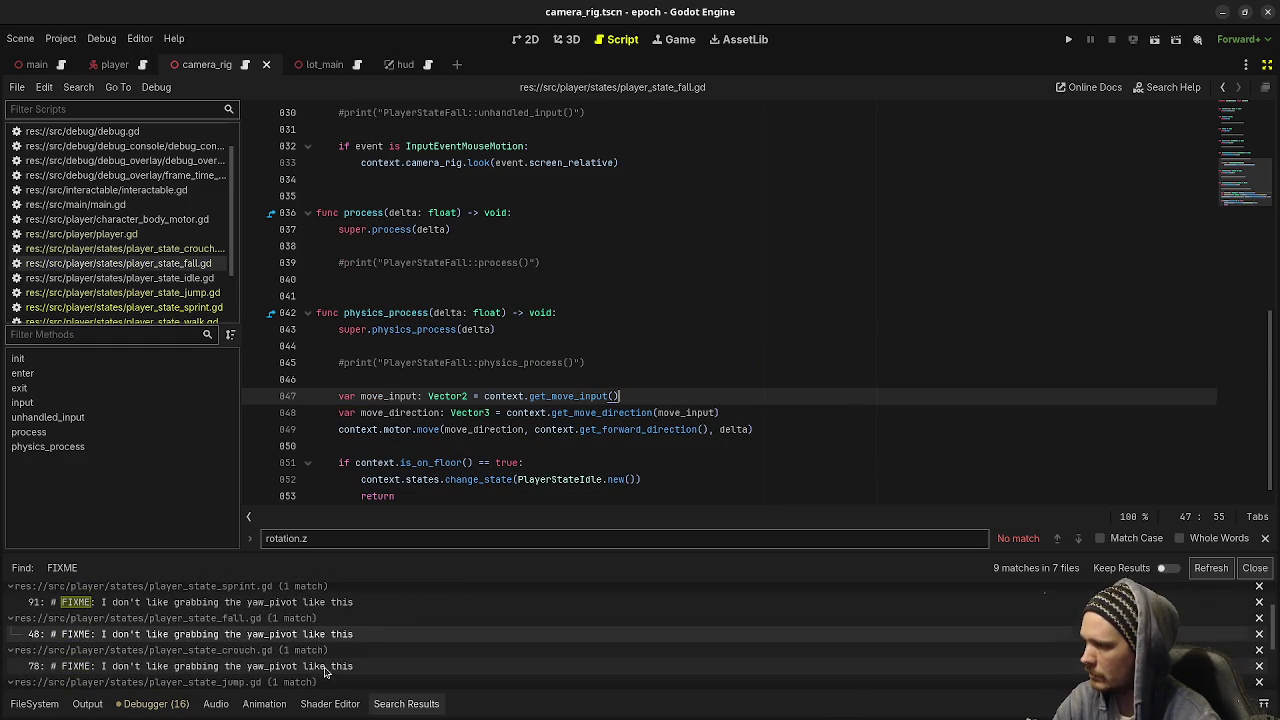
click(324, 667)
drag(646, 345, 318, 329)
key(BackSpace)
scroll(337, 660, down, 2)
click(337, 665)
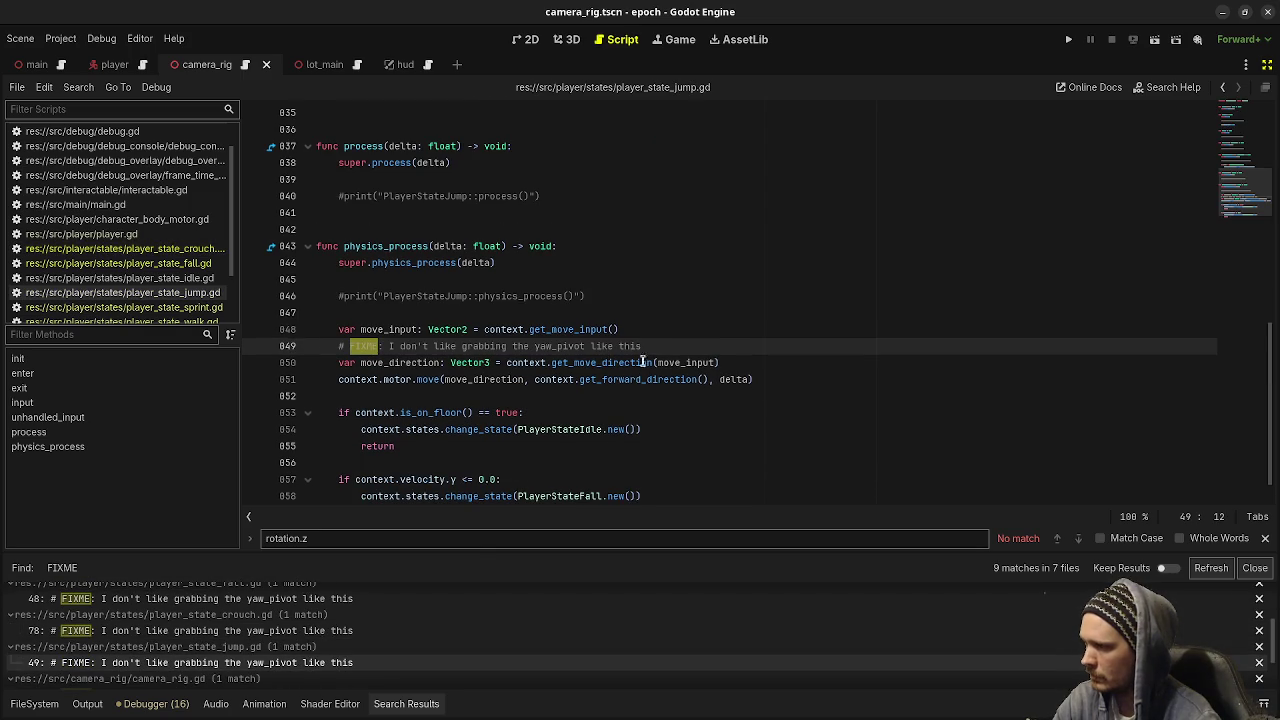
drag(660, 346, 620, 329)
key(BackSpace)
scroll(365, 662, down, 2)
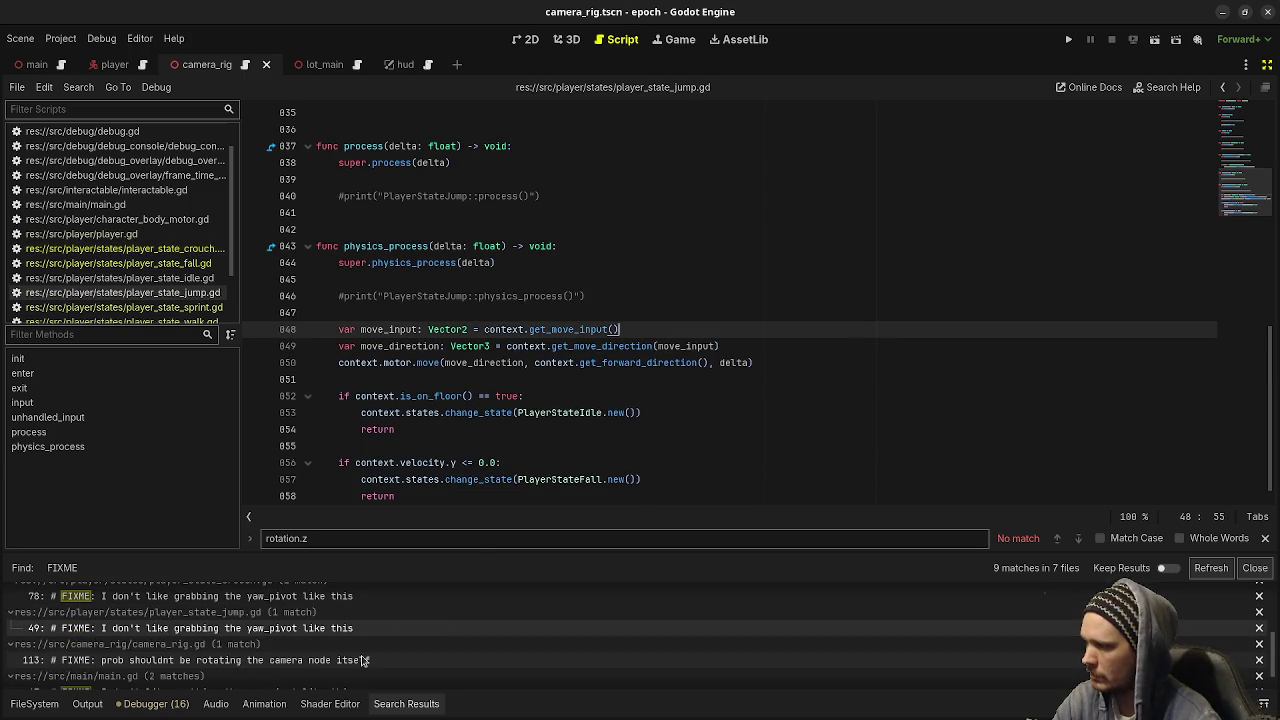
Check camera_rig.gd's FIXME, then keep main.gd's line 47 FIXME after undoing its deletion, and save
click(364, 661)
scroll(364, 661, down, 2)
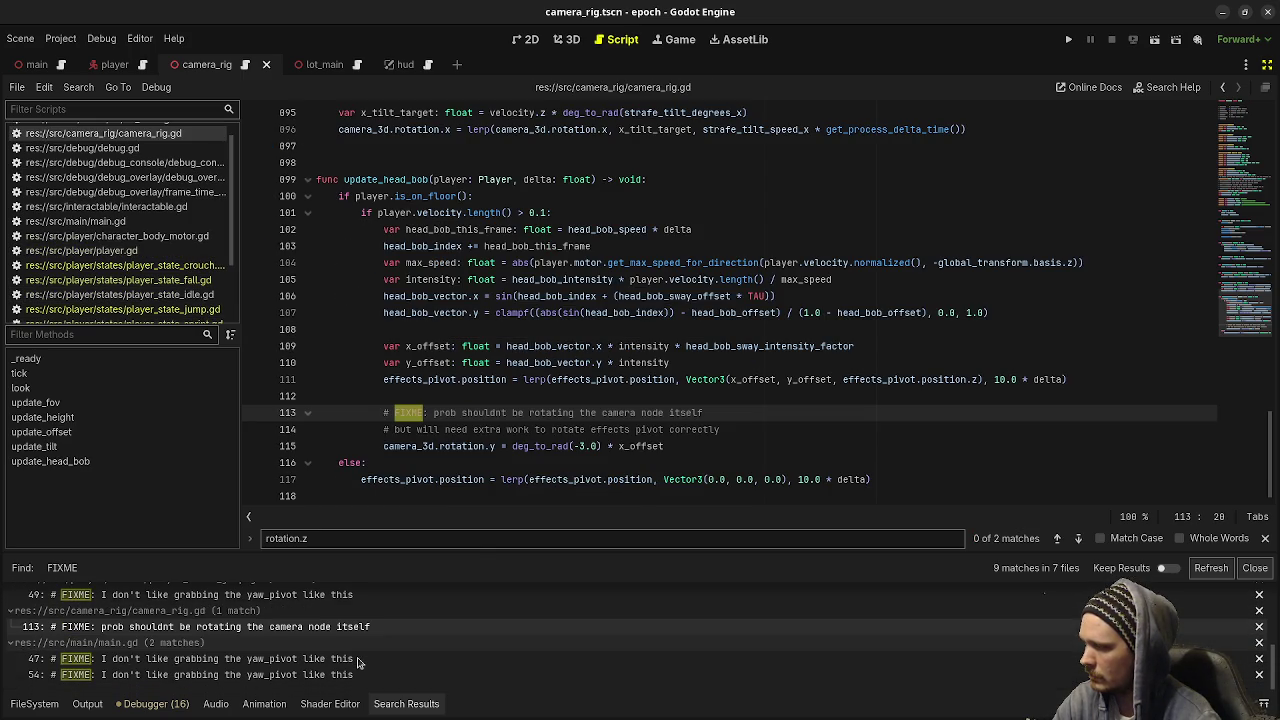
click(310, 660)
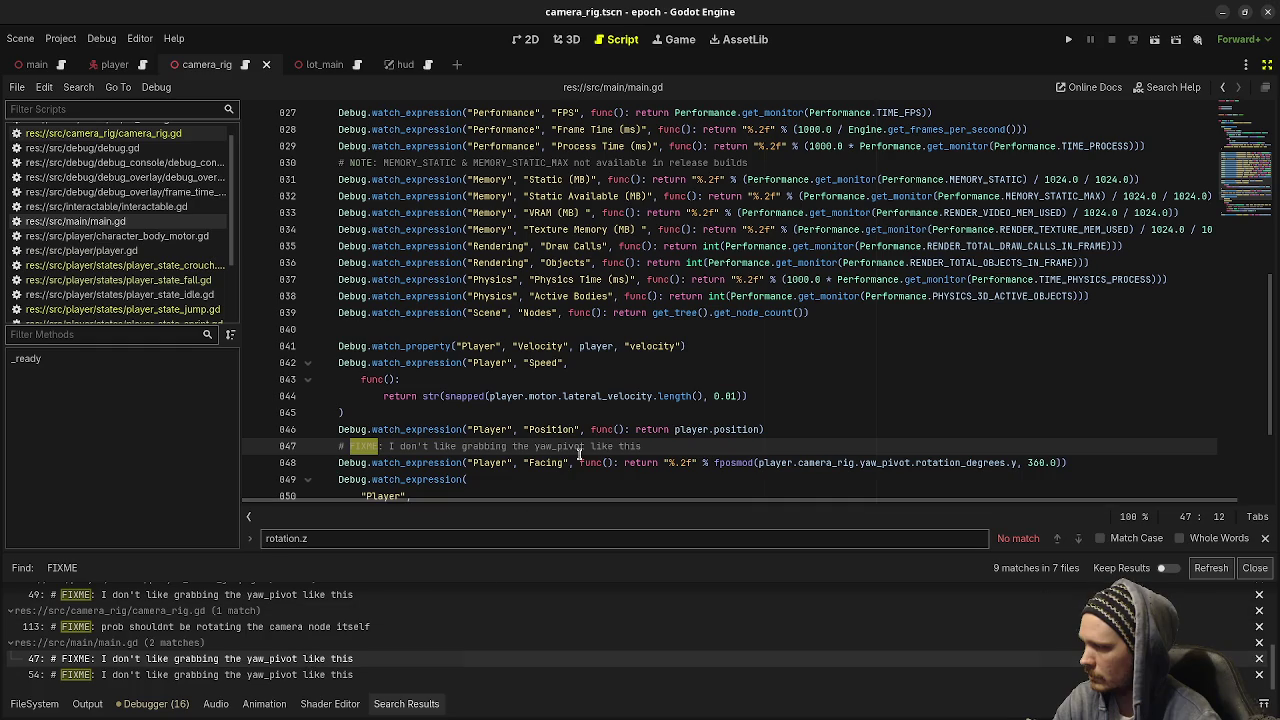
drag(686, 447, 772, 430)
key(BackSpace)
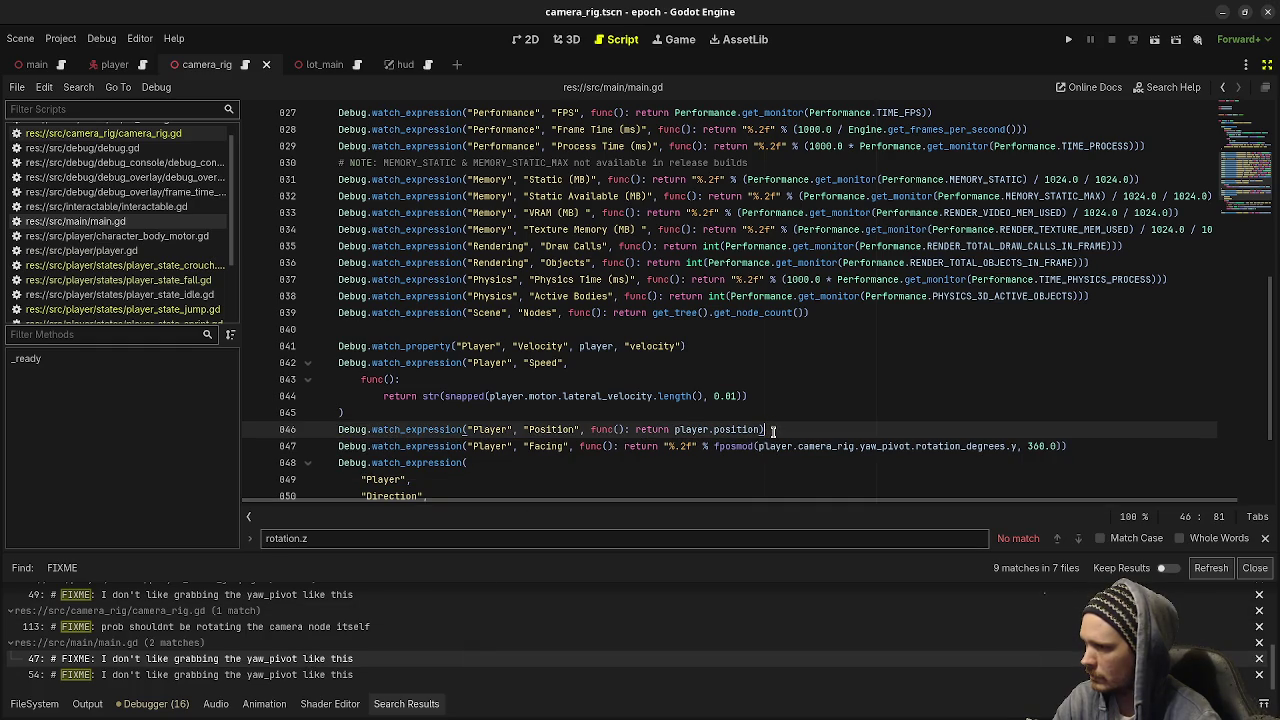
scroll(773, 430, down, 3)
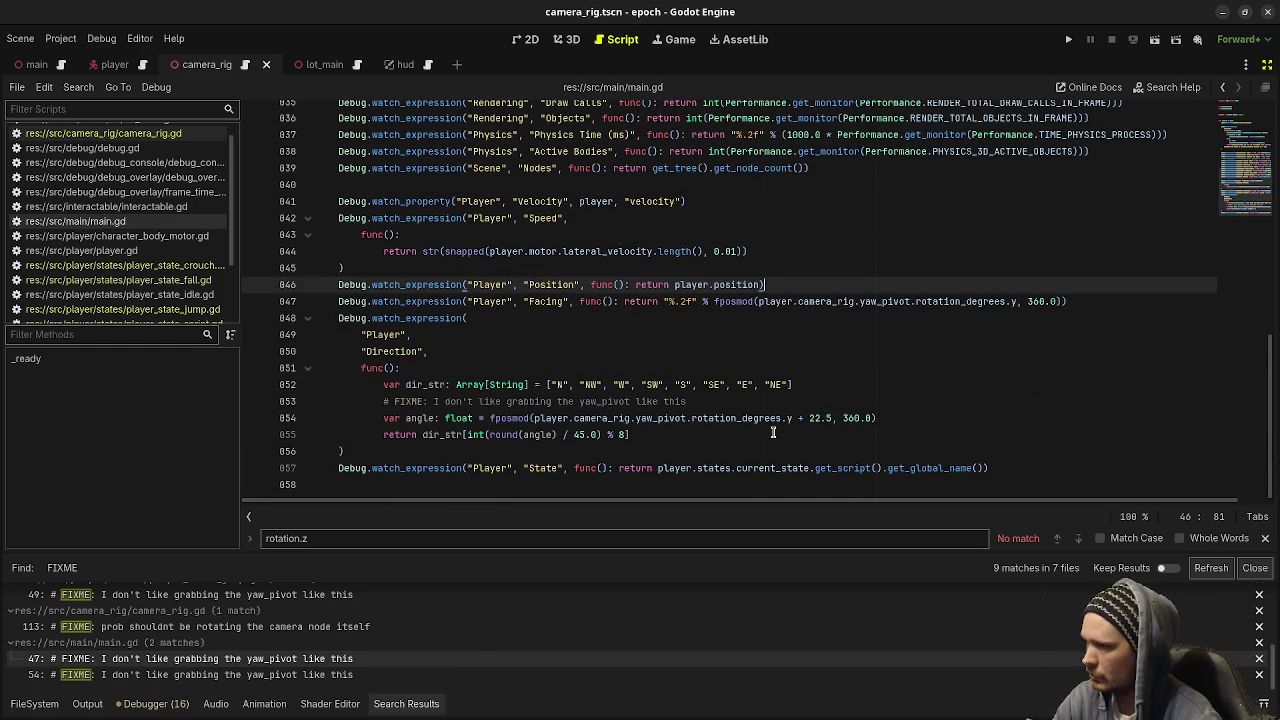
key(ctrl+z)
key(ctrl+s)
Save main.gd at its second FIXME, refresh the FIXME results, and restore the Scene and Inspector docks
click(336, 678)
click(668, 351)
key(ctrl+s)
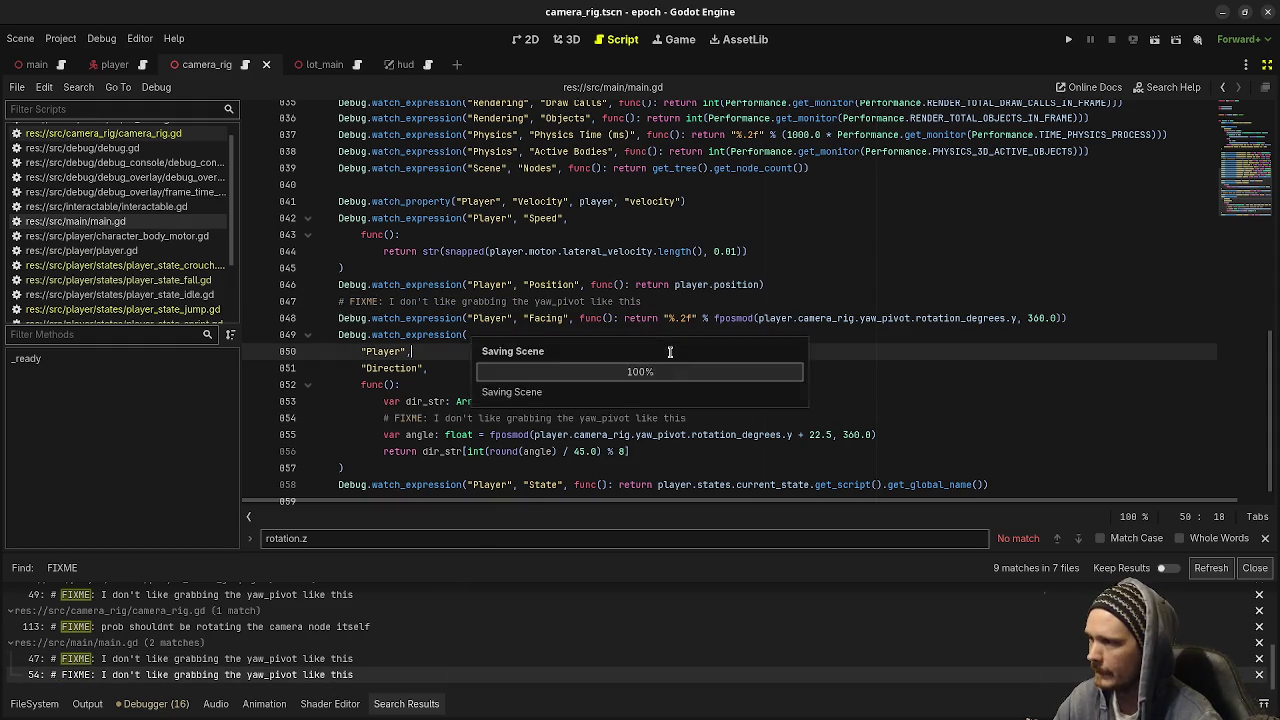
click(1207, 567)
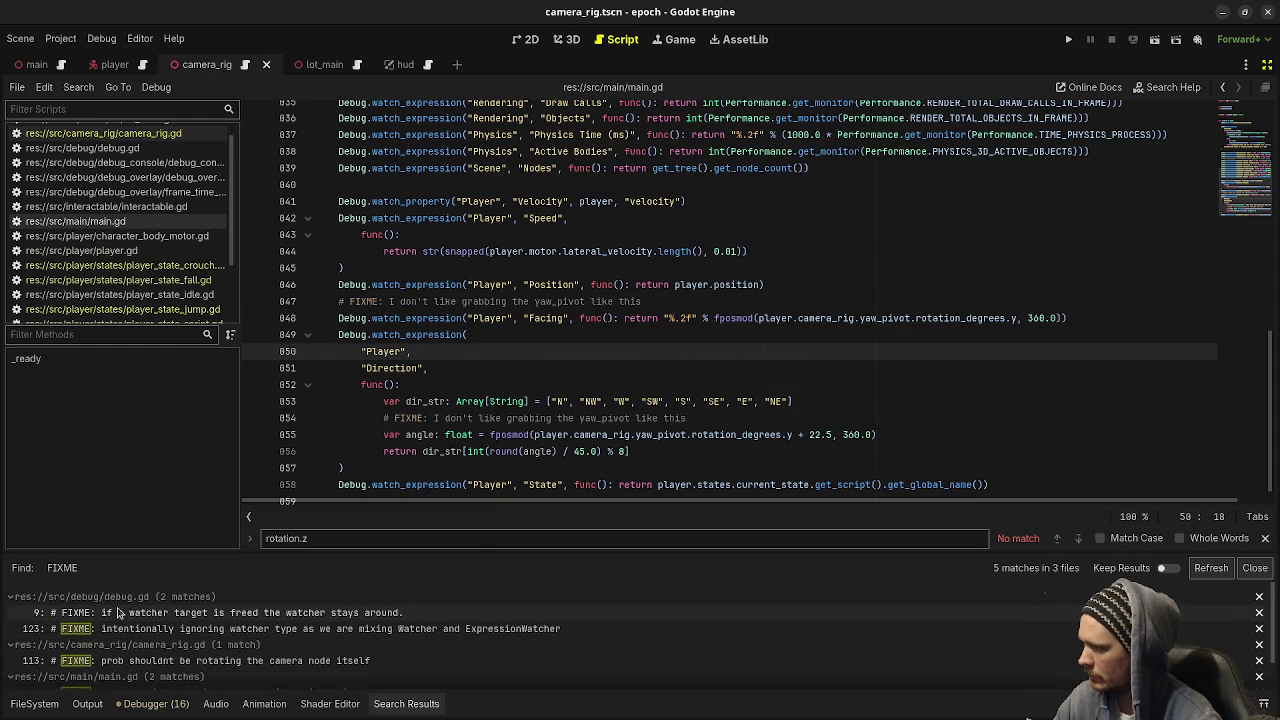
scroll(168, 650, down, 2)
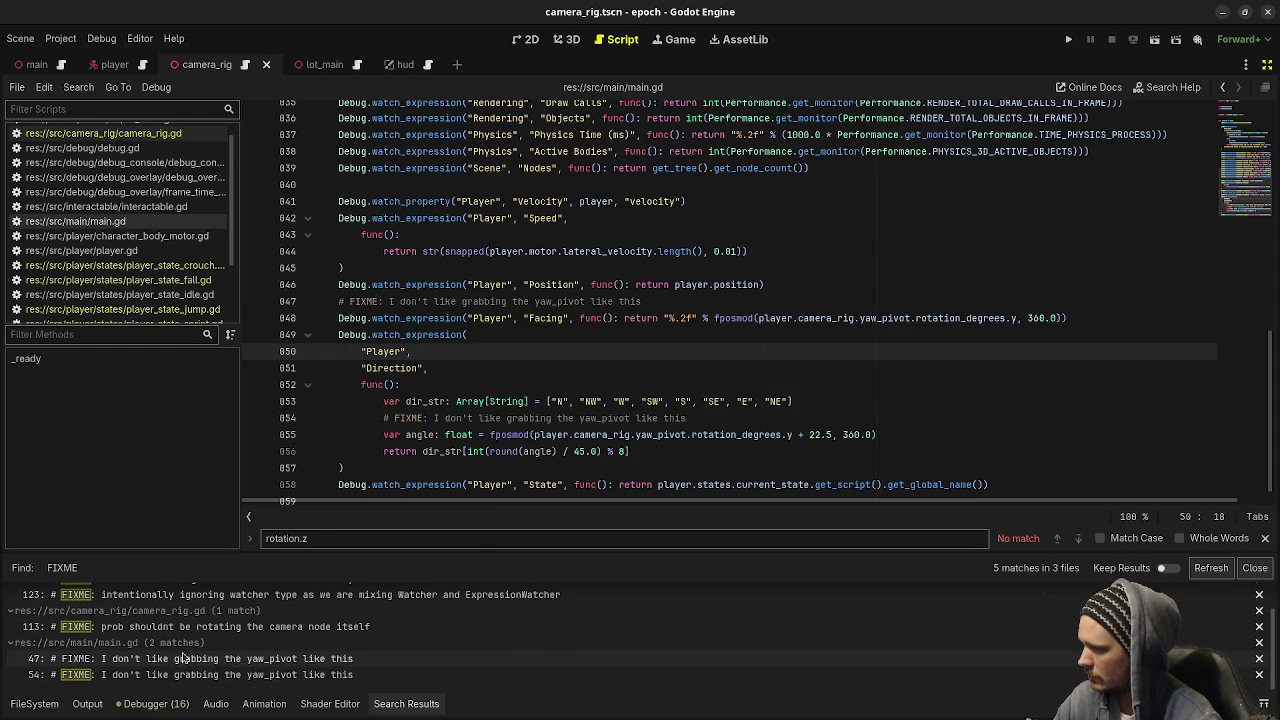
click(430, 368)
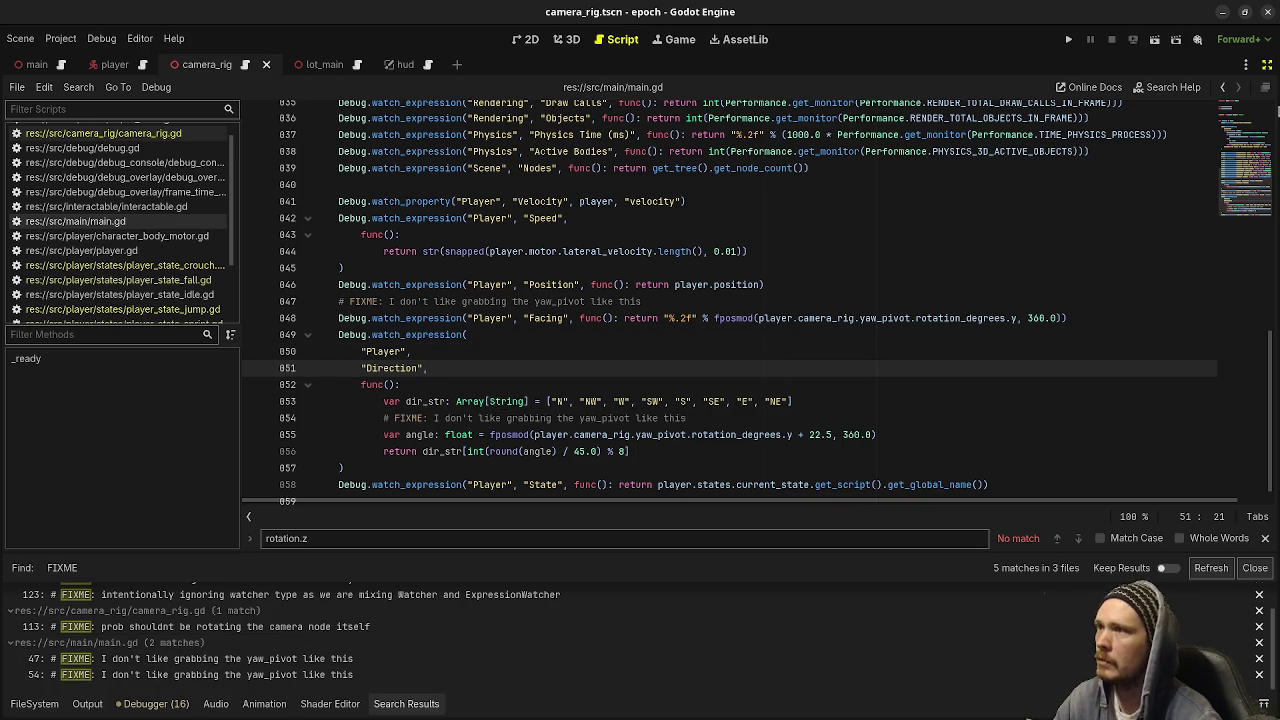
click(1266, 64)
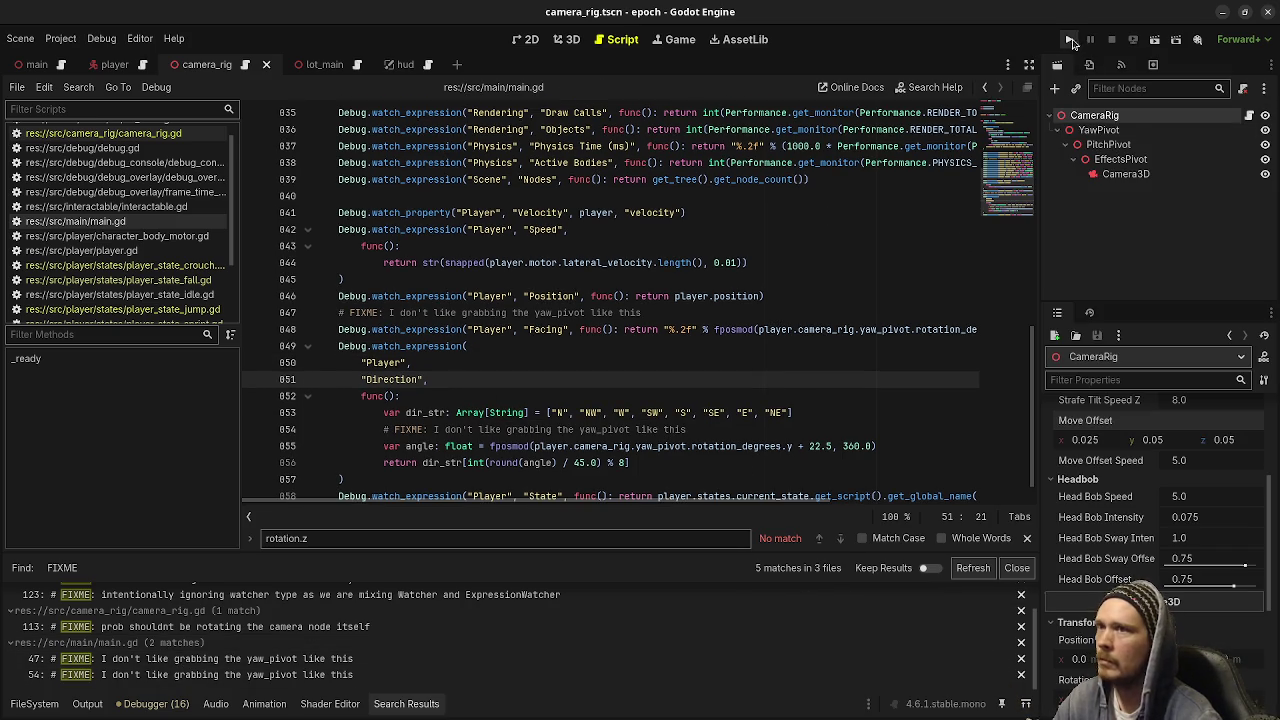
Run the project, walk through the 1.25 m Crouch Height passage and back, then stop it
click(1068, 39)
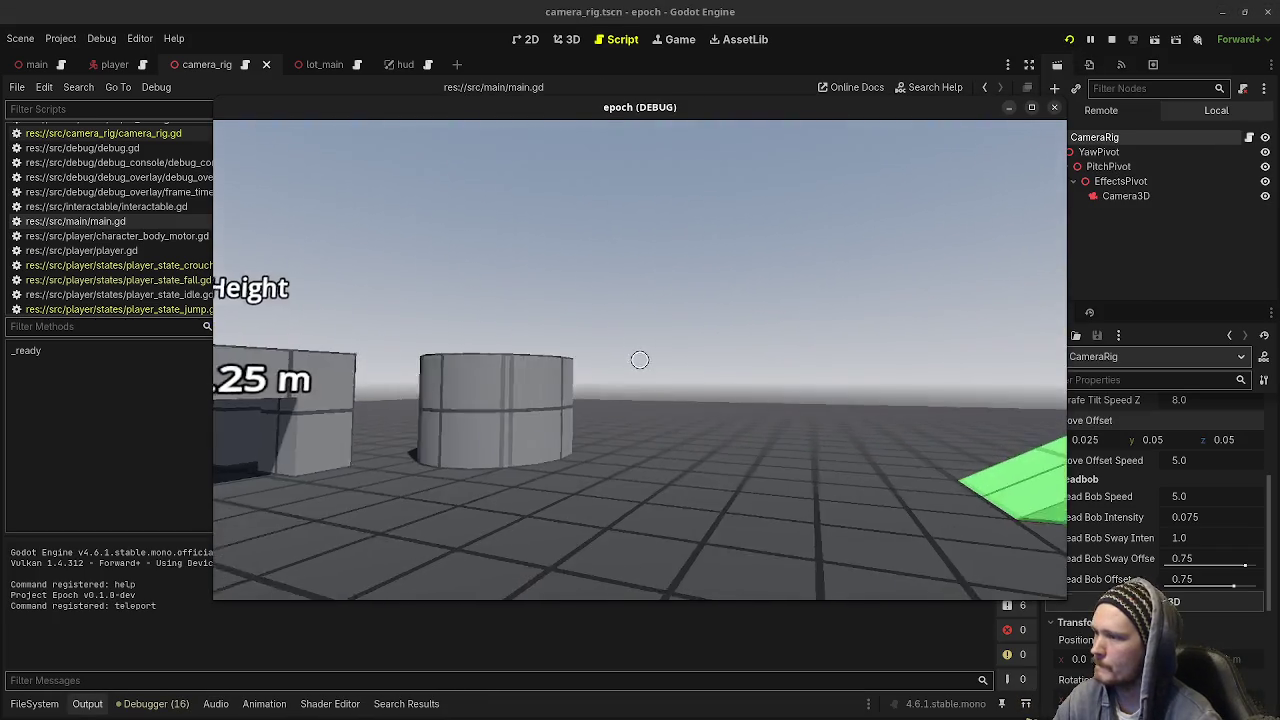
key(w)
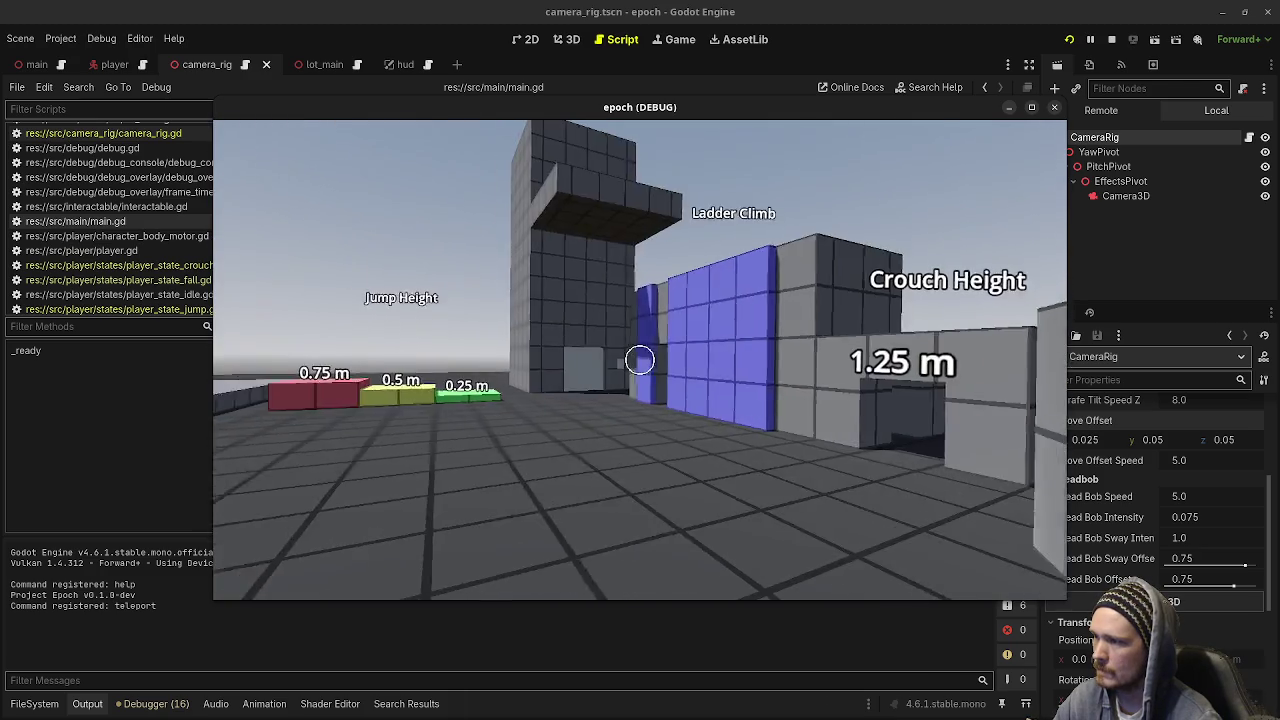
key(w)
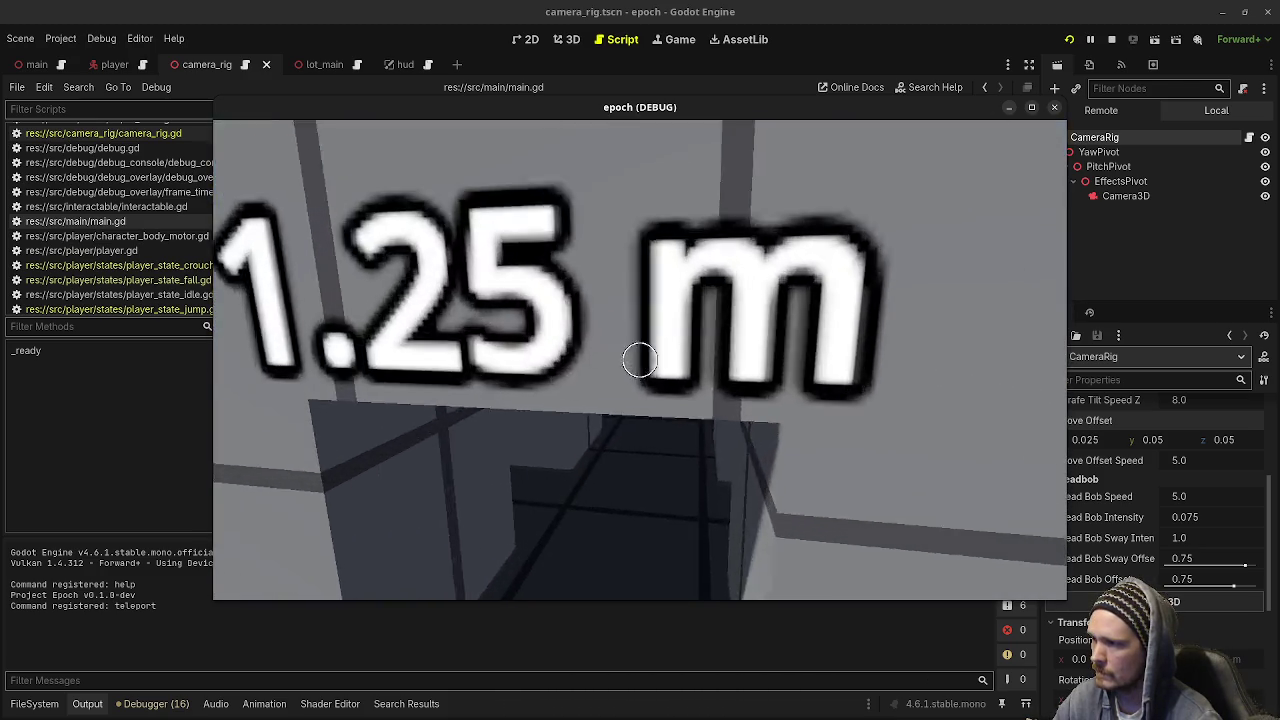
key(w)
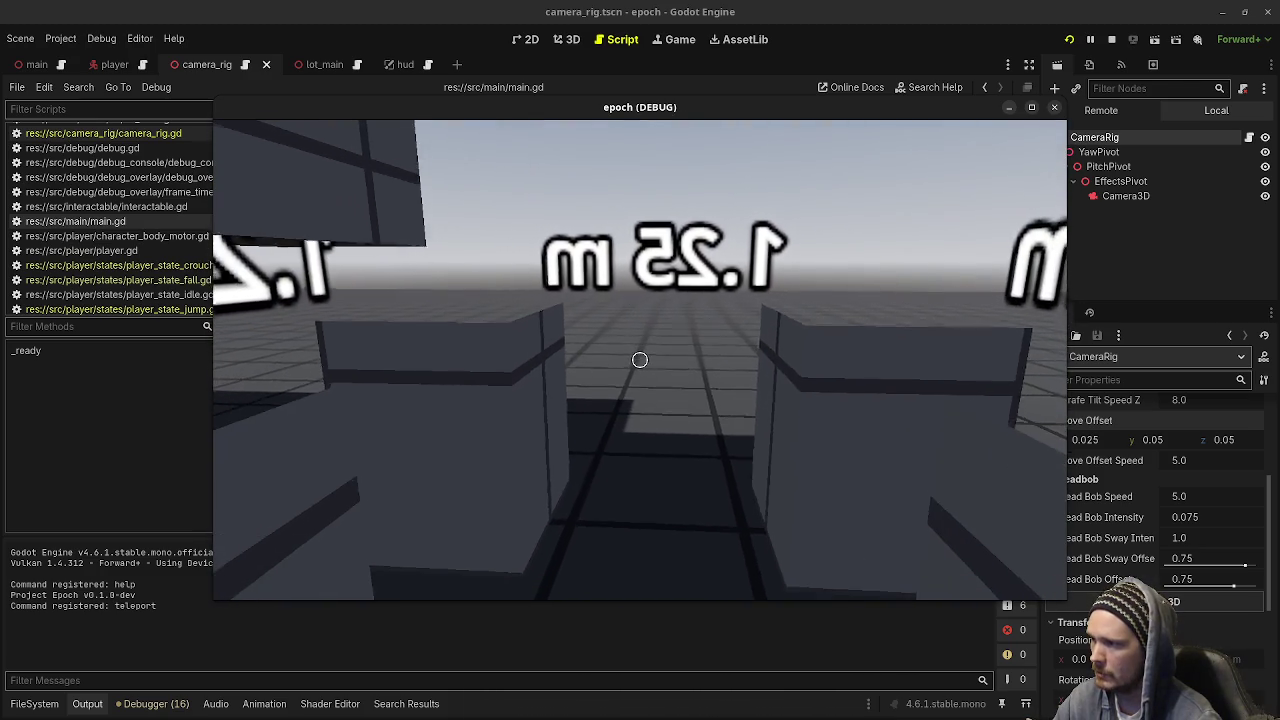
key(s)
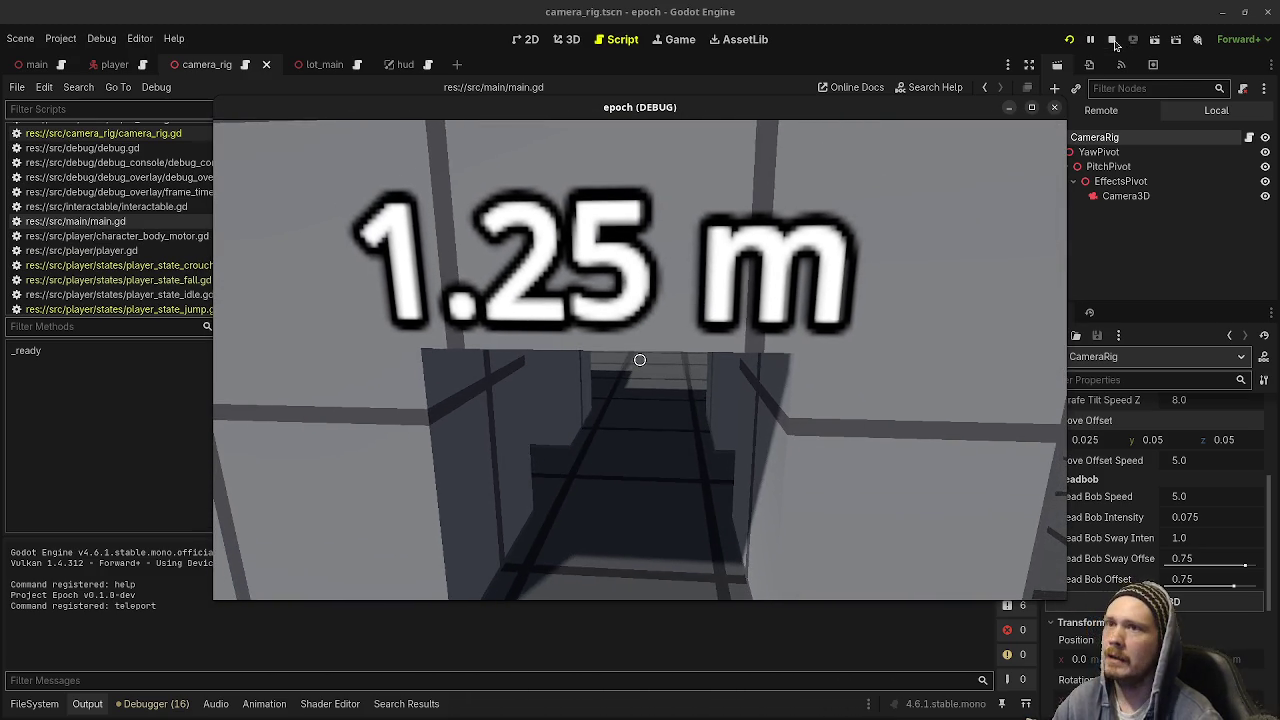
key(F8)
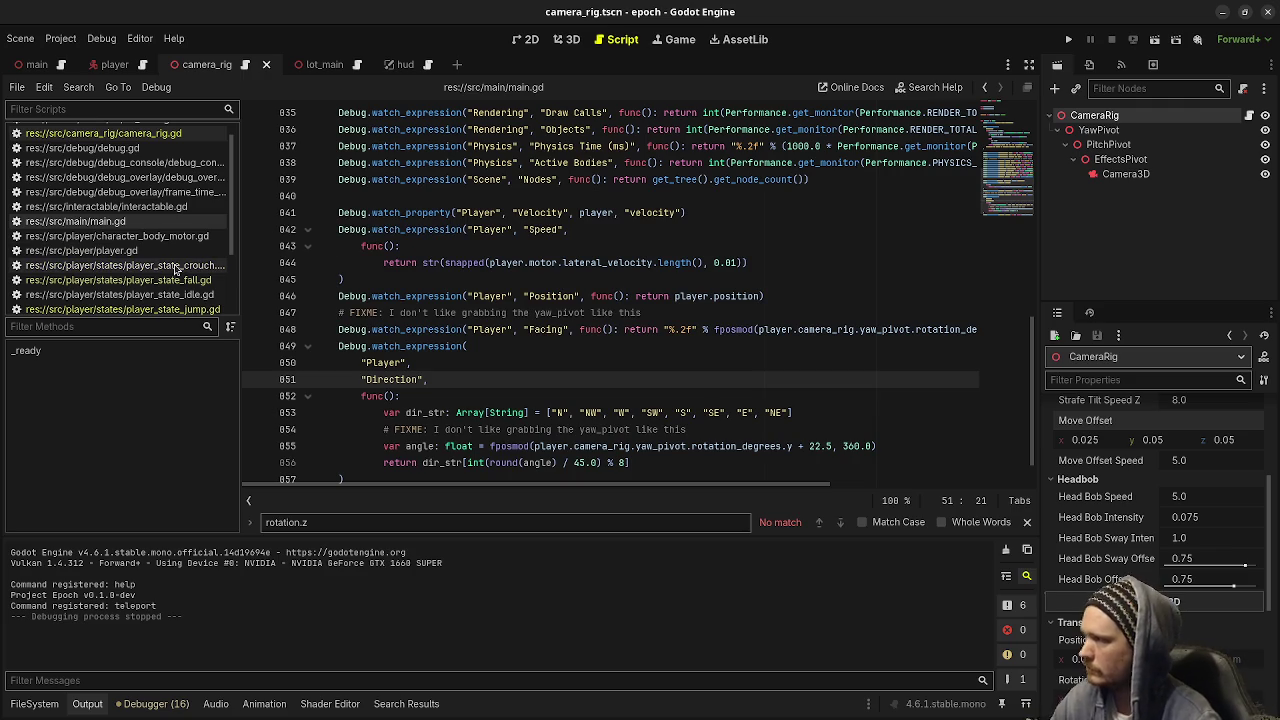
Open player_state_crouch.gd, select camera_rig.height on line 825, and start Find in Files for it
click(176, 265)
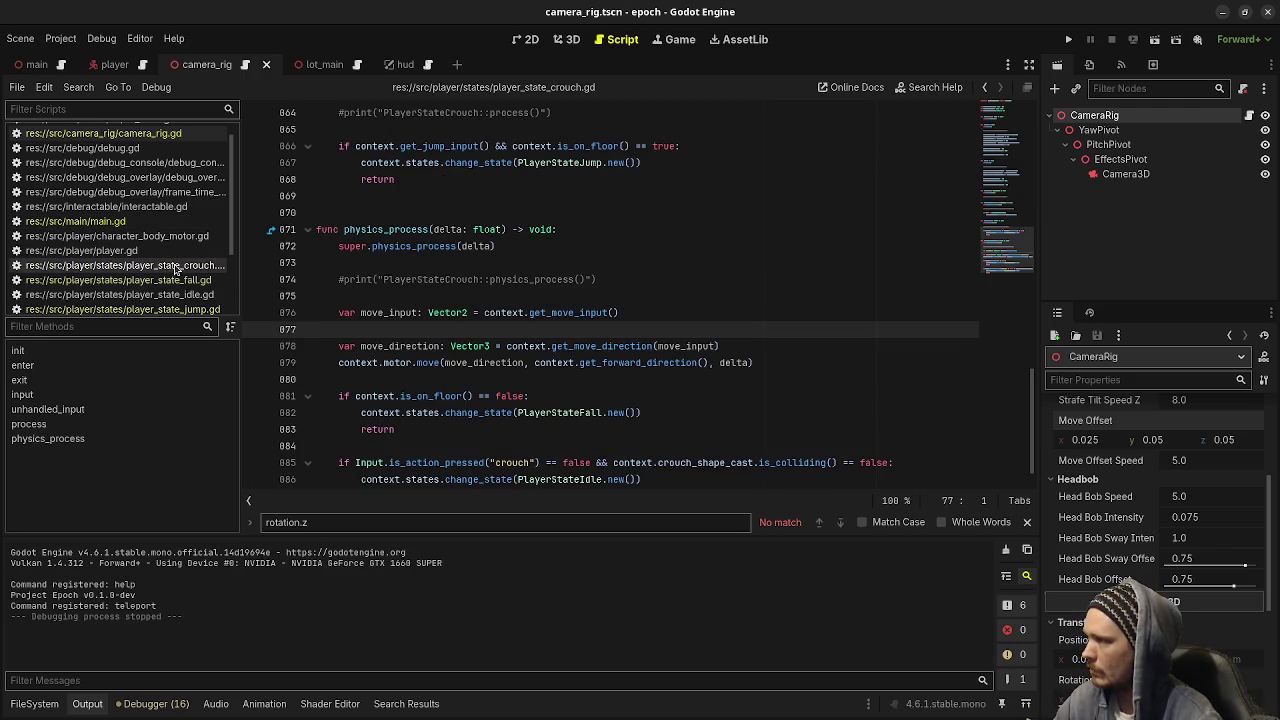
scroll(463, 278, up, 20)
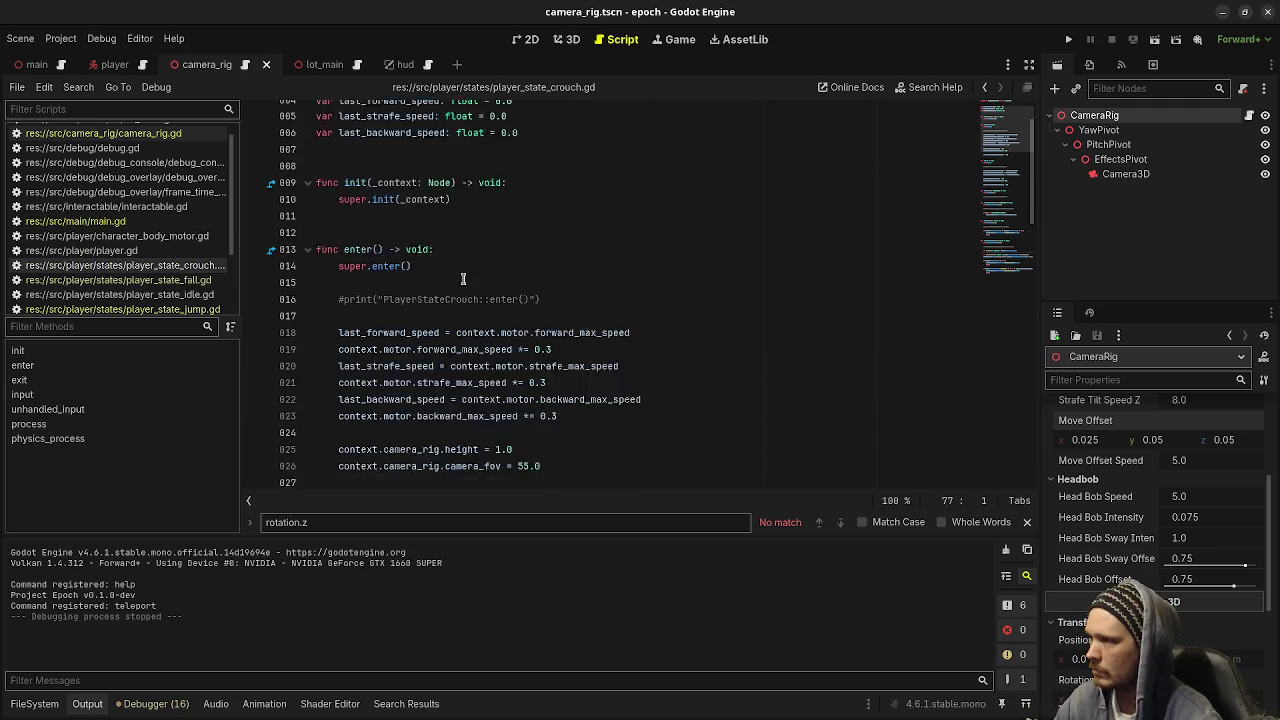
scroll(463, 278, down, 2)
click(443, 363)
text(target_)
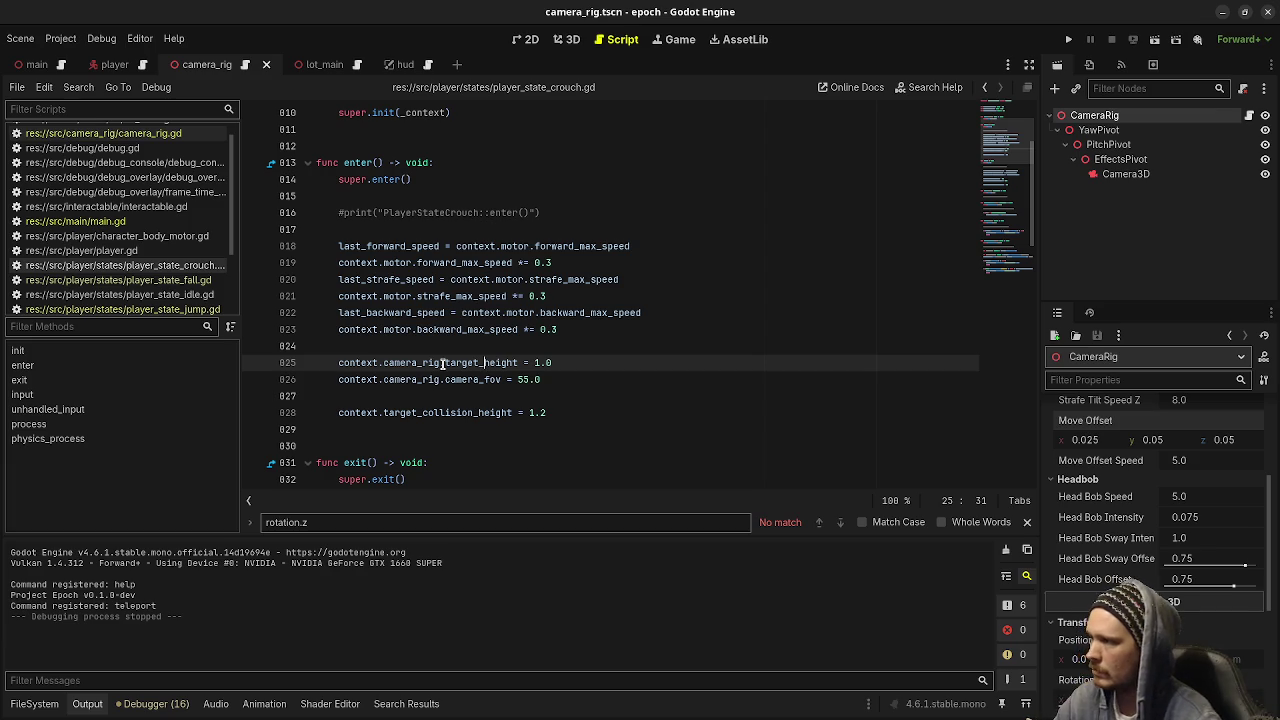
key(ctrl+z)
drag(382, 363, 478, 362)
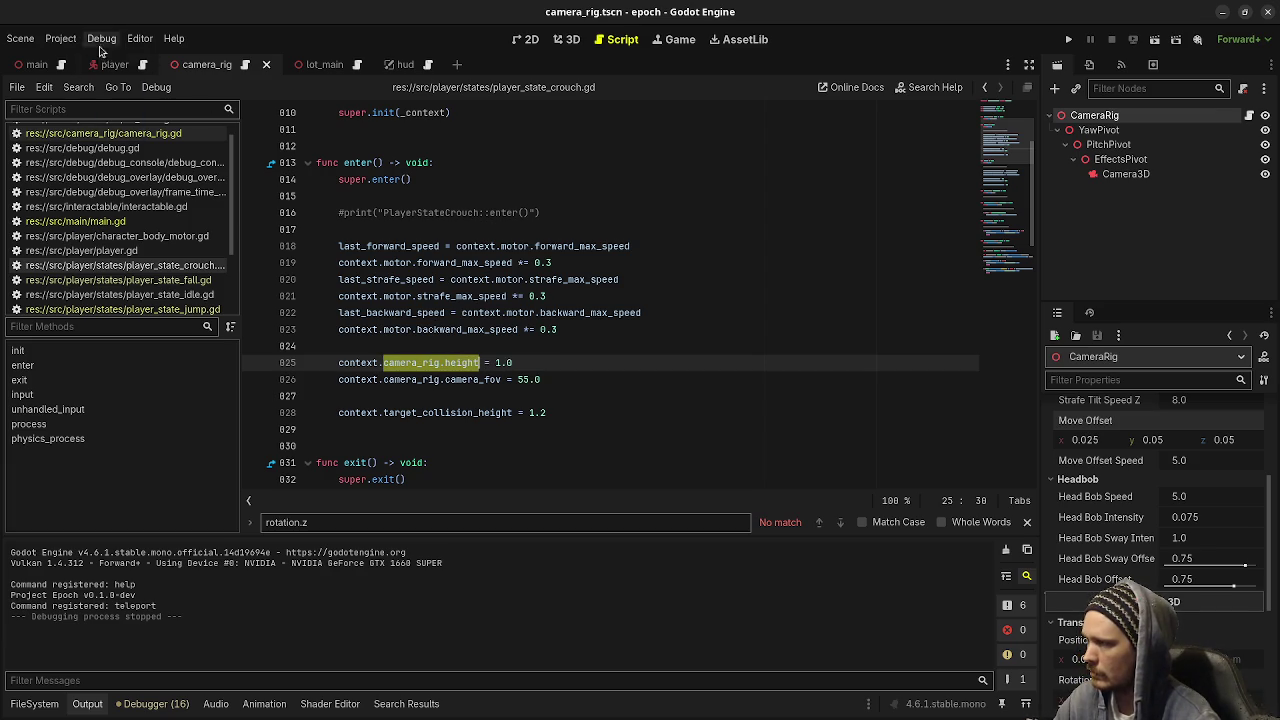
click(78, 87)
click(100, 181)
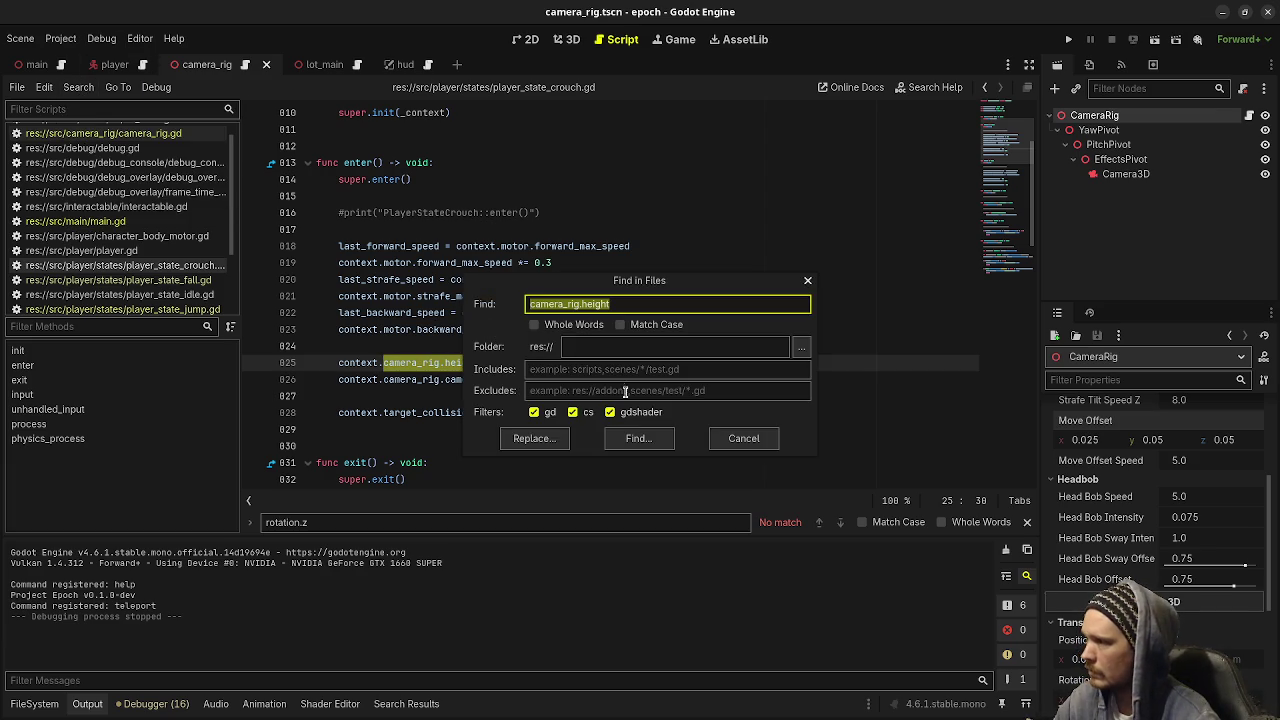
List the matches and change height to target_height on lines 825 and 840 of the crouch script
click(640, 438)
click(447, 363)
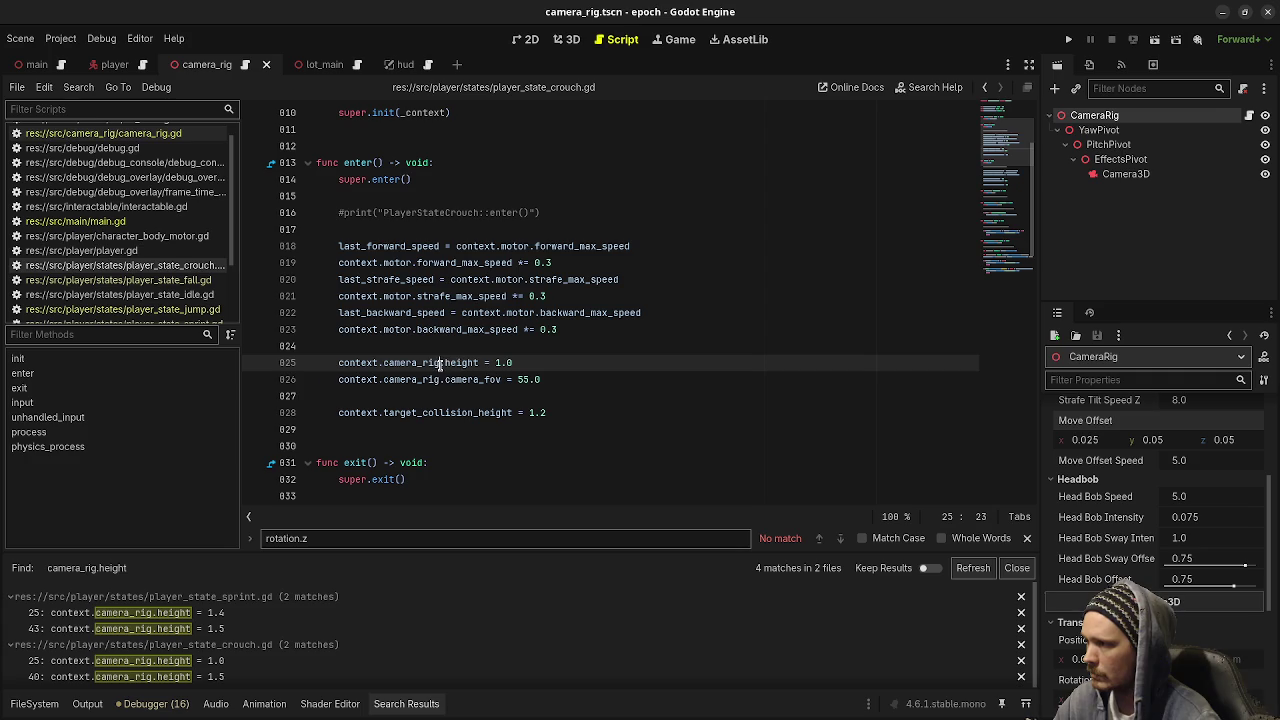
key(Right)
text(target_)
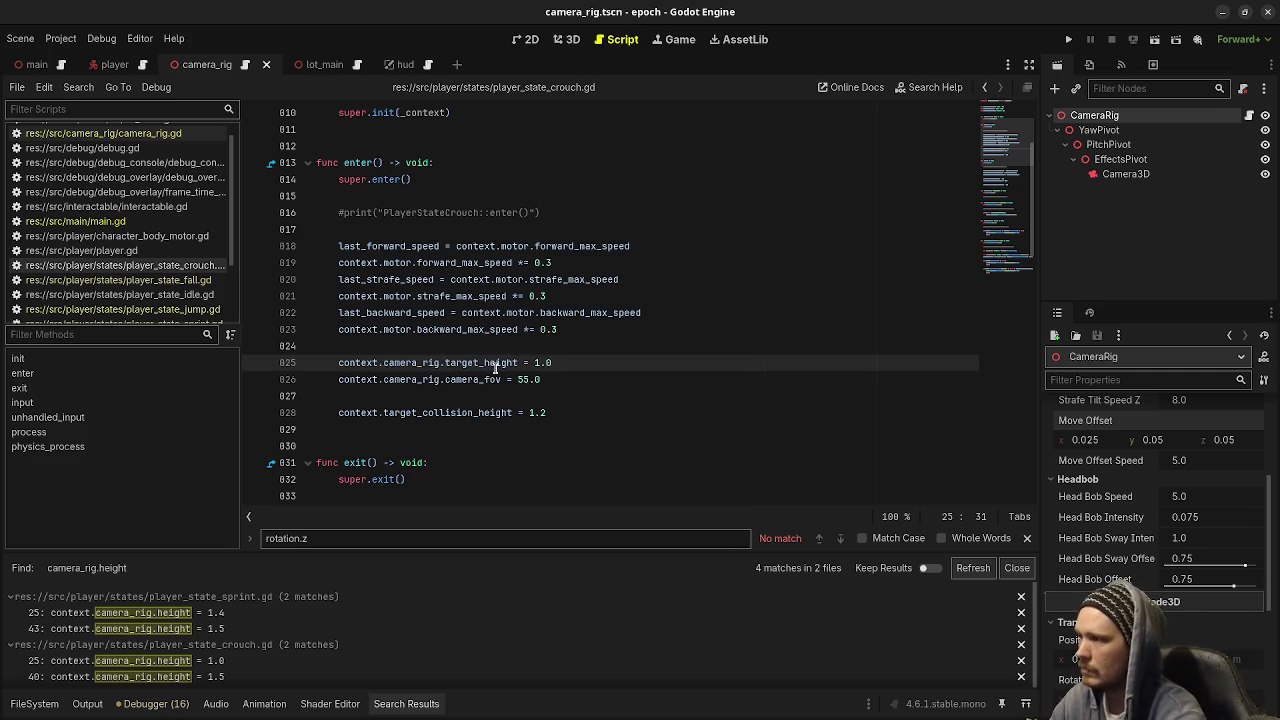
double_click(479, 366)
key(ctrl+c)
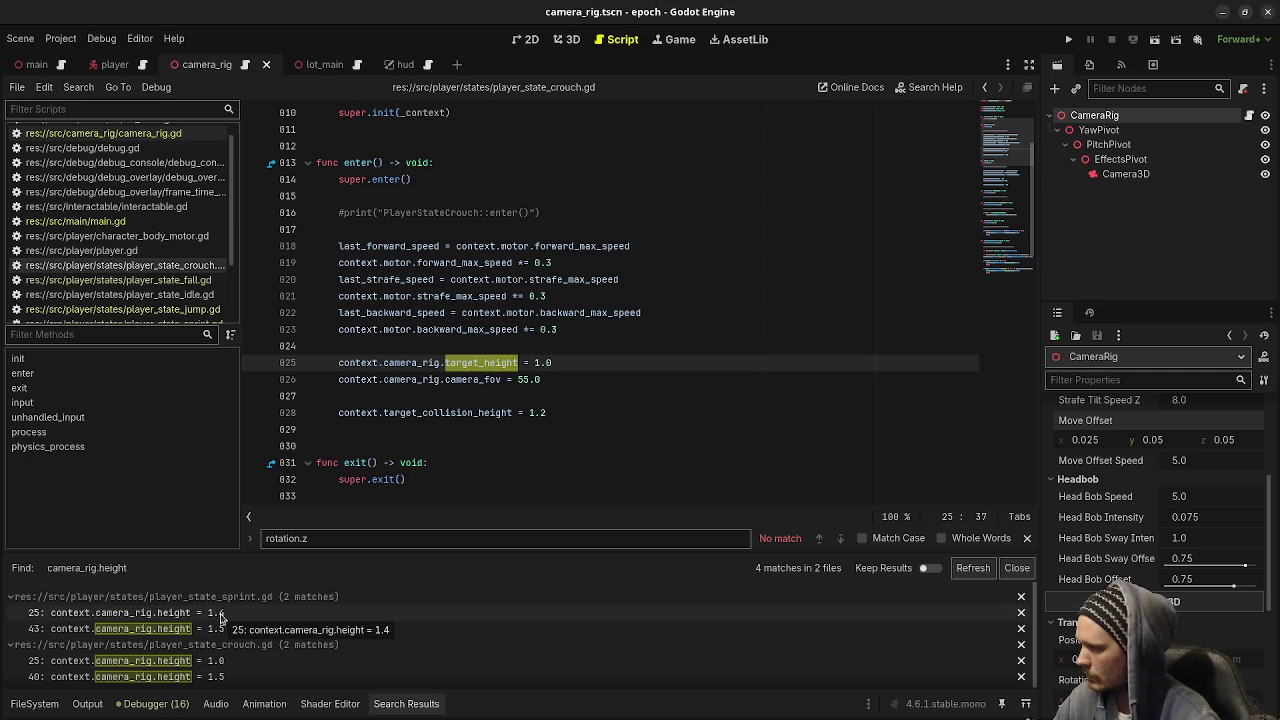
scroll(455, 410, down, 4)
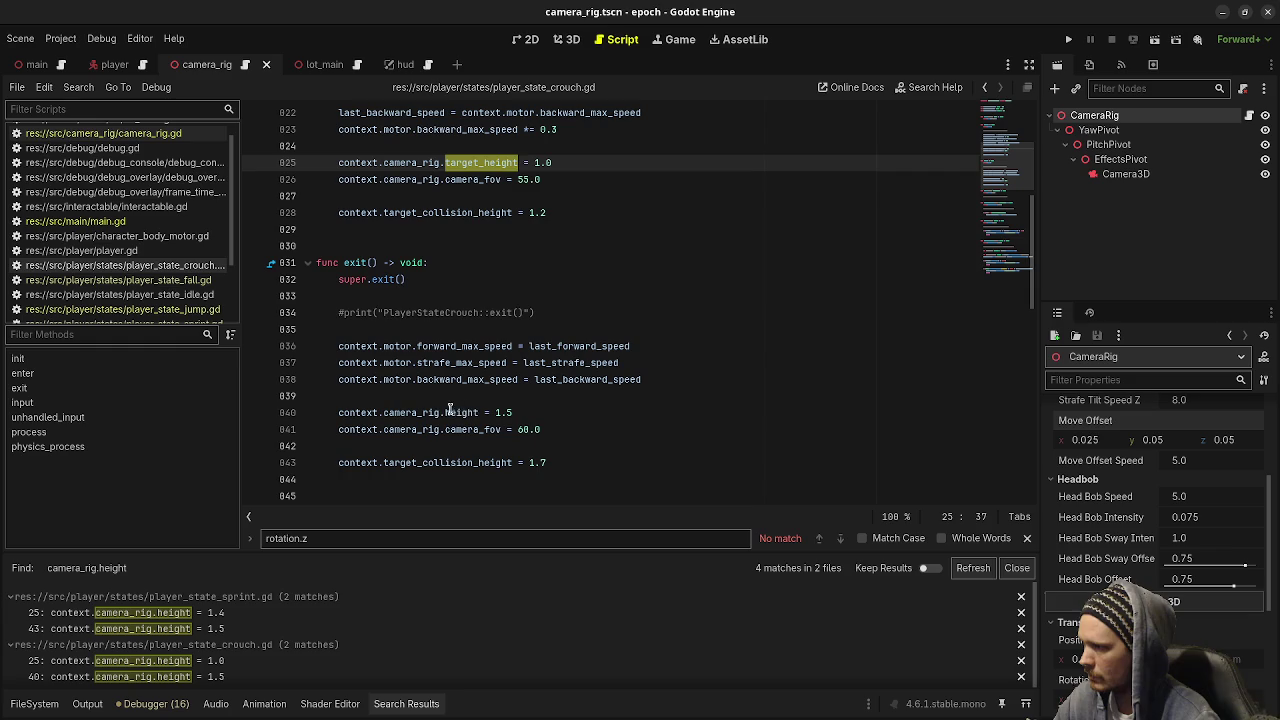
double_click(460, 412)
key(ctrl+v)
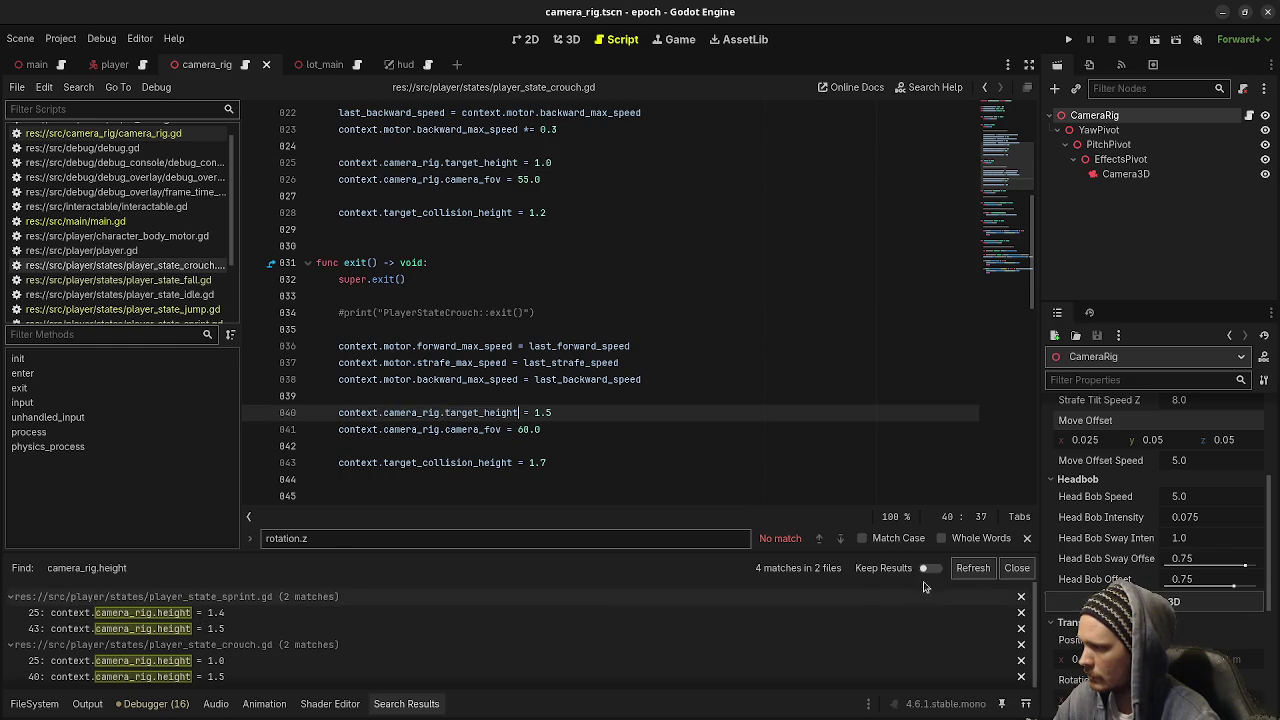
Change height to target_height on lines 825 and 843 of the sprint script and save
click(219, 614)
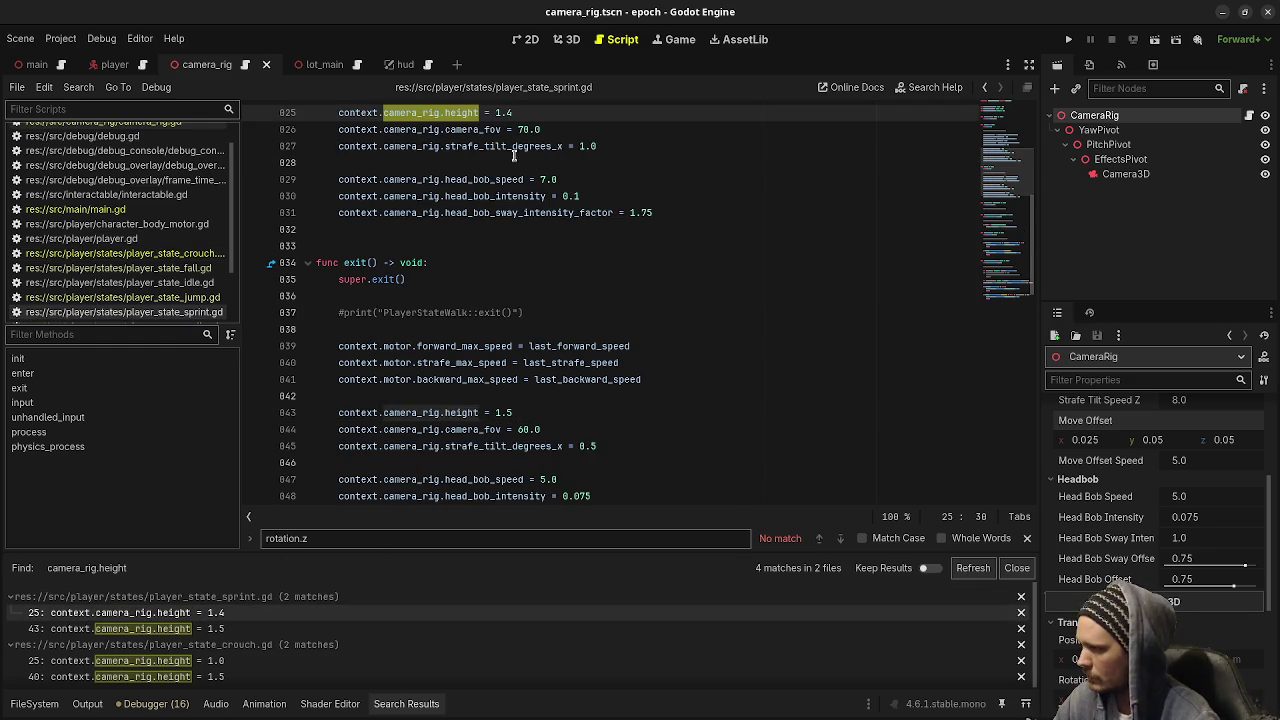
double_click(460, 112)
key(ctrl+v)
double_click(463, 412)
key(ctrl+v)
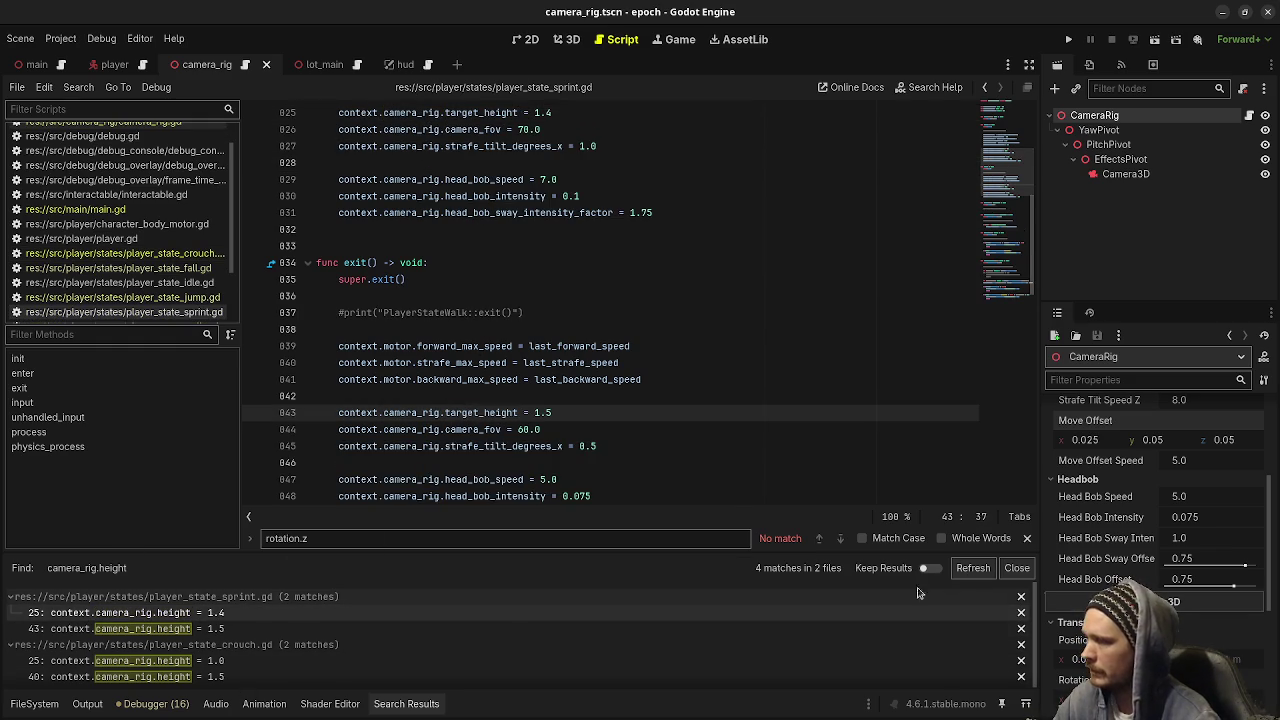
click(193, 614)
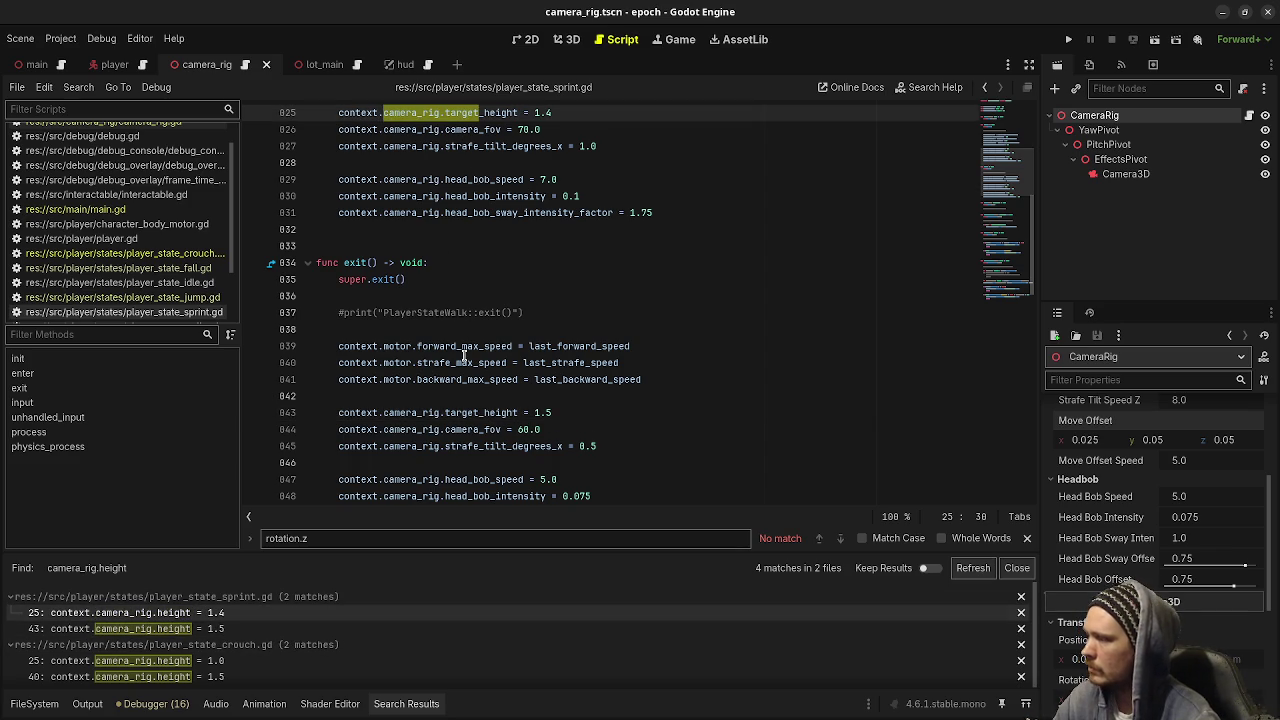
click(479, 316)
key(ctrl+s)
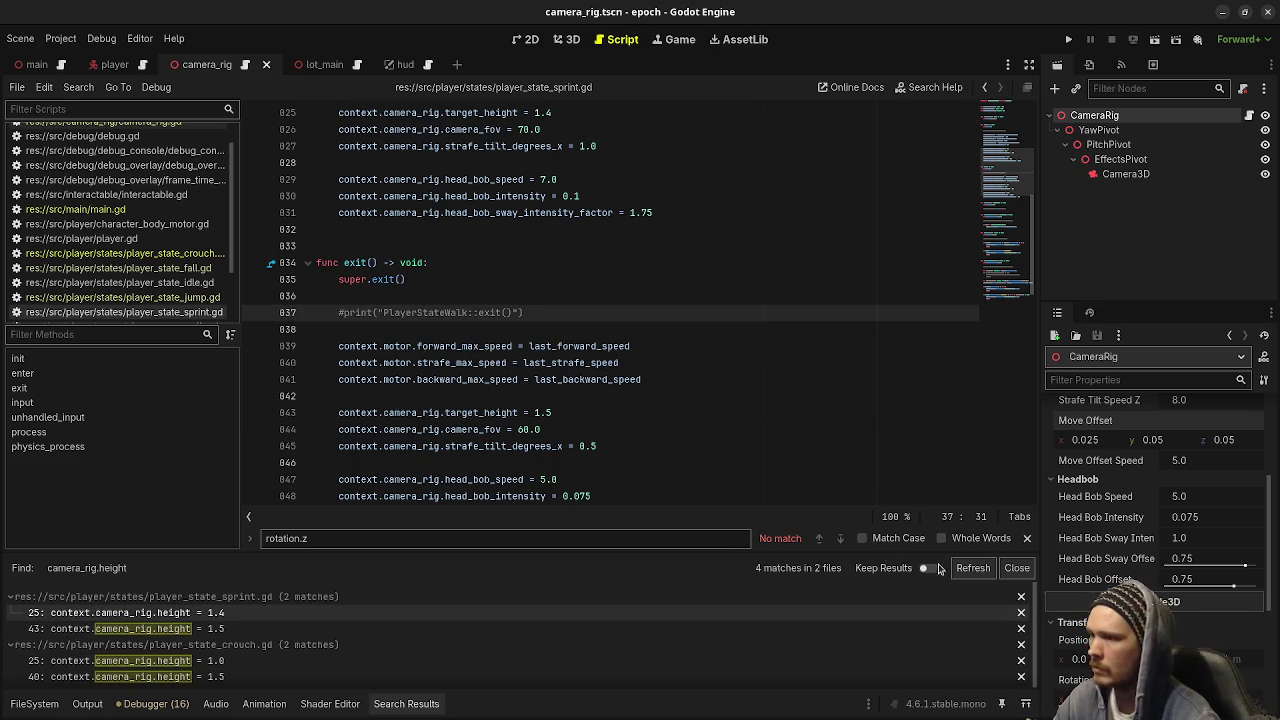
Refresh the search to confirm no camera_rig.height remains, close the results, and launch the game
click(969, 568)
click(600, 347)
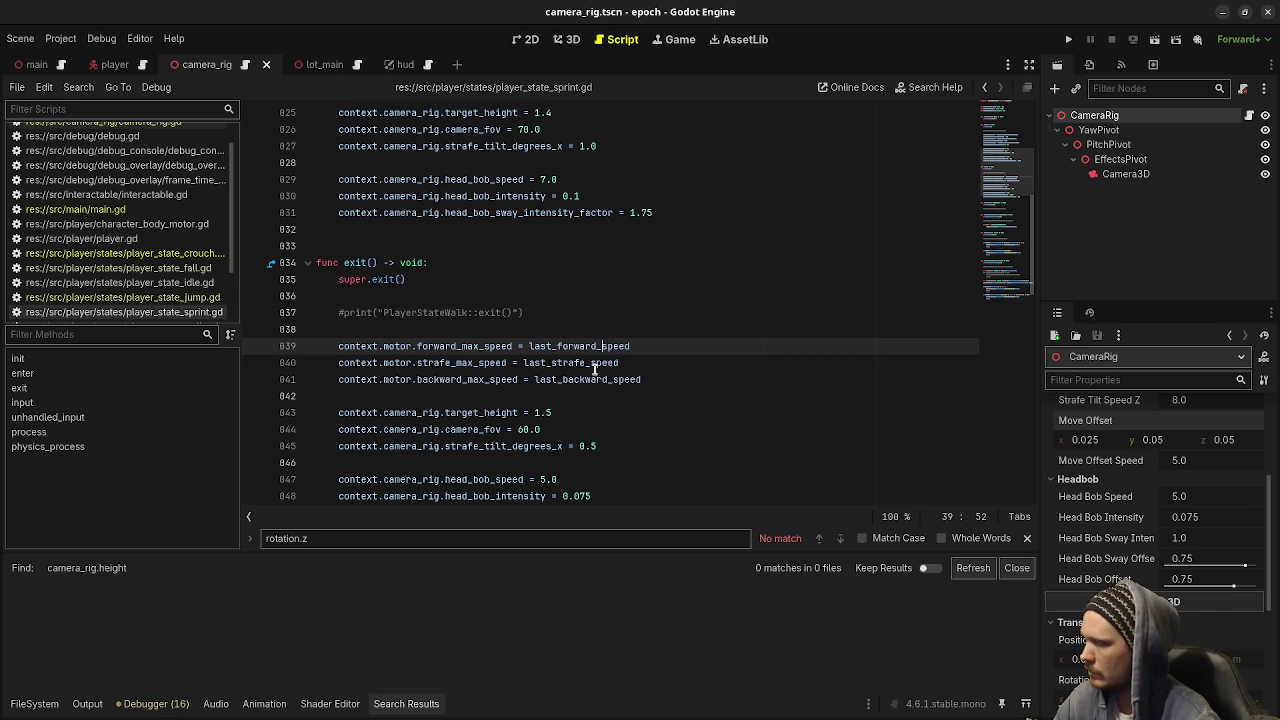
click(1016, 568)
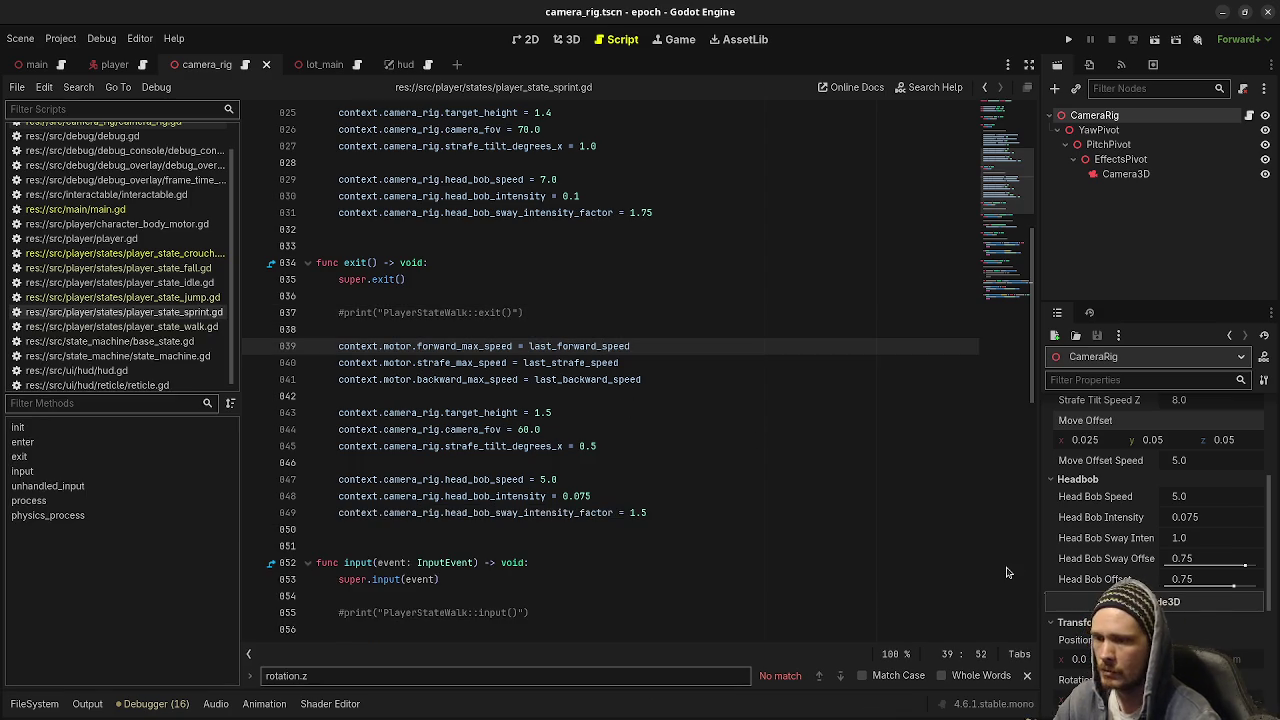
key(F5)
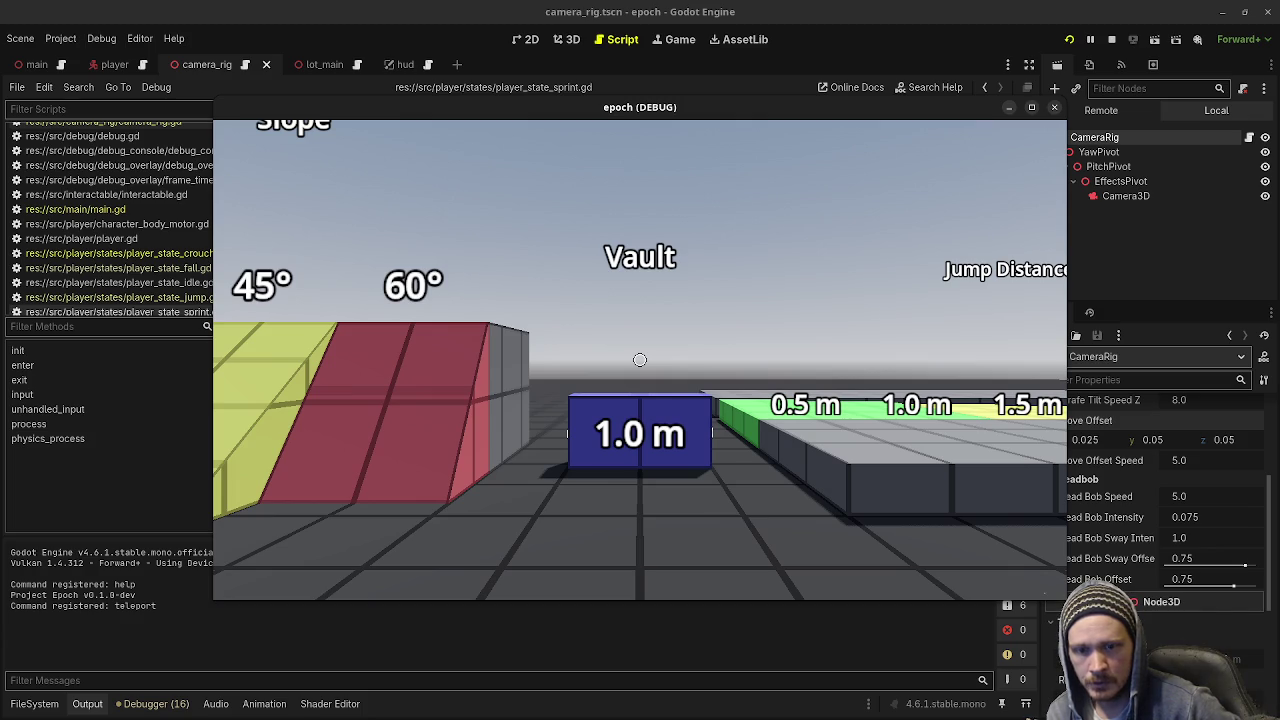
Walk the player through the 1.25 m crouch corridor to the blue wall, then widen the Inspector dock
key(w)
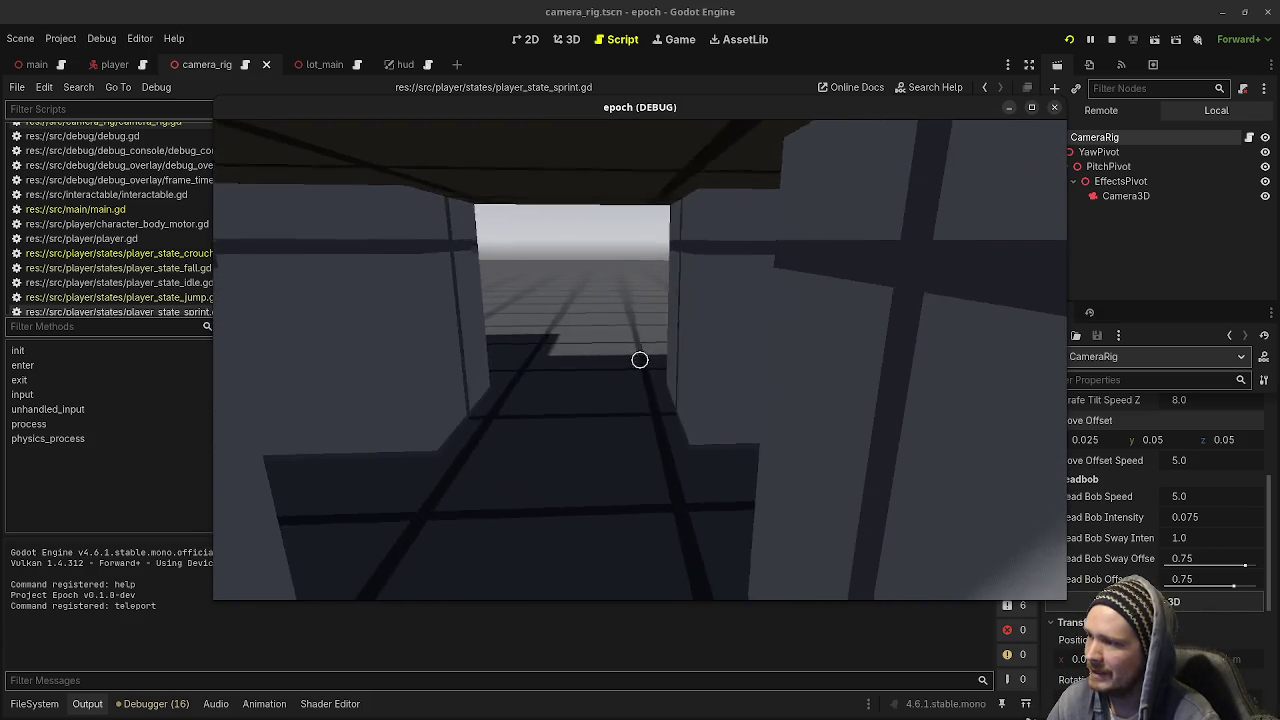
key(w)
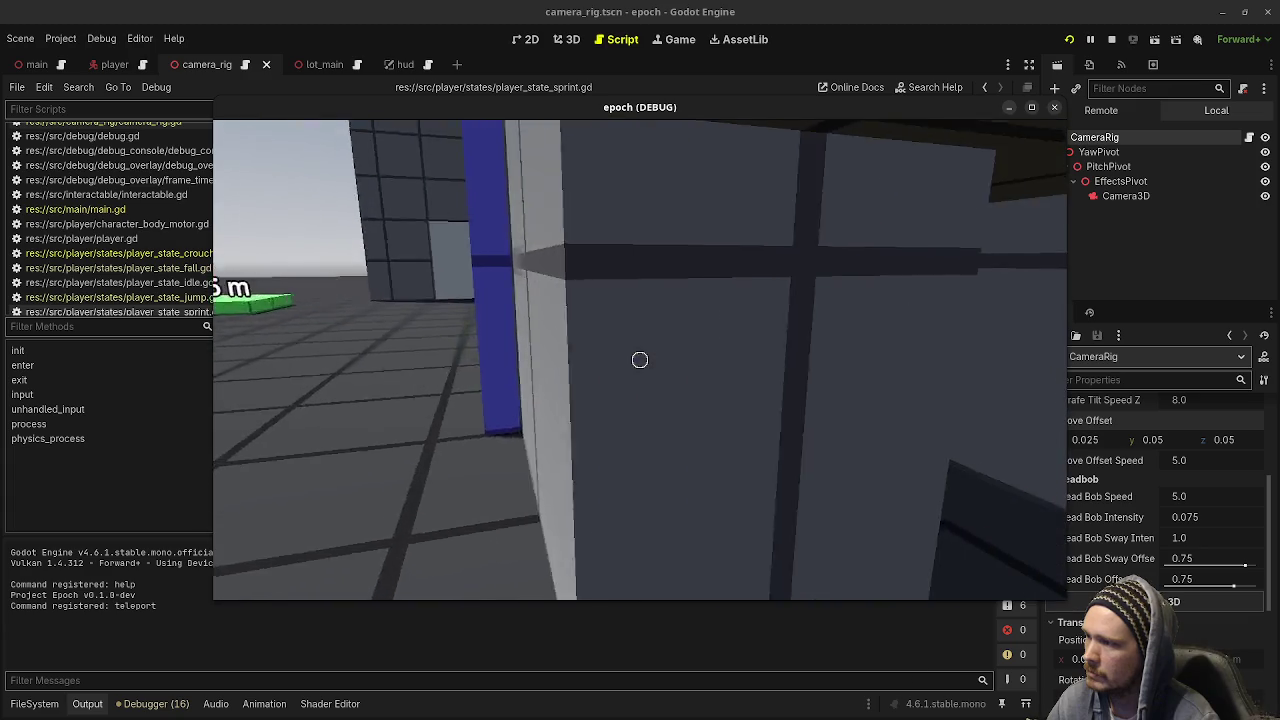
key(w)
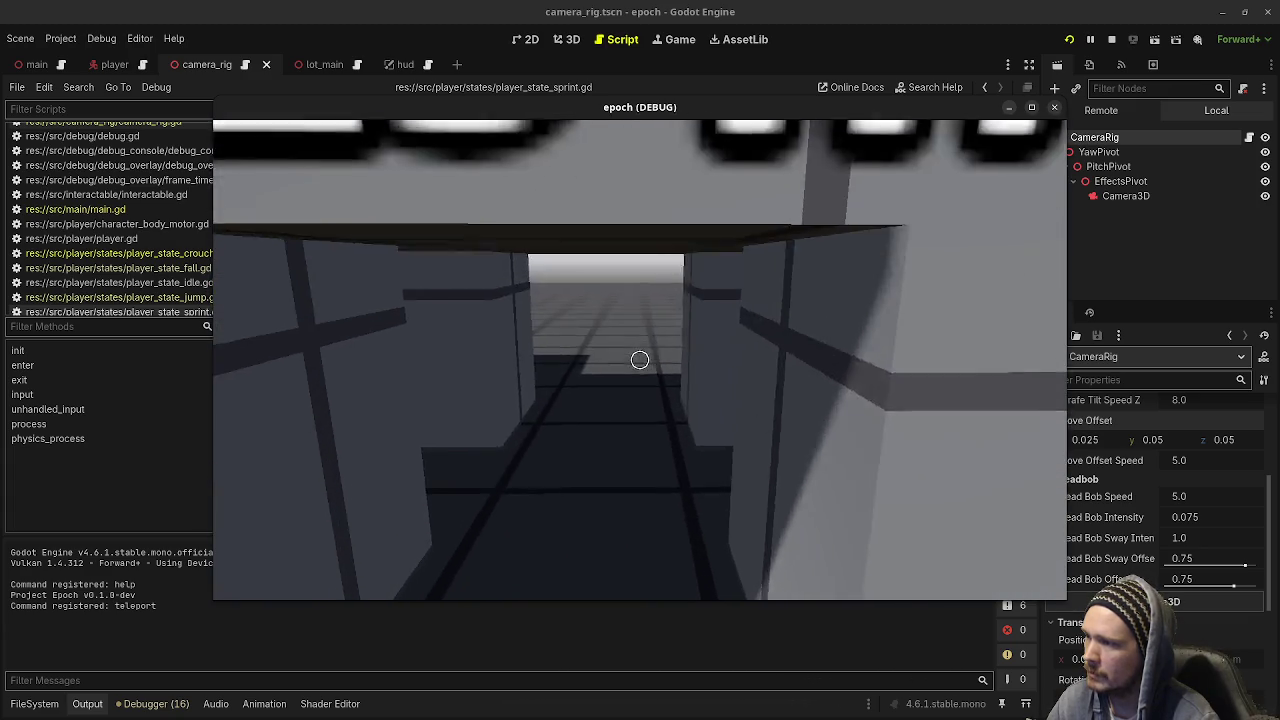
key(w)
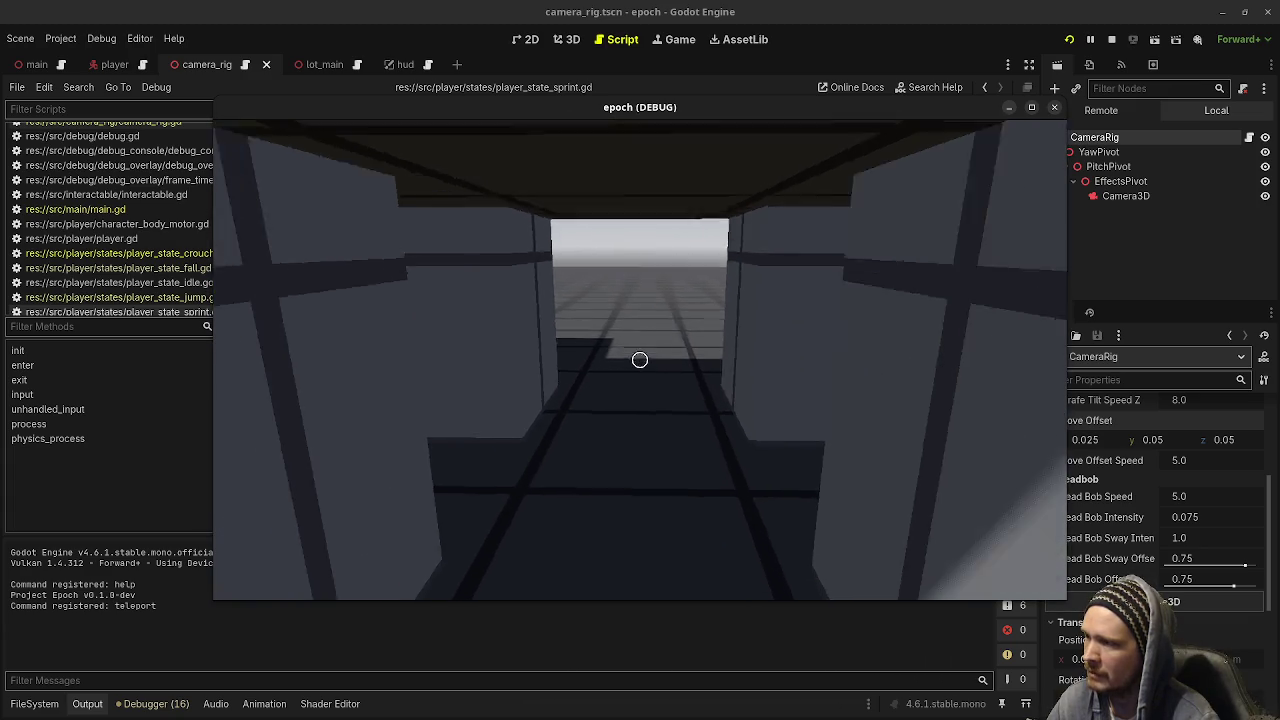
key(w)
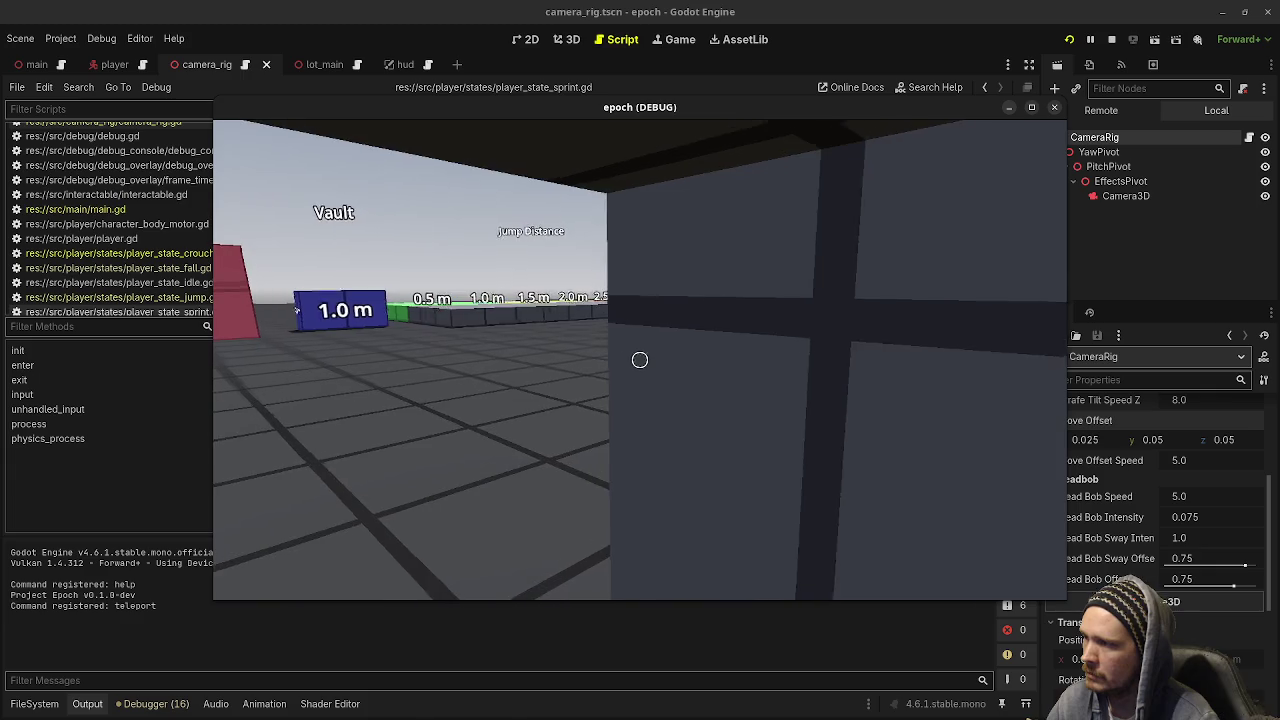
key(w)
key(s)
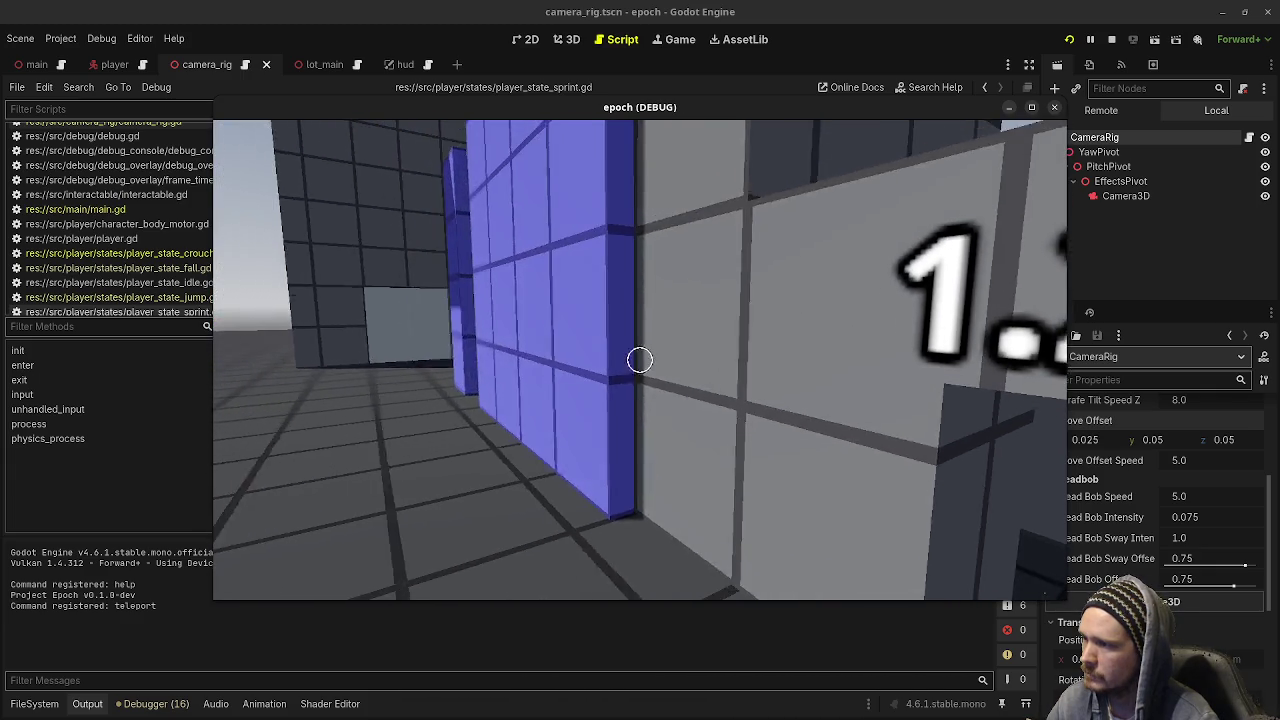
key(a)
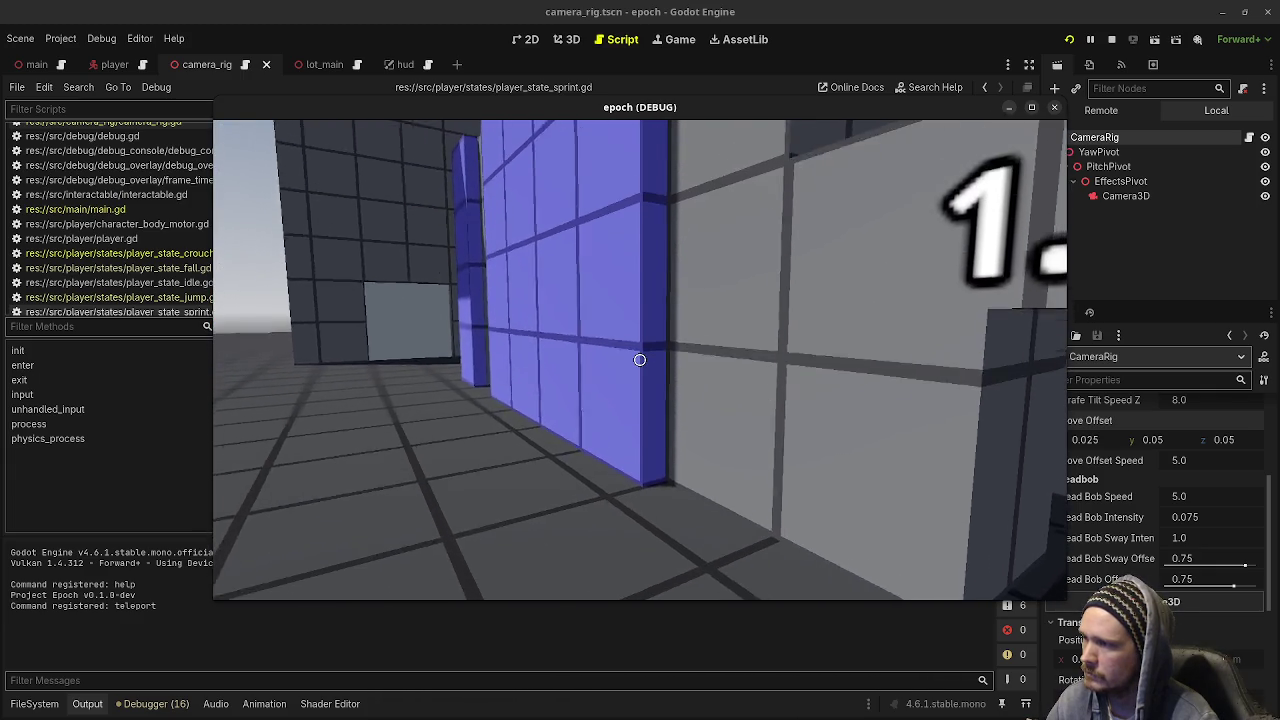
key(w)
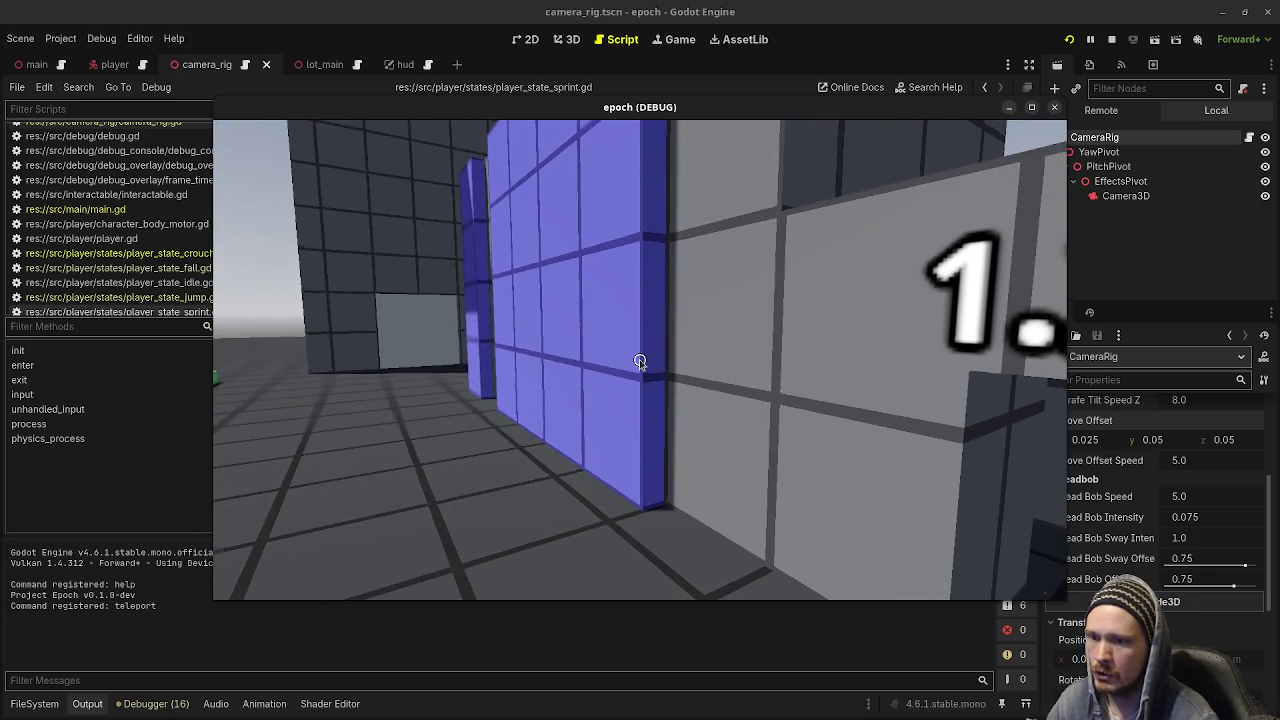
drag(1066, 390, 1023, 390)
scroll(1135, 510, up, 4)
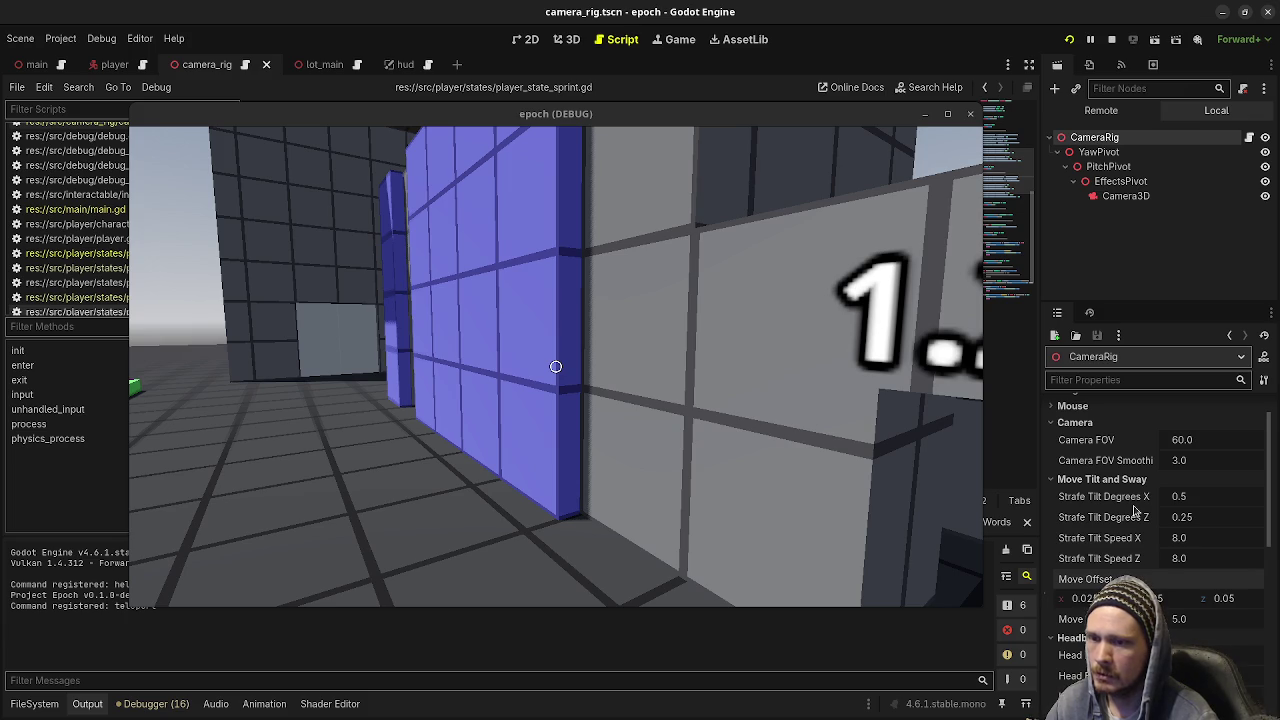
Set the camera rig's Move Offset y to 0.0 and save the scene
scroll(1130, 500, up, 2)
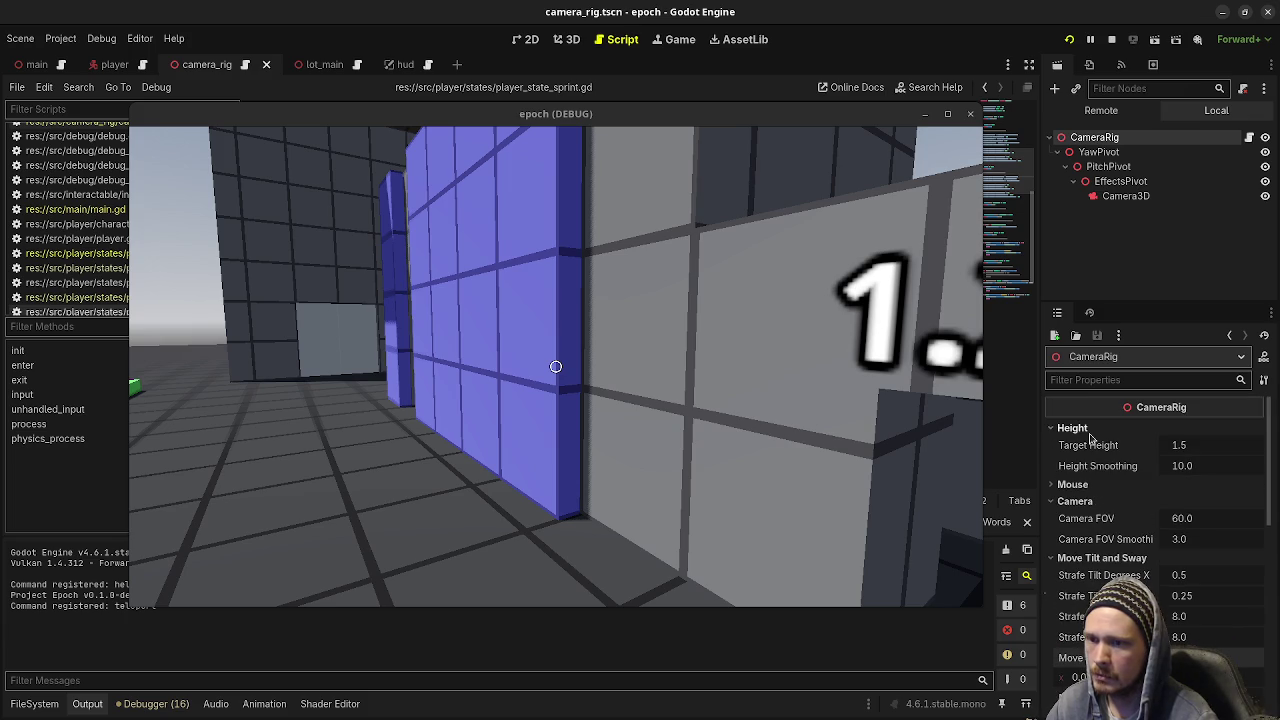
click(1097, 487)
click(1097, 486)
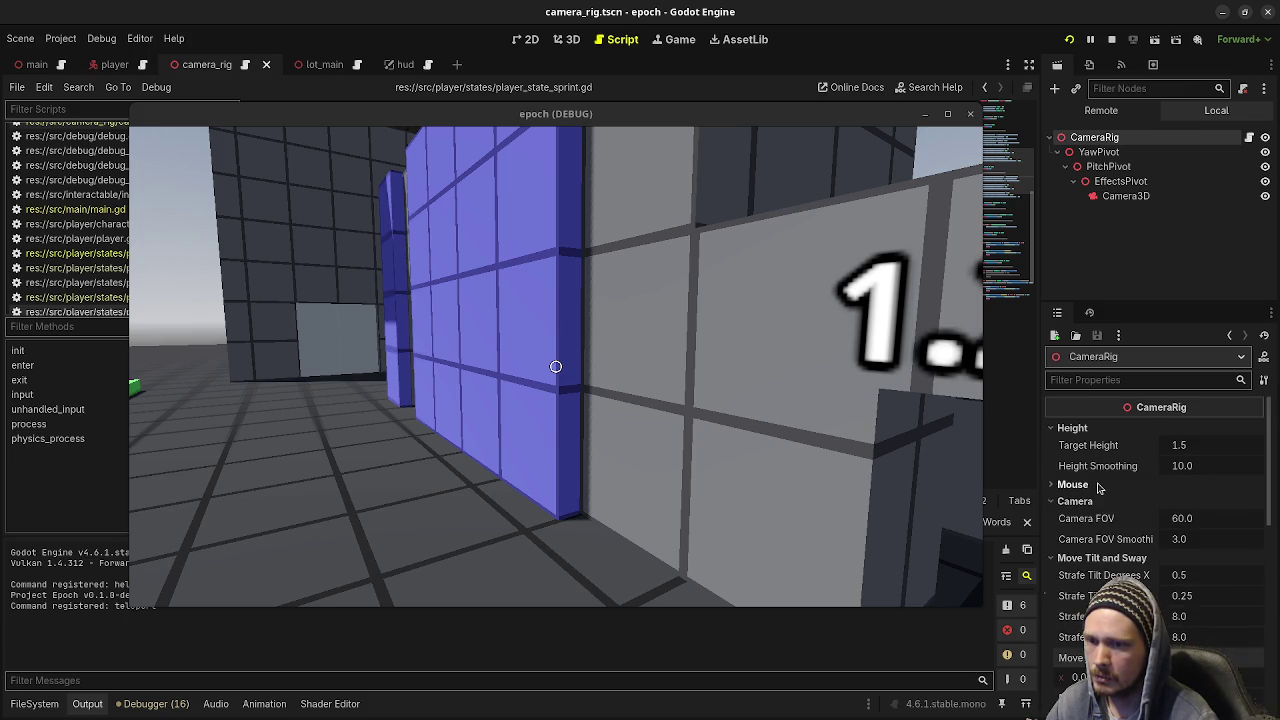
scroll(1098, 487, down, 2)
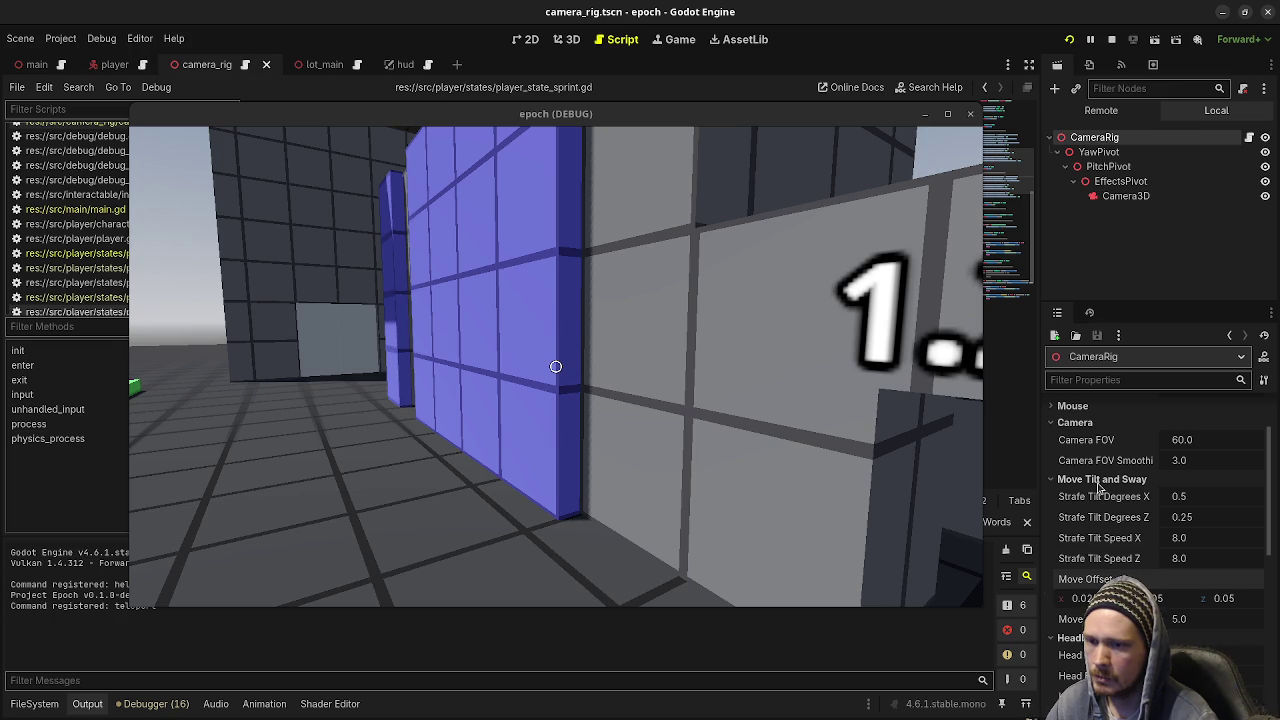
scroll(1098, 487, down, 1)
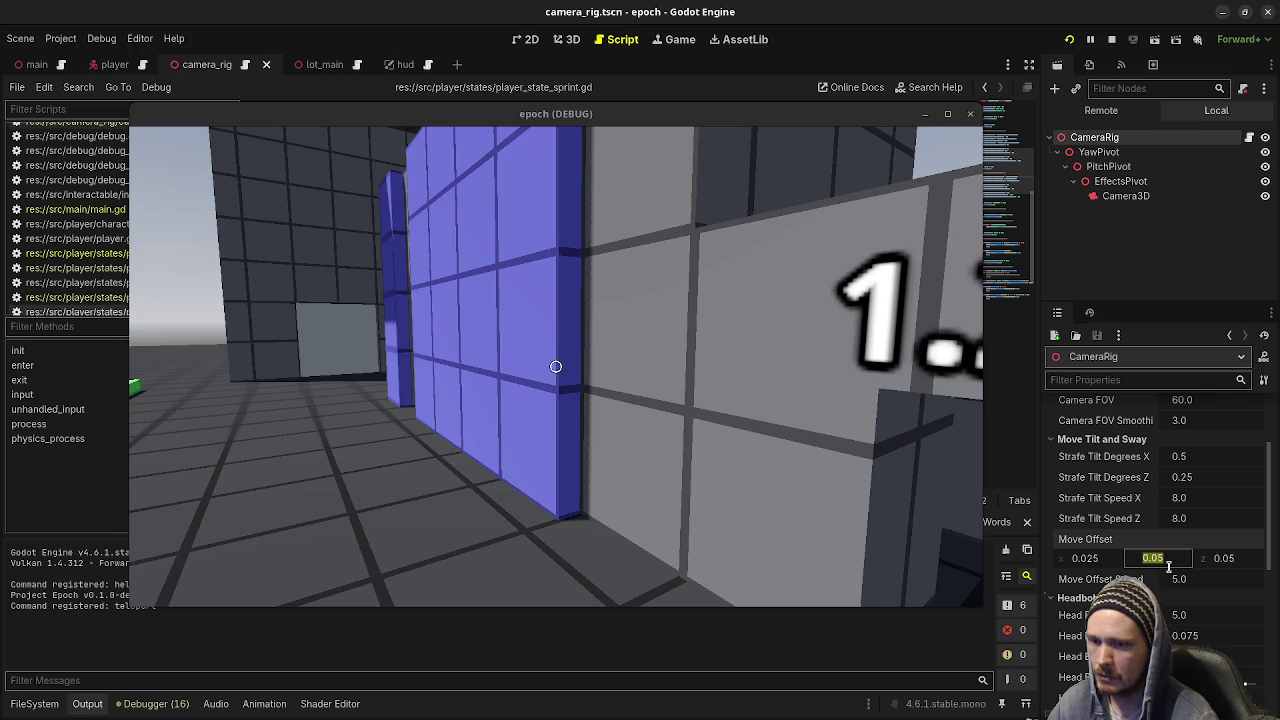
text(0)
key(Return)
key(ctrl+s)
Test the new offset by walking the dark corridor in-game, then stop the game
click(646, 361)
key(w)
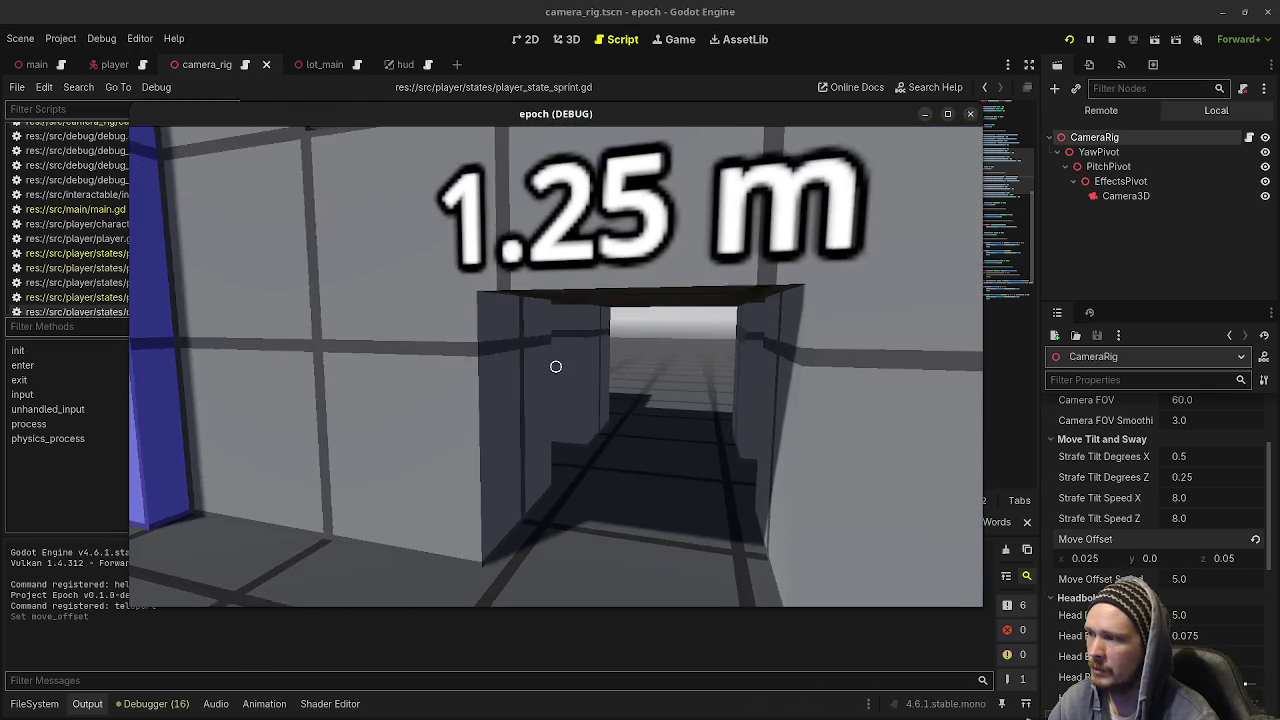
key(w)
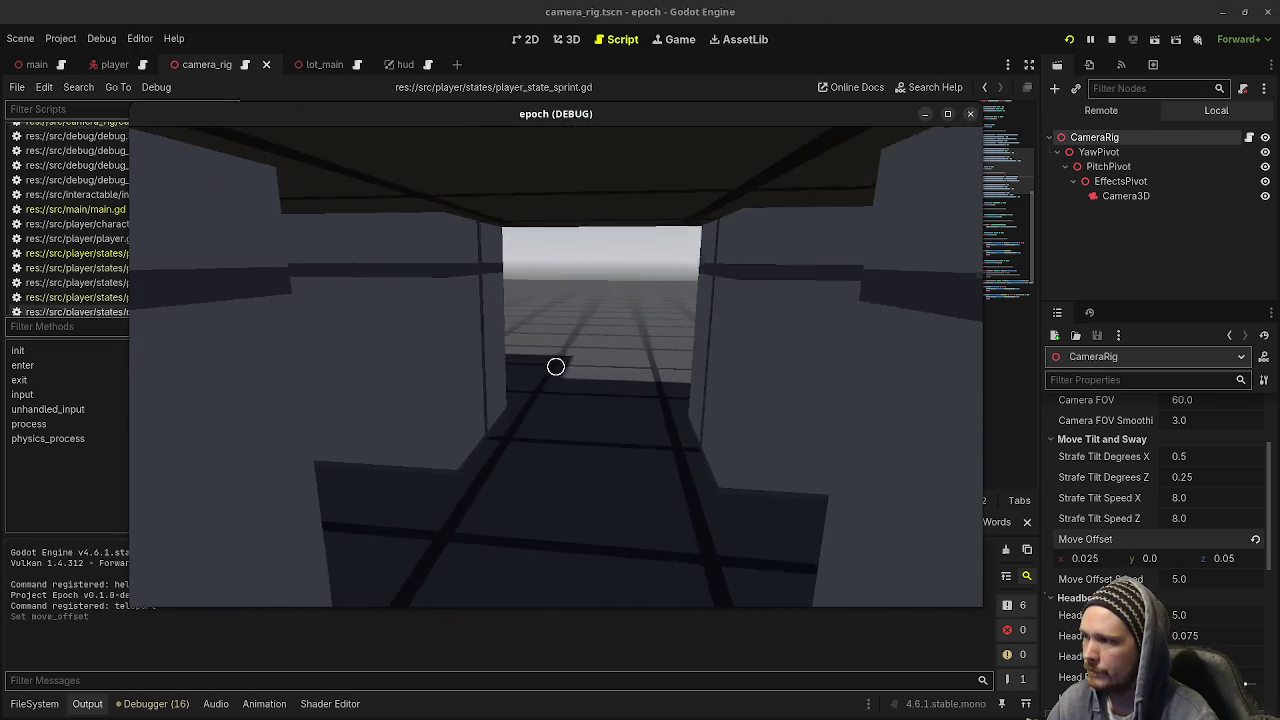
key(w)
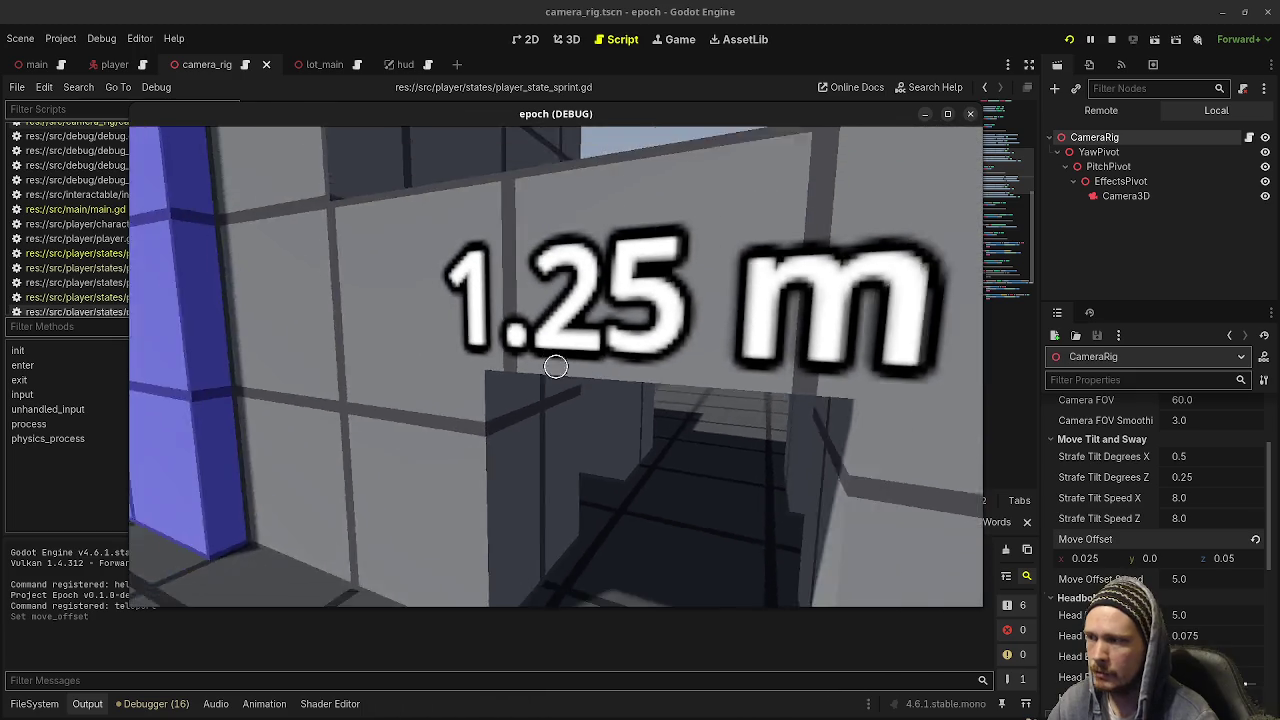
key(w)
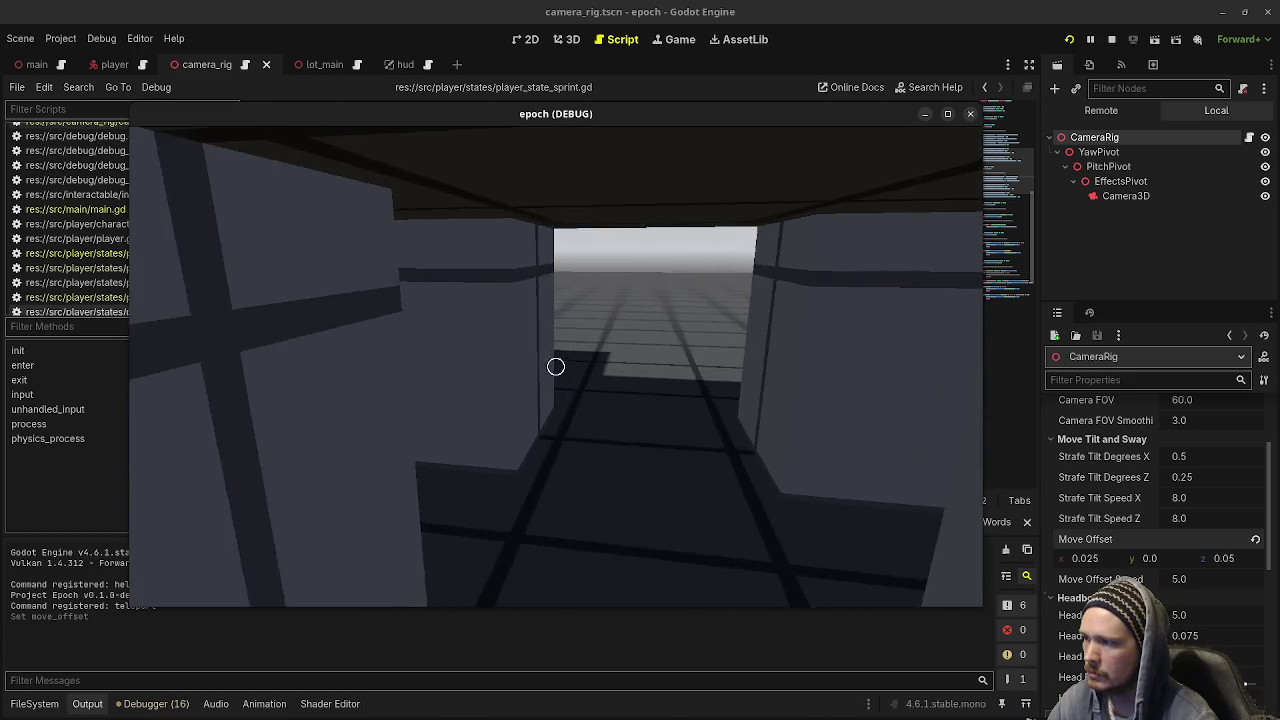
key(s)
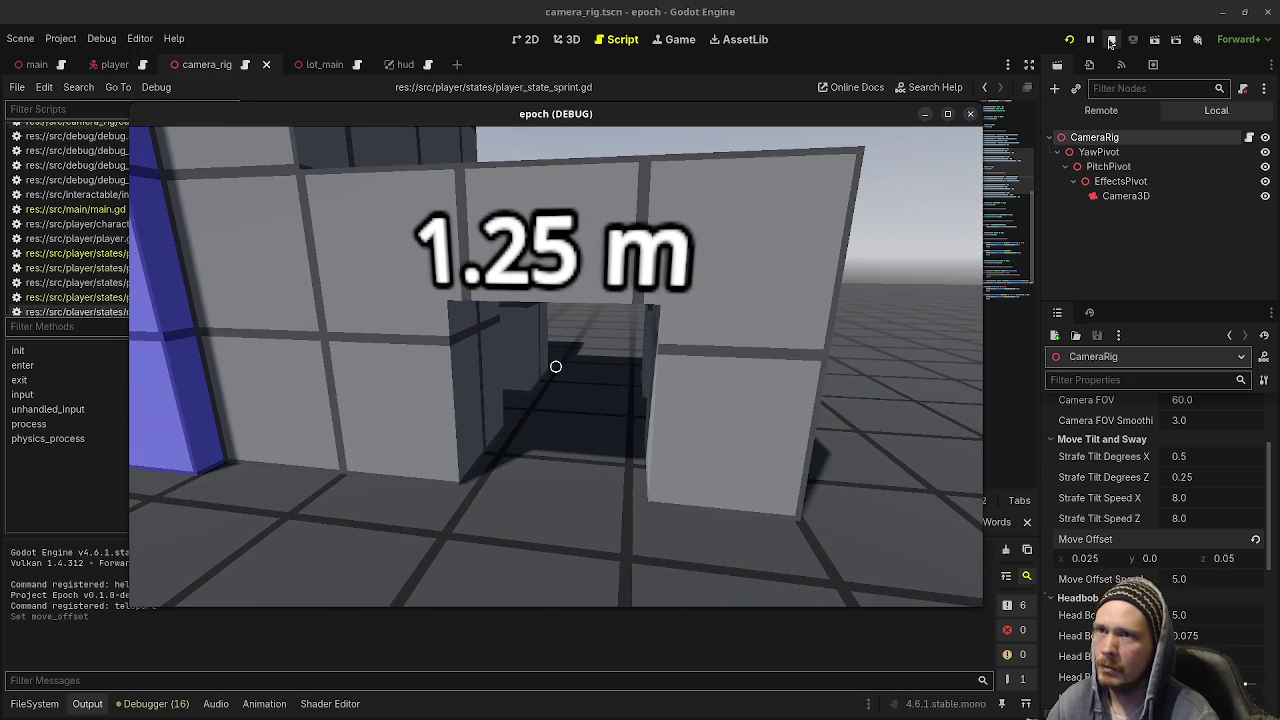
scroll(1132, 490, up, 3)
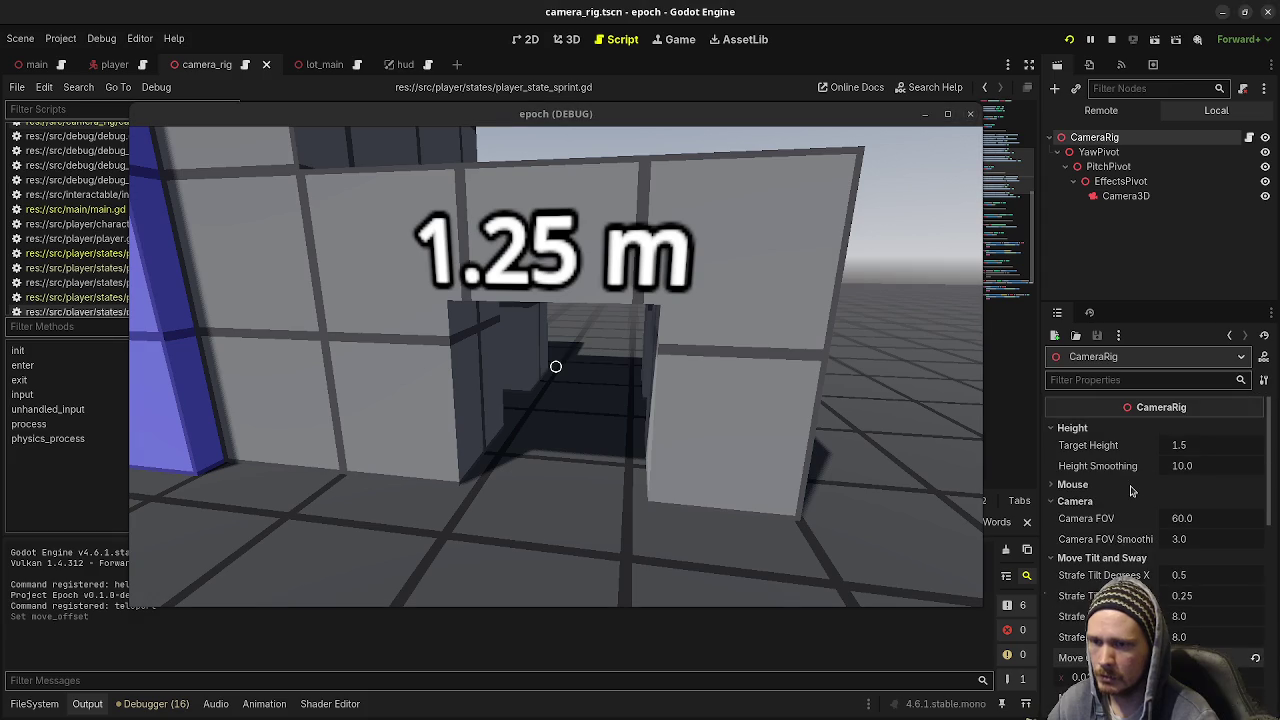
scroll(1132, 490, down, 4)
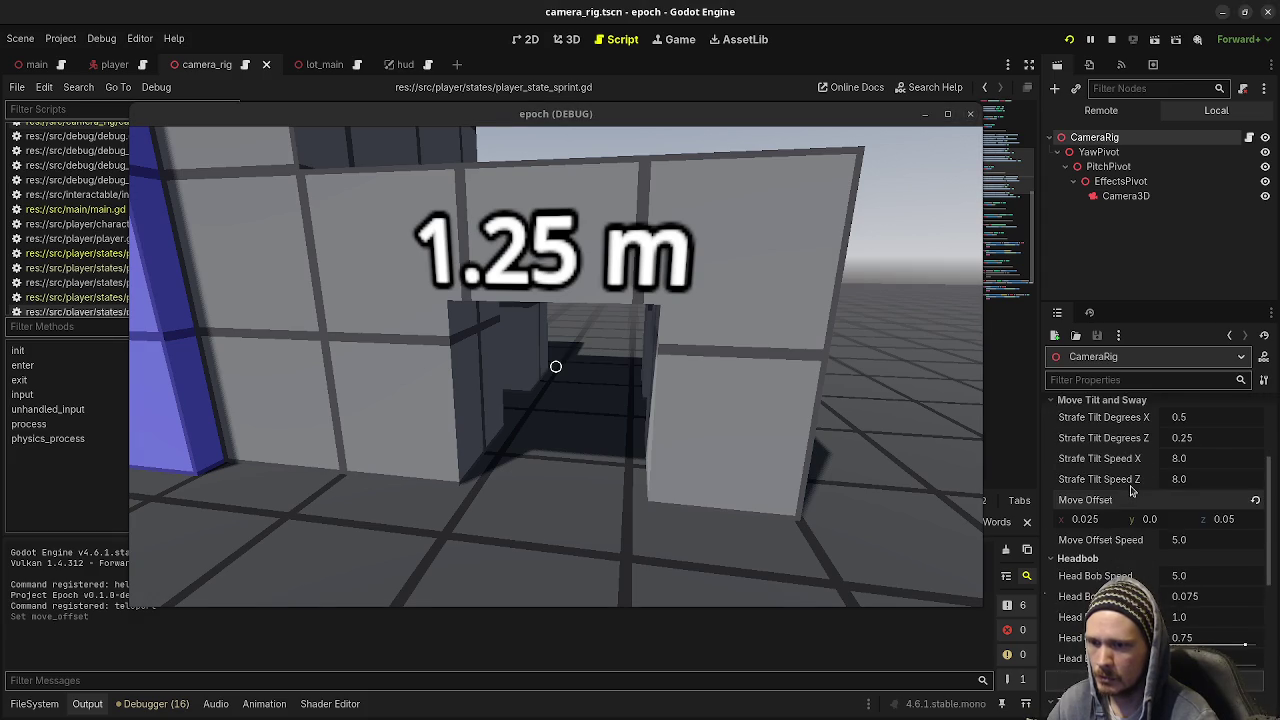
scroll(1132, 490, down, 1)
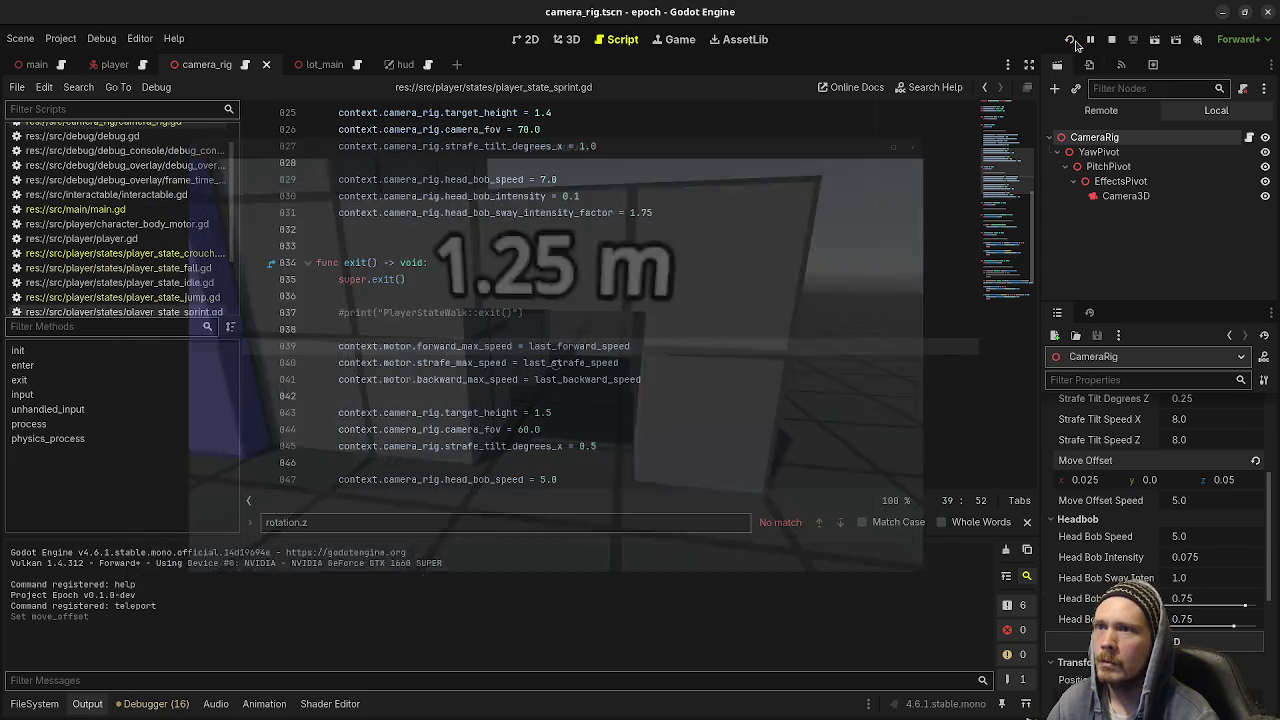
click(1069, 40)
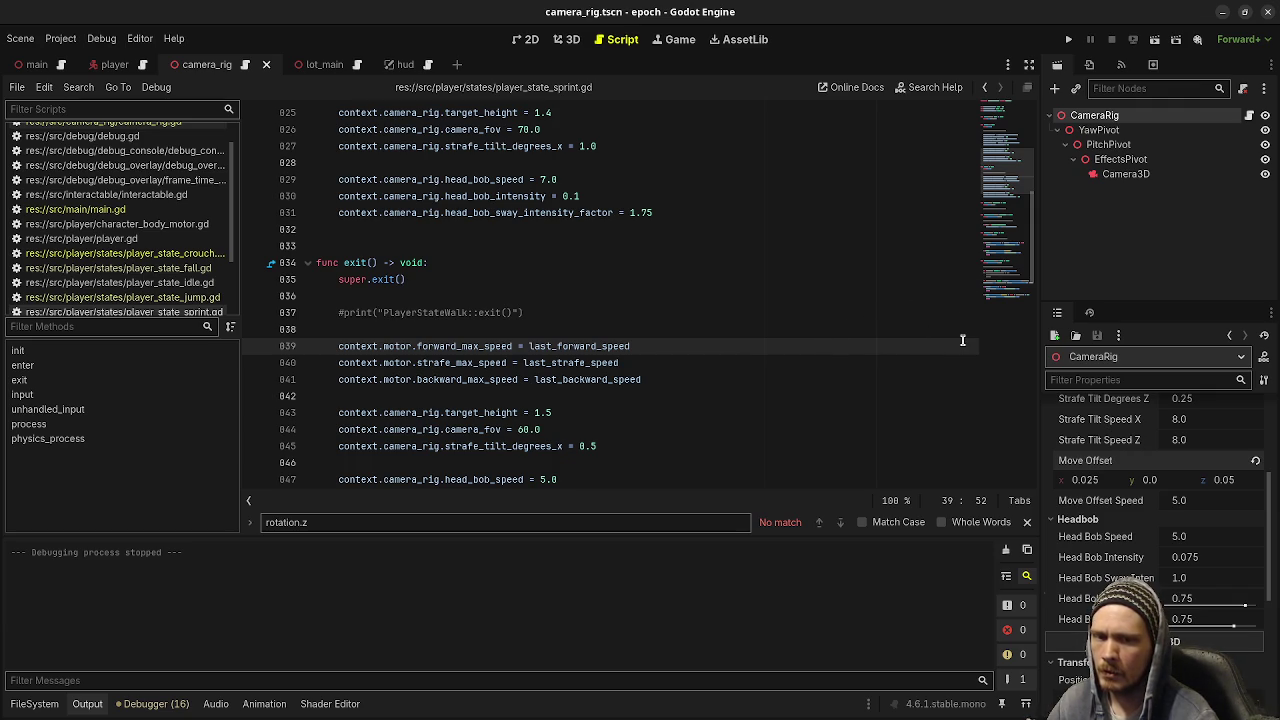
click(1068, 40)
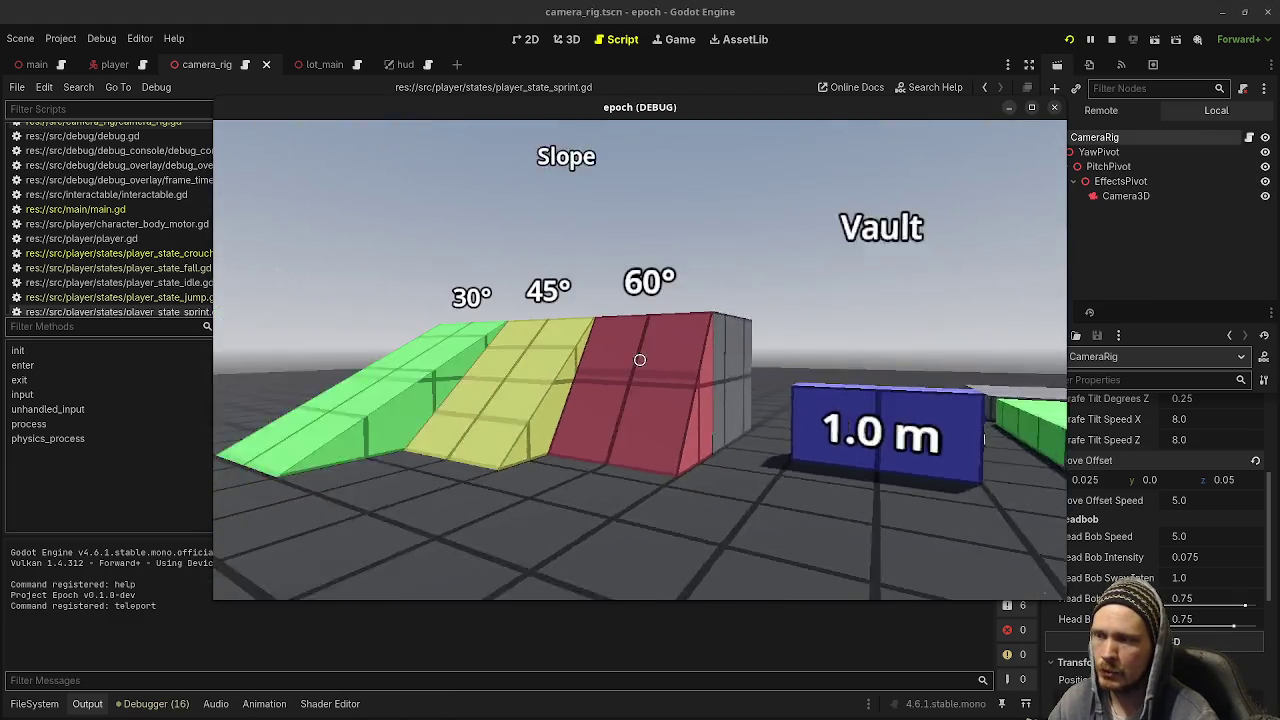
key(w)
key(w)
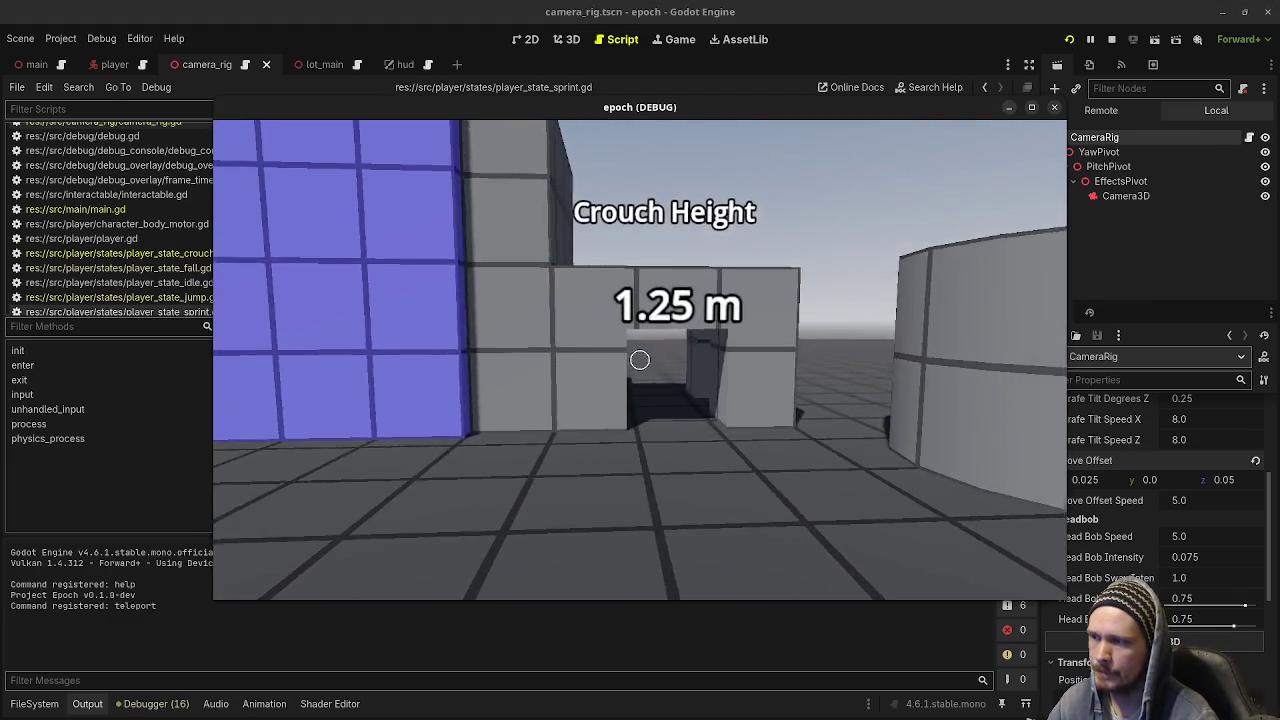
key(w)
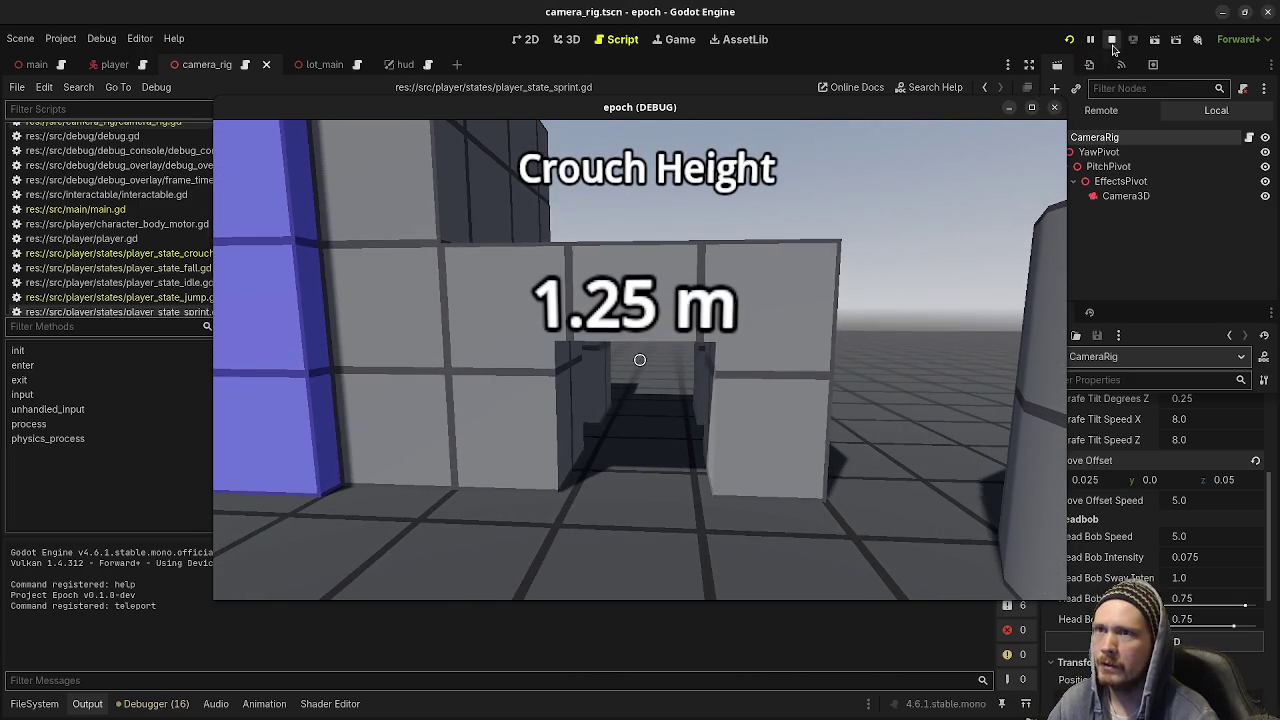
click(1054, 107)
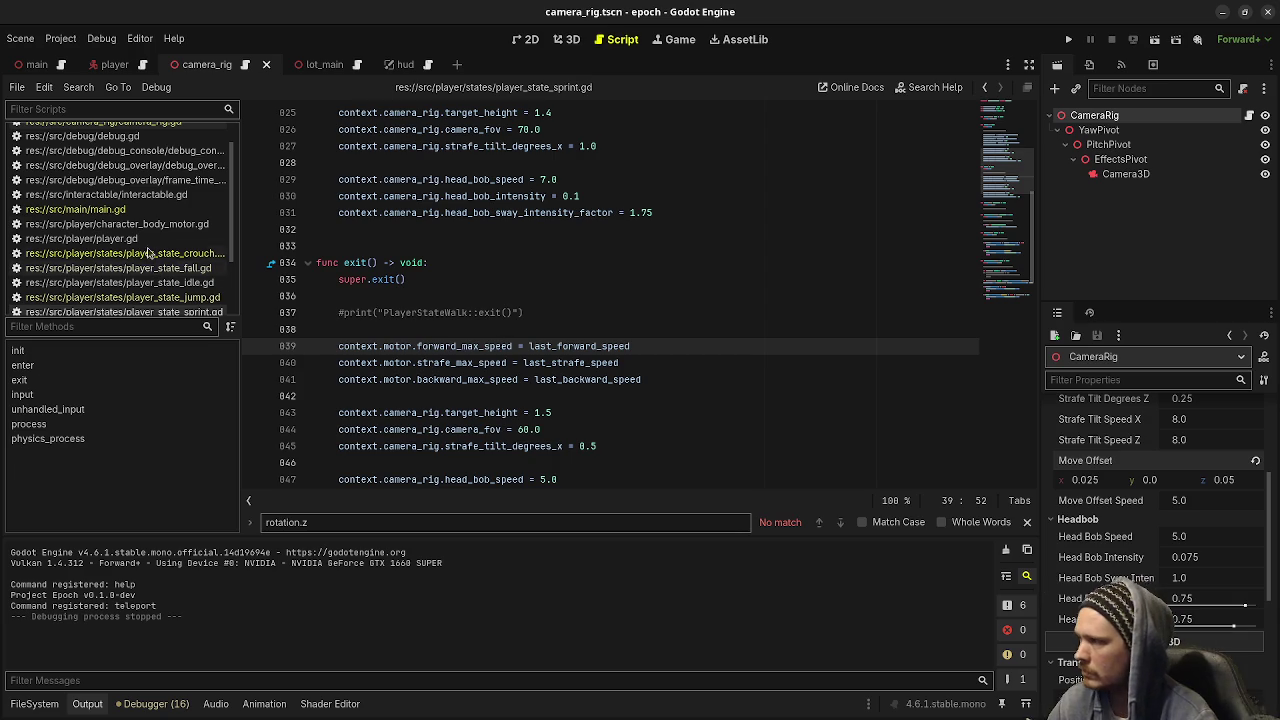
Open camera_rig.gd and select height_smoothing on line 84 and the velocity.y offset term on line 88
scroll(150, 150, up, 1)
click(151, 149)
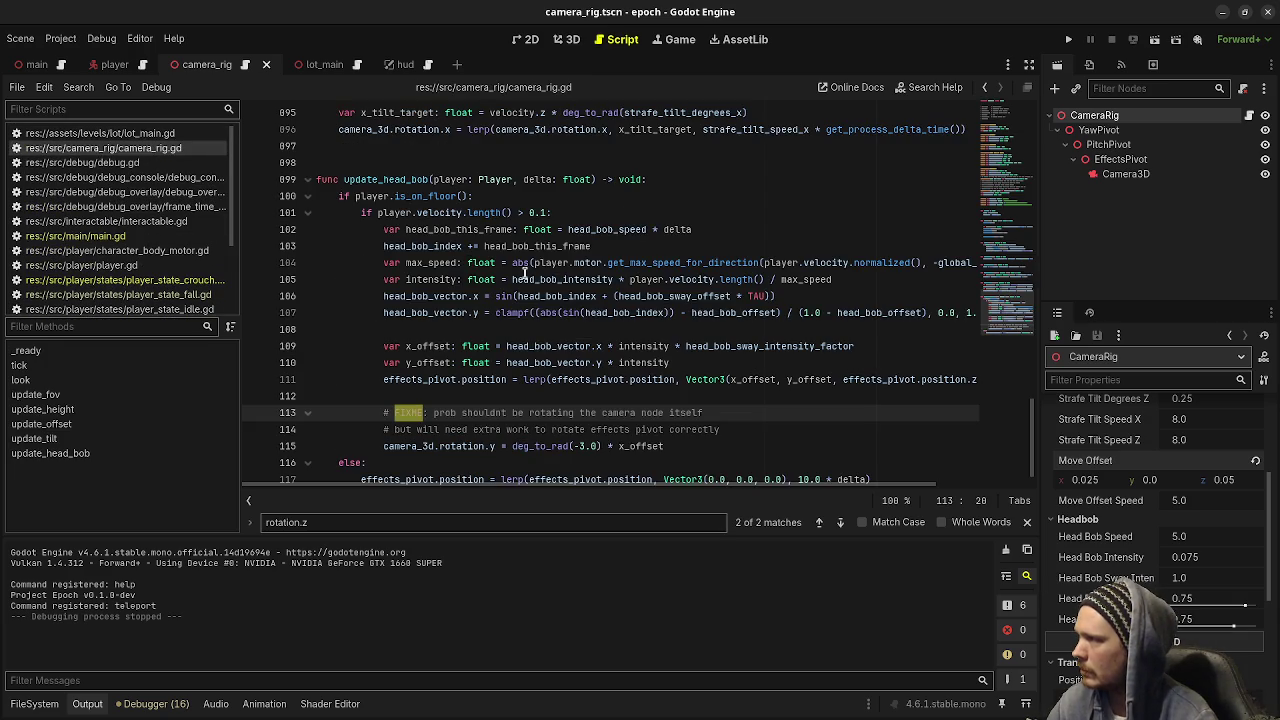
scroll(524, 290, up, 5)
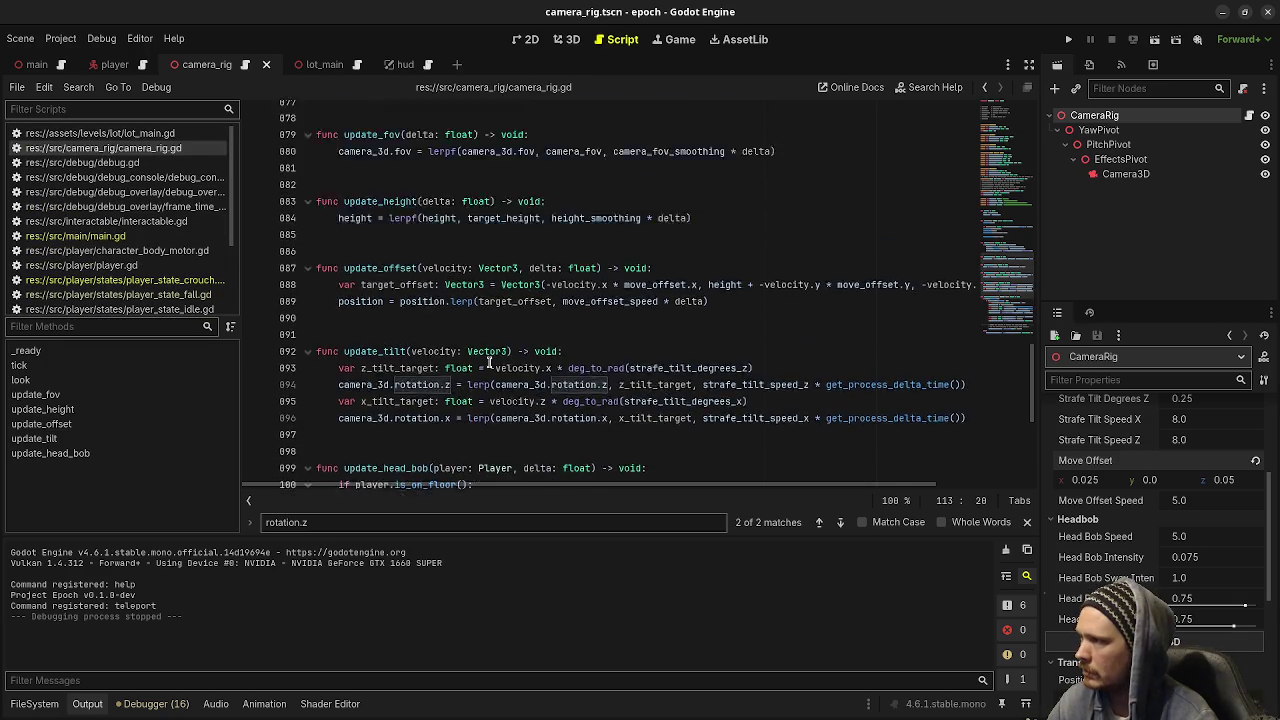
scroll(489, 363, up, 2)
double_click(598, 278)
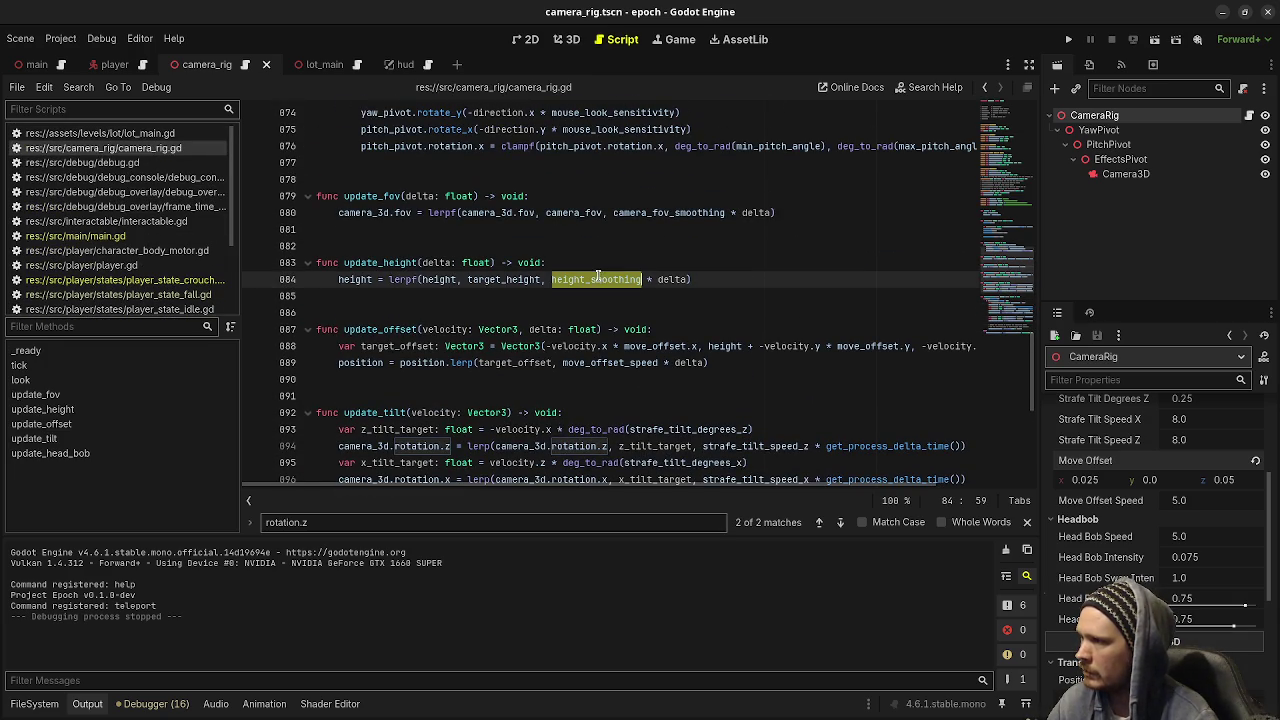
mouse_move(679, 341)
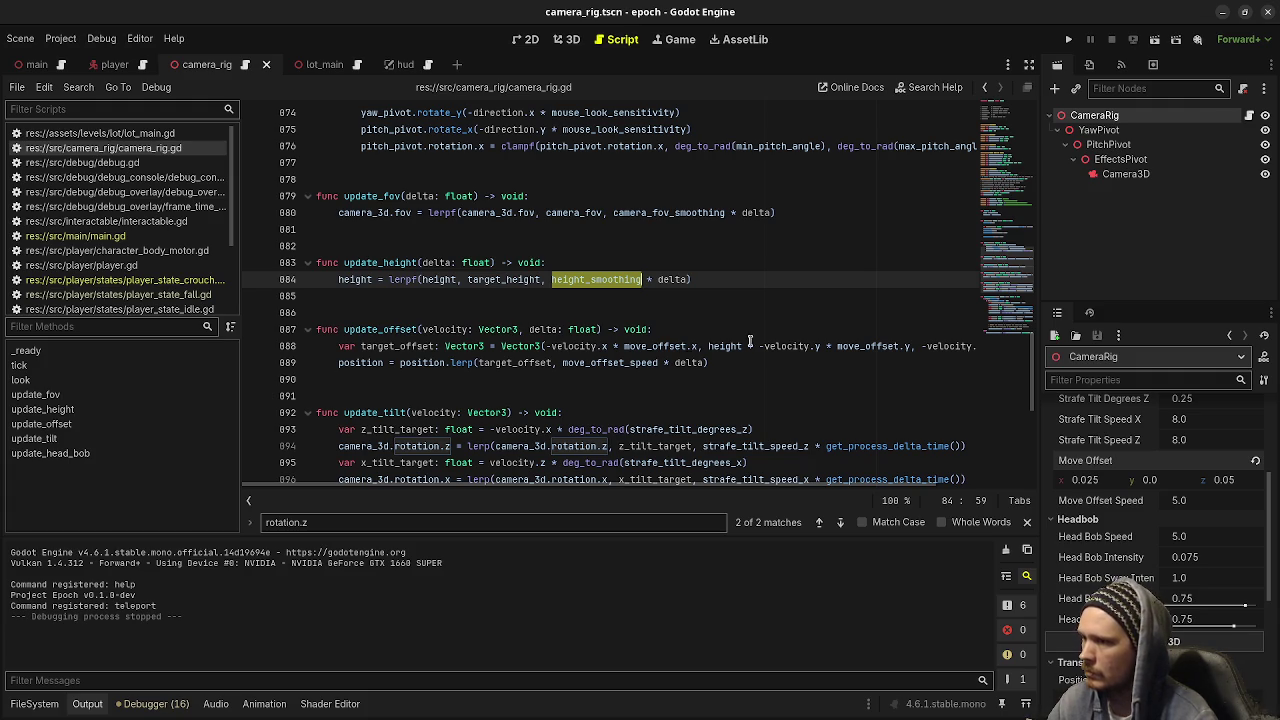
drag(741, 346, 897, 346)
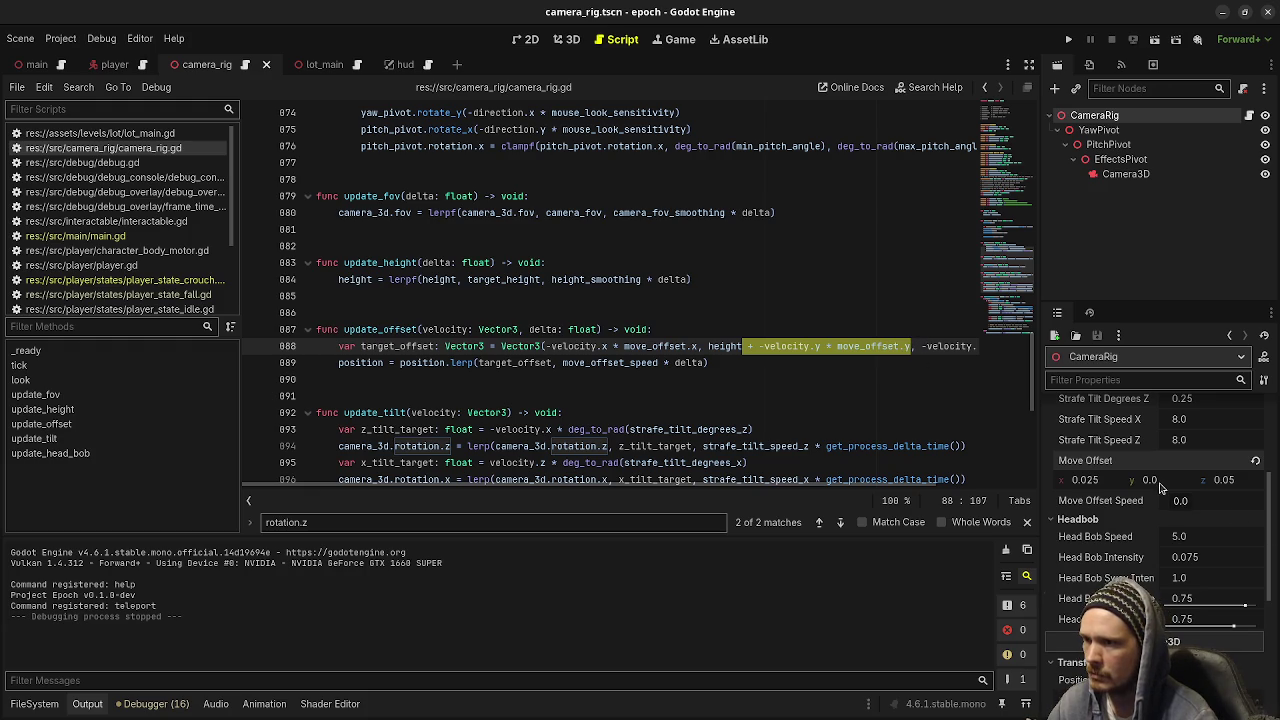
Test briefly without the velocity.y offset term, then revert Move Offset y to 0.05 and save
key(BackSpace)
key(F5)
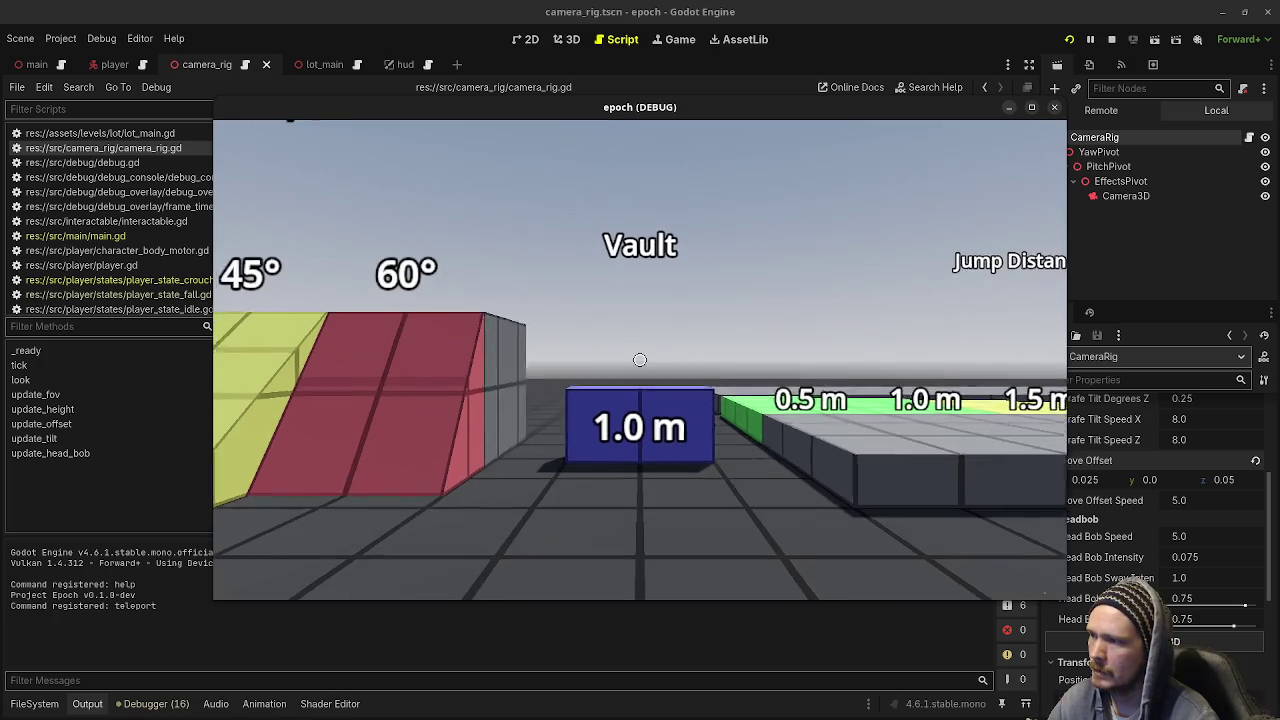
key(w)
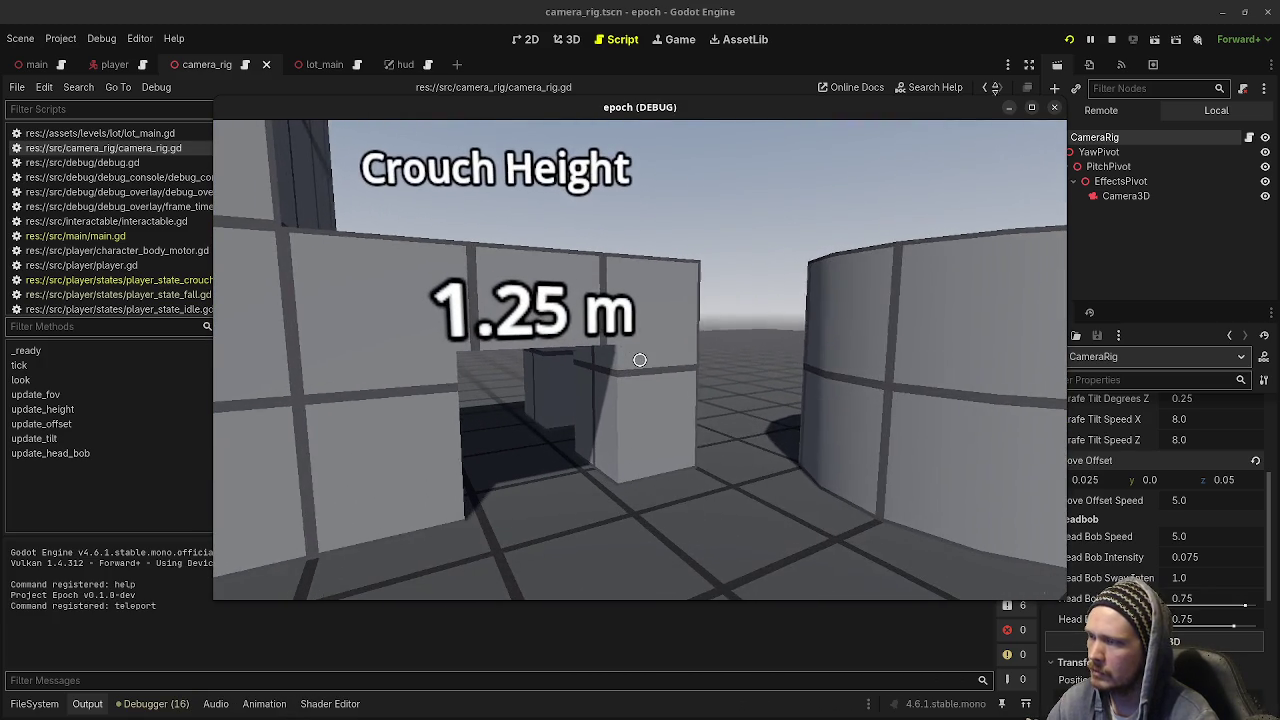
key(F8)
drag(752, 348, 910, 348)
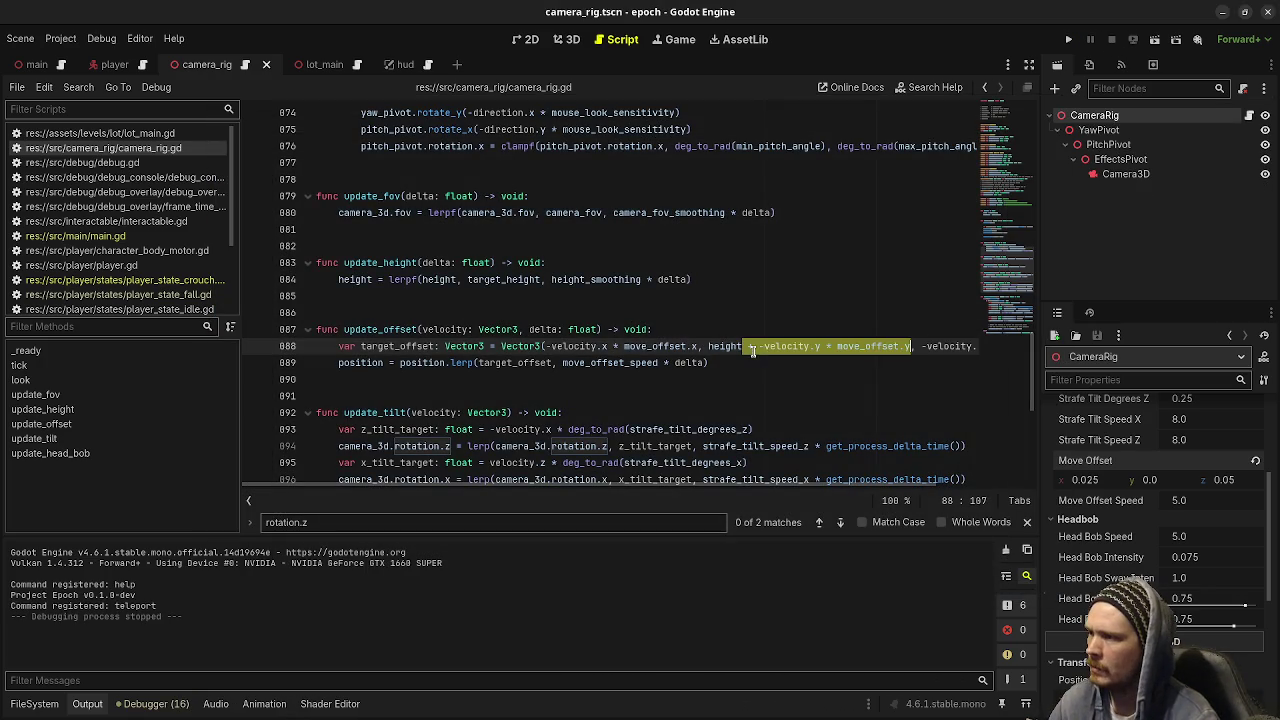
key(ctrl+z)
key(ctrl+s)
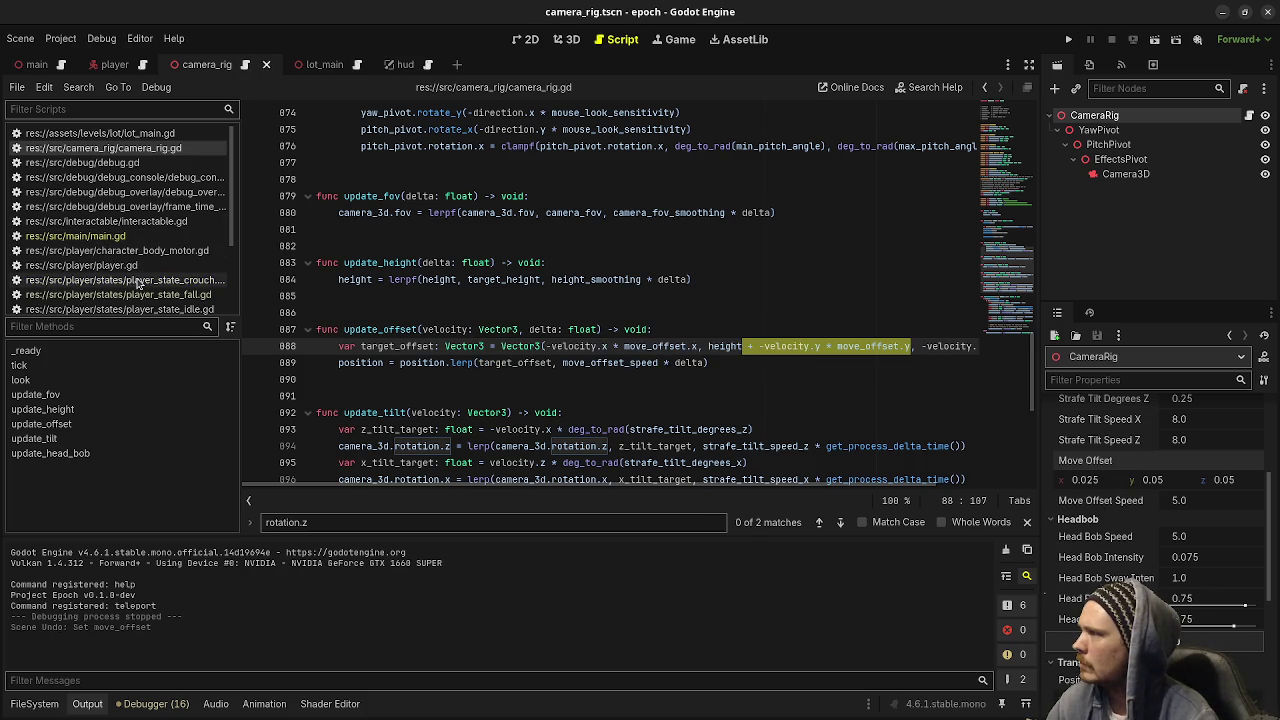
Change camera_rig.gd's height_smoothing default from 10 to 15 and launch the game
click(135, 280)
scroll(502, 282, up, 2)
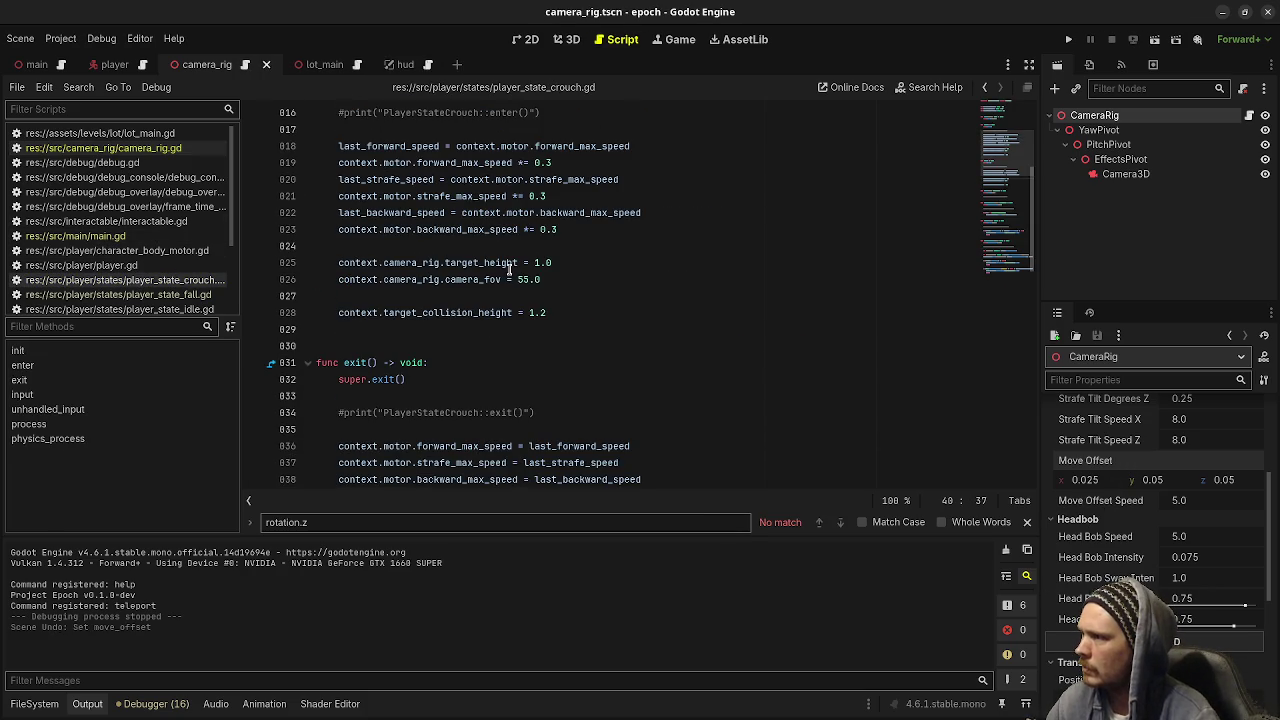
scroll(531, 265, down, 1)
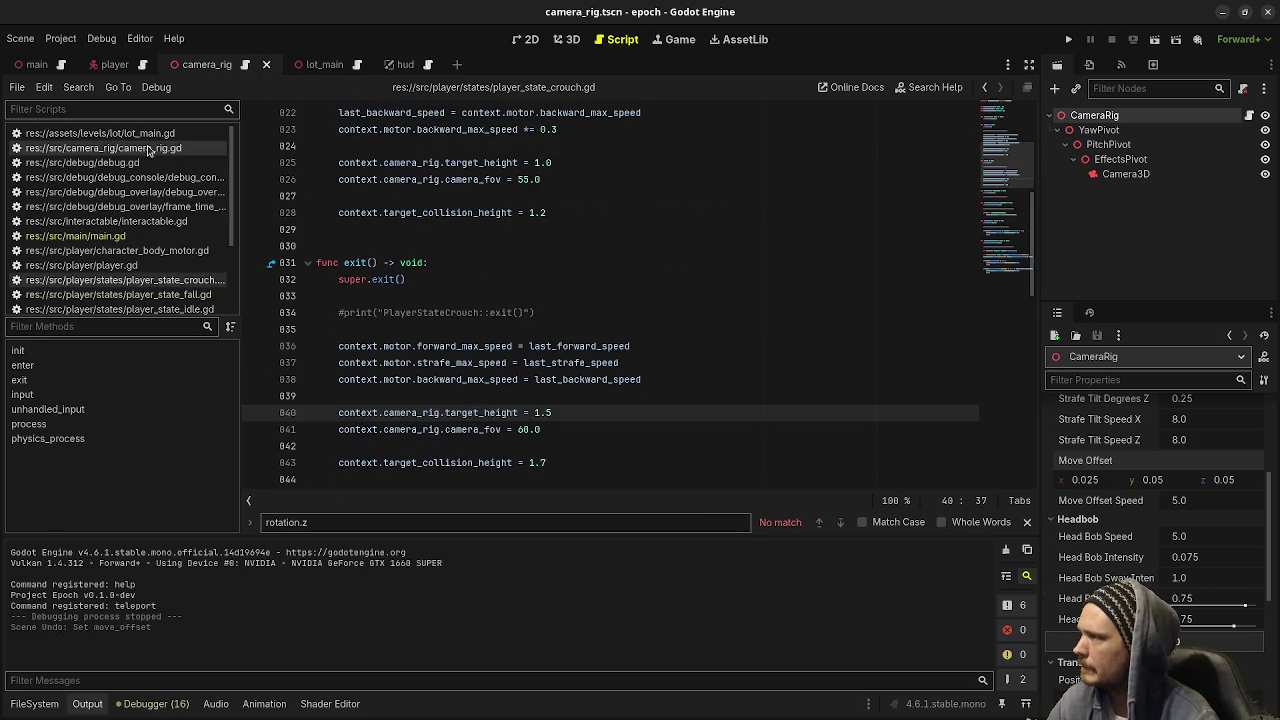
click(103, 148)
scroll(572, 270, up, 20)
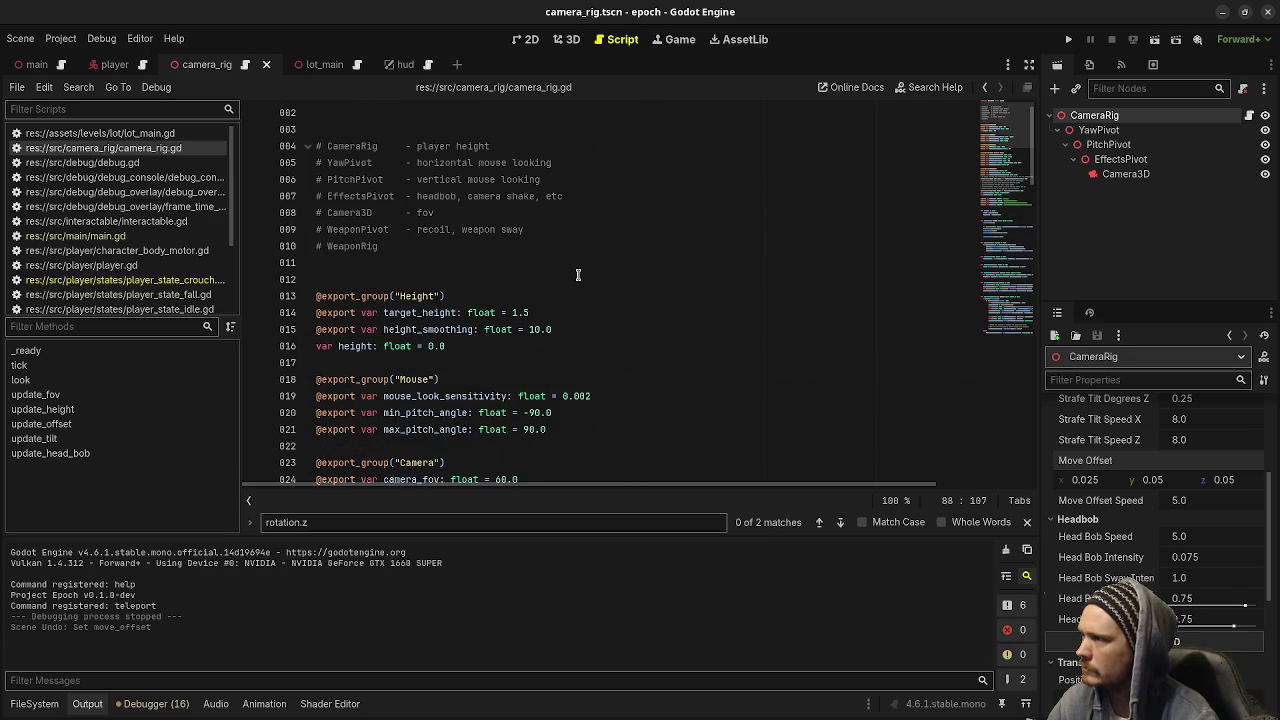
double_click(533, 329)
text(15)
key(F5)
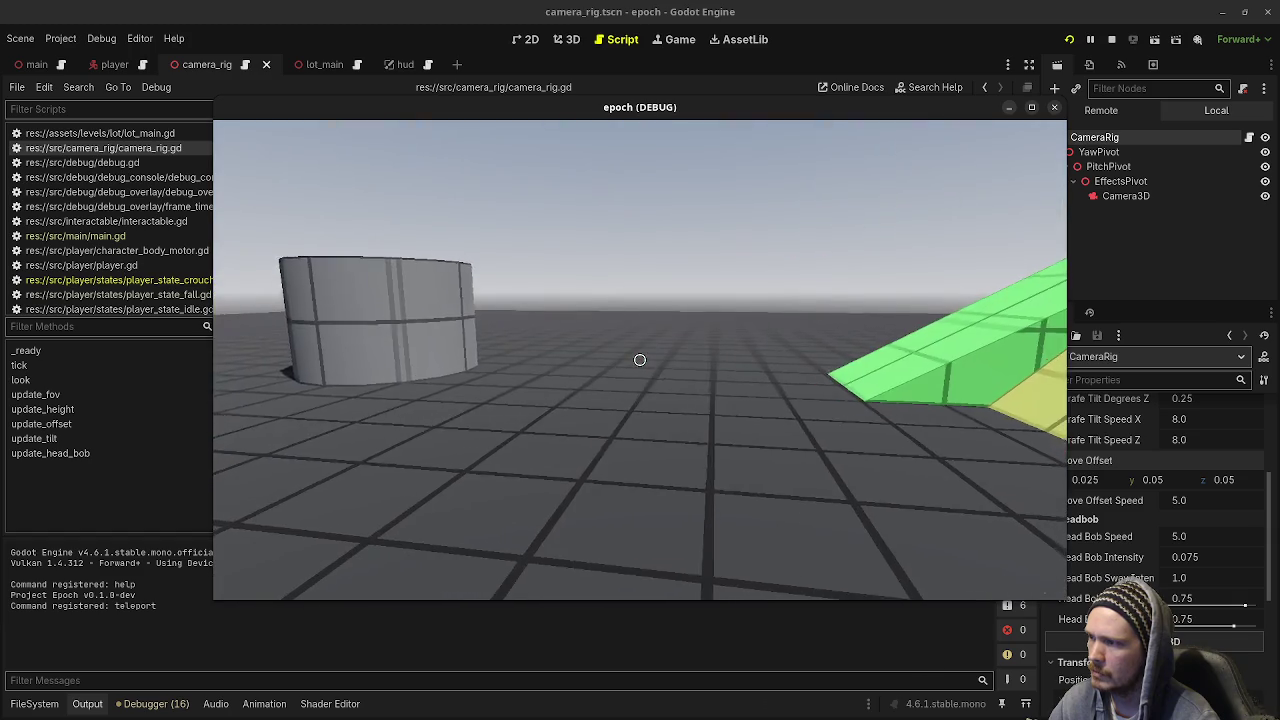
Move the debug window aside and set the running rig's Height Smoothing to 20.0
drag(713, 109, 713, 289)
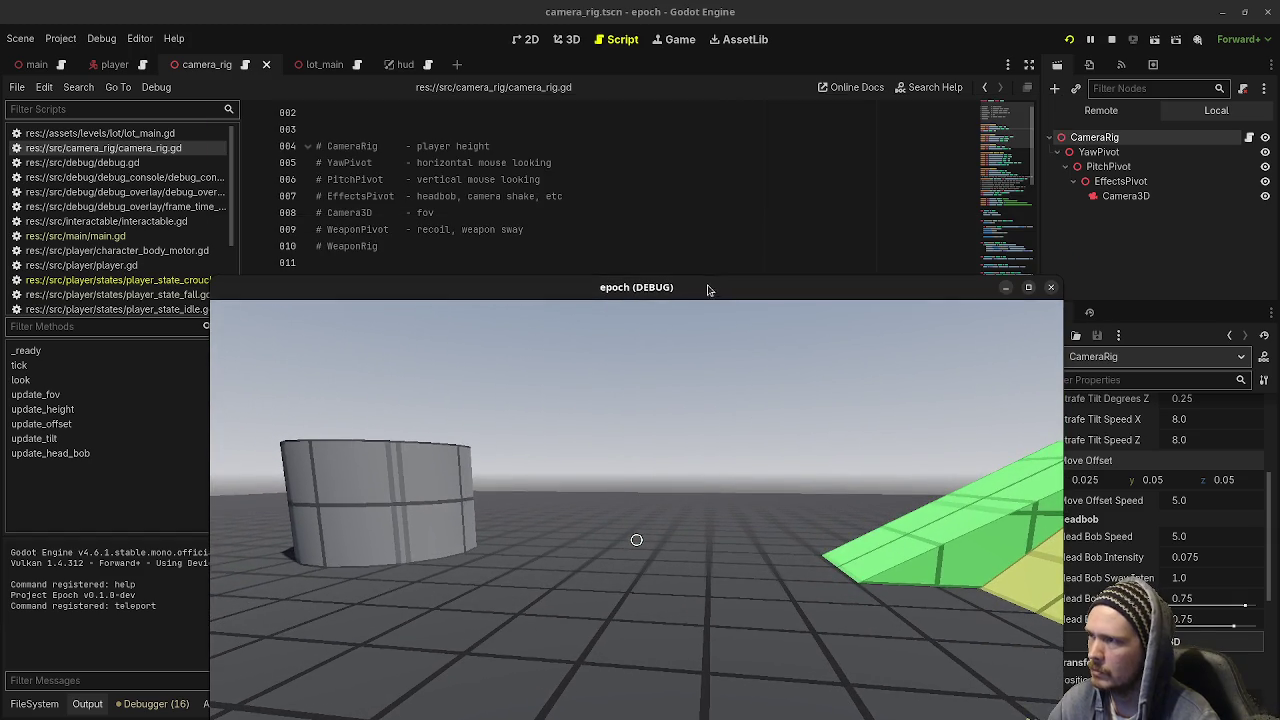
mouse_move(587, 289)
mouse_down()
mouse_move(585, 399)
mouse_move(591, 268)
mouse_move(544, 157)
mouse_up()
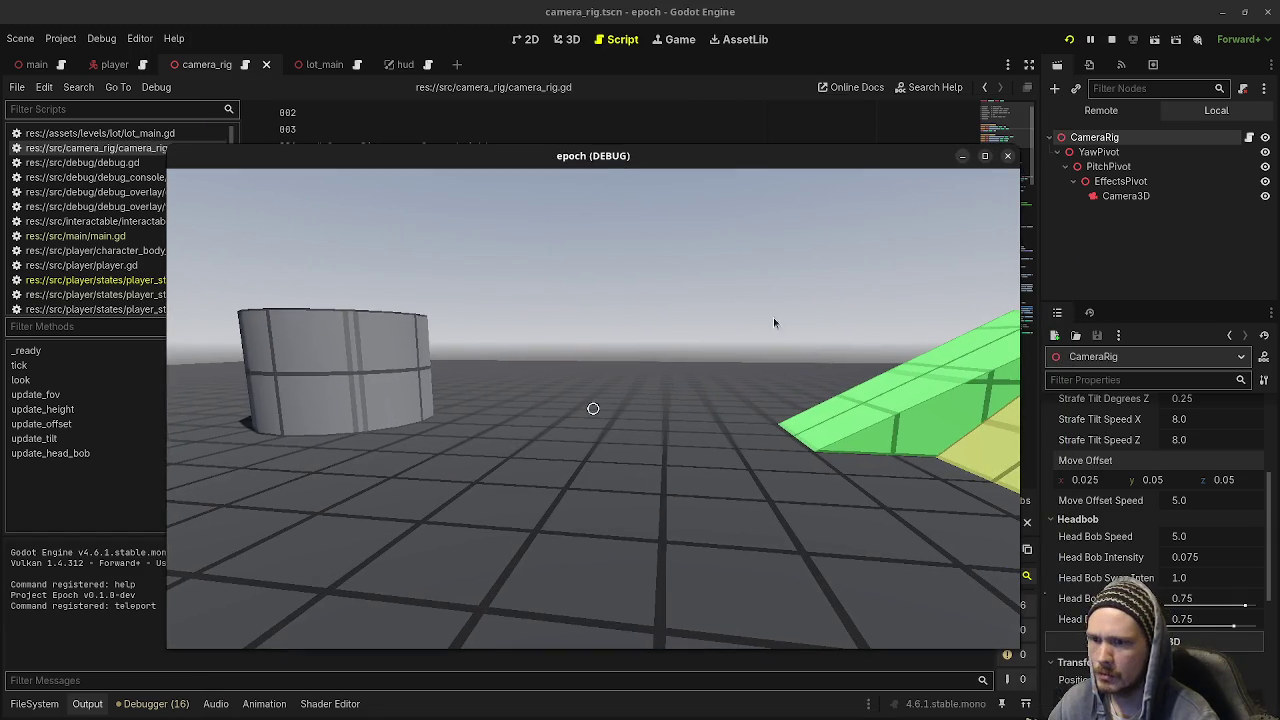
scroll(1144, 498, up, 3)
scroll(1144, 498, up, 2)
click(1194, 465)
text(20)
key(Return)
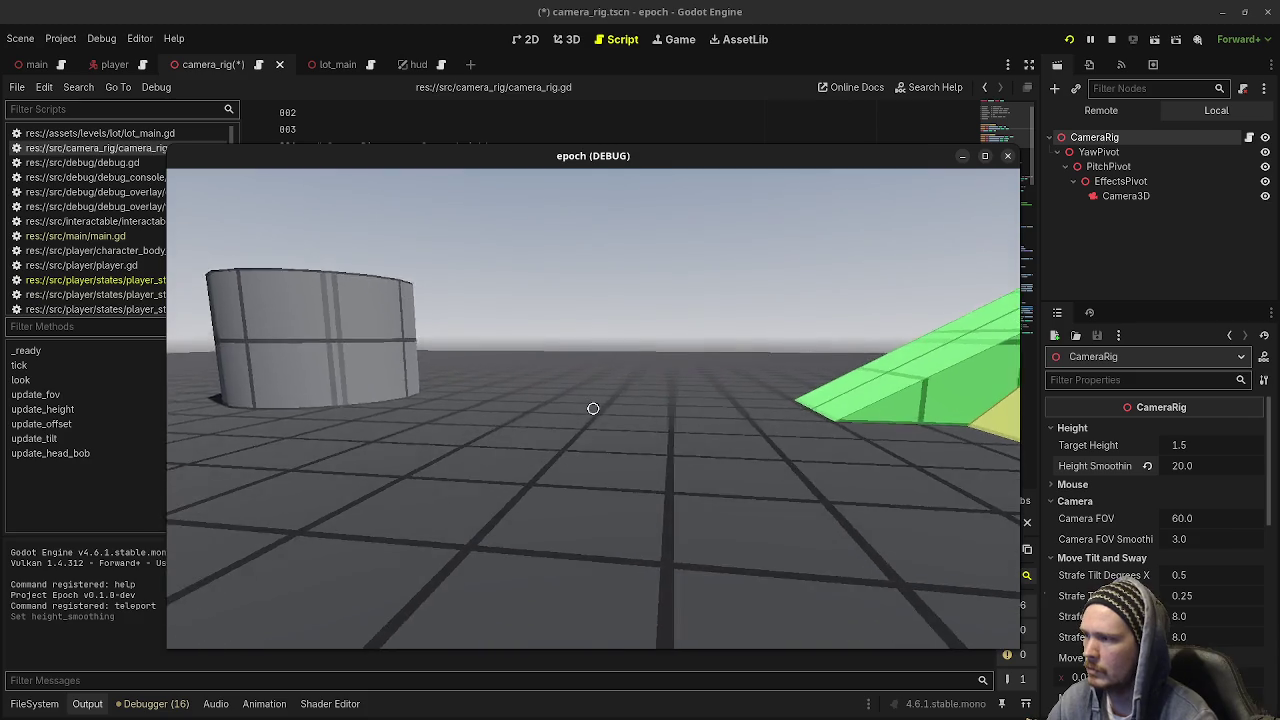
Walk through the 1.25 m passage toward the slope, vault and jump-test blocks
key(w)
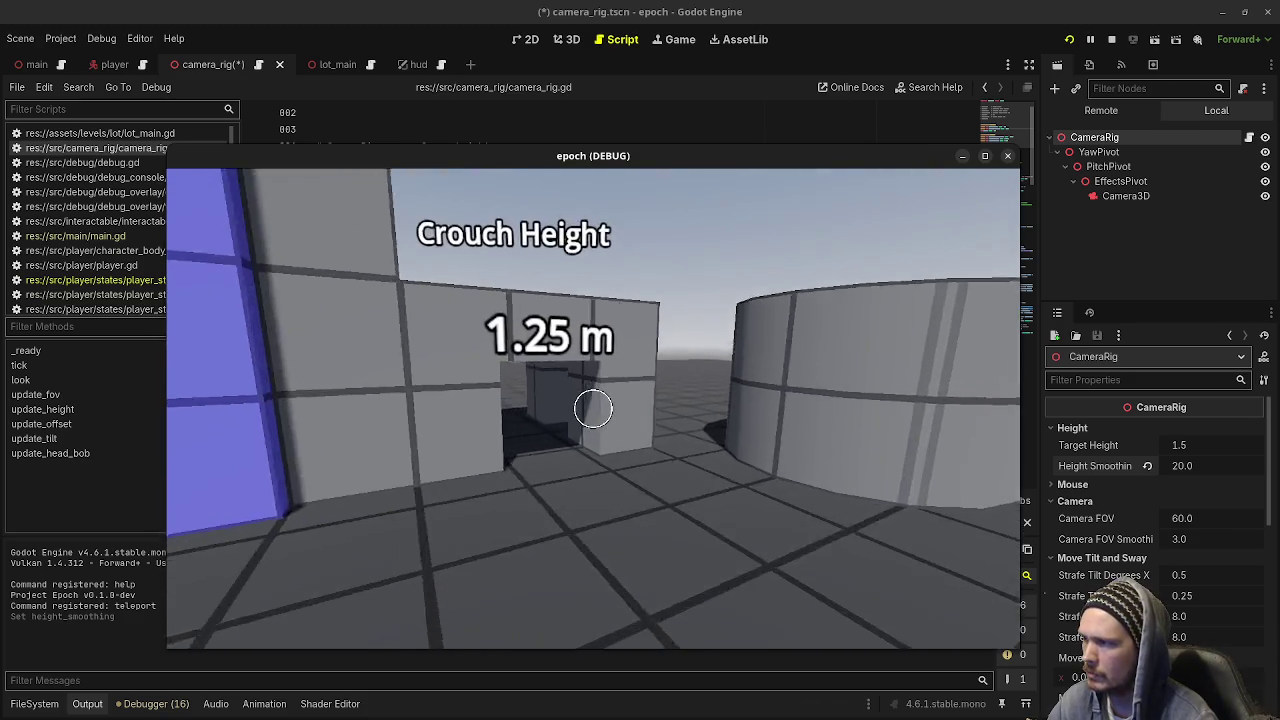
key(w)
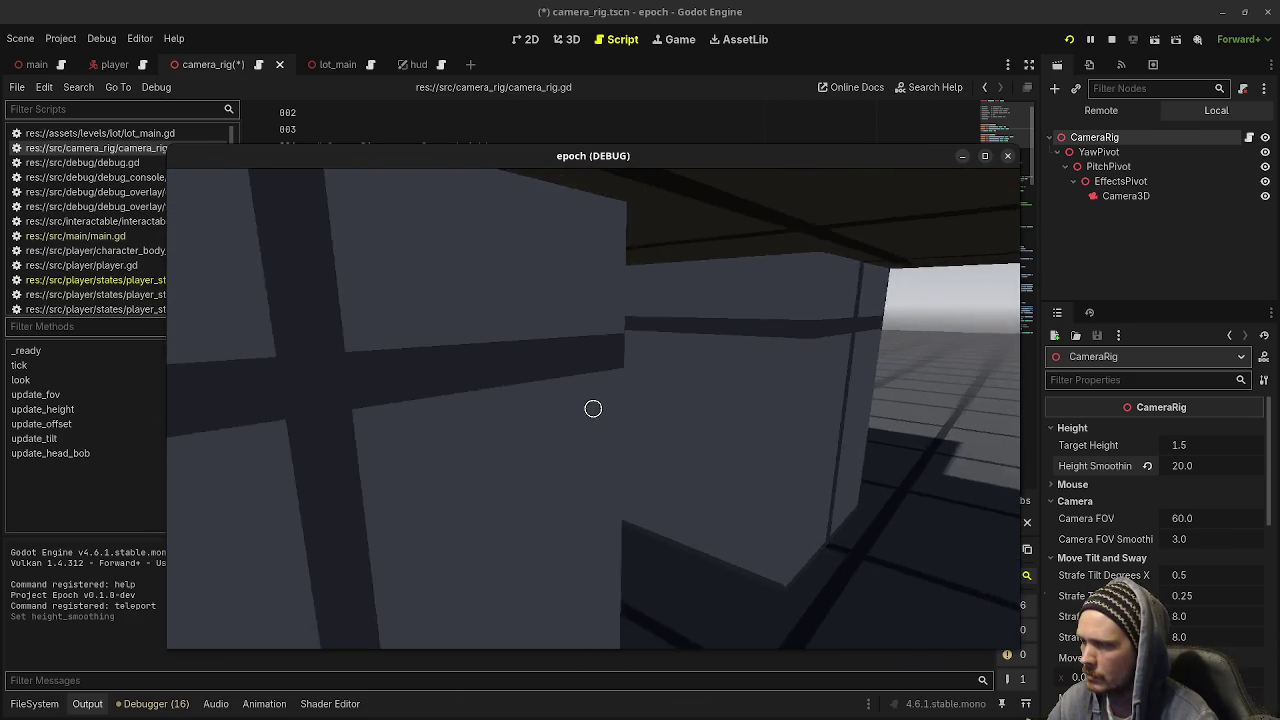
key(w)
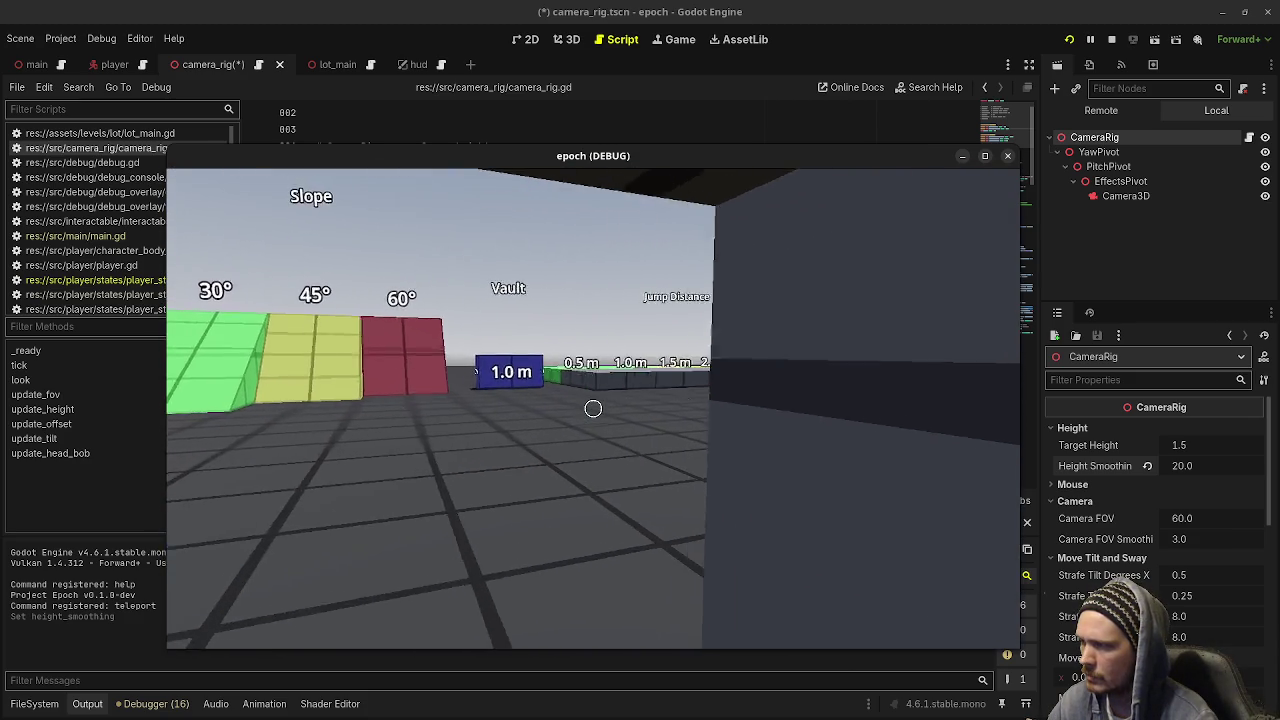
key(w)
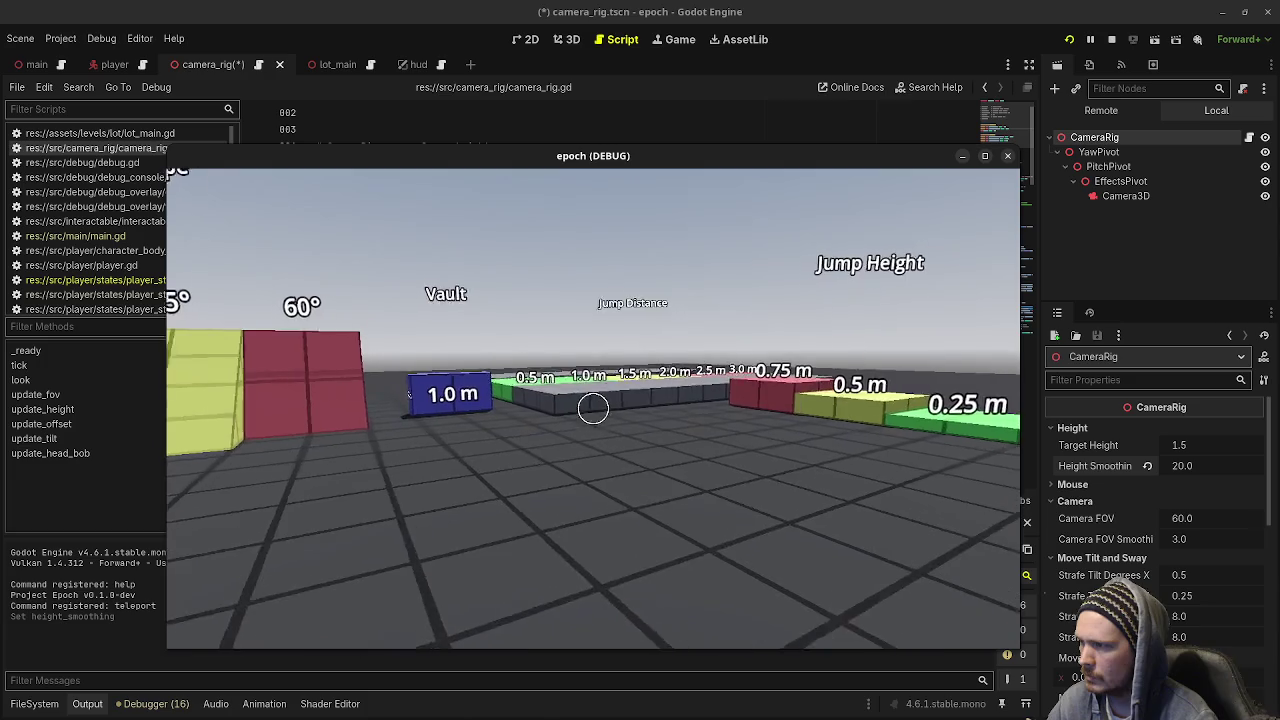
Raise the live Height Smoothing in the remote Inspector to 30.0
click(1228, 469)
text(30)
key(Return)
Playtest by walking through the 1.25 m crouch tunnel, respawning and lining up with the passage
click(900, 470)
key(w)
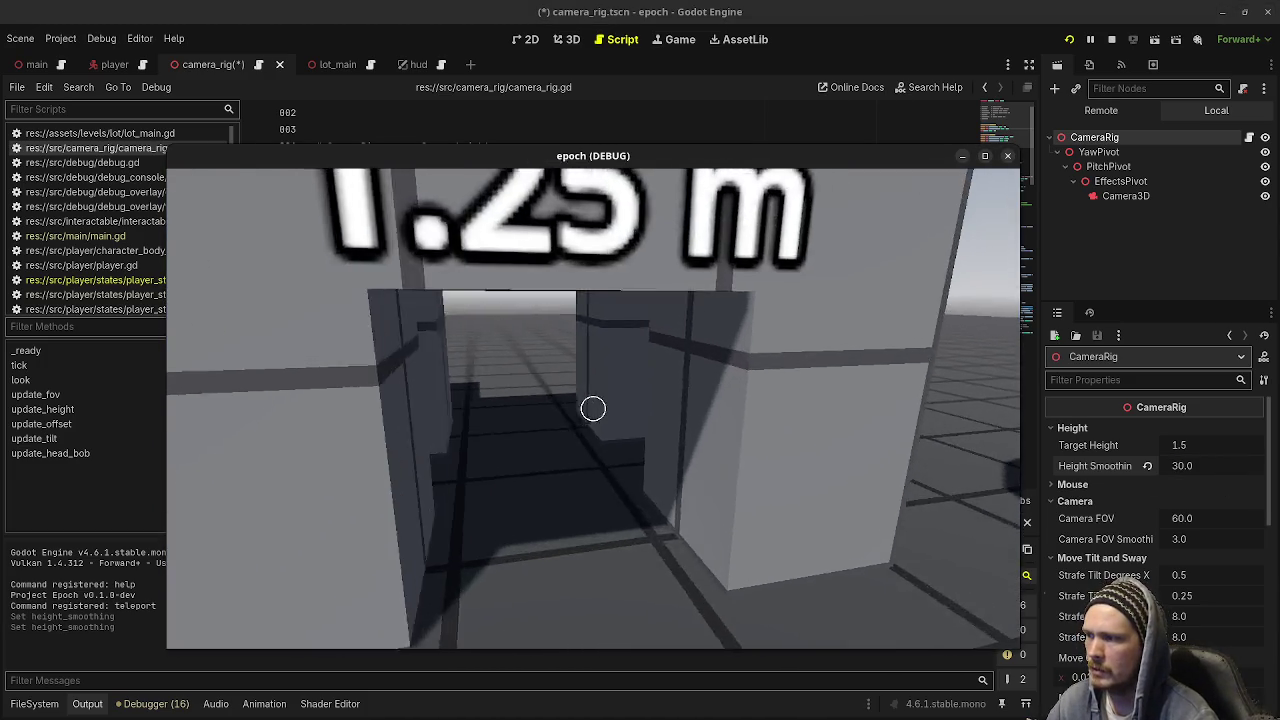
key(r)
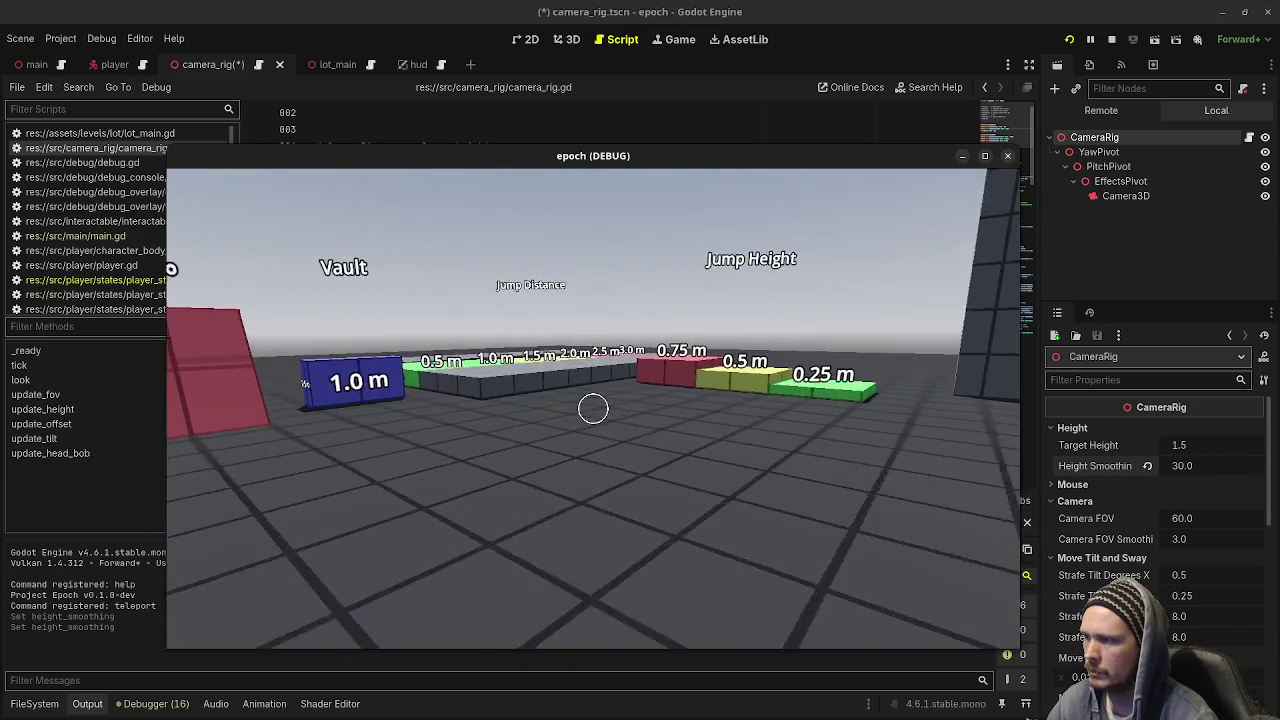
key(w)
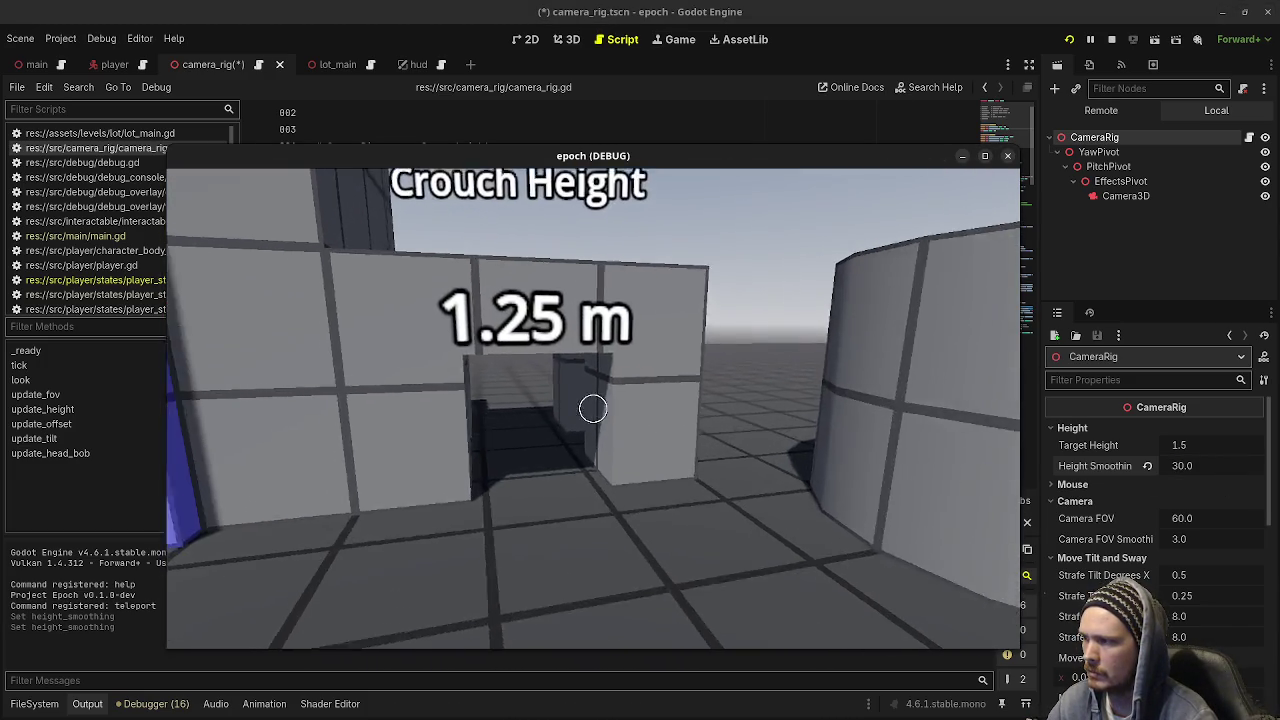
key(w)
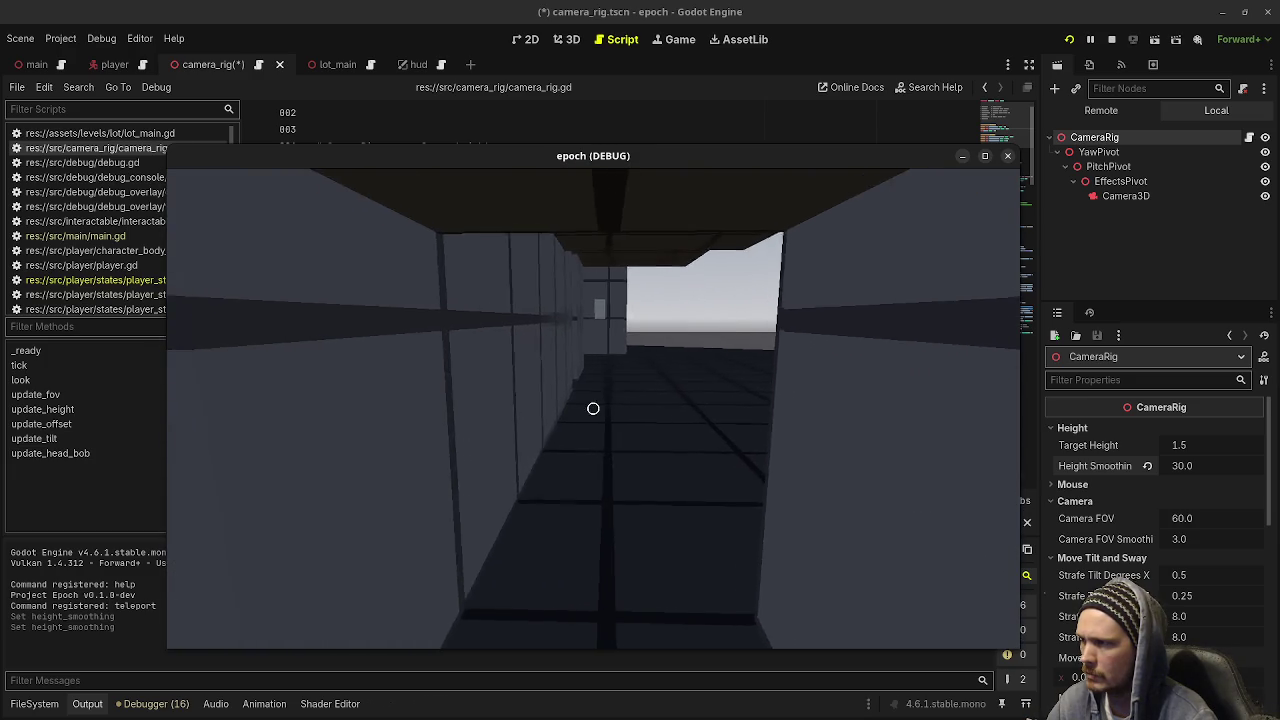
key(a)
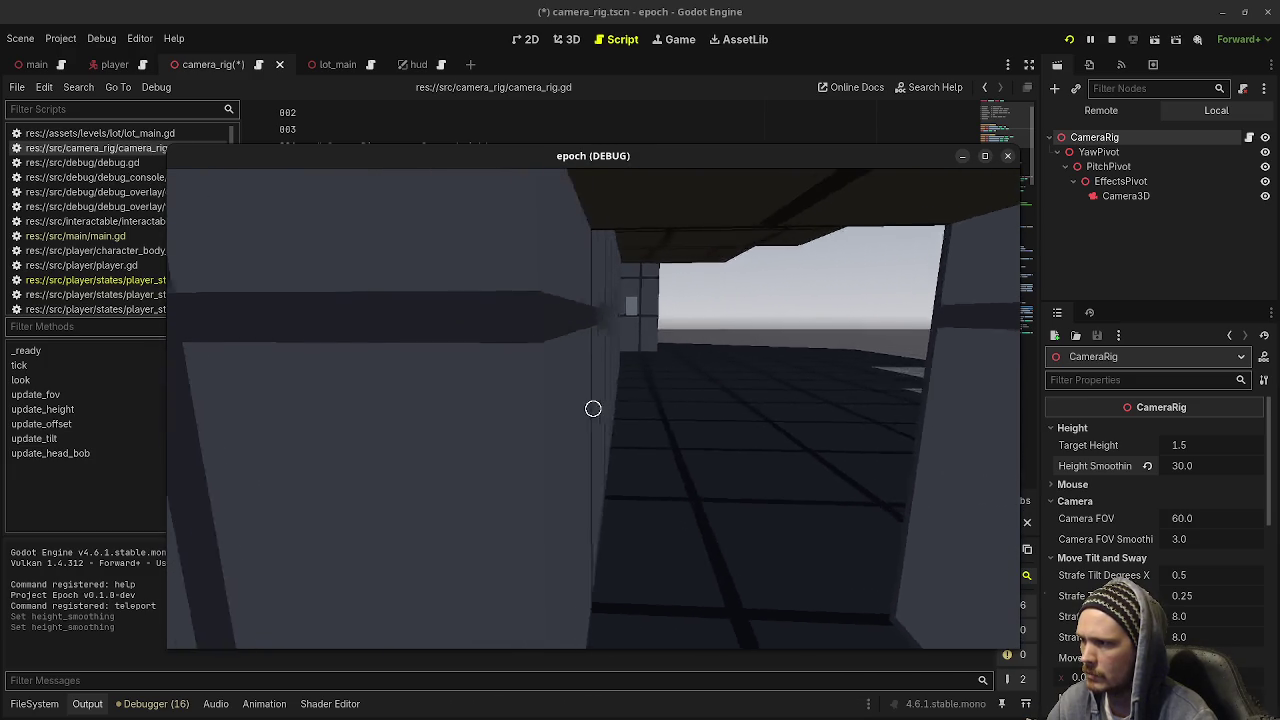
key(w)
key(w)
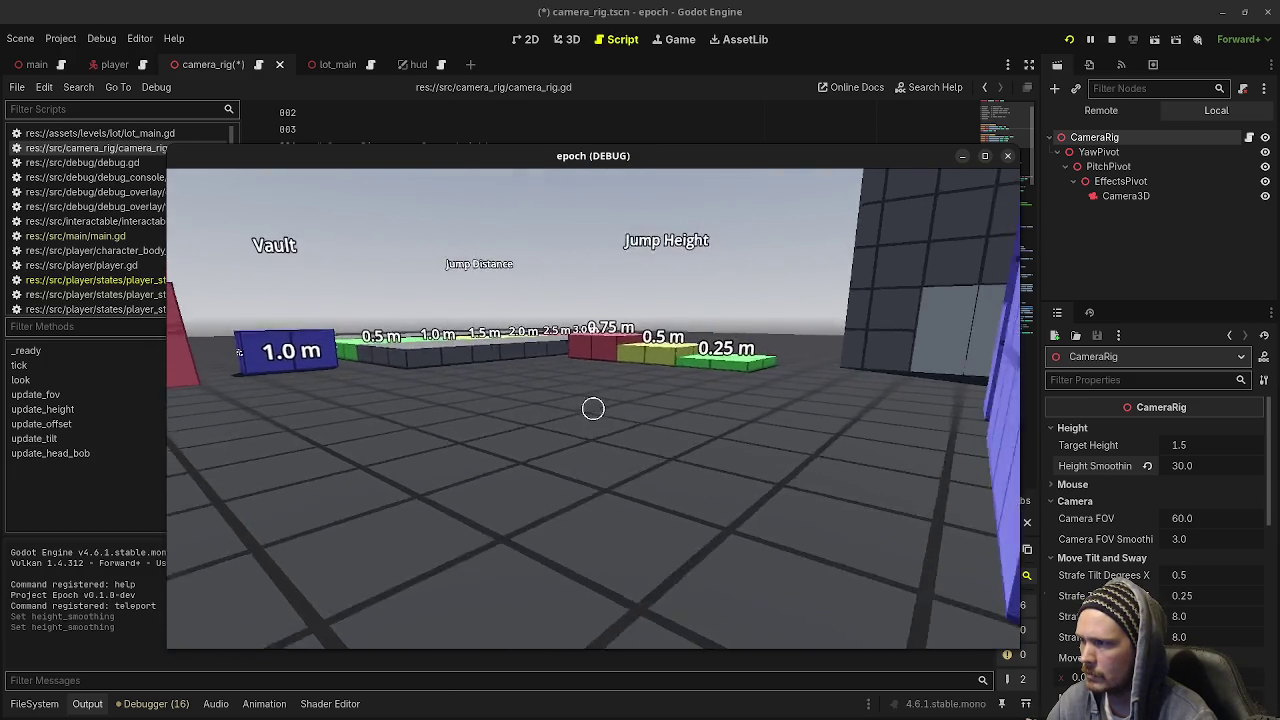
key(w)
key(w)
key(w)
key(s)
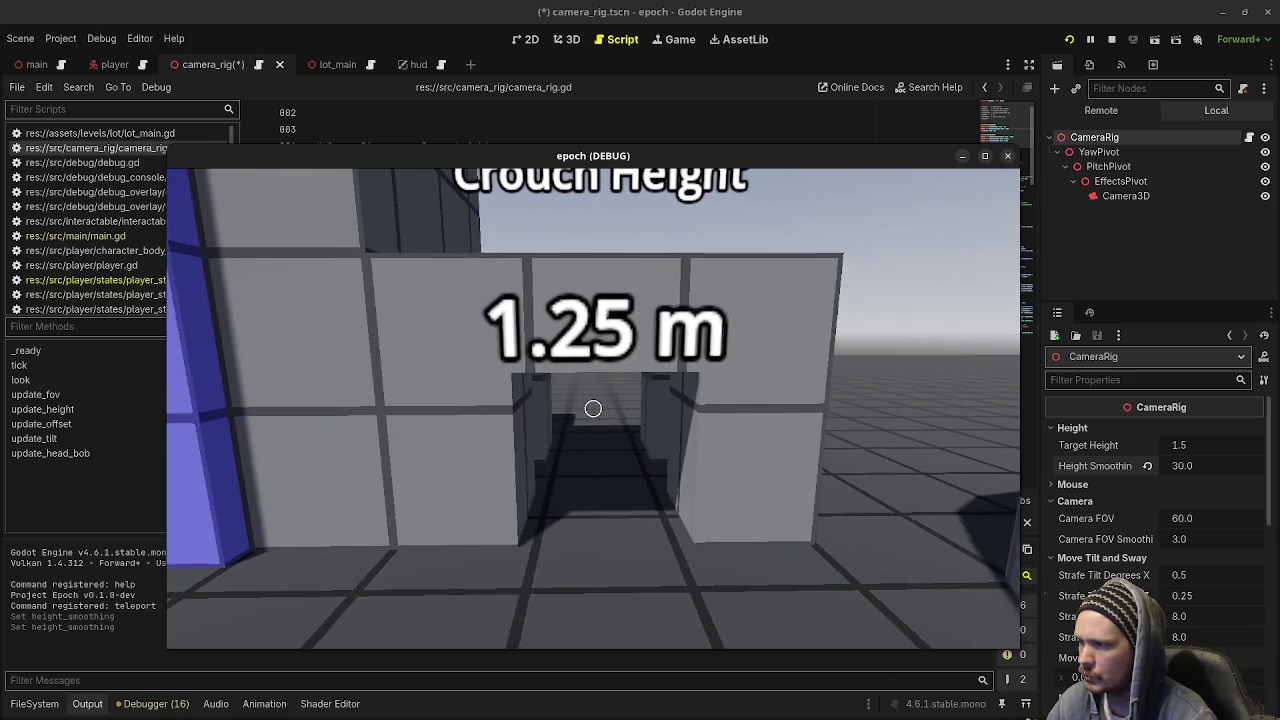
key(a)
key(Escape)
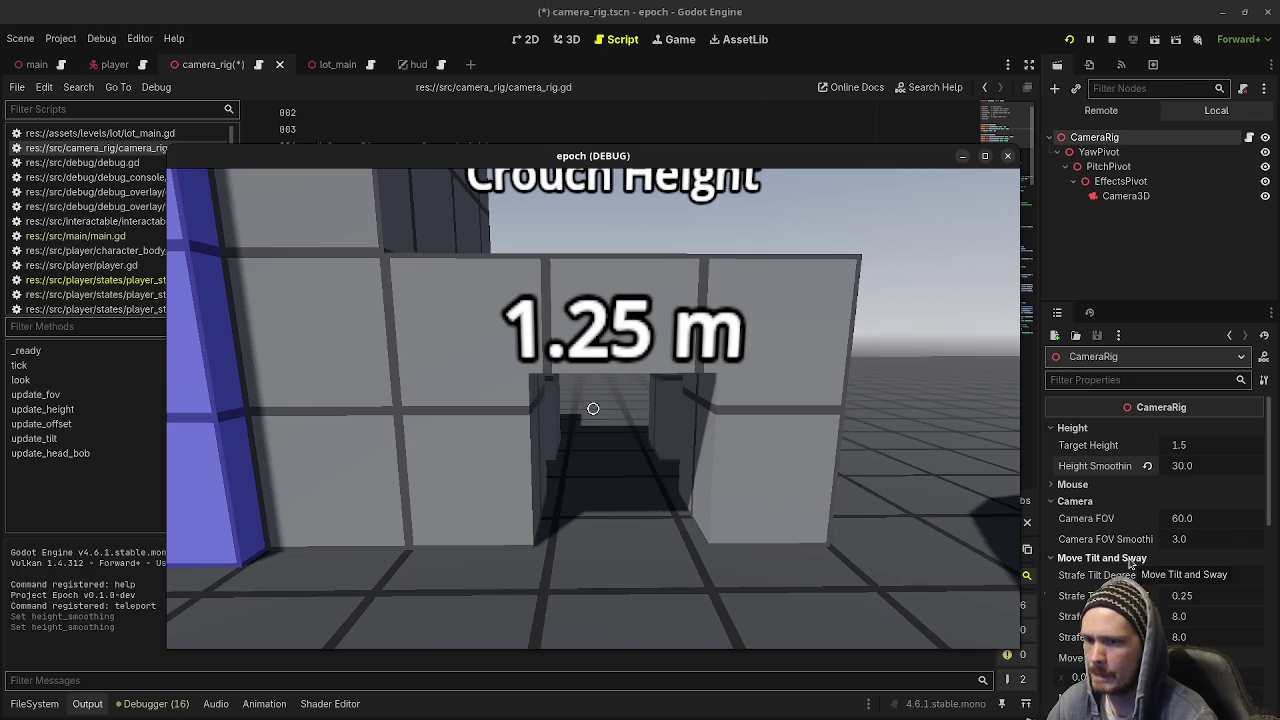
In the remote Inspector's Move Offset section, change Move Offset Speed from 5.0 to 10
scroll(1130, 565, down, 3)
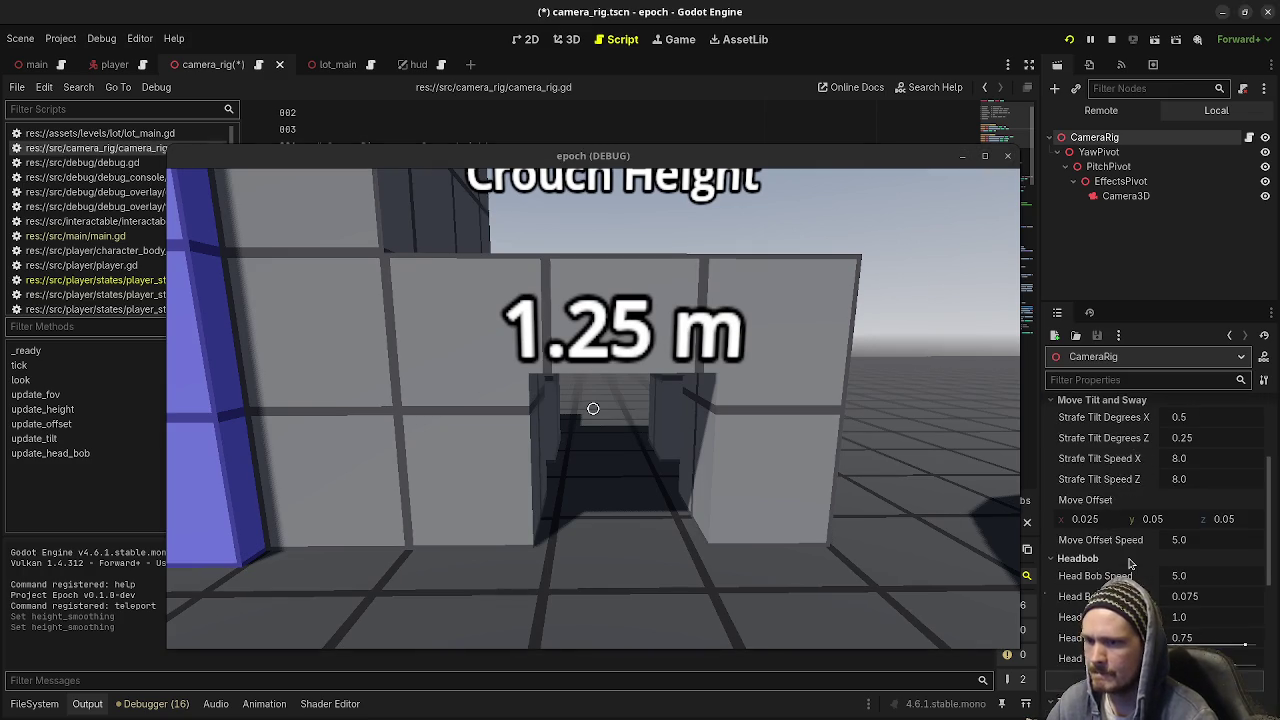
click(1173, 521)
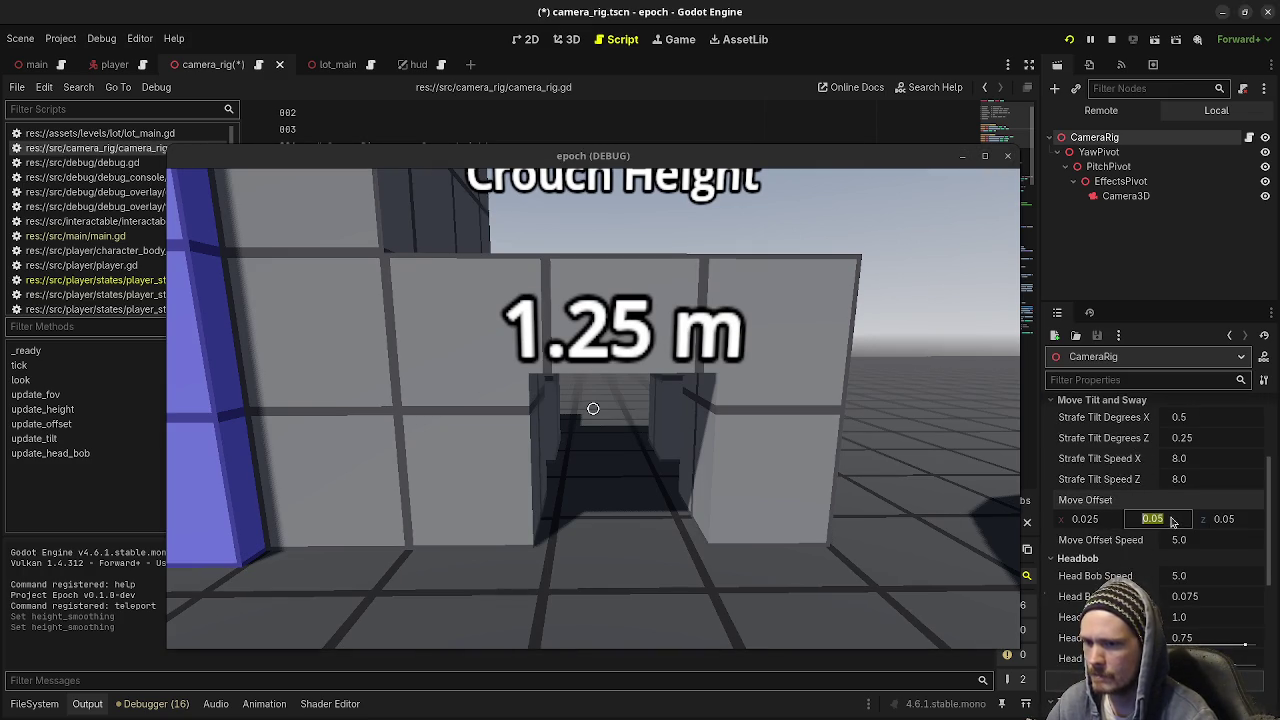
click(1181, 541)
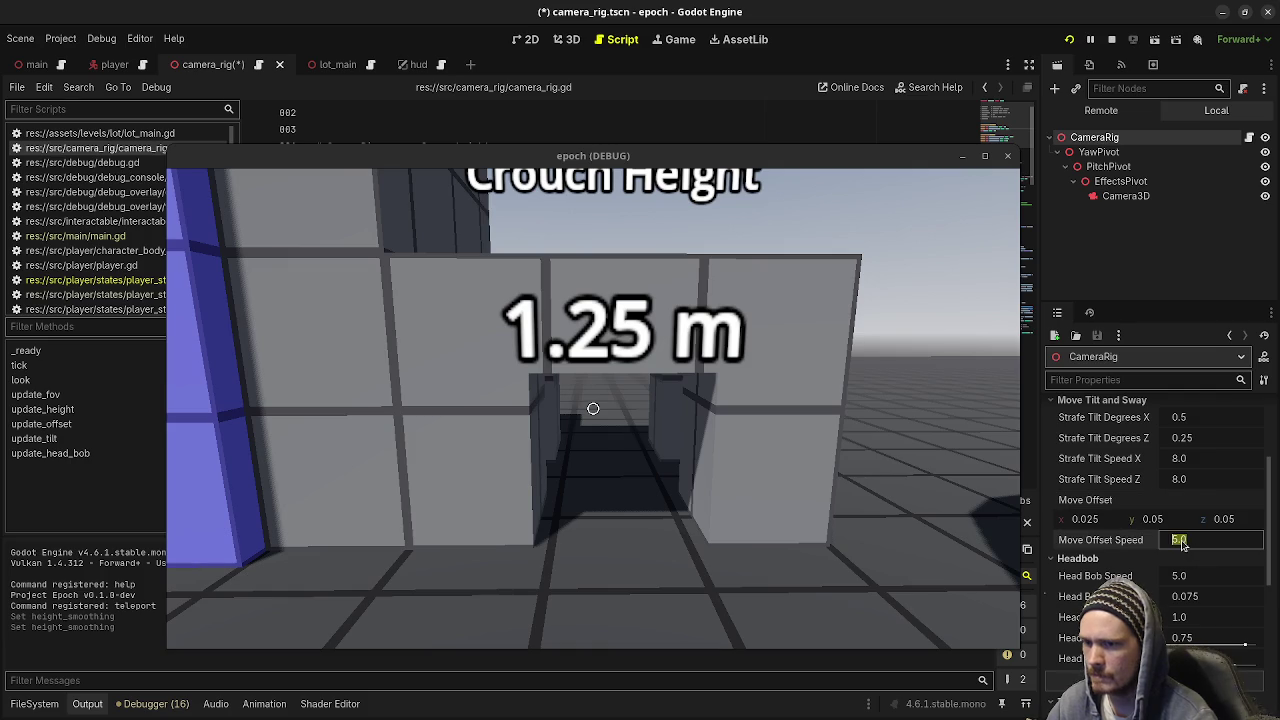
text(10)
key(Return)
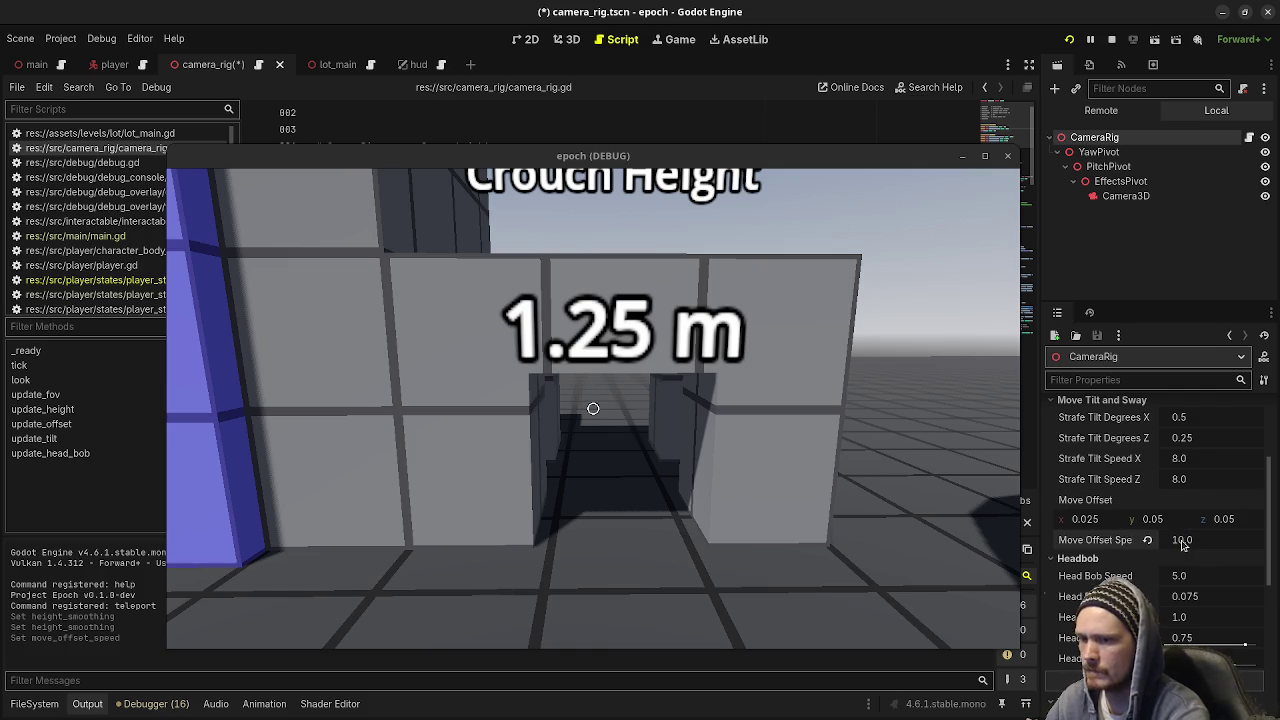
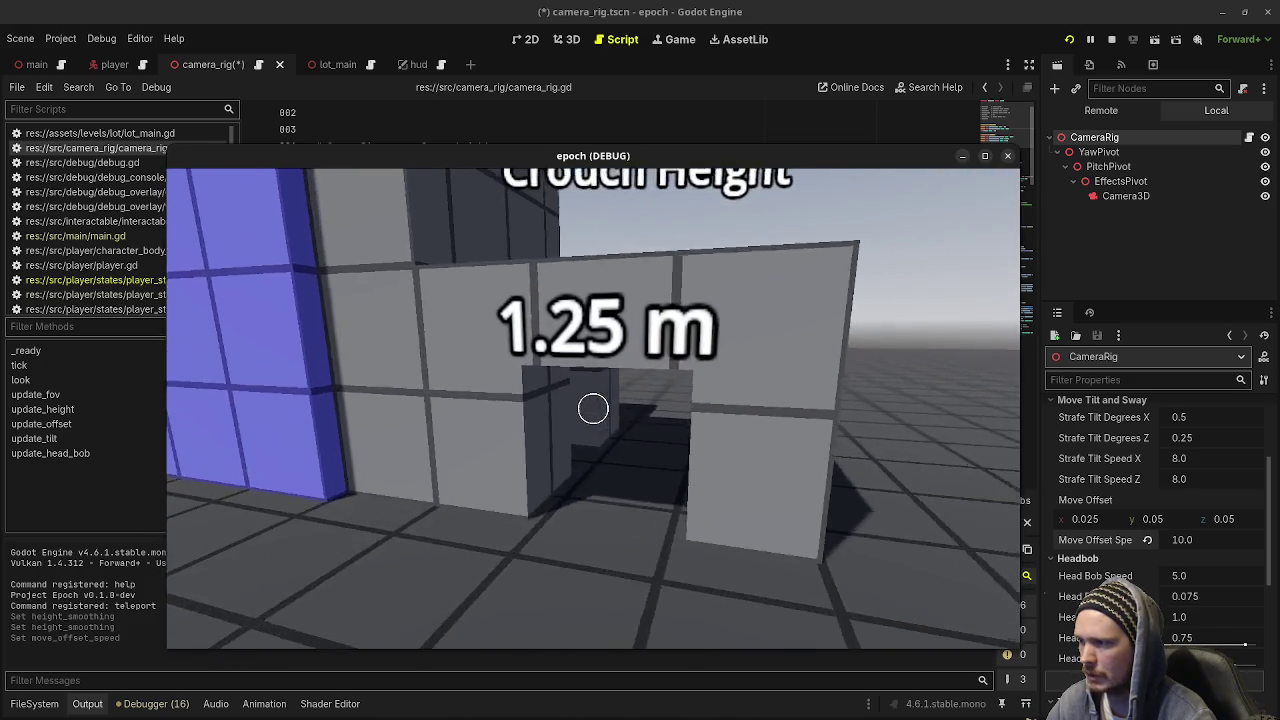
Walk through the crouch doorway, down the walled corridor and into the gridded room
key(w)
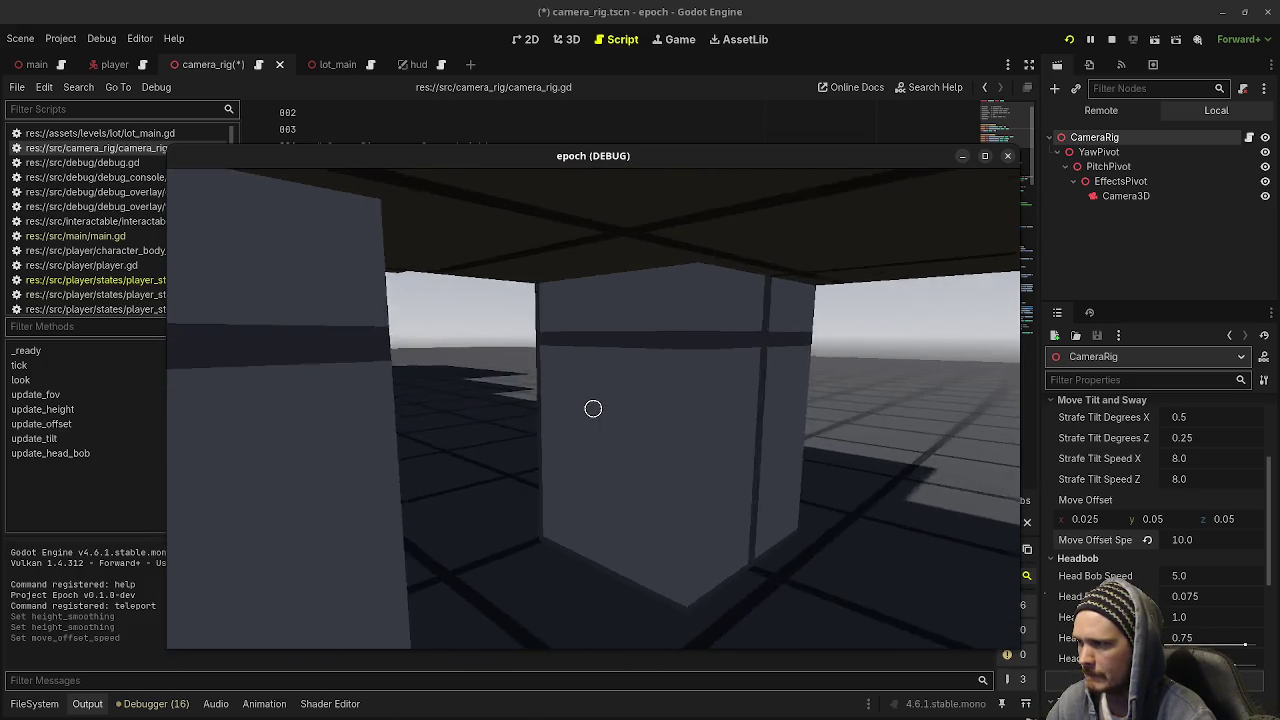
key(w)
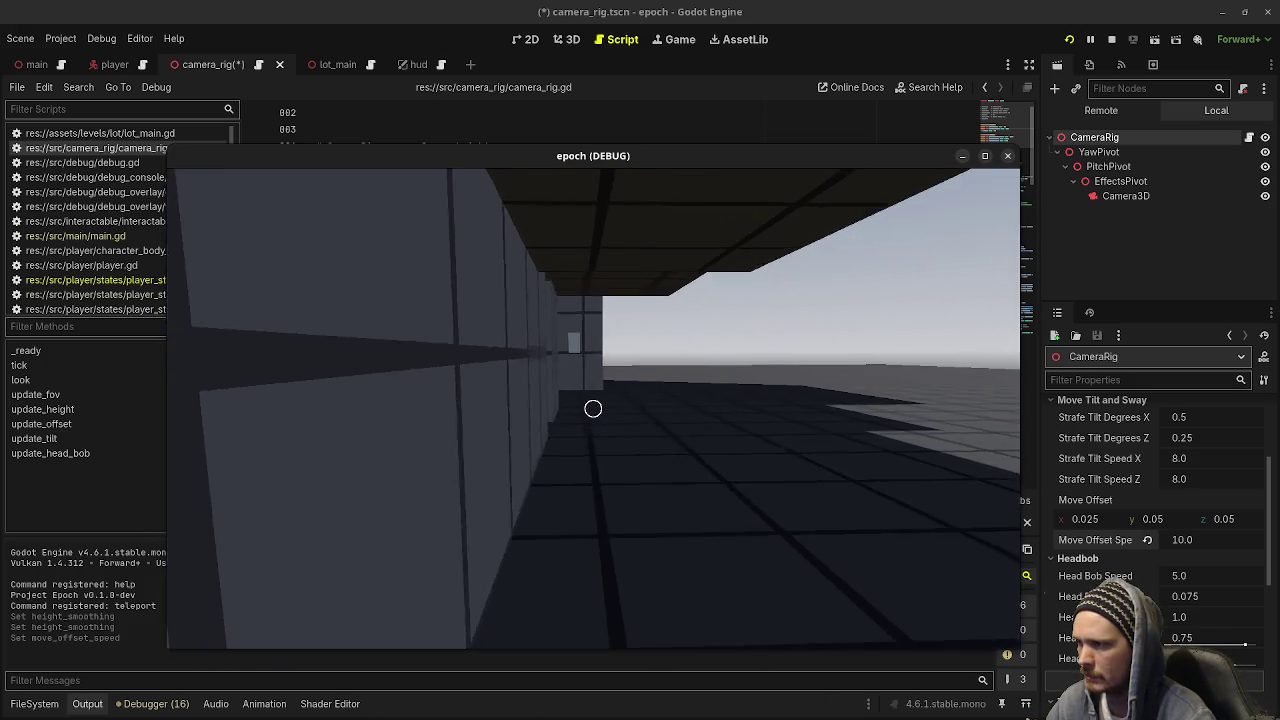
key(w)
key(w)
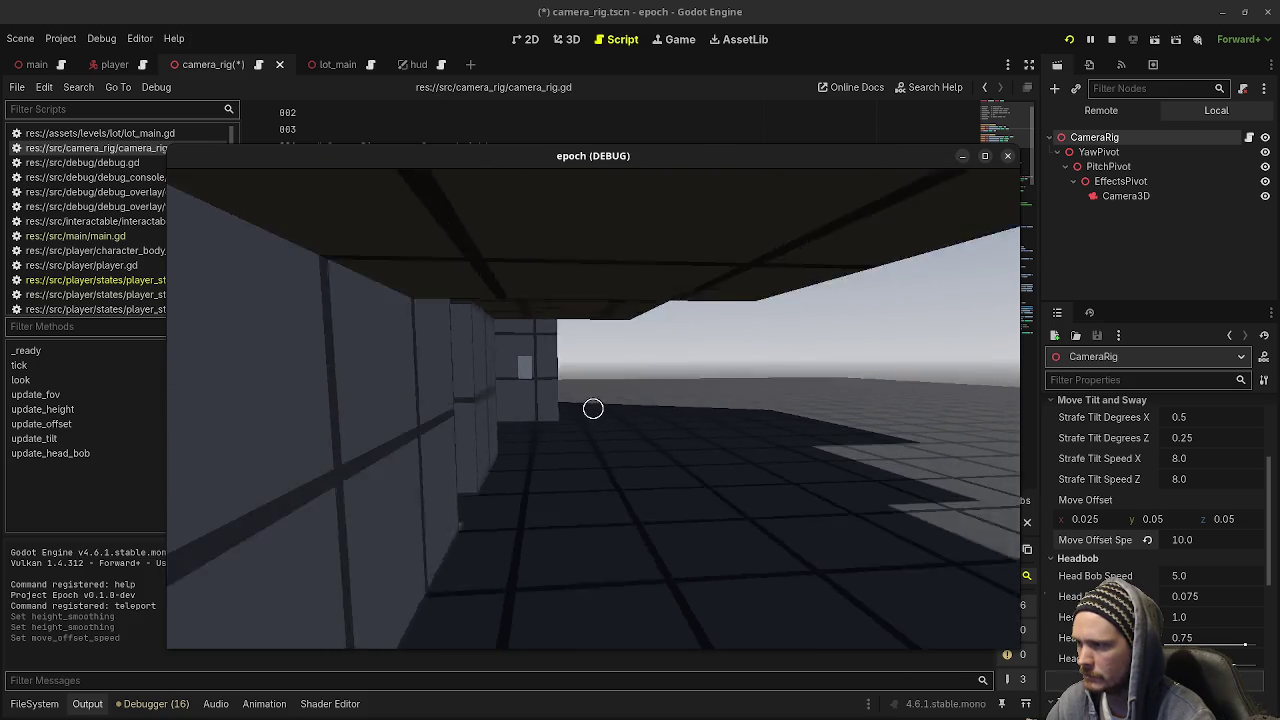
key(w)
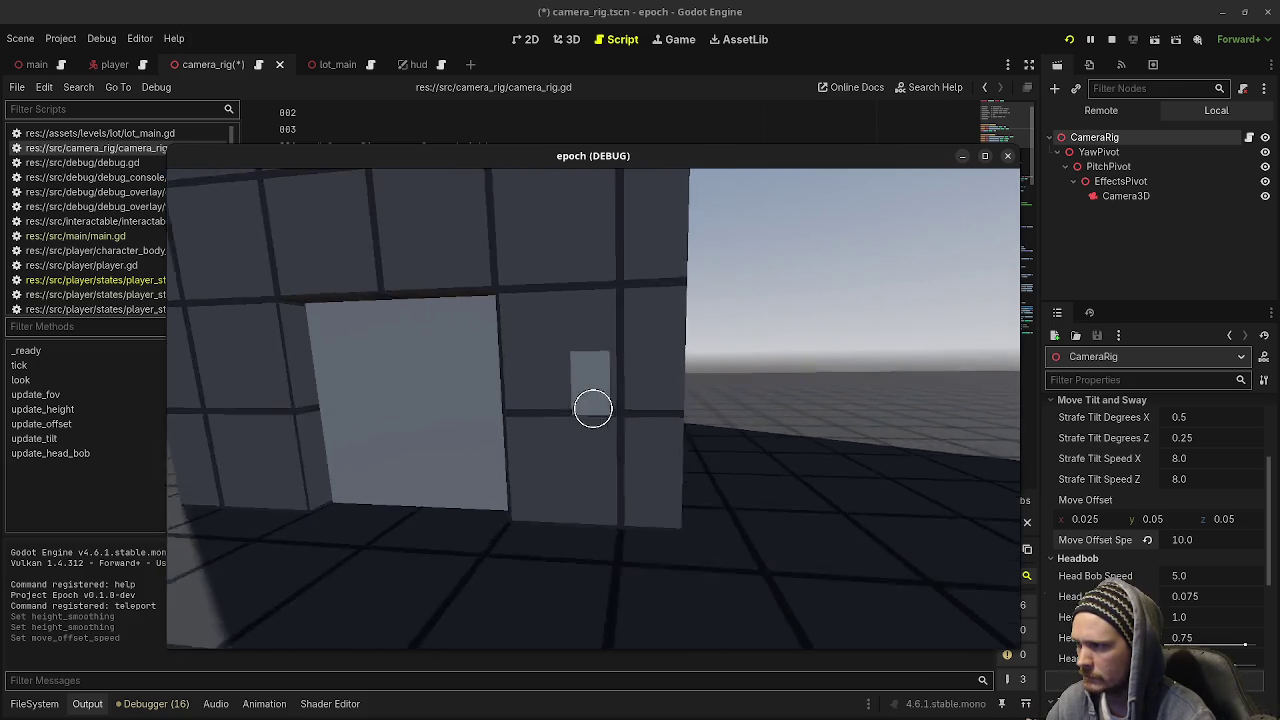
key(w)
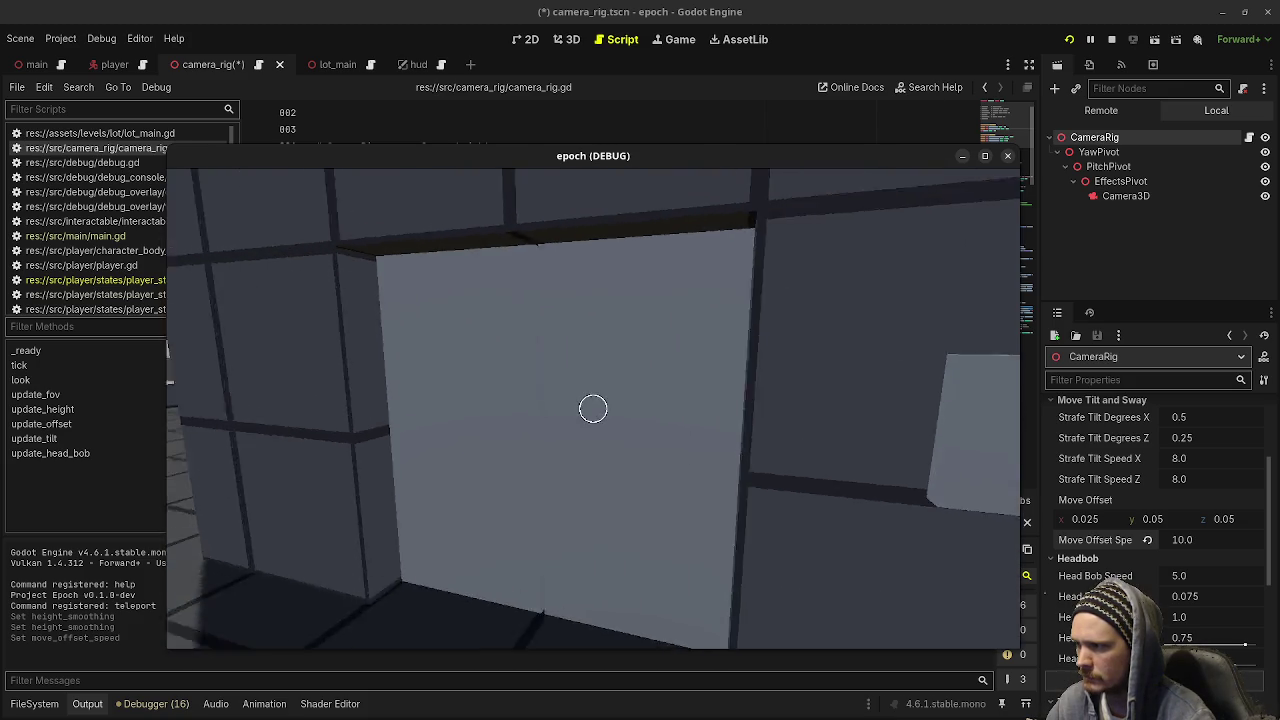
key(w)
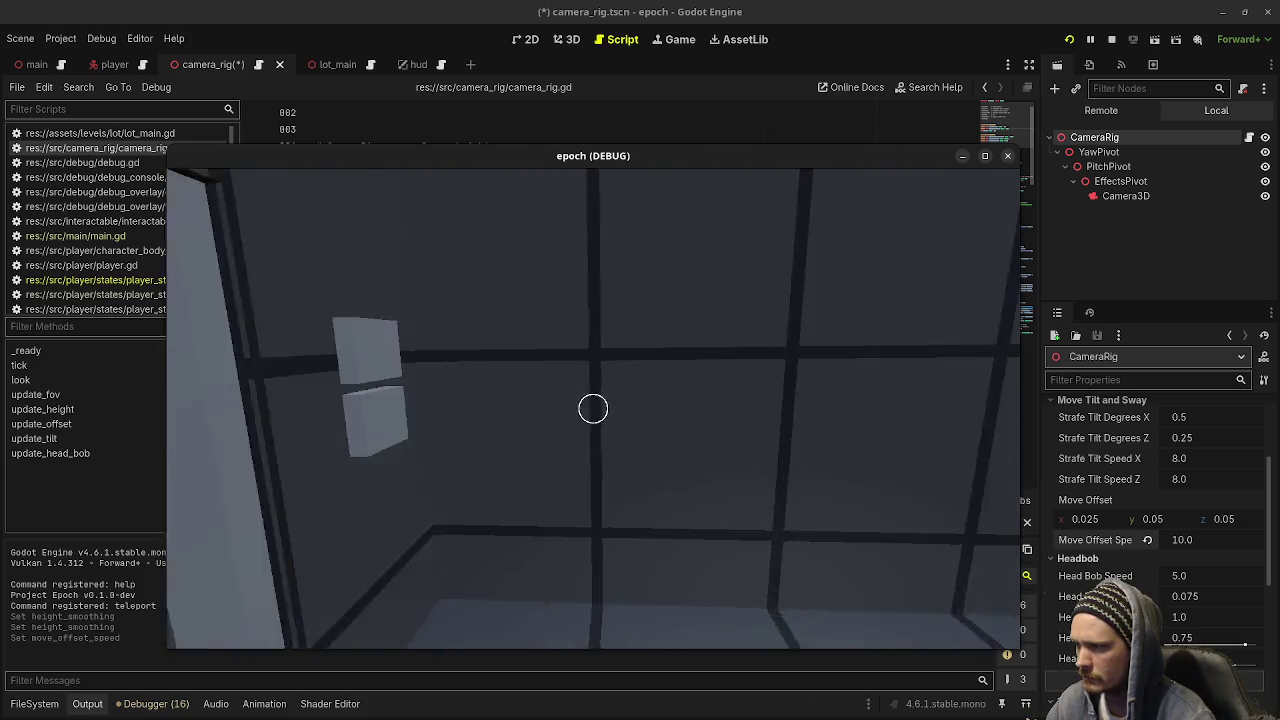
key(w)
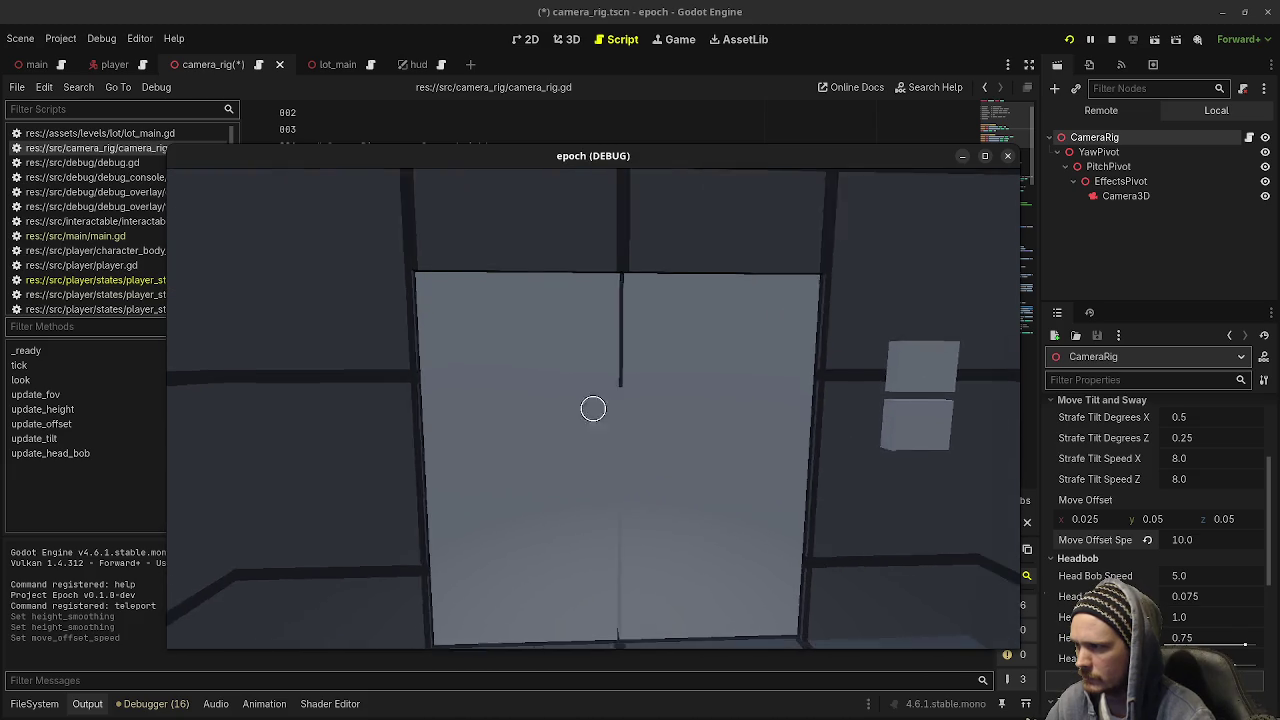
Sway sideways at the double doors, open them and walk out toward the slope and vault blocks
key(d)
key(a)
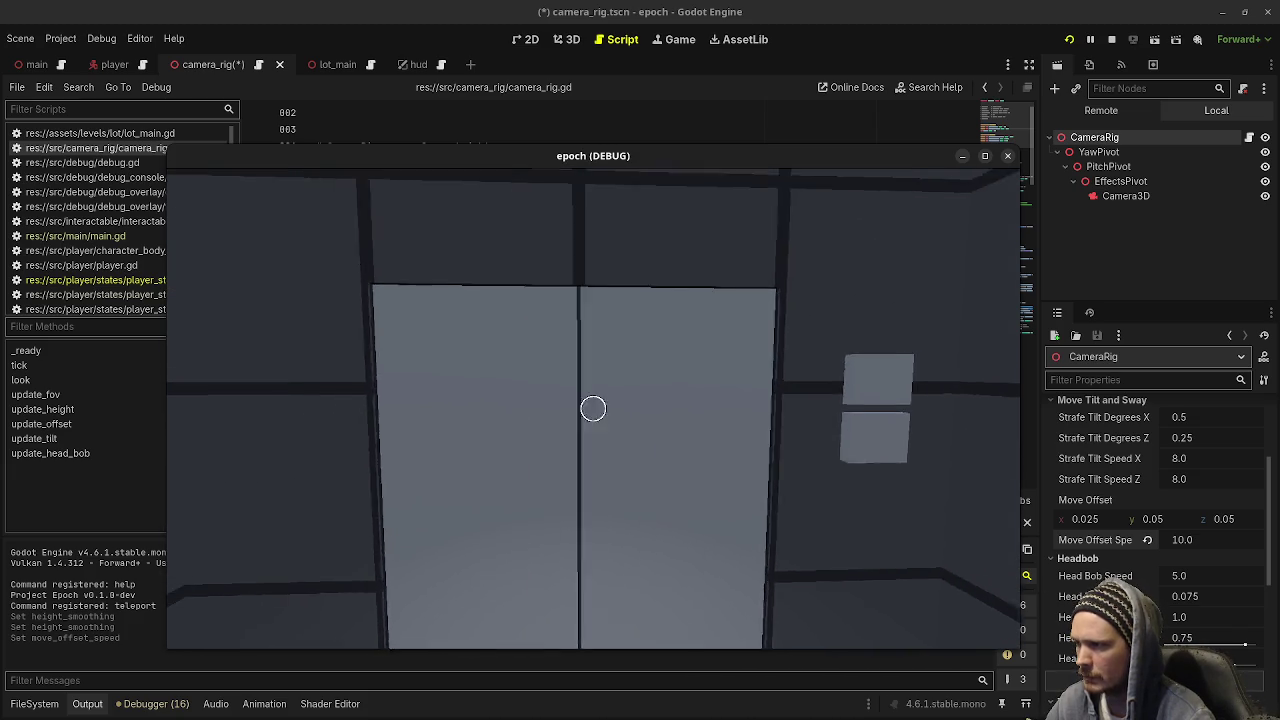
key(d)
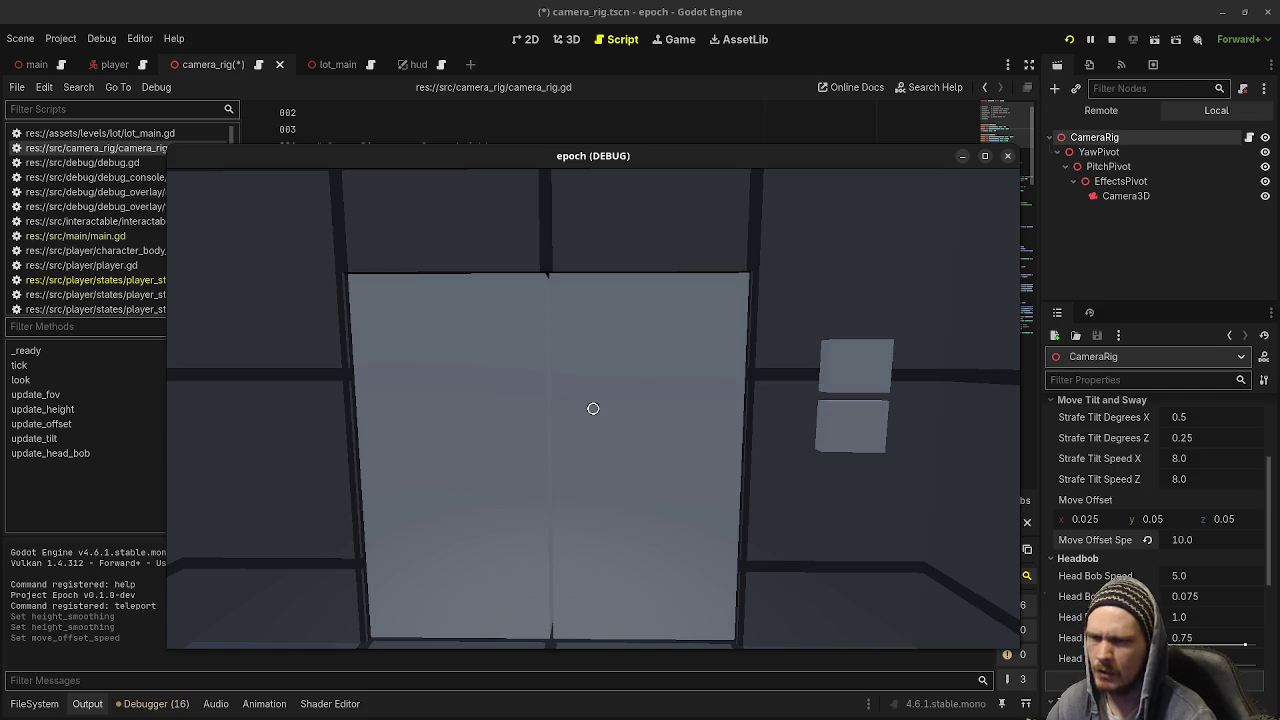
key(e)
key(w)
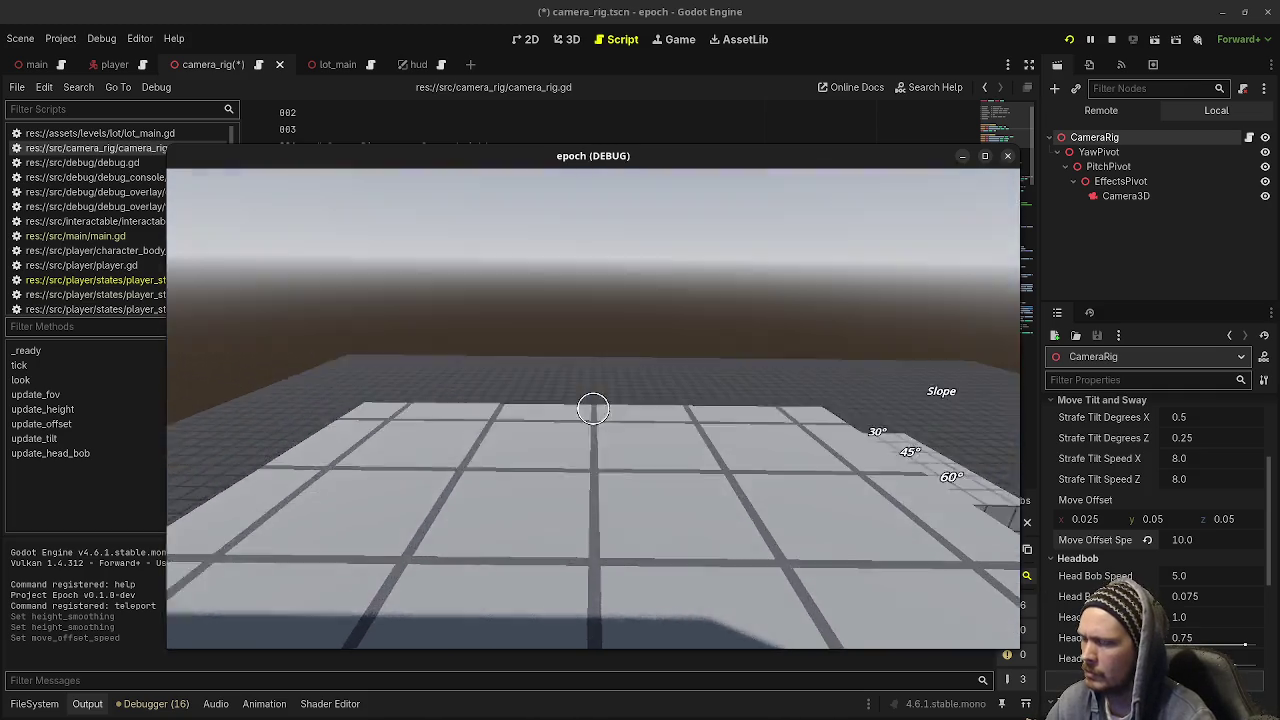
key(w)
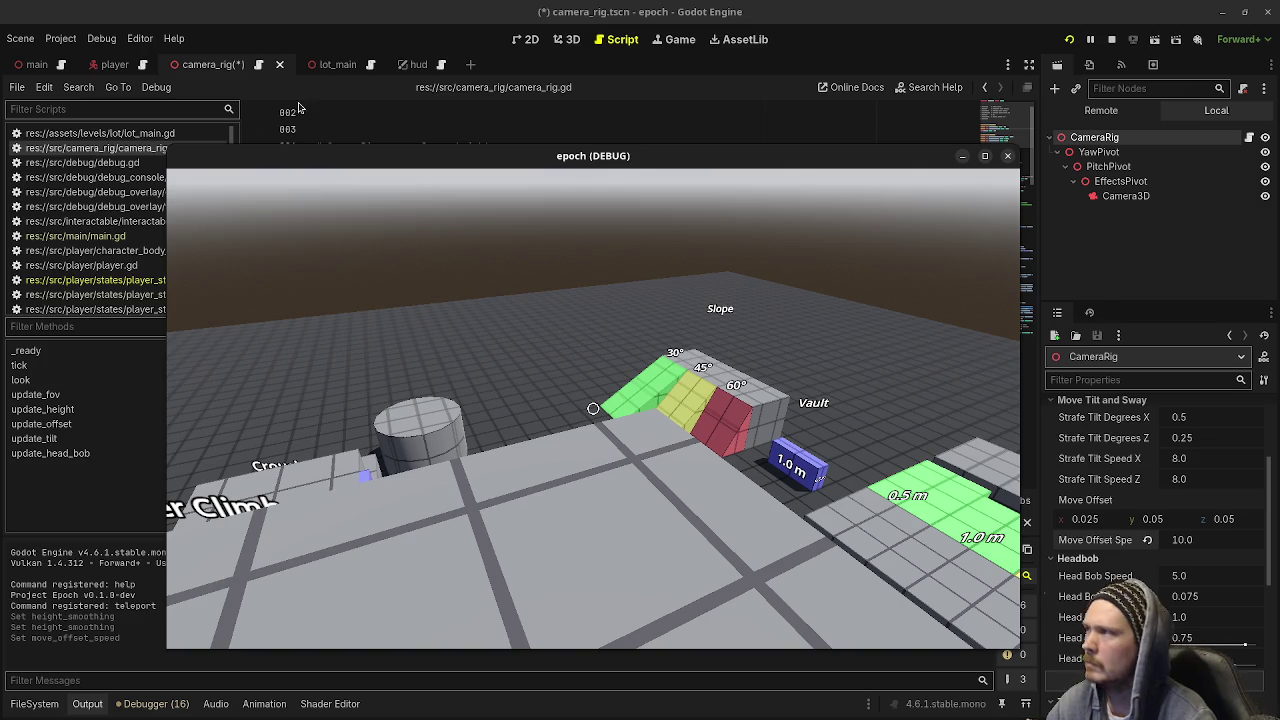
click(330, 66)
Select ElevatorCar in the lot_main scene and scroll through its properties
scroll(1140, 278, down, 5)
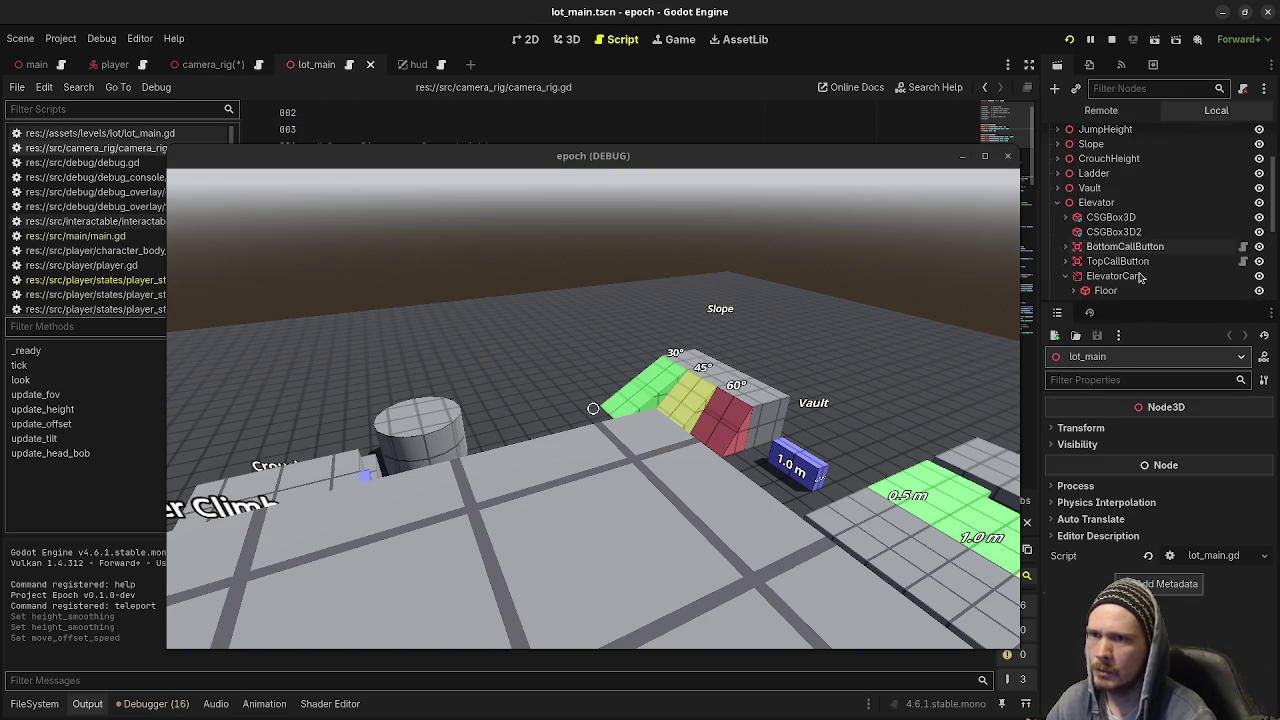
click(1110, 174)
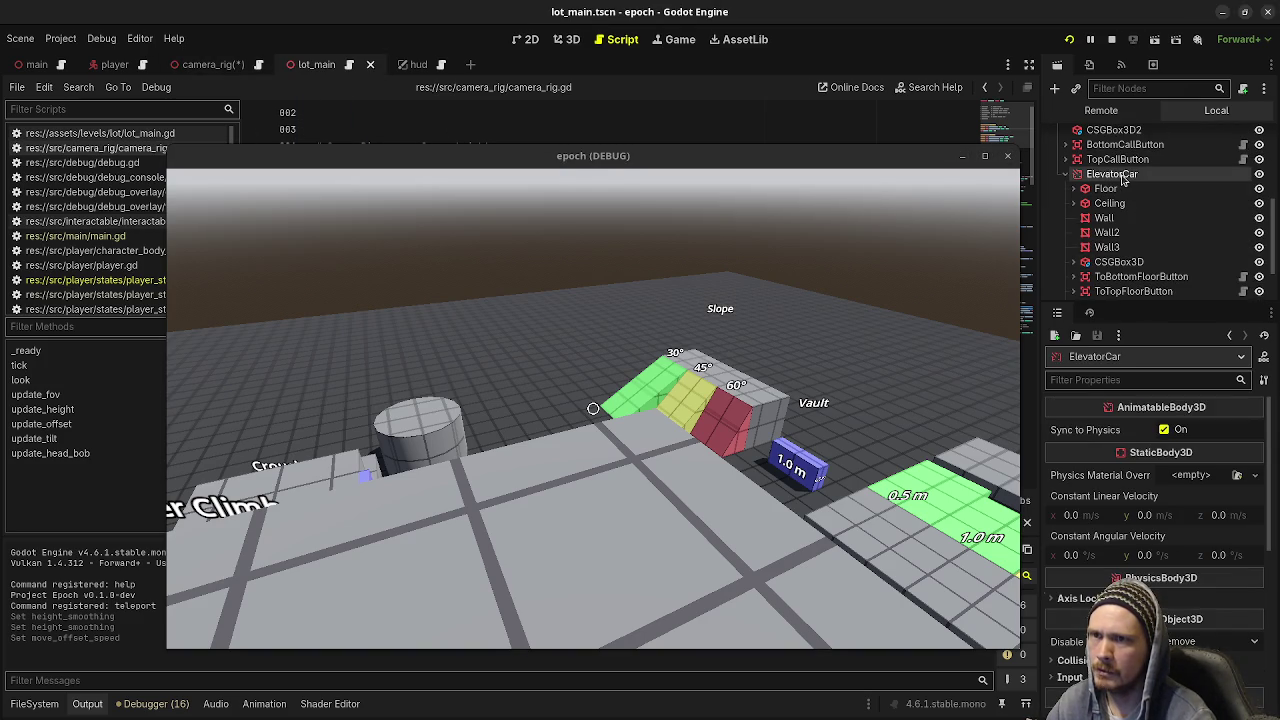
scroll(1140, 275, down, 2)
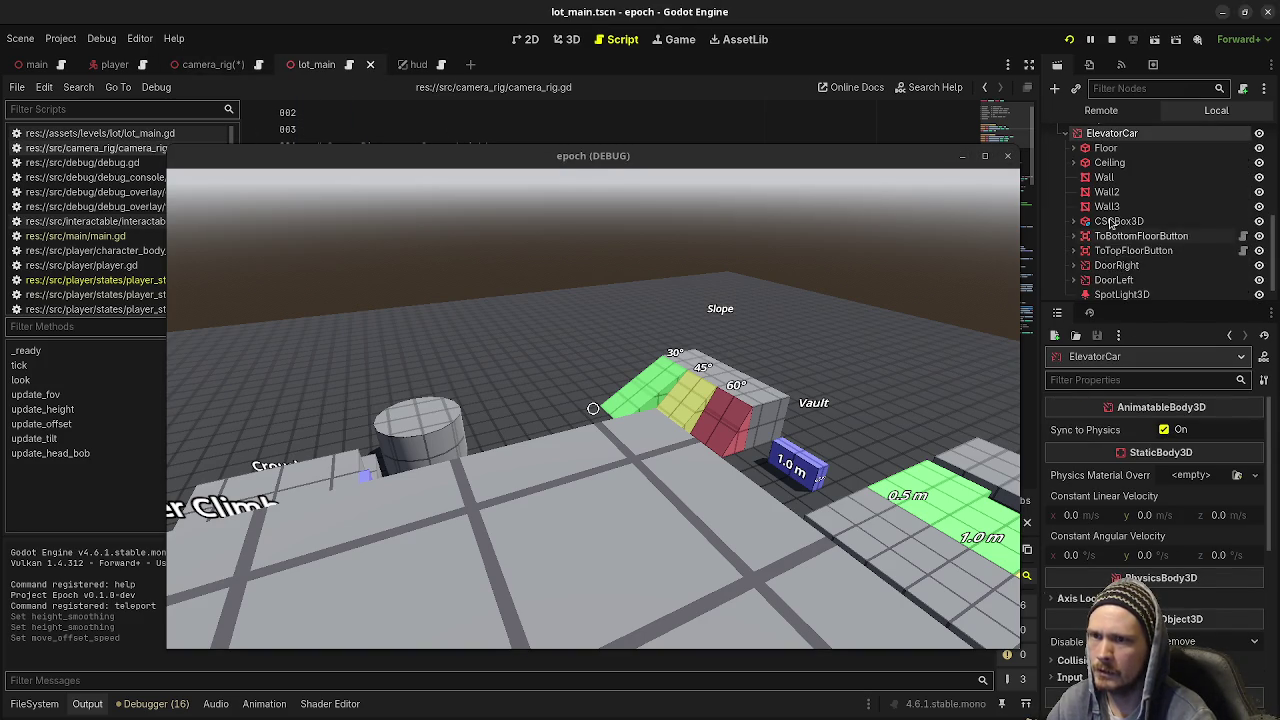
scroll(1130, 231, up, 5)
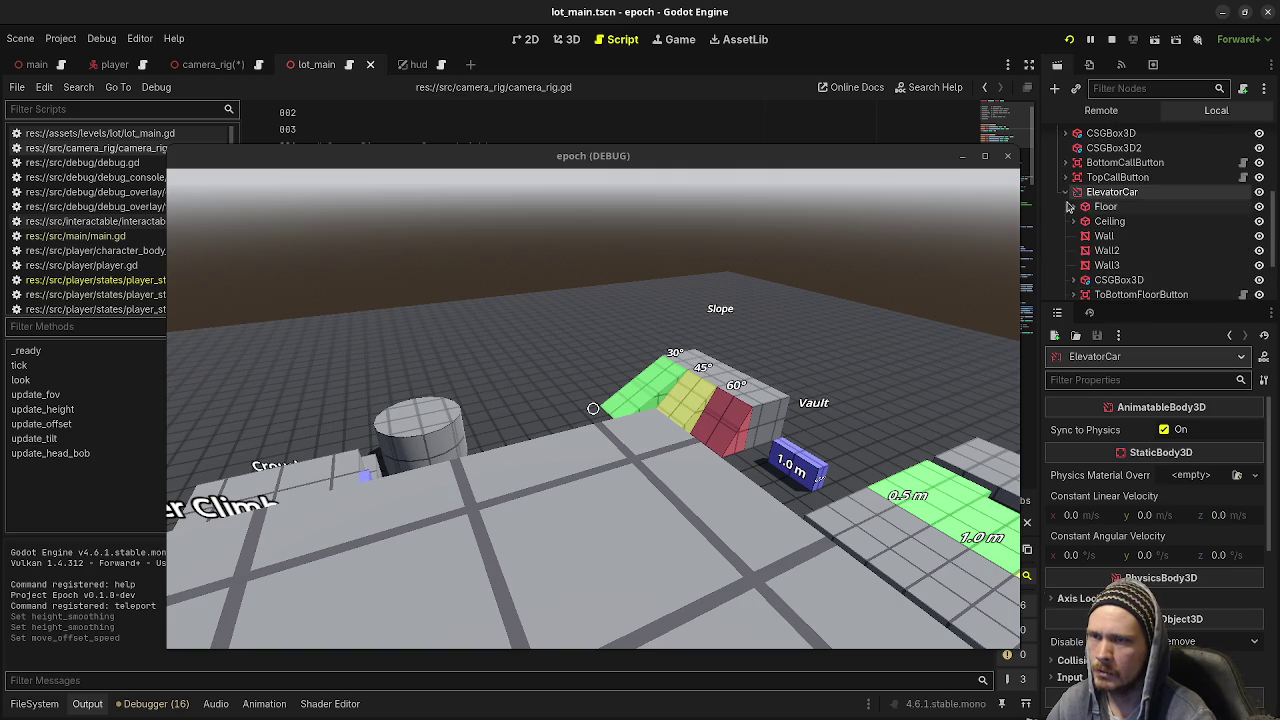
scroll(1130, 231, down, 3)
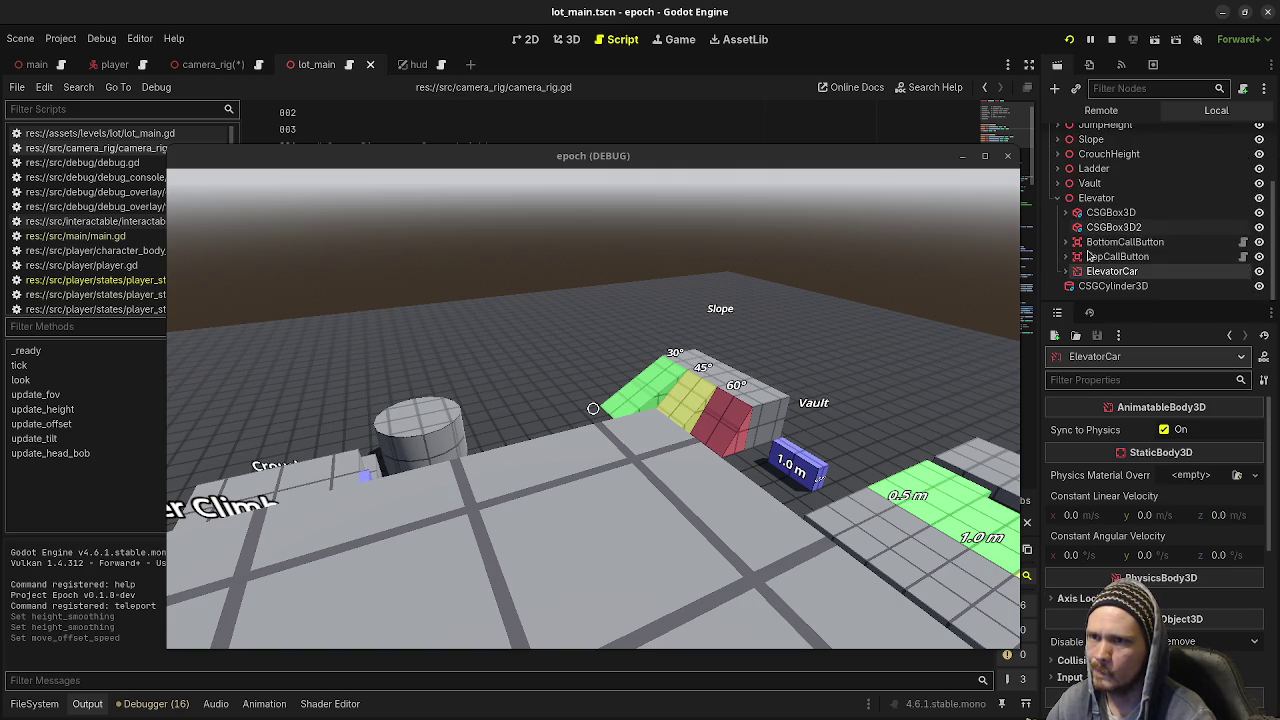
Collapse the Elevator node, switch back to camera_rig and resume the running game
click(1100, 198)
click(1062, 198)
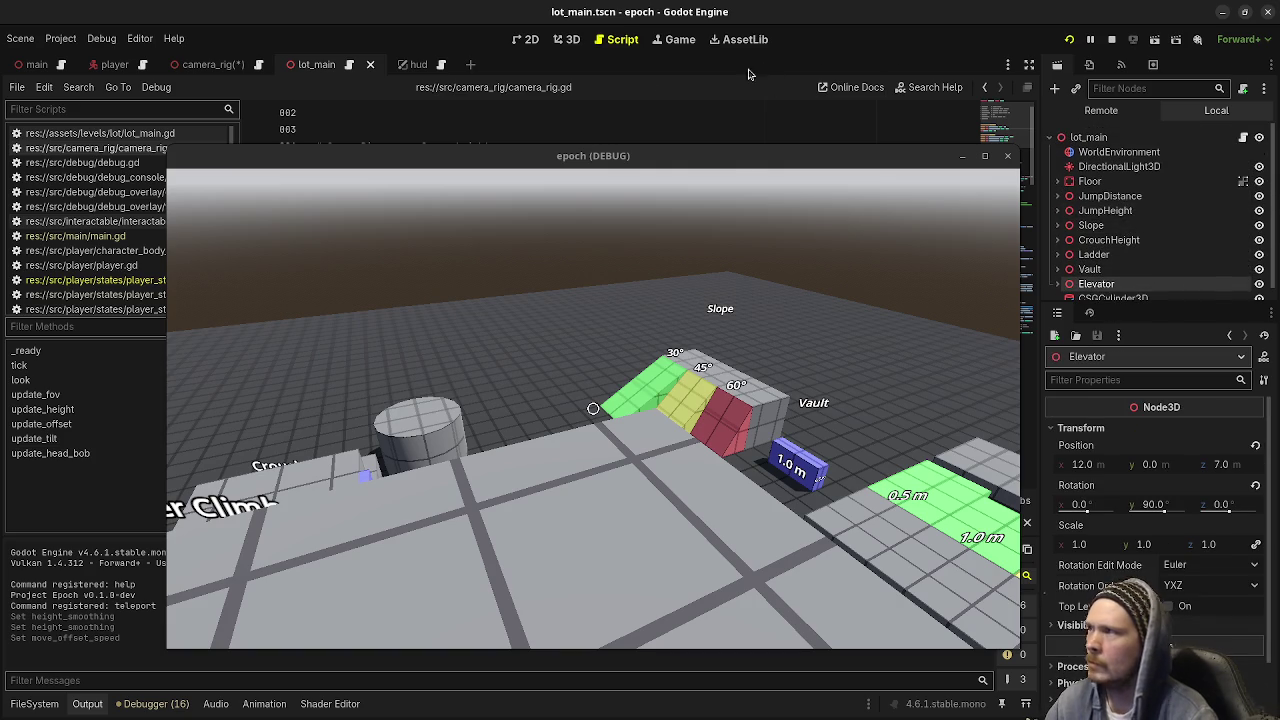
click(195, 64)
click(793, 352)
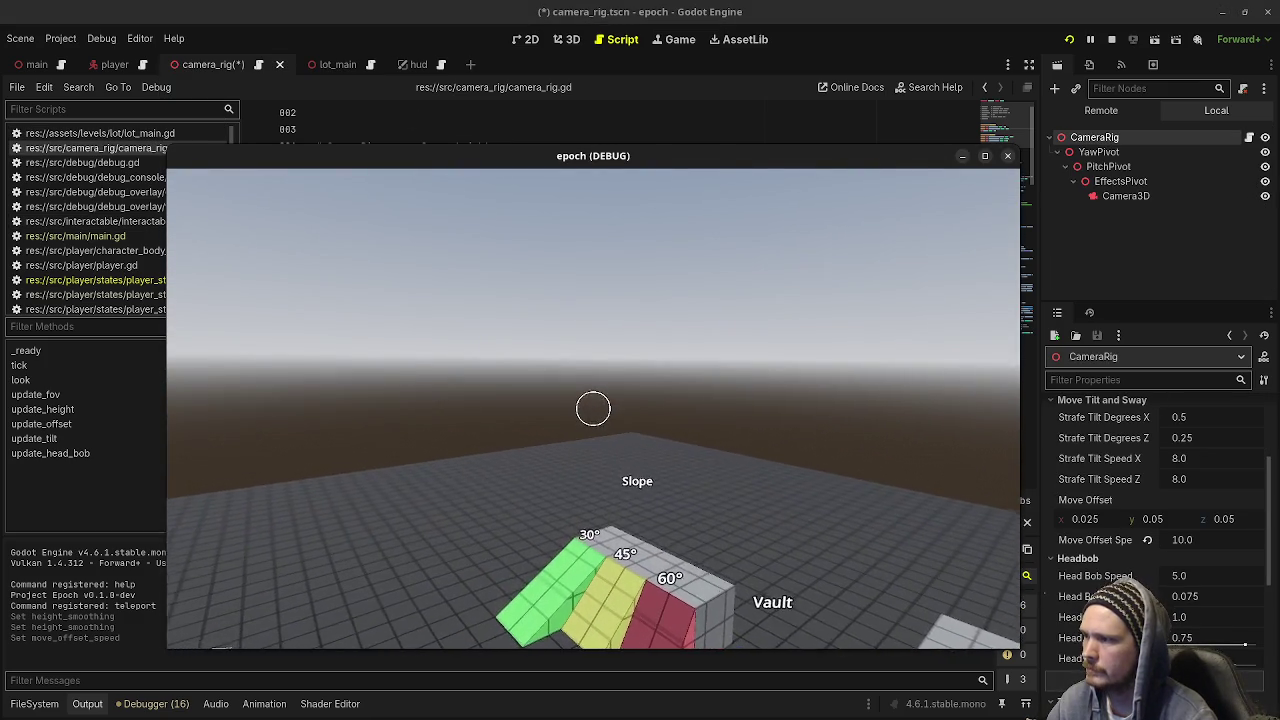
Walk near the slope ramps, then back away from the 1.25 m crouch opening
key(w)
key(w)
key(w)
key(w)
key(s)
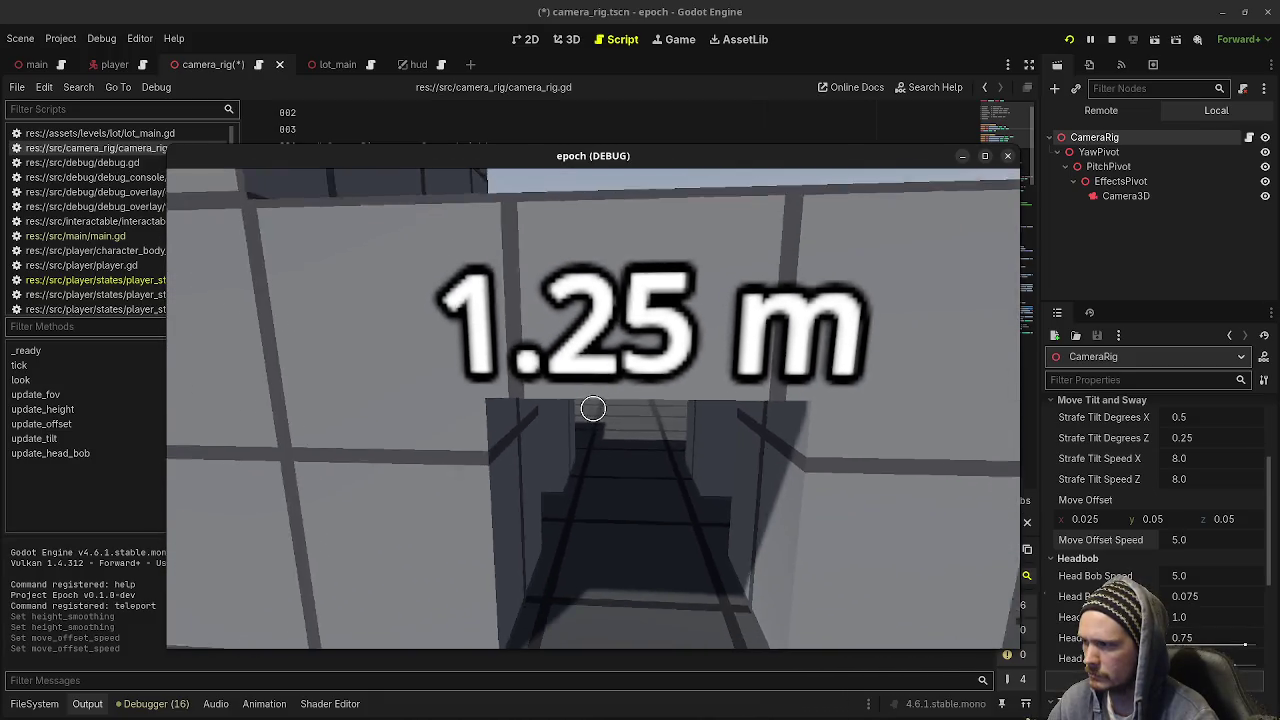
key(s)
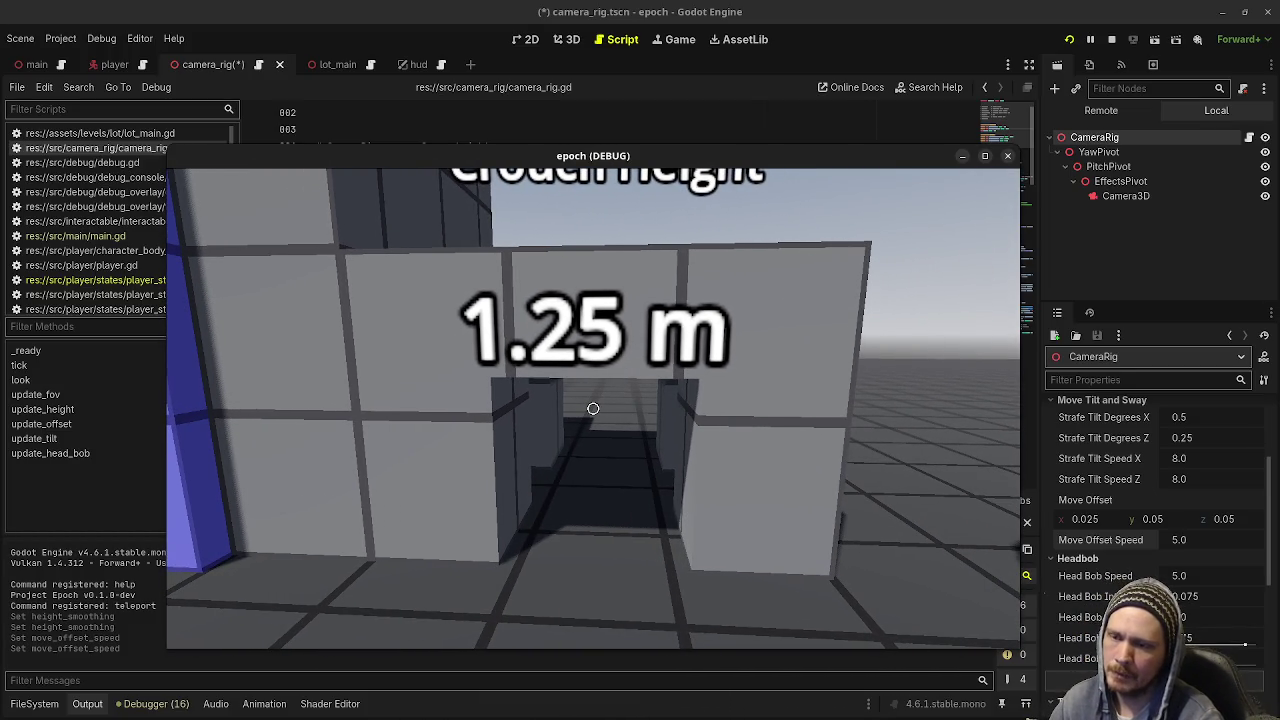
key(w)
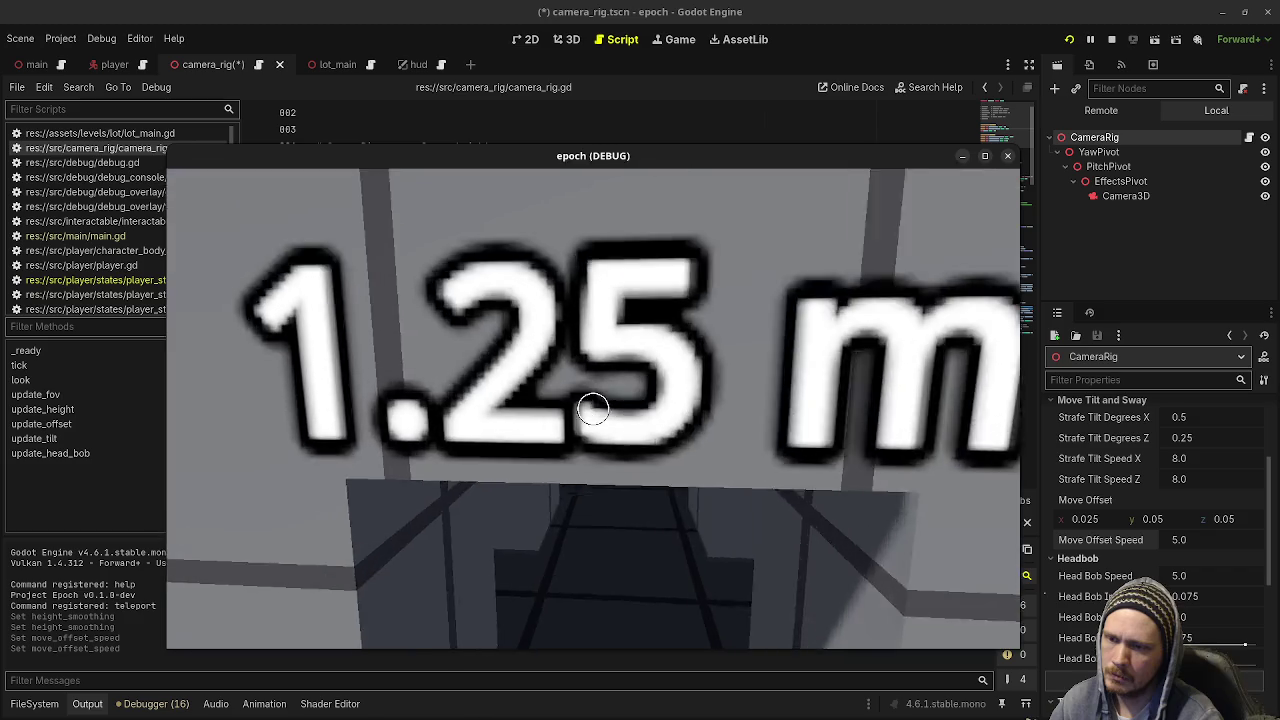
key(s)
Walk in and out of the 1.25 m low tunnel repeatedly, then release the game's mouse control
key(w)
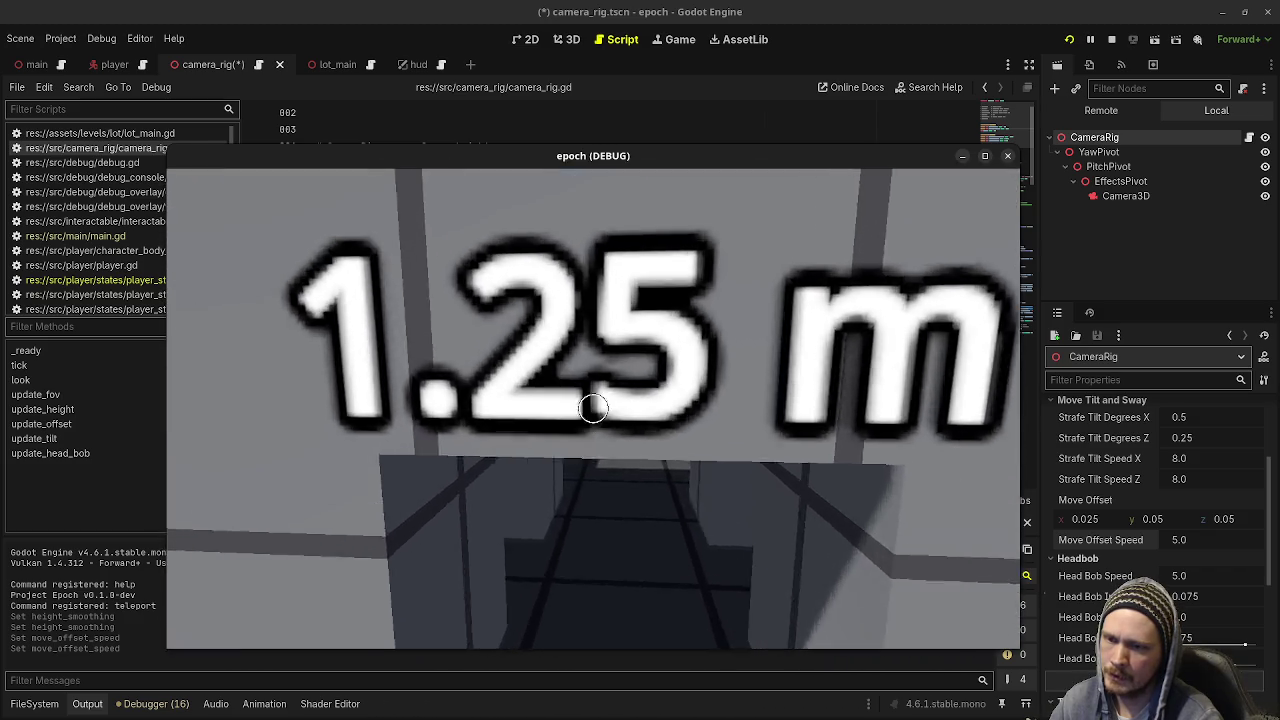
key(s)
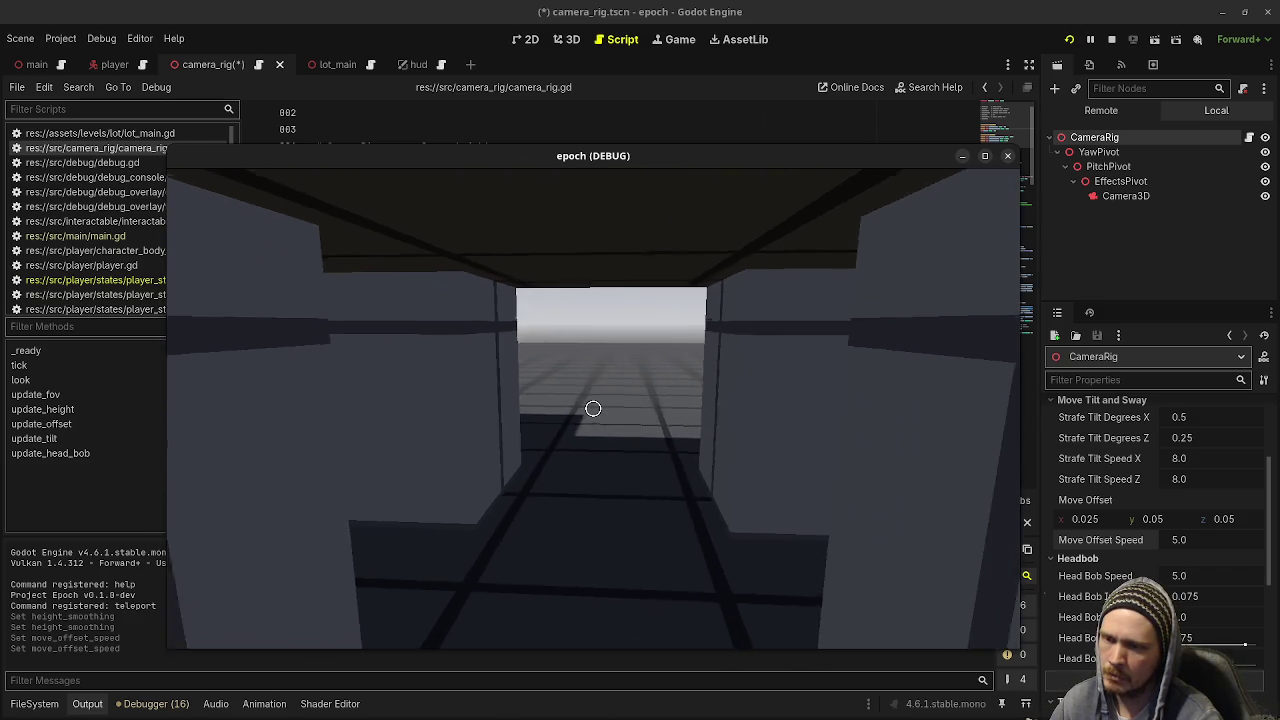
key(w)
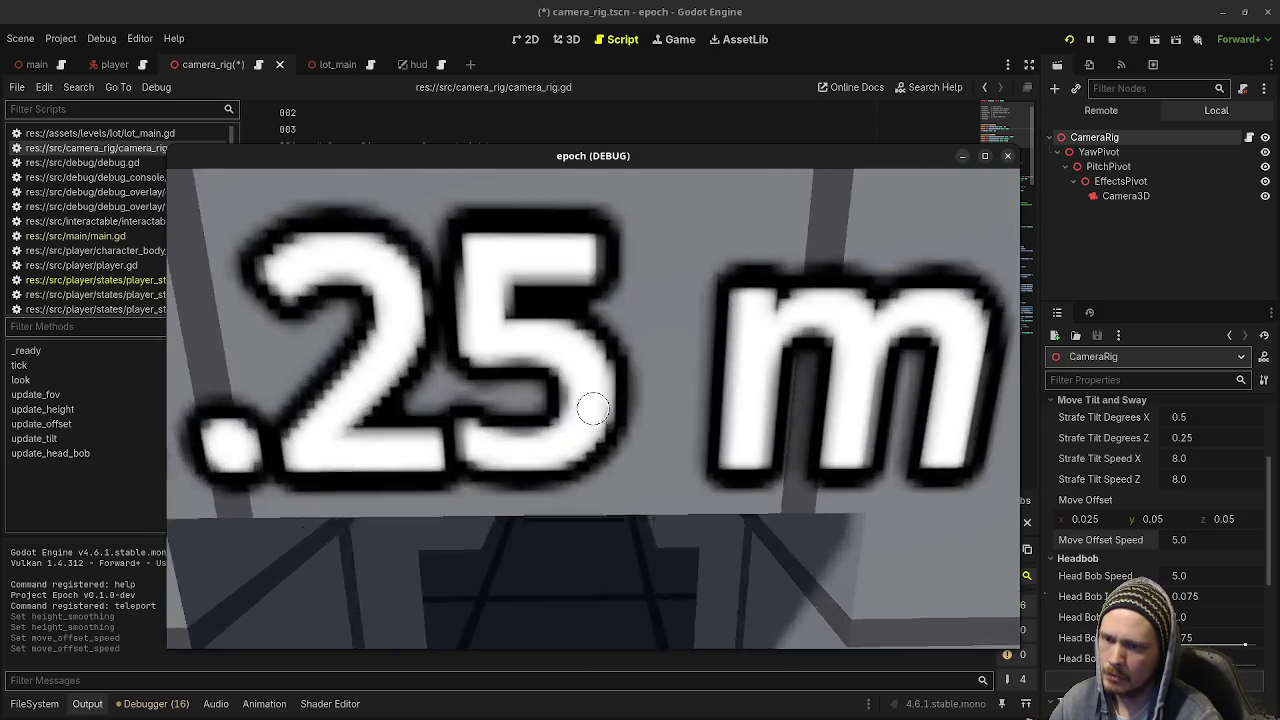
key(s)
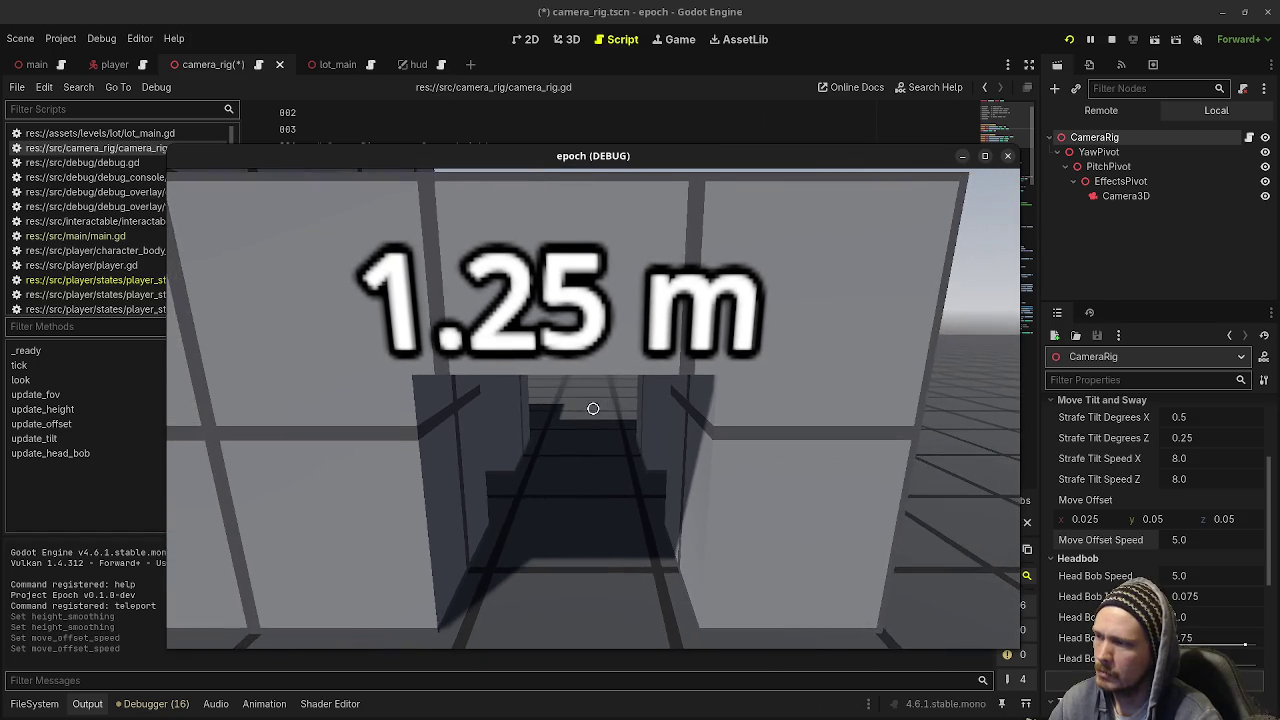
key(w)
key(s)
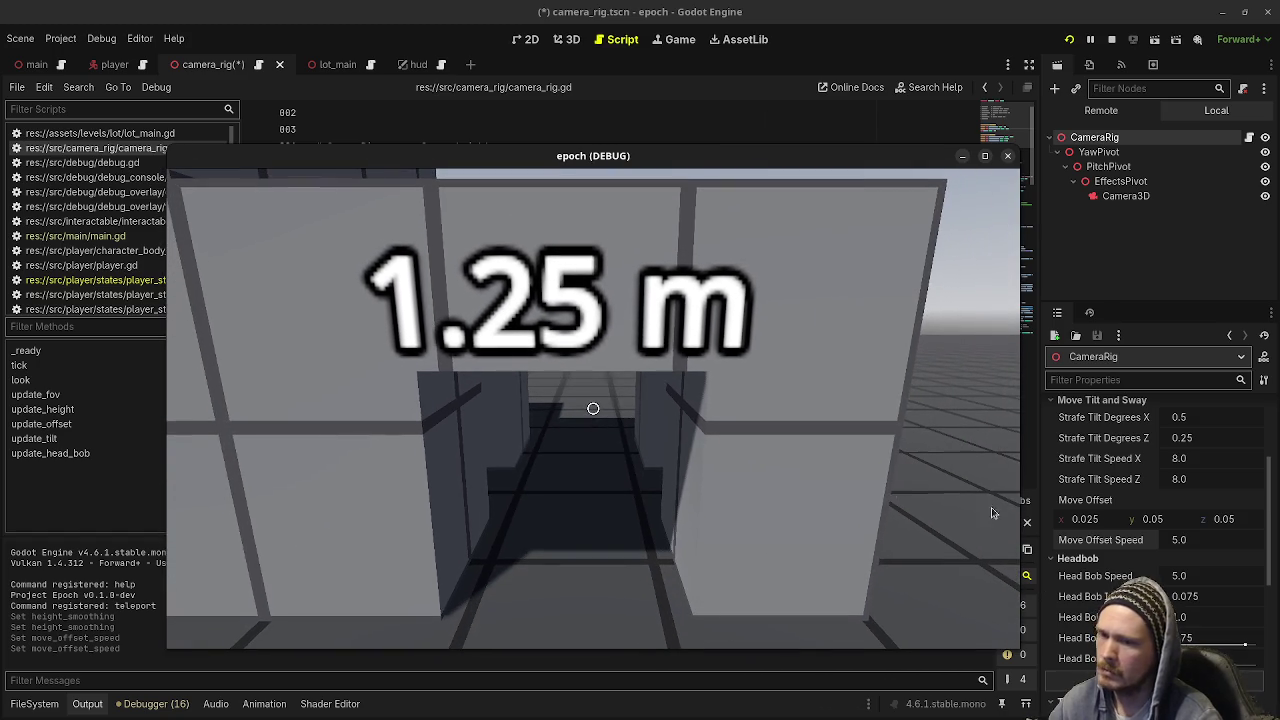
key(Escape)
scroll(1088, 527, up, 5)
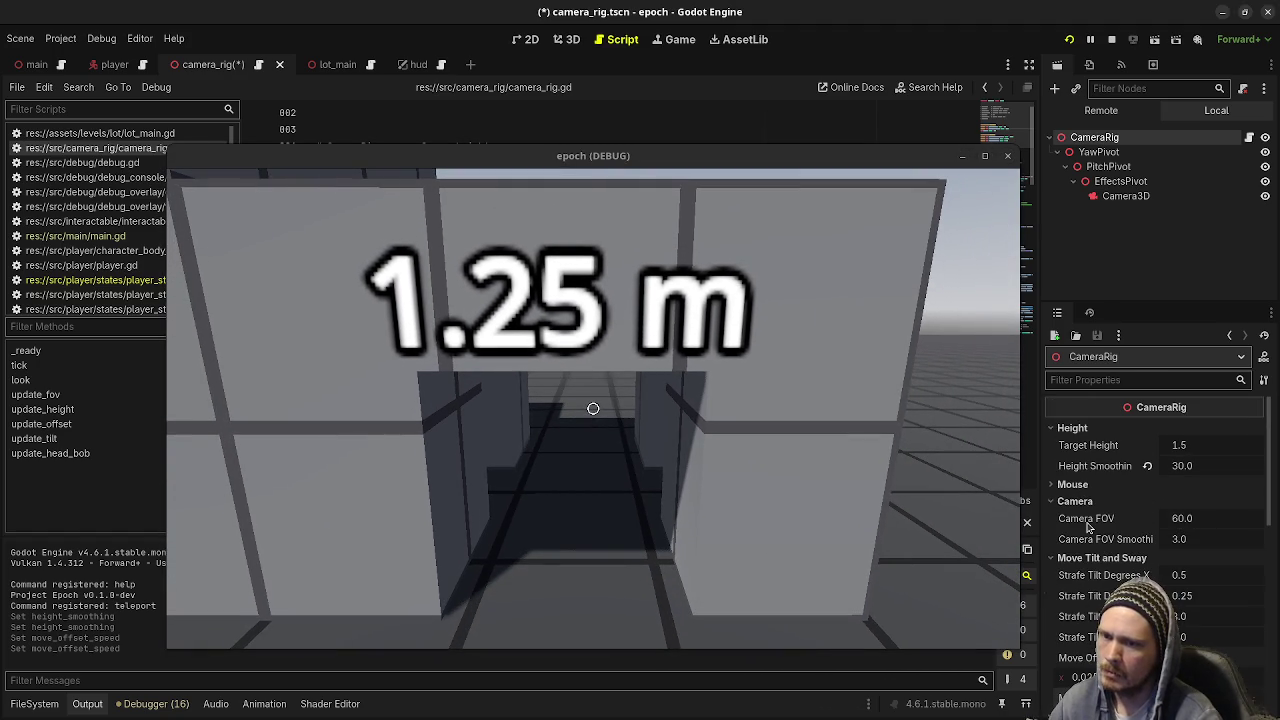
Set the camera rig's Height Smoothing to 100.0 in the Inspector
scroll(1106, 514, down, 5)
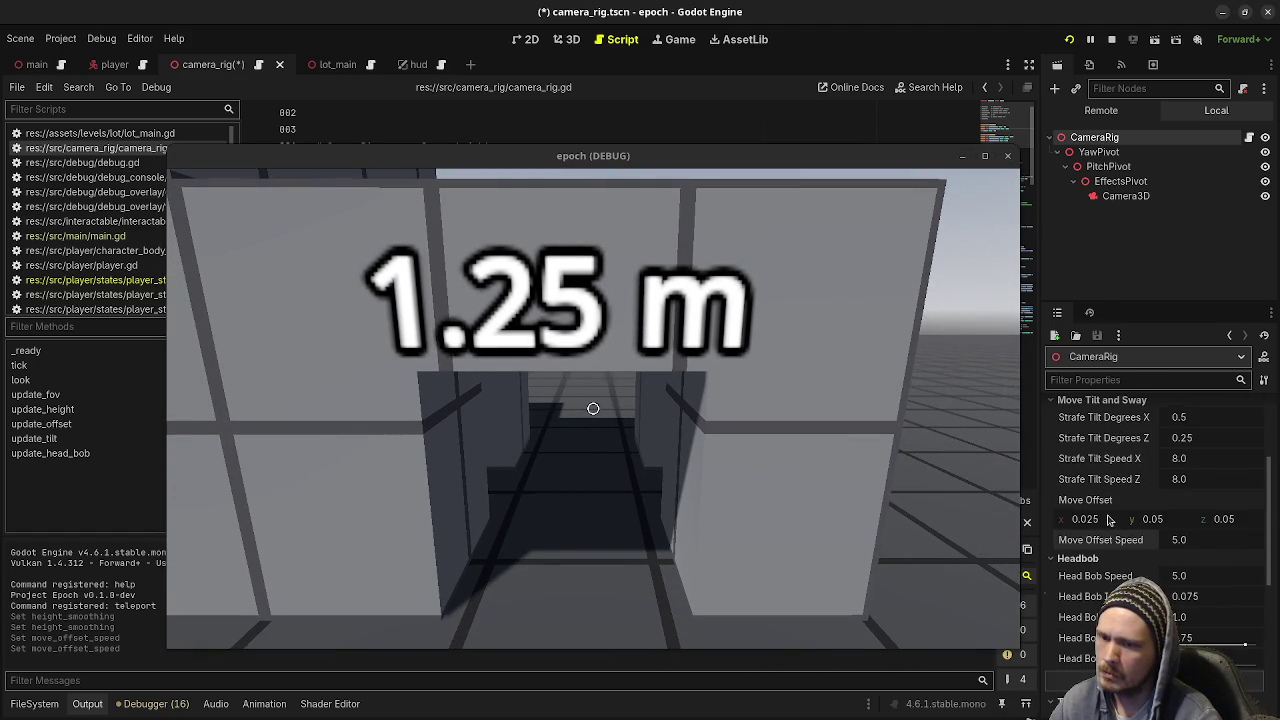
scroll(1108, 518, up, 5)
click(1202, 473)
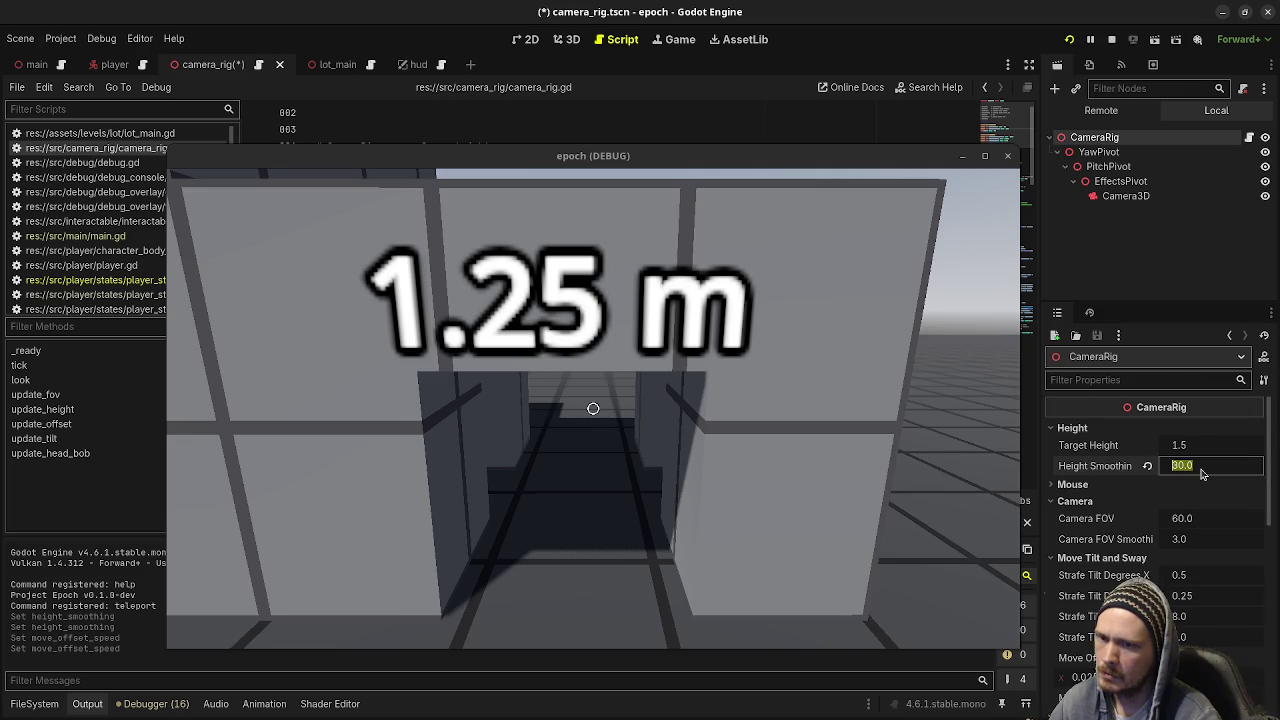
scroll(1150, 492, down, 3)
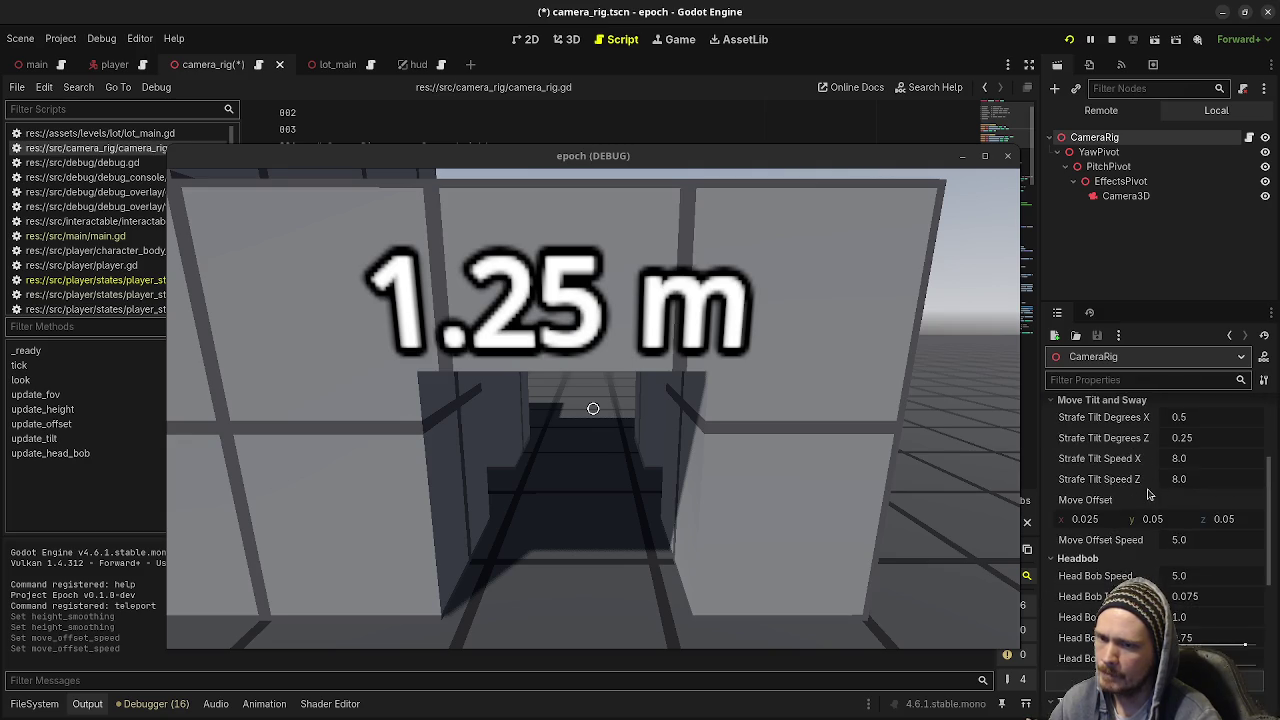
scroll(1150, 492, up, 3)
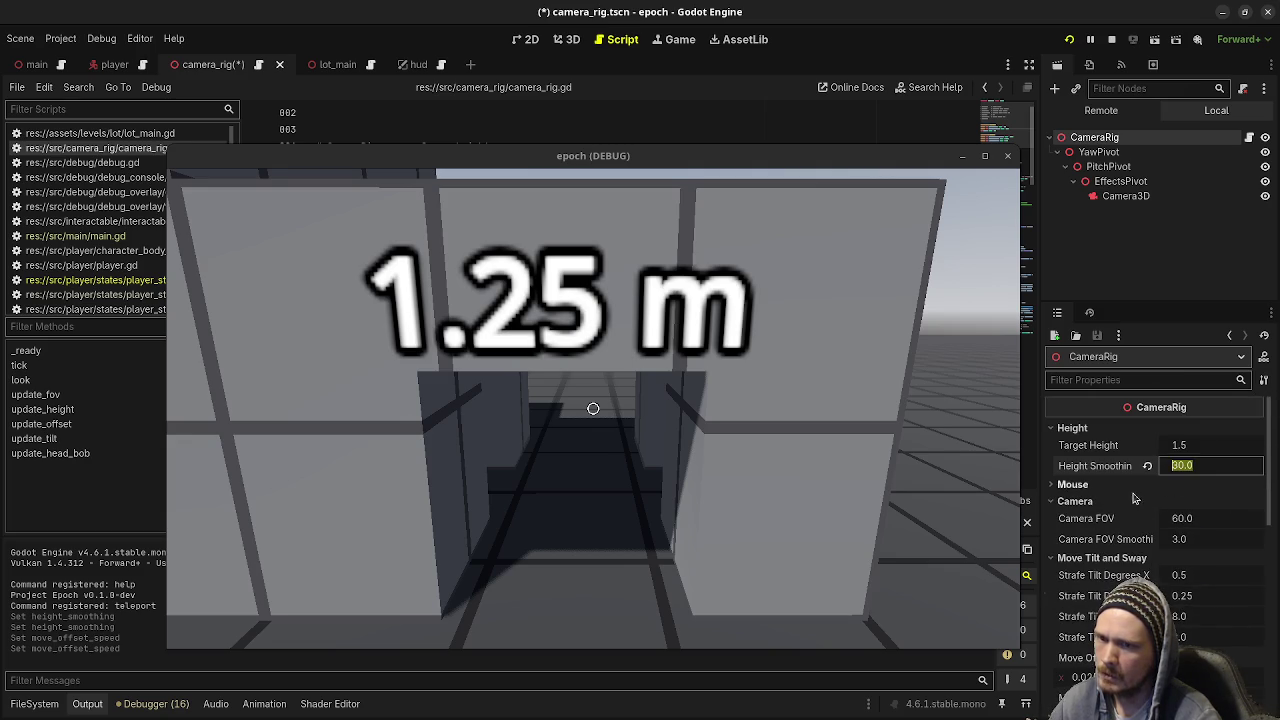
text(100)
key(Return)
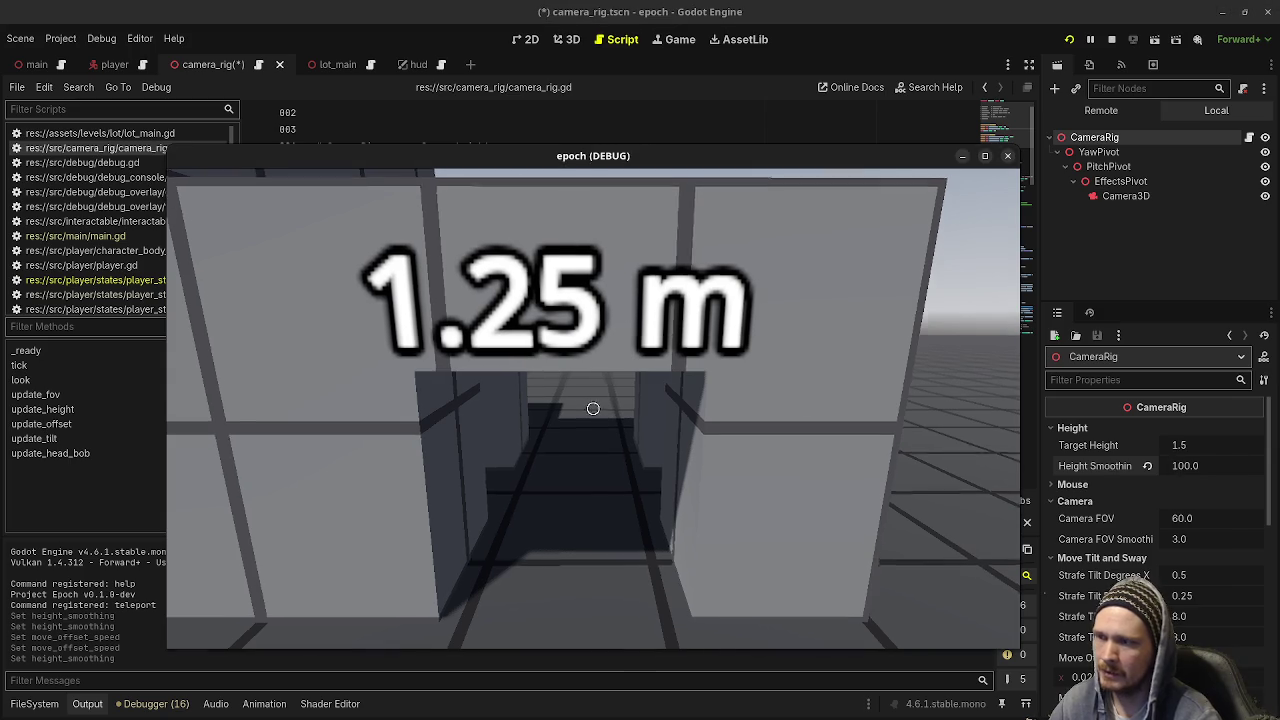
Walk up to the 1.25 m crouch tunnel and back away twice
key(alt+Tab)
key(w)
key(w)
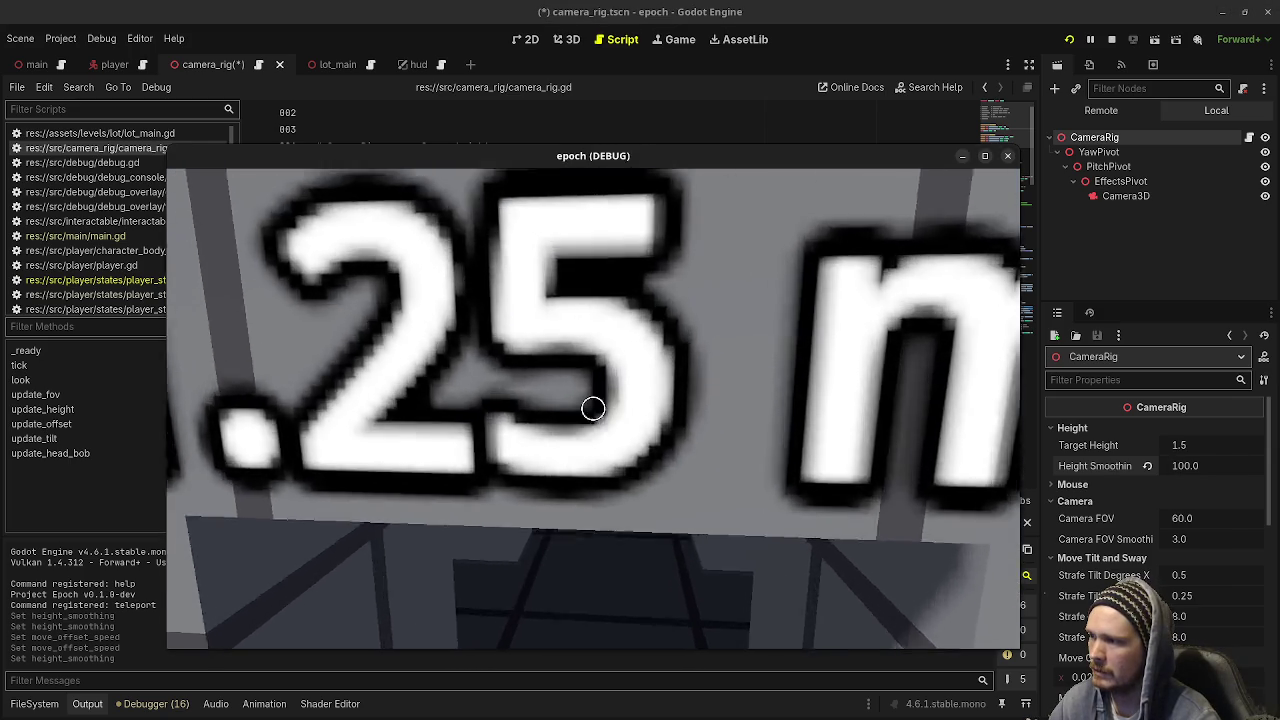
key(s)
key(w)
key(s)
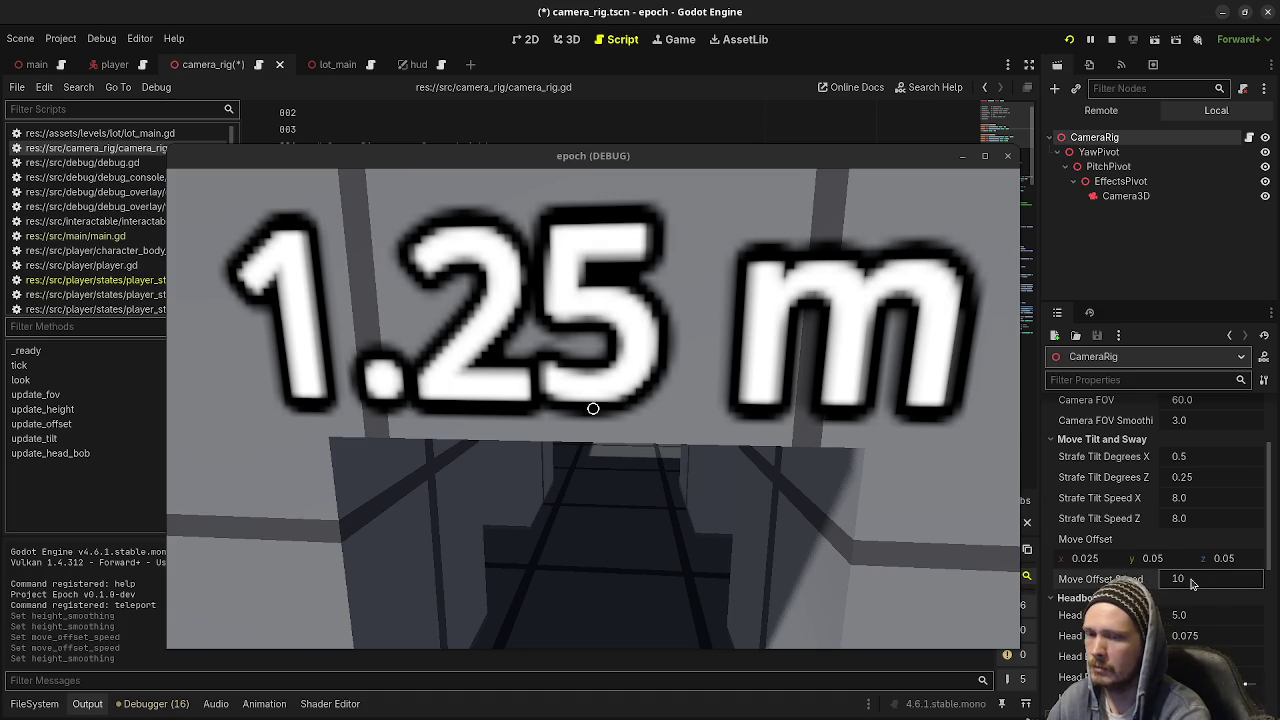
Set Move Offset Speed to 10 and revert Height Smoothing to its default 15.0
key(Return)
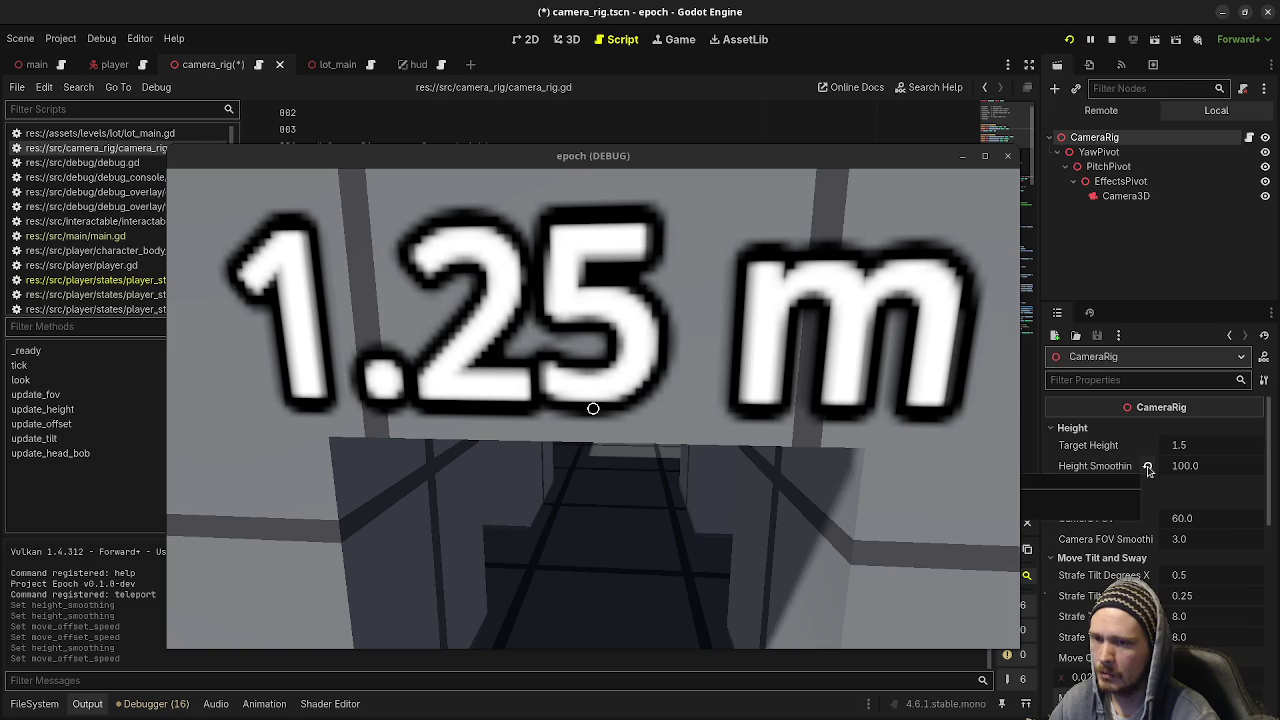
click(1148, 466)
scroll(1134, 484, down, 3)
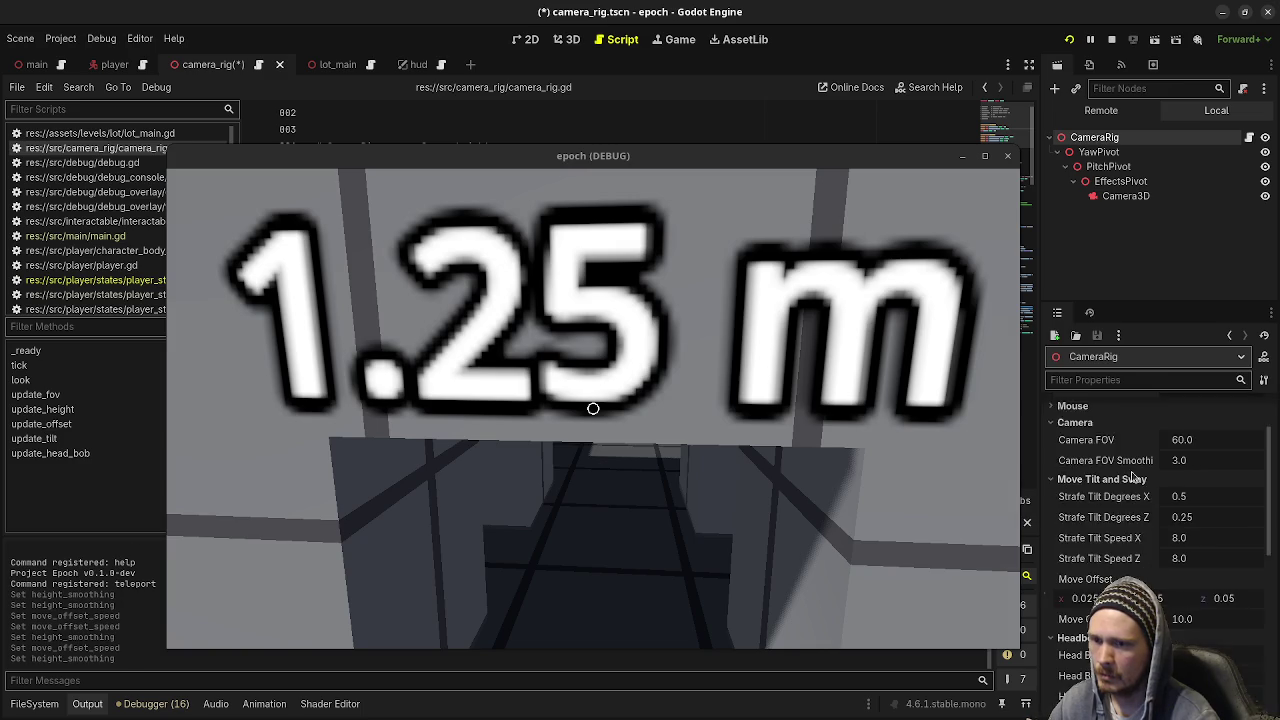
scroll(1120, 488, up, 3)
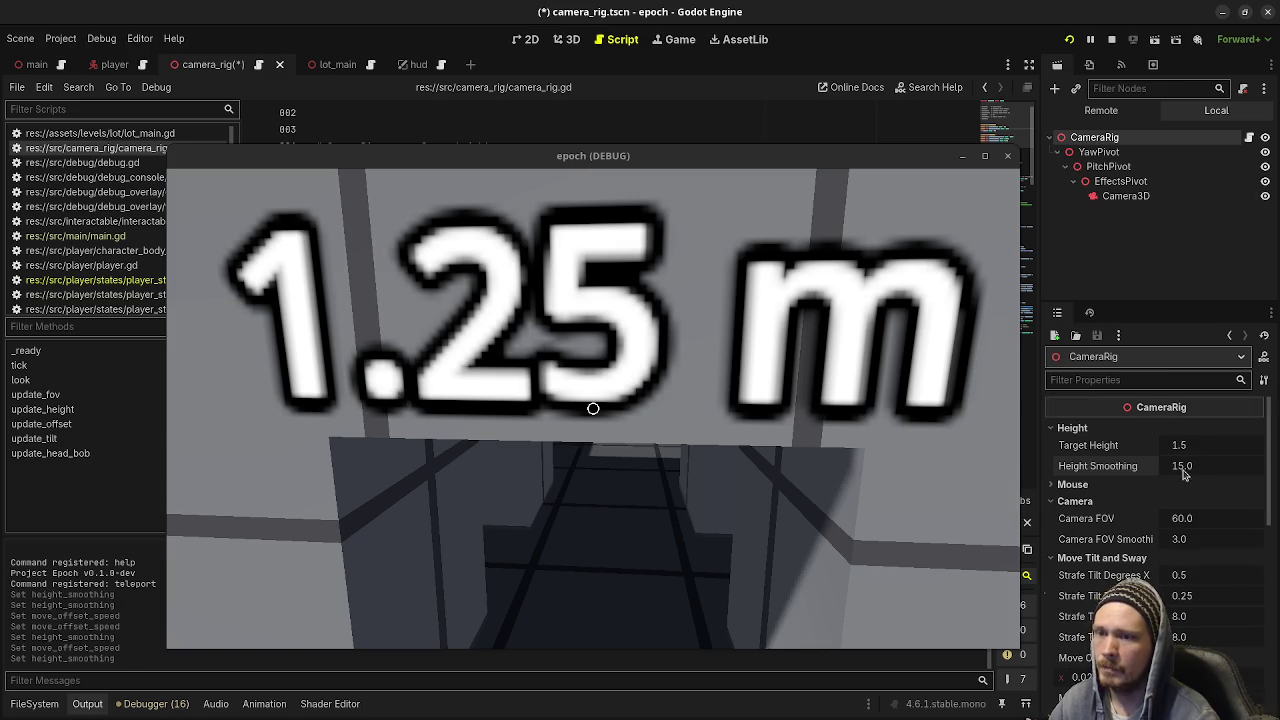
click(737, 425)
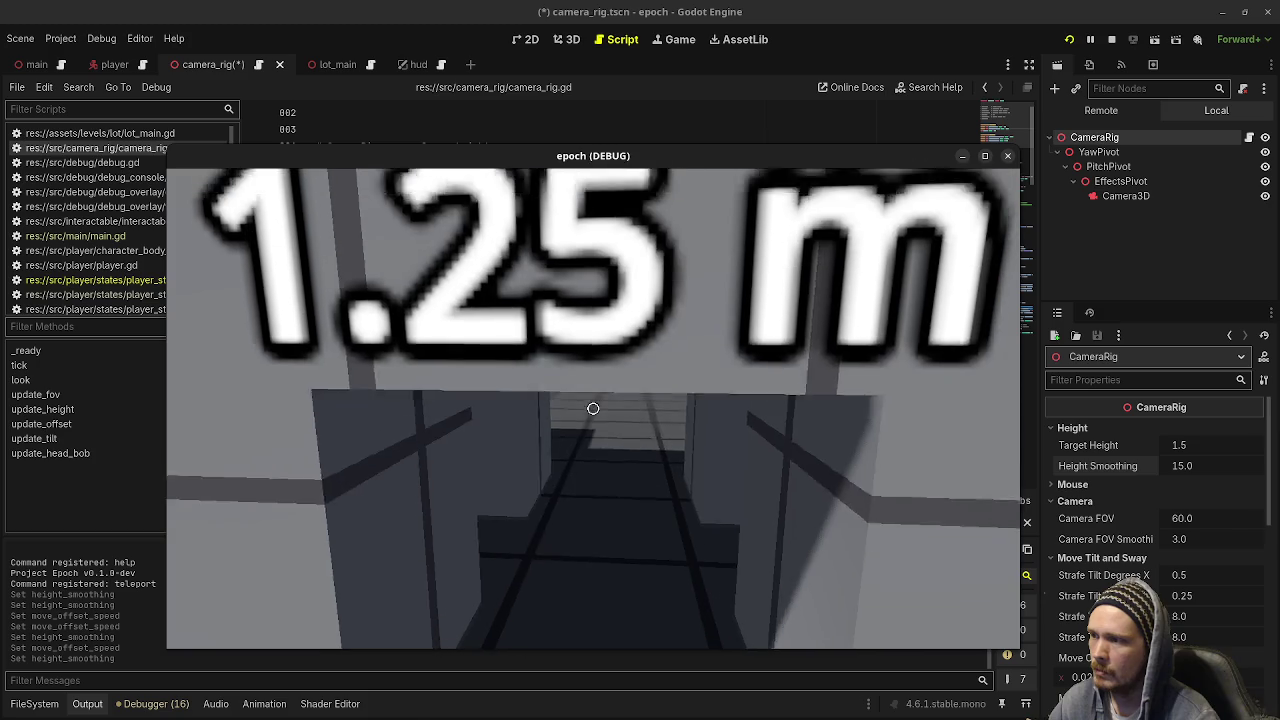
Walk past the grey pillar, across the tiled room and between the pillars into the next room
key(s)
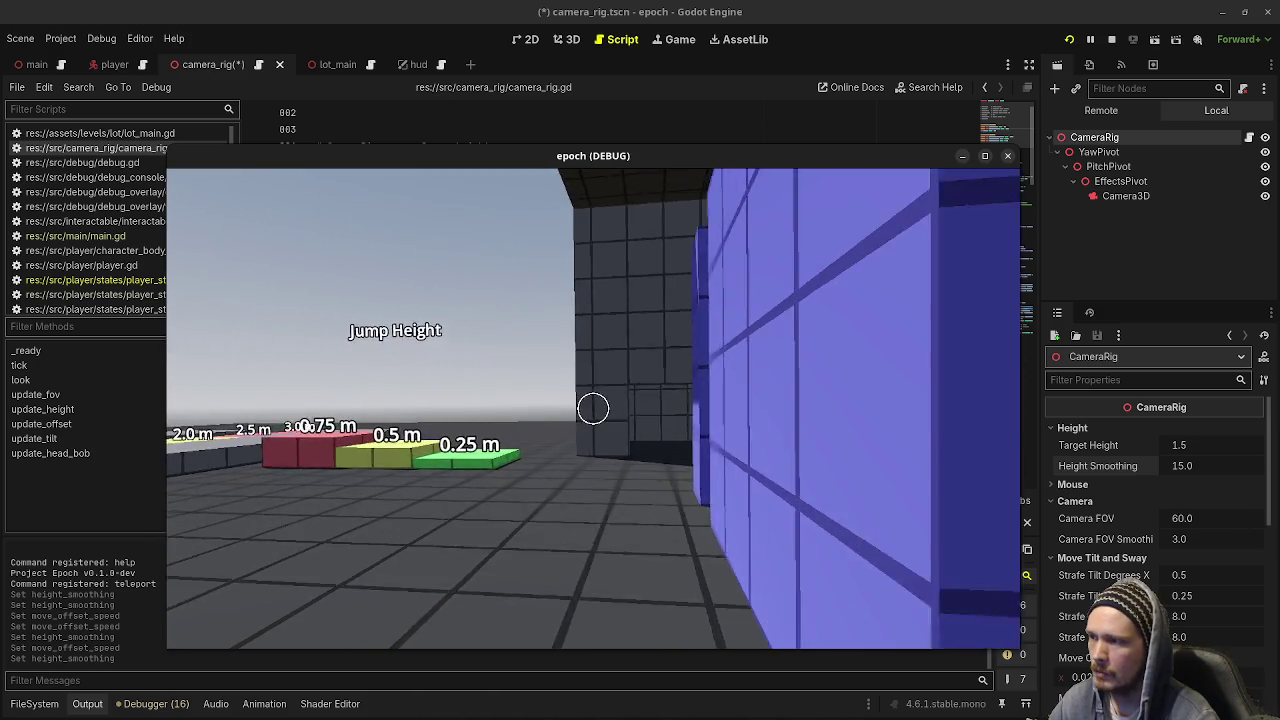
key(w)
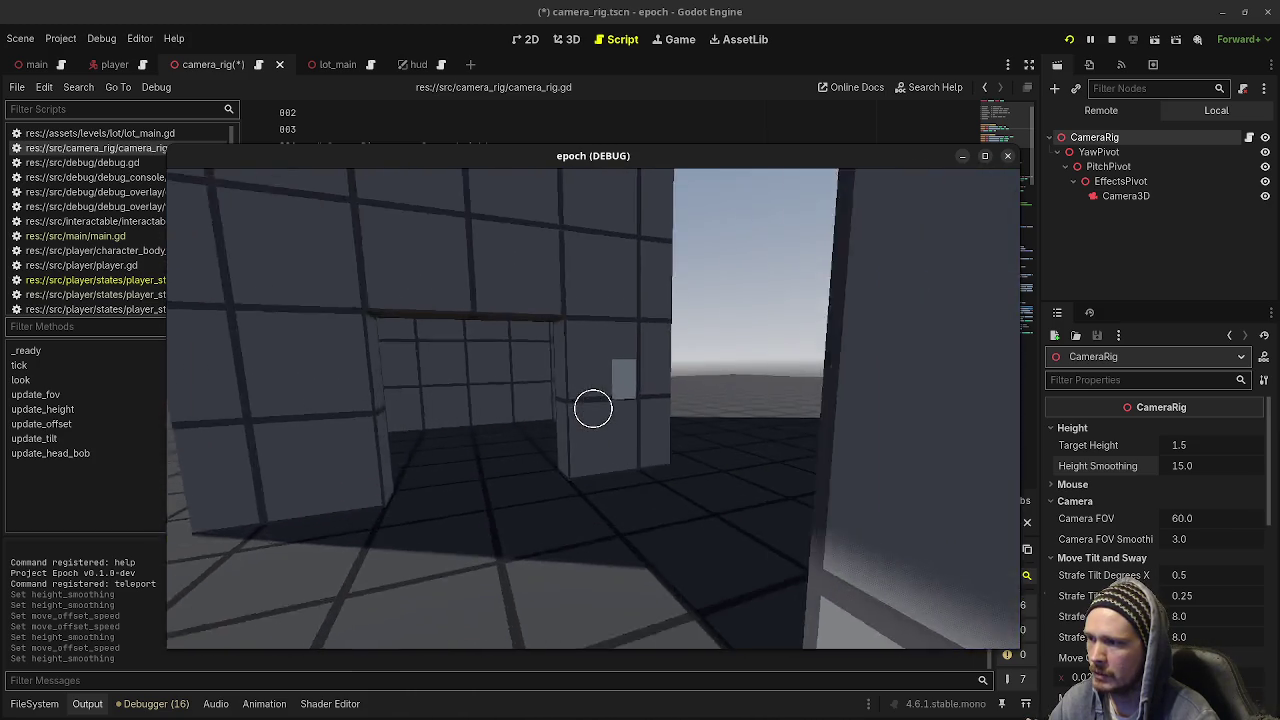
key(w)
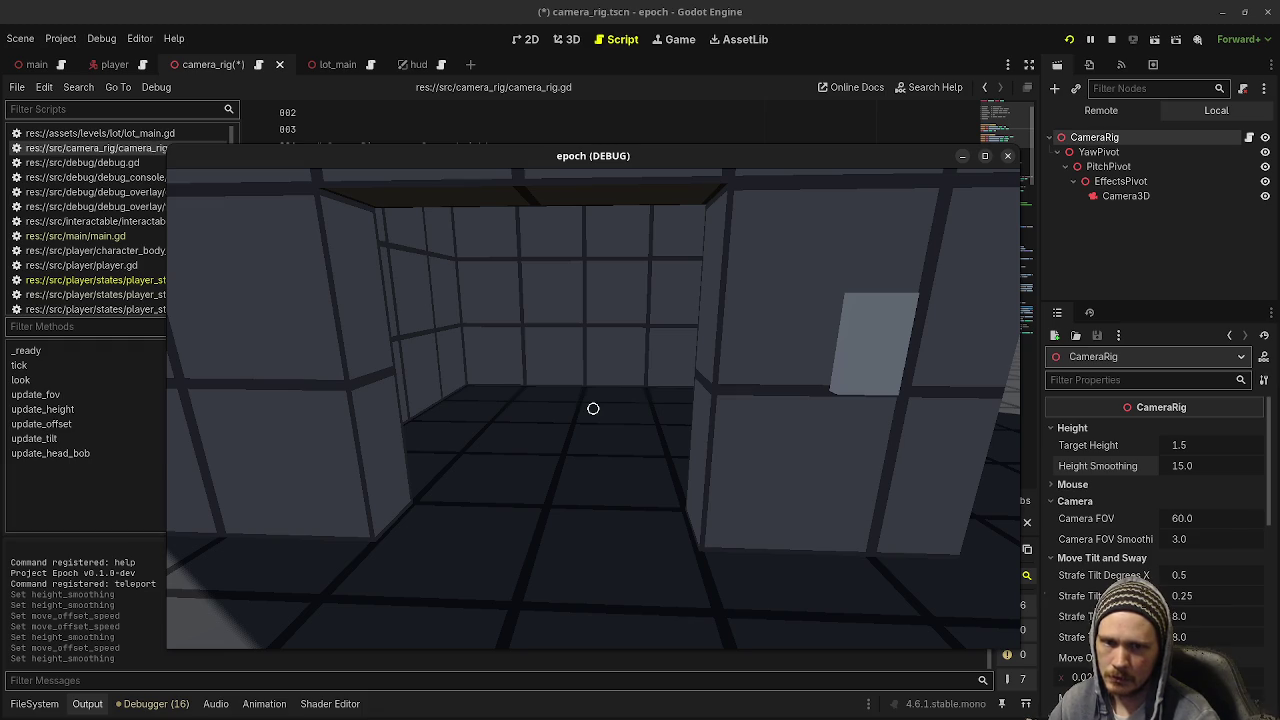
key(w)
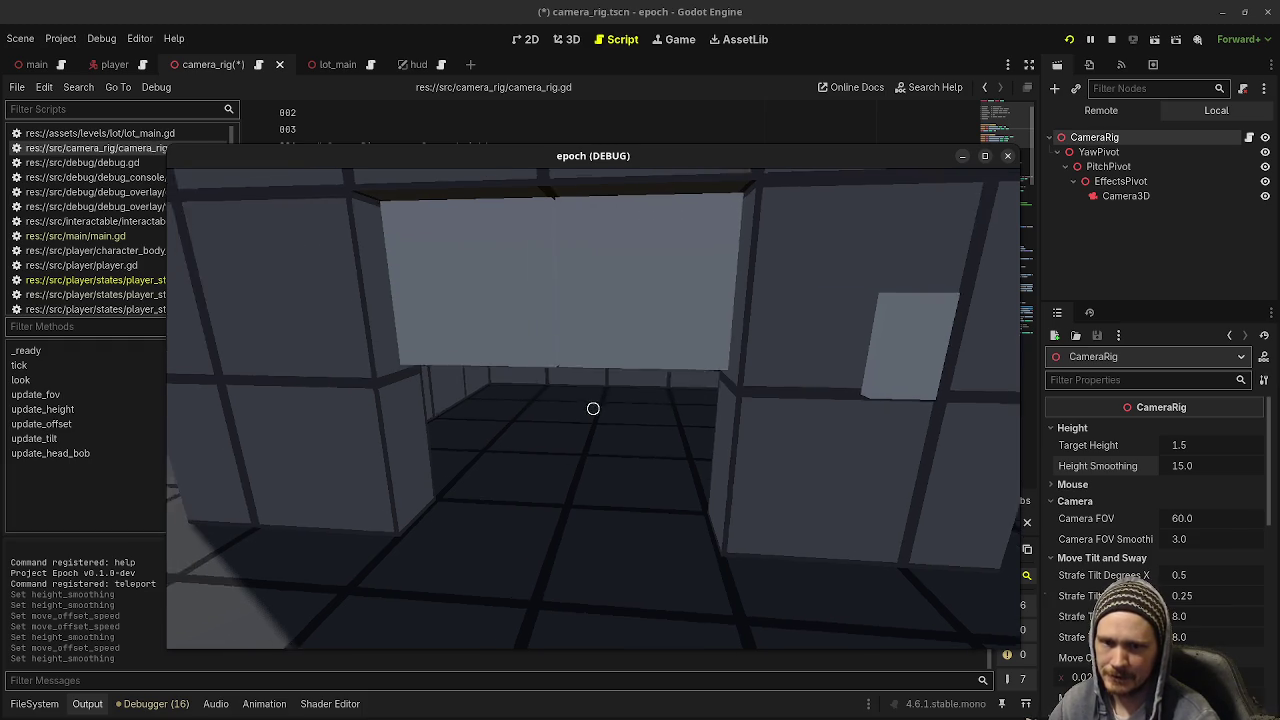
key(s)
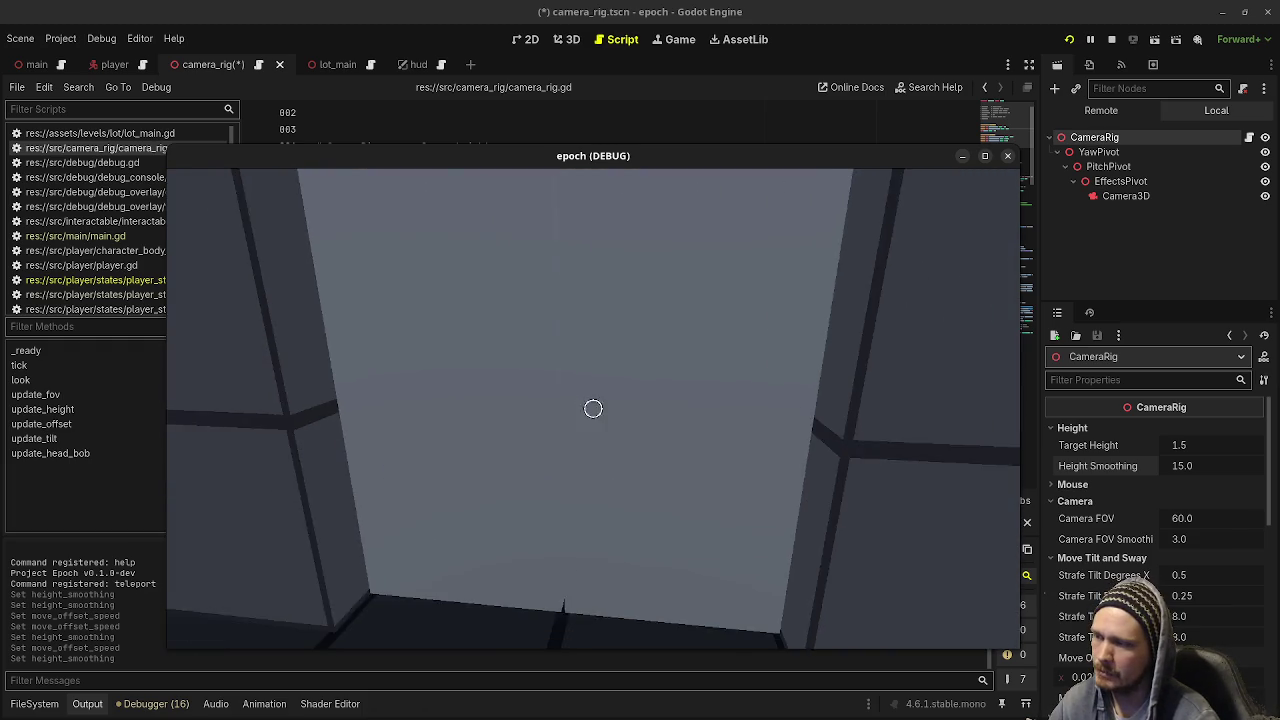
key(w)
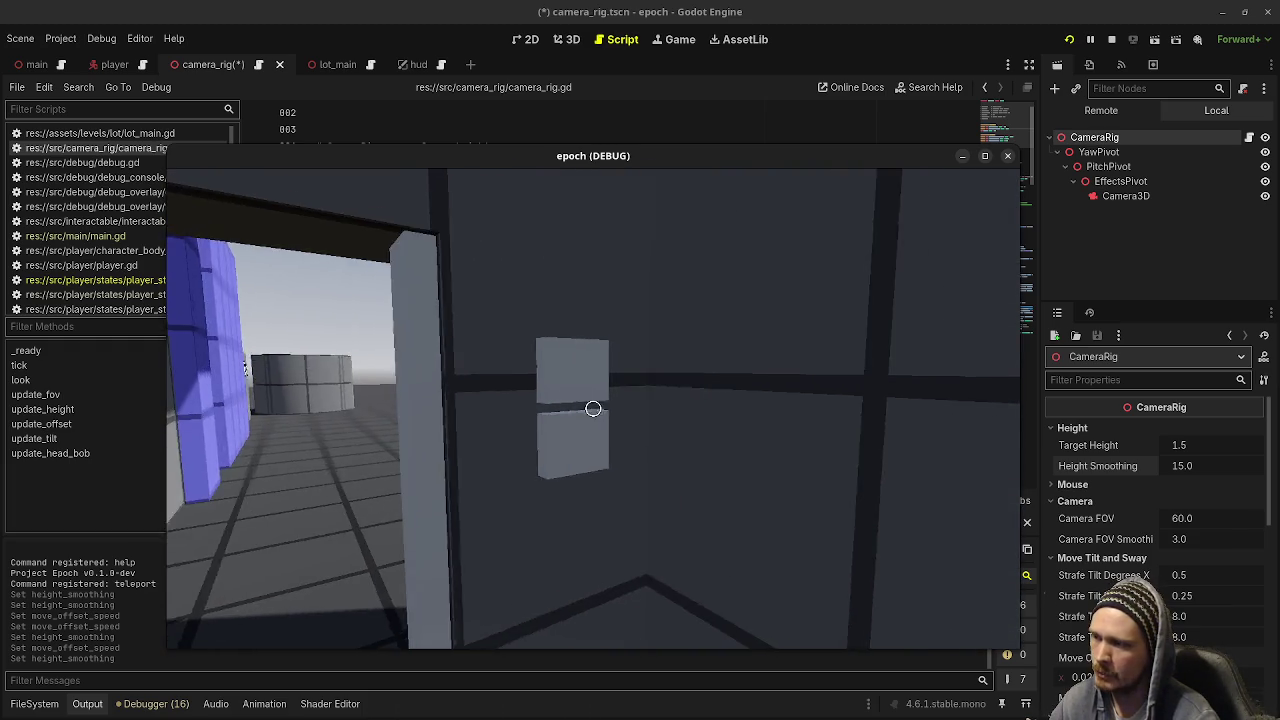
mouse_move(593, 408)
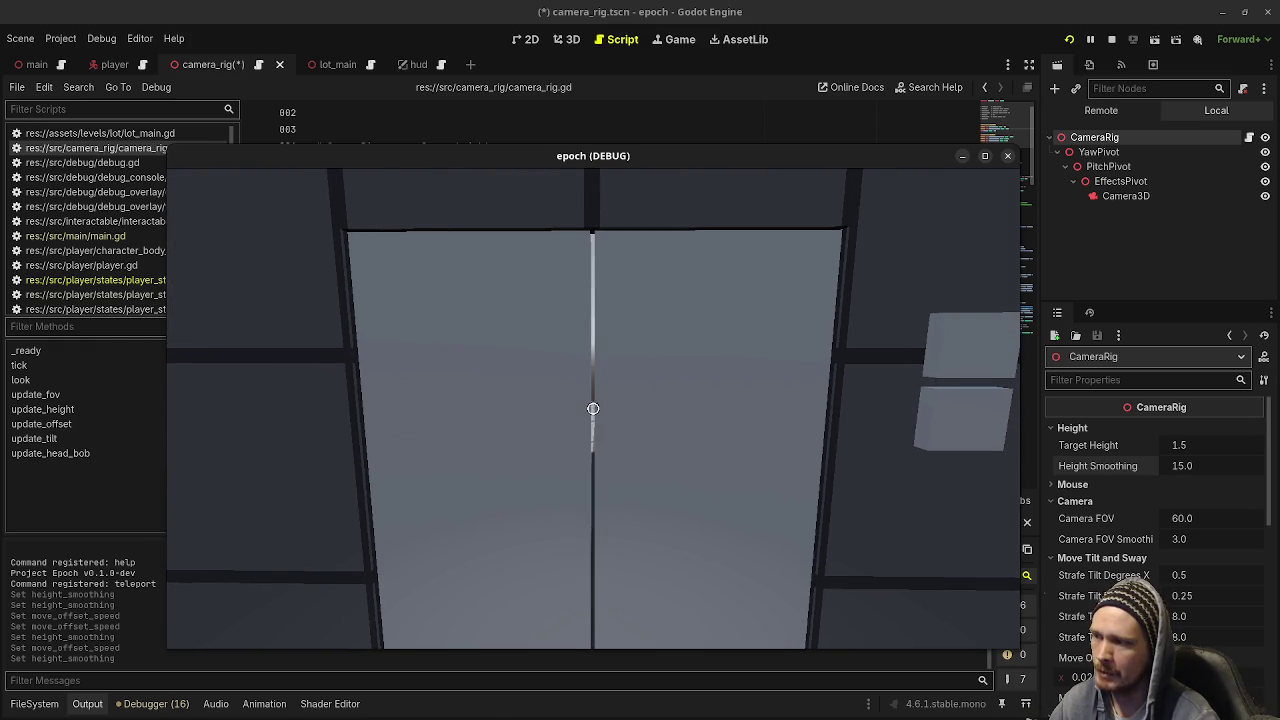
Open the double door and head through the slope and vault course toward the crouch block
key(e)
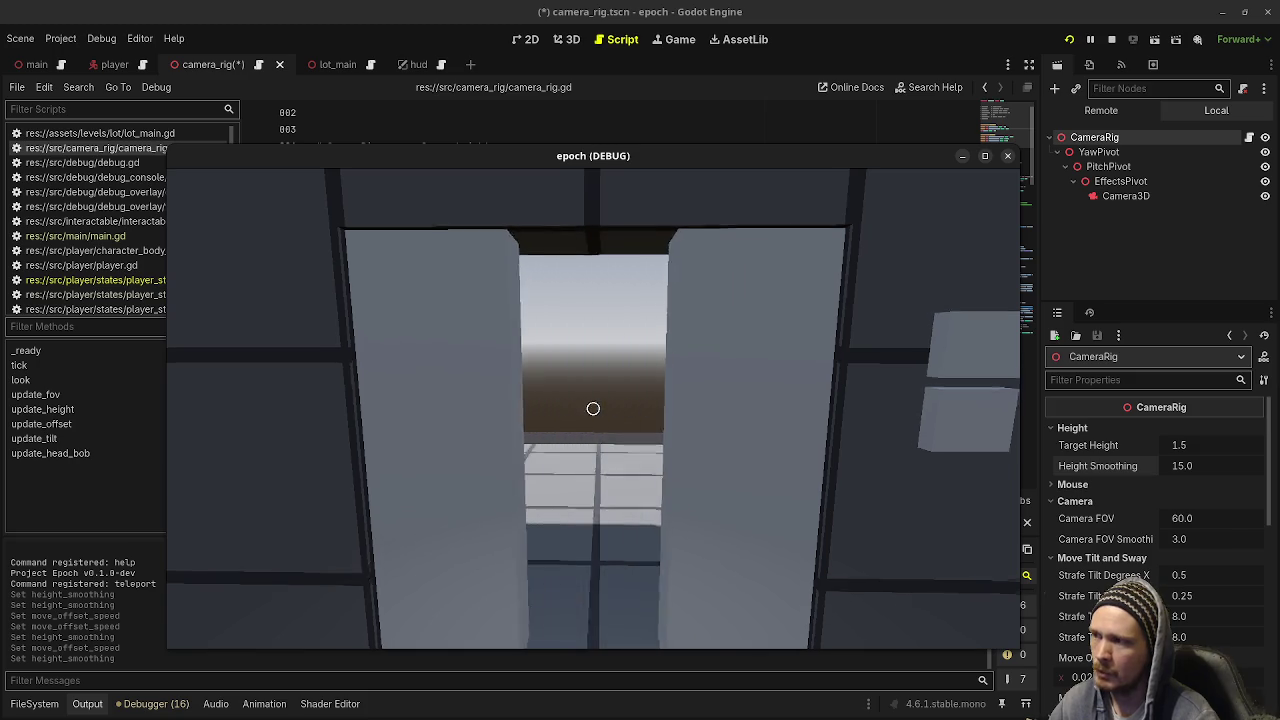
key(w)
key(w)
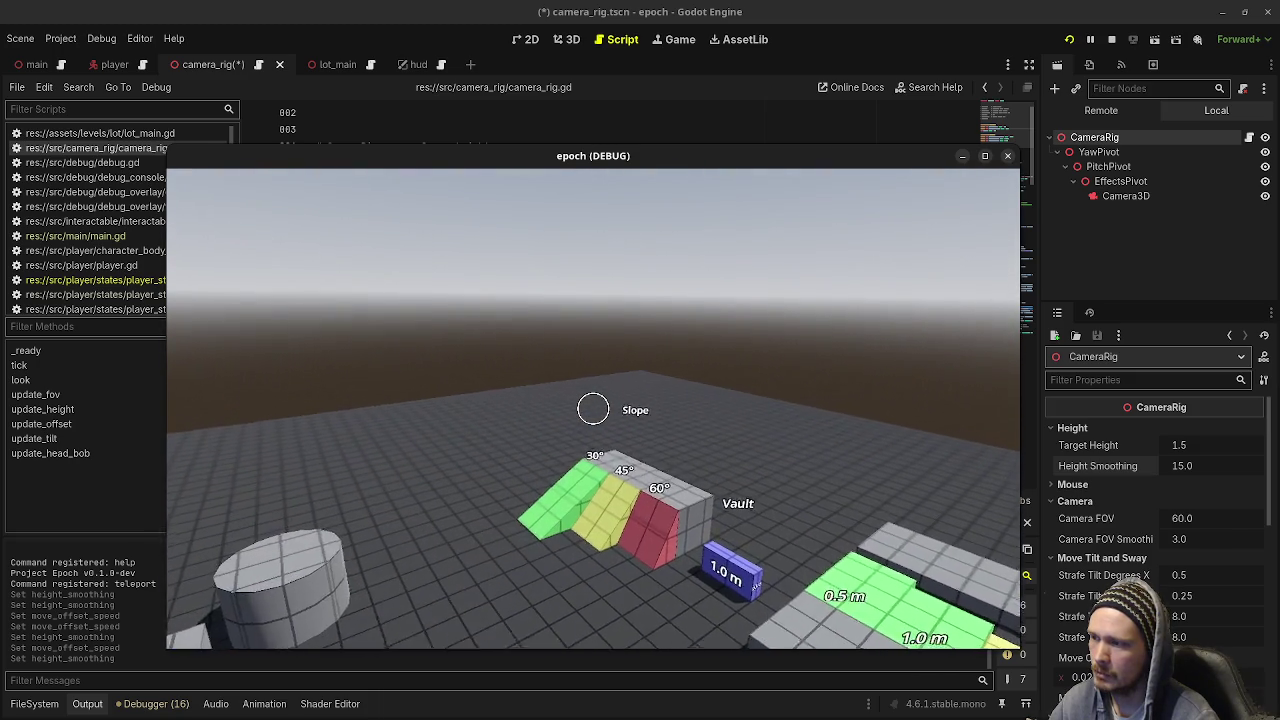
key(w)
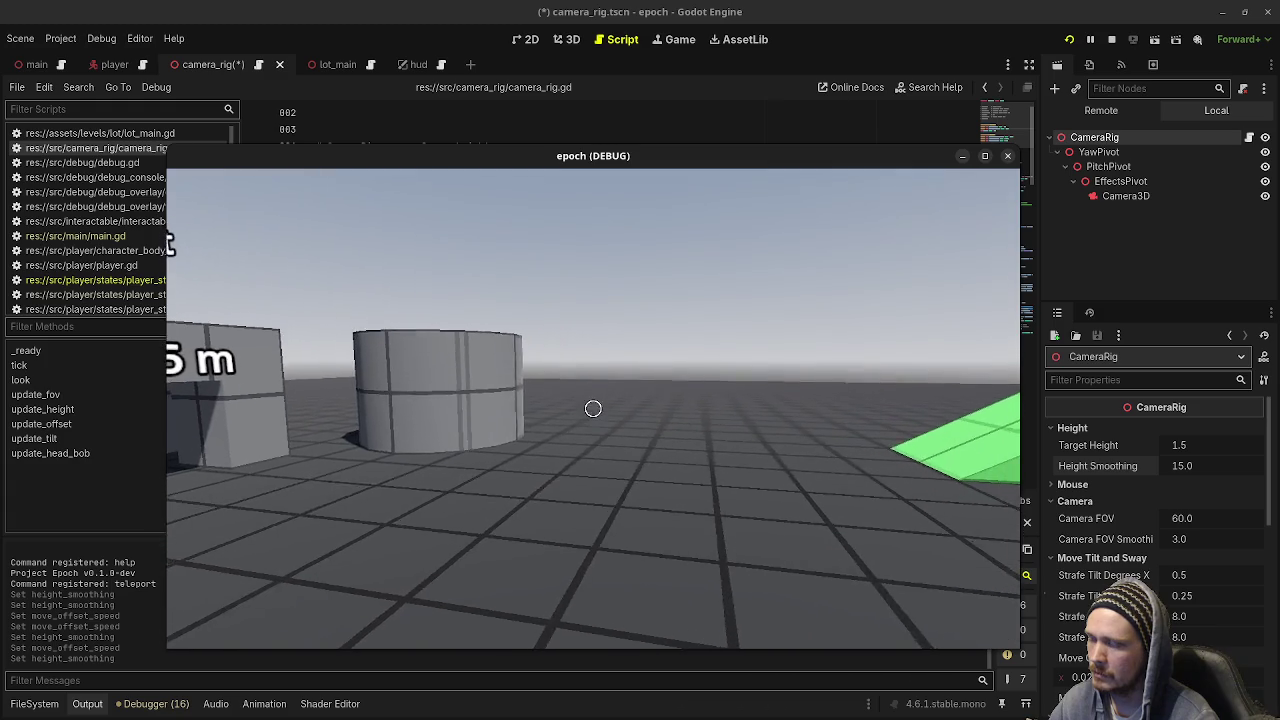
key(w)
key(w)
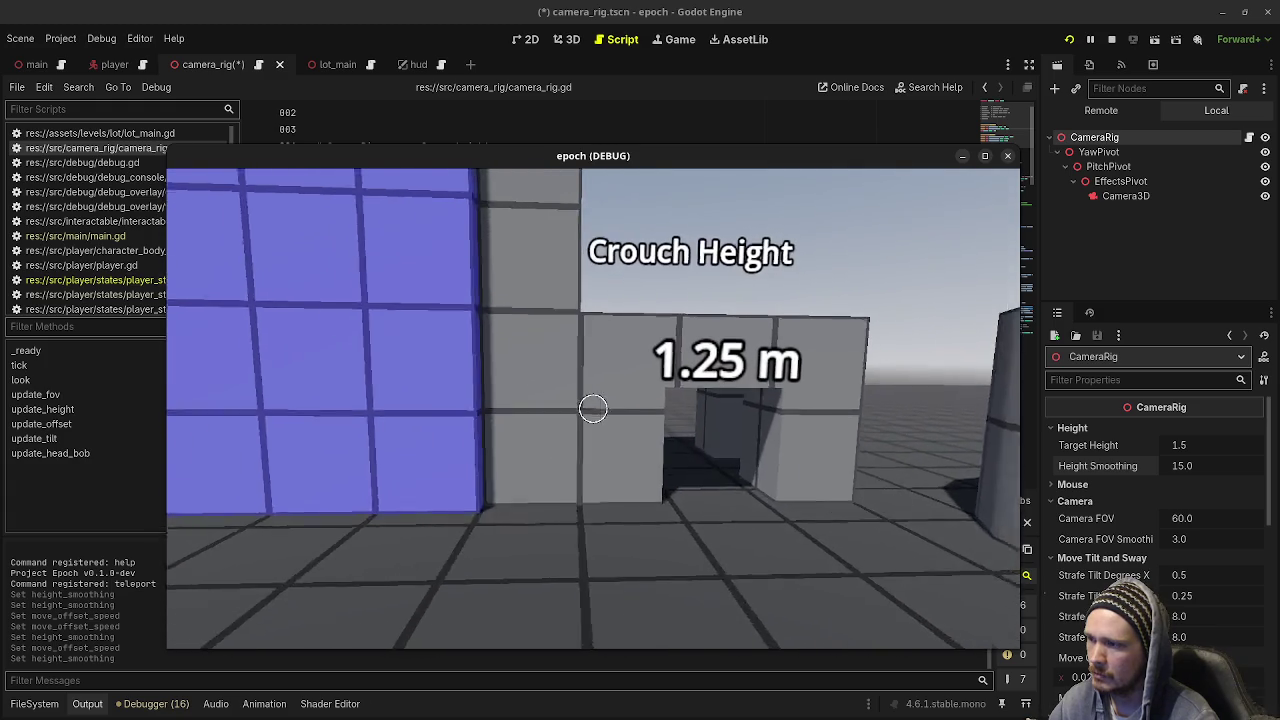
key(Escape)
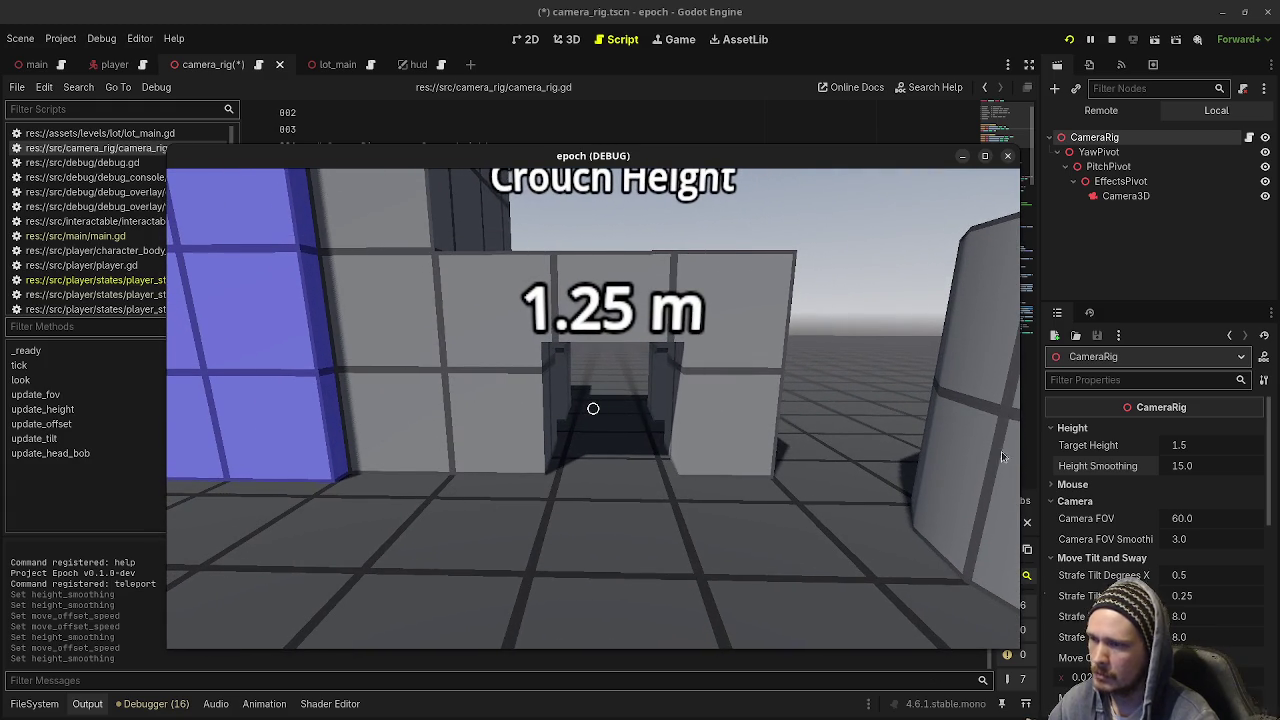
Crouch into the 1.25 m low tunnel, backing out and re-entering it
key(w)
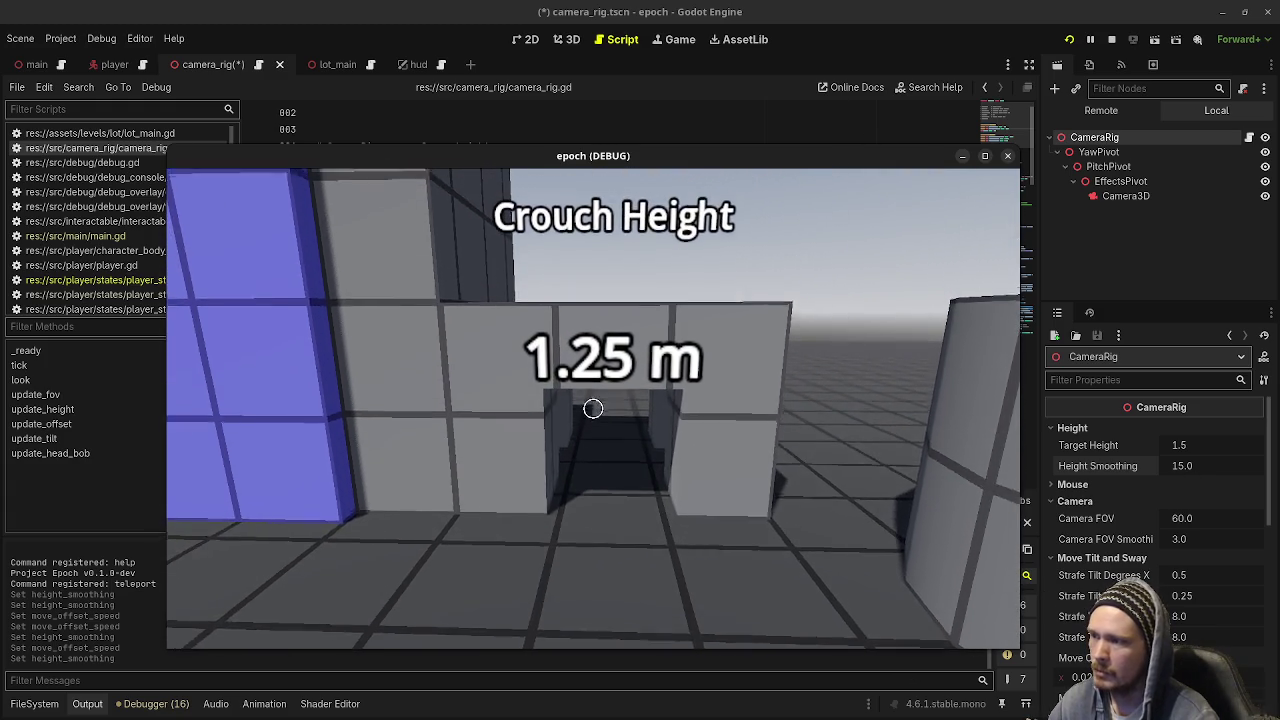
key(ctrl)
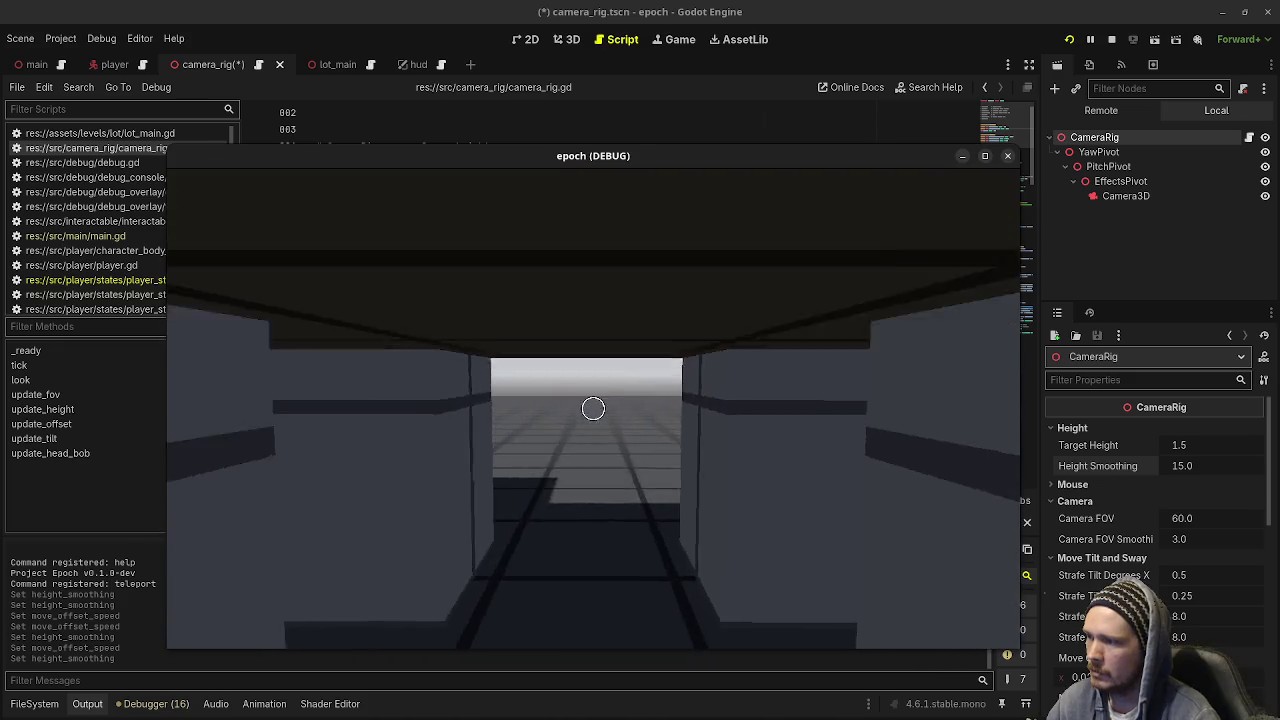
key(s)
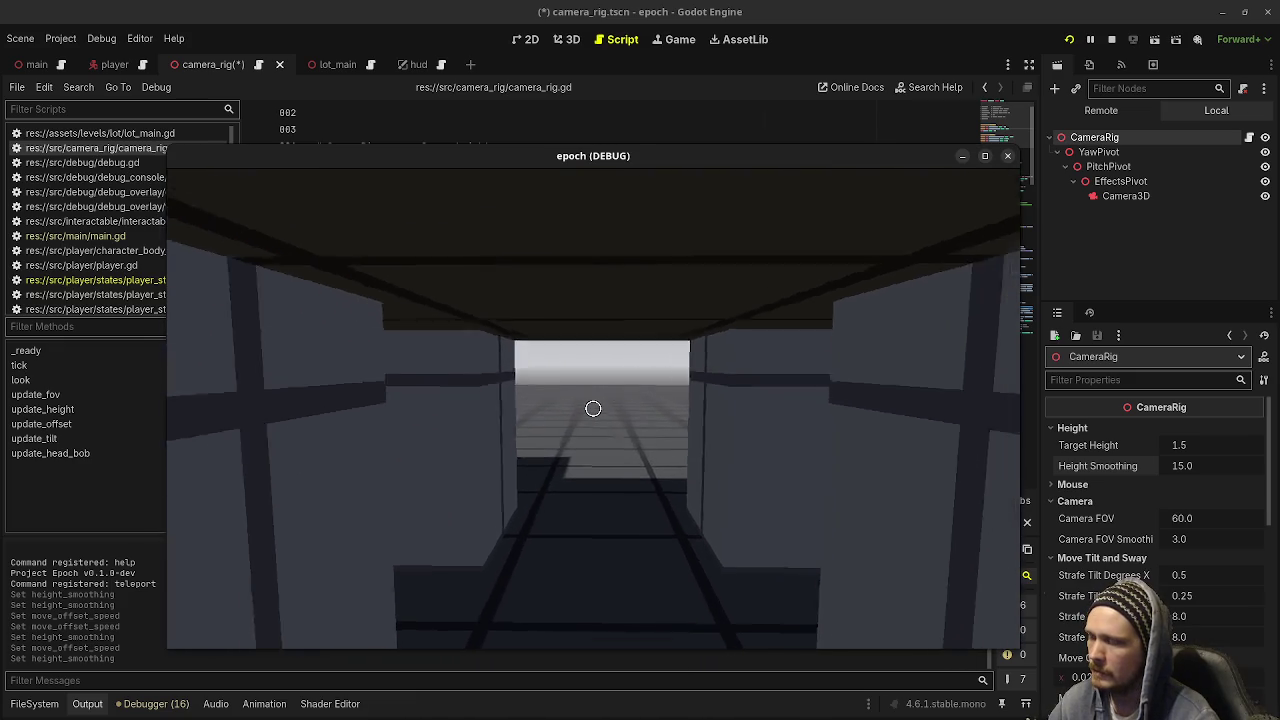
key(w)
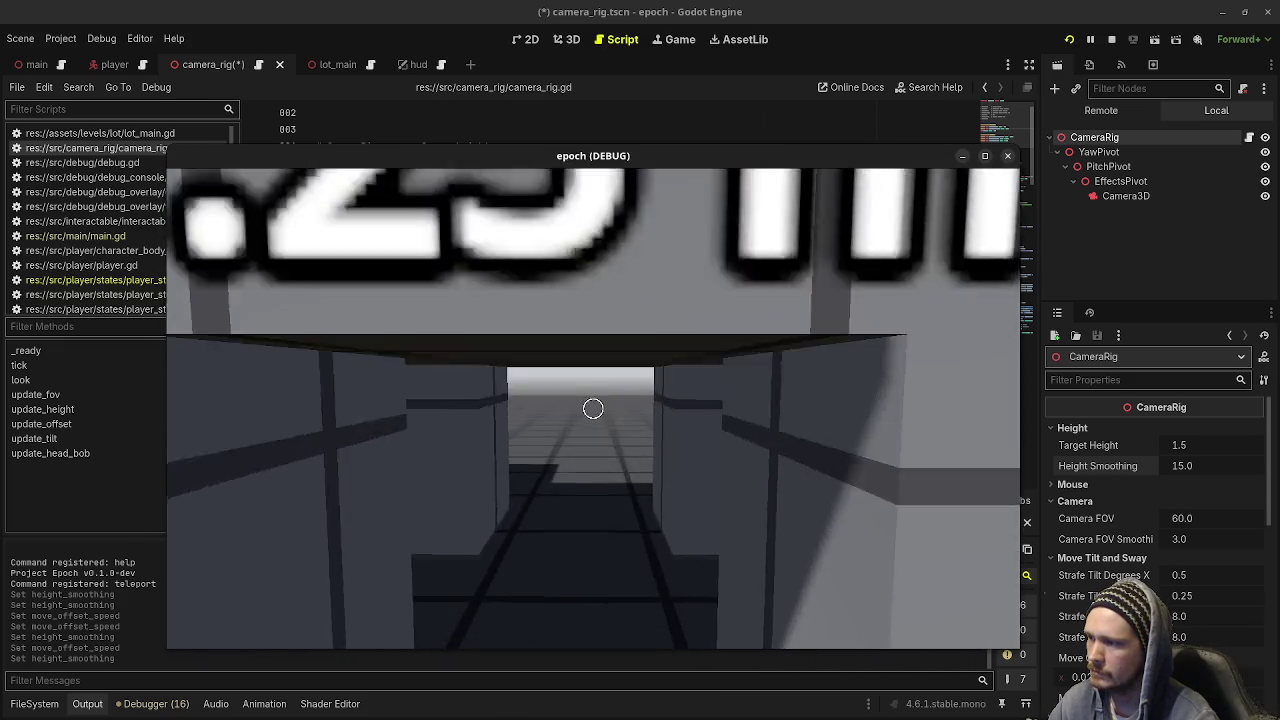
key(s)
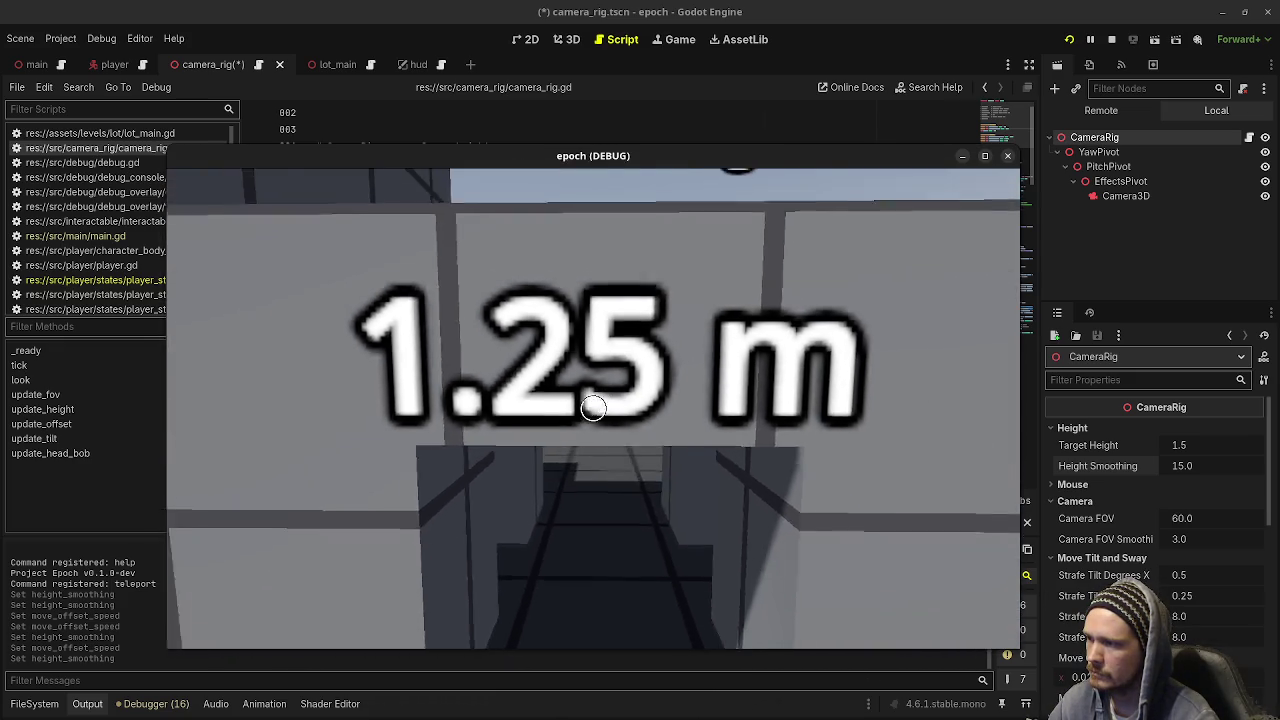
key(w)
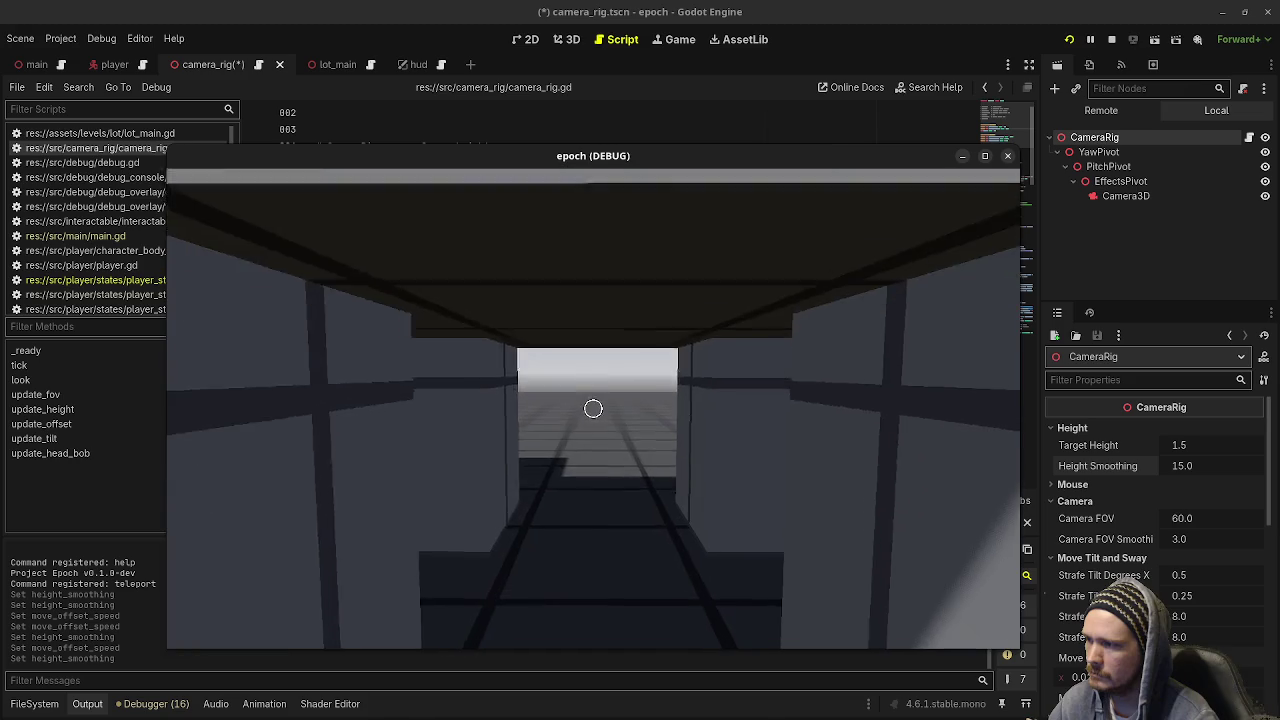
Walk through the corridor onto the open floor and stop the running game
key(w)
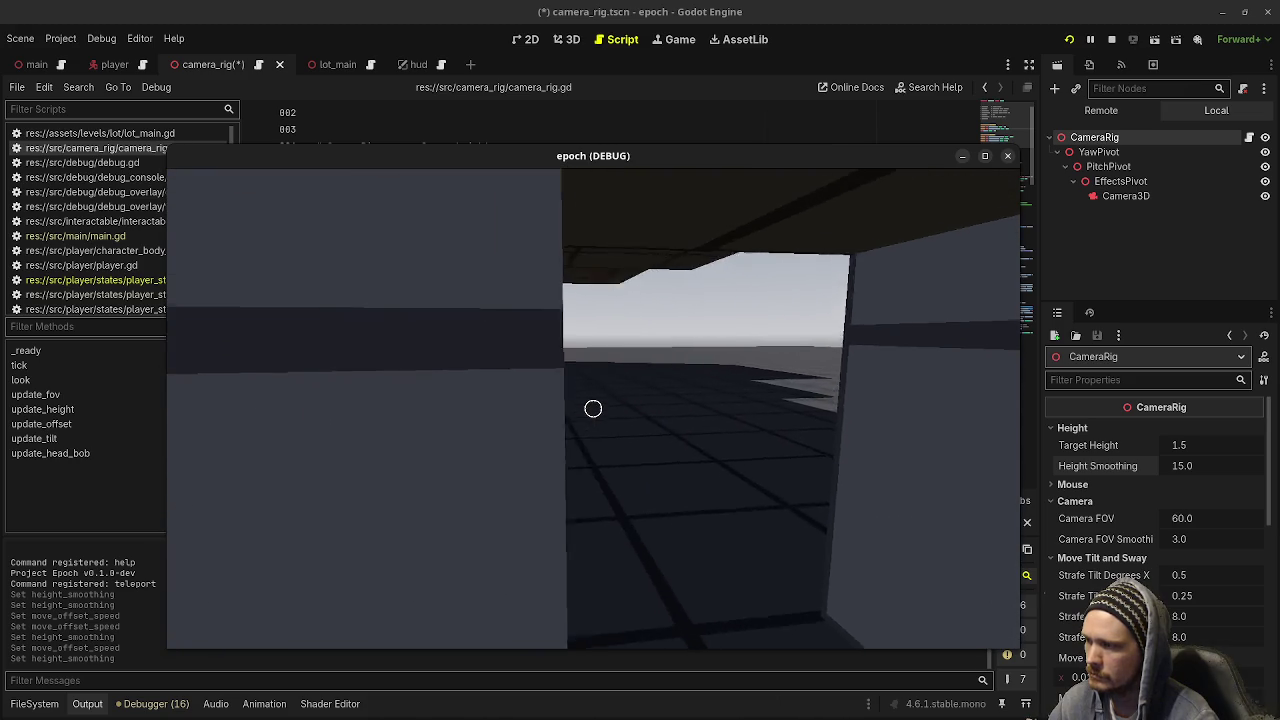
key(w)
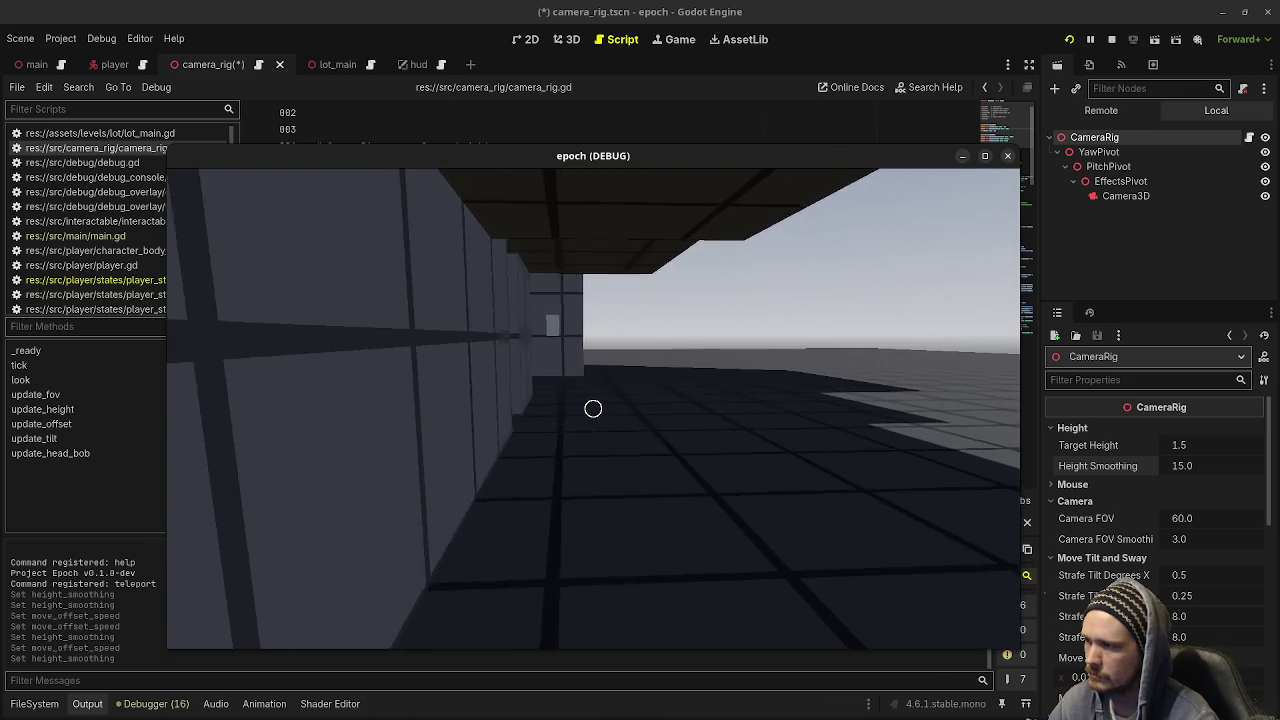
key(w)
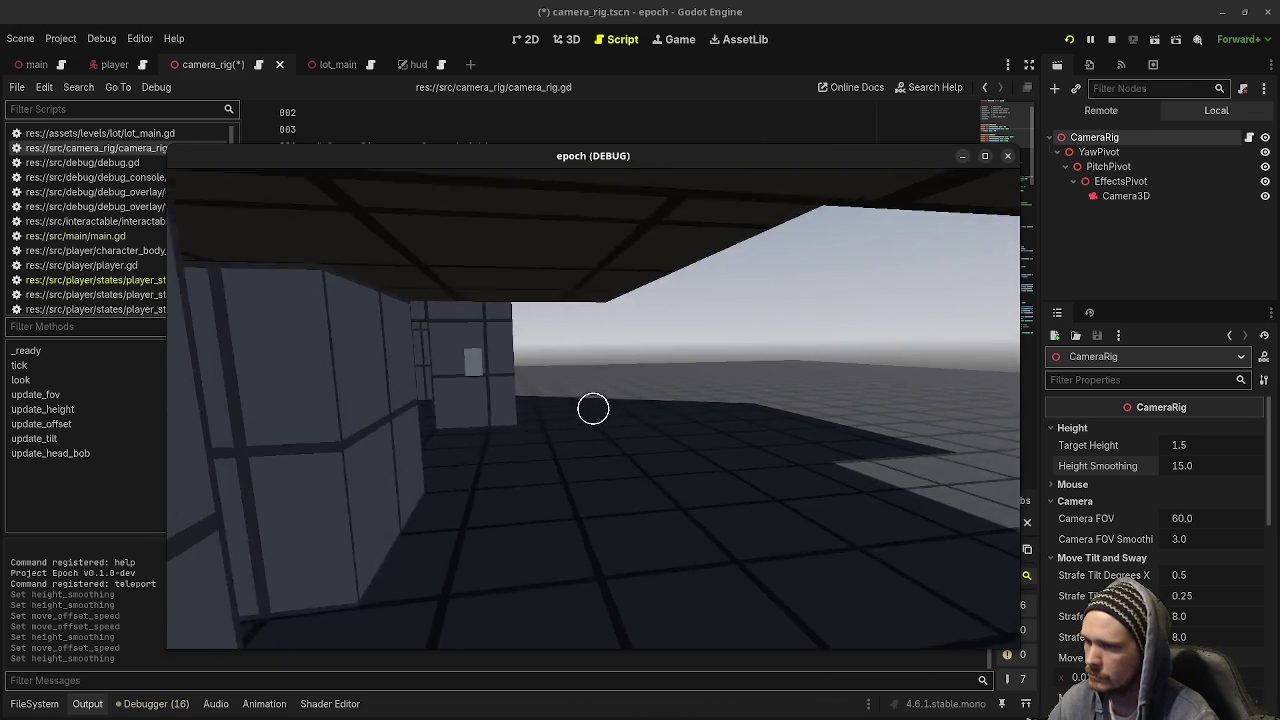
key(Escape)
click(1111, 39)
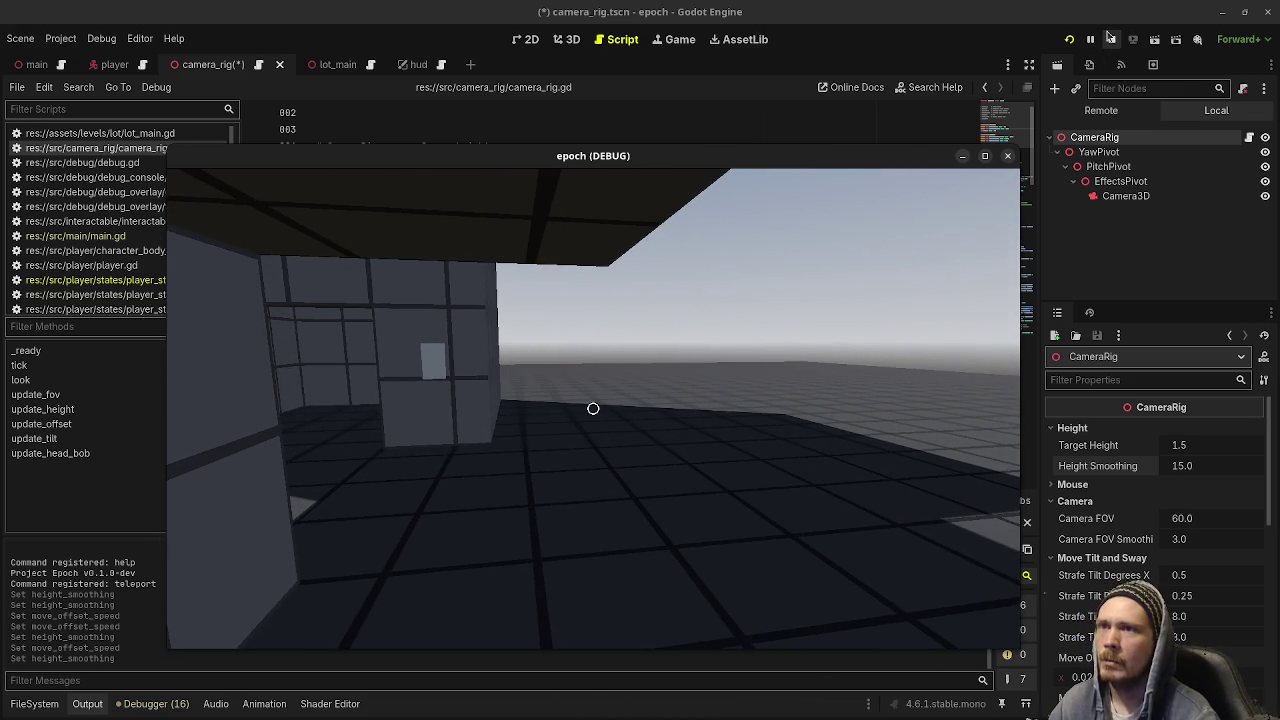
Save camera_rig.gd with the updated smoothing value
scroll(1145, 462, down, 3)
scroll(1145, 462, up, 3)
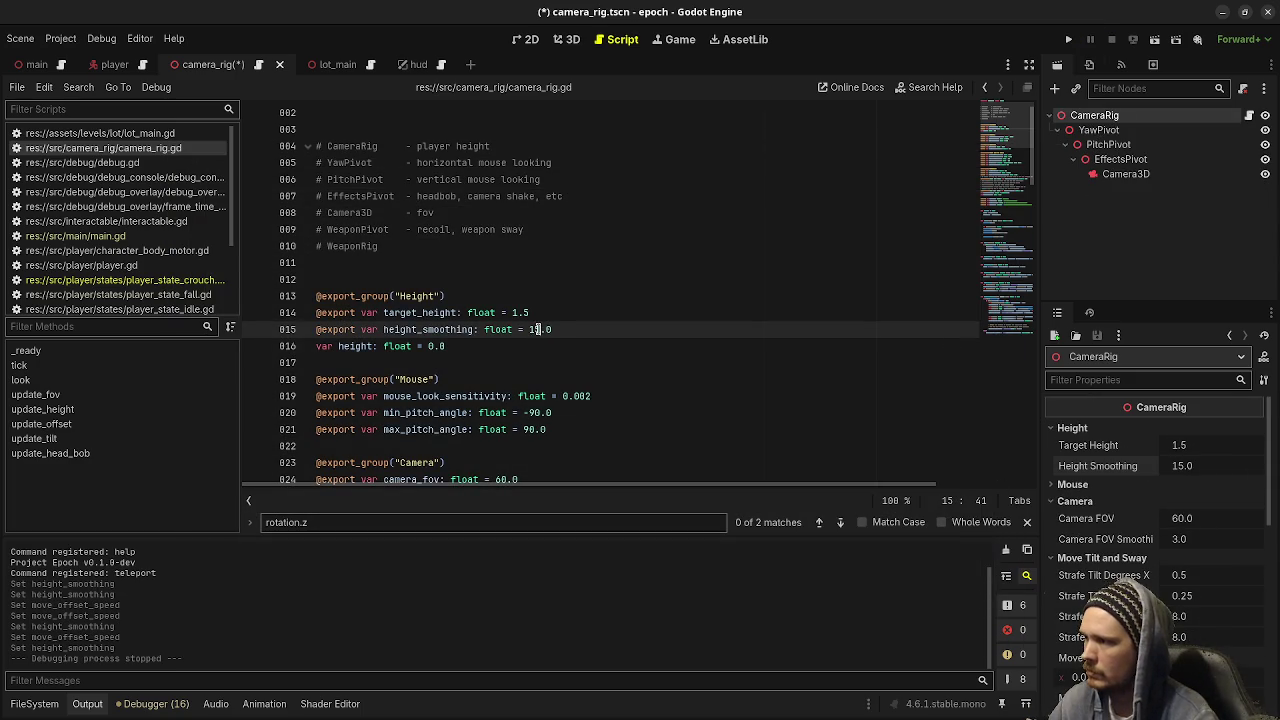
key(ctrl+s)
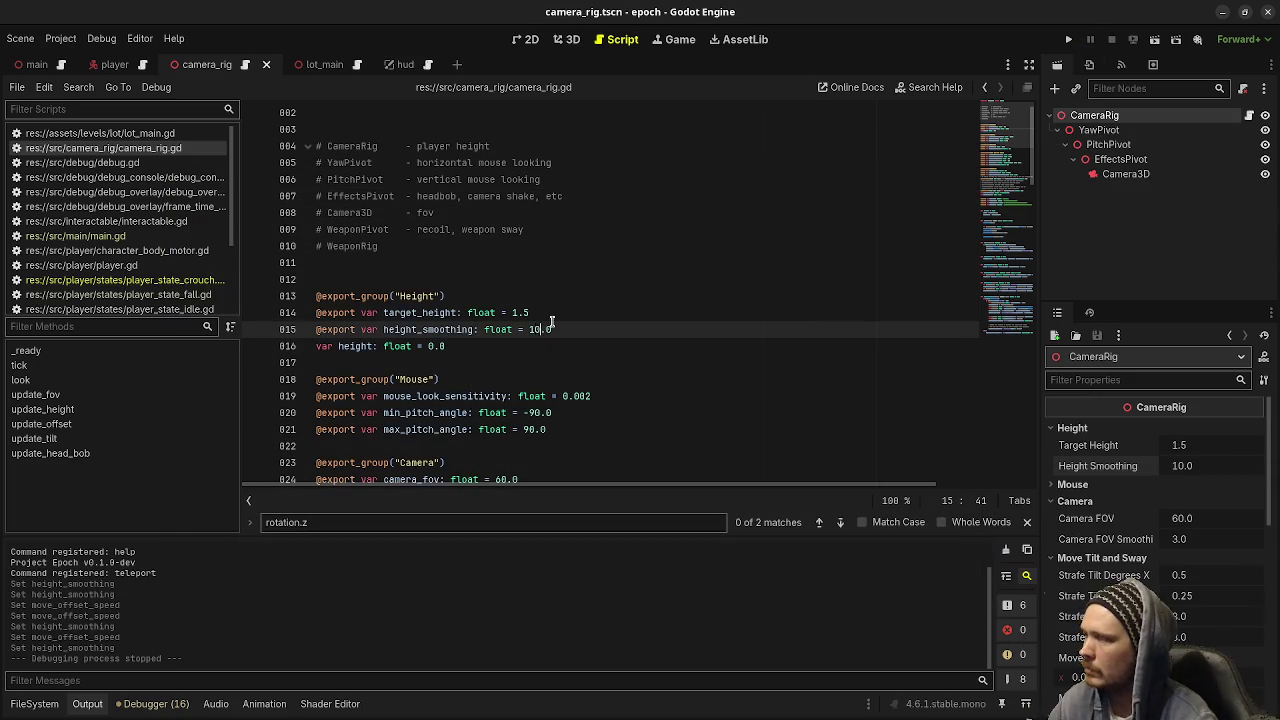
Change move_offset_speed's default from 5.0 to 10, save the script and run the game with F5
scroll(545, 325, down, 5)
scroll(550, 320, down, 15)
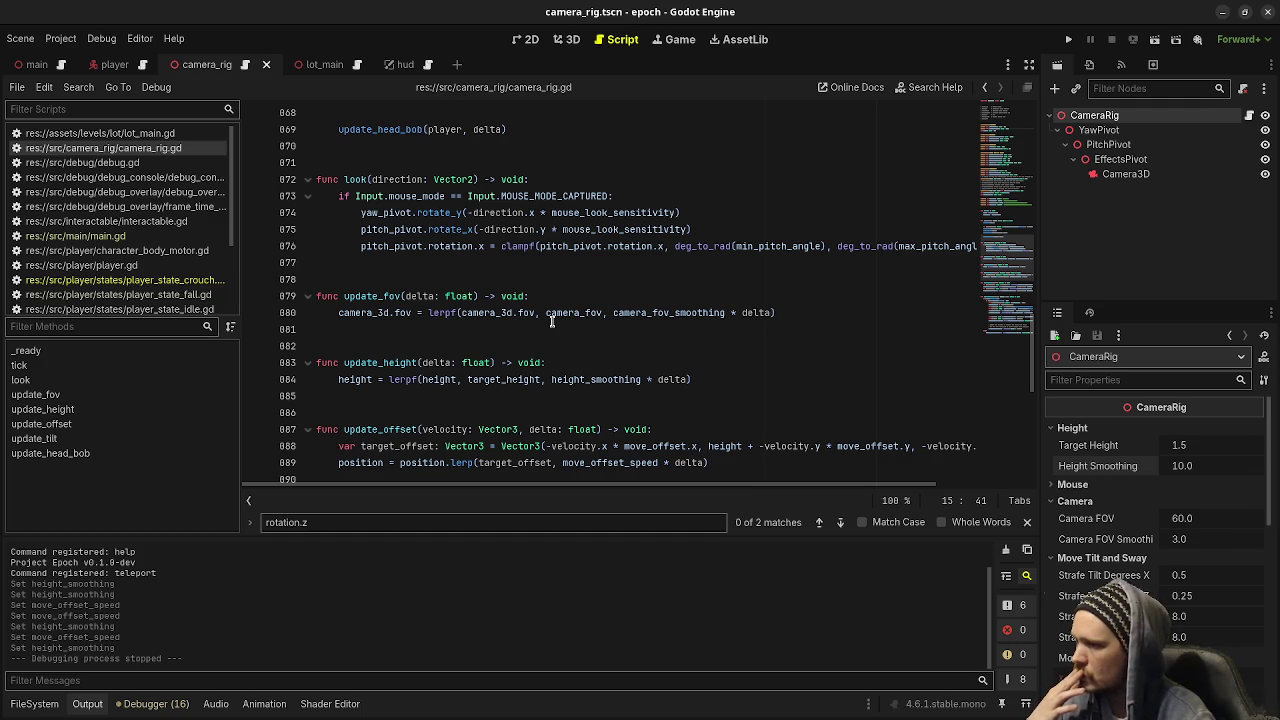
scroll(725, 414, down, 1)
mouse_move(726, 388)
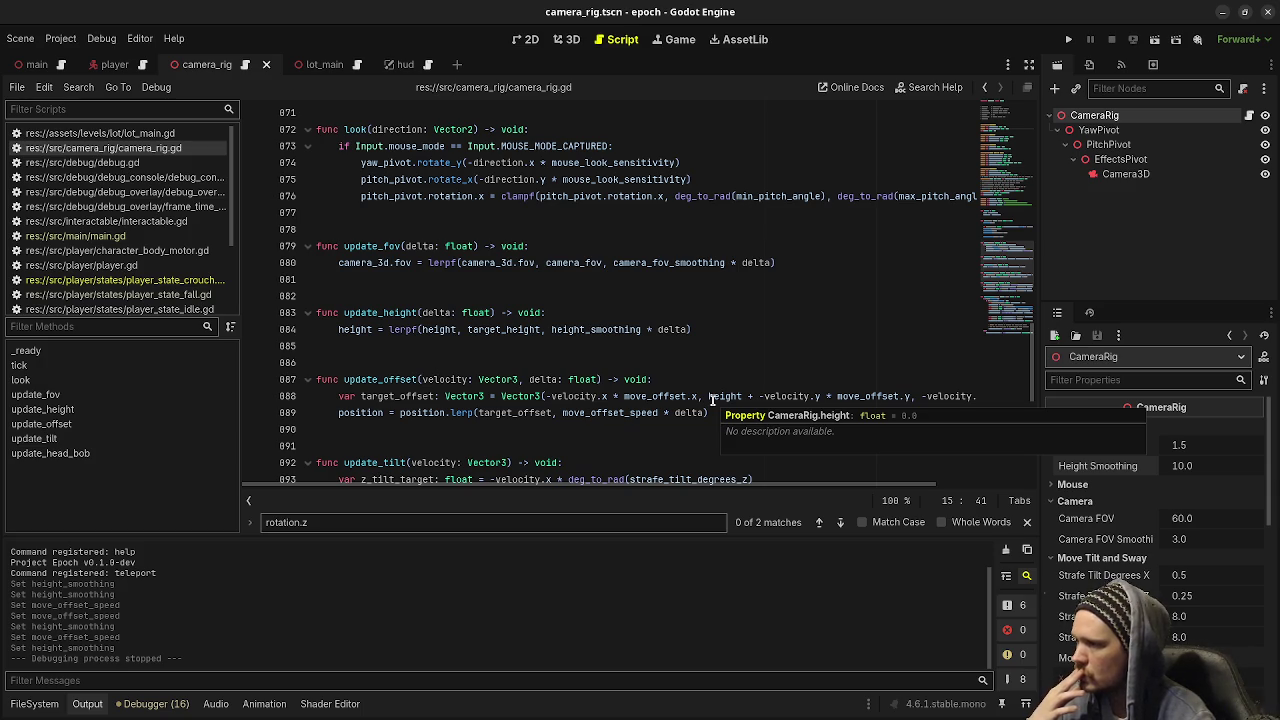
scroll(711, 397, up, 8)
scroll(611, 395, up, 5)
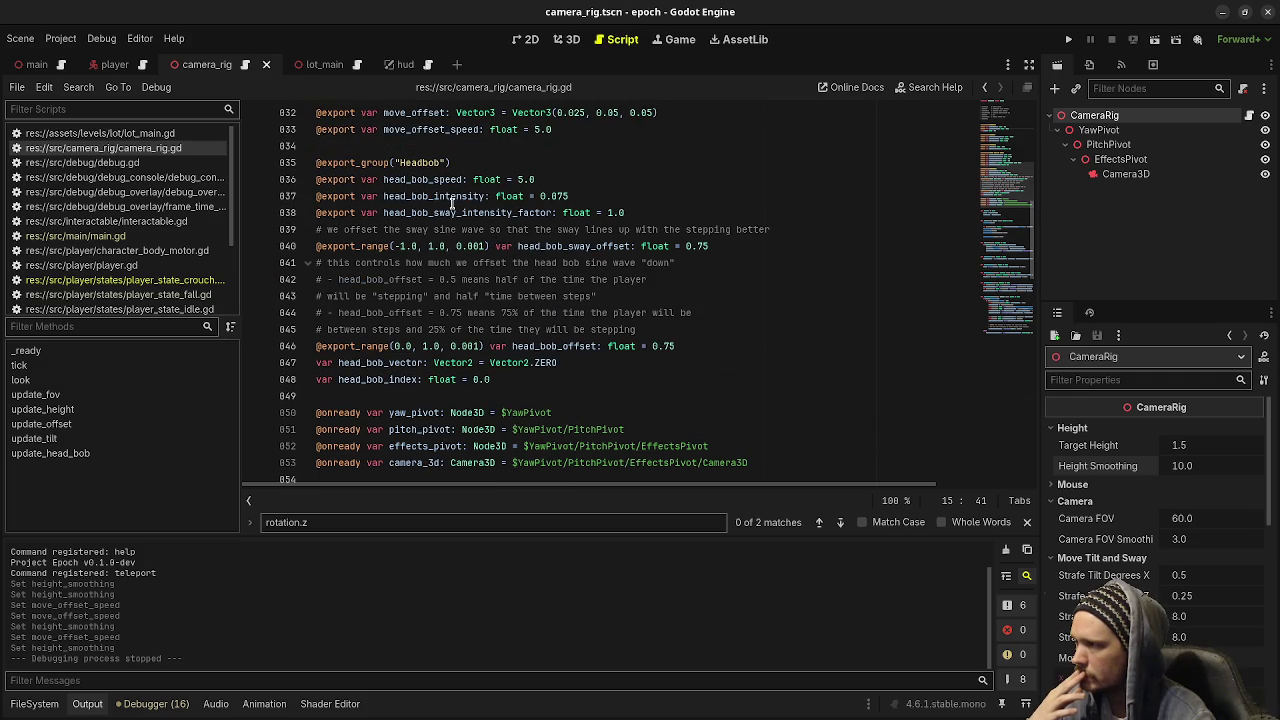
scroll(505, 315, up, 3)
double_click(538, 280)
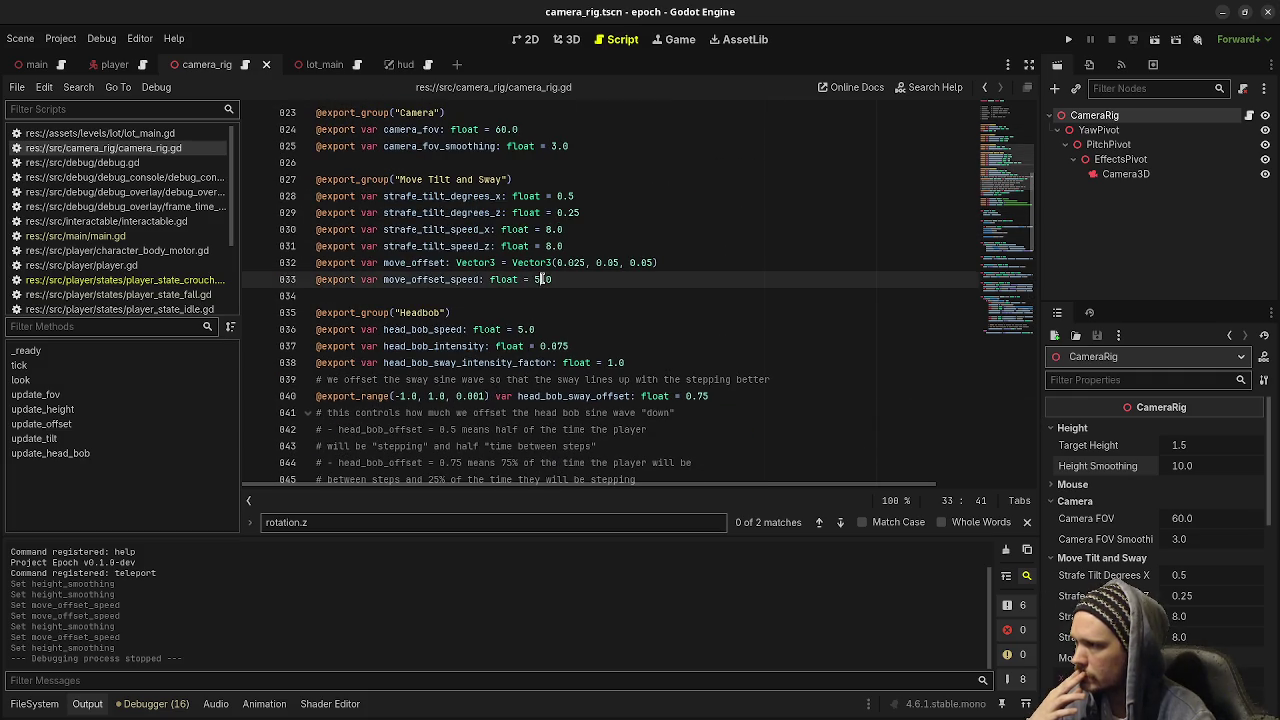
text(10)
key(ctrl+s)
key(F5)
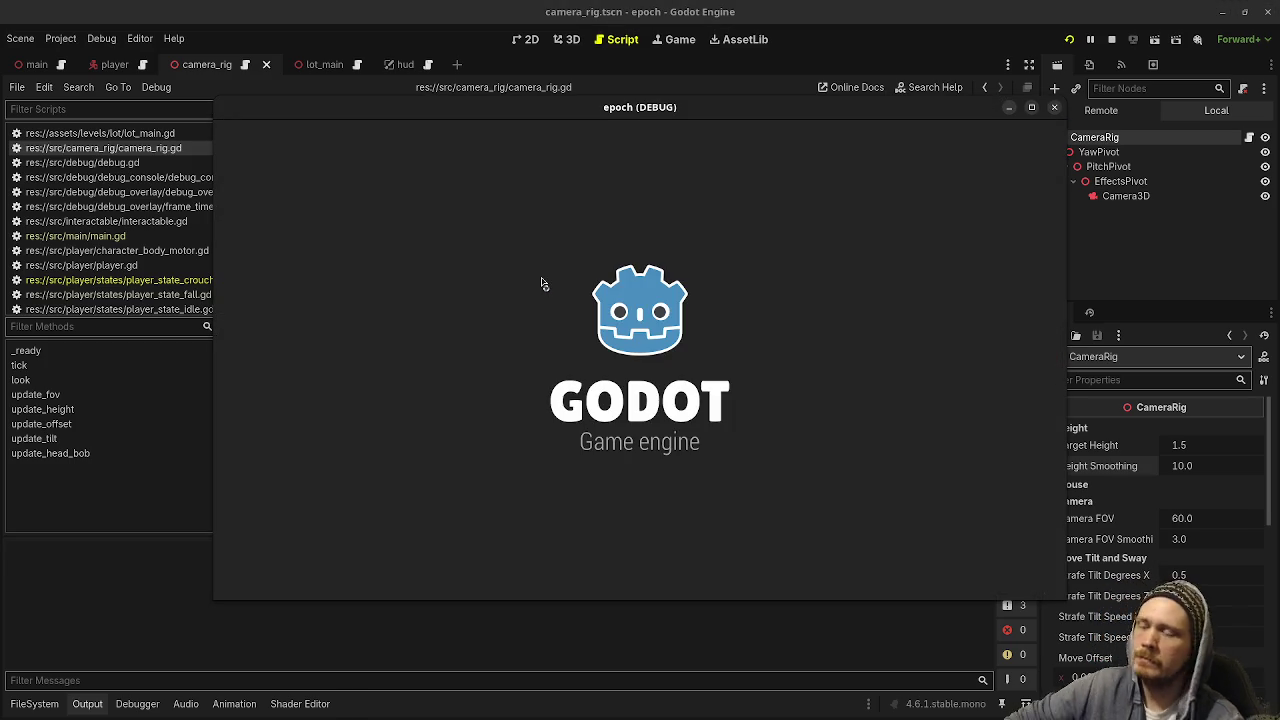
Crouch through the 1.25 m opening and walk out into the open area
key(w)
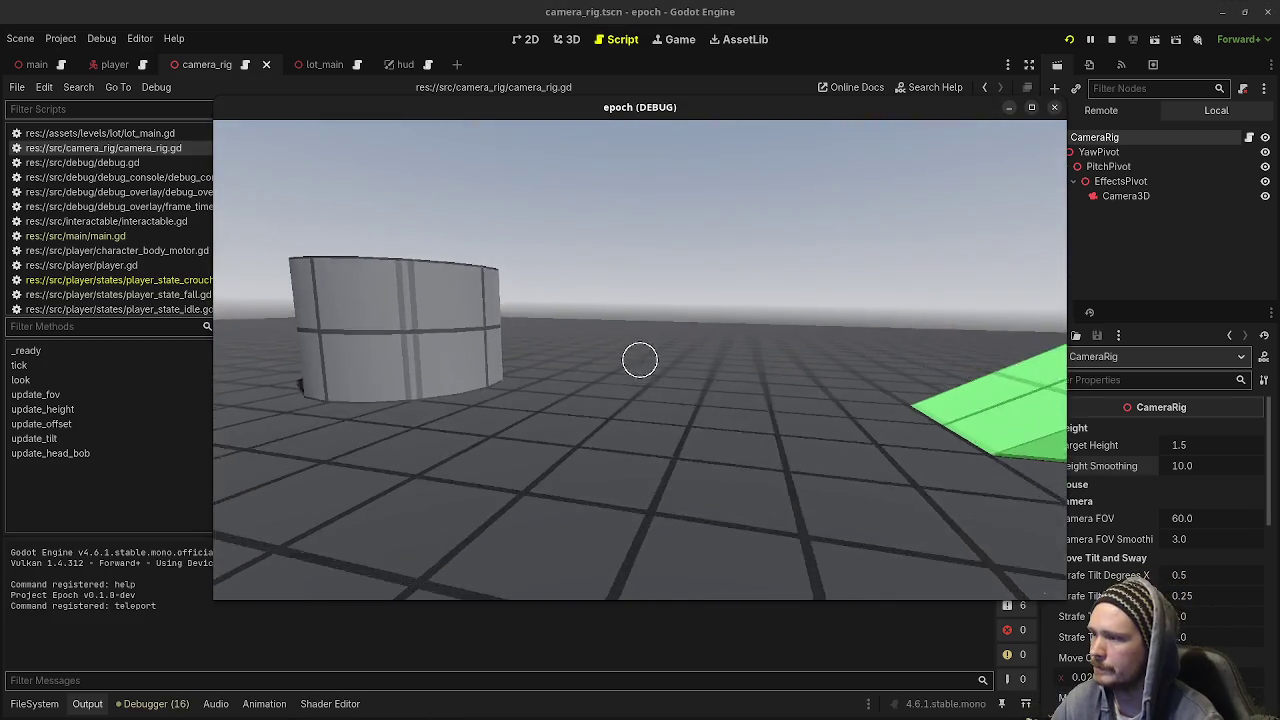
key(w)
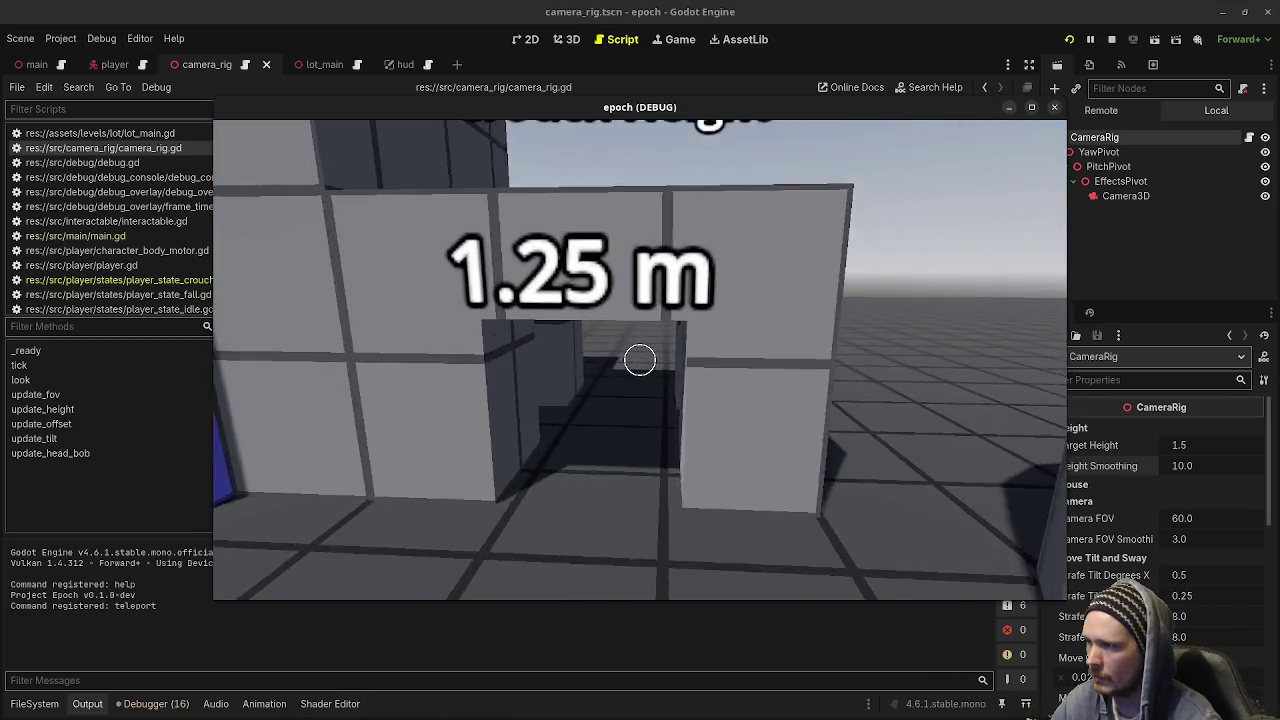
key(ctrl)
key(w)
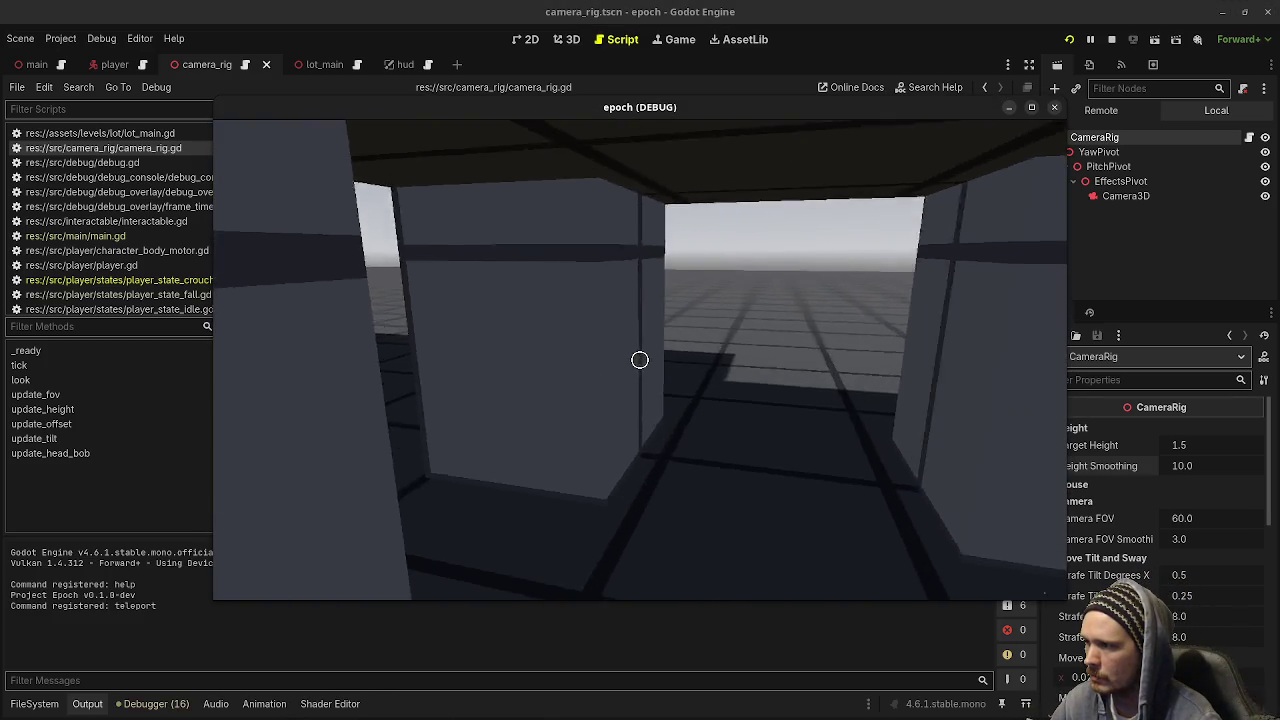
key(w)
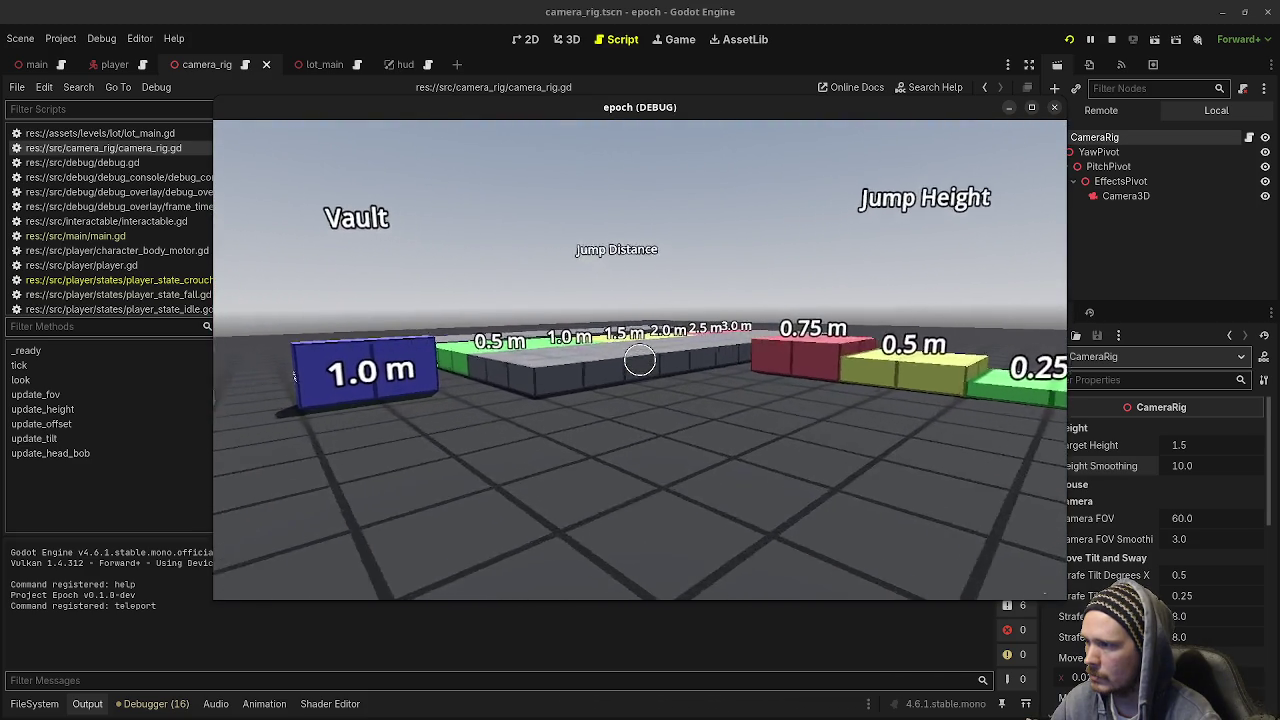
Walk between the blue walls, up the green step and jump onto the grey block
key(w)
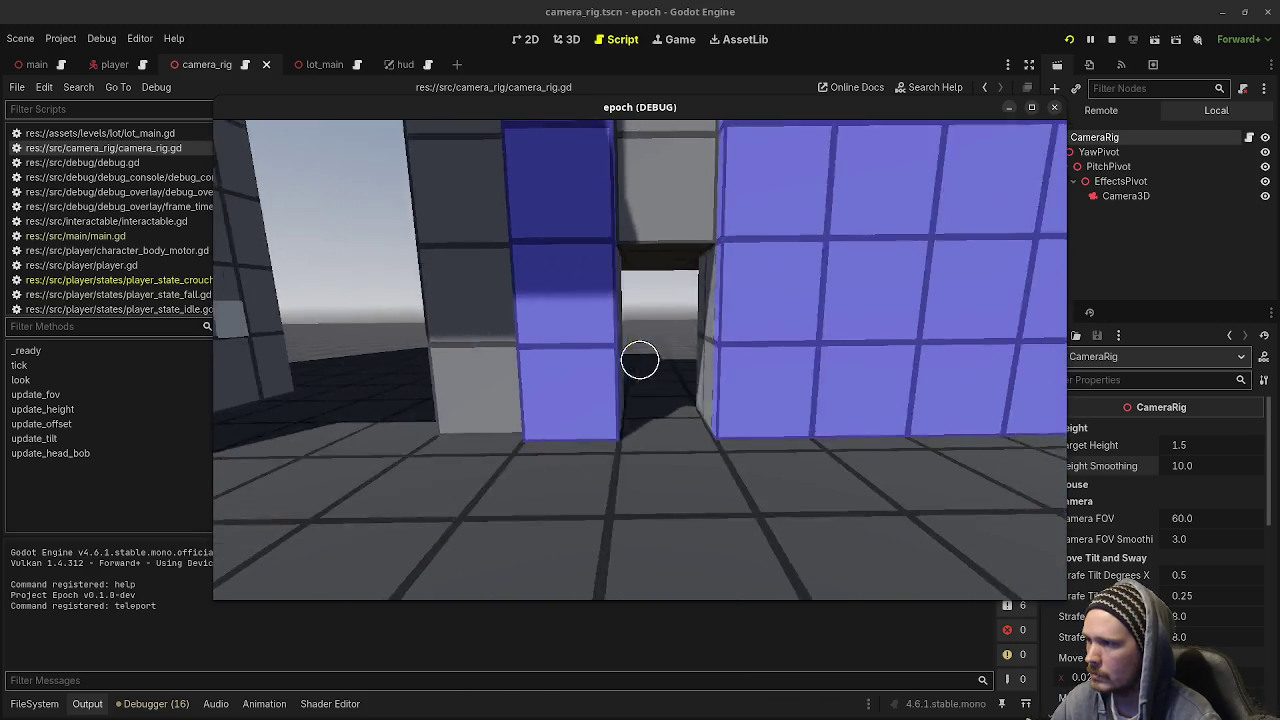
key(w)
key(w)
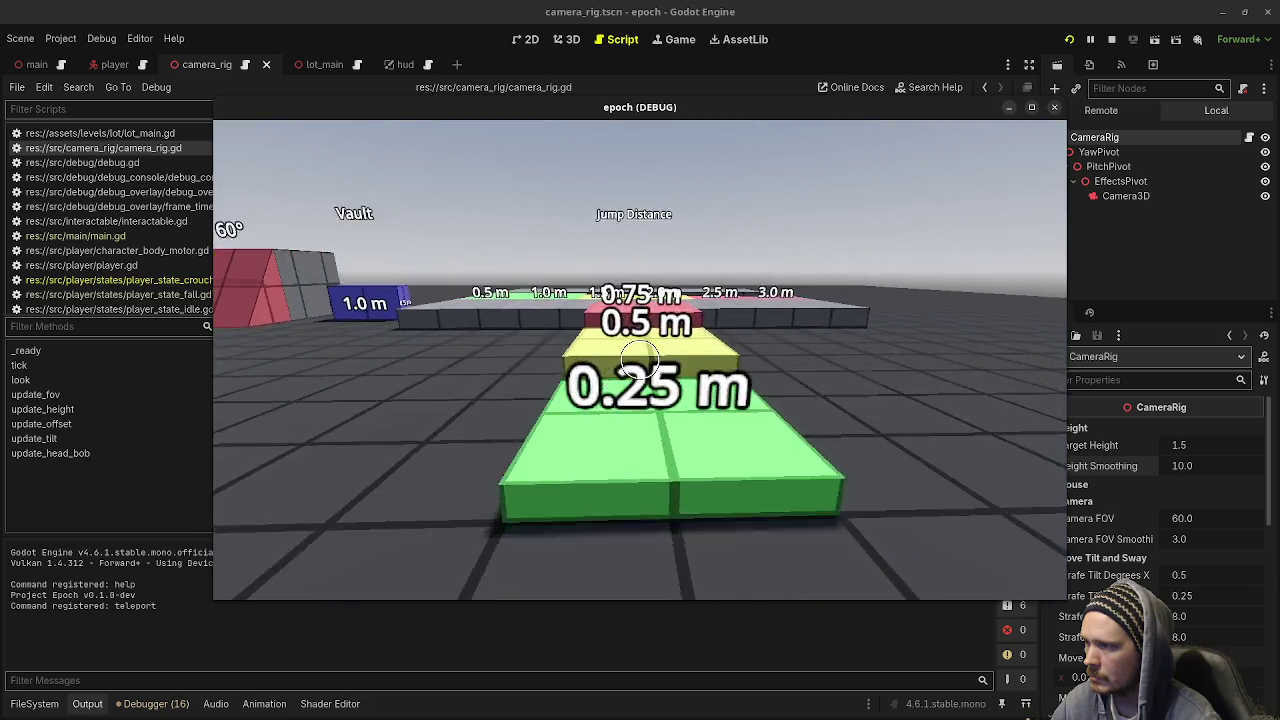
key(w)
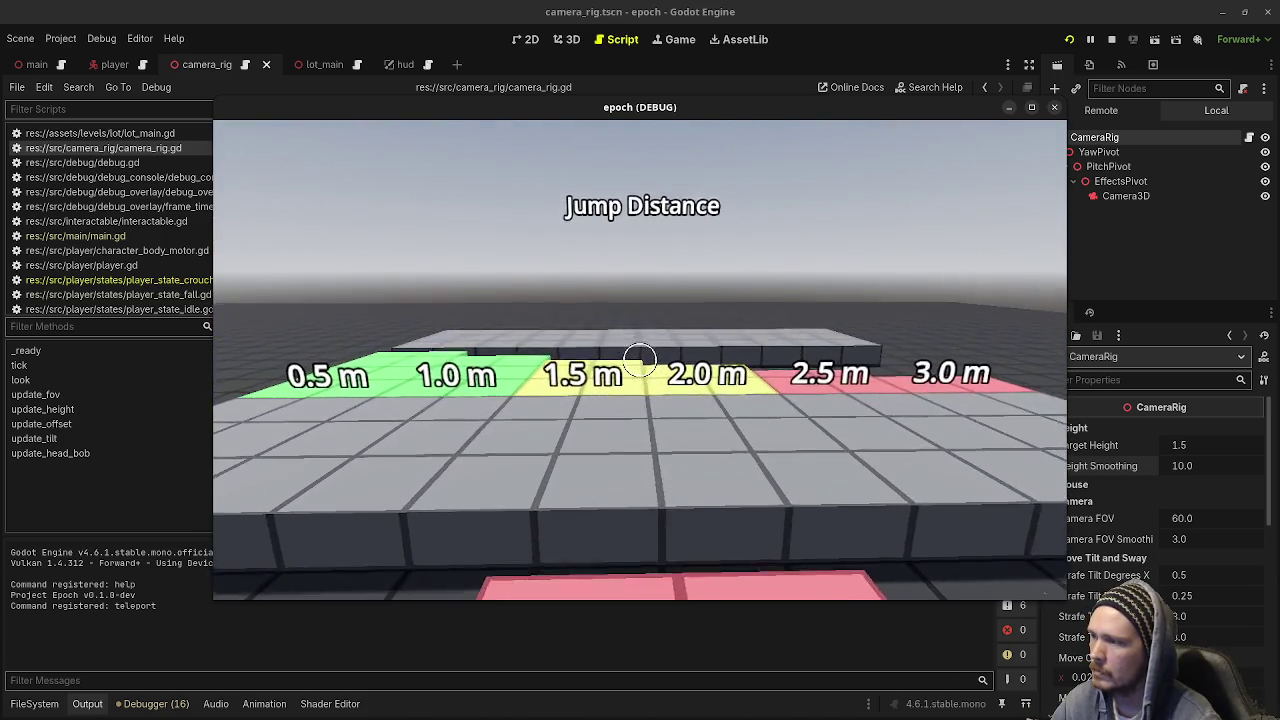
key(w)
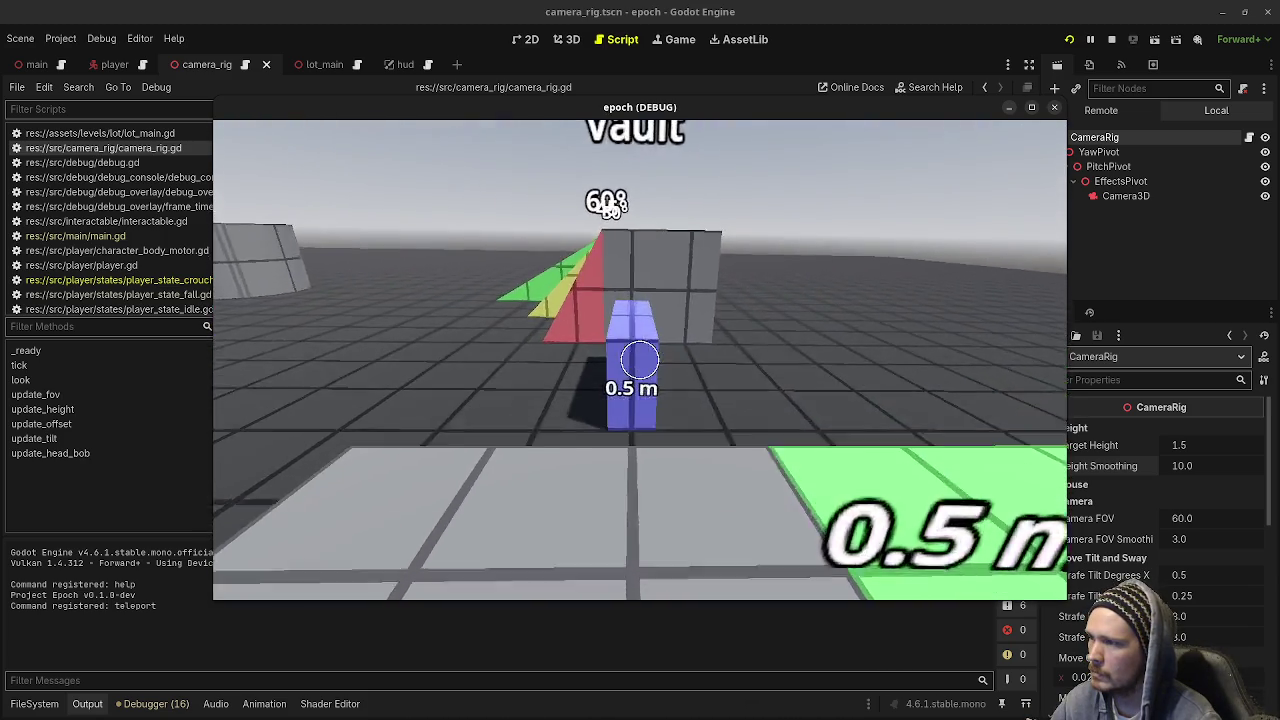
key(space)
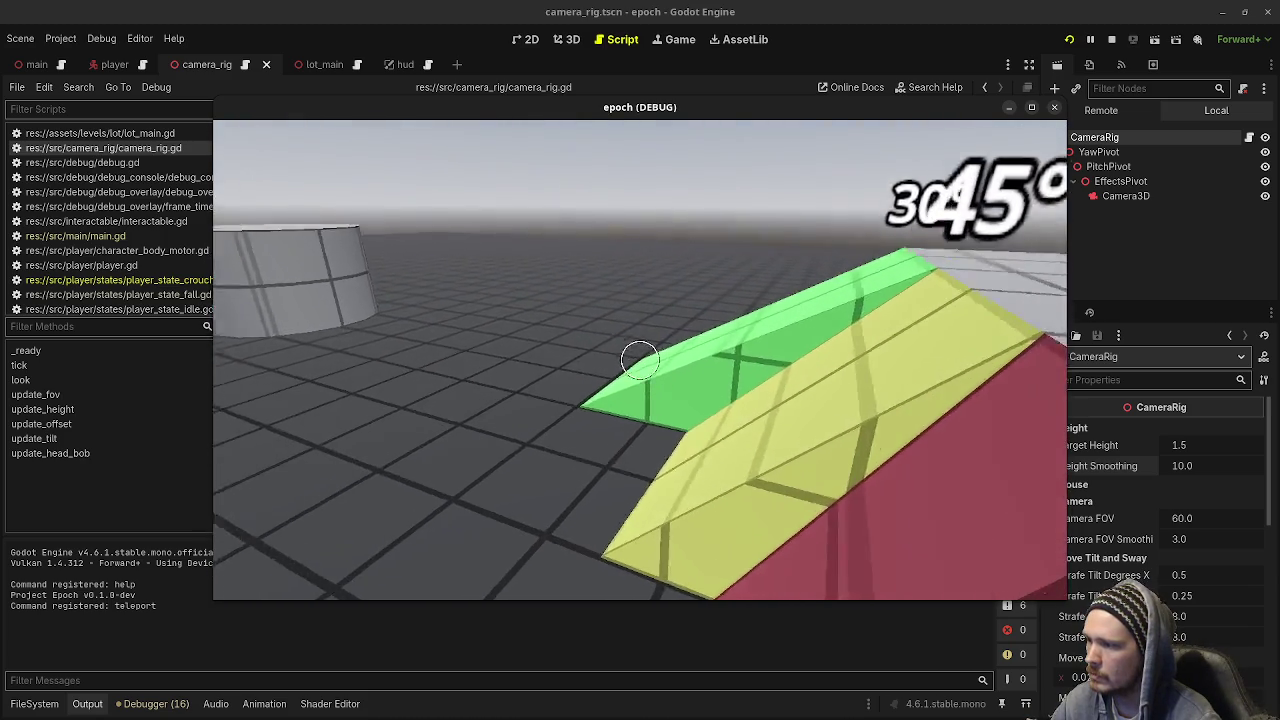
Look over the Vault blocks and 60° ramps, walking along the Vault lane and back
key(w)
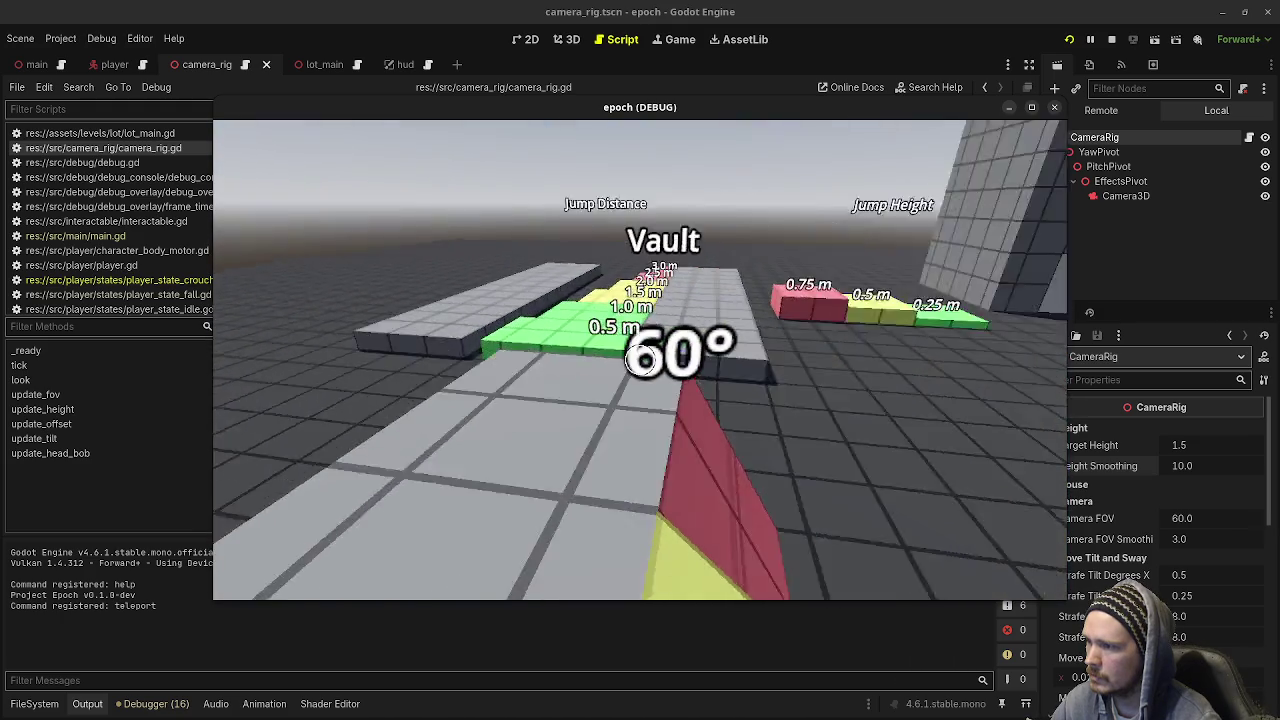
key(w)
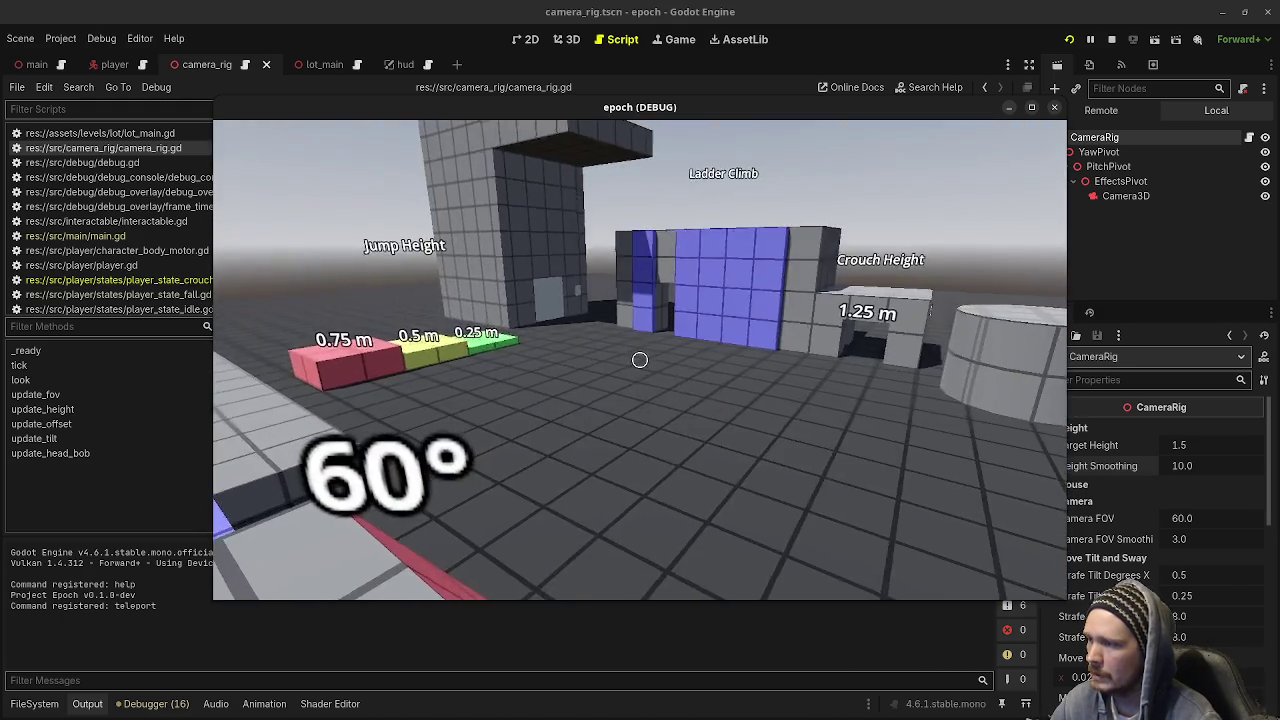
key(w)
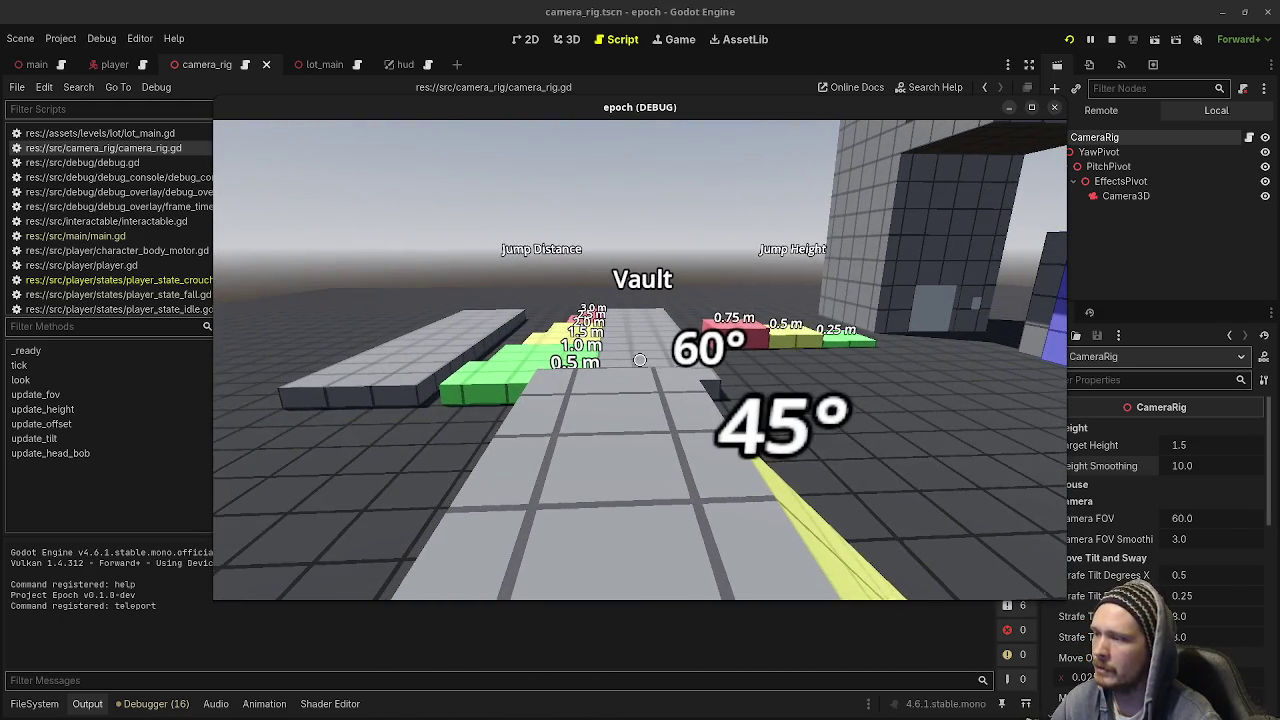
key(w)
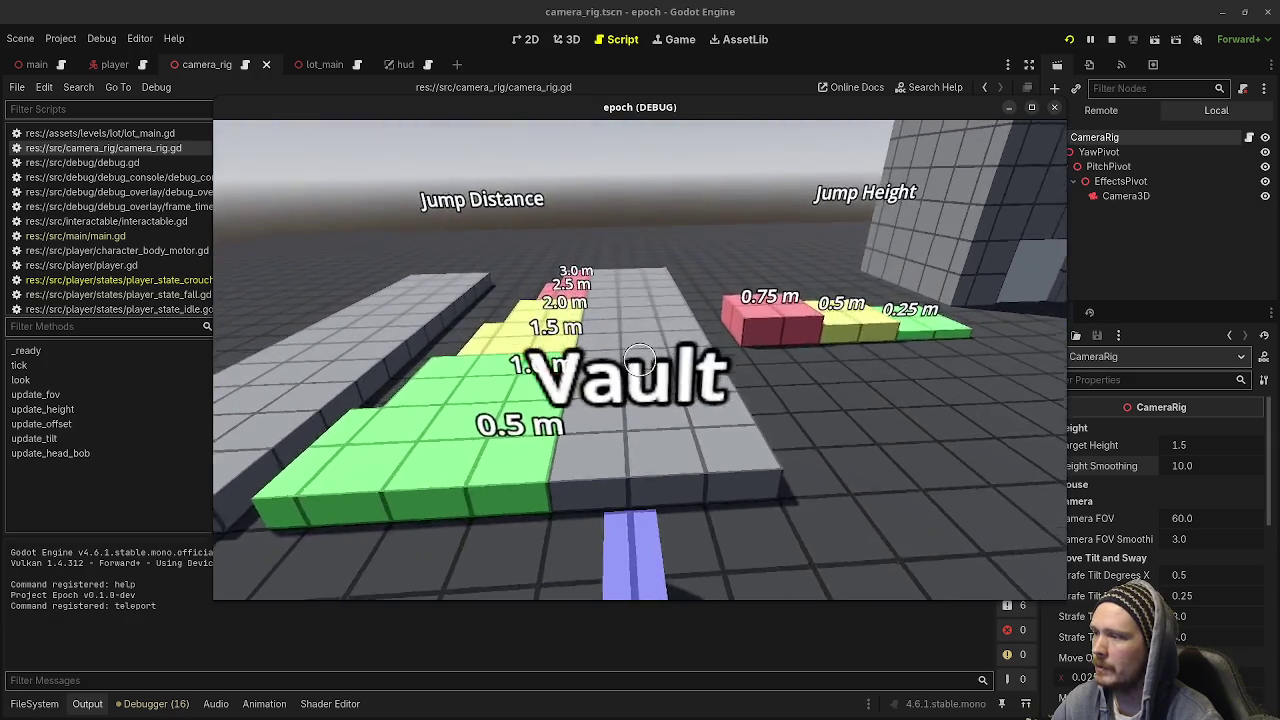
key(w)
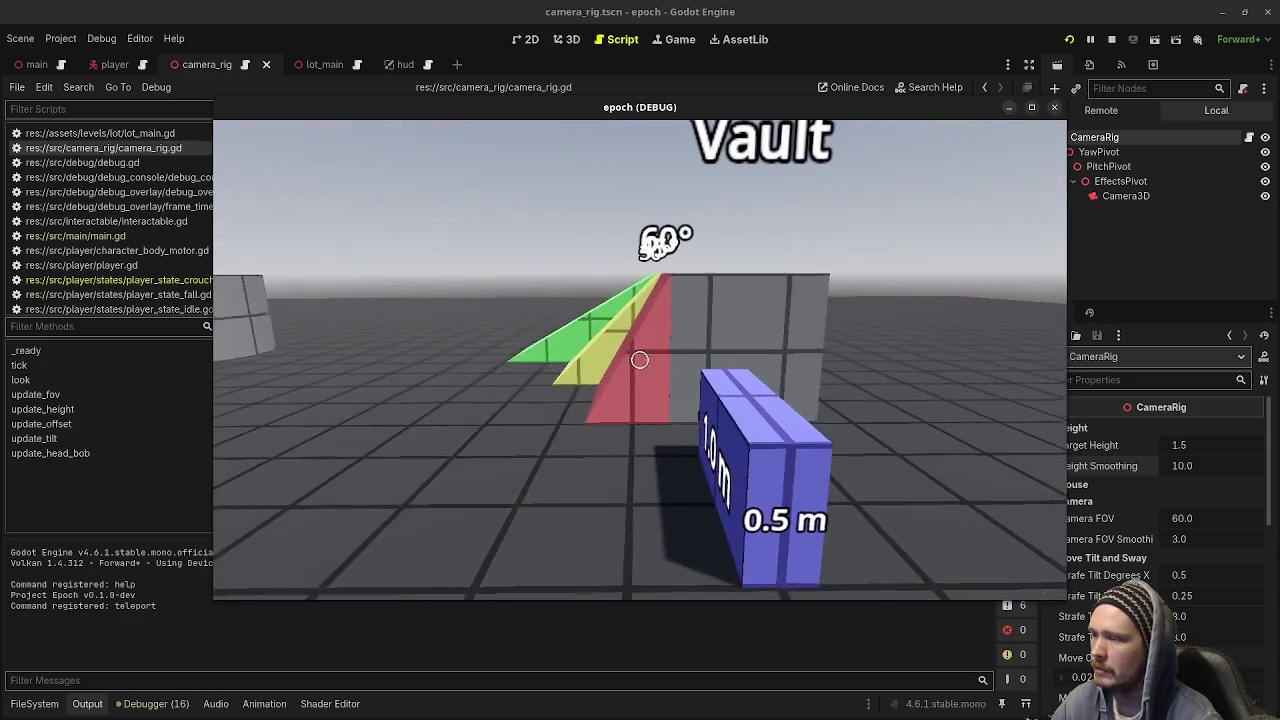
key(s)
key(s)
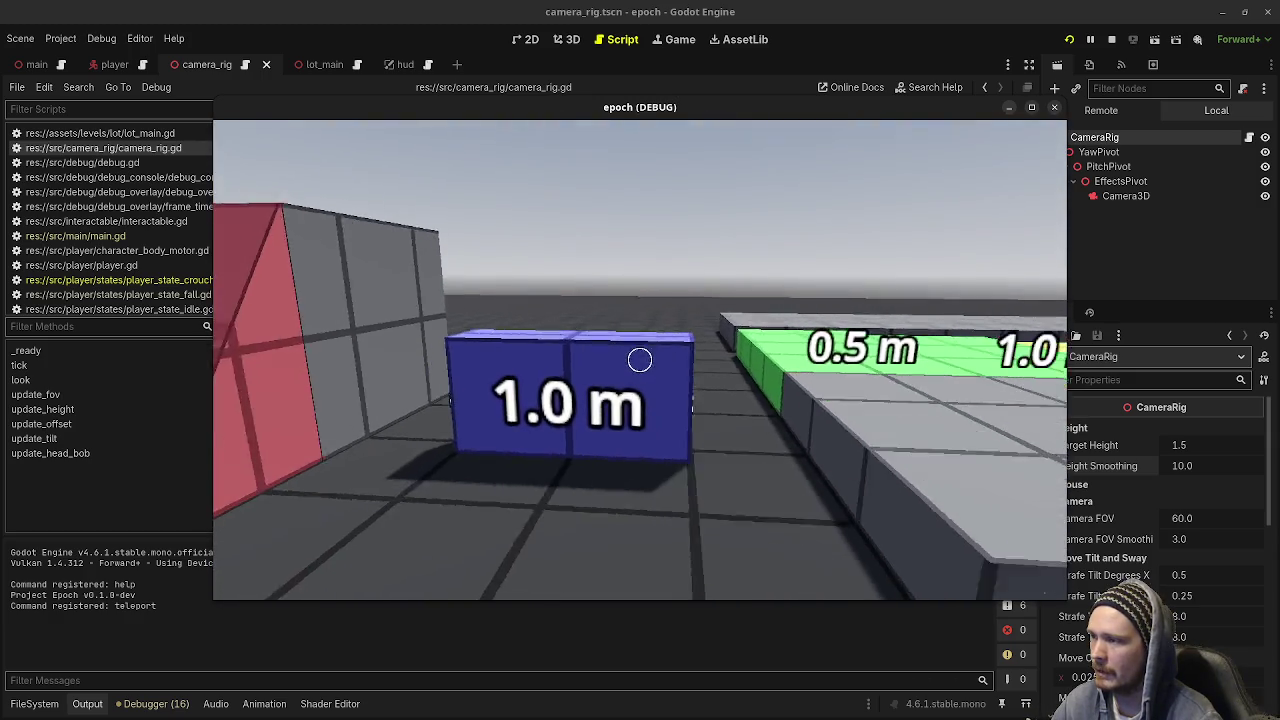
Walk onto the green and yellow slopes and along the Vault path's grey platform
key(w)
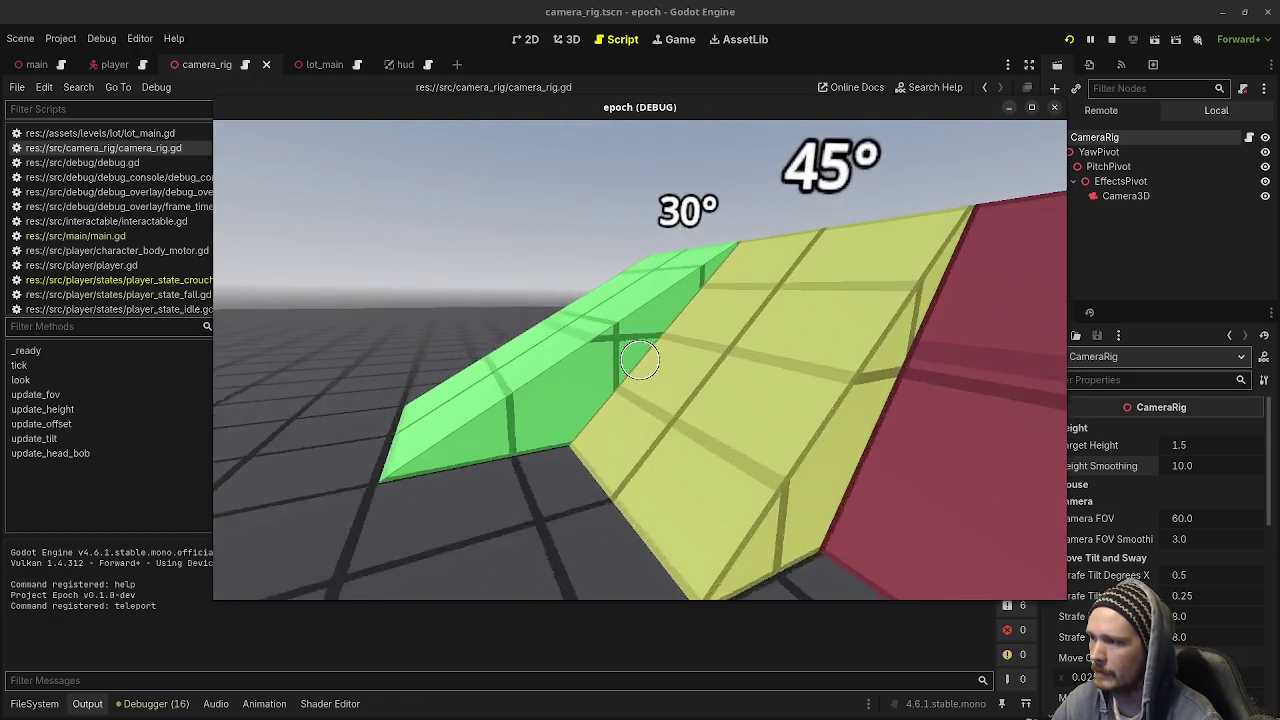
key(w)
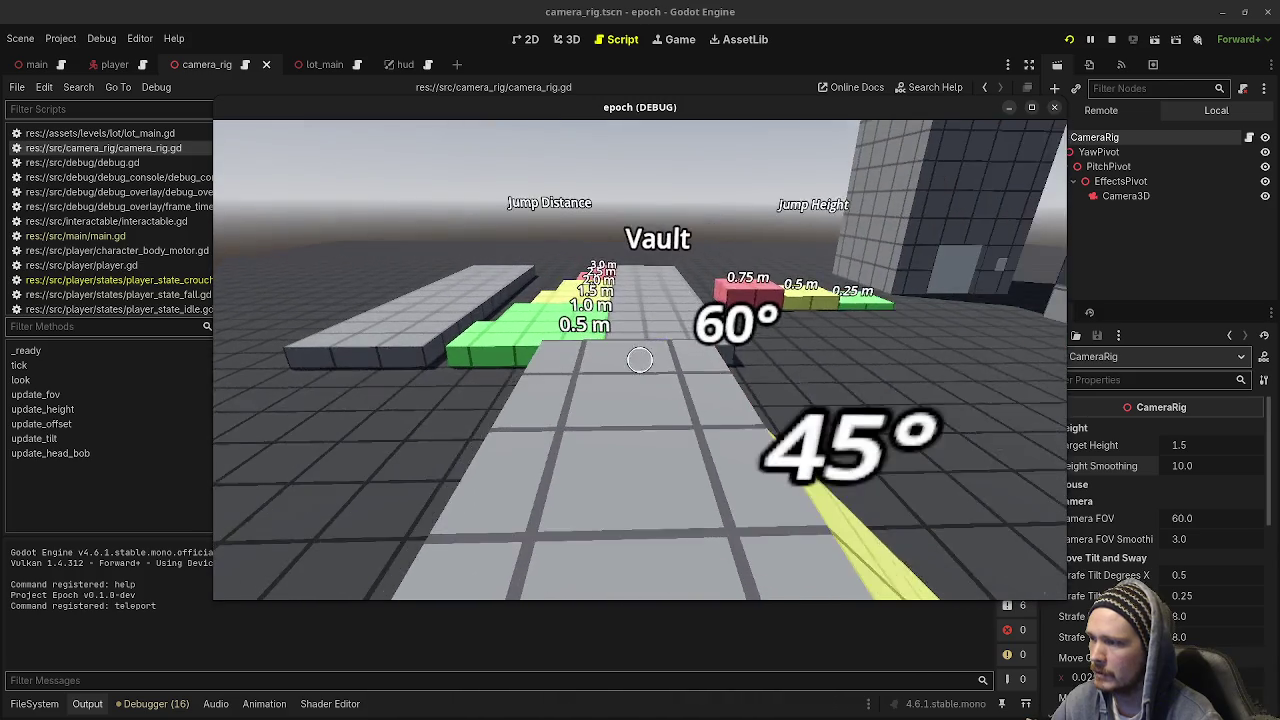
key(w)
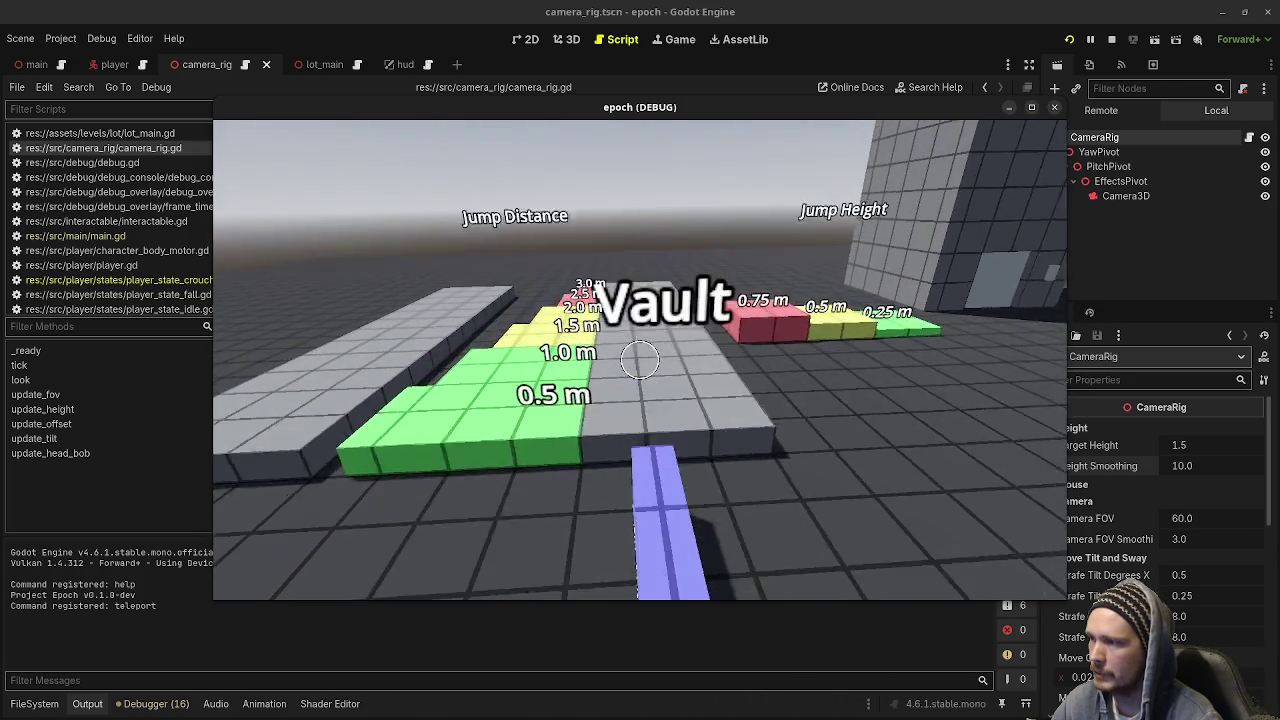
key(w)
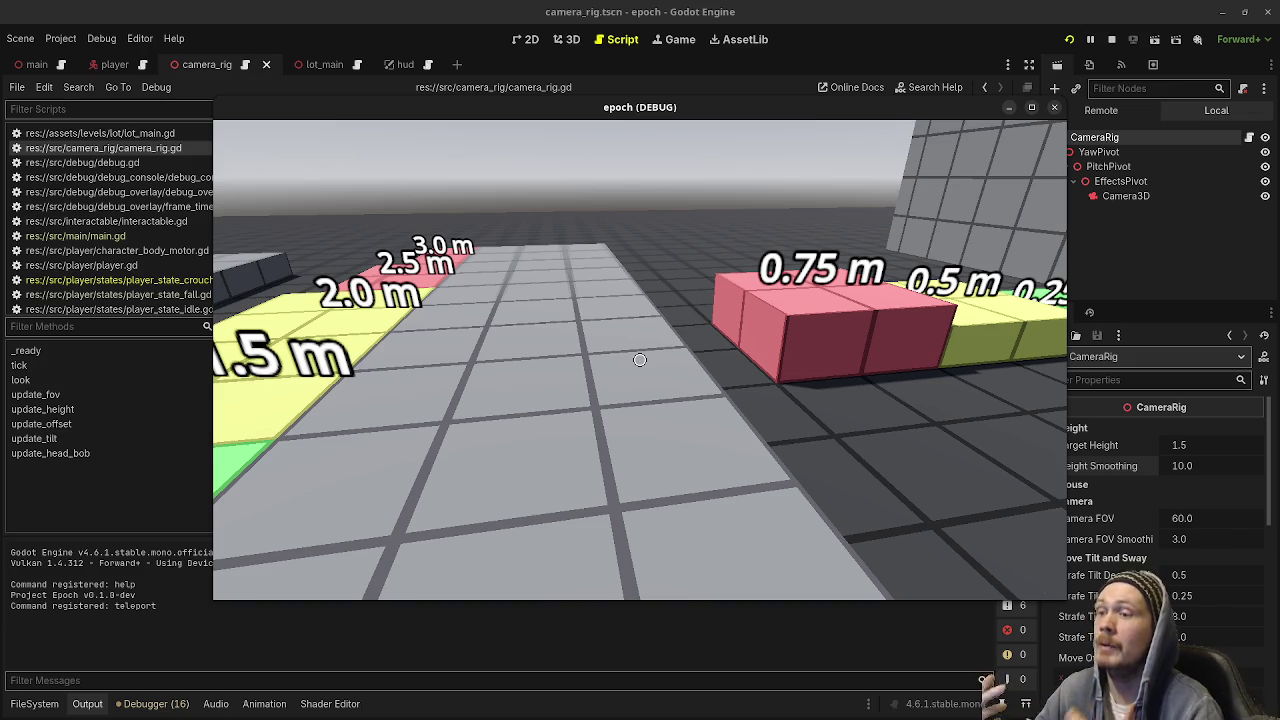
mouse_move(640, 360)
Climb the green 30° ramp and continue past the Vault area to the Ladder Climb blocks
key(w)
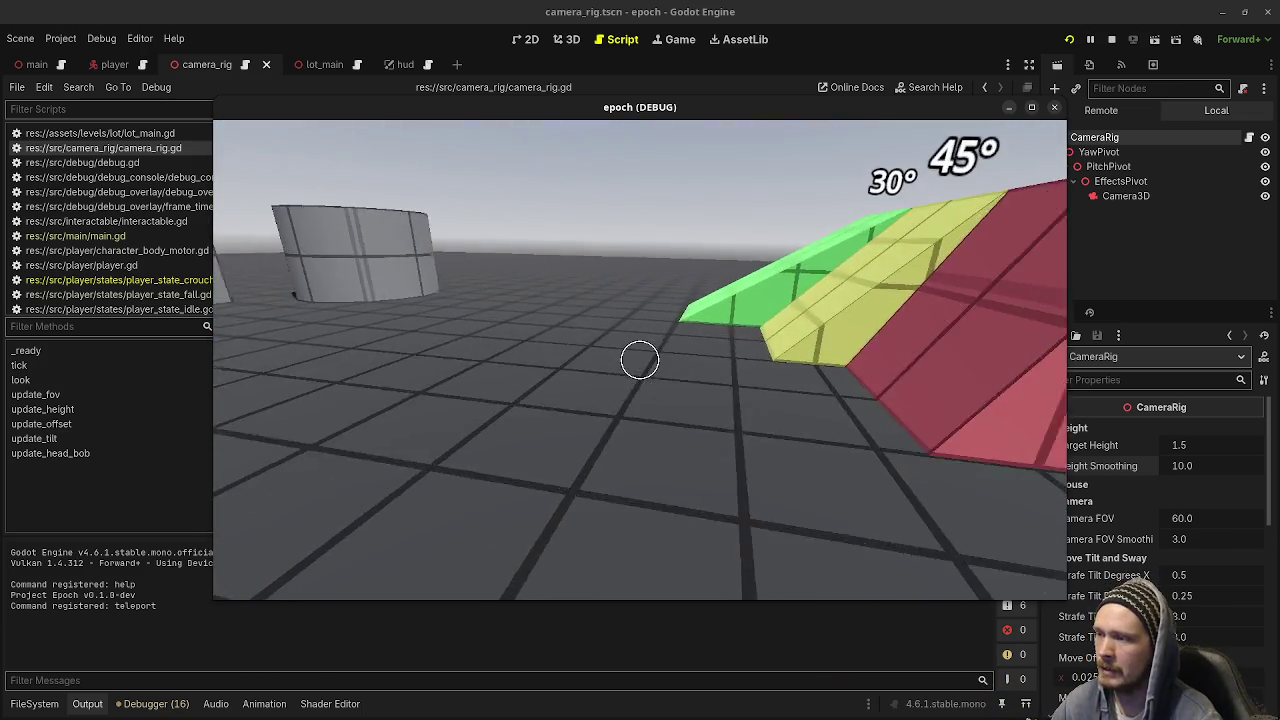
key(w)
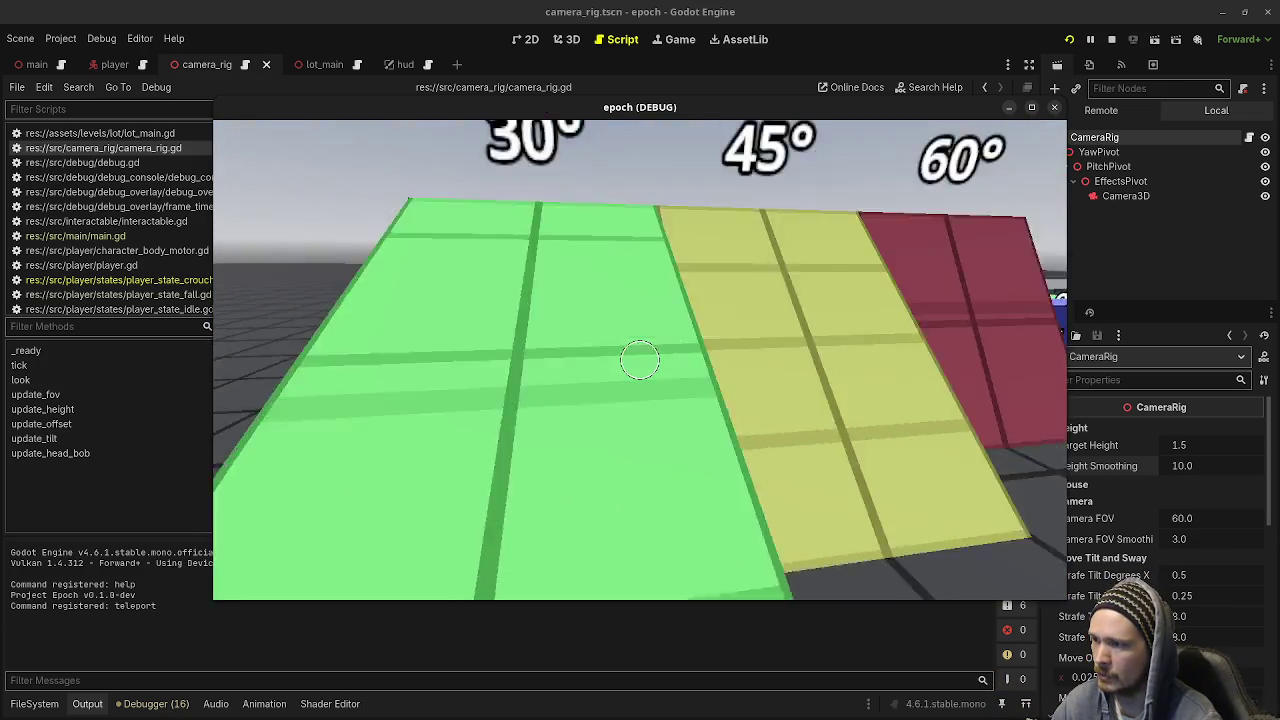
key(w)
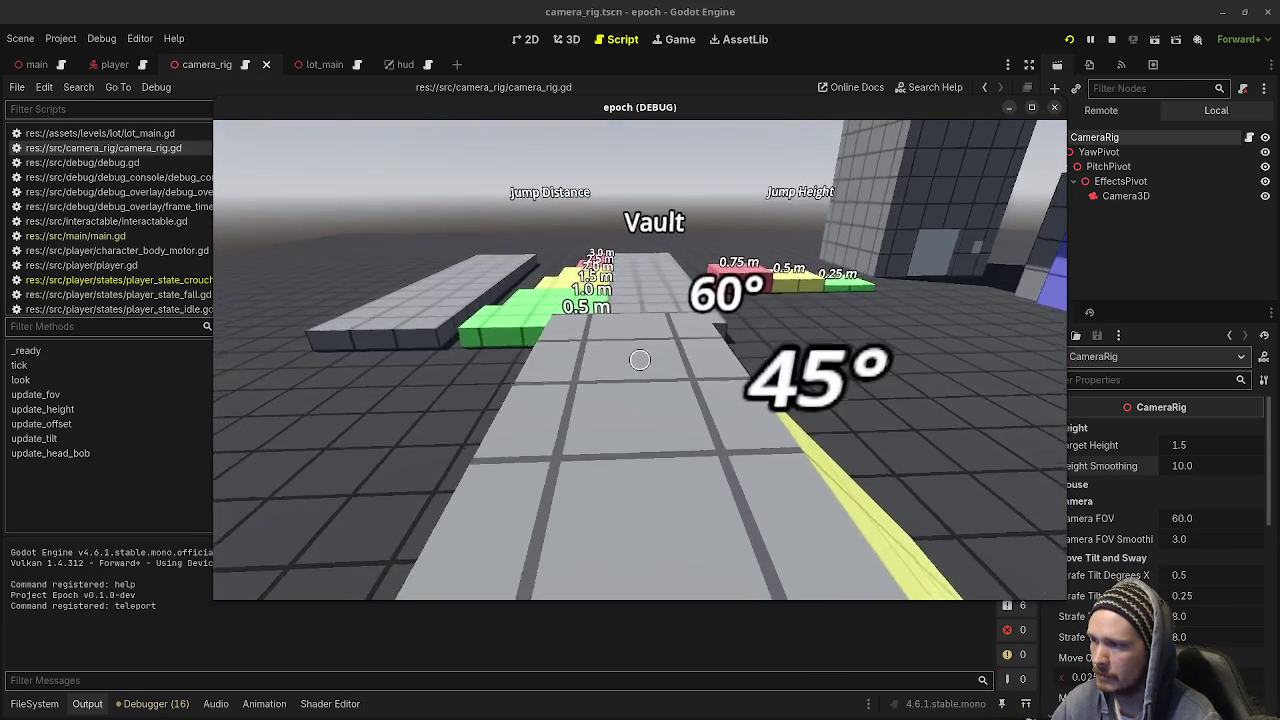
key(w)
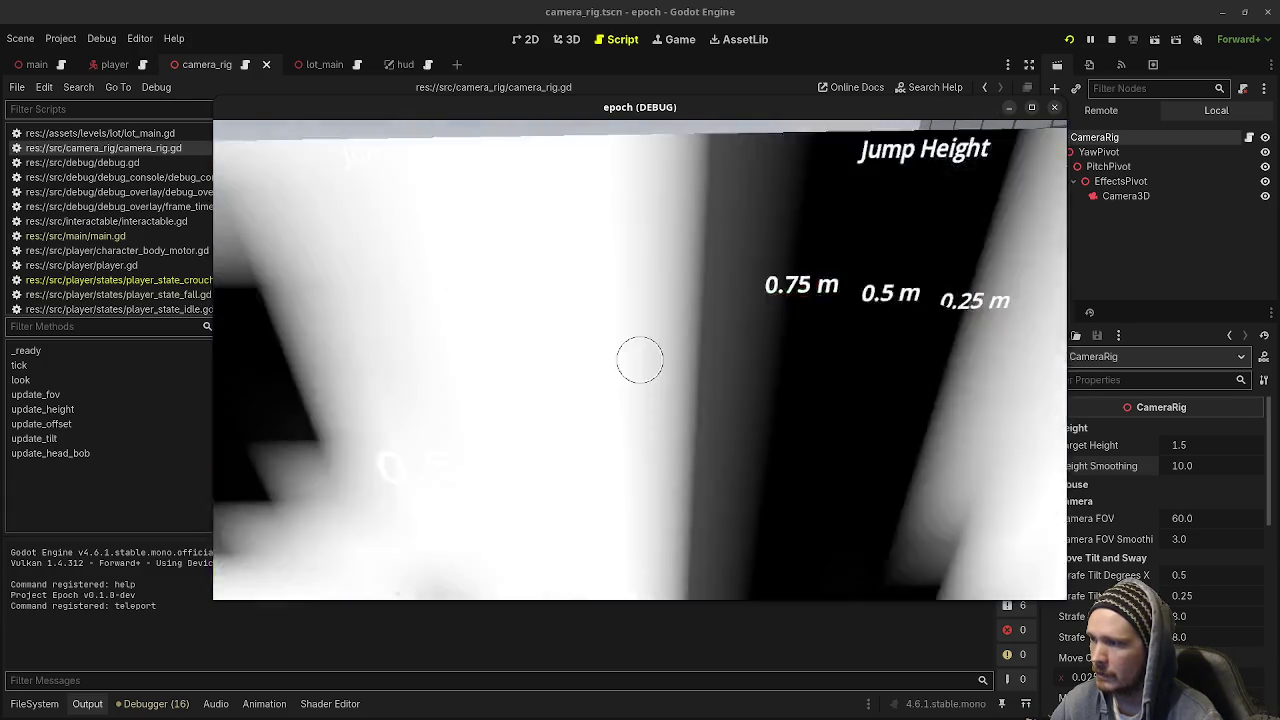
key(w)
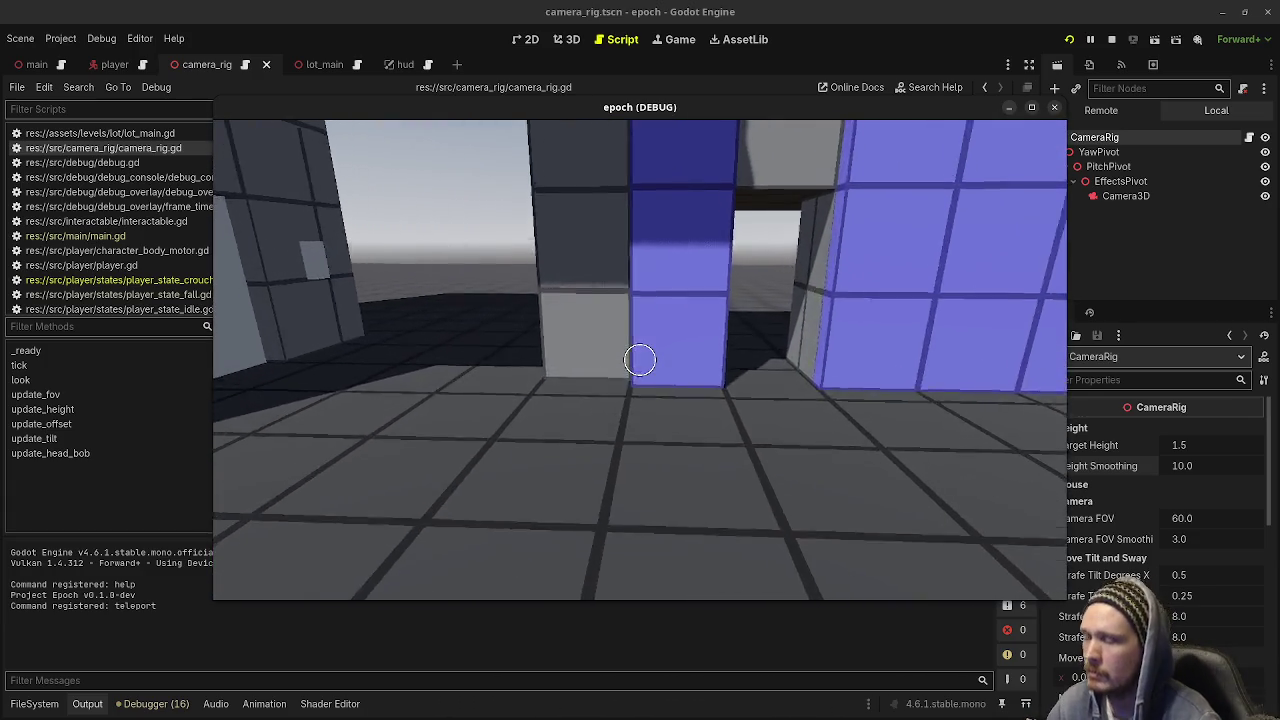
Enter the tiled room between the pillars and strafe to check camera sway near the grey door
key(w)
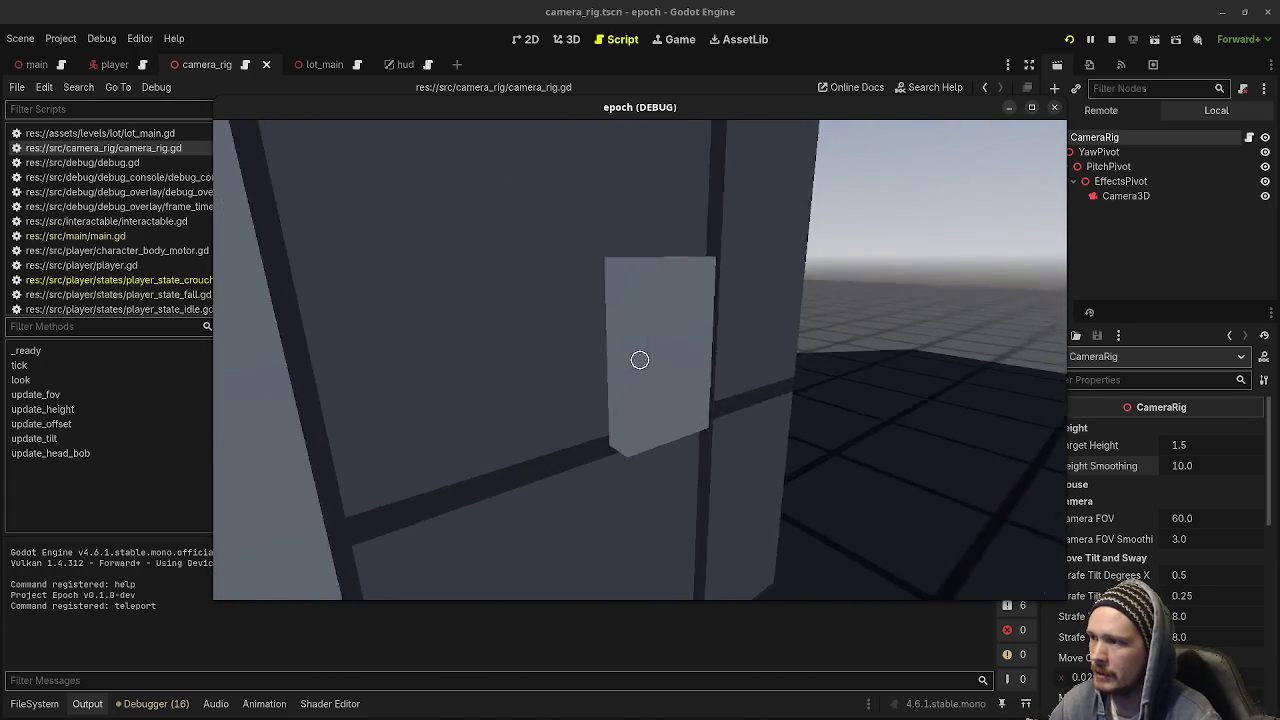
key(w)
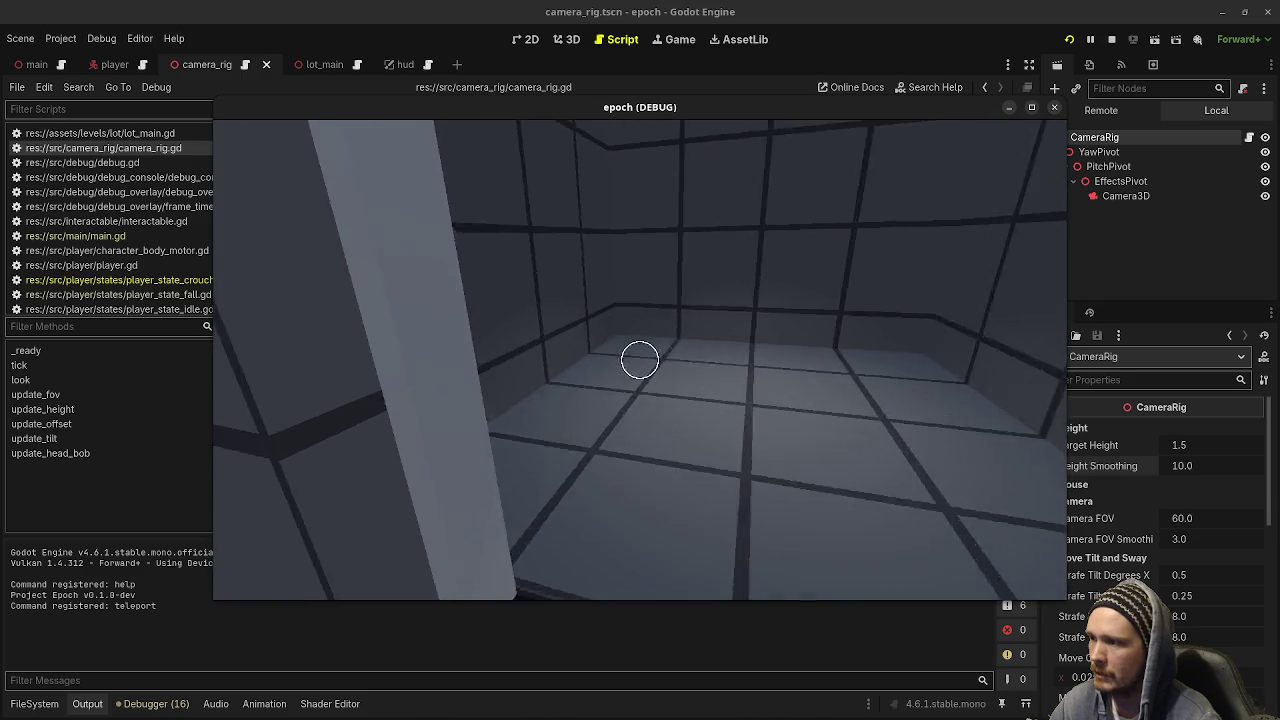
key(w)
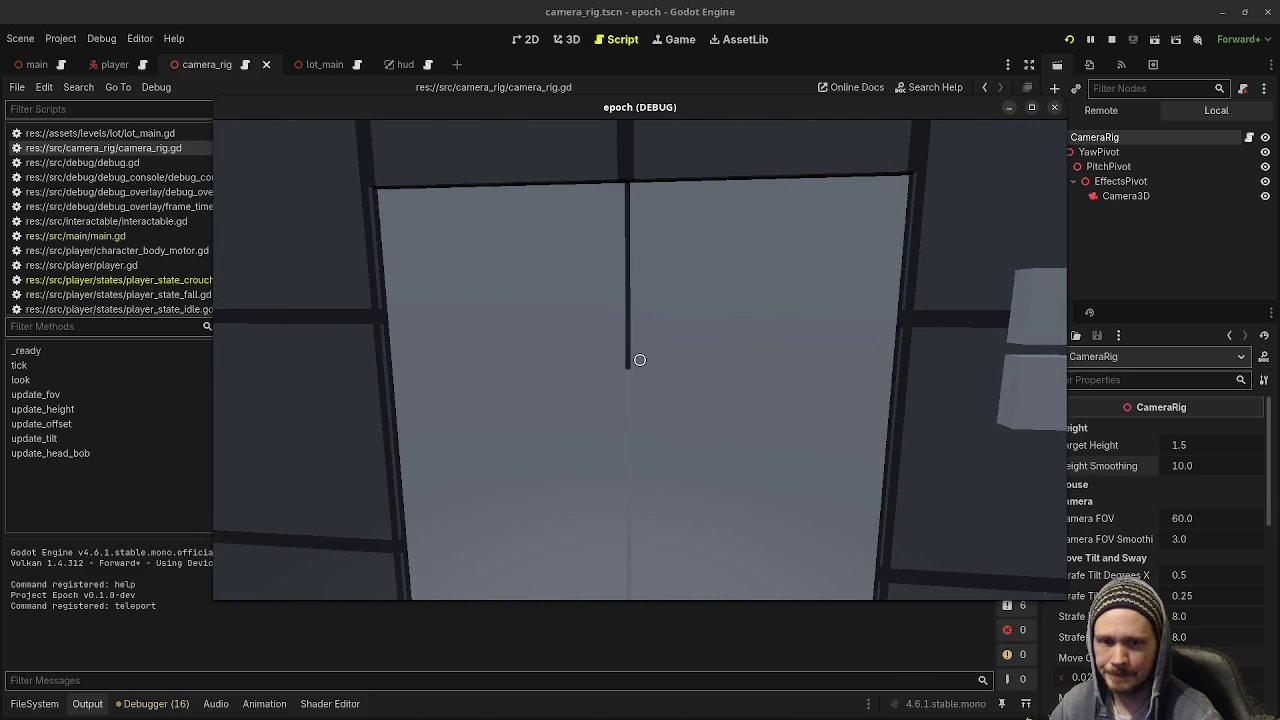
key(d)
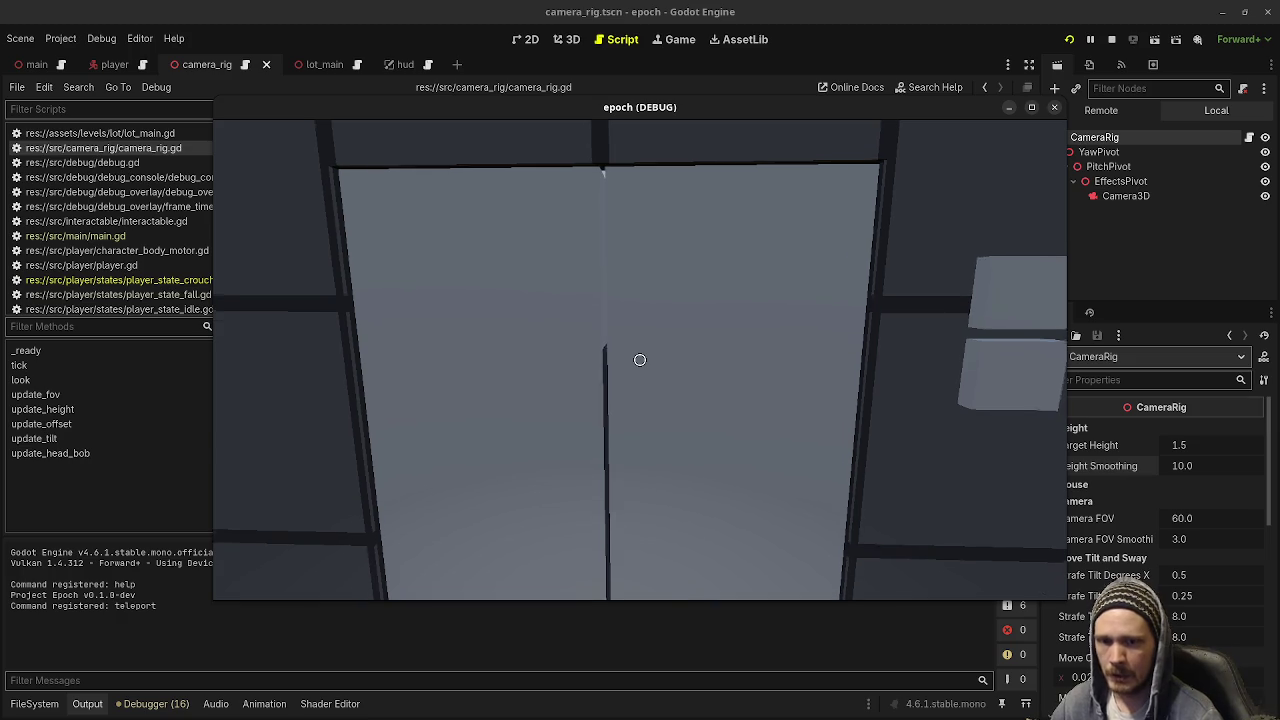
key(w)
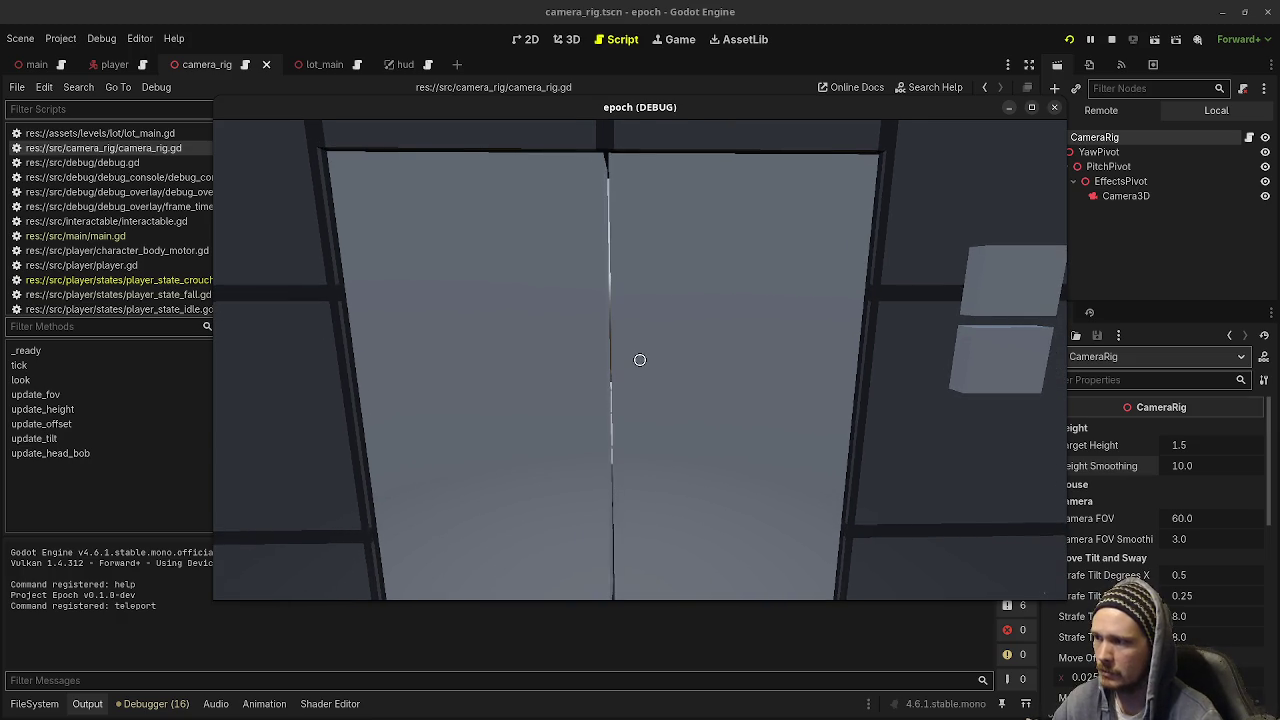
Go through the double door, over the 30° slope and along the Vault course, then stop with F8
key(w)
key(w)
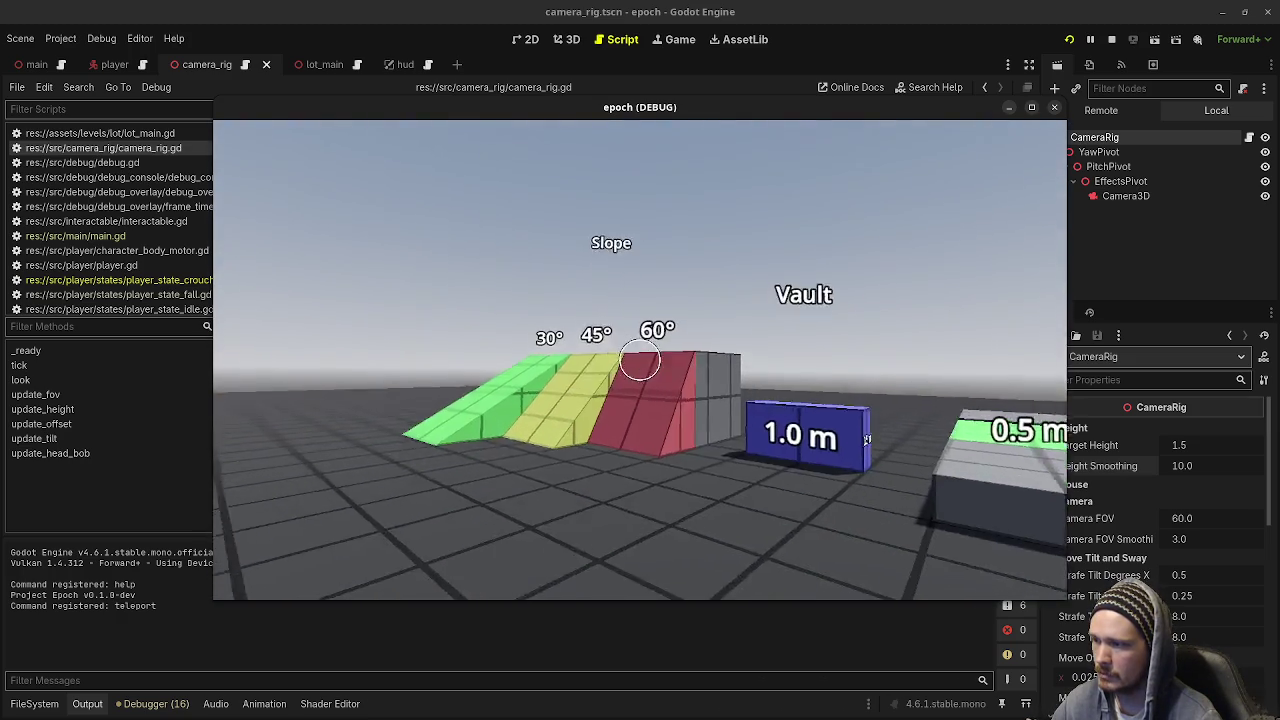
key(w)
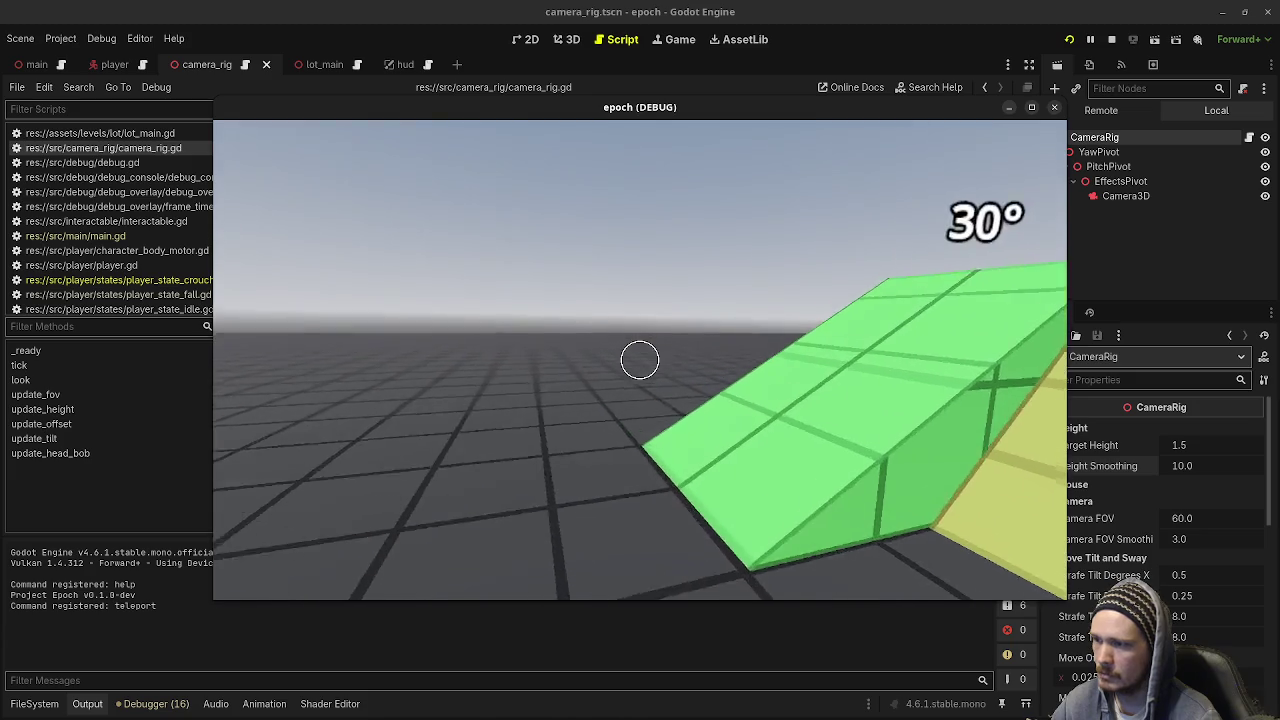
key(w)
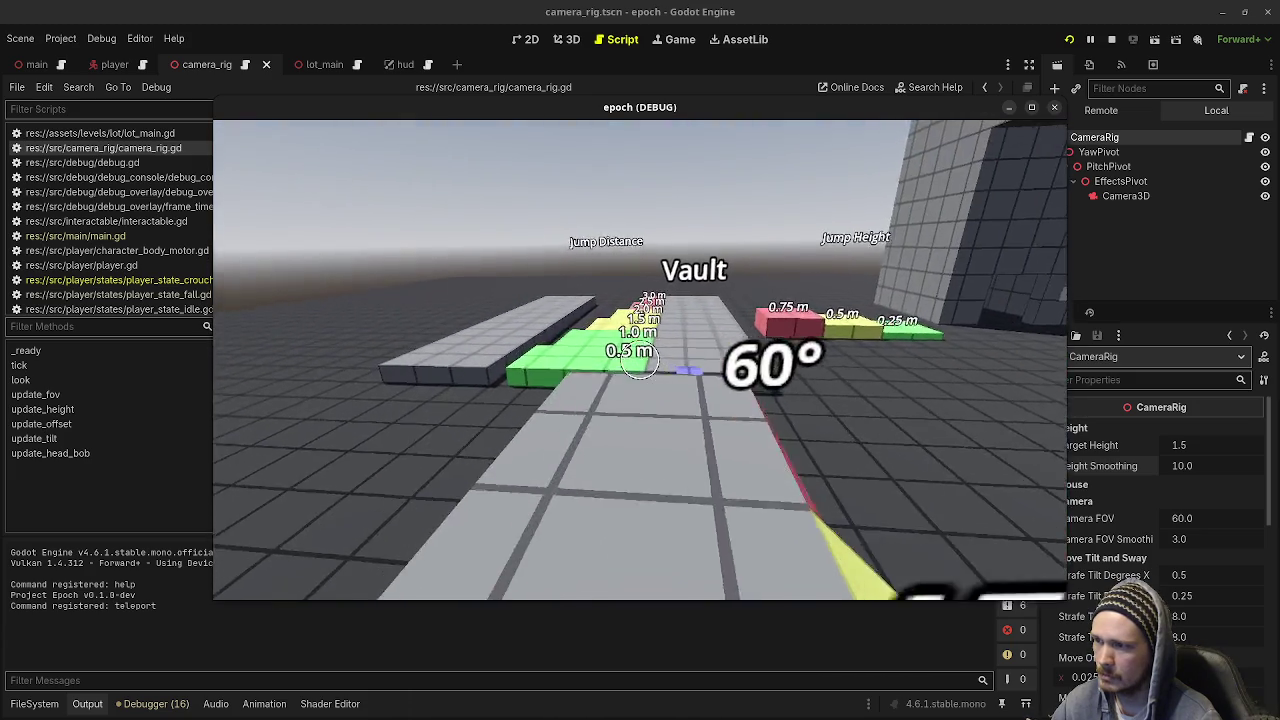
key(w)
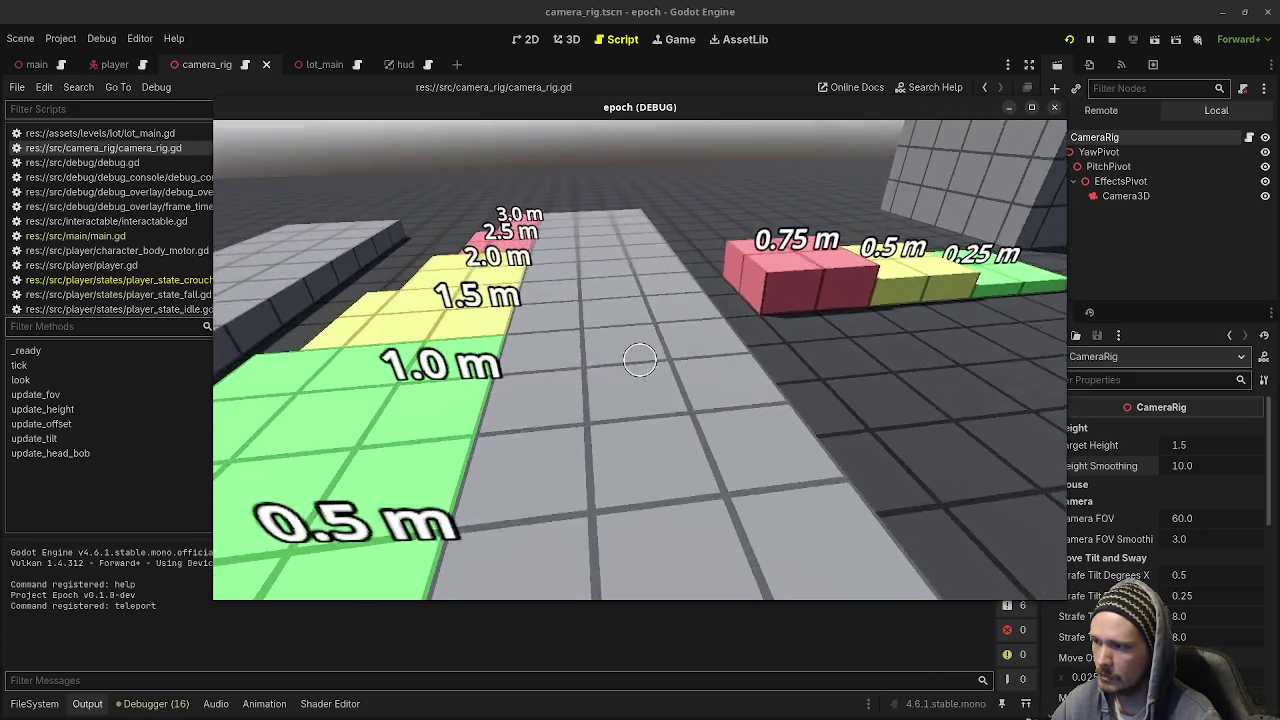
key(w)
key(F8)
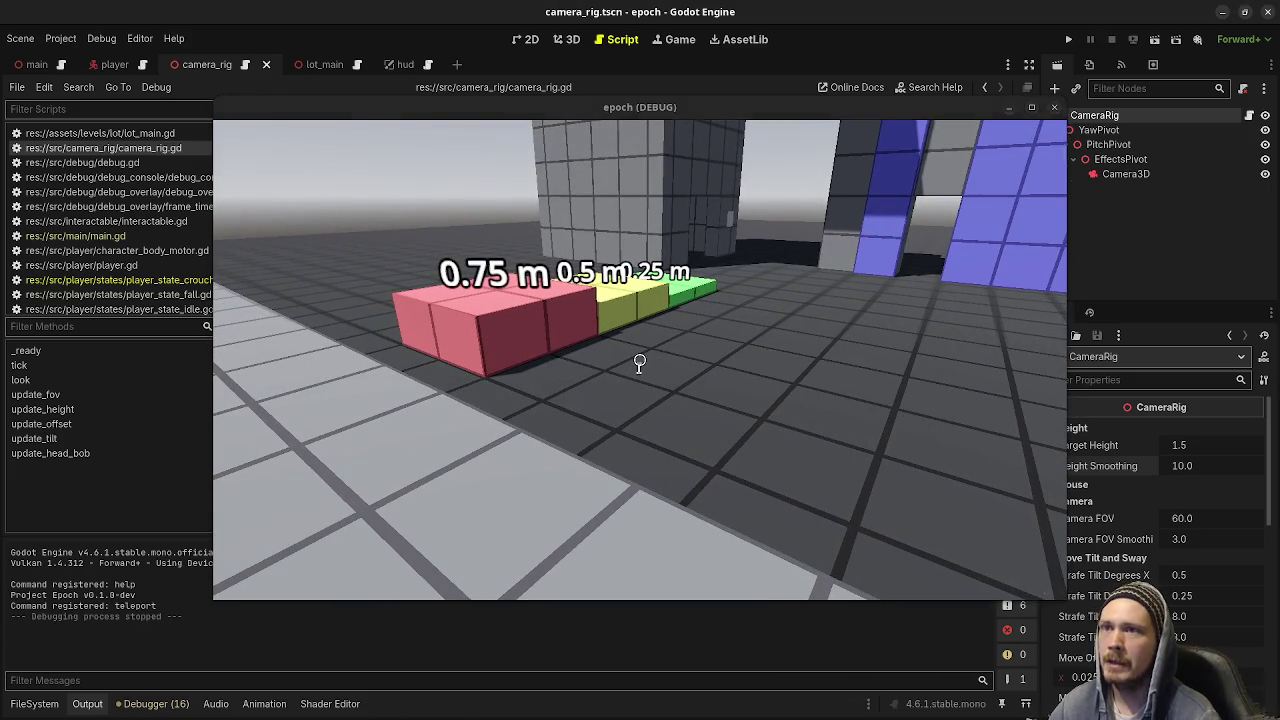
Insert an empty line above func update_offset in camera_rig.gd
scroll(632, 370, down, 15)
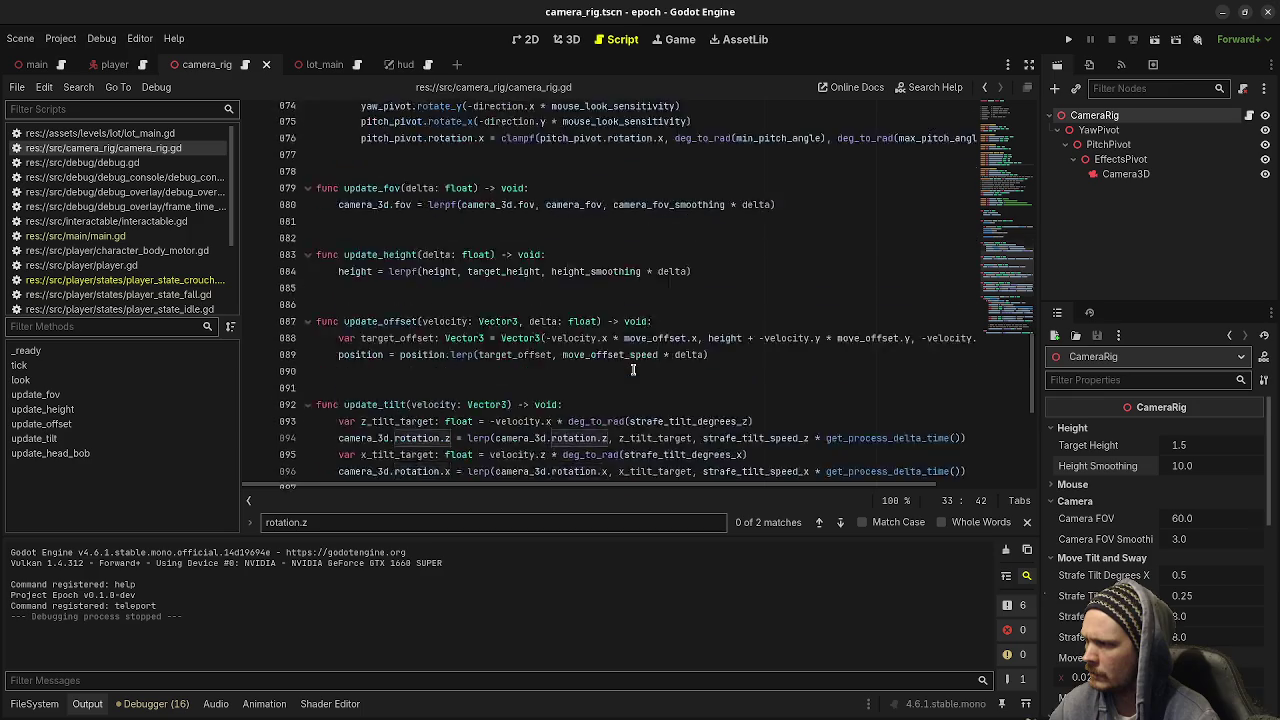
scroll(632, 370, down, 3)
scroll(632, 370, down, 3)
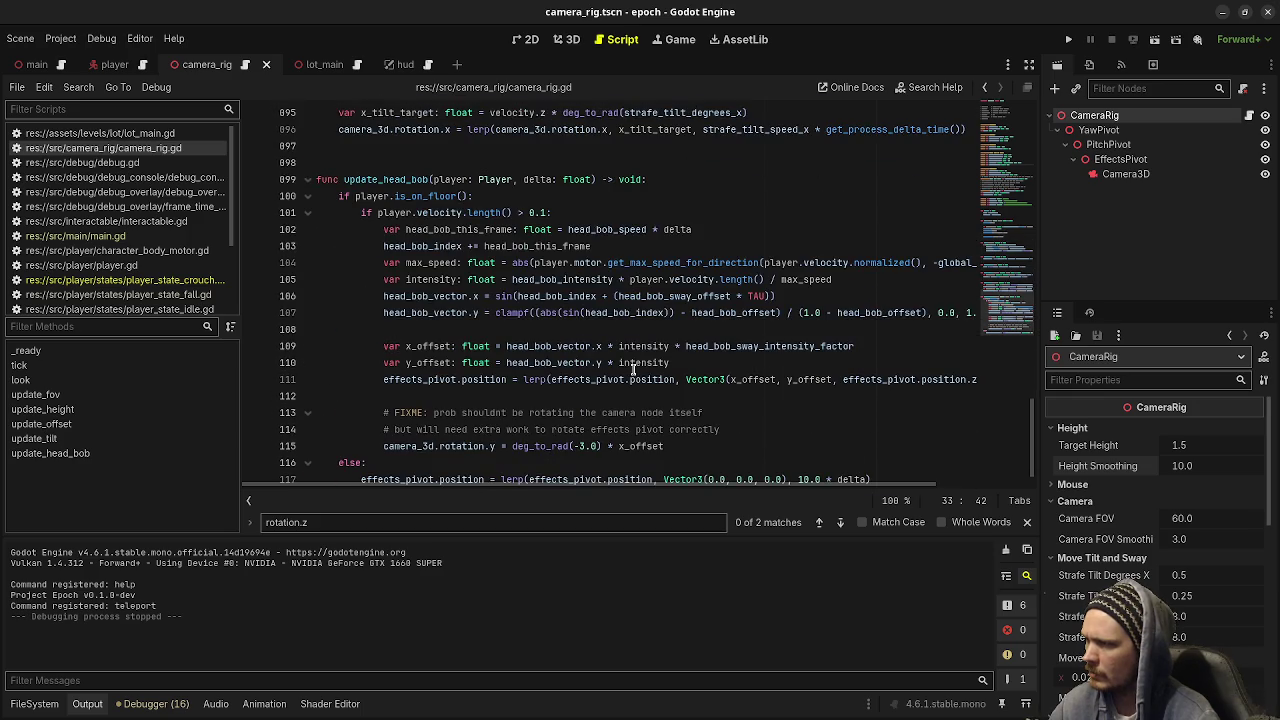
scroll(632, 370, down, 2)
scroll(632, 370, up, 8)
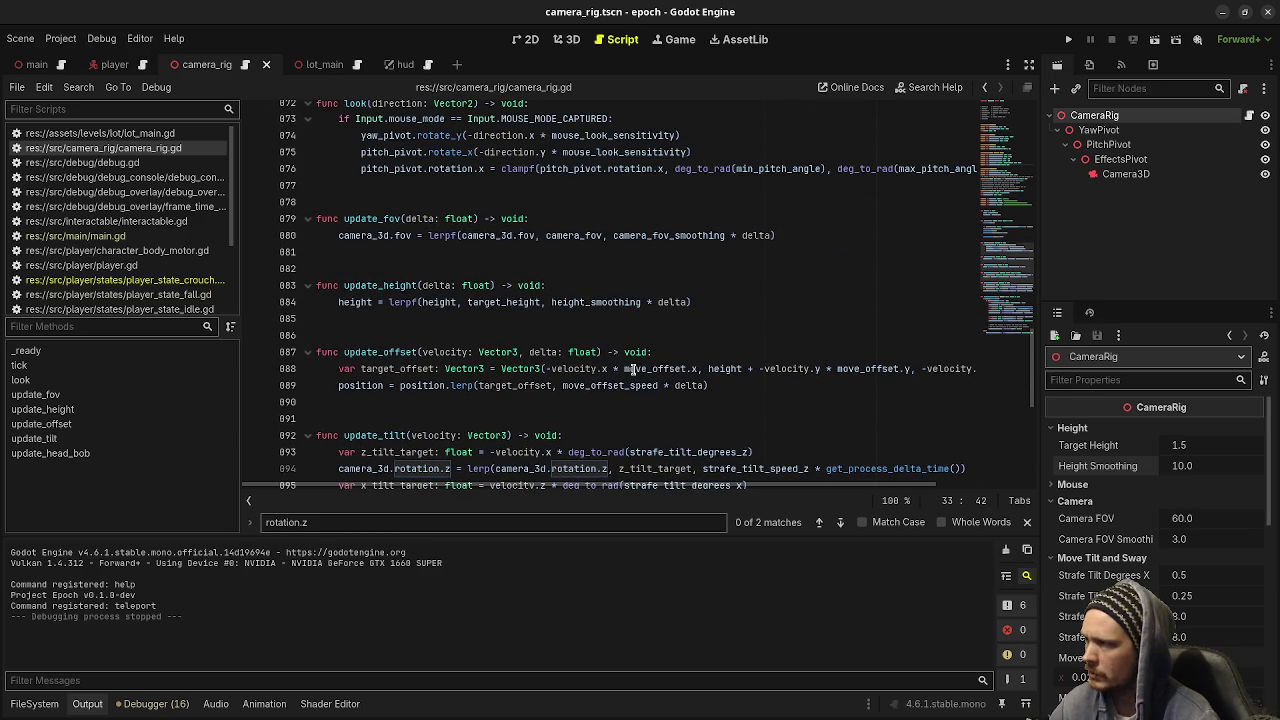
click(615, 345)
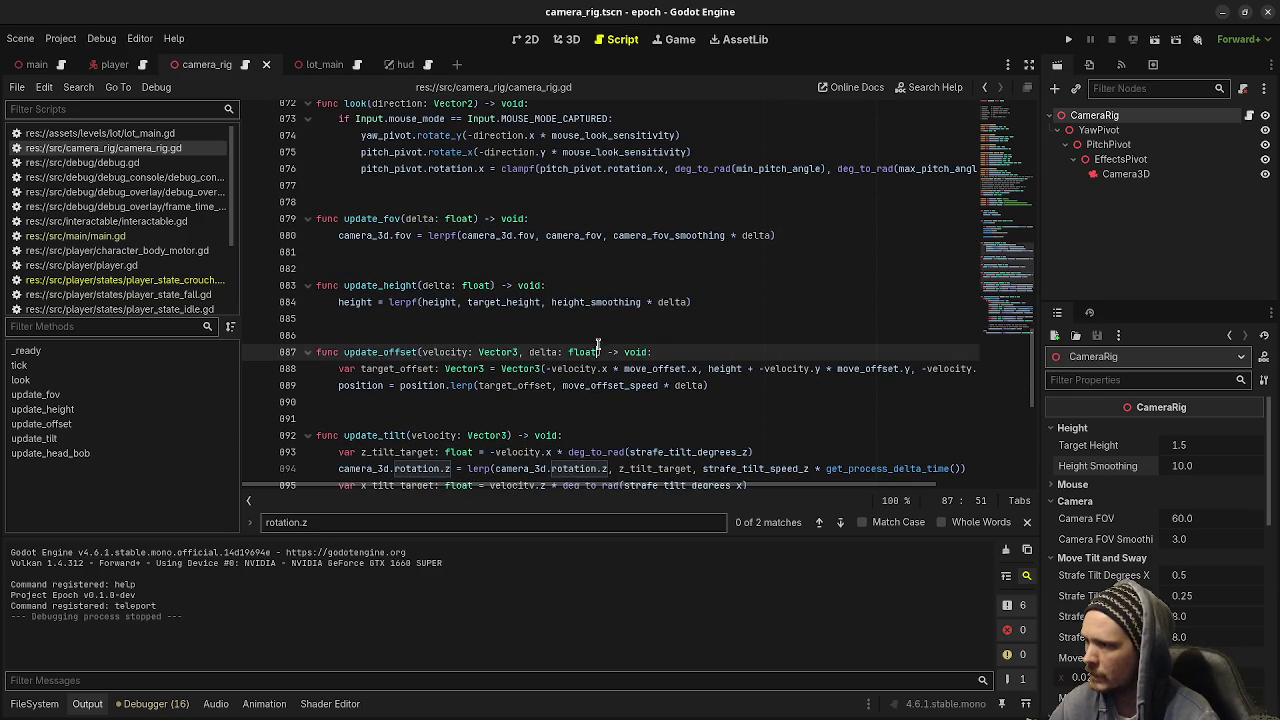
click(611, 332)
key(Return)
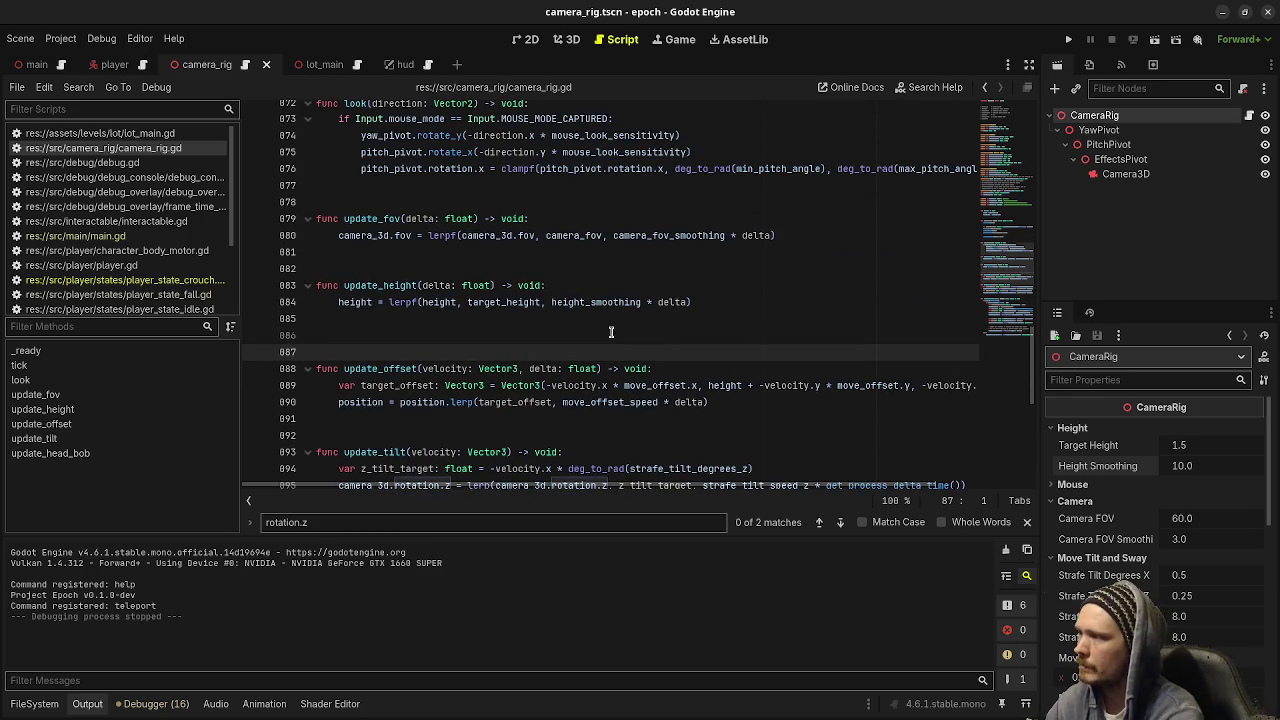
Write a '# FIXME:' comment saying update_height()/update_offset() handling affects height_smoothing
text(#bec)
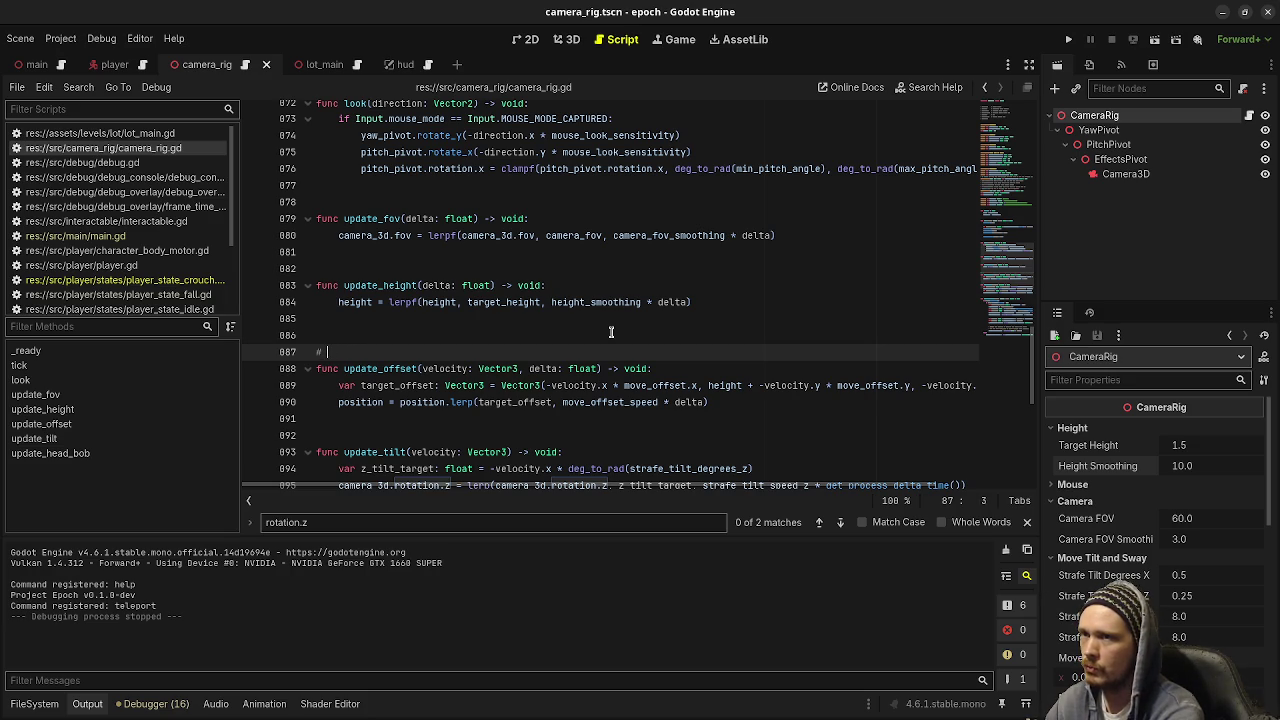
text(XME: )
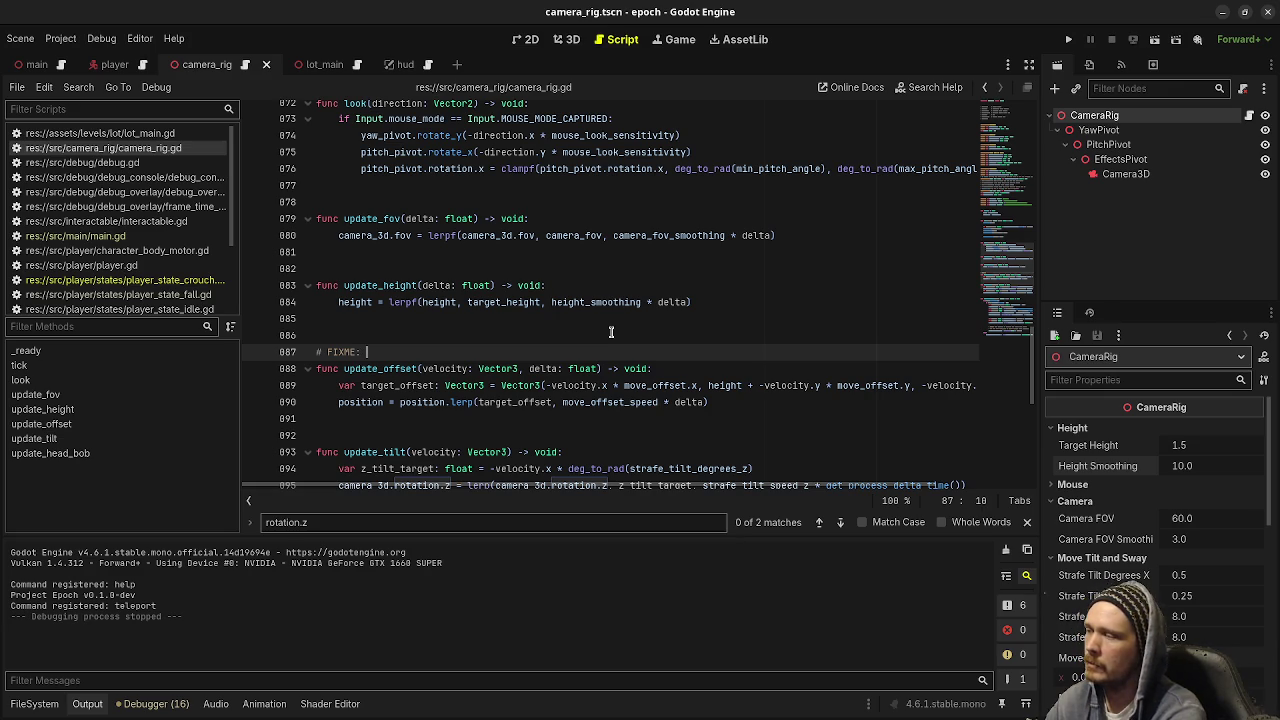
text(because of t)
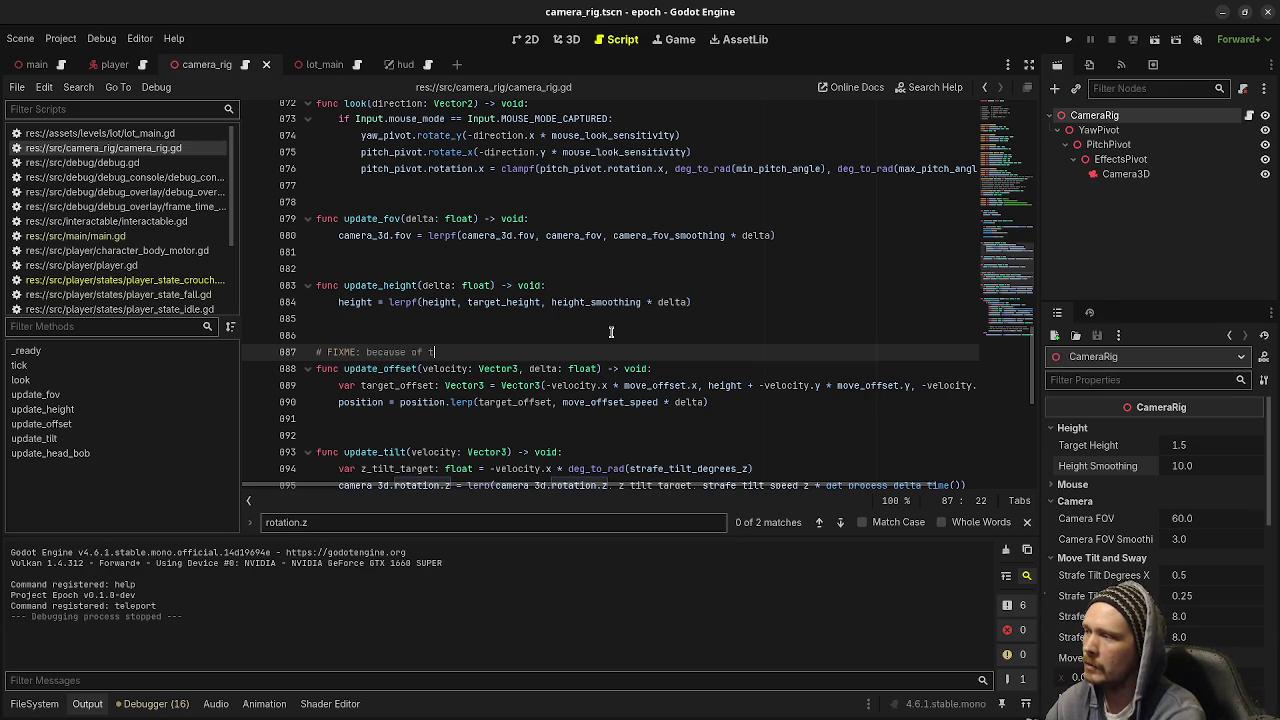
text(how we are)
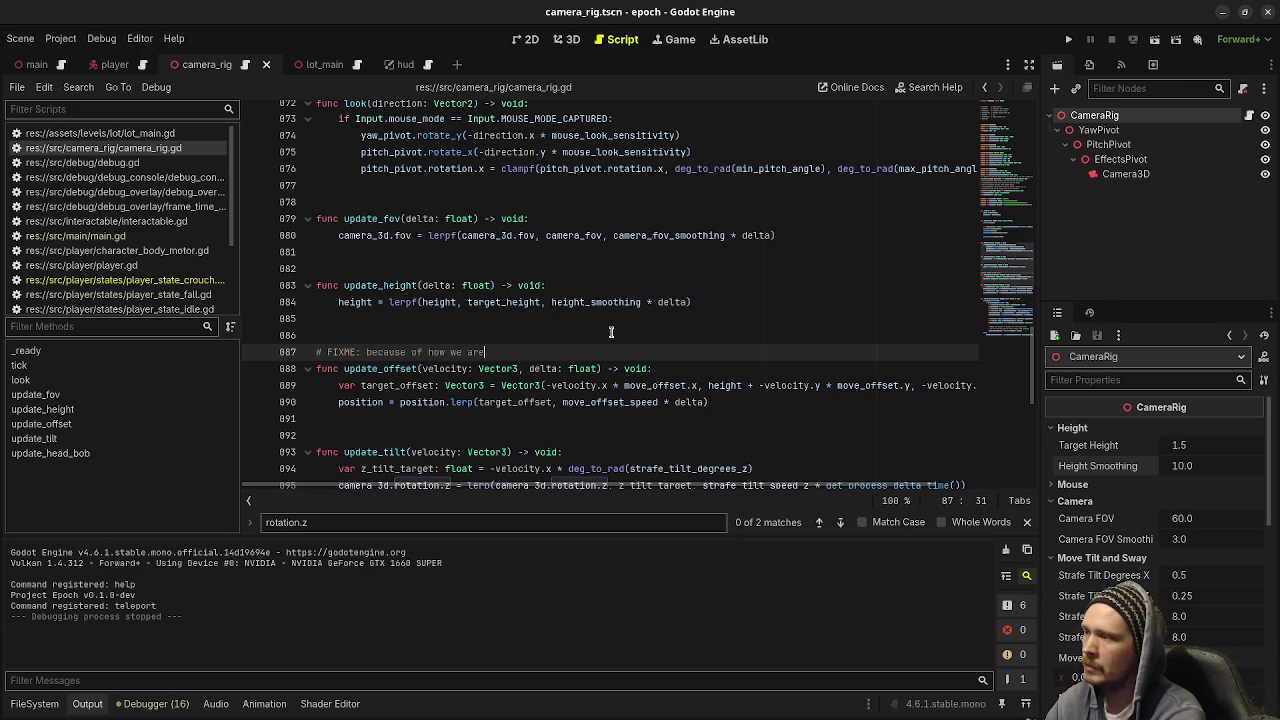
text( handling)
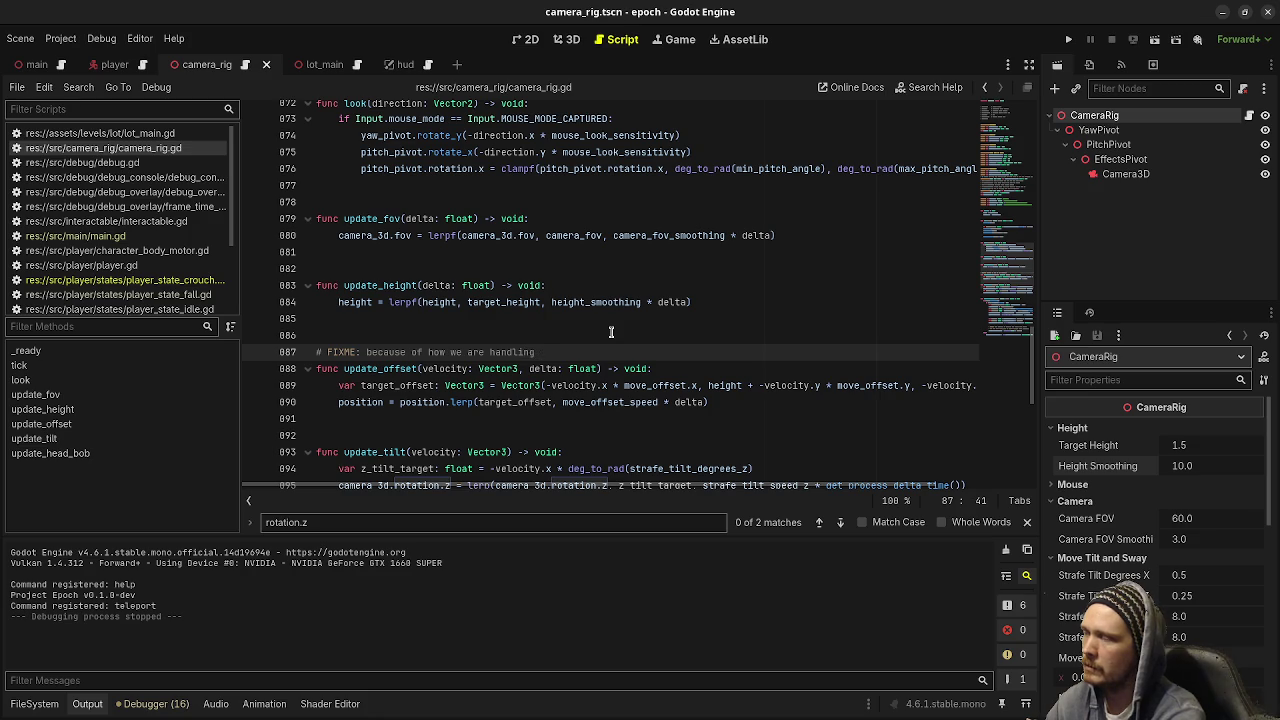
text( update_height)
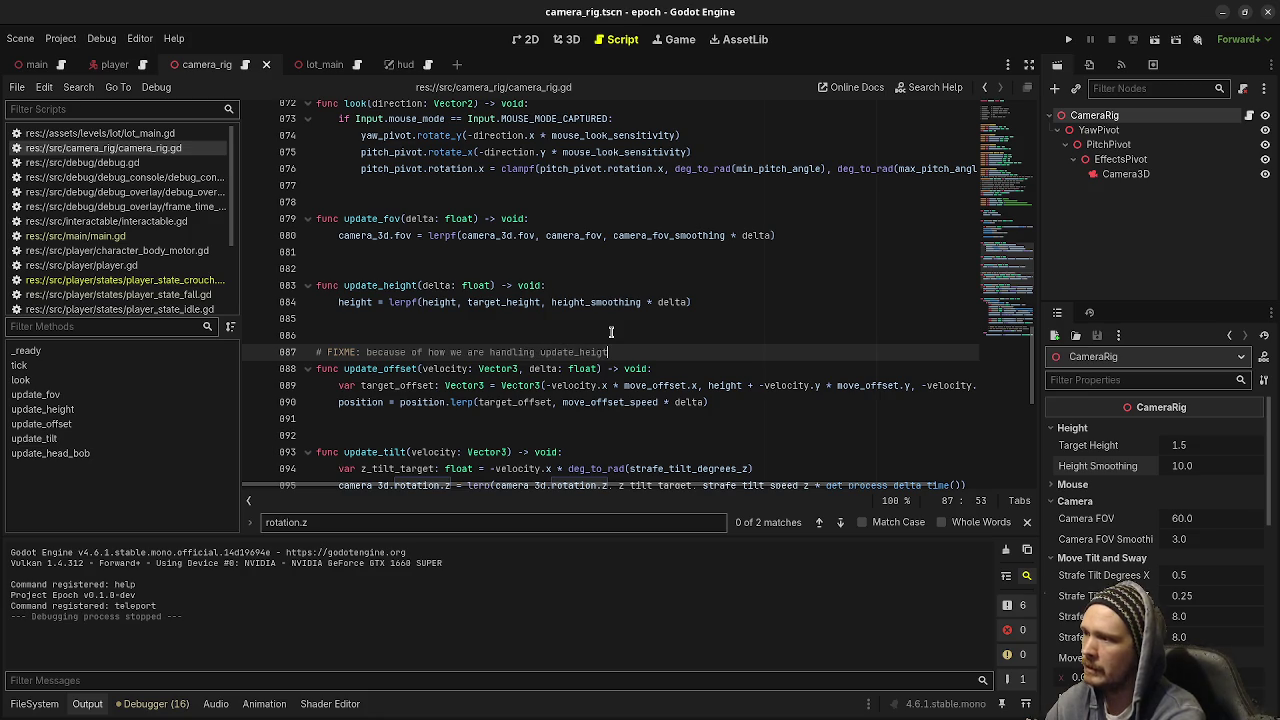
text(() and )
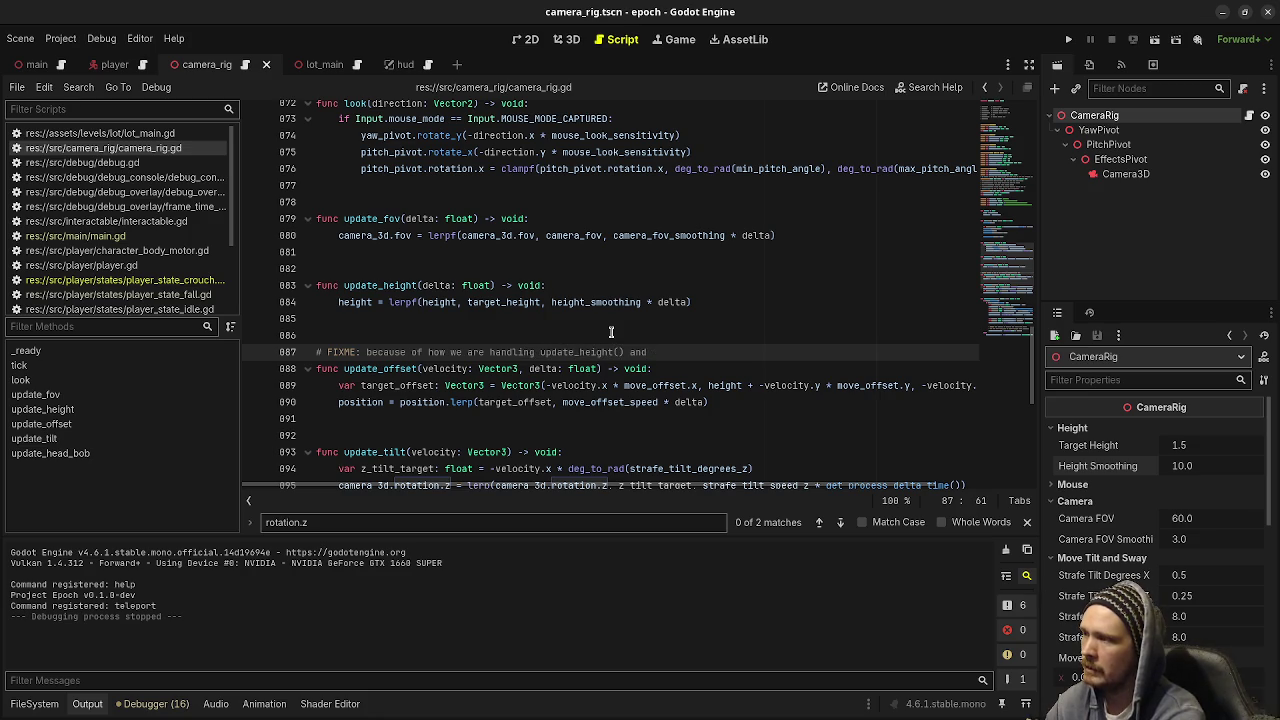
text(update_offset())
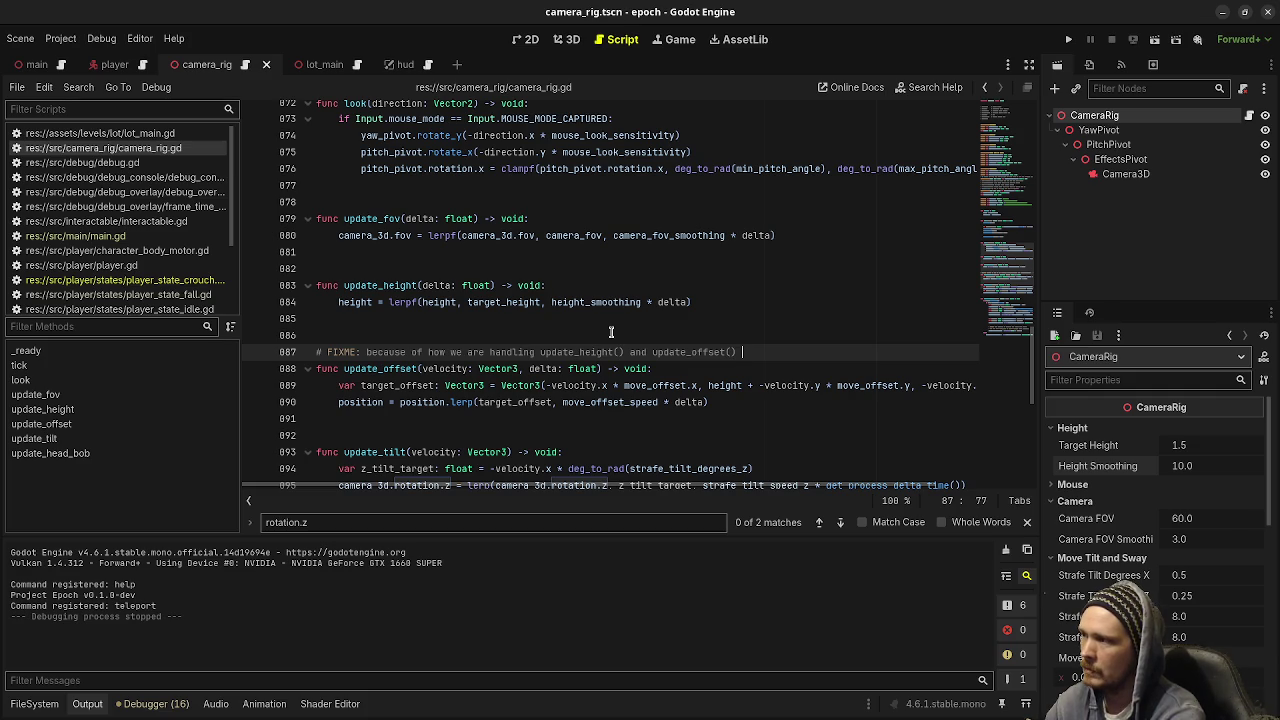
text(eight)
text(_smoothing has t)
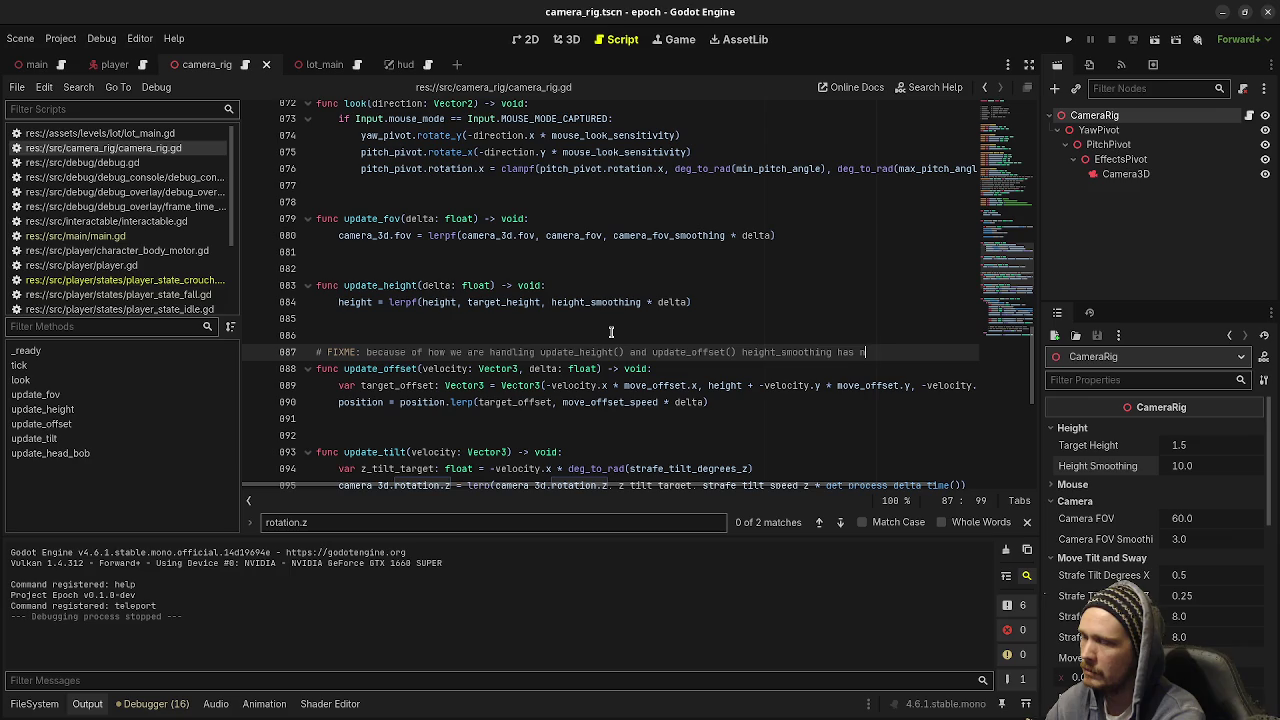
text(o eff)
key(BackSpace)
key(BackSpace)
key(BackSpace)
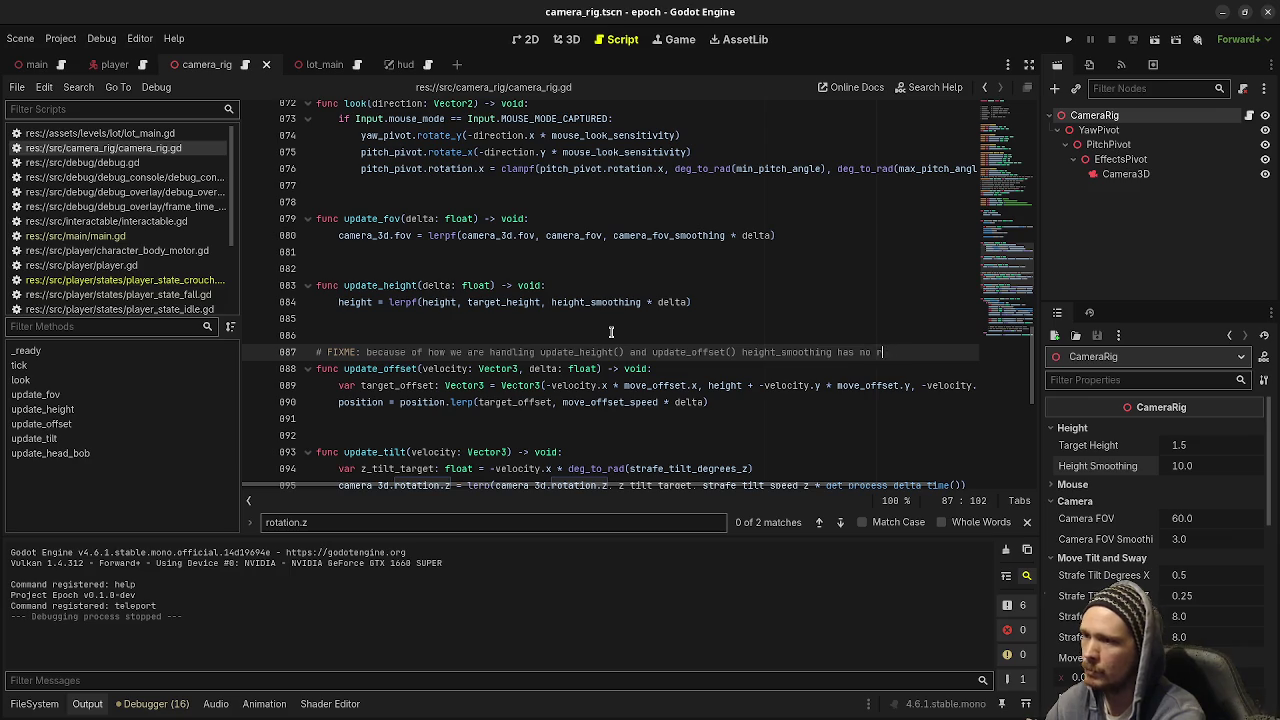
key(Return)
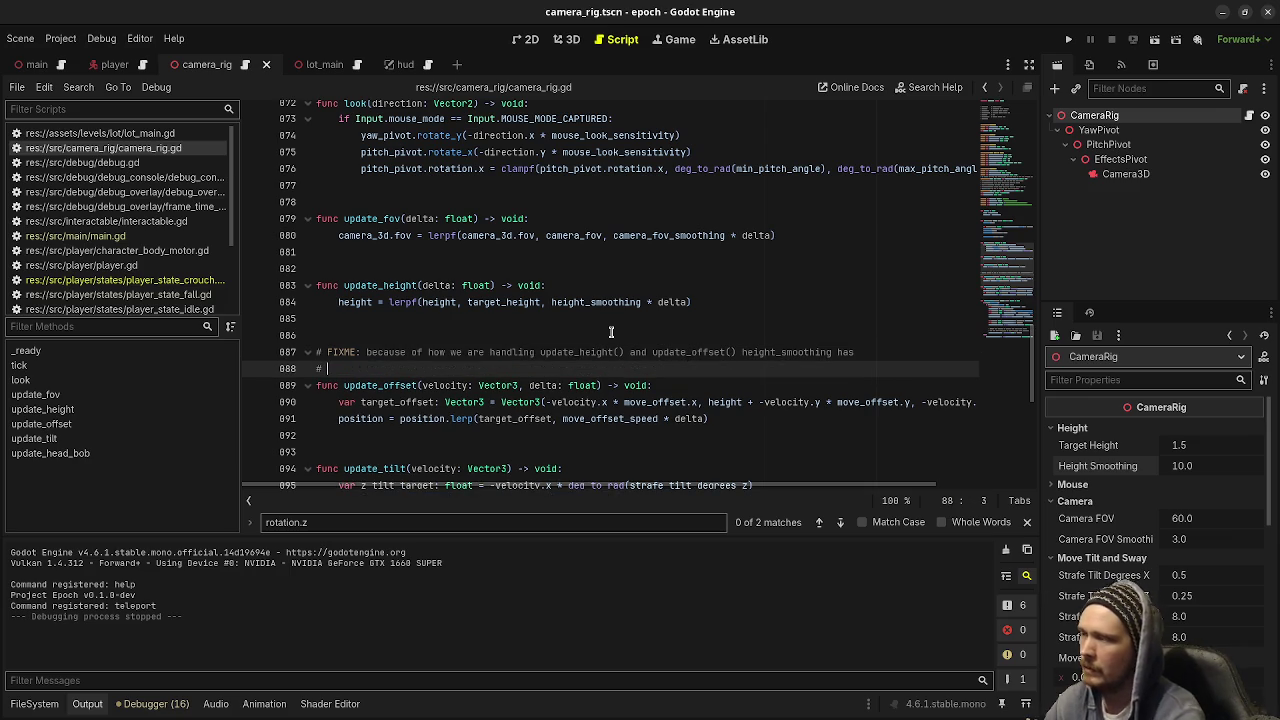
click(381, 287)
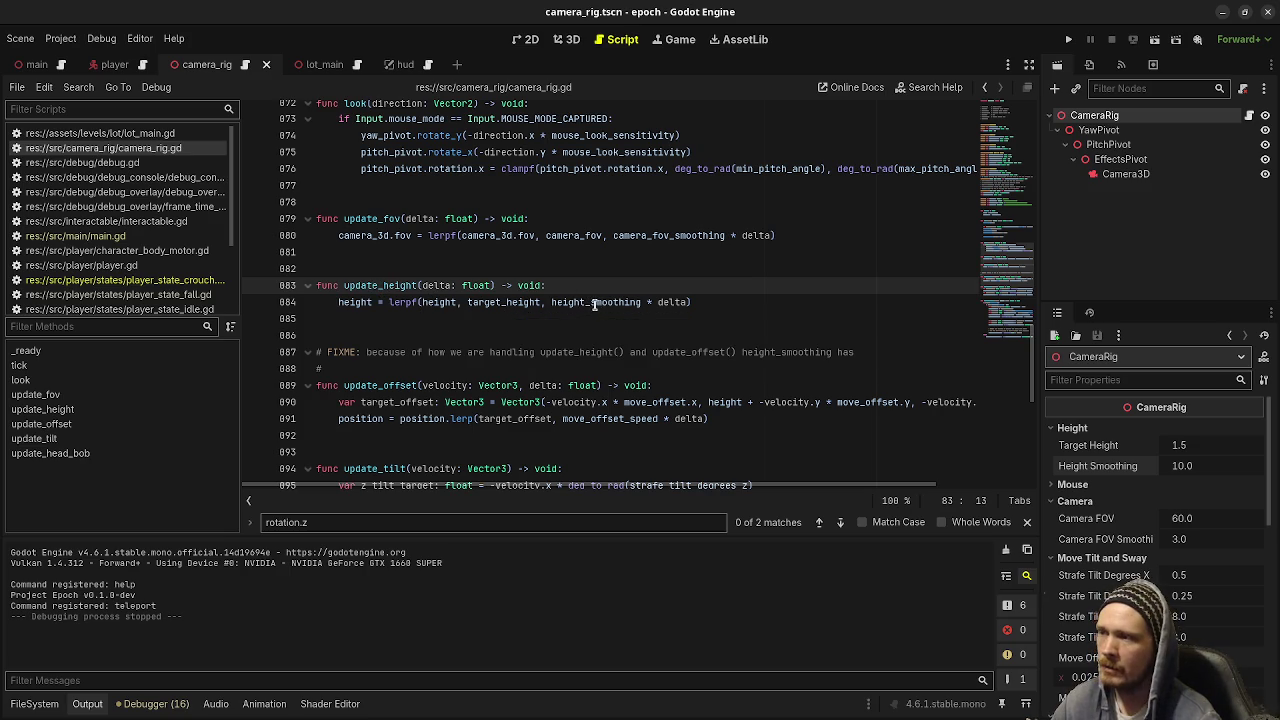
Inspect how height_smoothing and move_offset_speed are used in update_height and update_offset
mouse_move(594, 303)
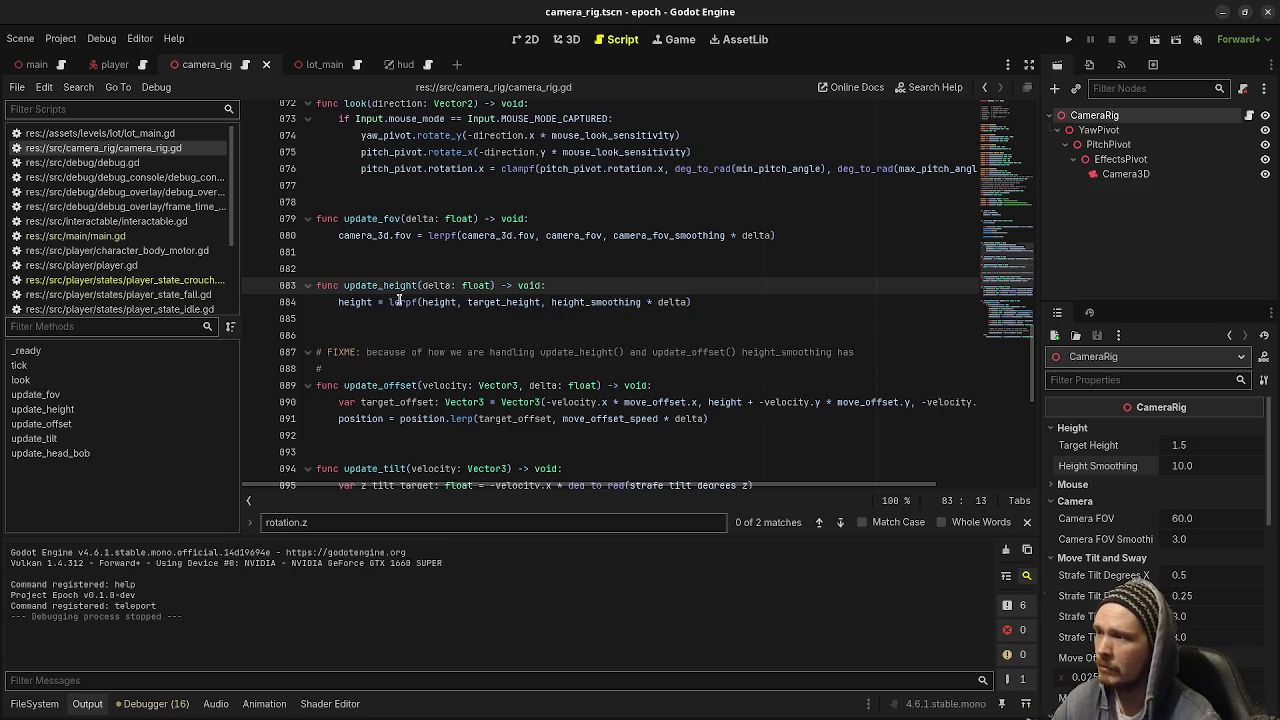
click(449, 308)
double_click(505, 303)
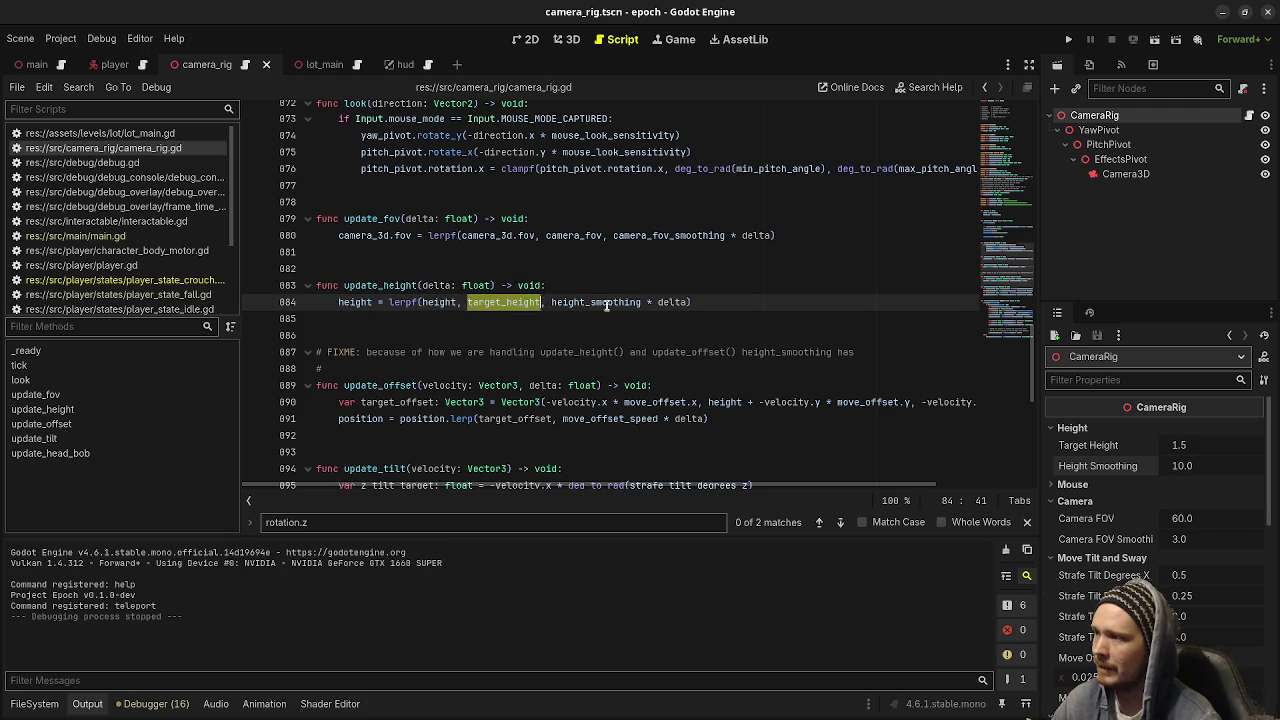
double_click(609, 303)
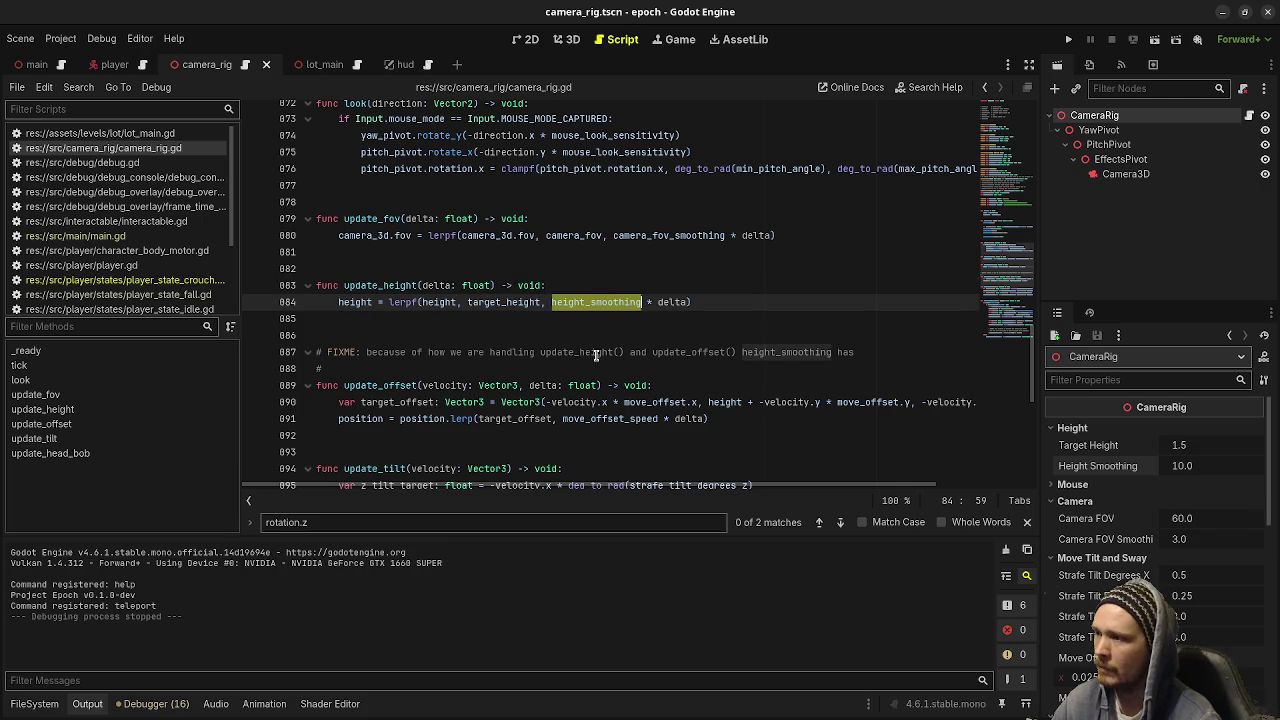
click(389, 386)
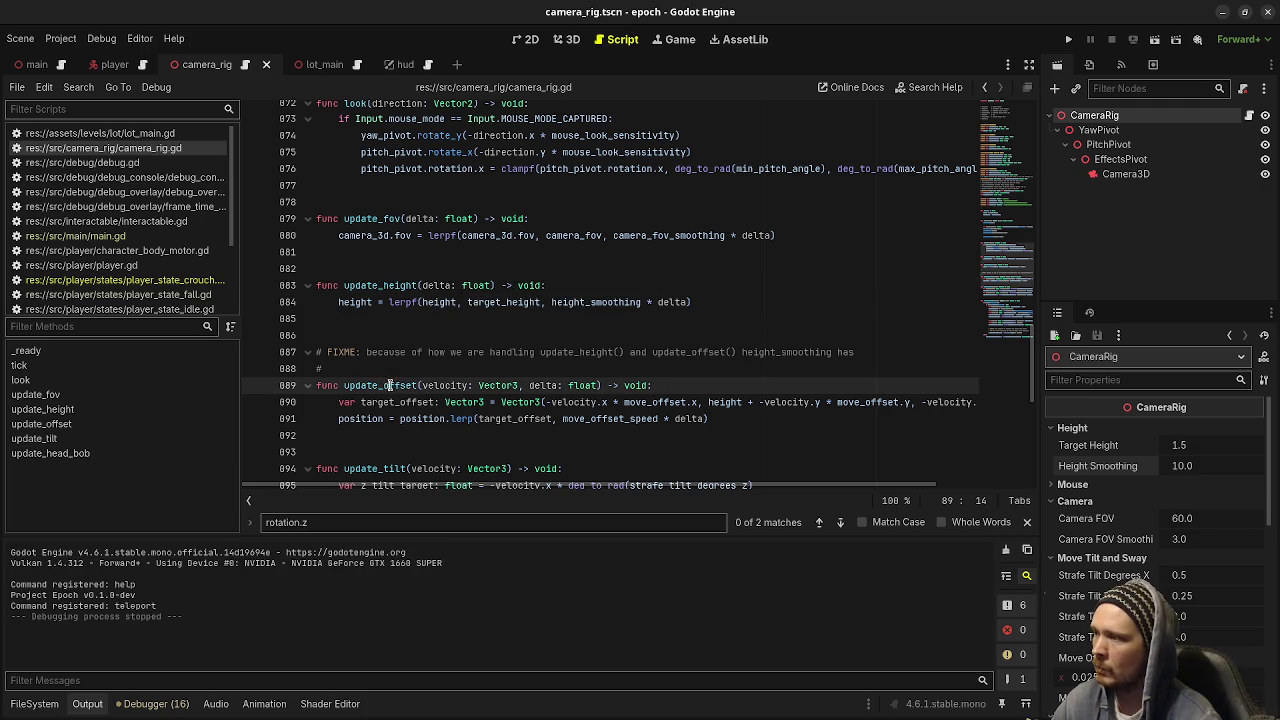
drag(396, 402, 841, 399)
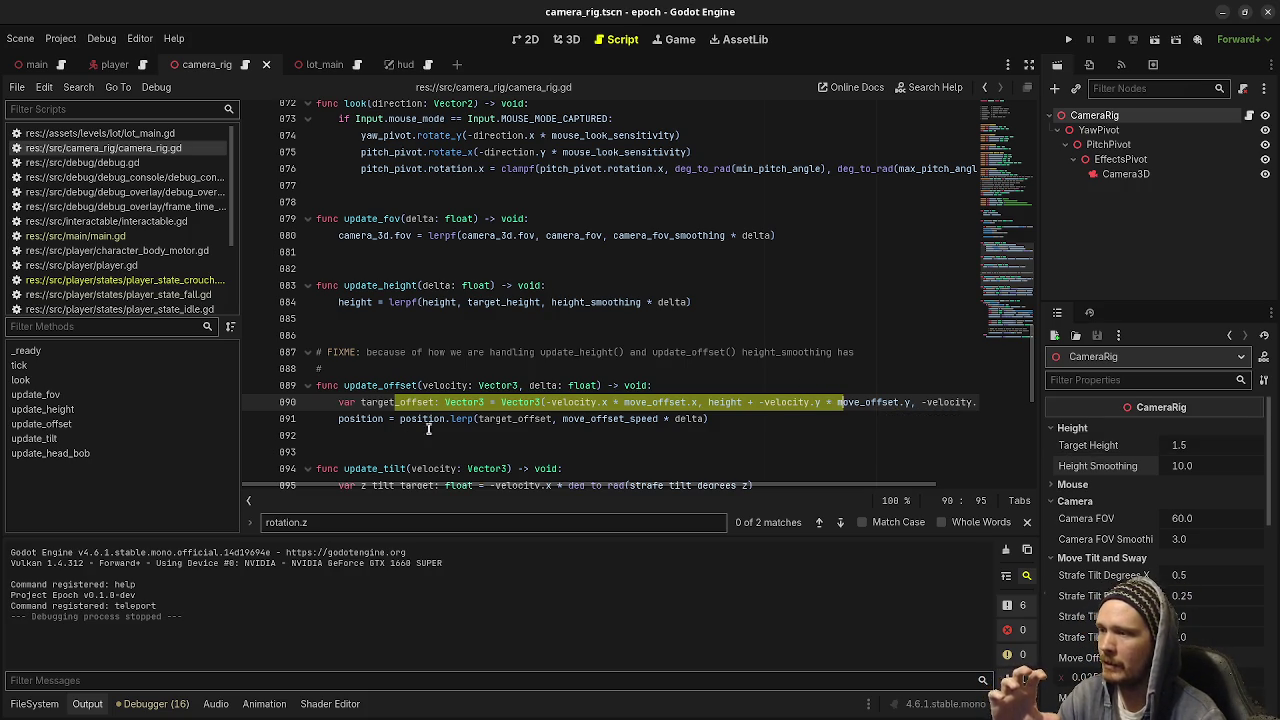
mouse_move(455, 418)
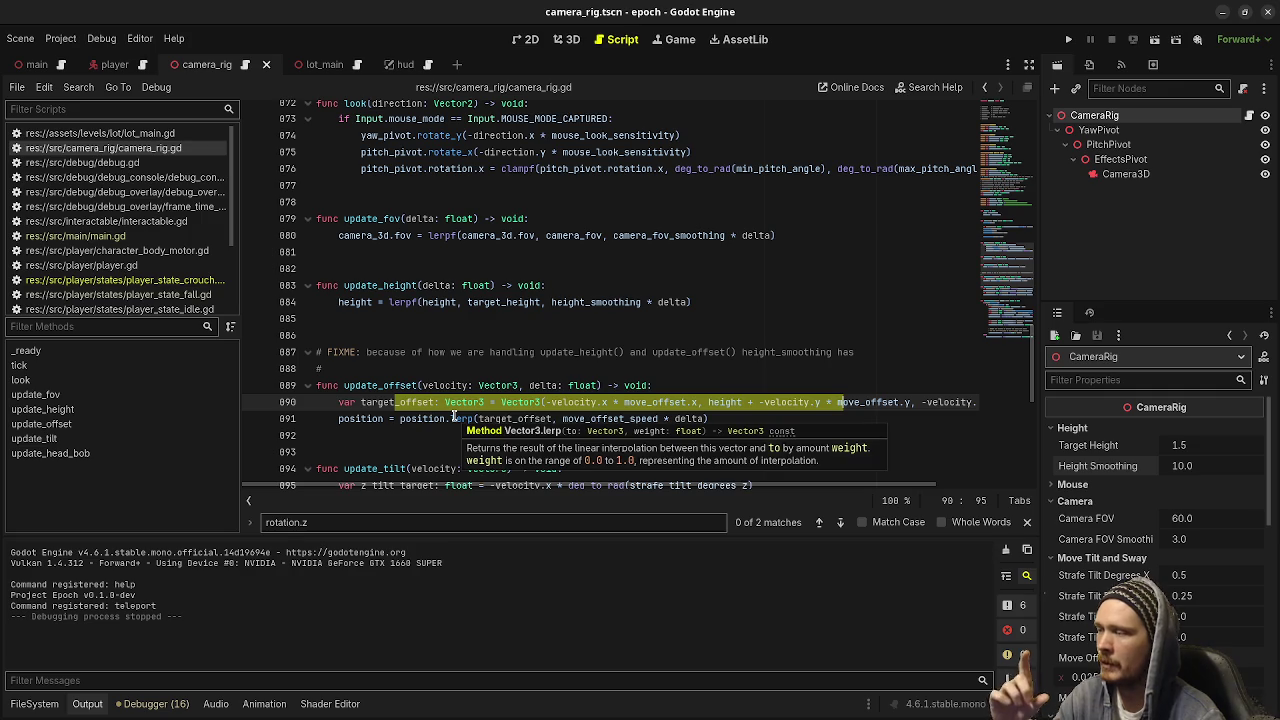
double_click(518, 419)
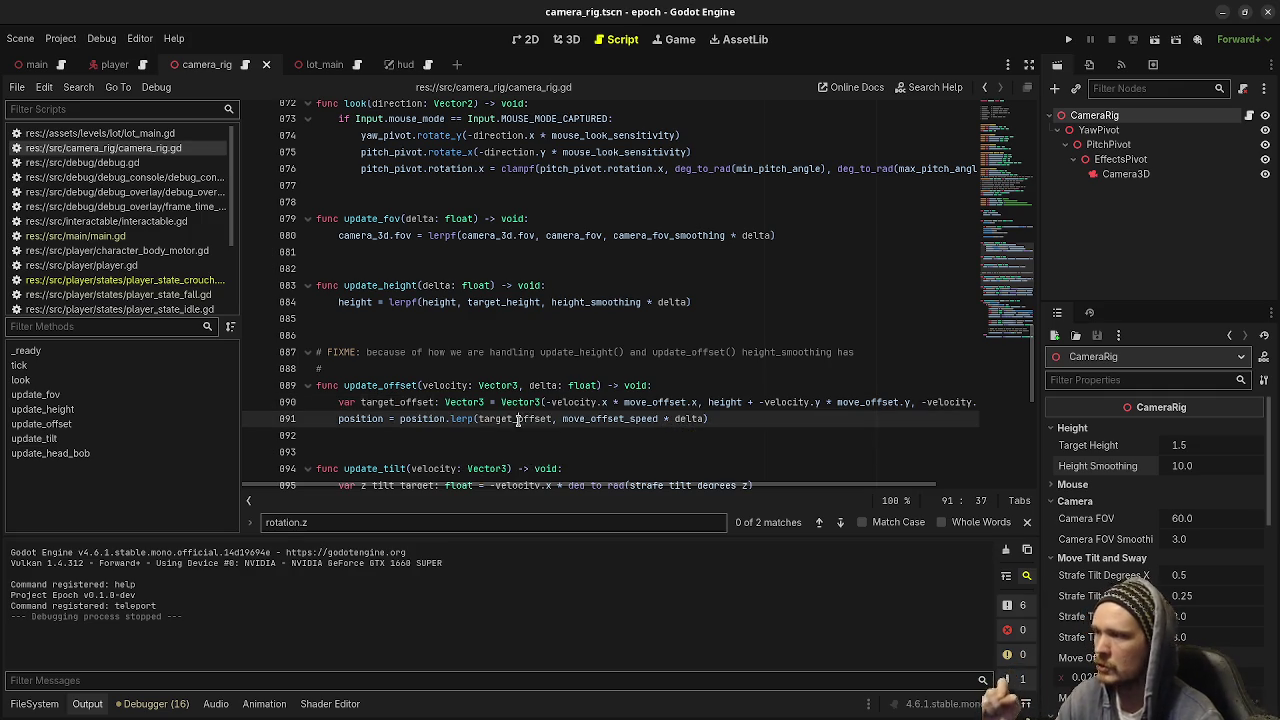
double_click(612, 419)
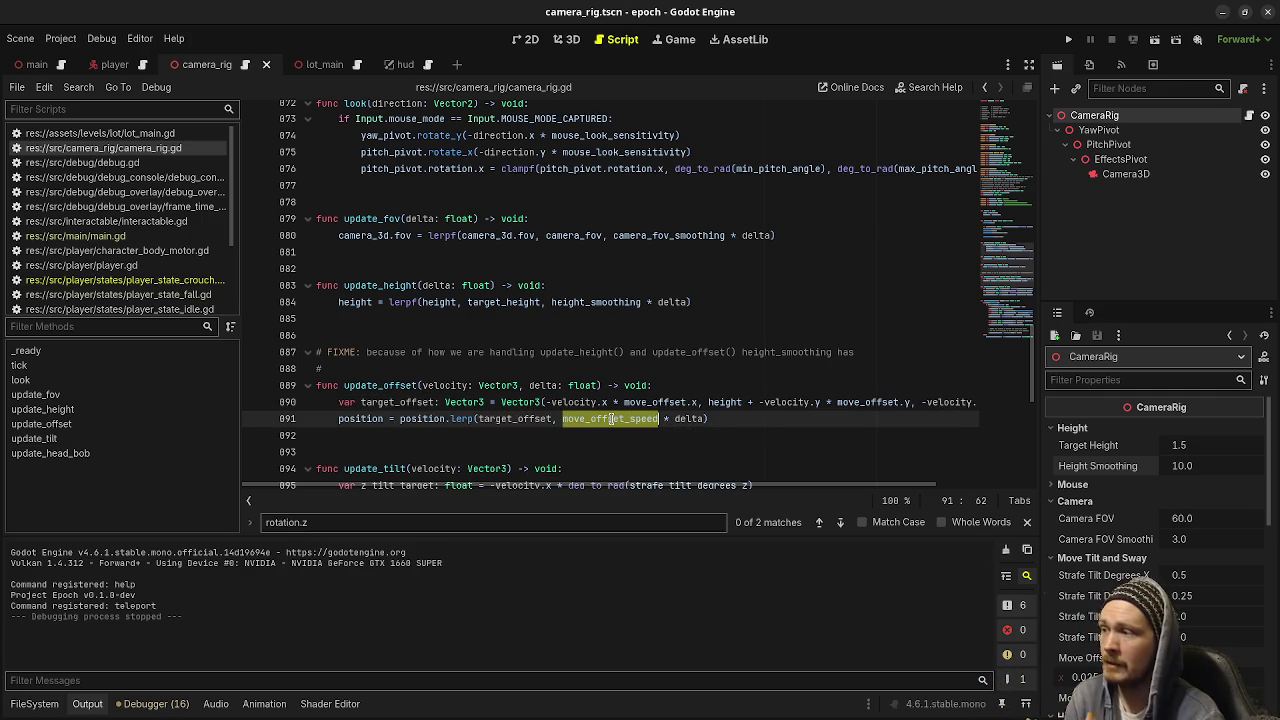
drag(385, 302, 627, 303)
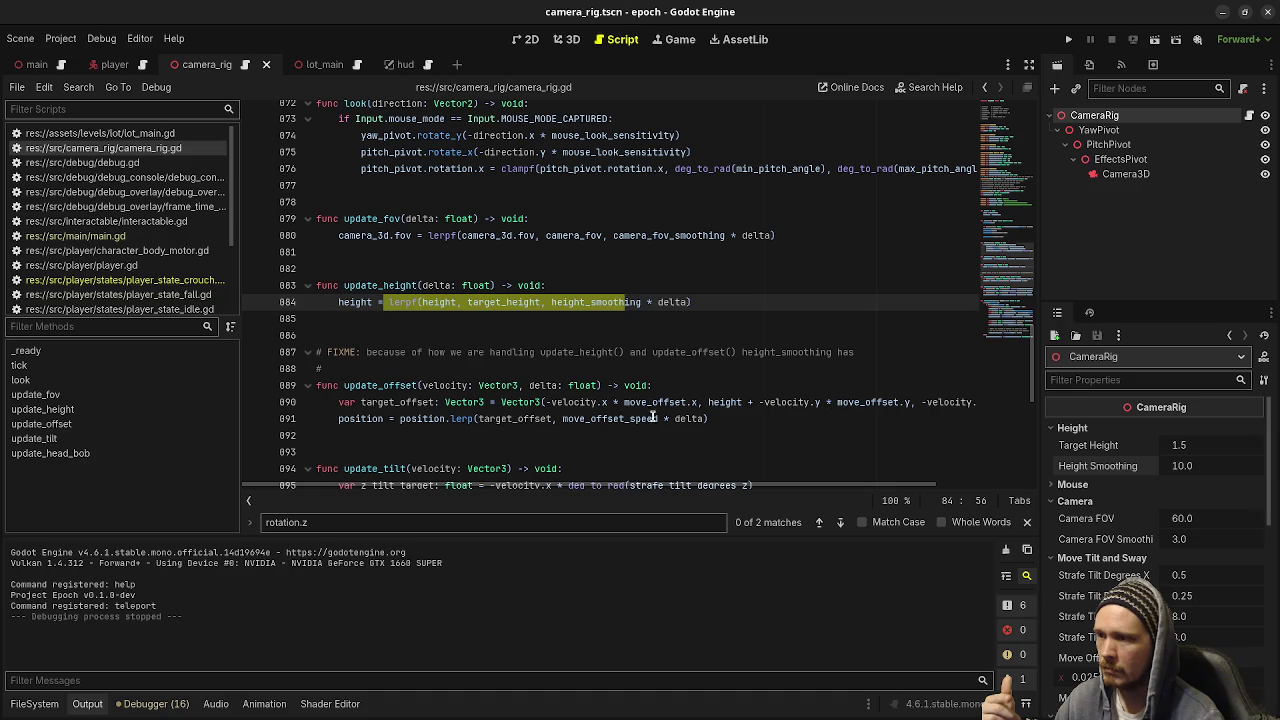
double_click(620, 418)
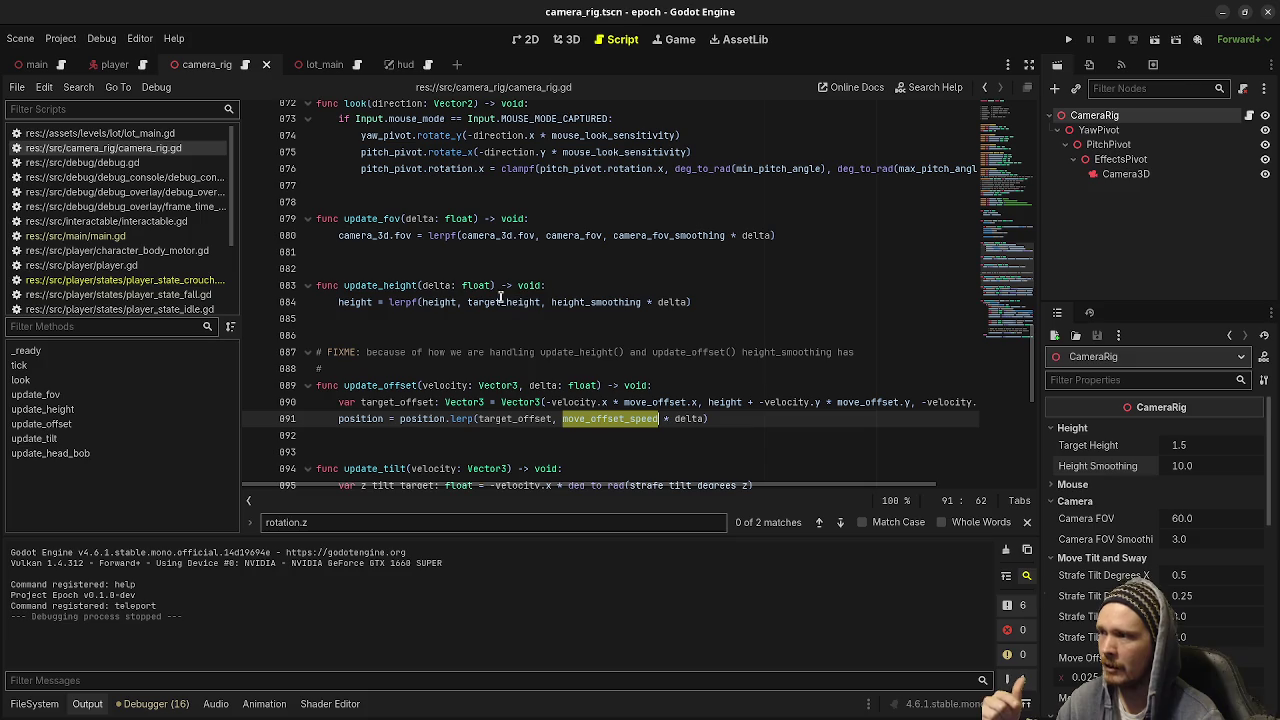
Finish the FIXME comment with 'little to no effect over move_offset_speed' and save camera_rig.gd
click(428, 370)
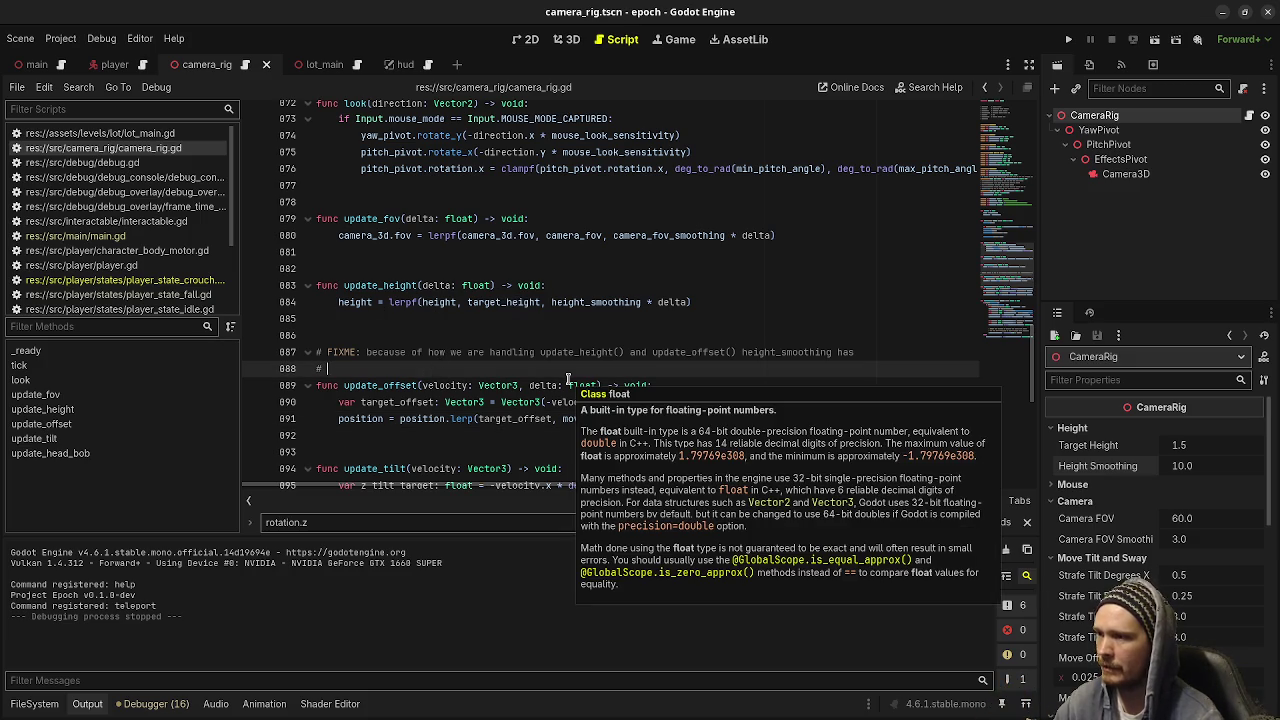
text(littl)
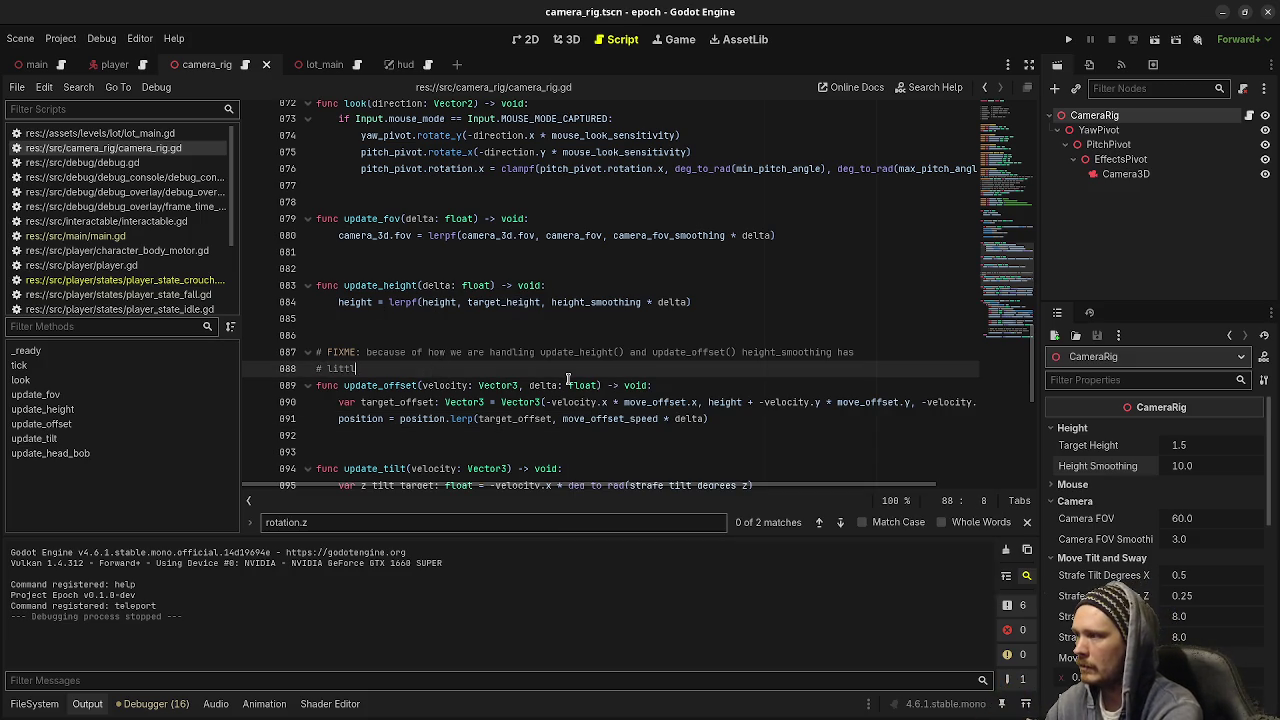
text(e to no effect ov)
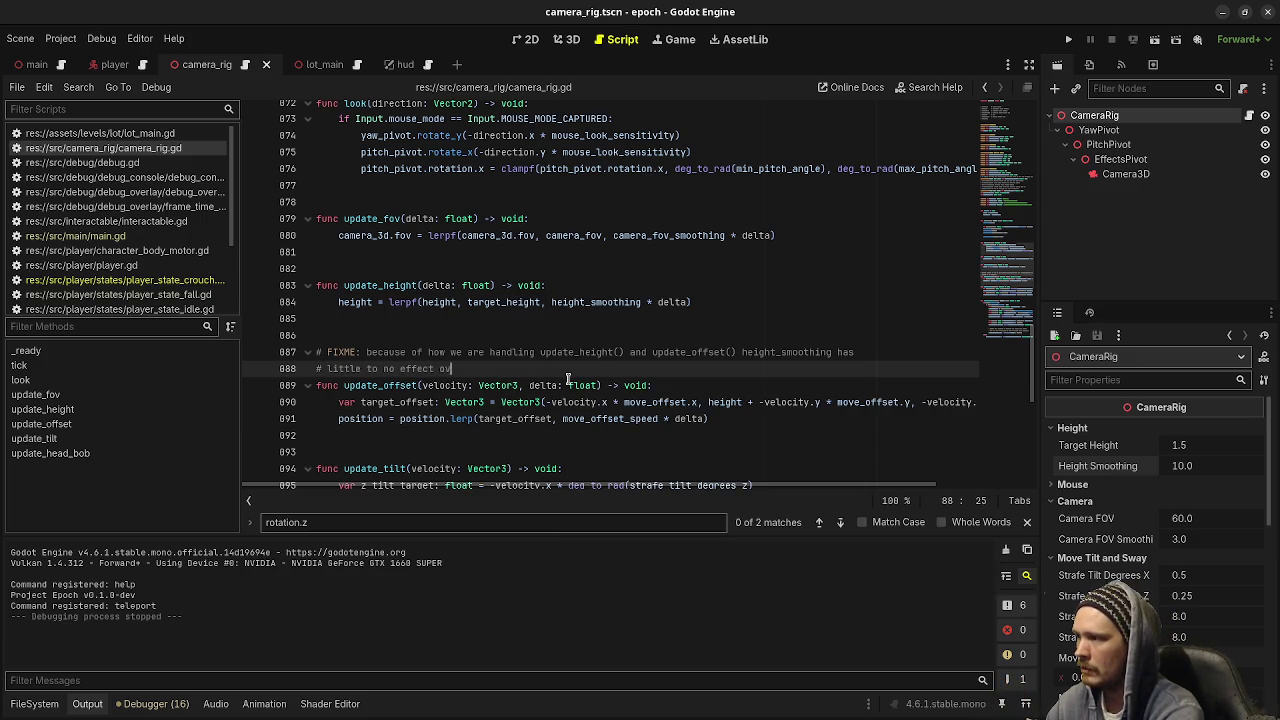
text(er move_offset_speed)
key(ctrl+s)
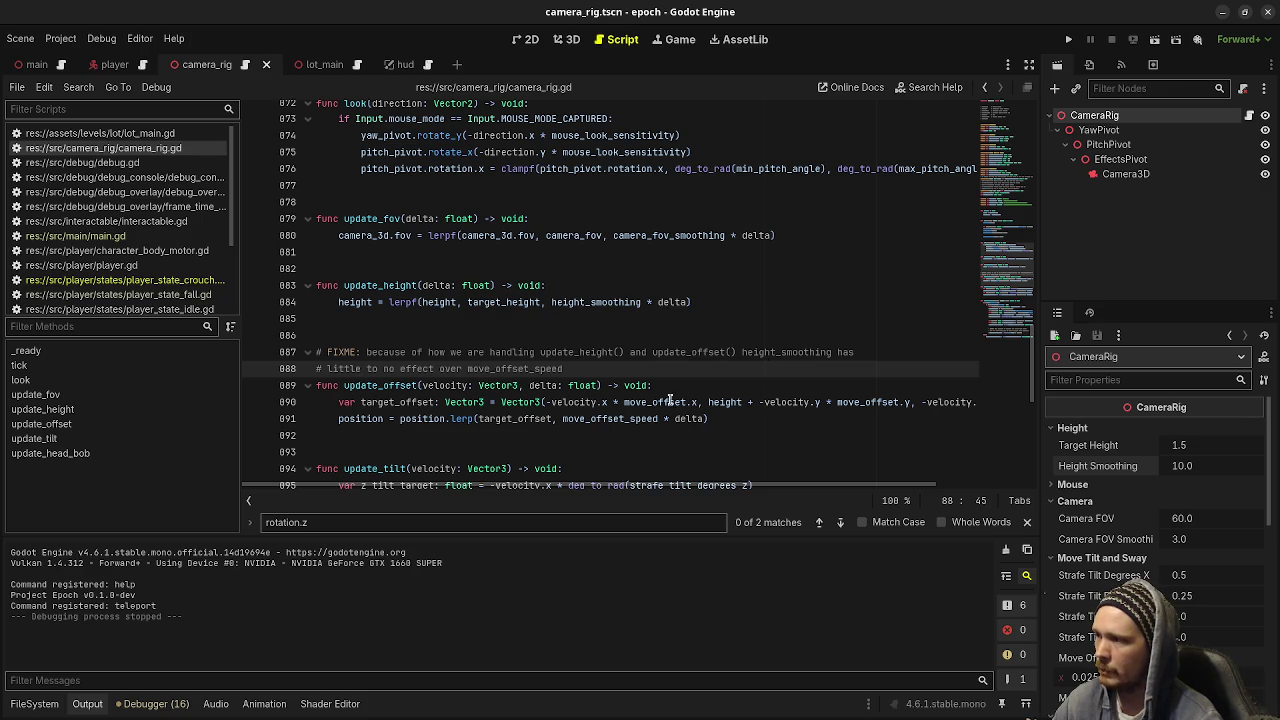
click(668, 352)
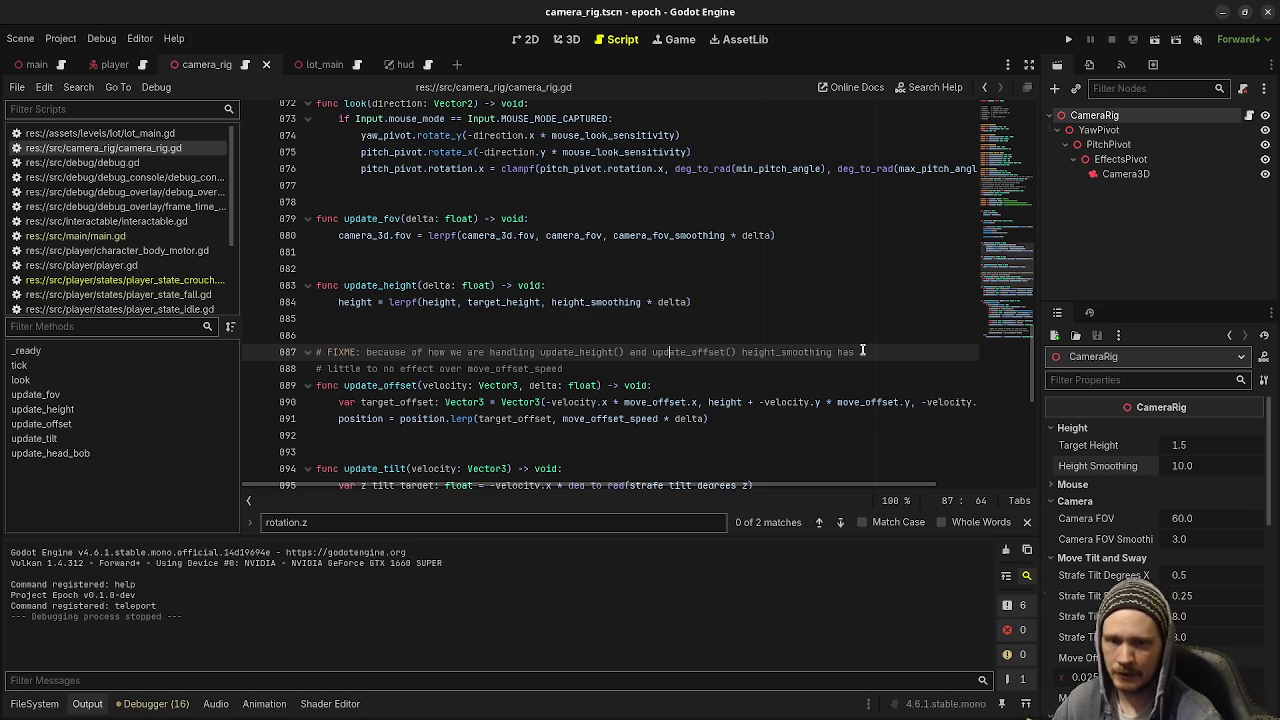
click(790, 385)
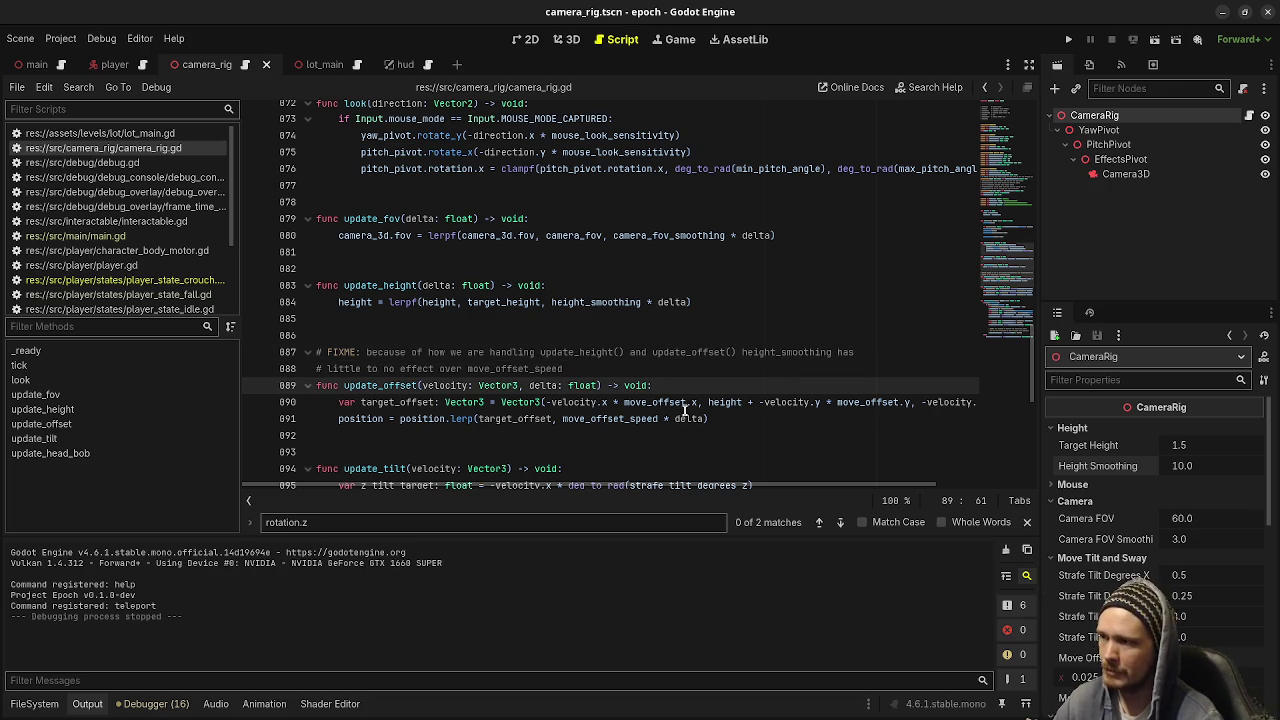
click(740, 419)
key(ctrl+s)
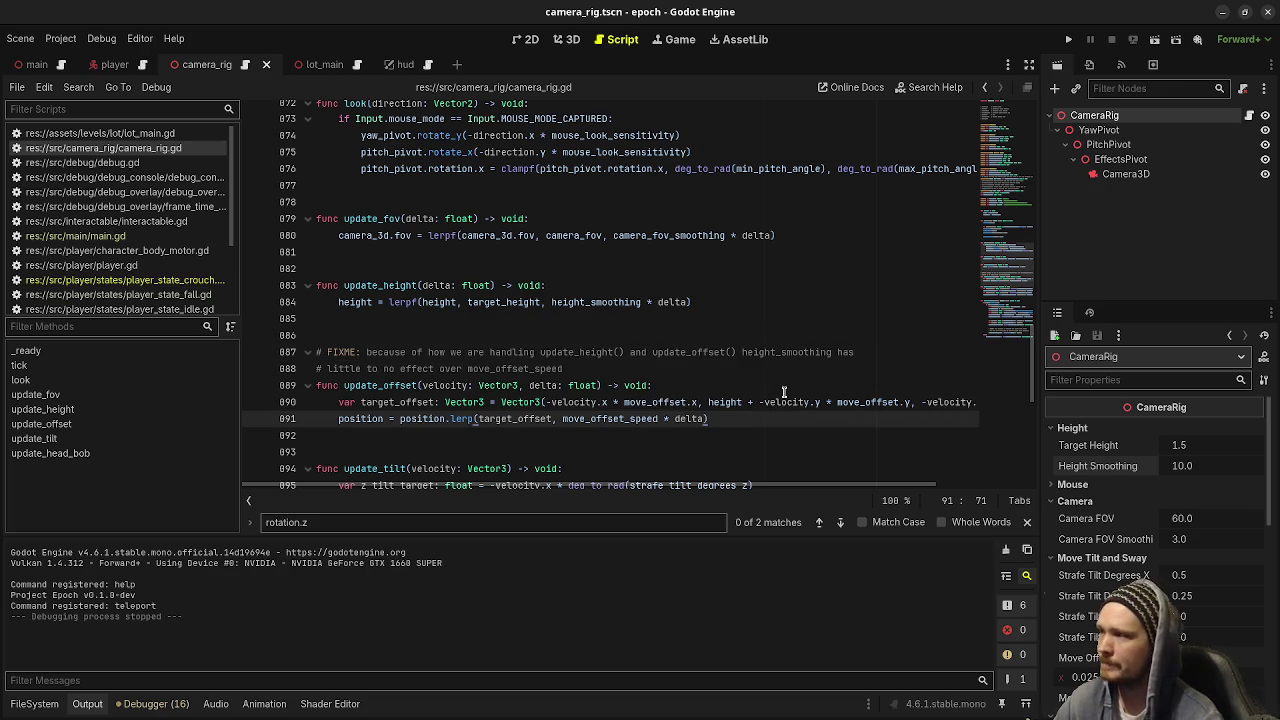
scroll(784, 391, up, 3)
scroll(784, 391, down, 5)
scroll(784, 391, up, 2)
scroll(784, 391, up, 1)
scroll(784, 391, up, 6)
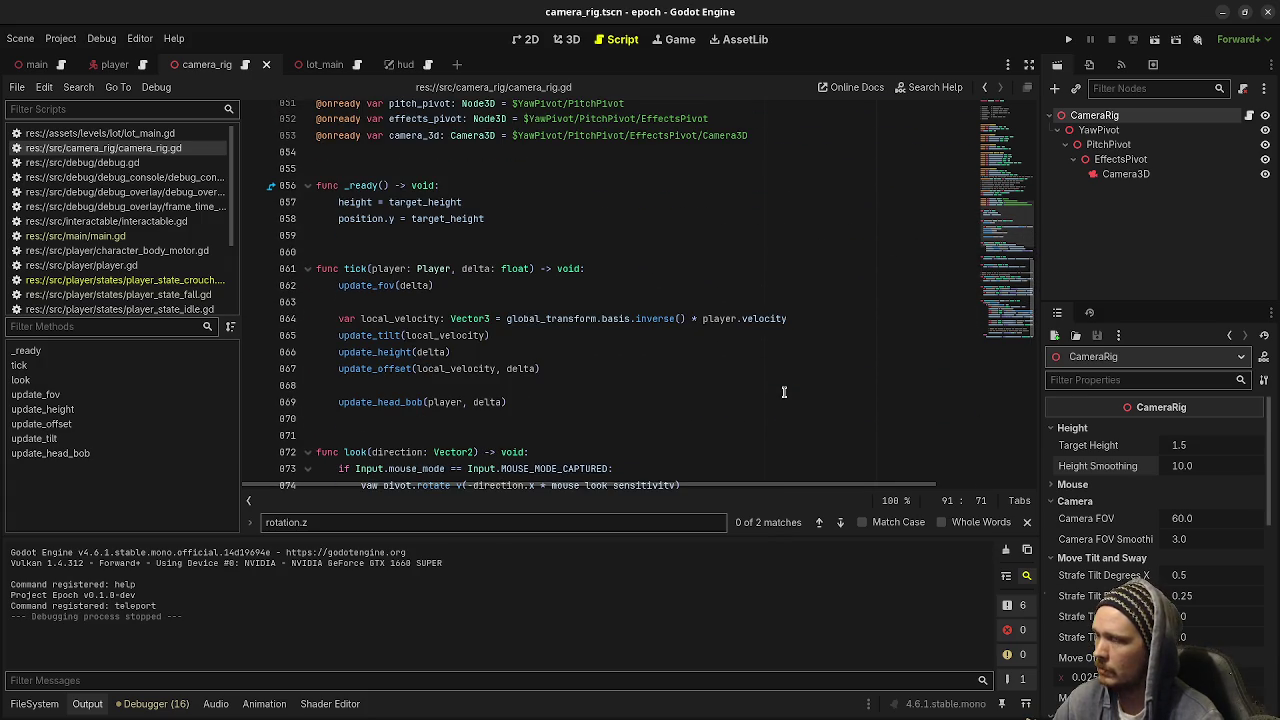
Review the main.gd diff in VS Code, then close it
key(alt+Tab)
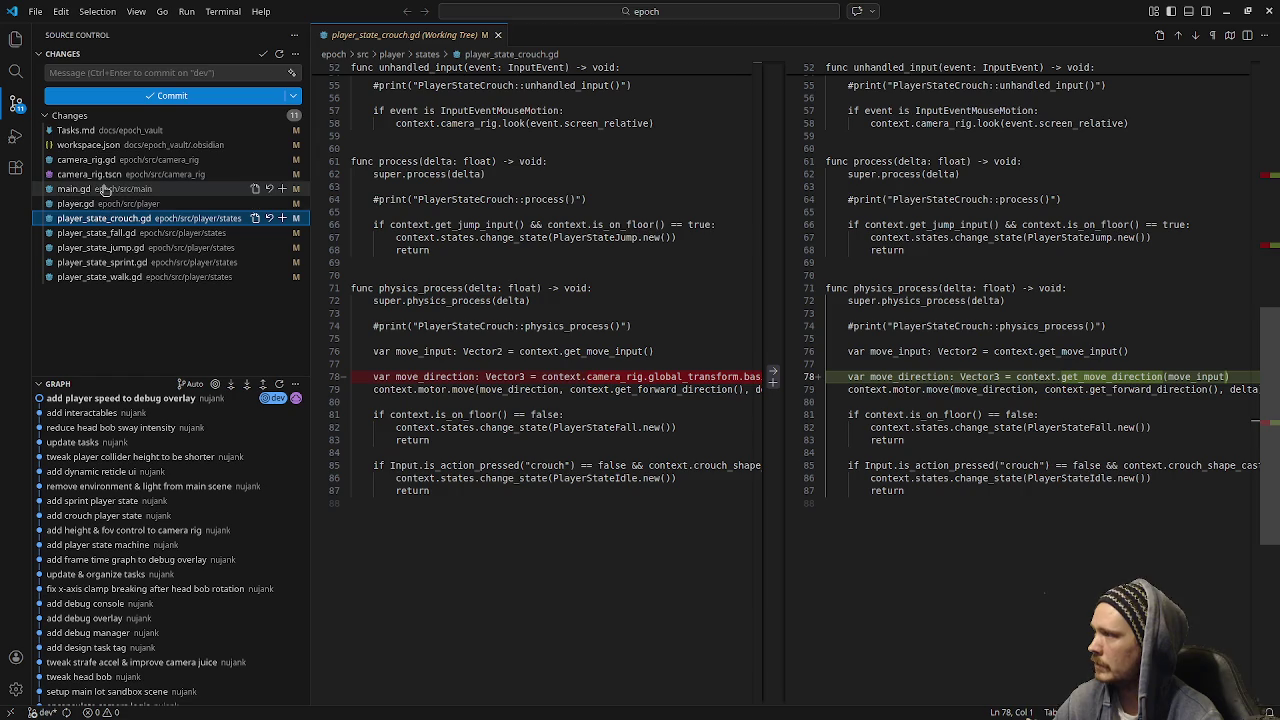
click(105, 189)
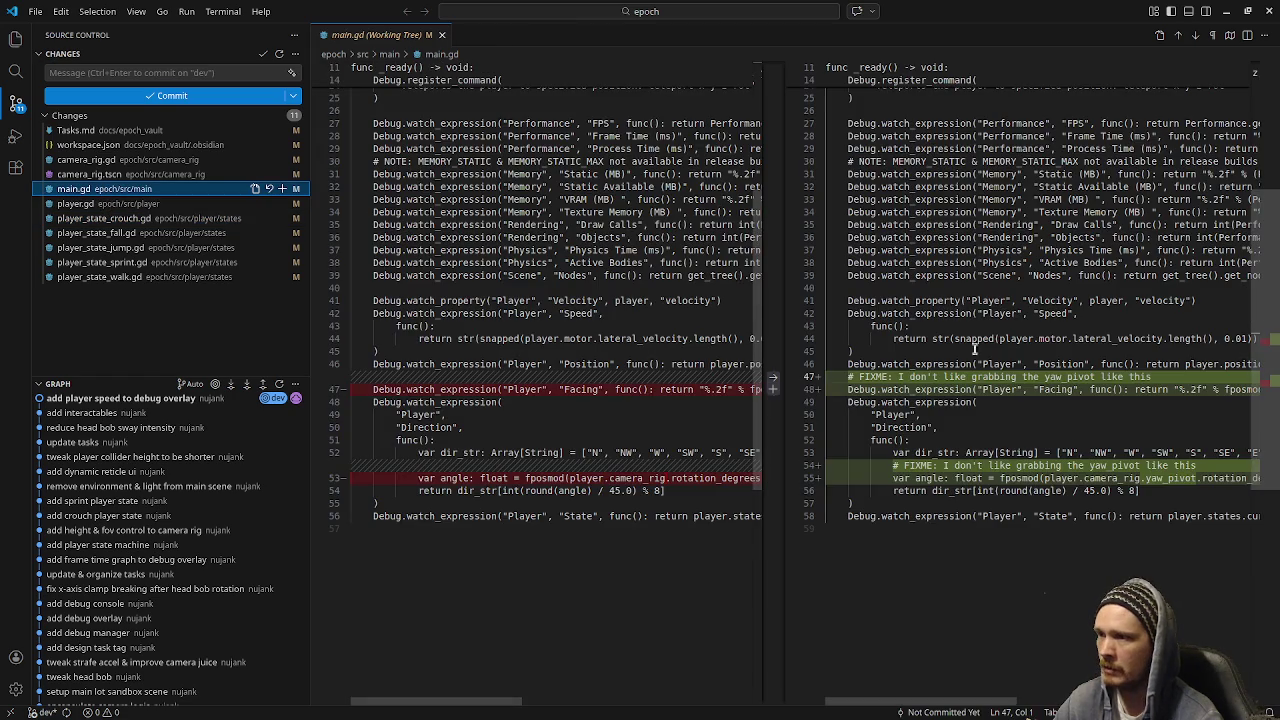
click(441, 35)
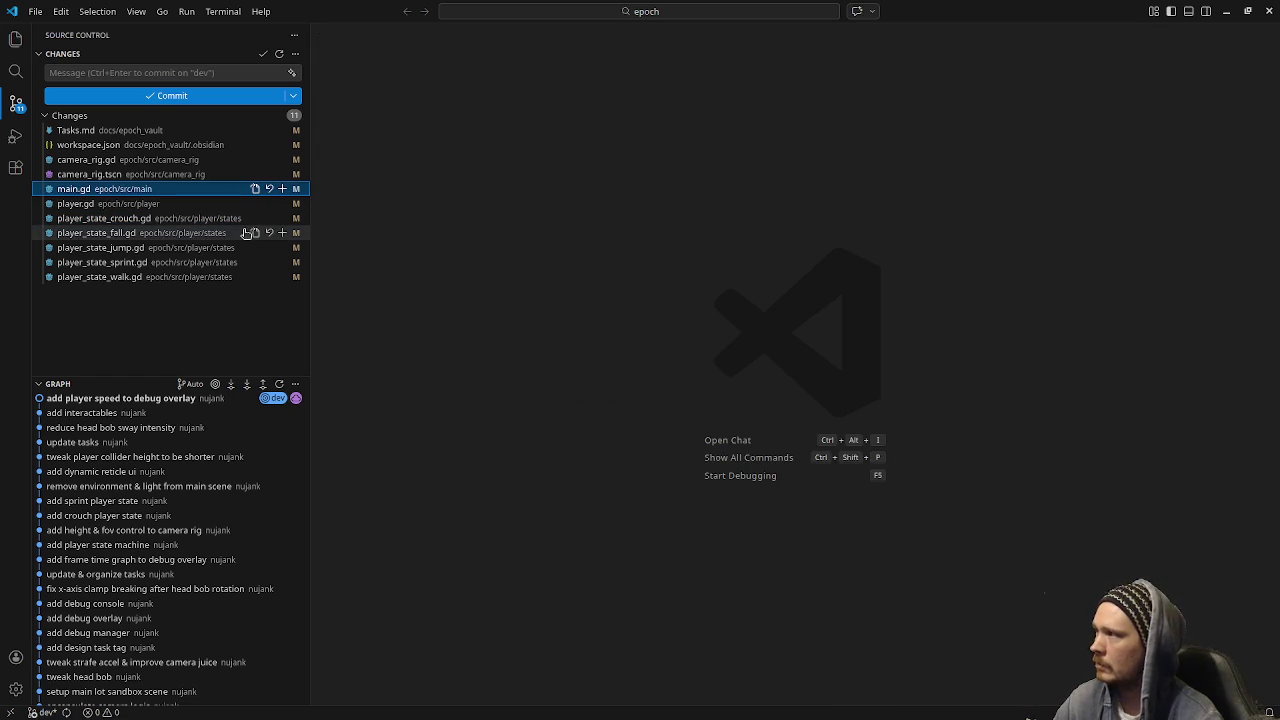
key(alt+Tab)
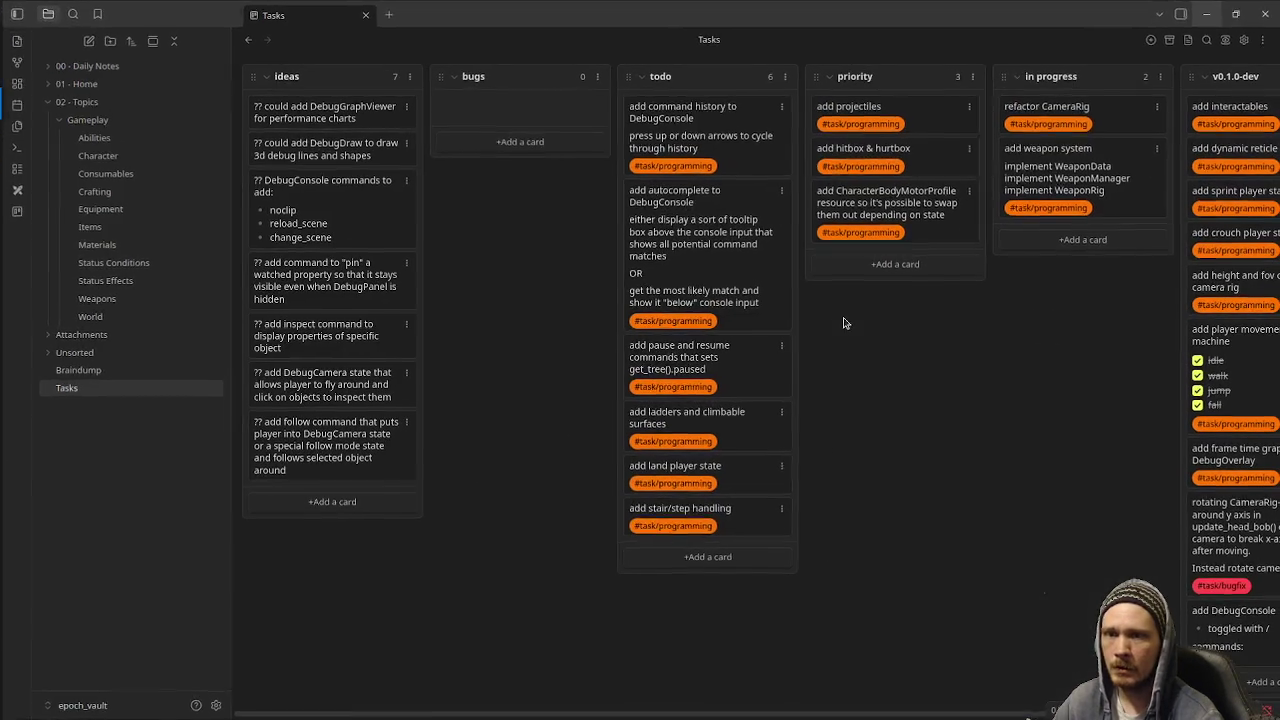
Drag the 'refactor CameraRig' card to the top of v0.1.0-dev, then hide Obsidian
drag(1052, 110, 1153, 106)
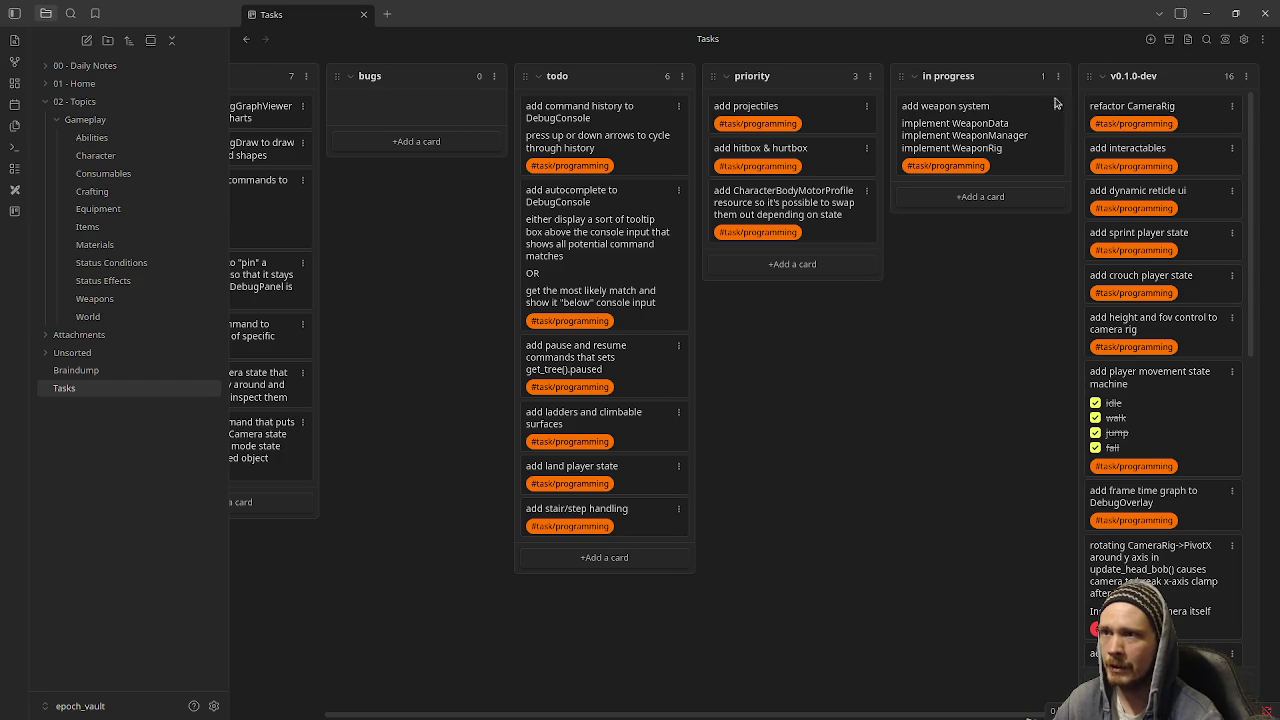
click(1207, 13)
click(1222, 12)
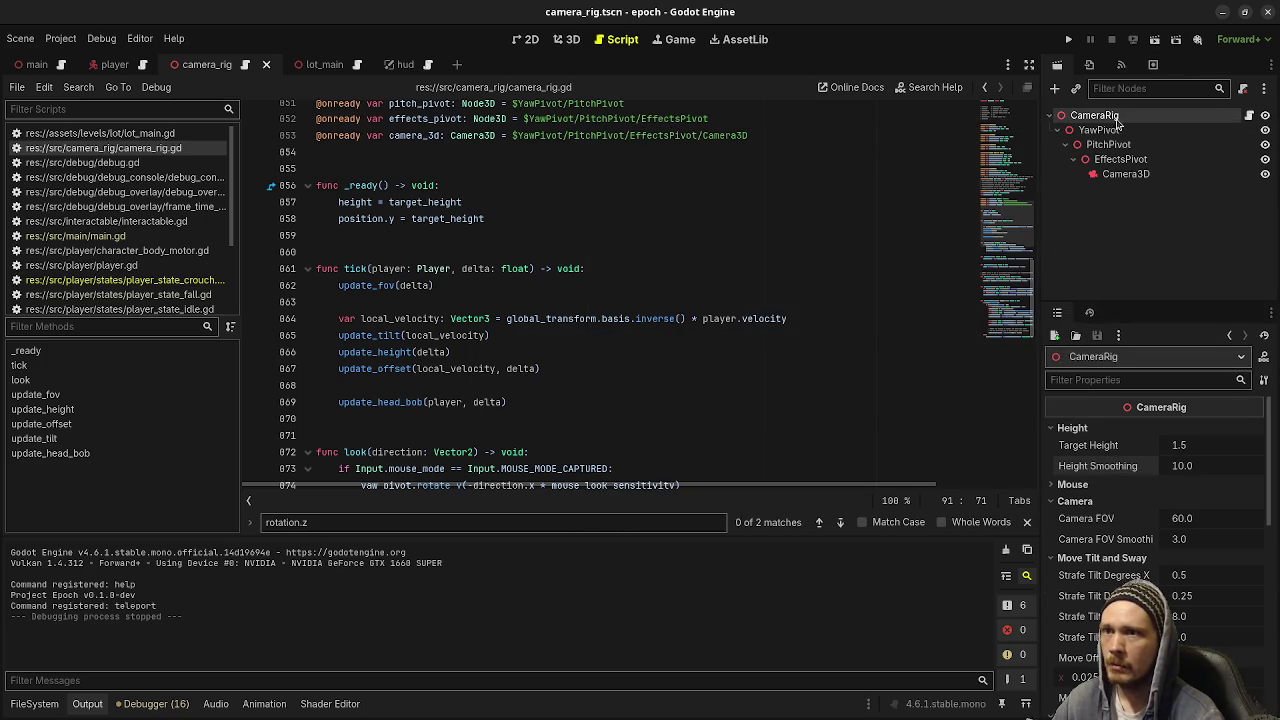
mouse_move(1125, 176)
mouse_down()
mouse_move(1124, 190)
mouse_move(1098, 137)
mouse_up()
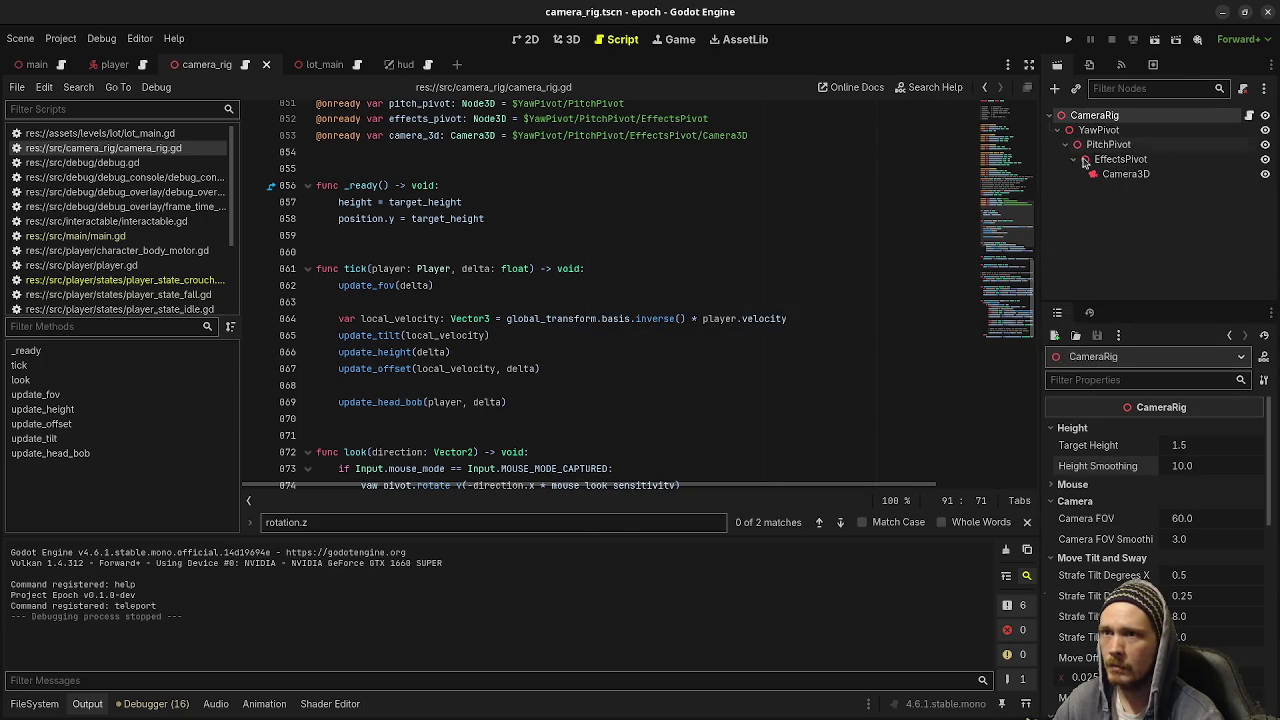
scroll(636, 298, up, 5)
scroll(636, 298, up, 8)
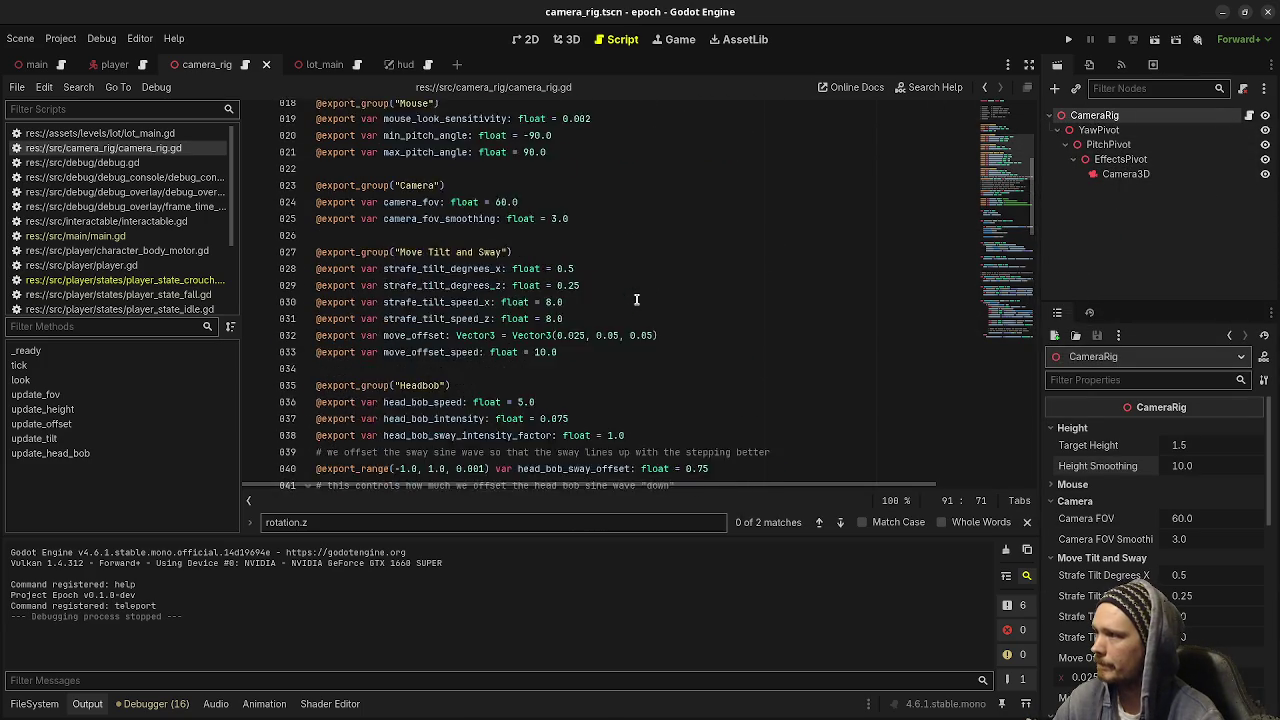
scroll(636, 298, down, 3)
scroll(636, 298, down, 20)
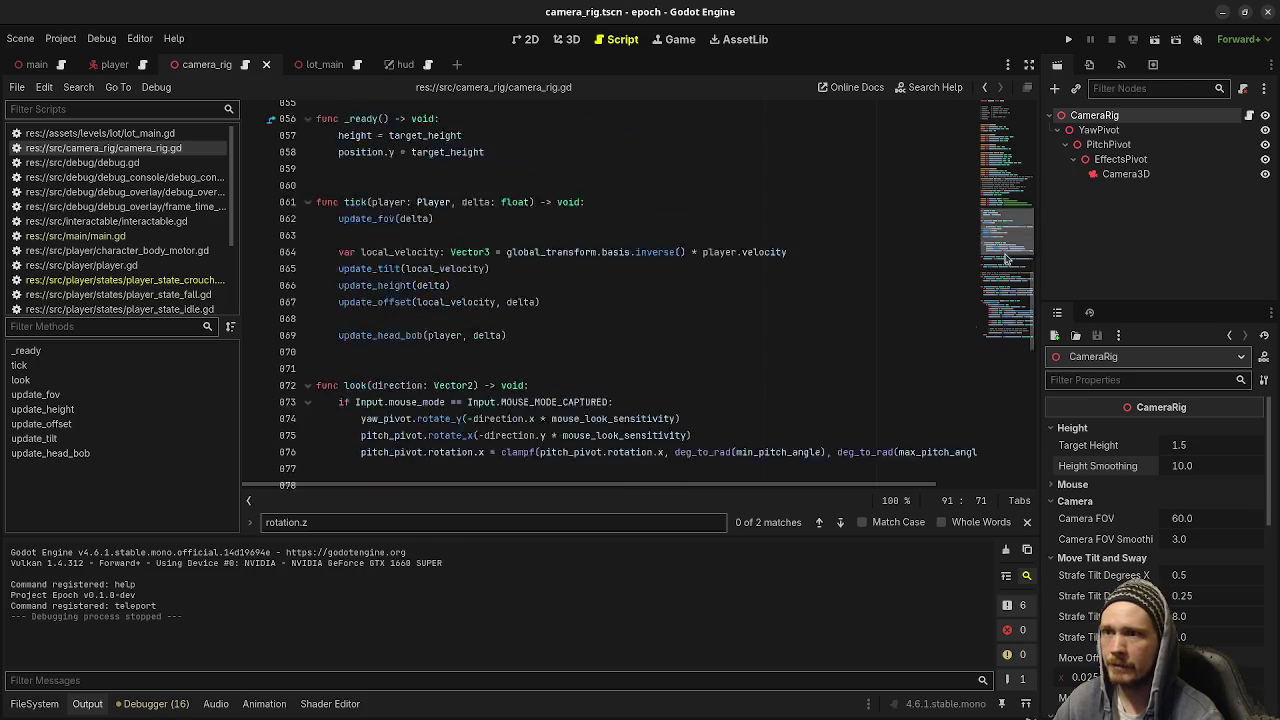
scroll(1003, 312, up, 6)
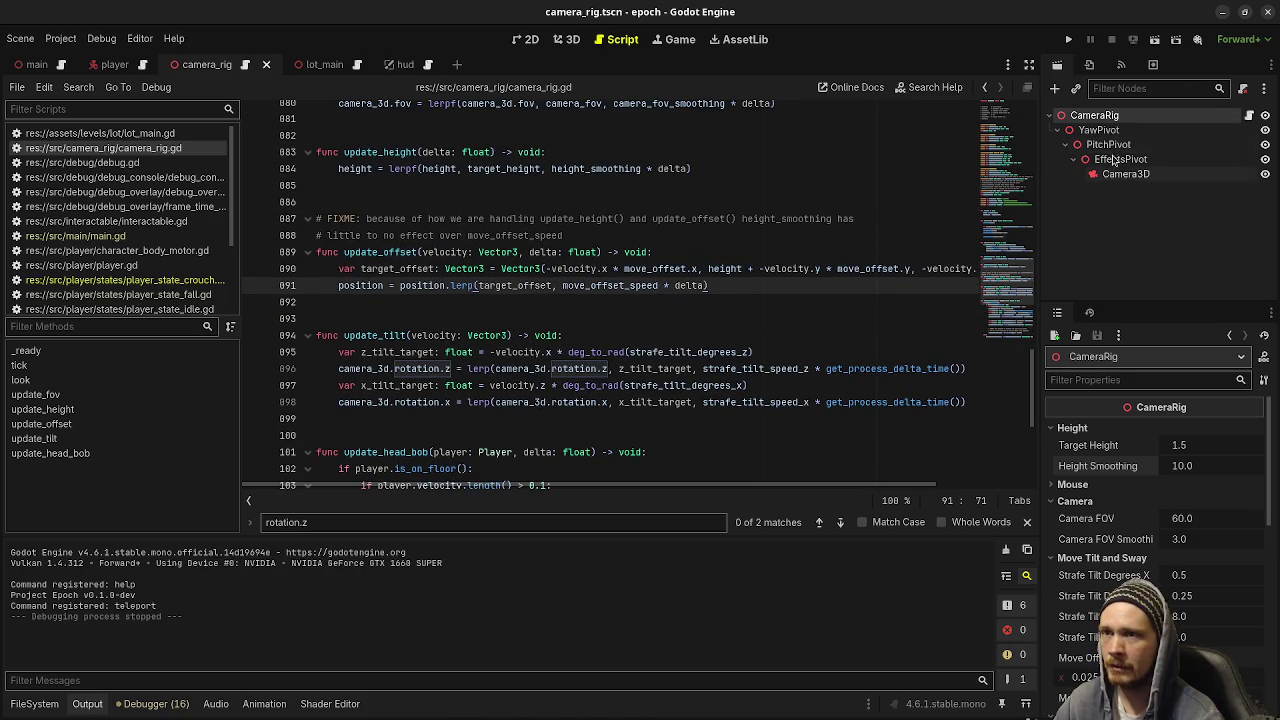
scroll(670, 362, up, 4)
scroll(670, 362, up, 3)
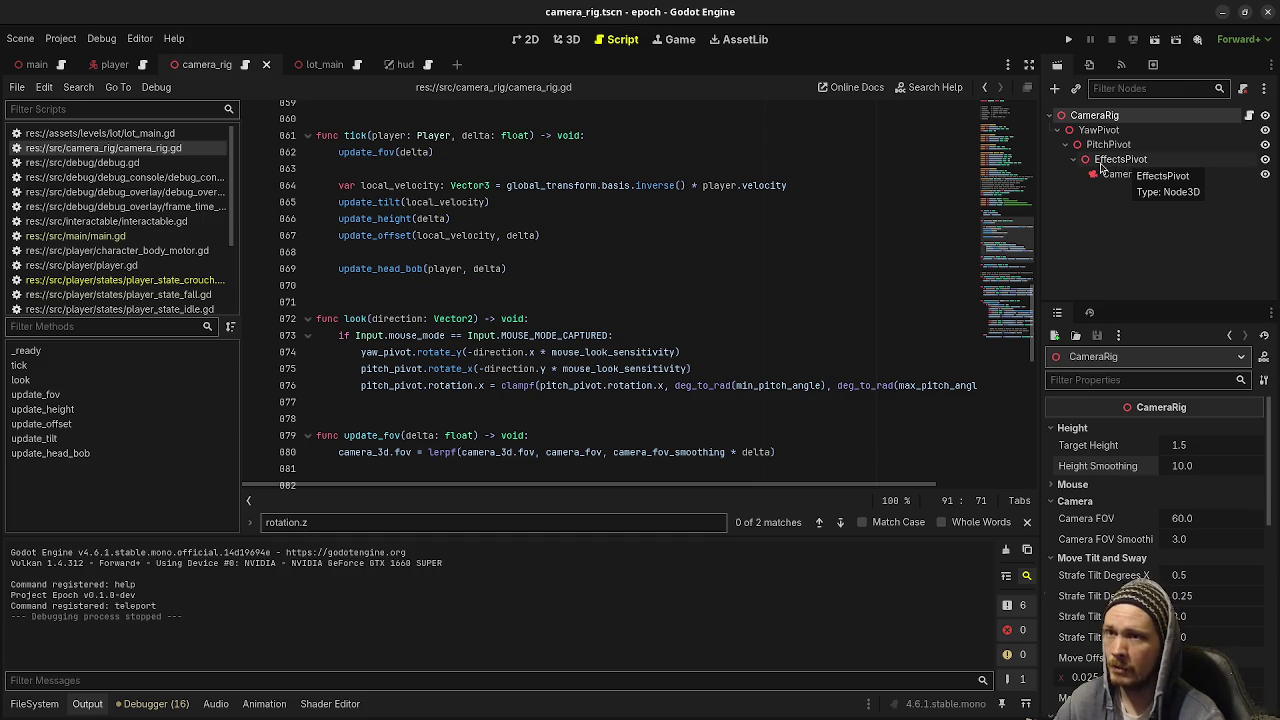
scroll(593, 297, up, 3)
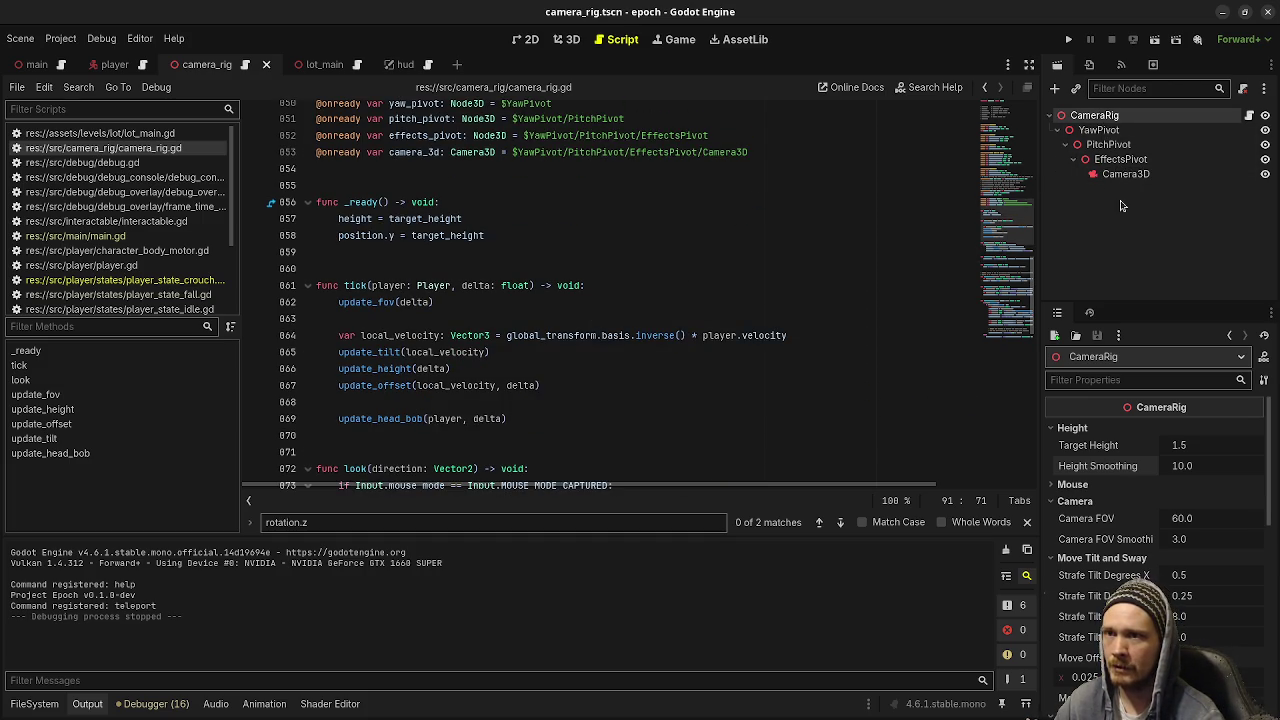
scroll(601, 342, up, 5)
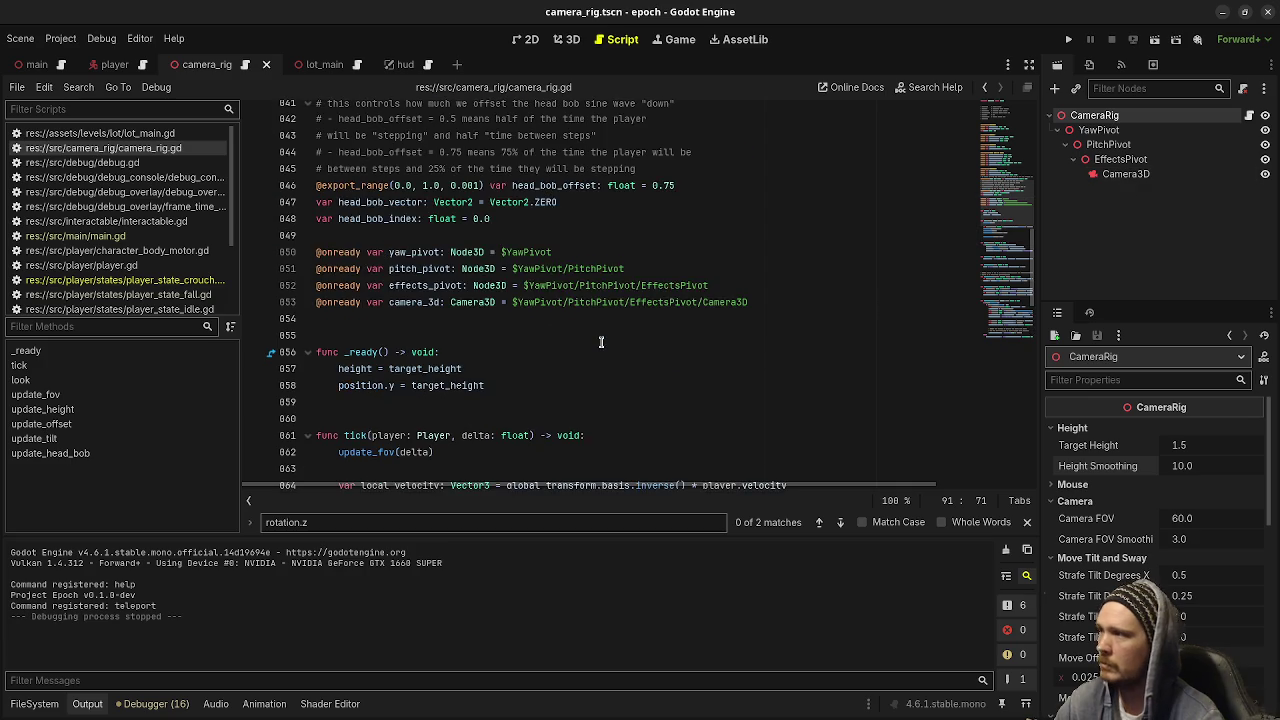
scroll(601, 342, up, 9)
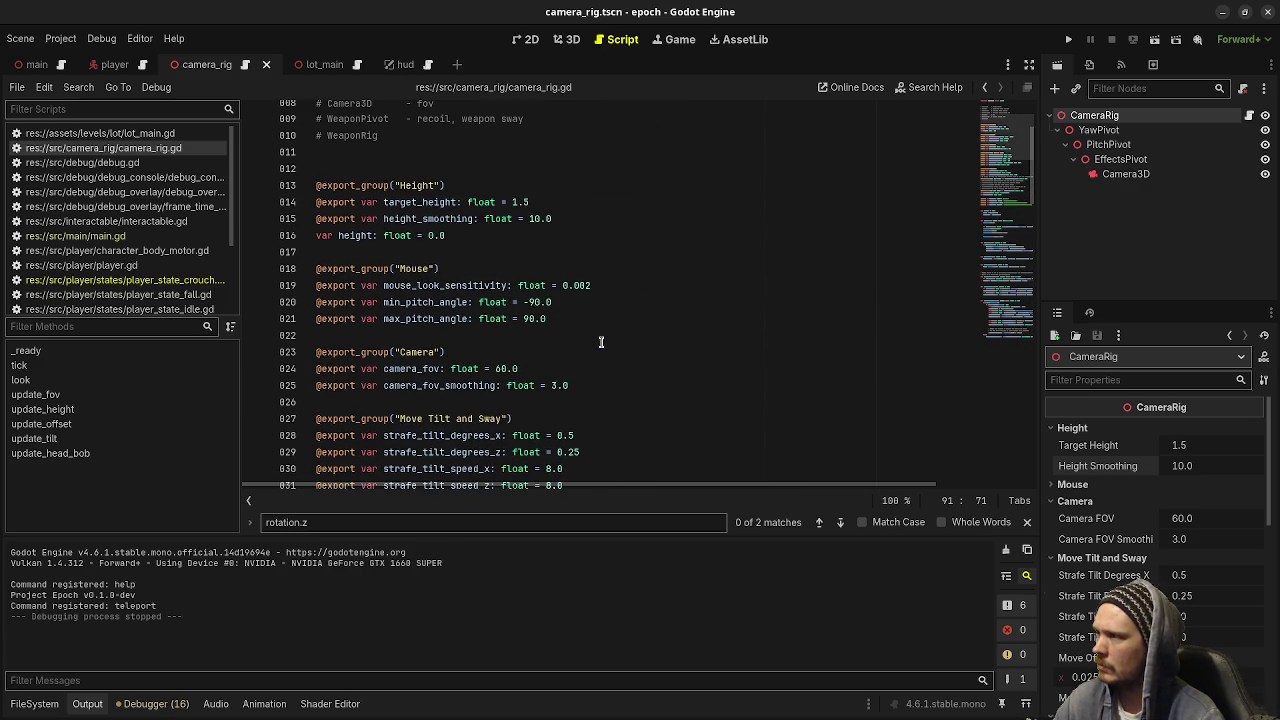
scroll(601, 342, down, 1)
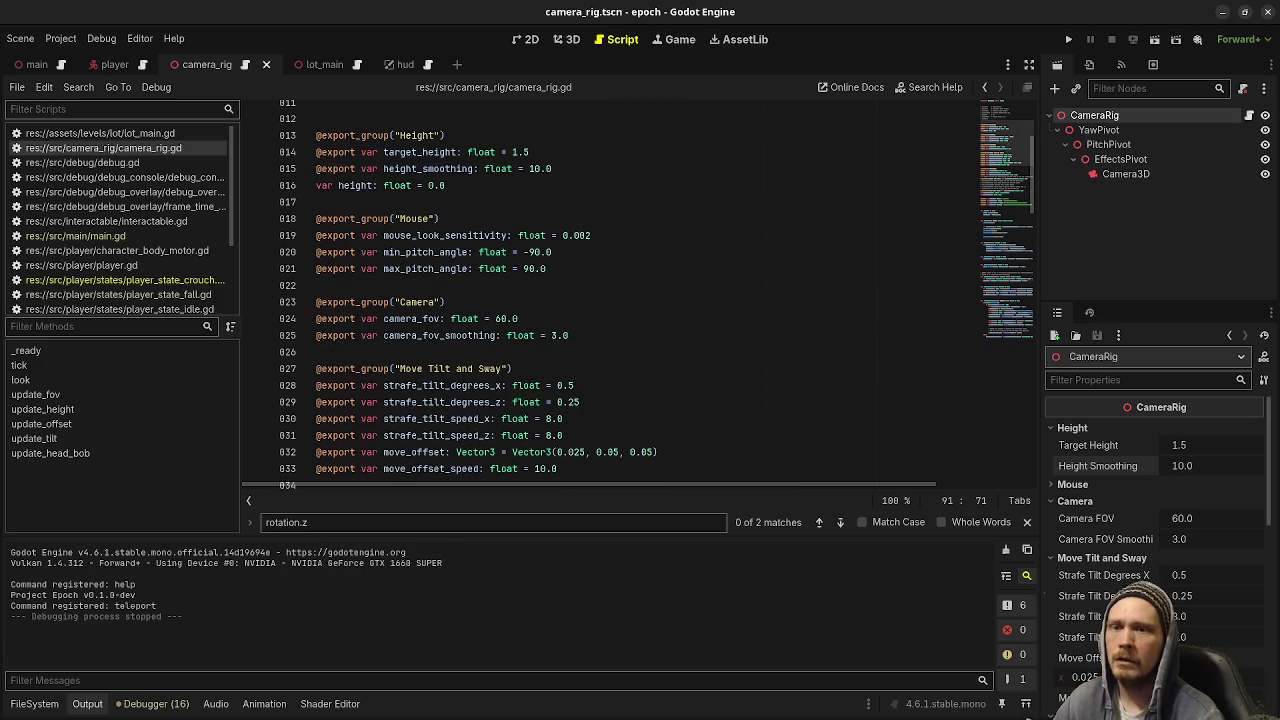
key(ctrl+alt+t)
Run git status, then briefly run and stop the game to test the camera rig
text(git status)
key(Return)
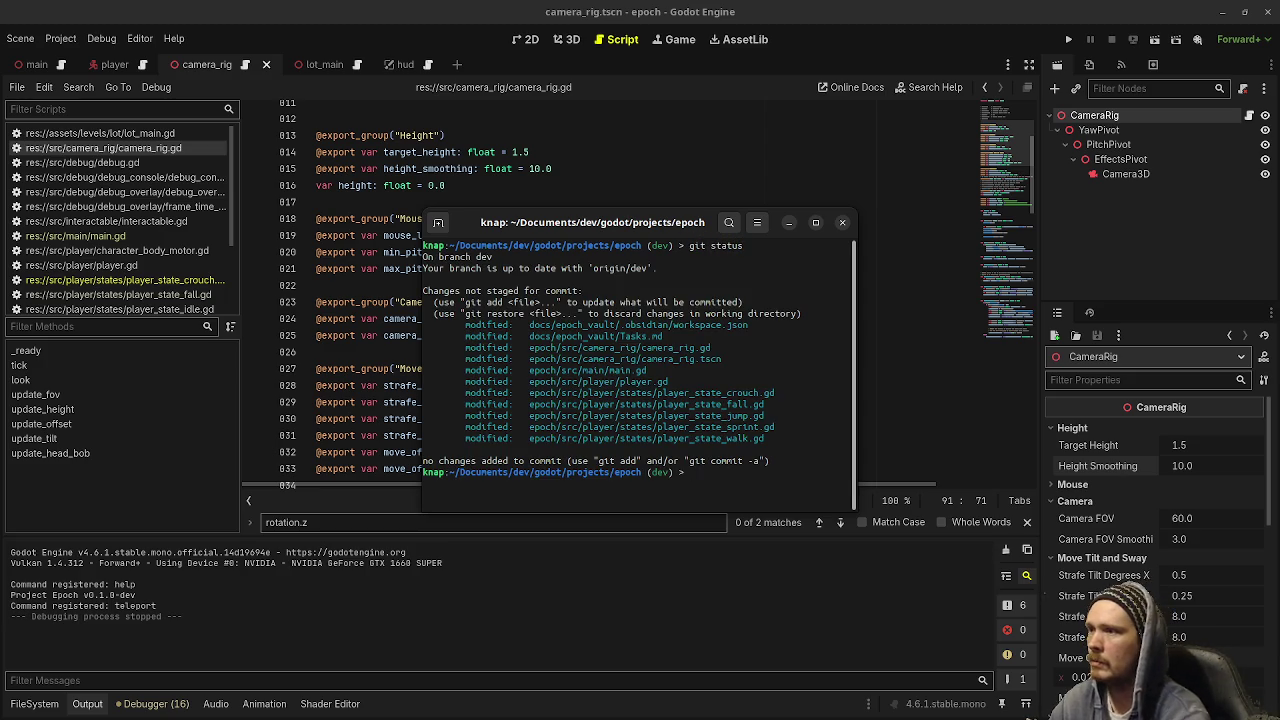
click(1068, 40)
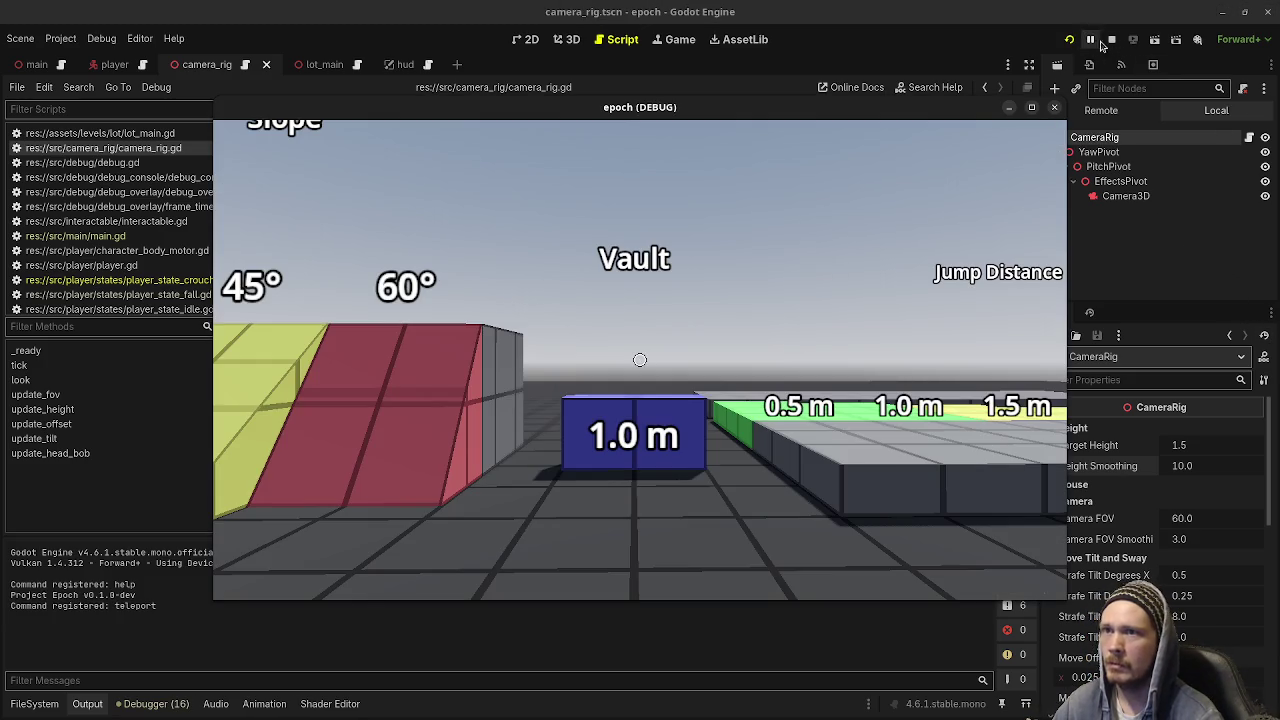
click(1111, 39)
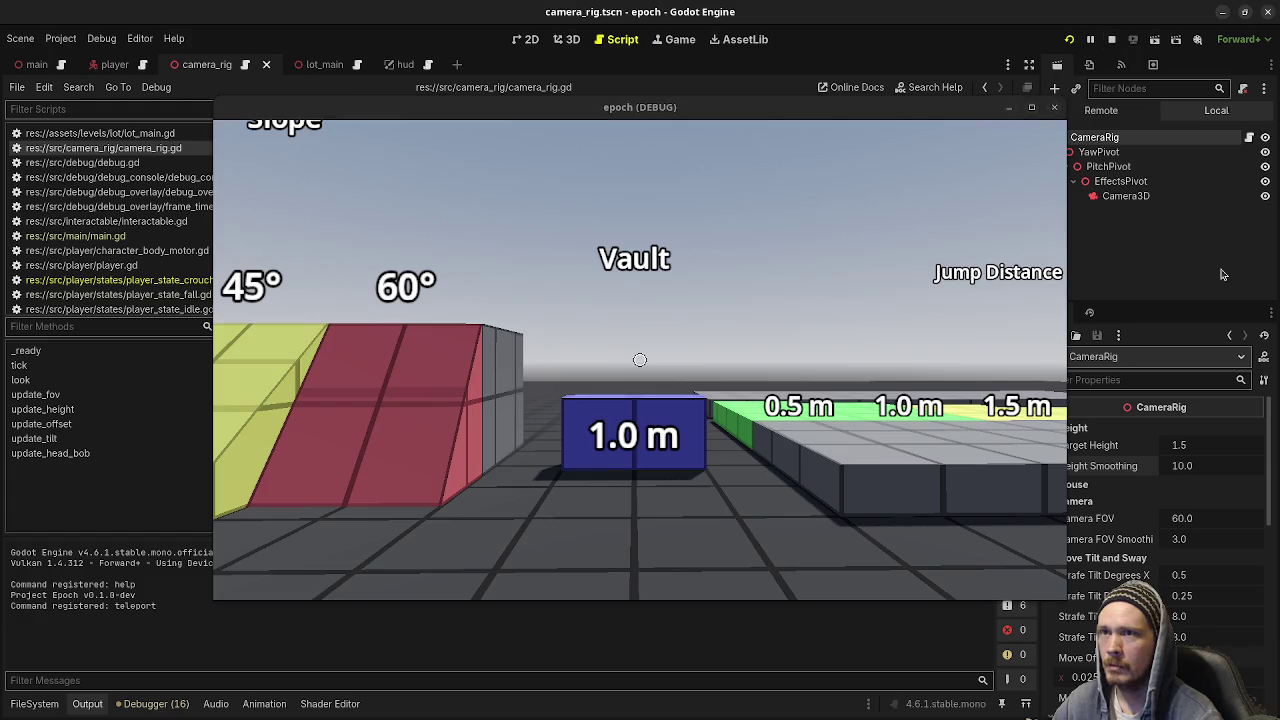
Rerun git status in the terminal and start typing git add
click(1222, 12)
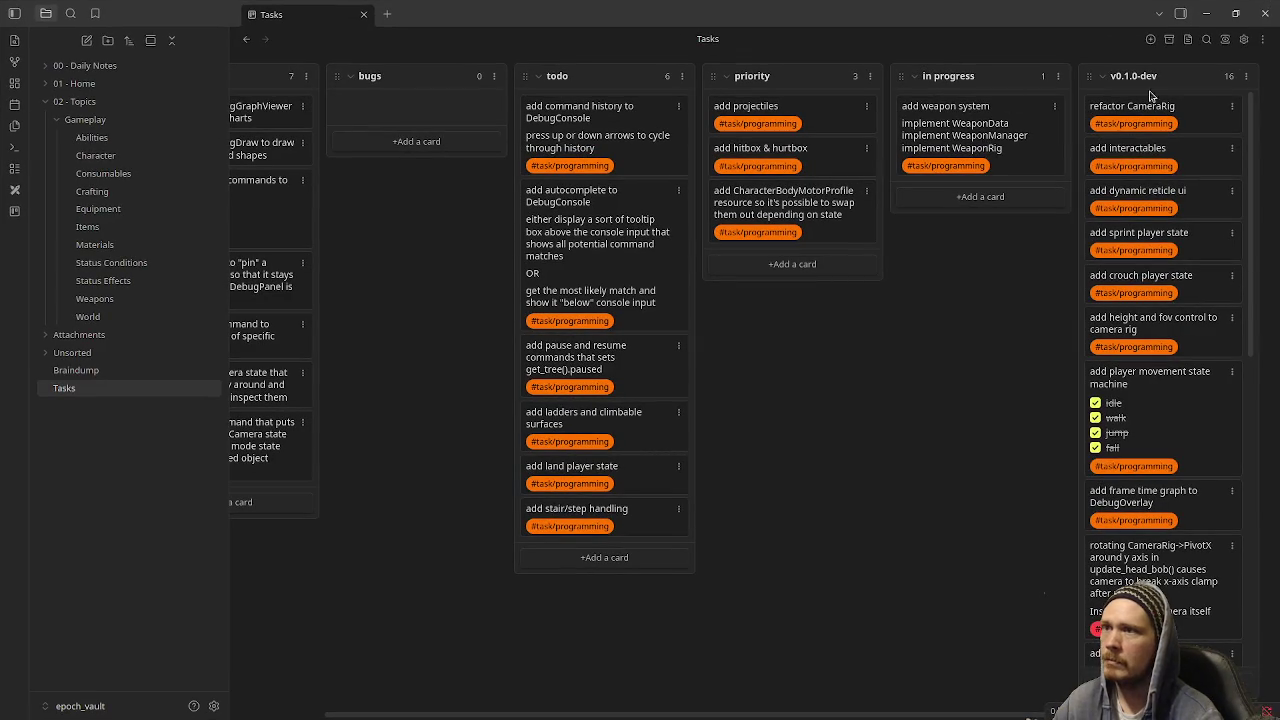
click(1208, 14)
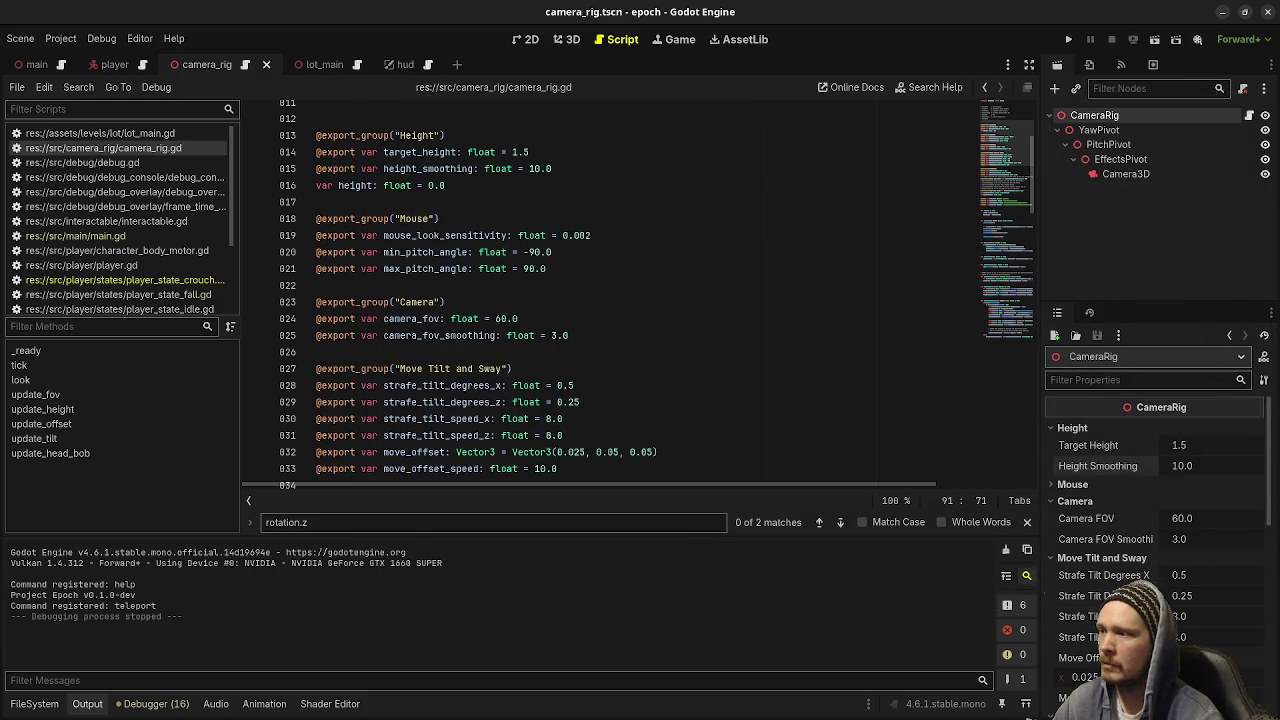
key(alt+Tab)
text(git status)
key(Return)
text(git add .)
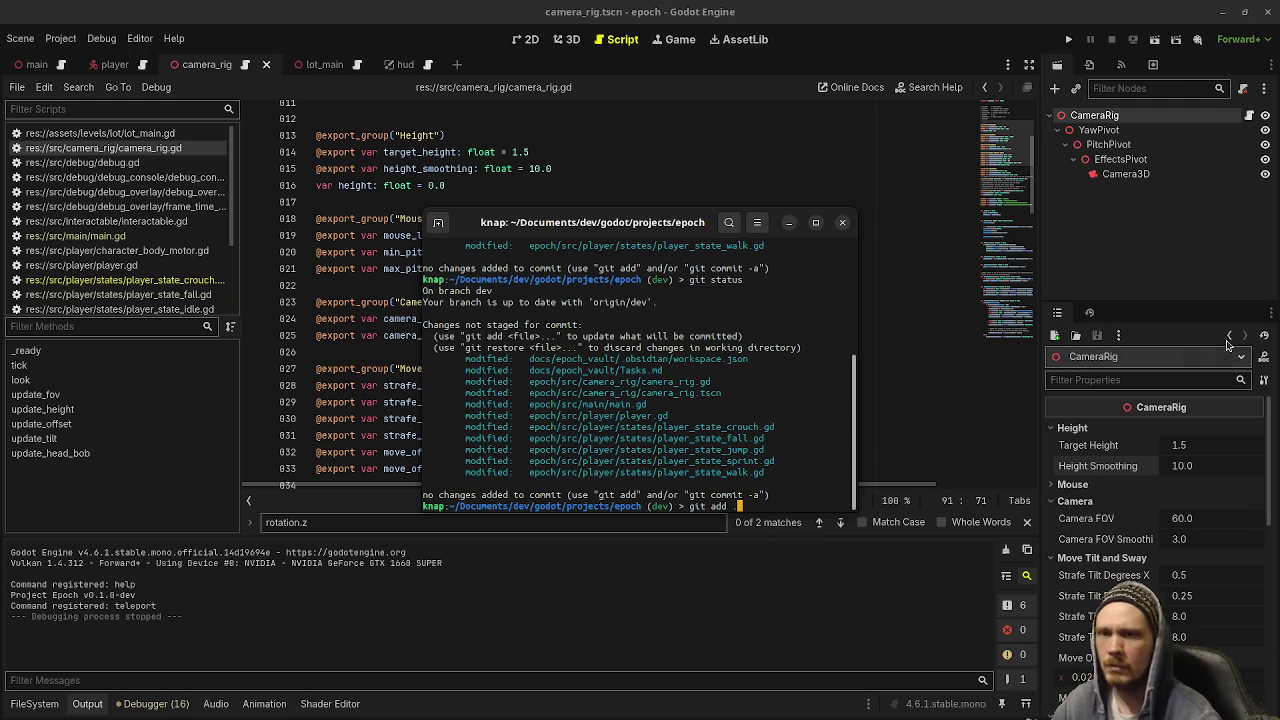
key(alt+Tab)
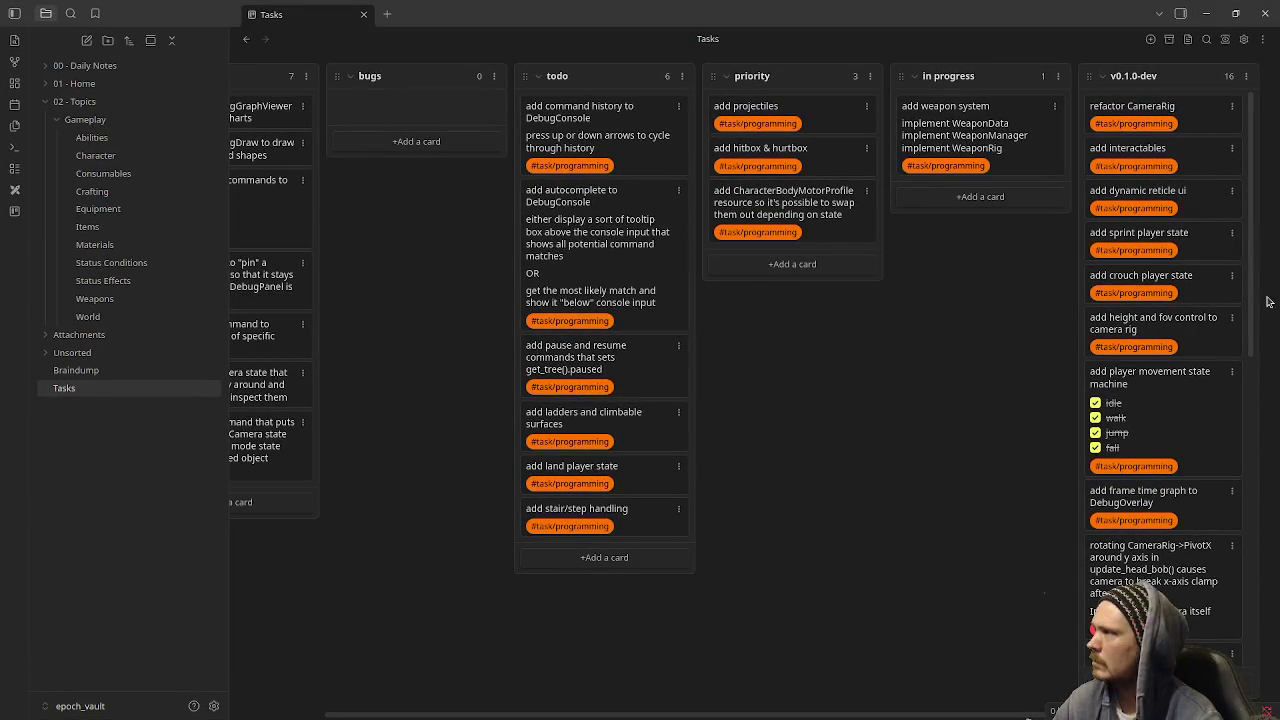
Open the workspace.json diff from VS Code's Source Control changes list
key(alt+Tab)
click(165, 145)
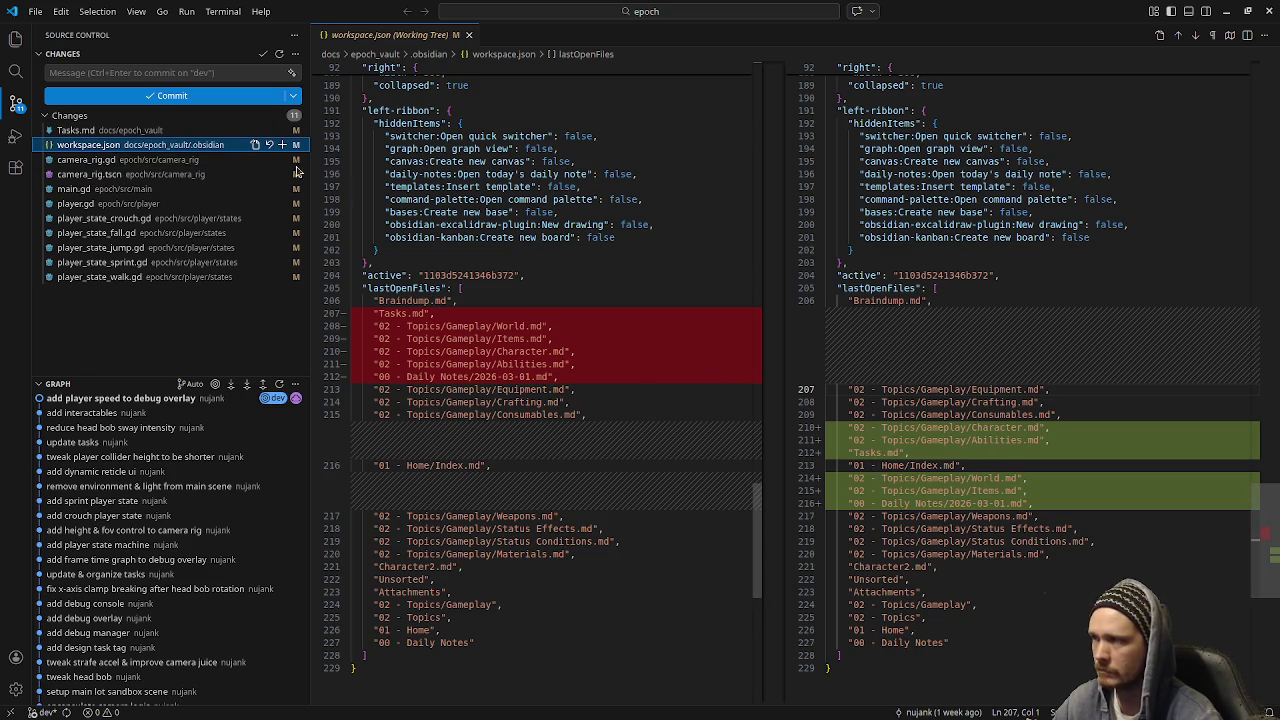
Discard the changes to workspace.json and confirm with Discard File
key(alt+Tab)
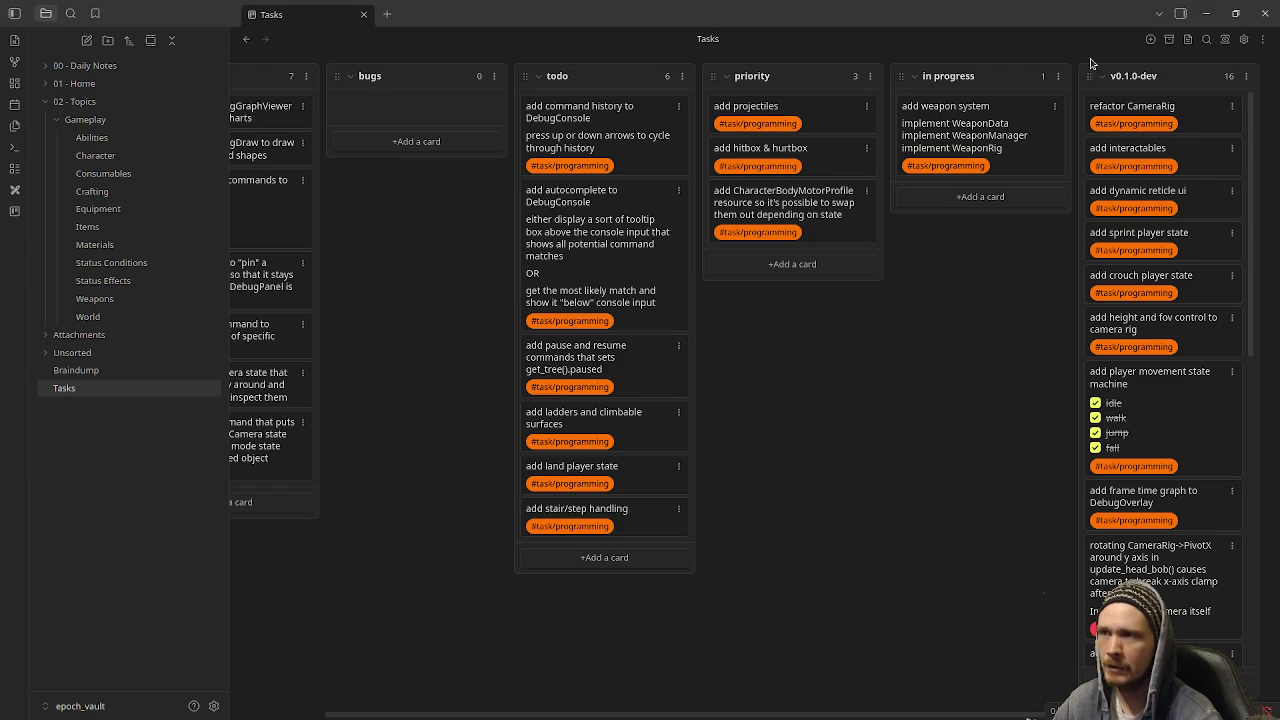
key(alt+Tab)
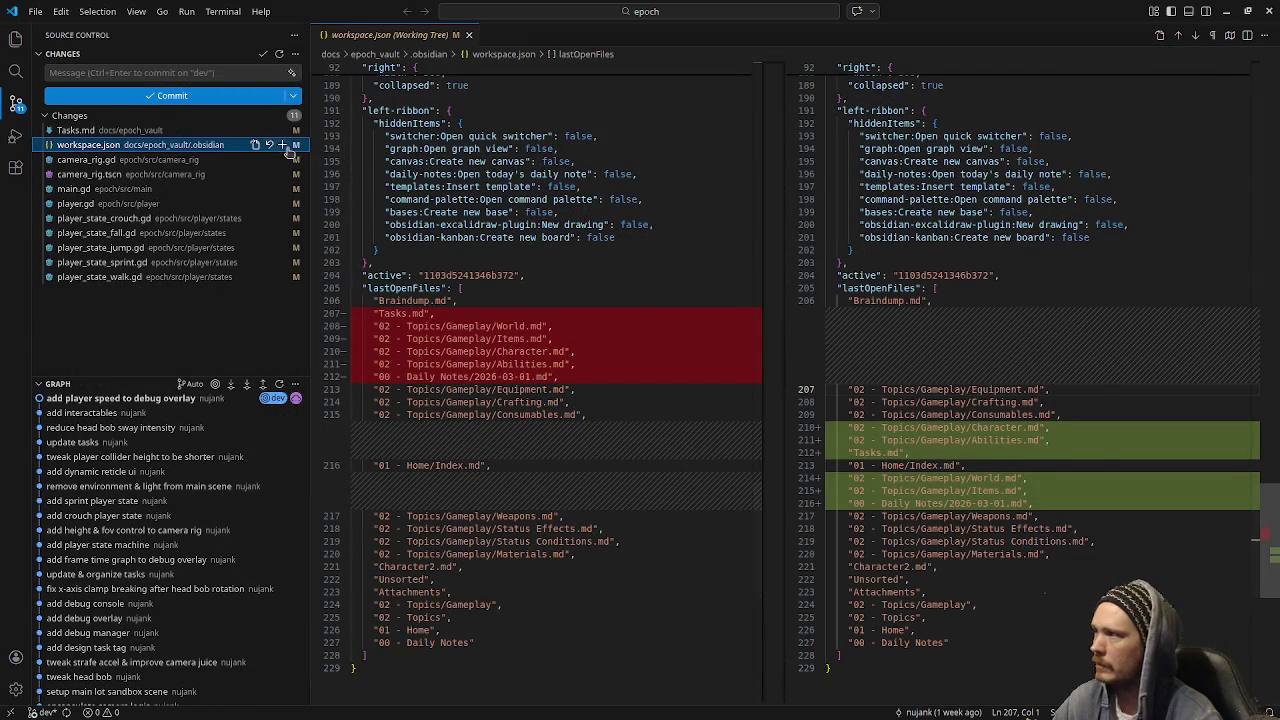
click(270, 146)
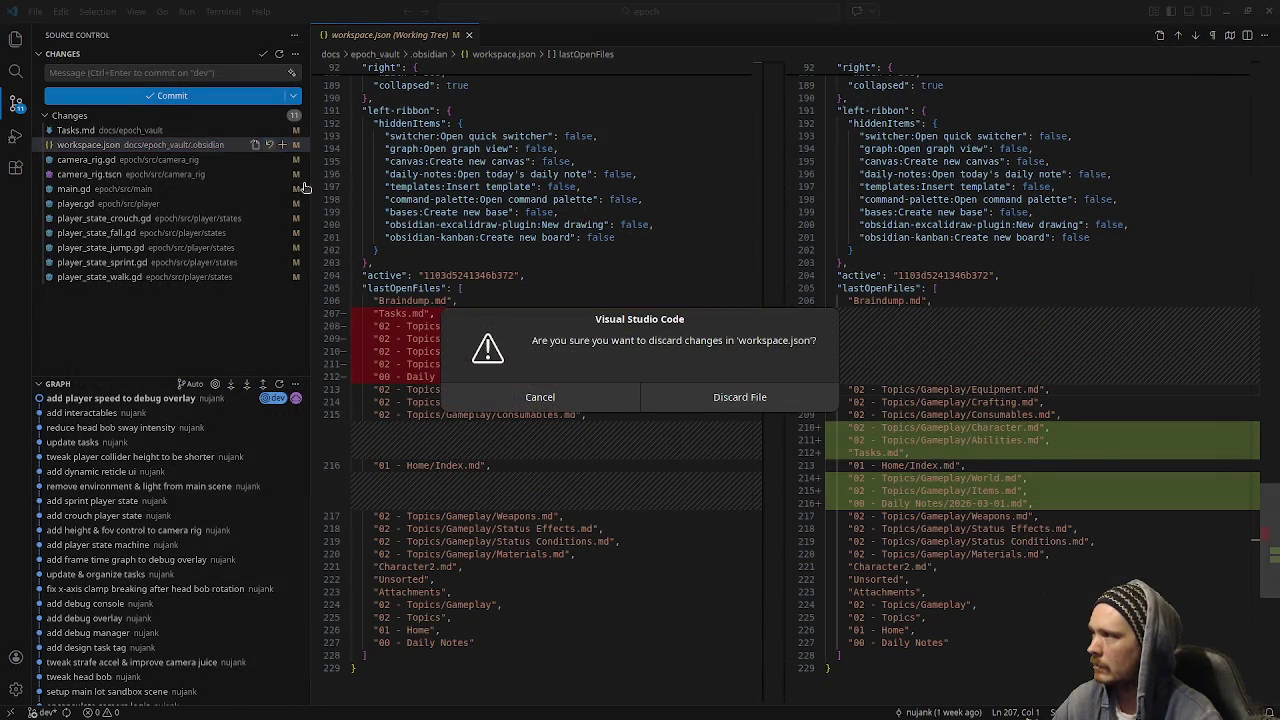
click(728, 394)
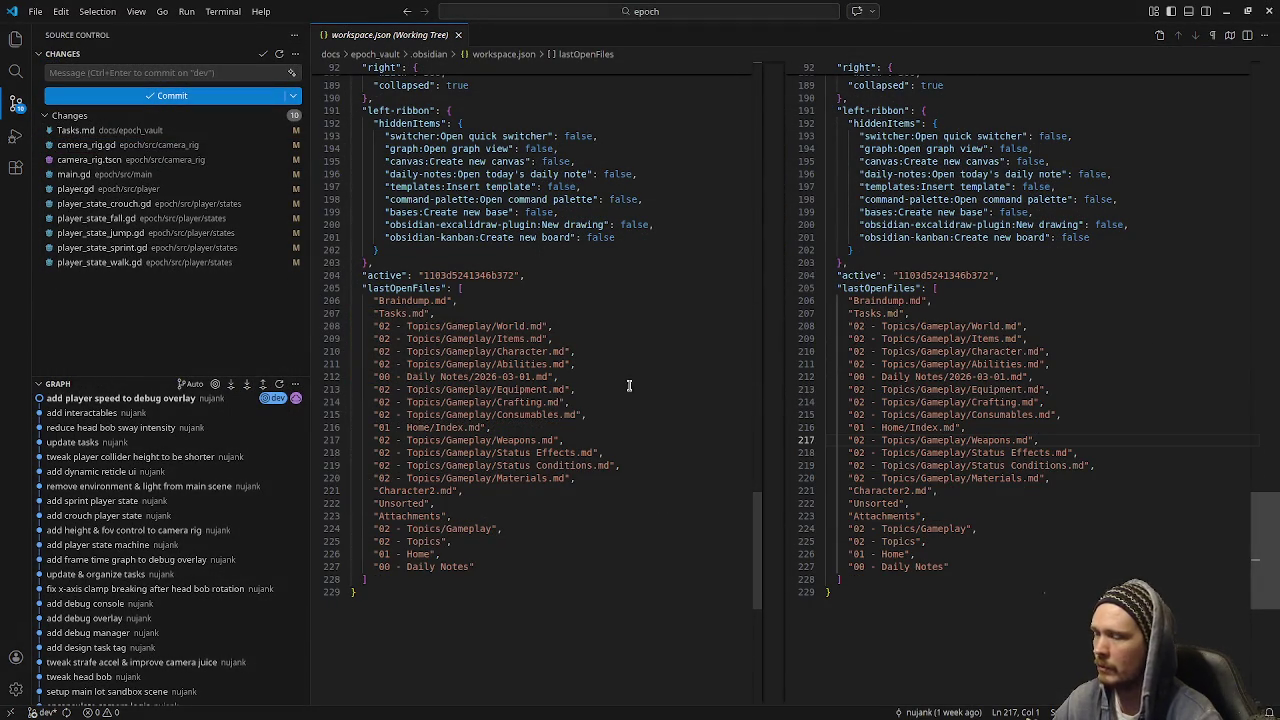
Scroll through the workspace.json diff and close its tab
scroll(534, 400, up, 6)
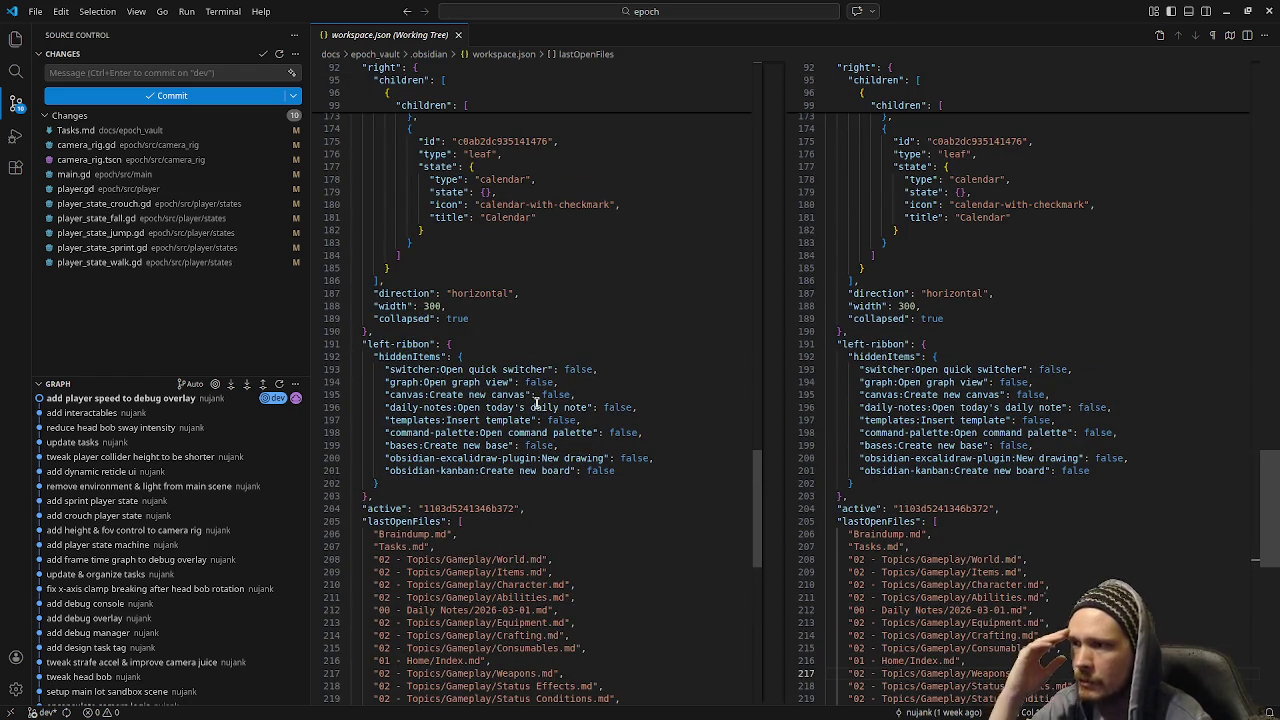
scroll(681, 367, up, 2)
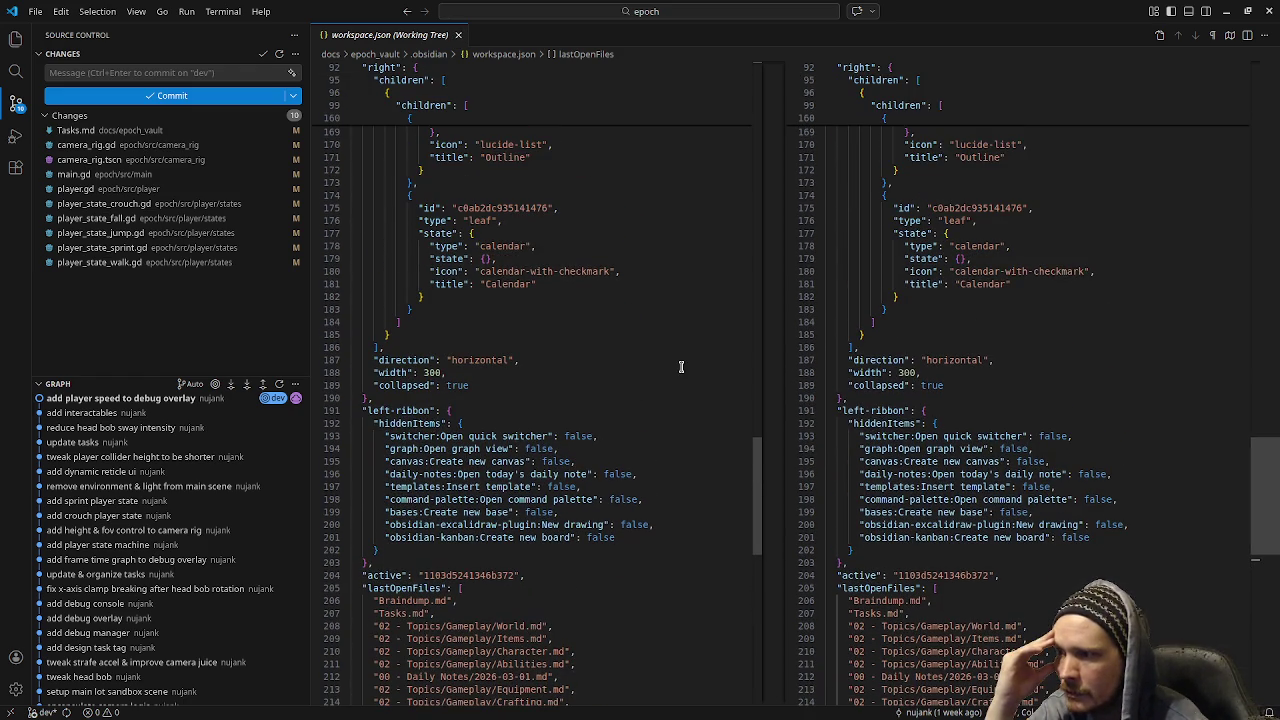
scroll(681, 367, up, 10)
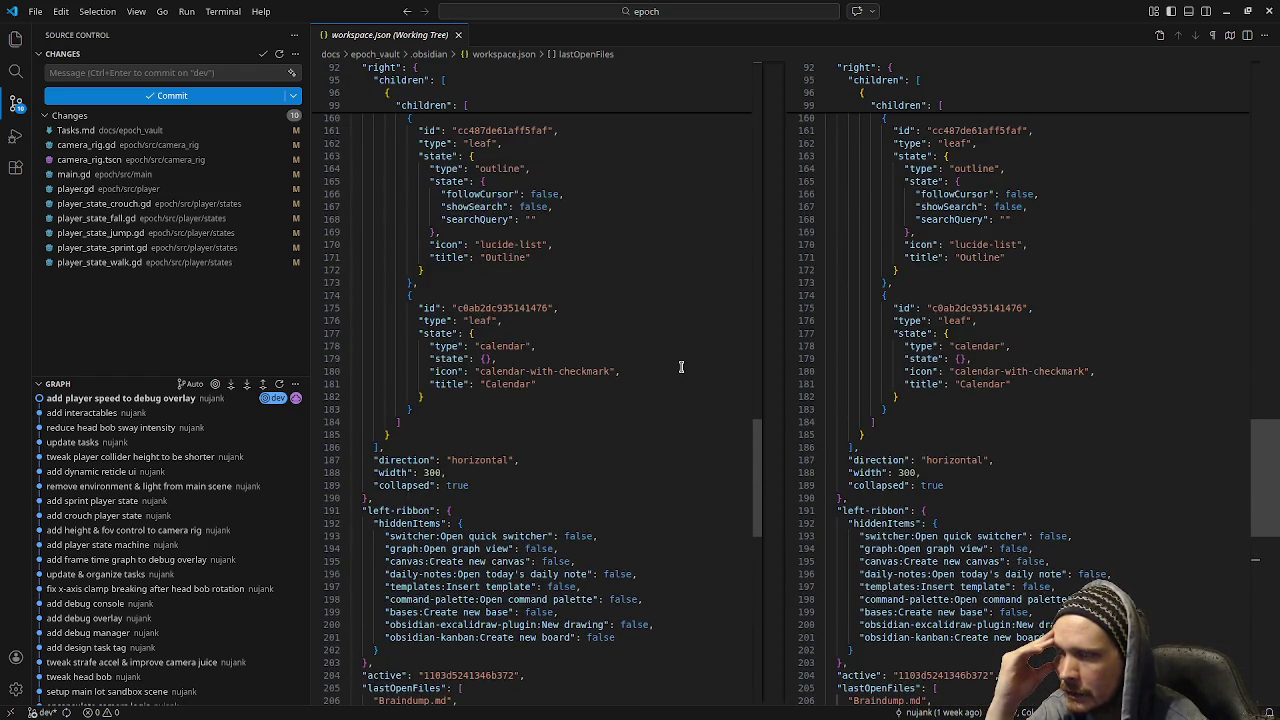
scroll(681, 367, up, 15)
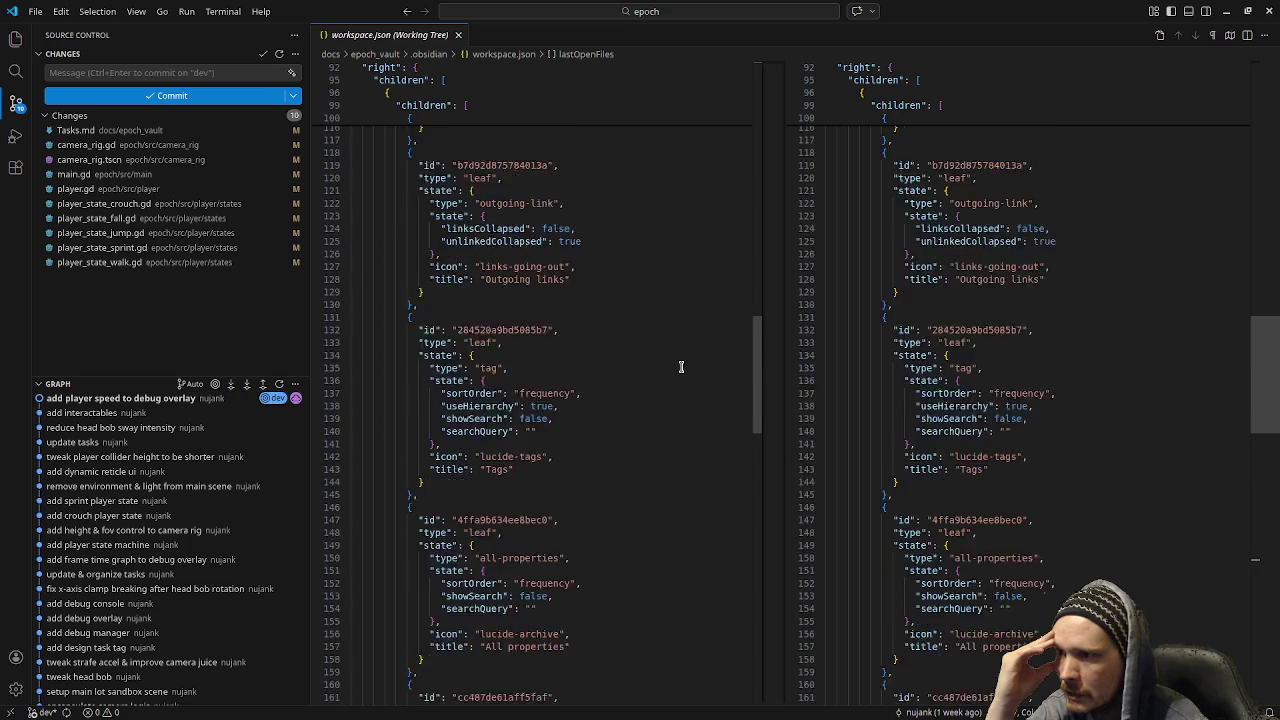
scroll(681, 367, up, 8)
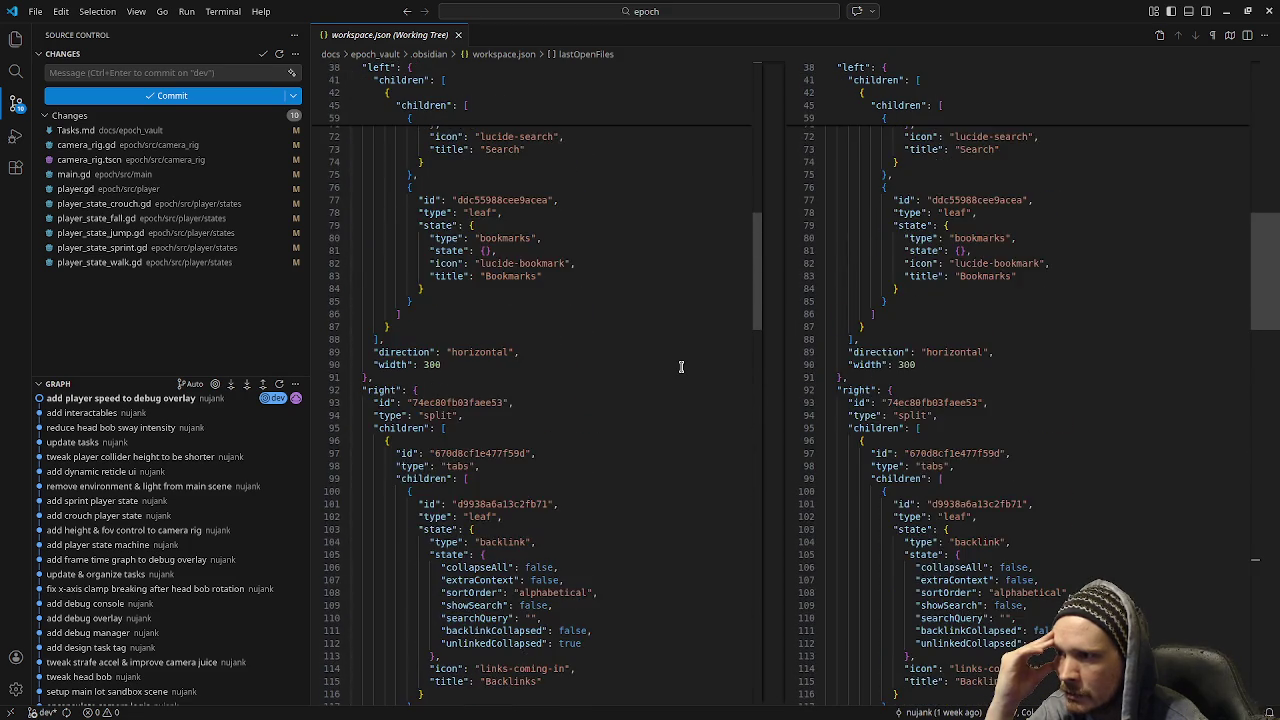
scroll(681, 367, up, 10)
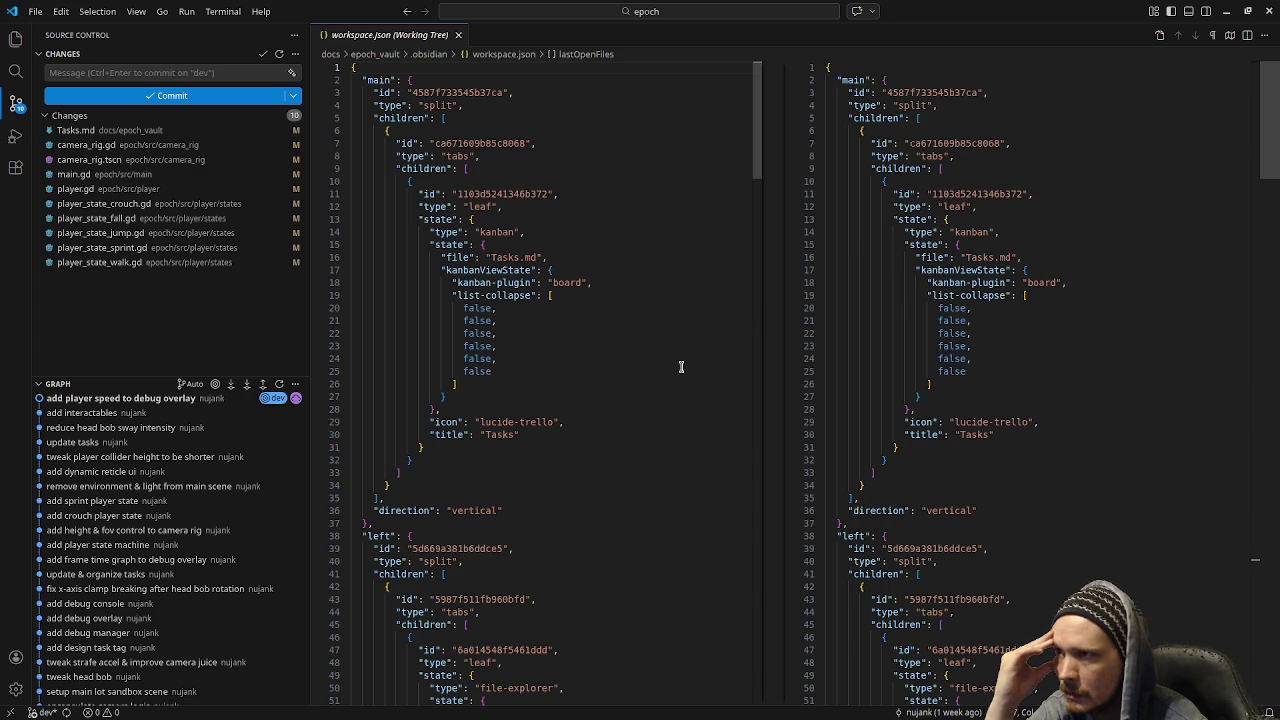
scroll(893, 444, down, 7)
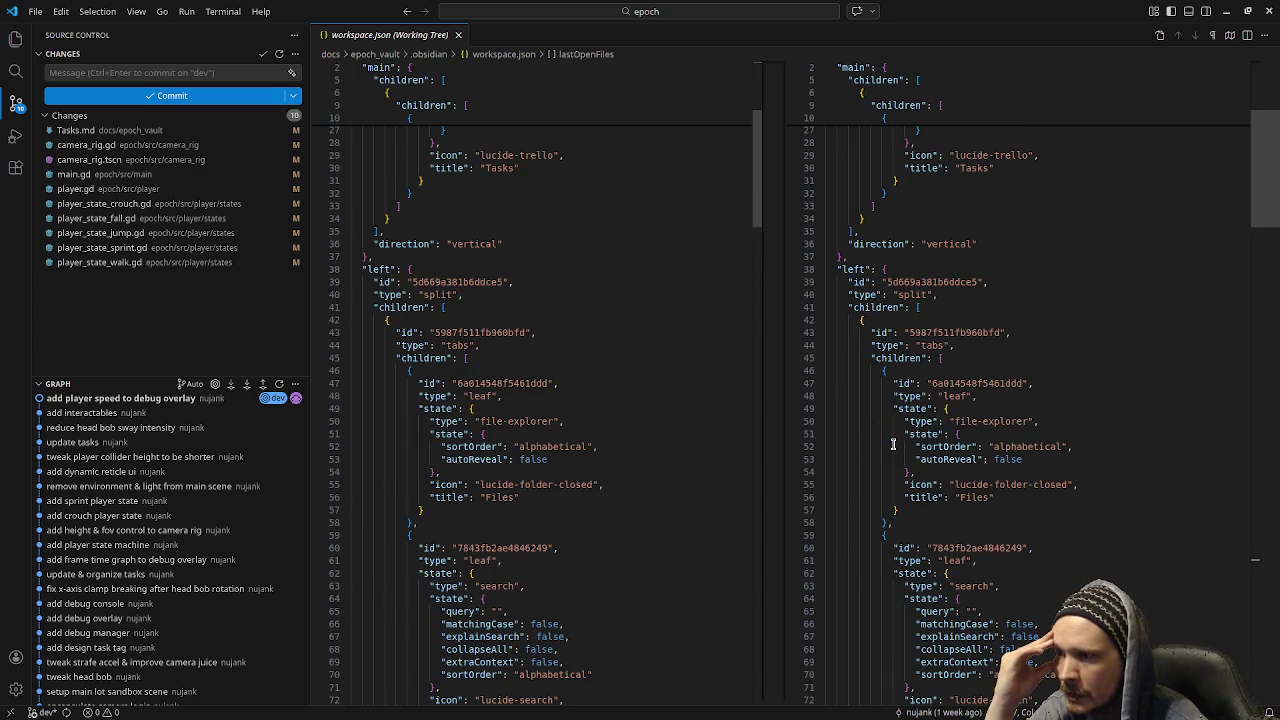
scroll(890, 430, down, 6)
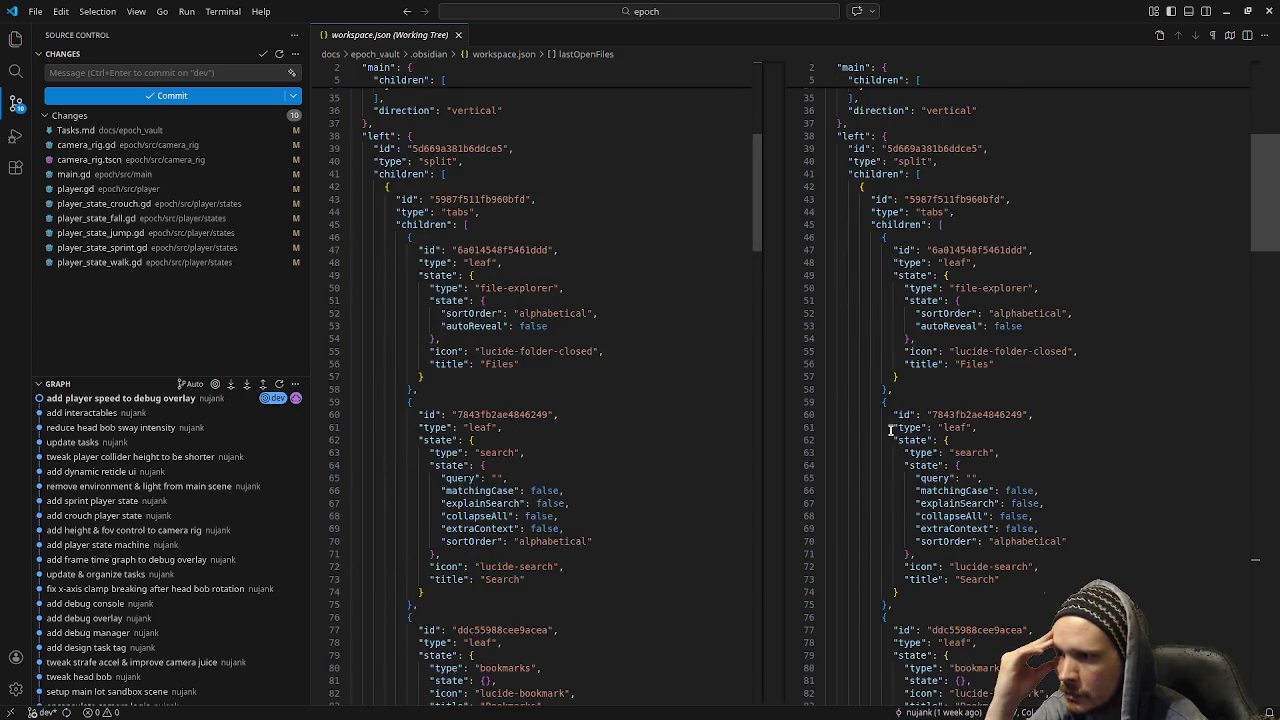
scroll(890, 430, down, 7)
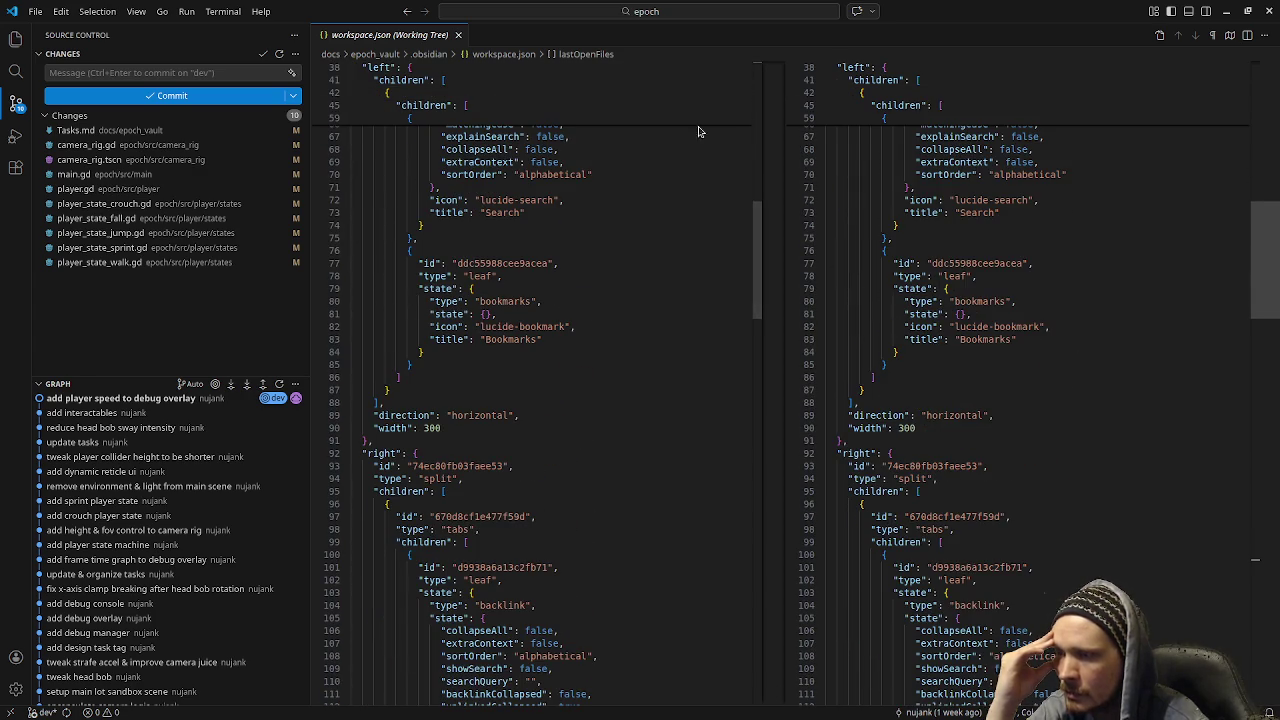
click(460, 35)
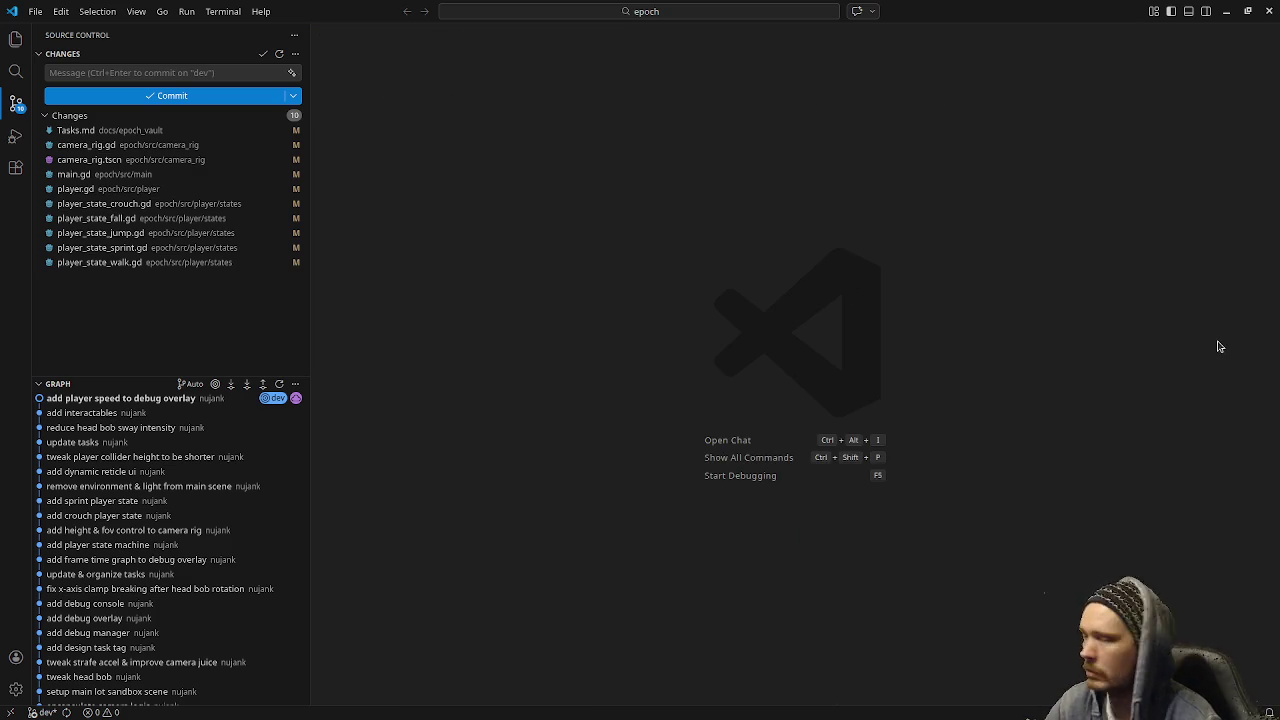
Toggle the window overview, then launch Obsidian with Super+2
key(super)
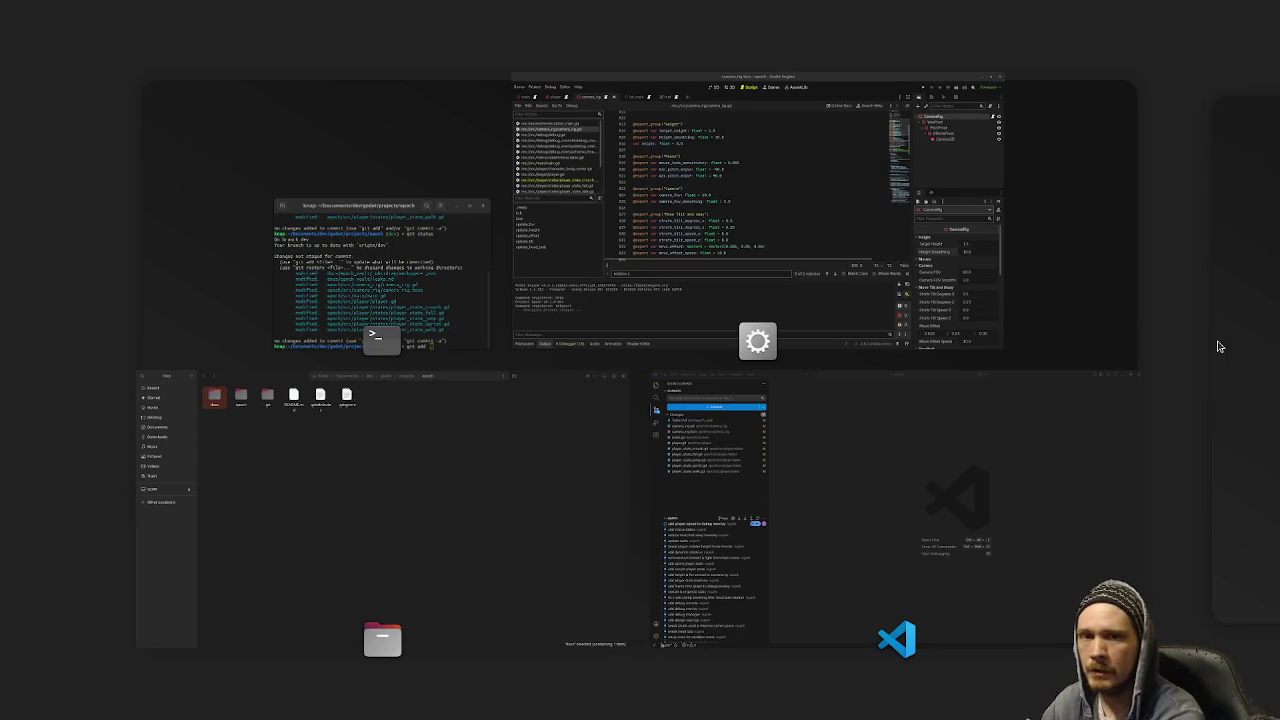
key(super)
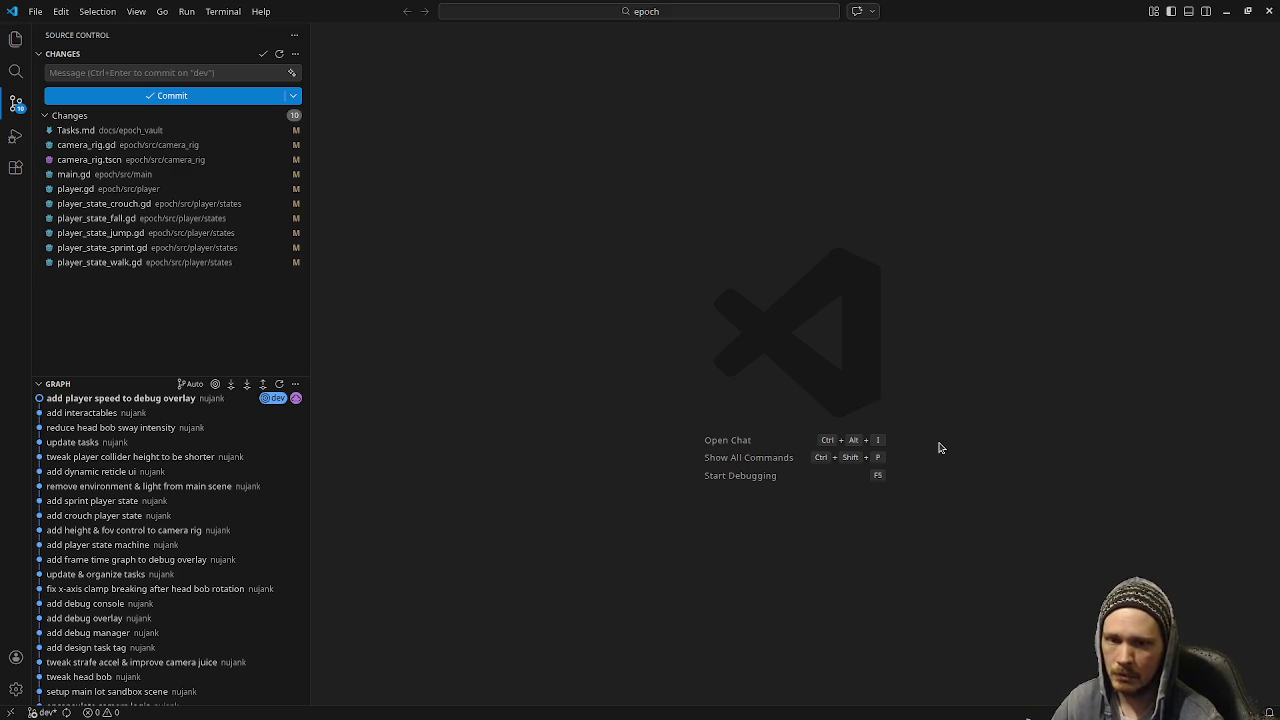
key(super+2)
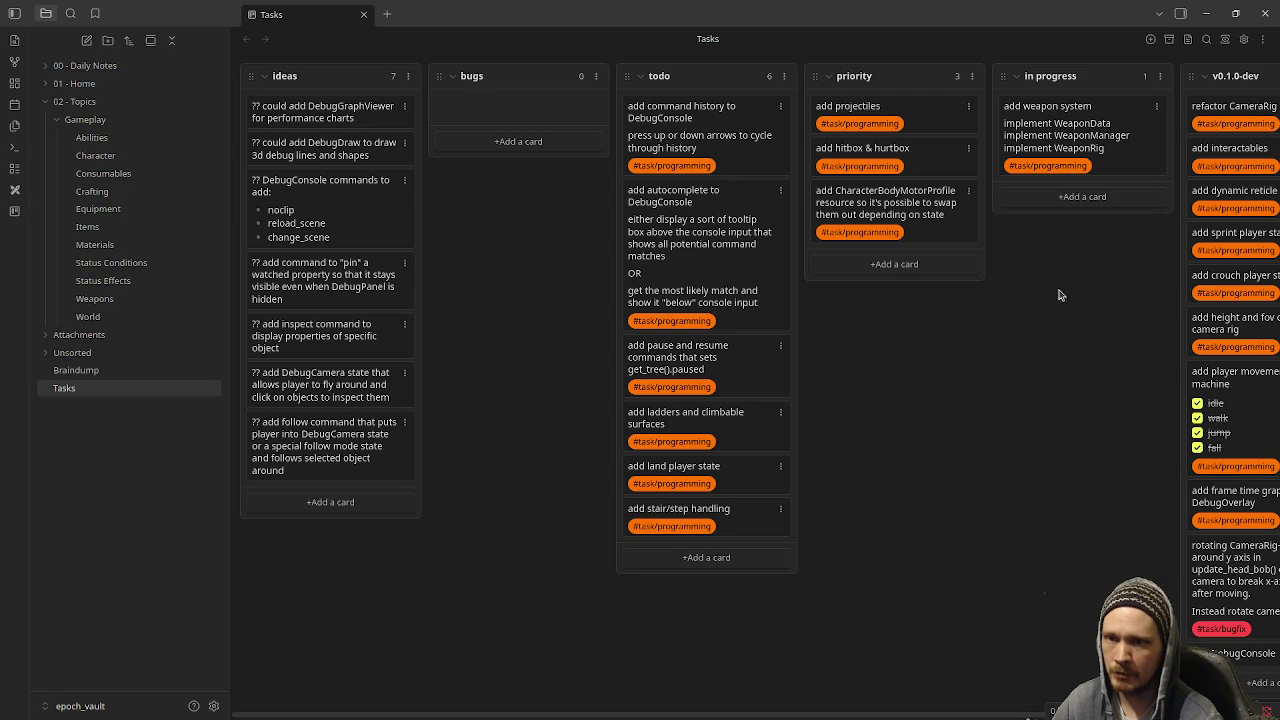
Collapse the Gameplay and 02 - Topics folders, then minimize Obsidian for the terminal
click(1204, 17)
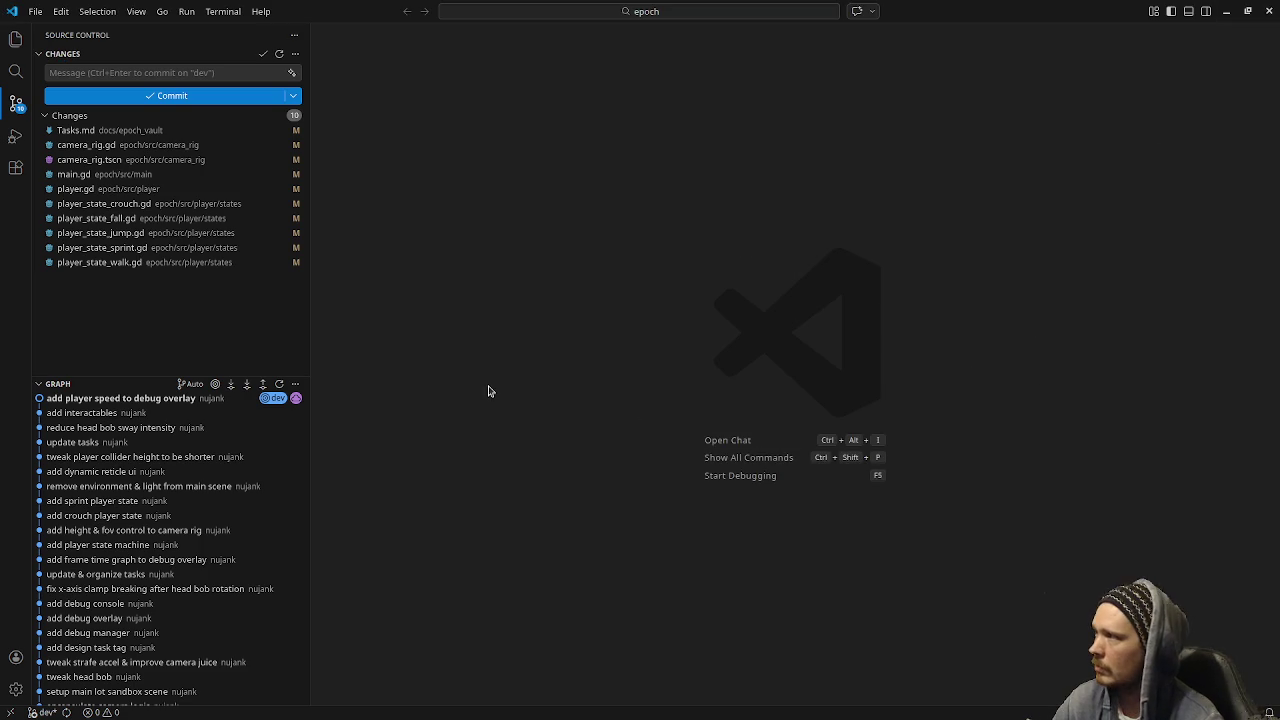
key(alt+Tab)
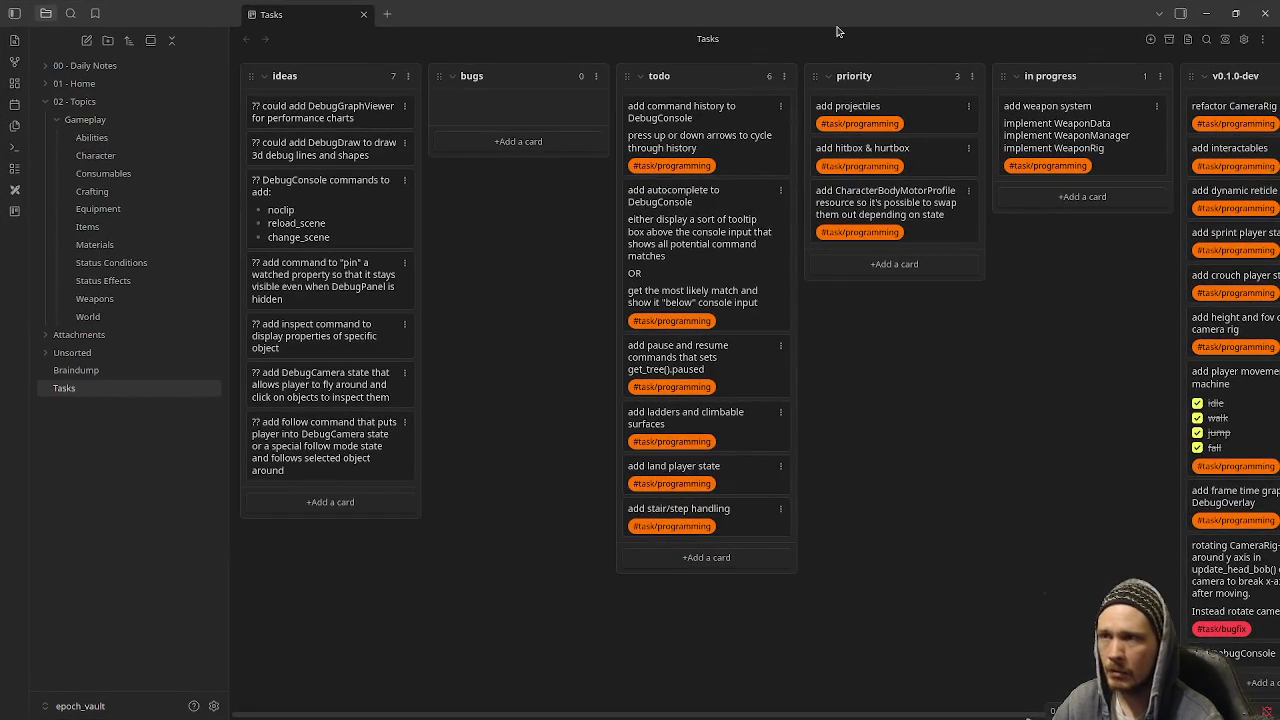
click(57, 120)
click(45, 101)
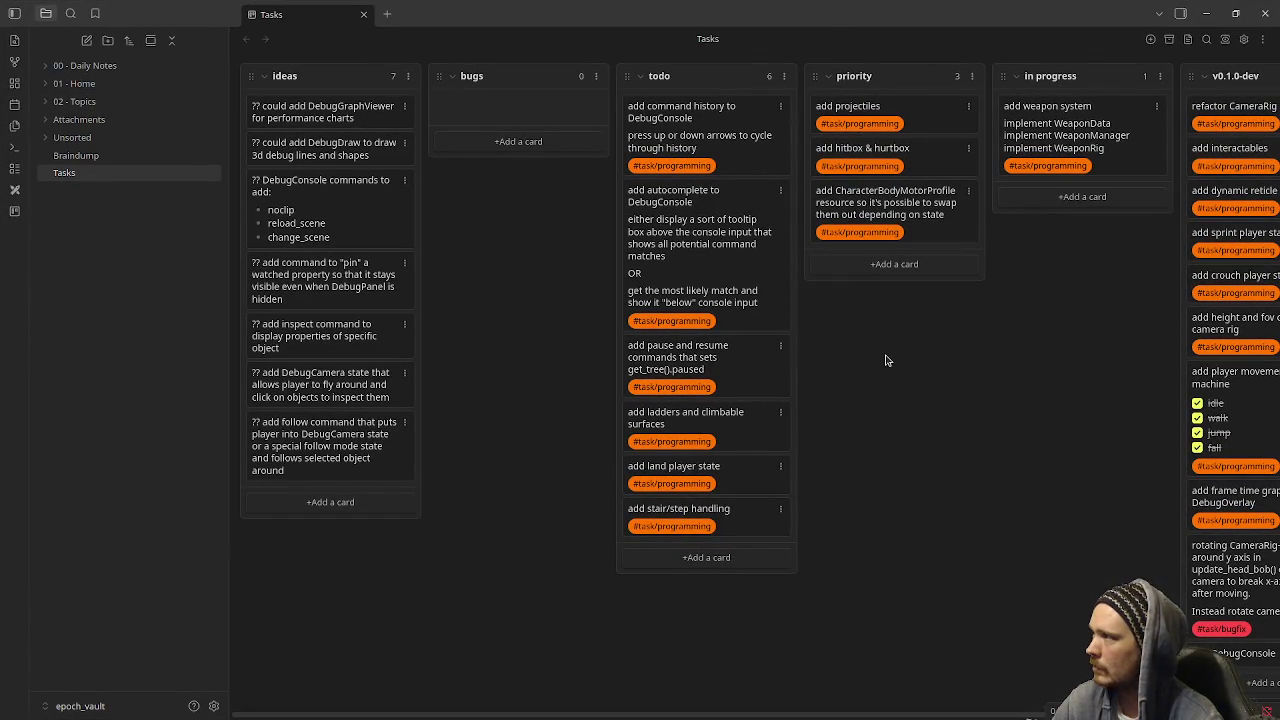
click(1206, 14)
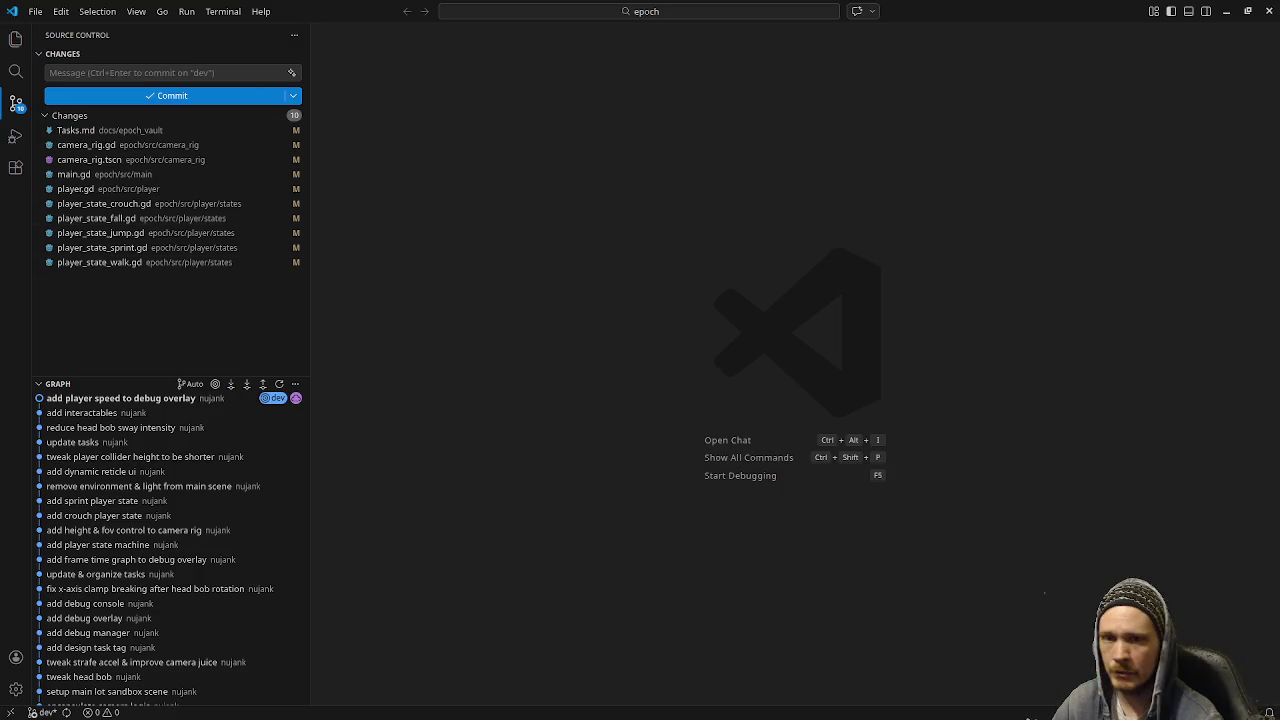
key(alt+Tab)
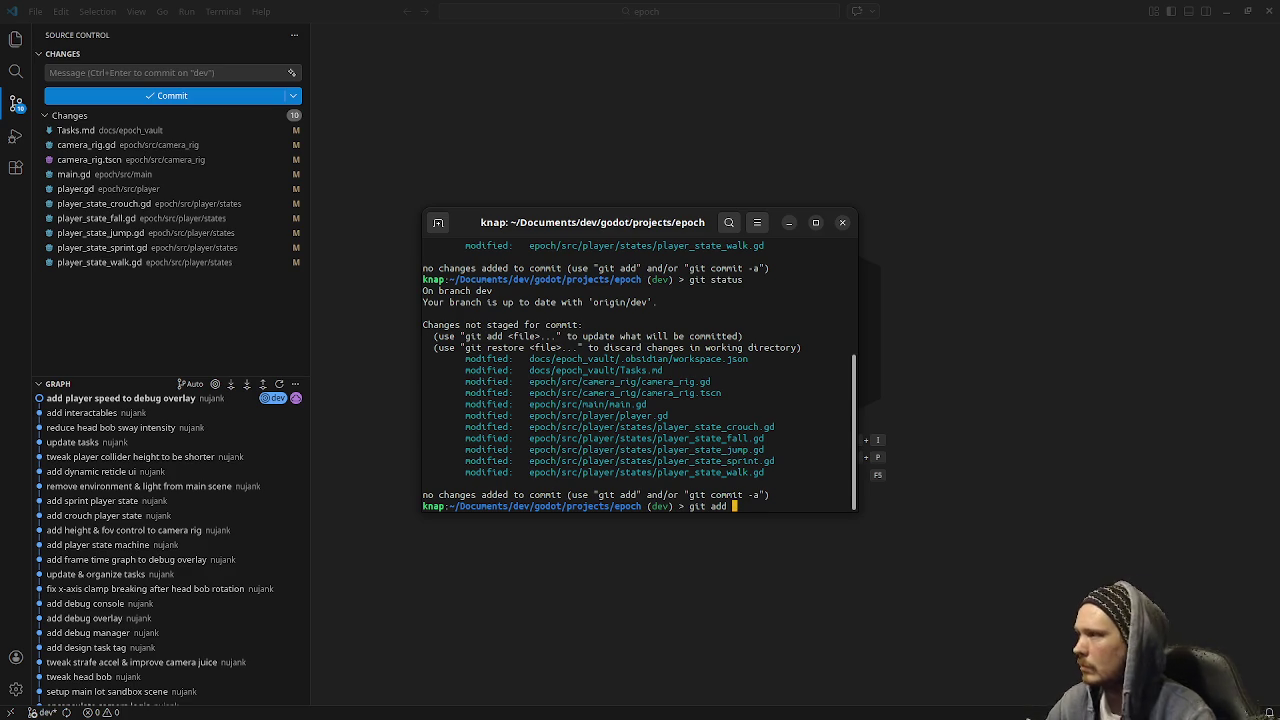
Stage all changes with git add and commit them as 'refactor camera rig'
text(d .)
key(Return)
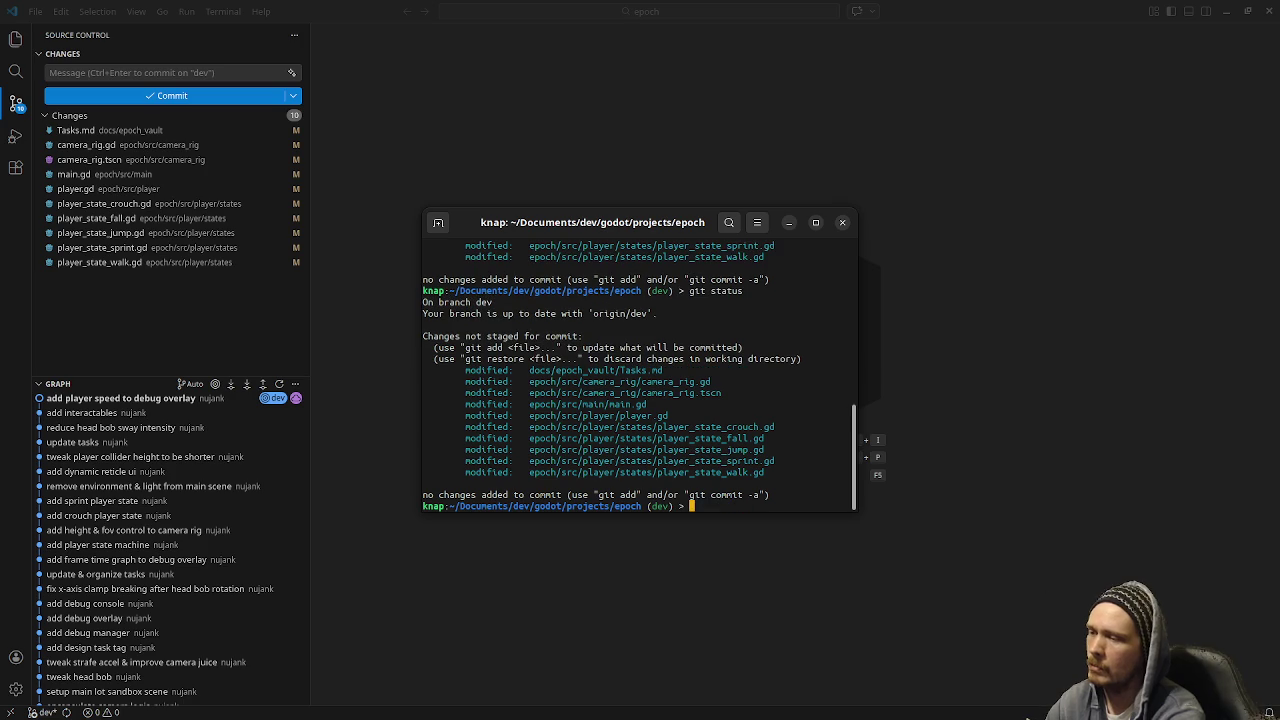
text(git add .)
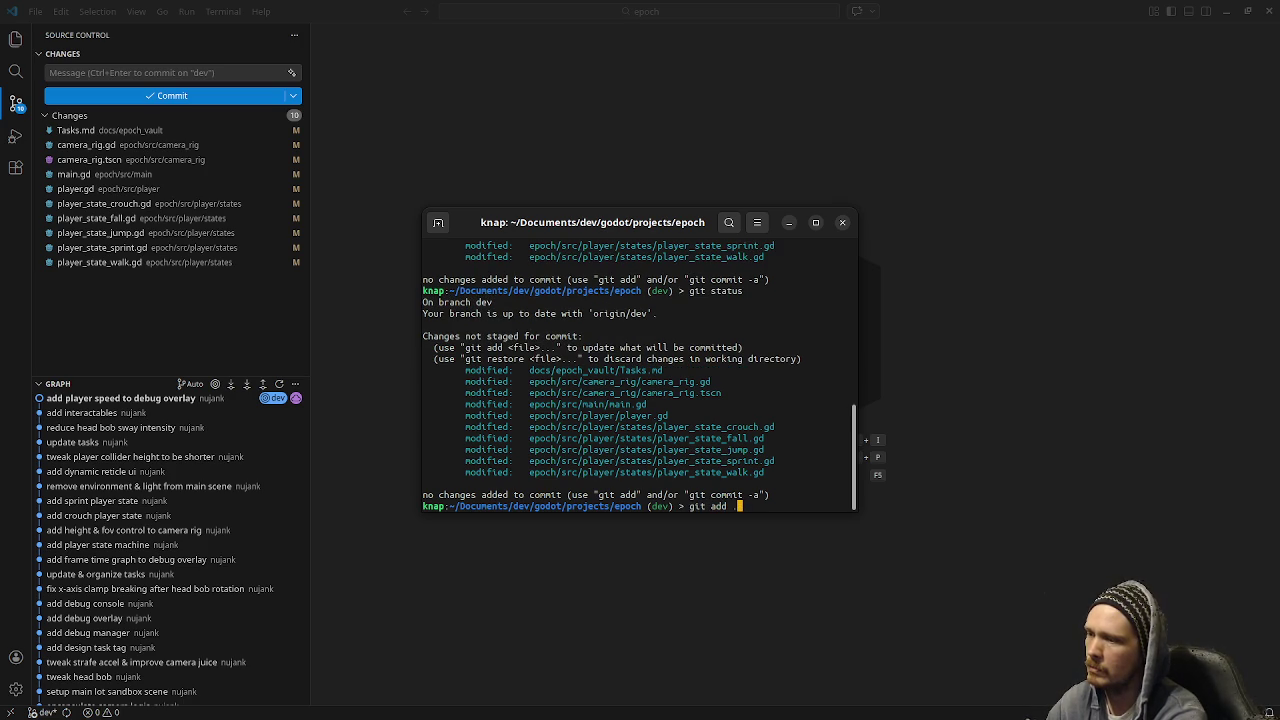
key(Return)
text(git commit -m "refact)
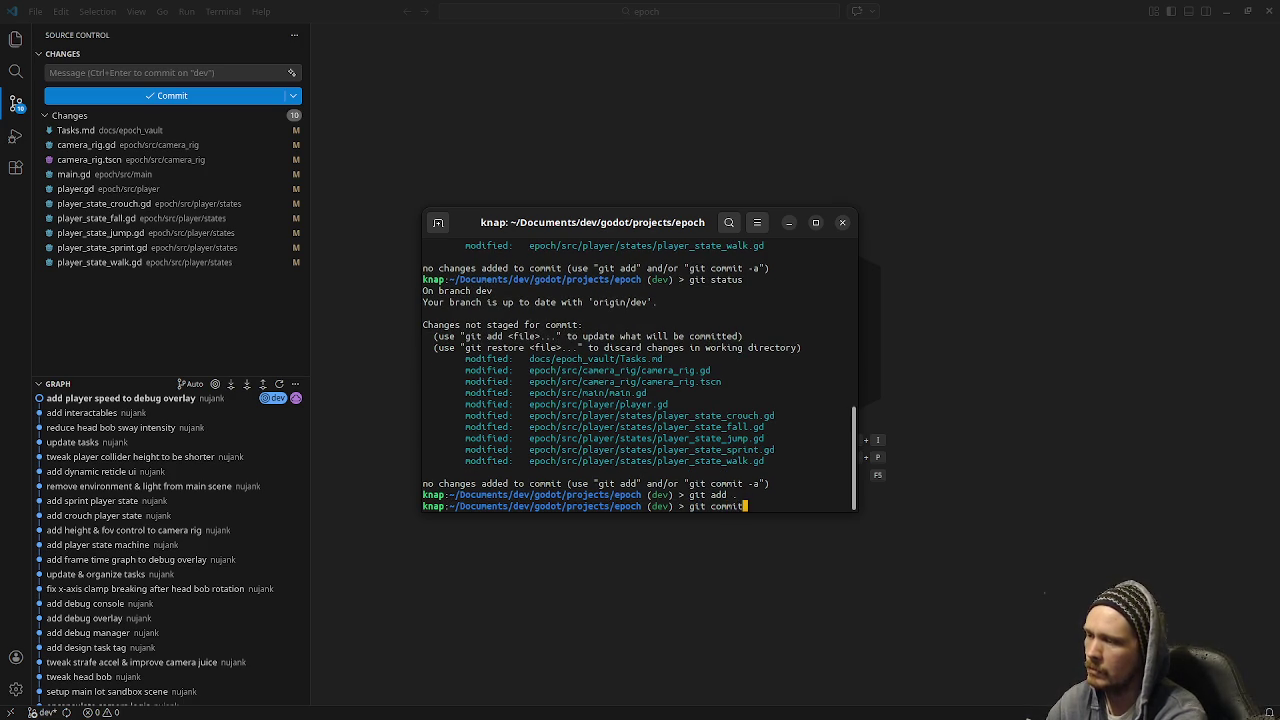
text(or )
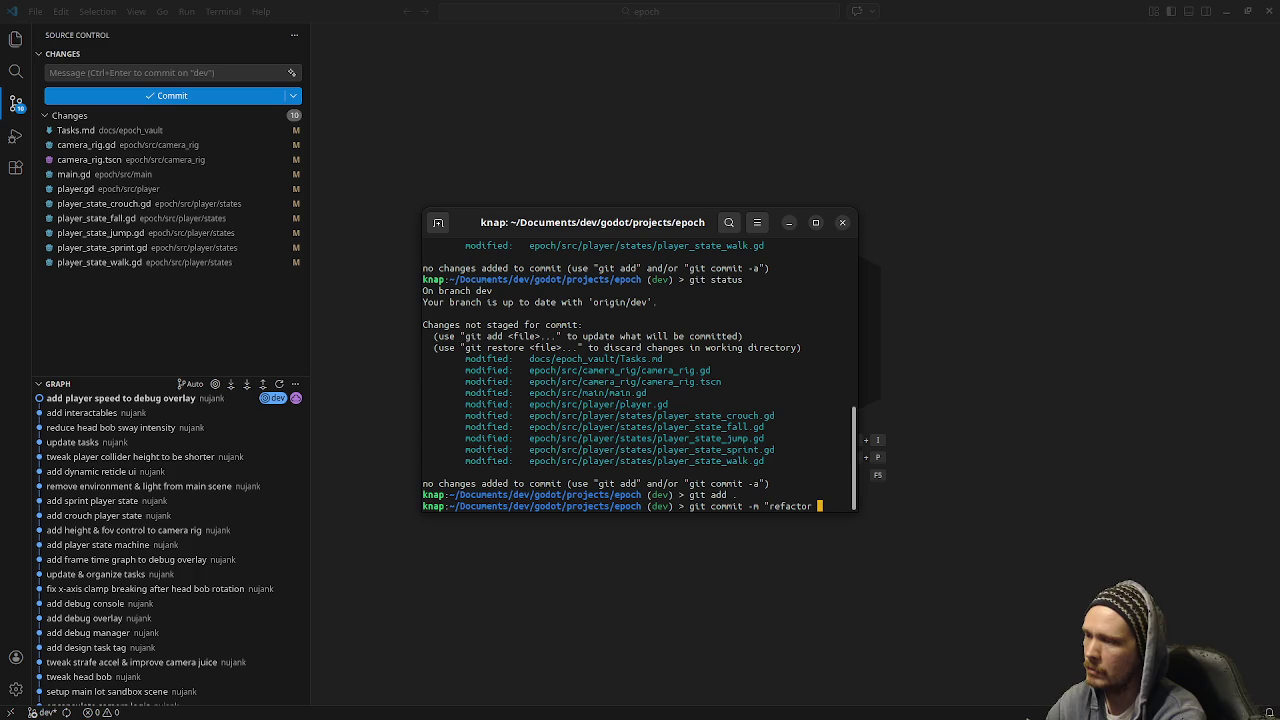
text(camera rig)
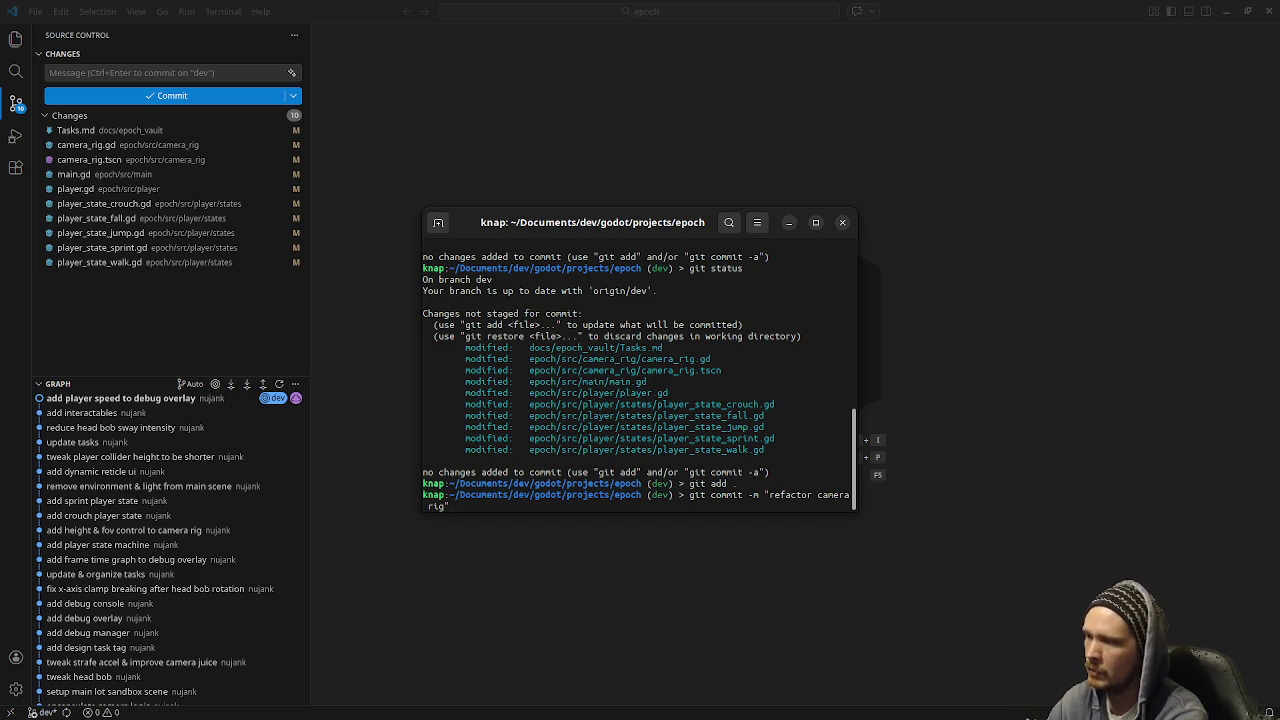
key(Return)
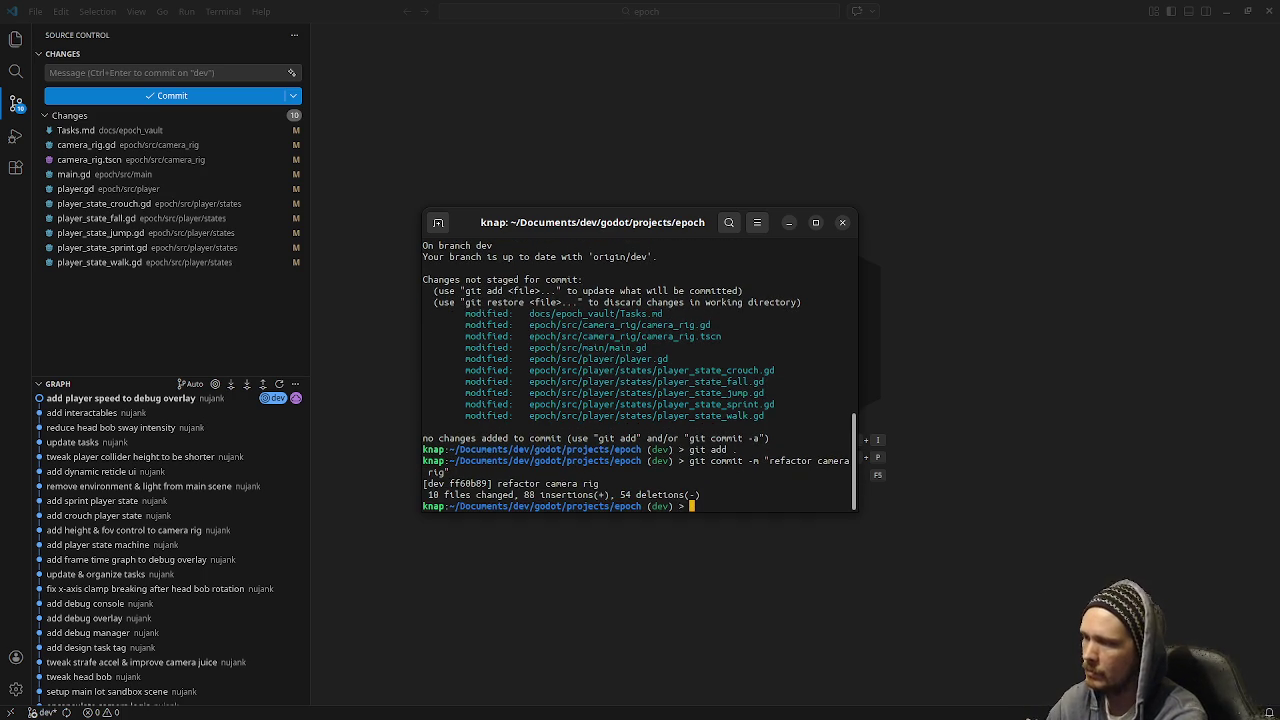
click(596, 575)
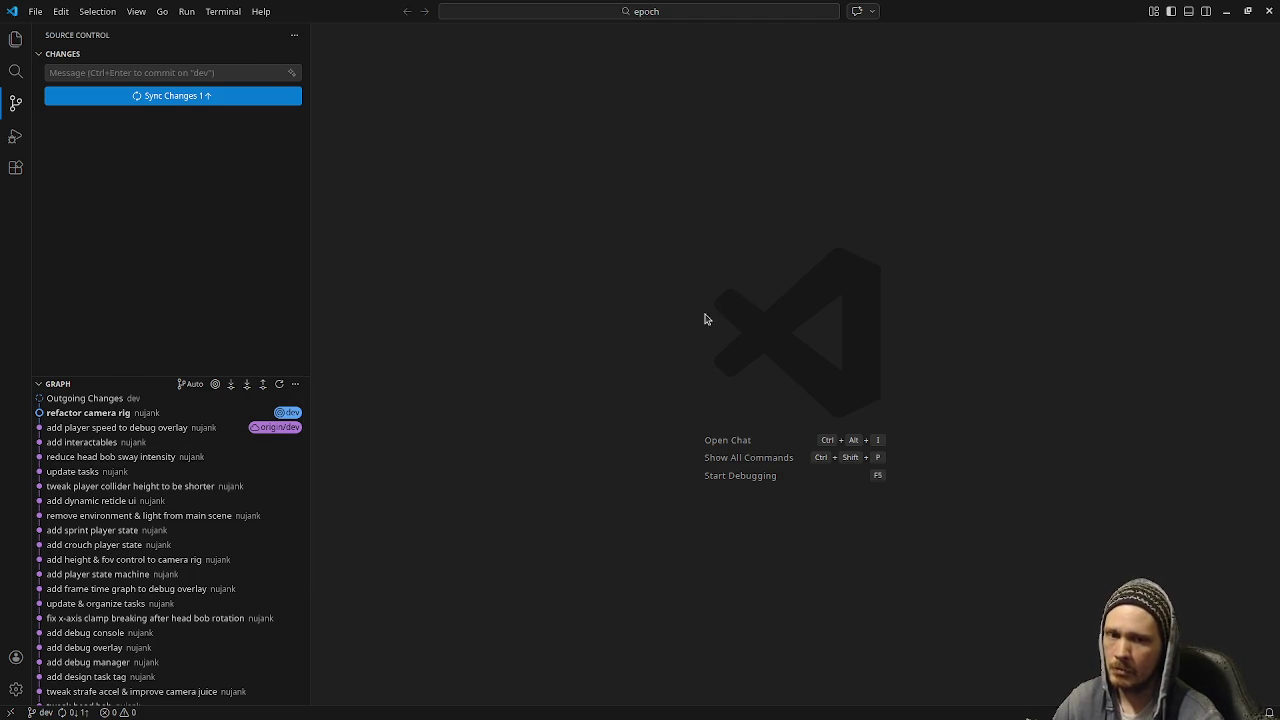
Check the new commit in the Source Control graph, then open workspace search for 'Brain'
click(15, 39)
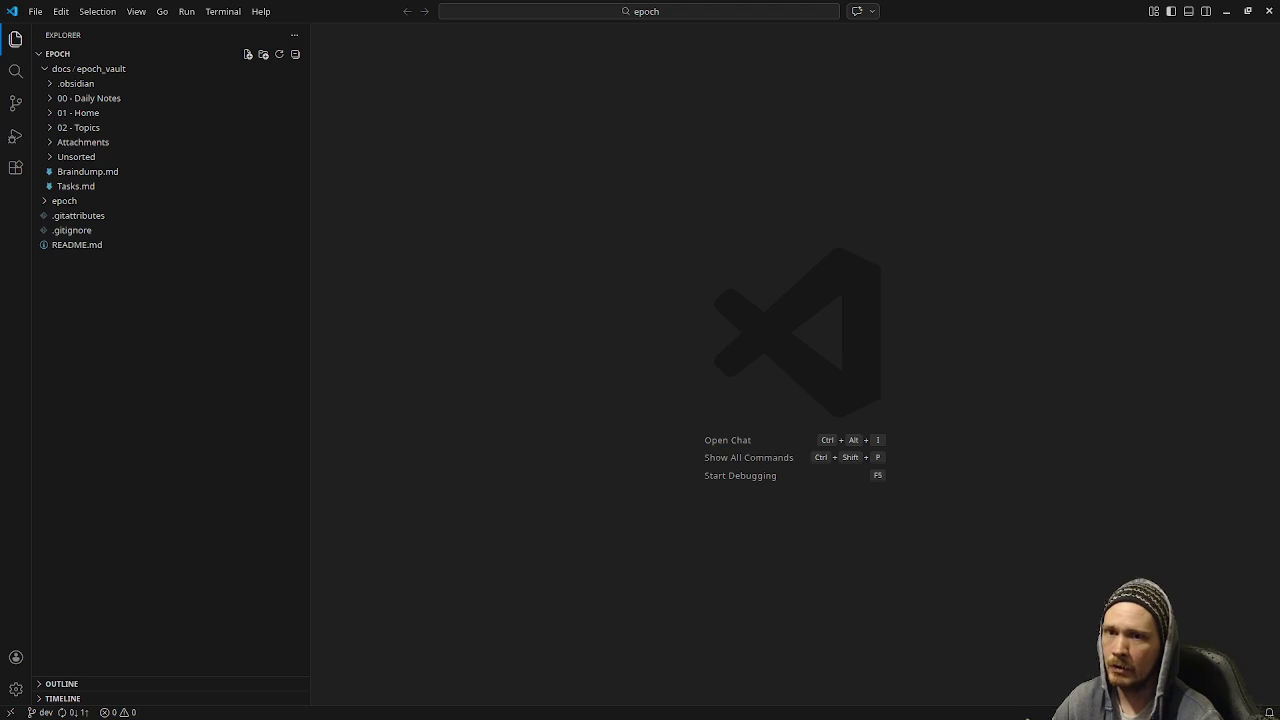
key(alt+Tab)
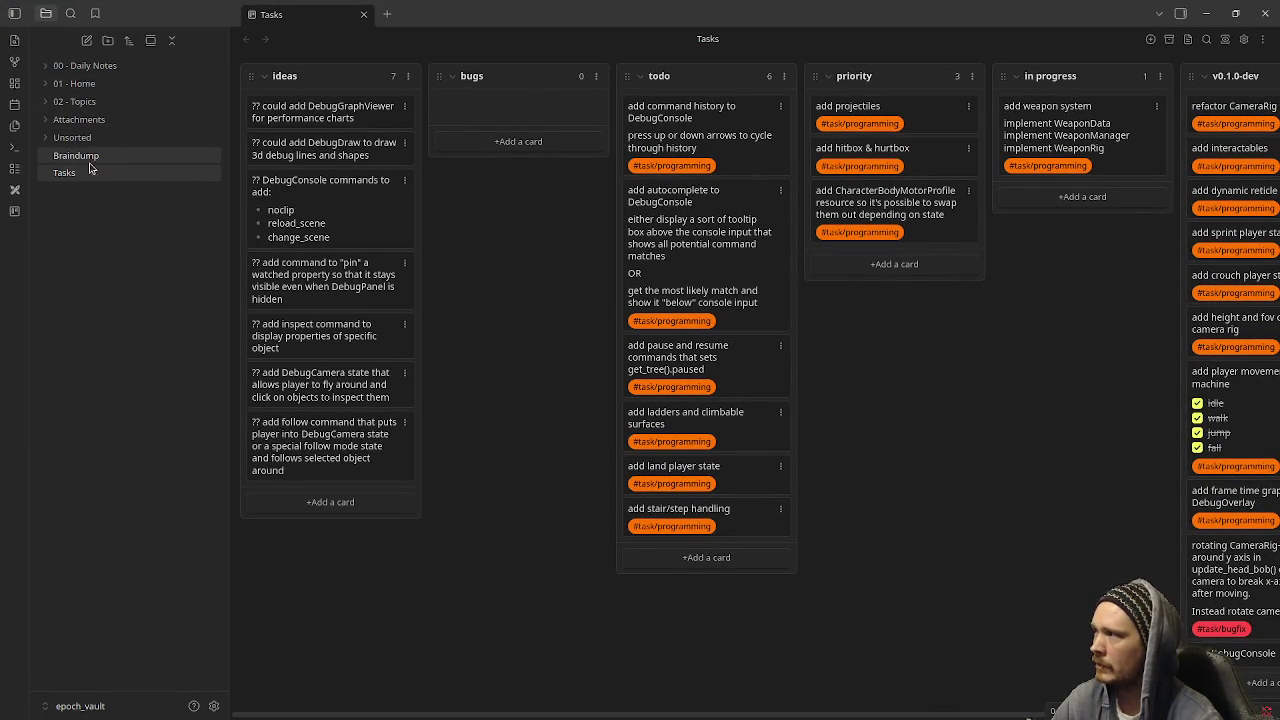
click(1208, 10)
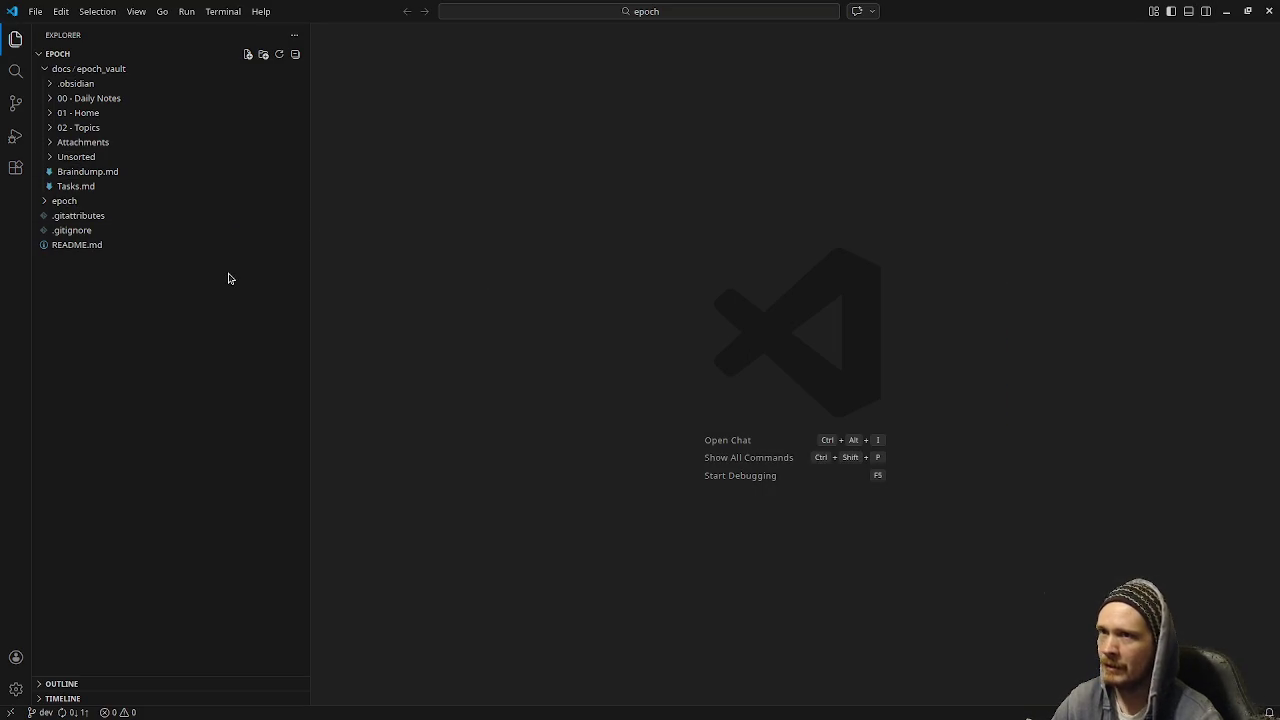
click(14, 104)
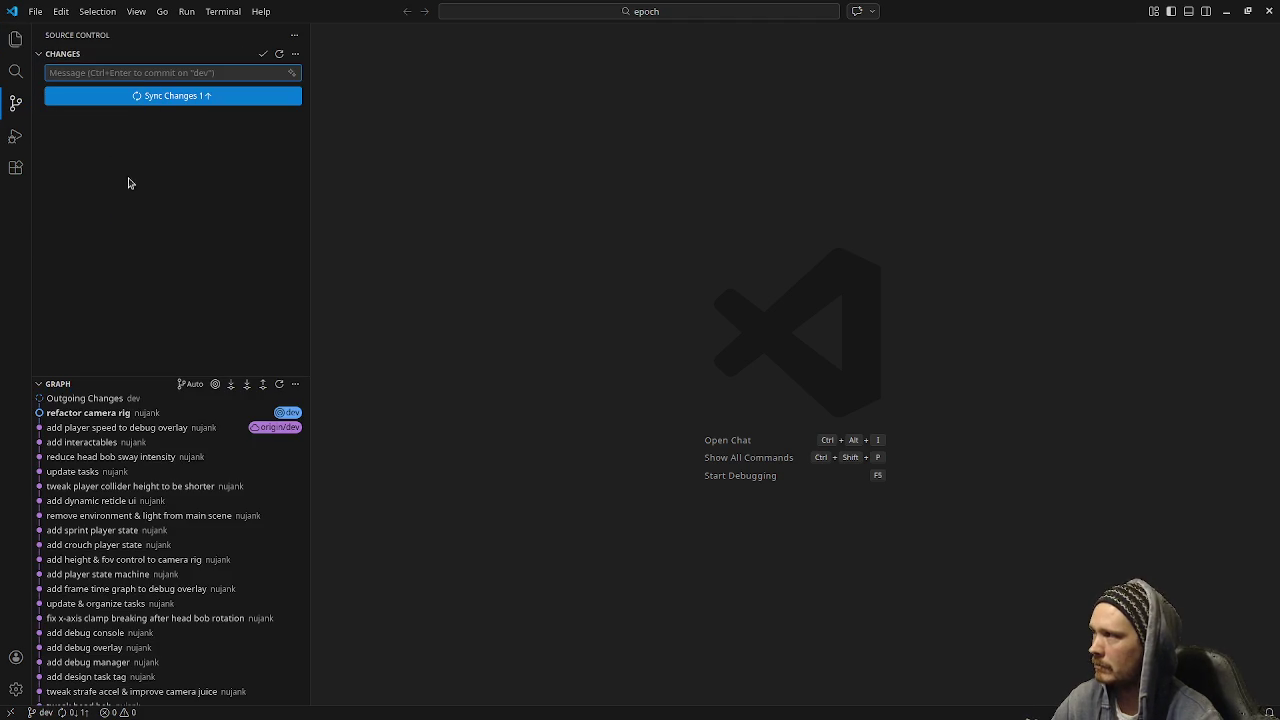
click(1226, 11)
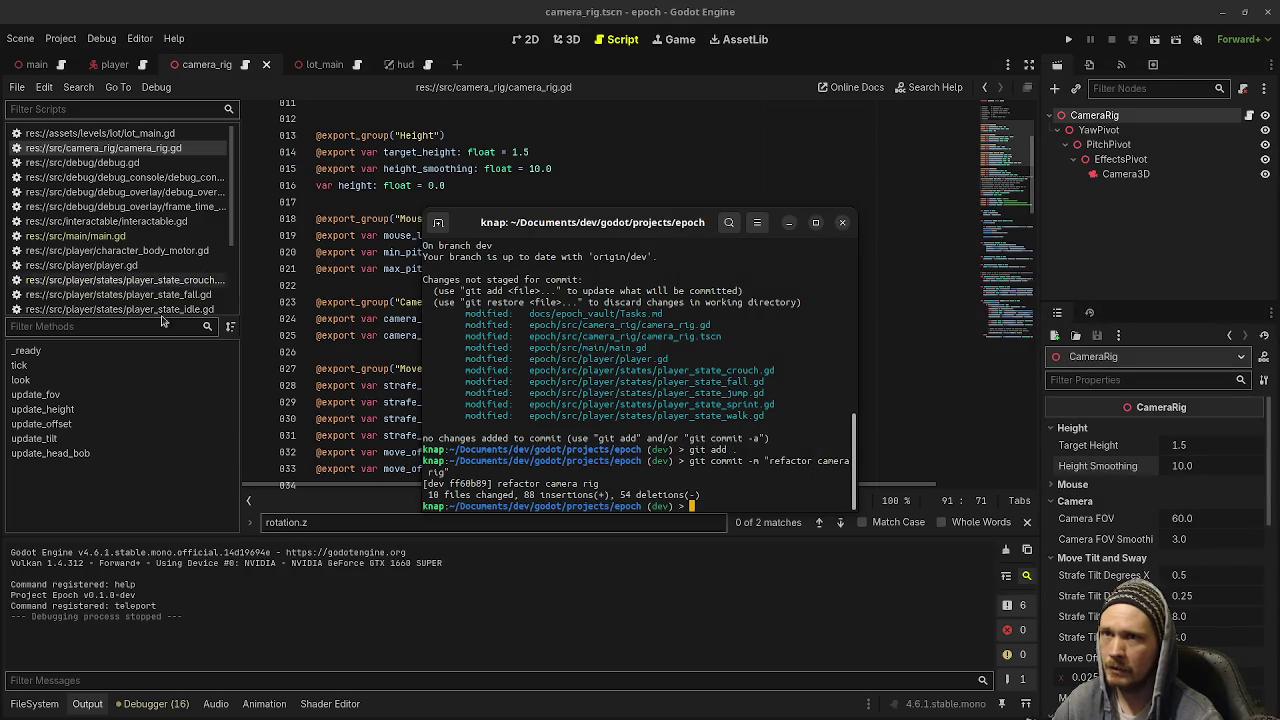
click(788, 222)
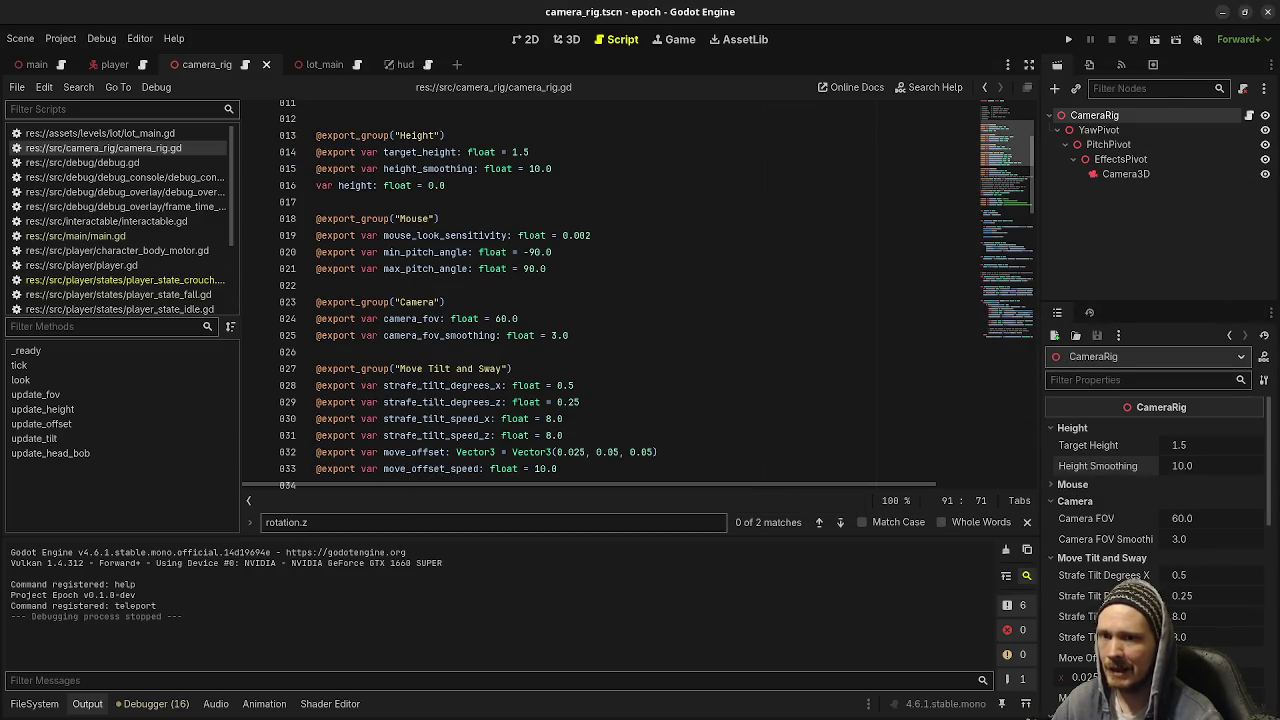
click(1222, 11)
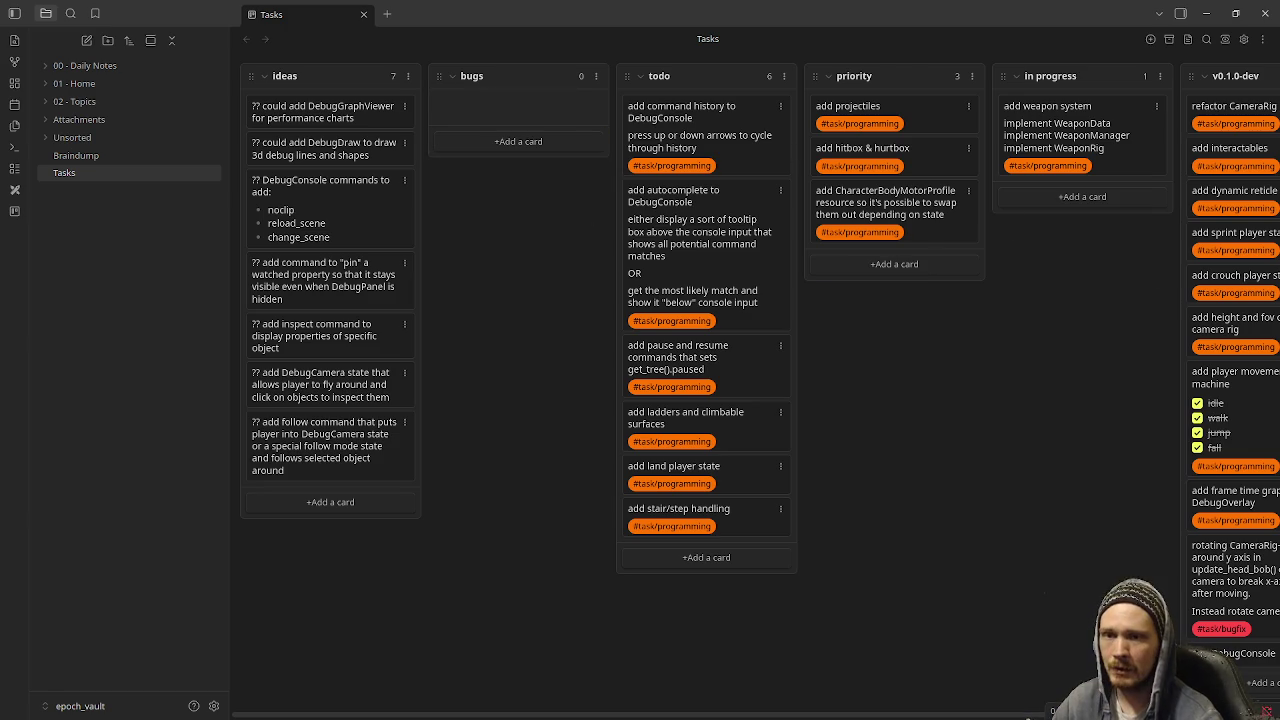
key(alt+Tab)
key(ctrl+shift+f)
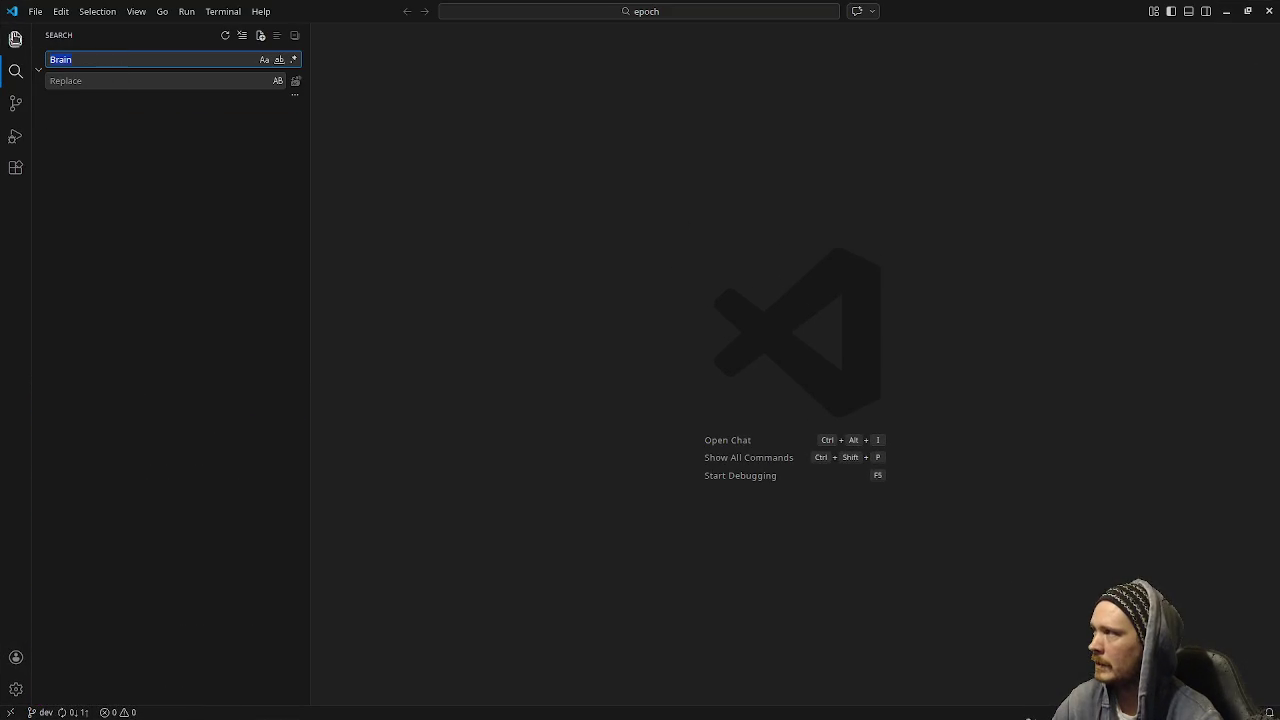
Open Braindump.md from Explorer, scroll through it, close it, and return to Source Control
click(15, 38)
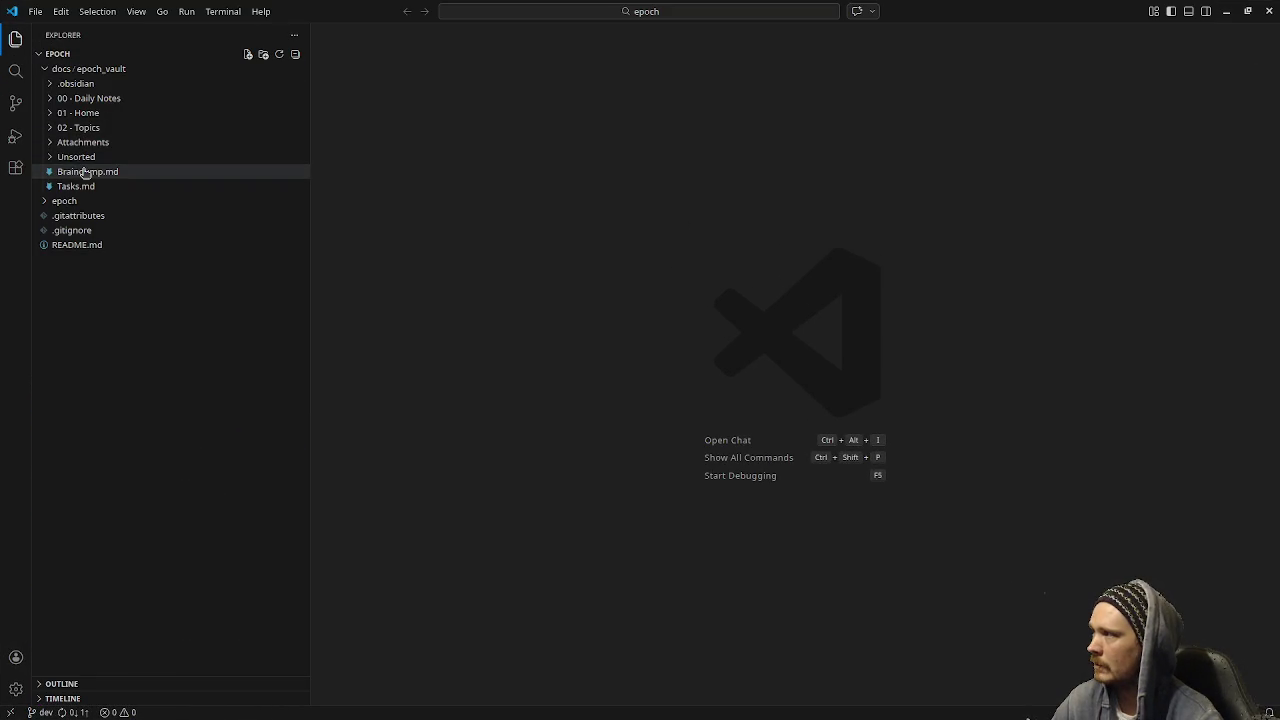
click(85, 172)
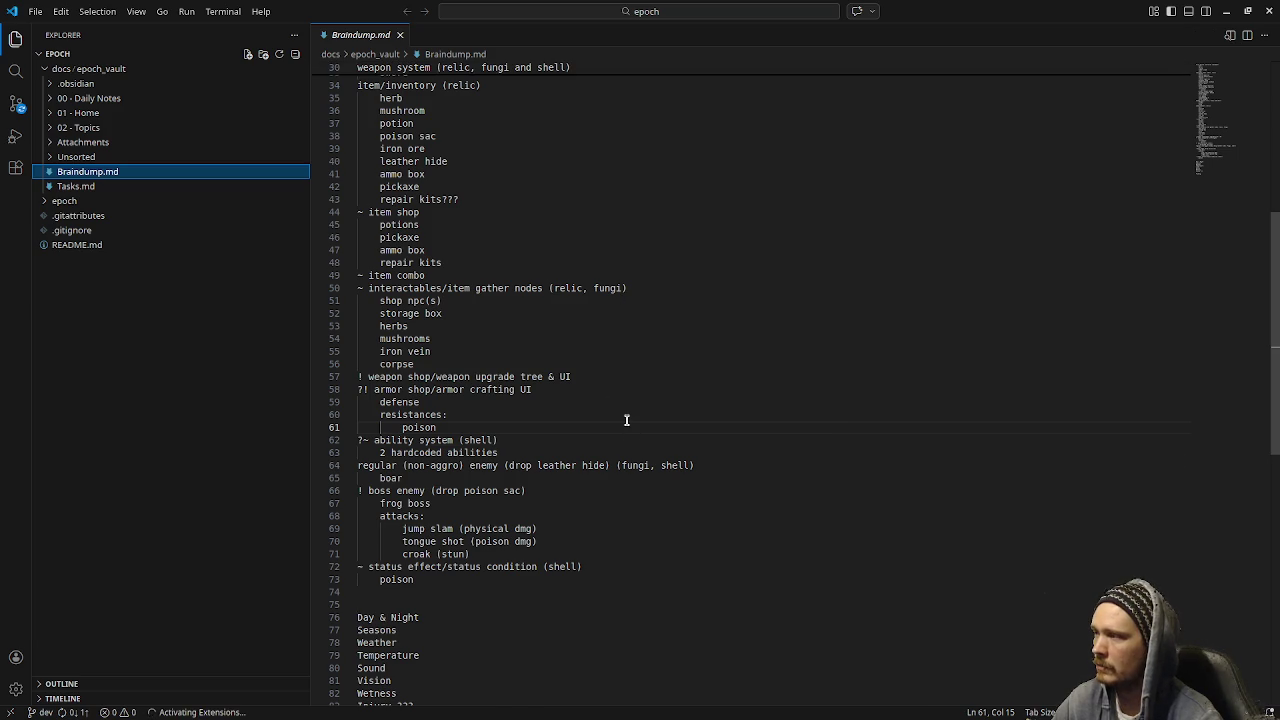
scroll(626, 420, up, 10)
scroll(626, 420, down, 9)
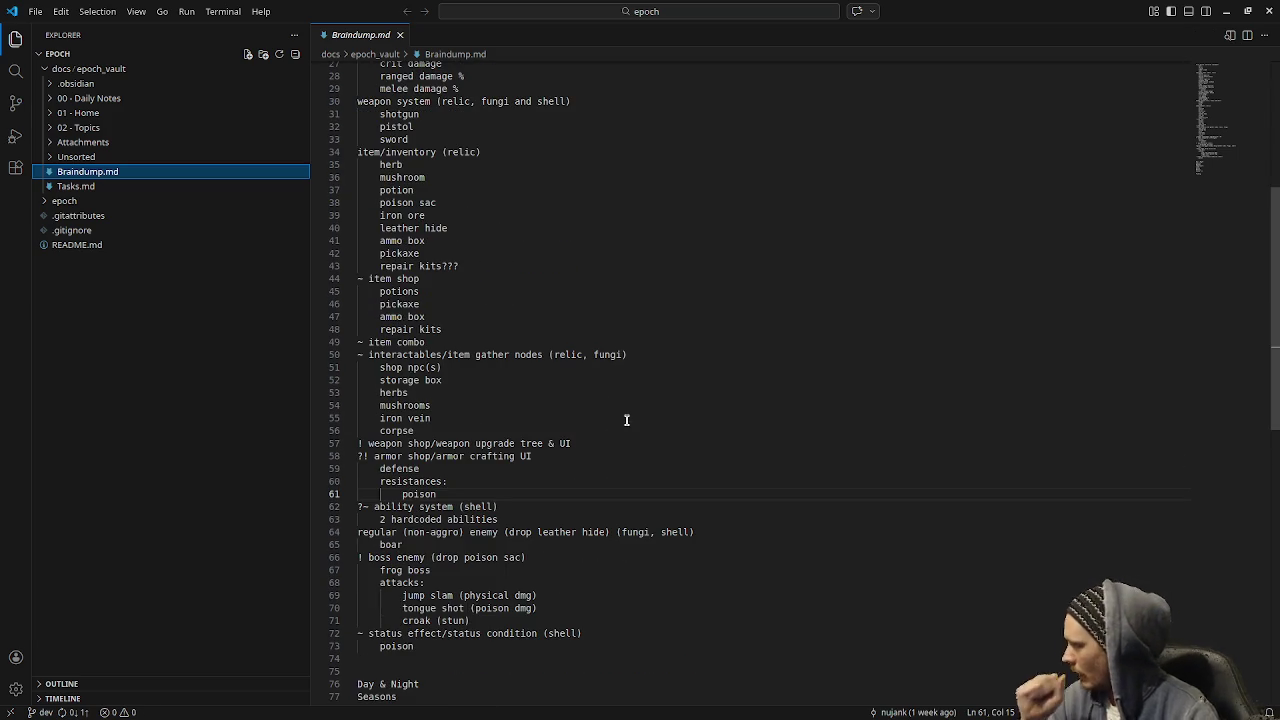
scroll(626, 420, down, 4)
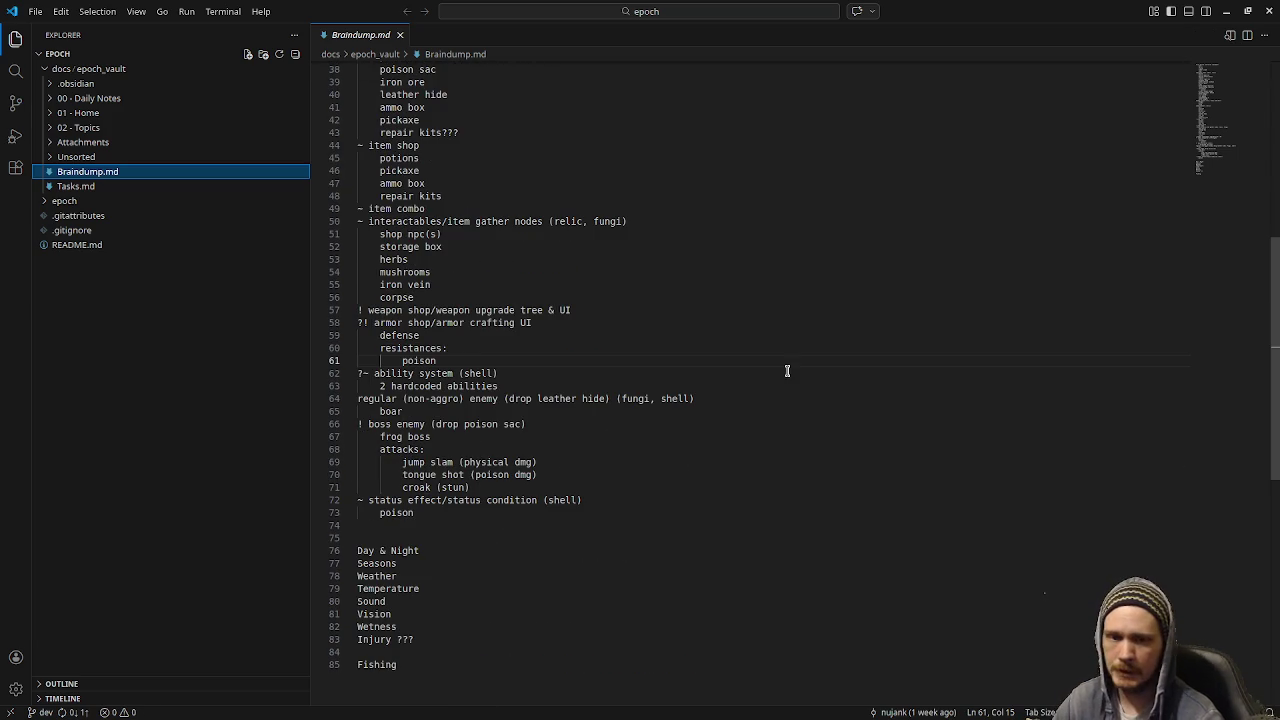
click(400, 35)
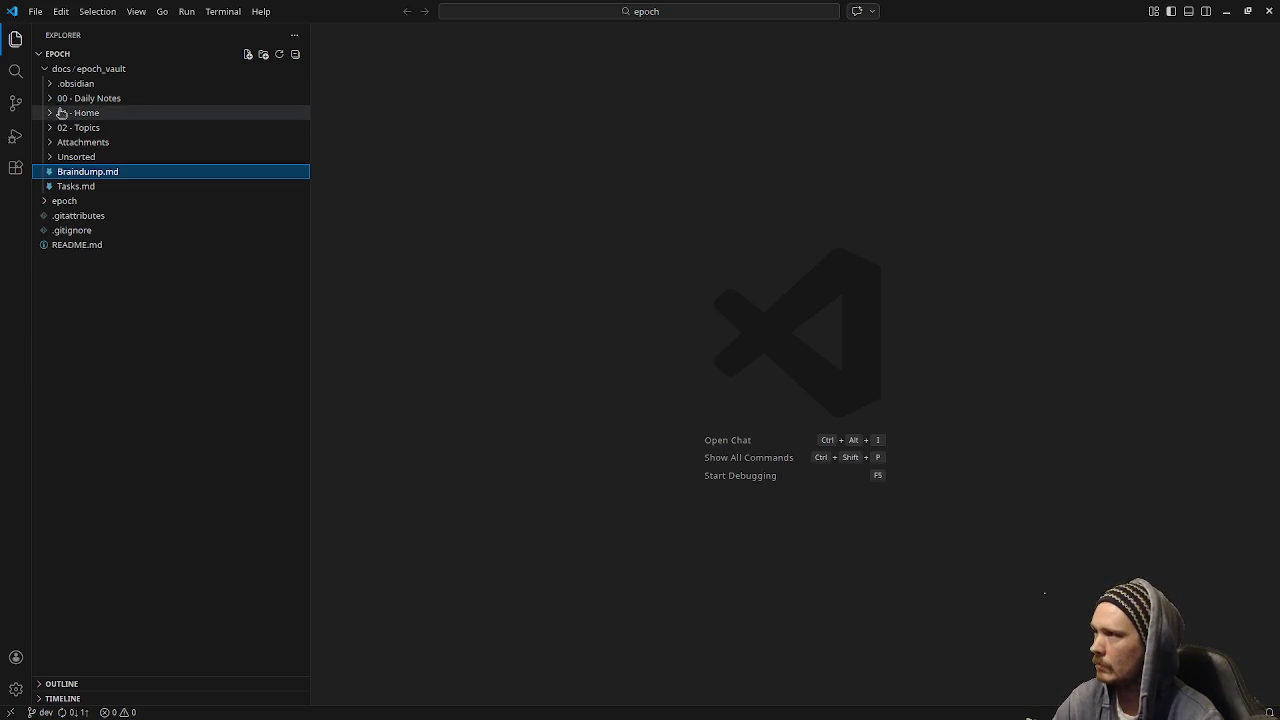
click(16, 105)
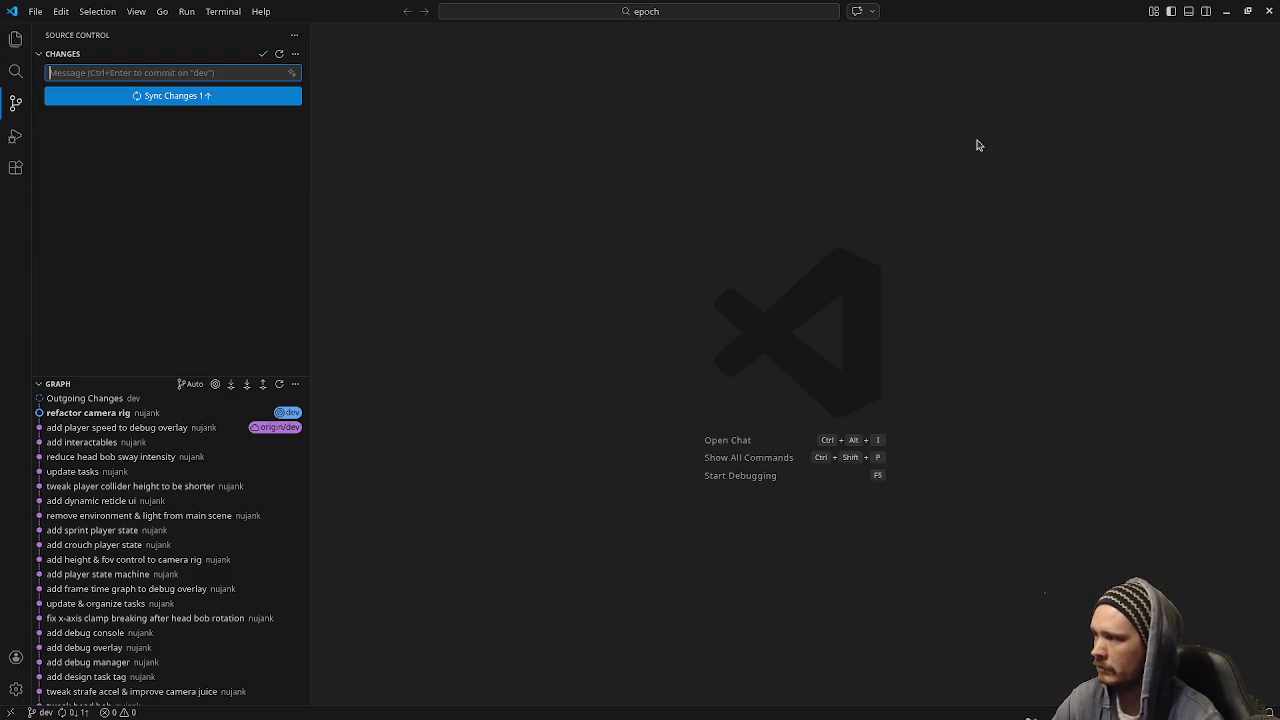
Leave VS Code and launch the project from Godot with F5
click(1230, 10)
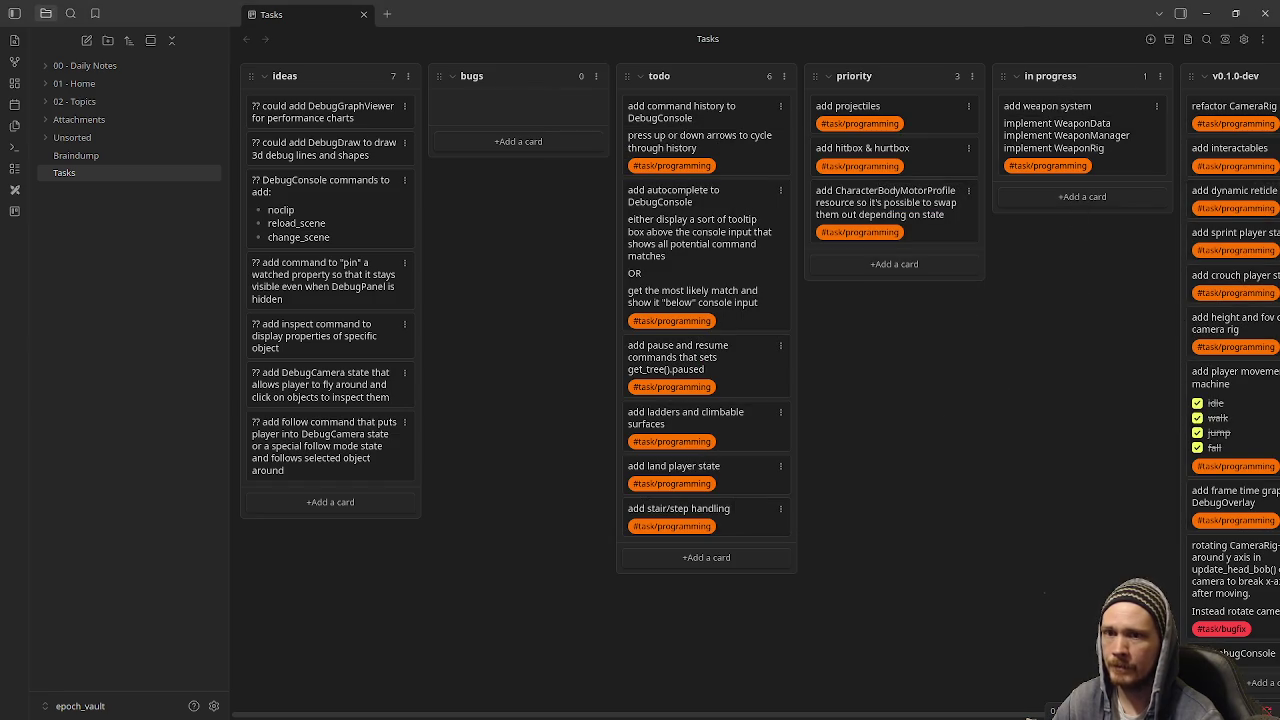
key(alt+Tab)
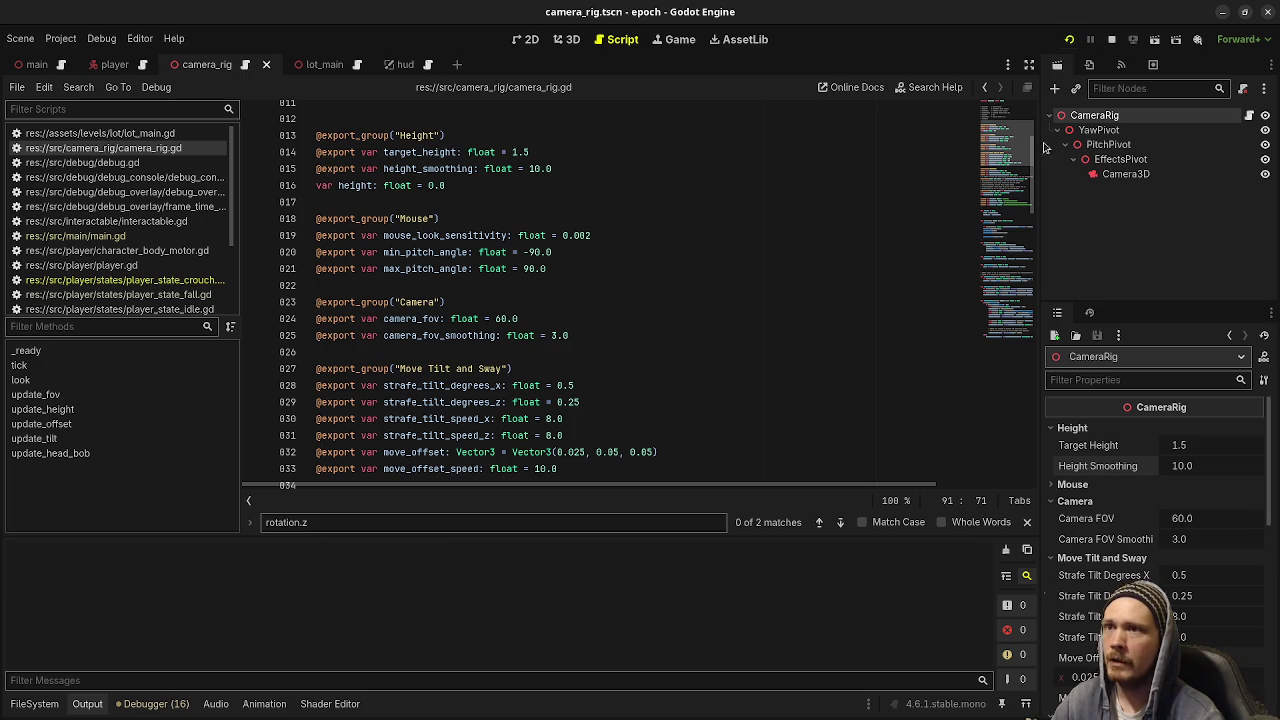
key(F5)
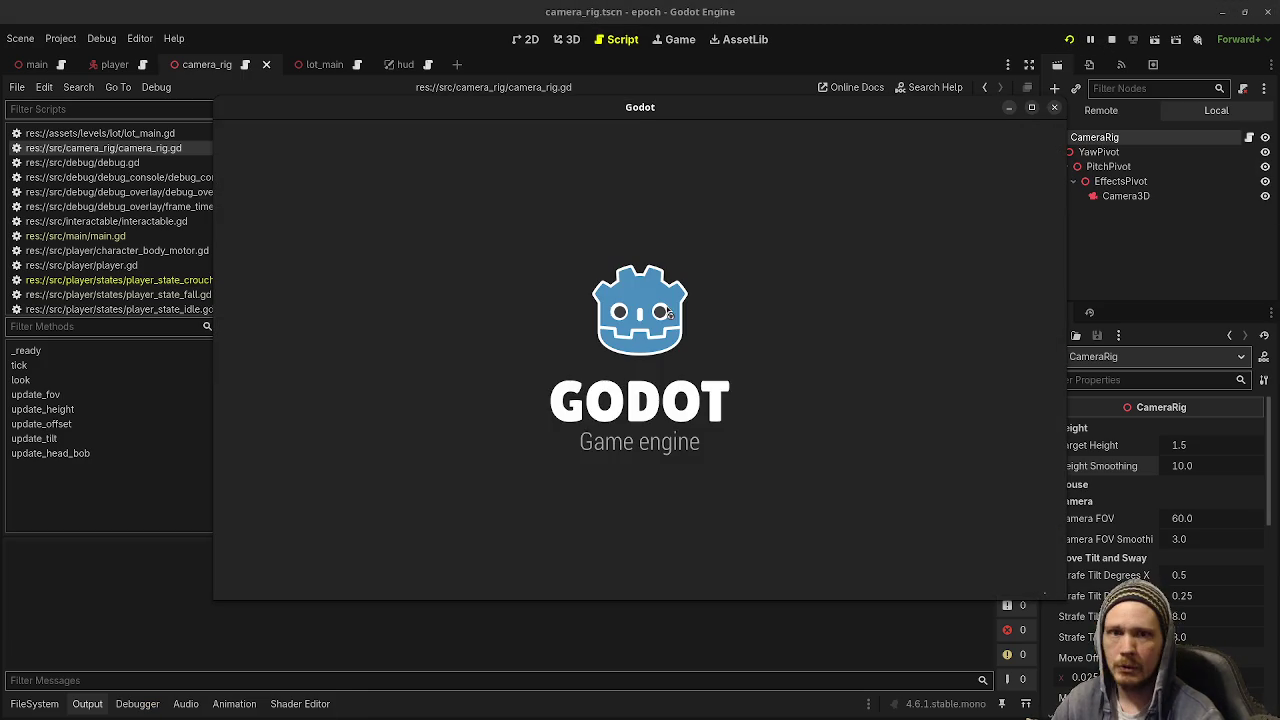
Walk the test course past the 30° ramp, Vault block and Crouch Height marker, then stop the game
key(w)
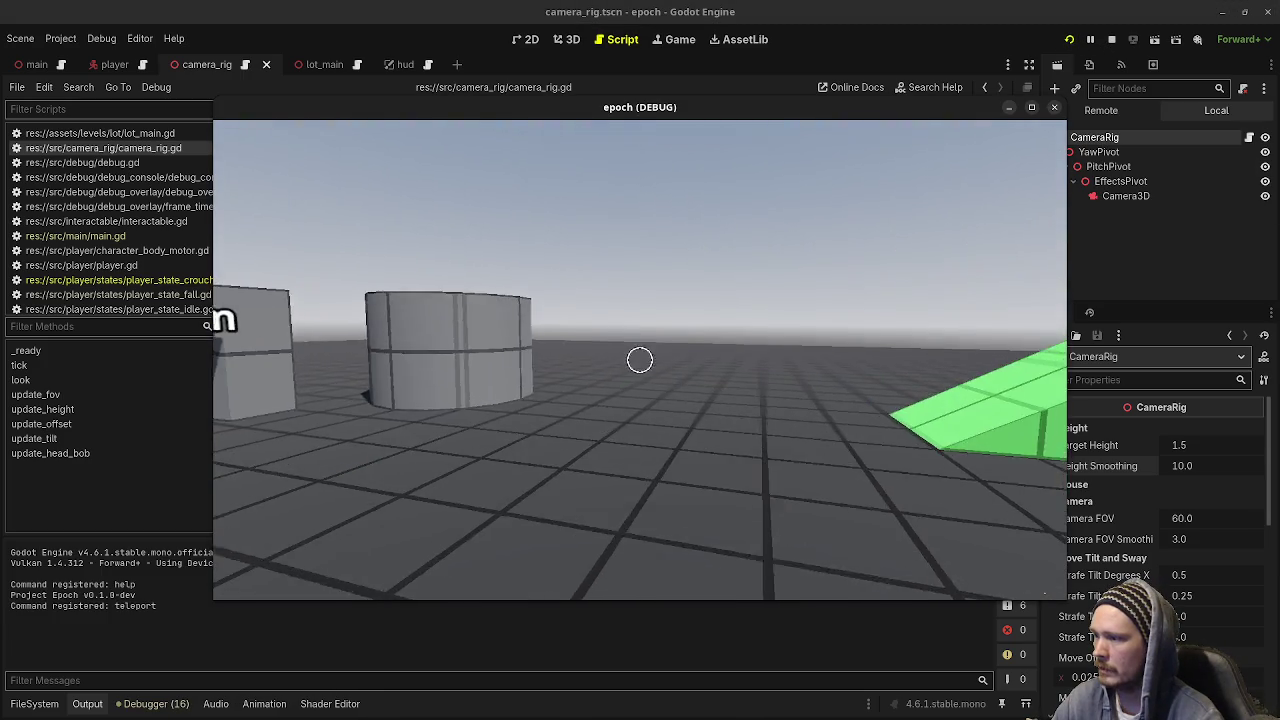
mouse_move(640, 360)
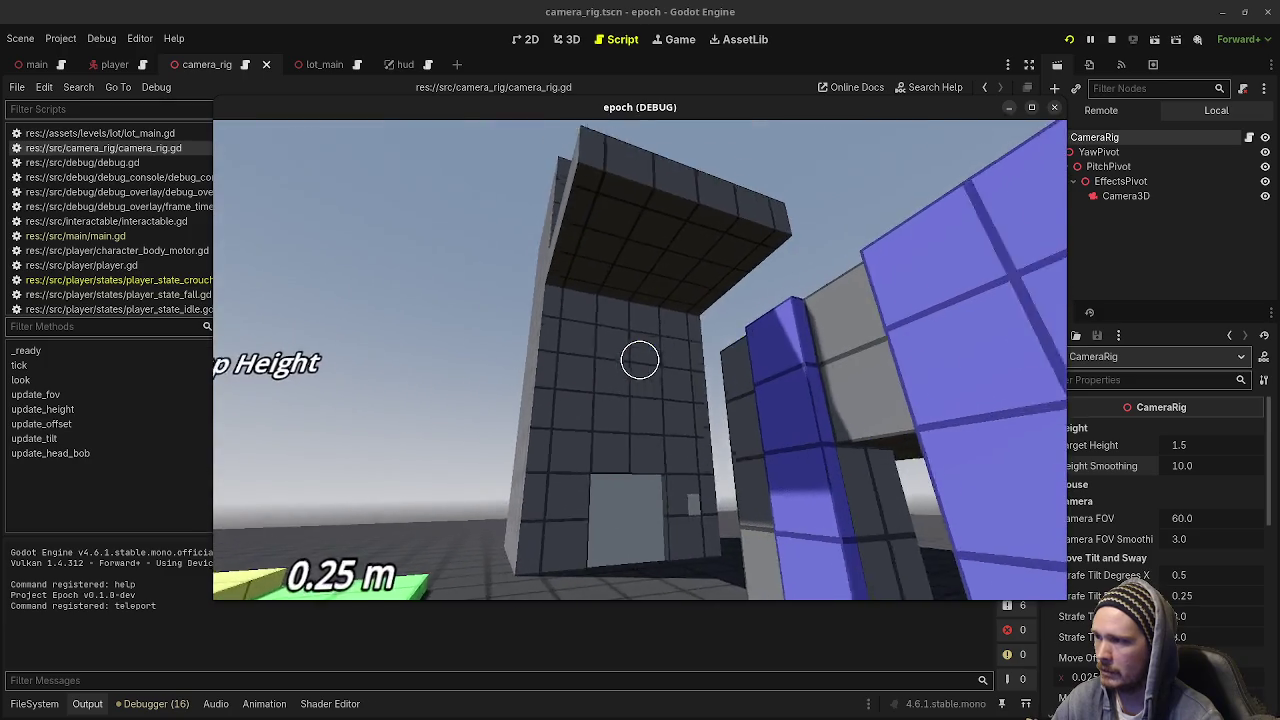
key(w)
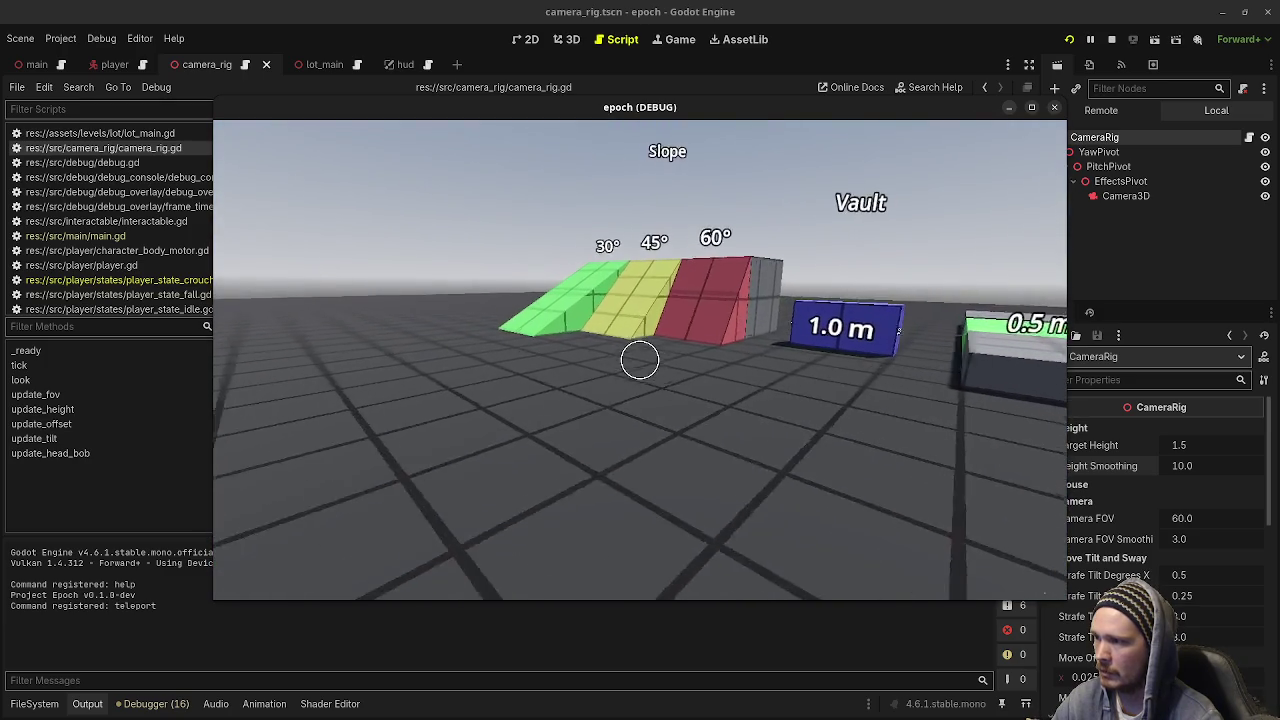
key(w)
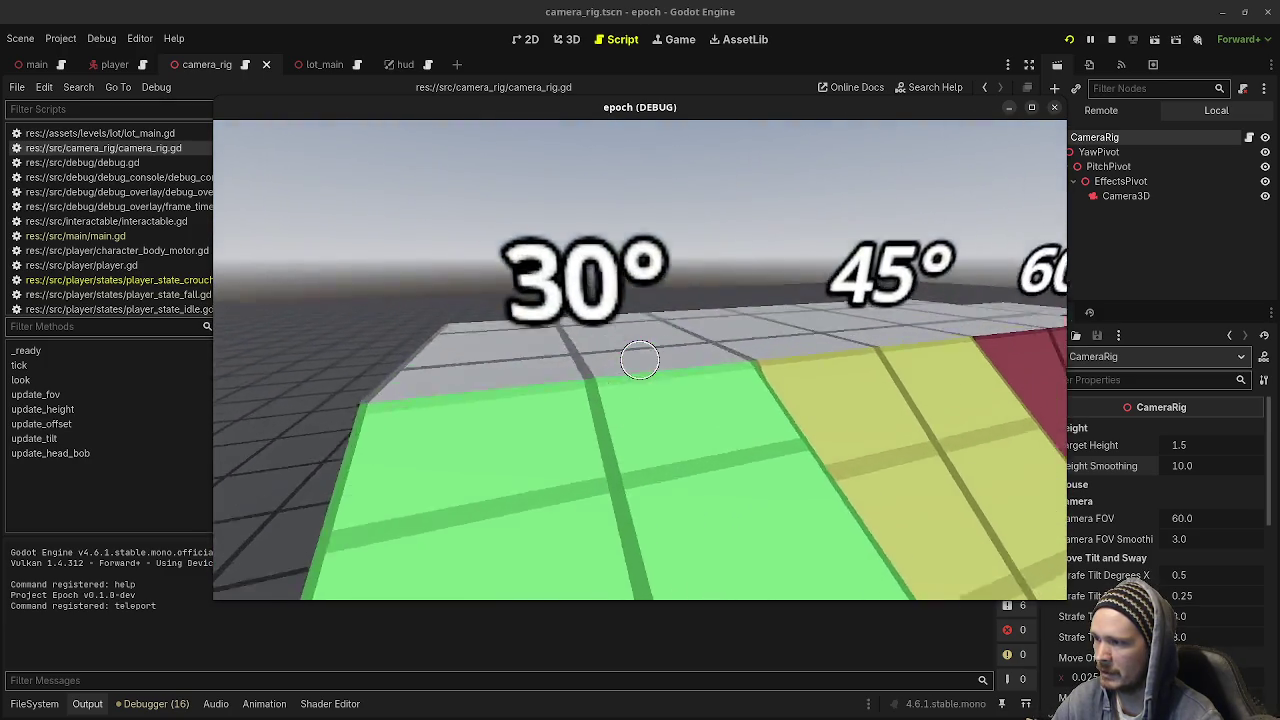
key(w)
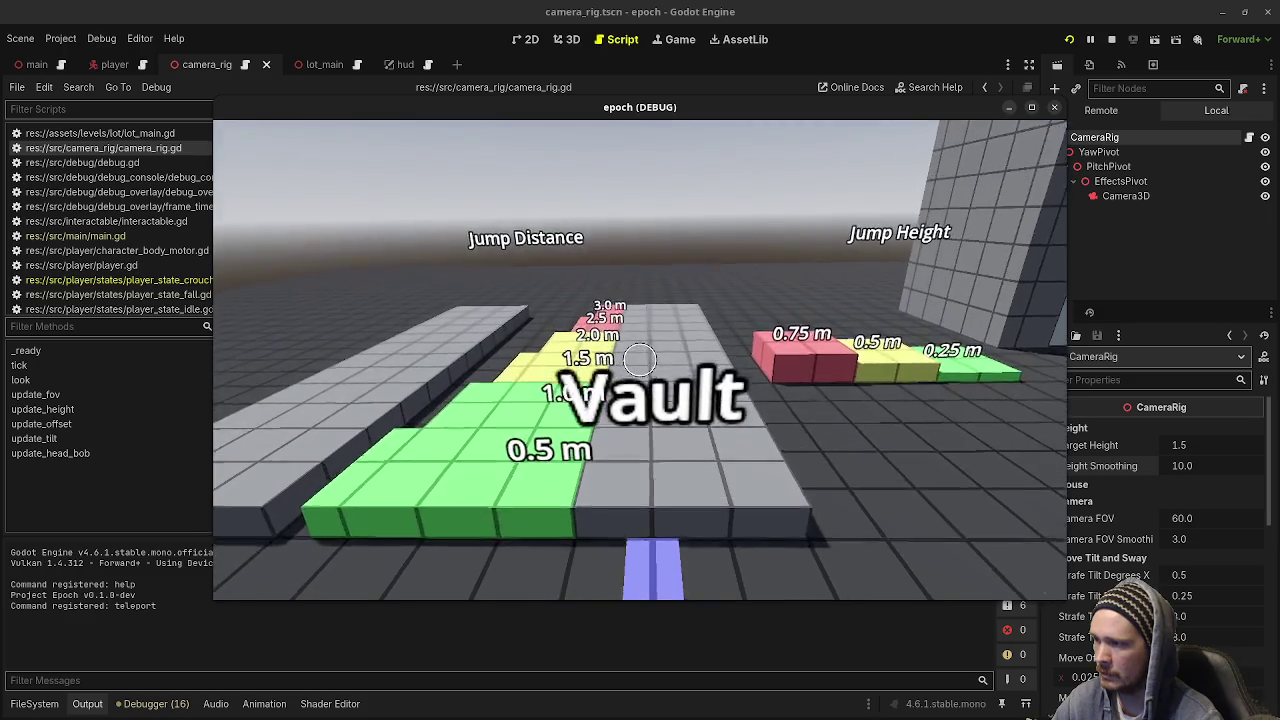
key(w)
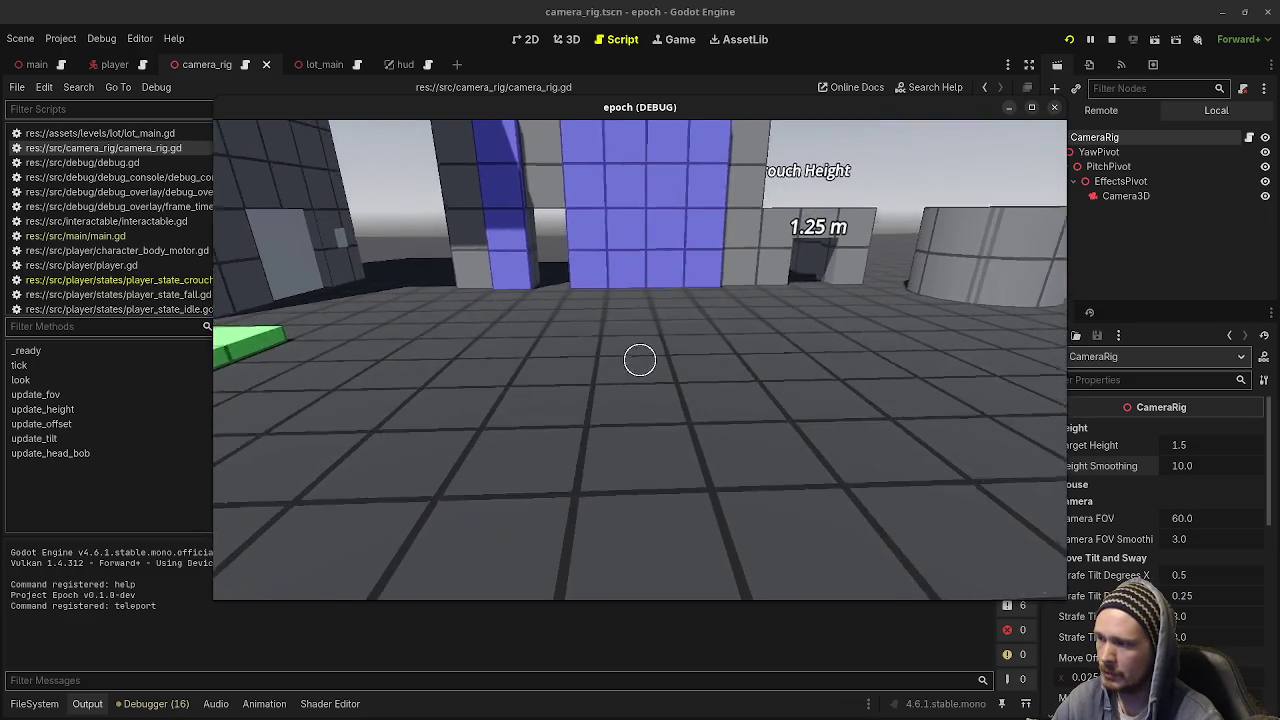
click(1111, 39)
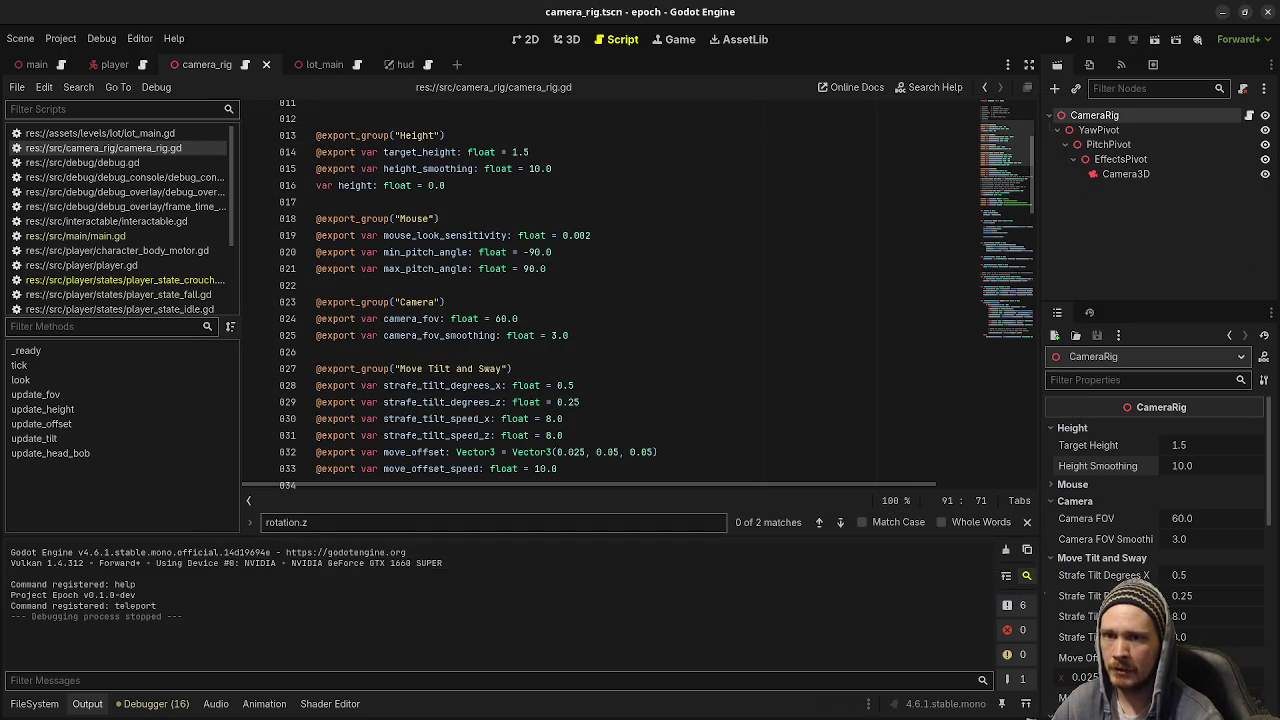
key(alt+Tab)
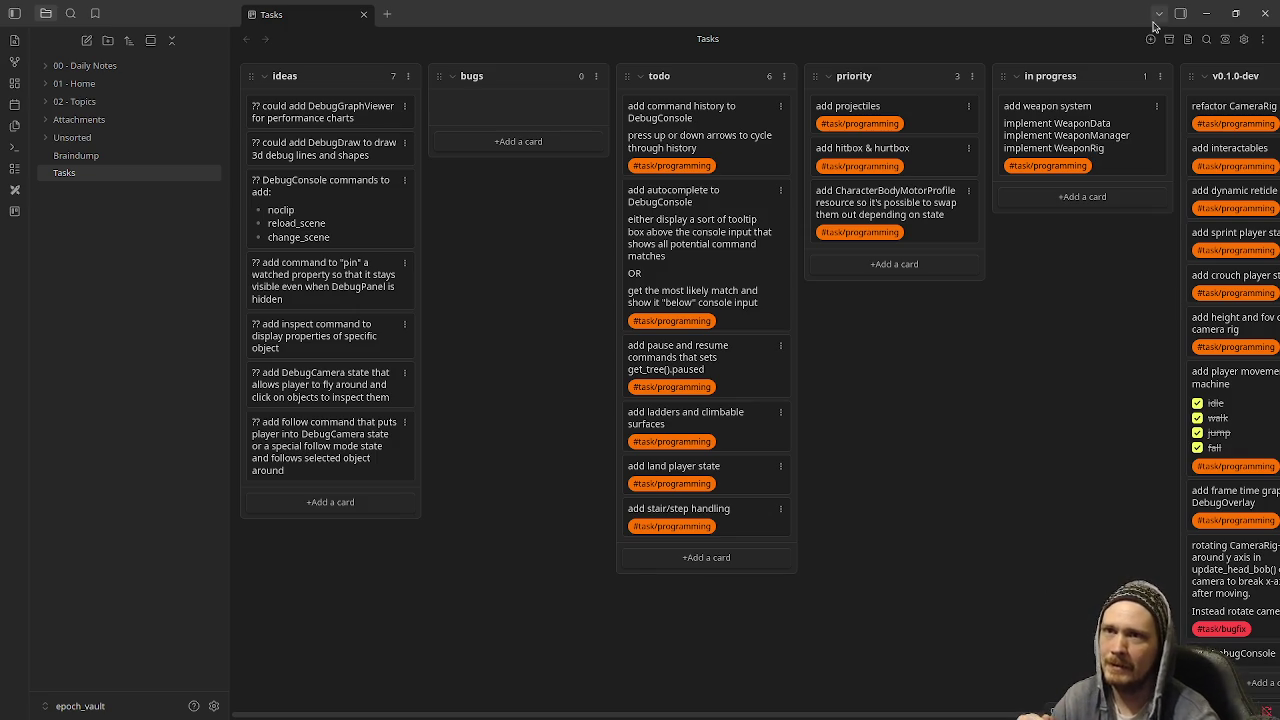
Collapse the Camera, Move Tilt and Sway, Height and Headbob Inspector groups
click(1208, 18)
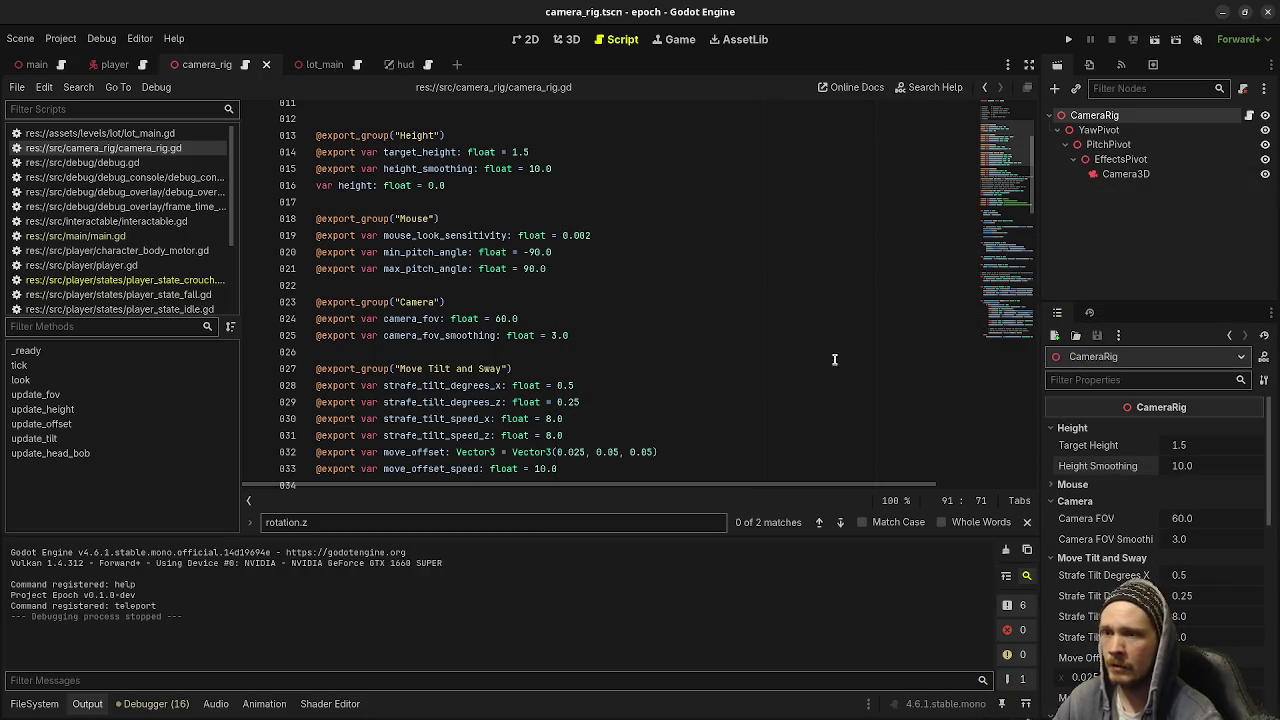
click(1085, 502)
click(1085, 518)
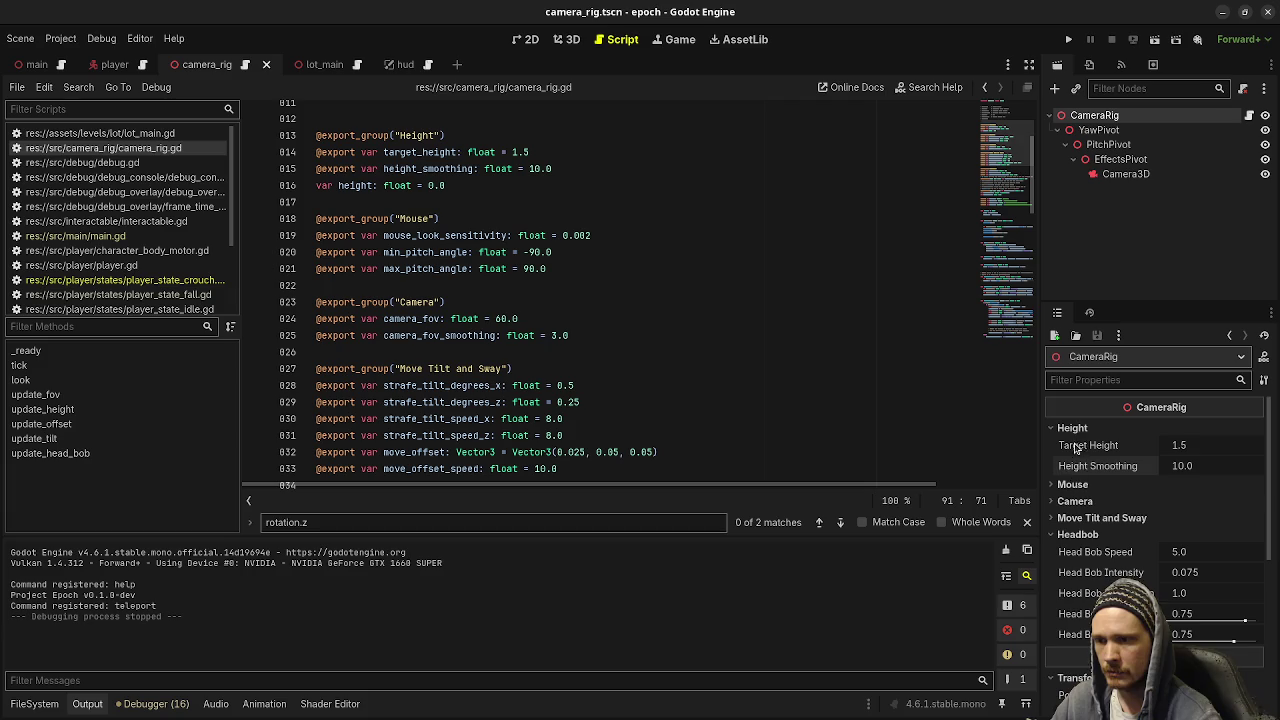
click(1072, 428)
click(1085, 496)
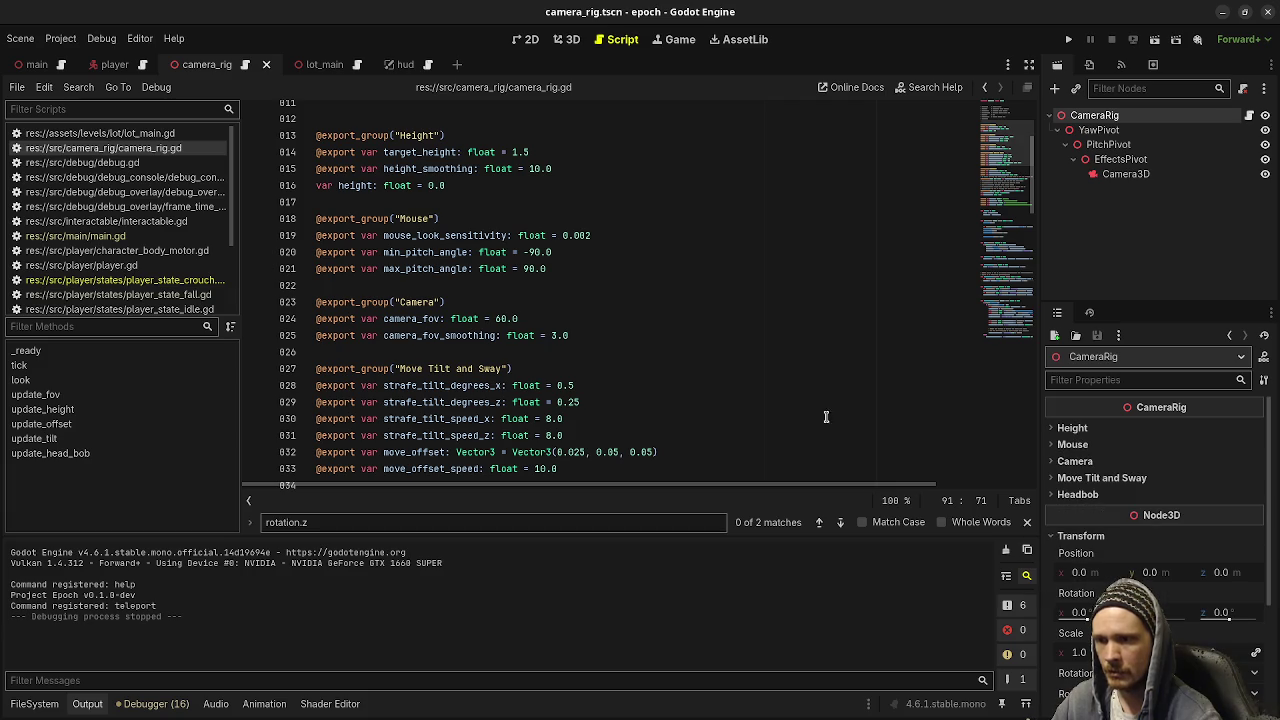
Save the camera_rig scene with Ctrl+S and hide VS Code to return to Godot
click(836, 369)
key(ctrl+s)
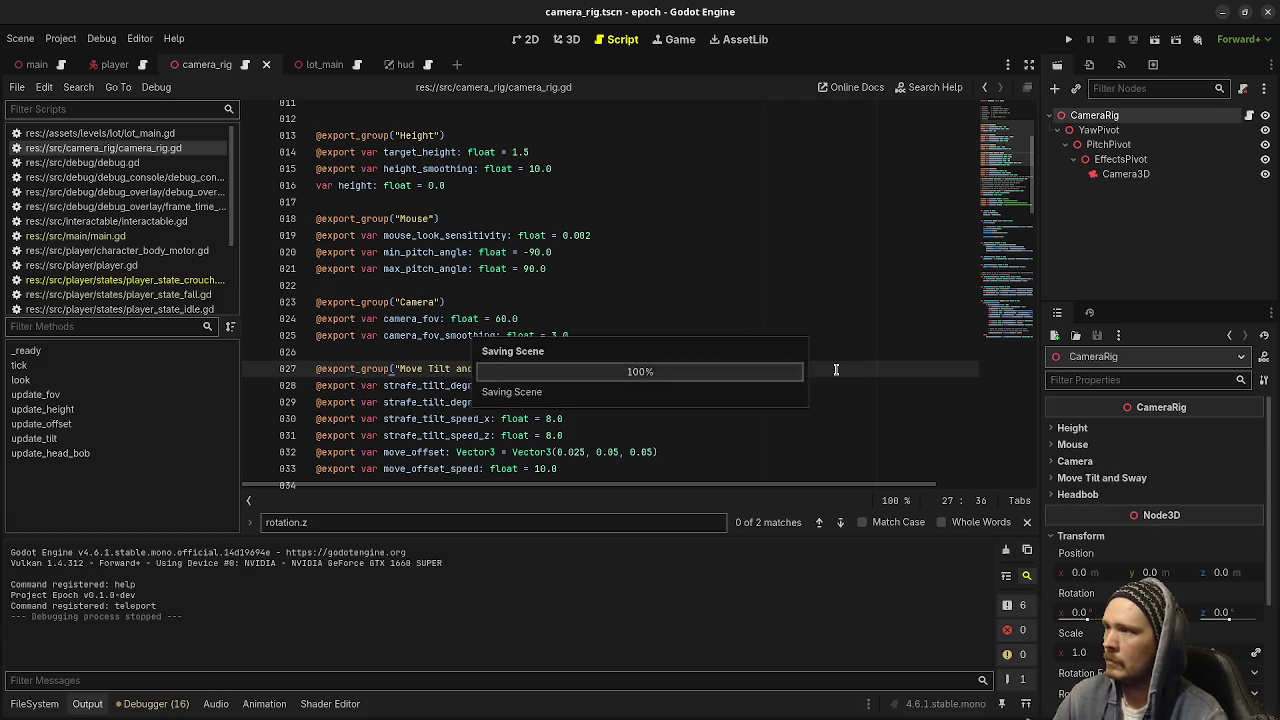
key(alt+Tab)
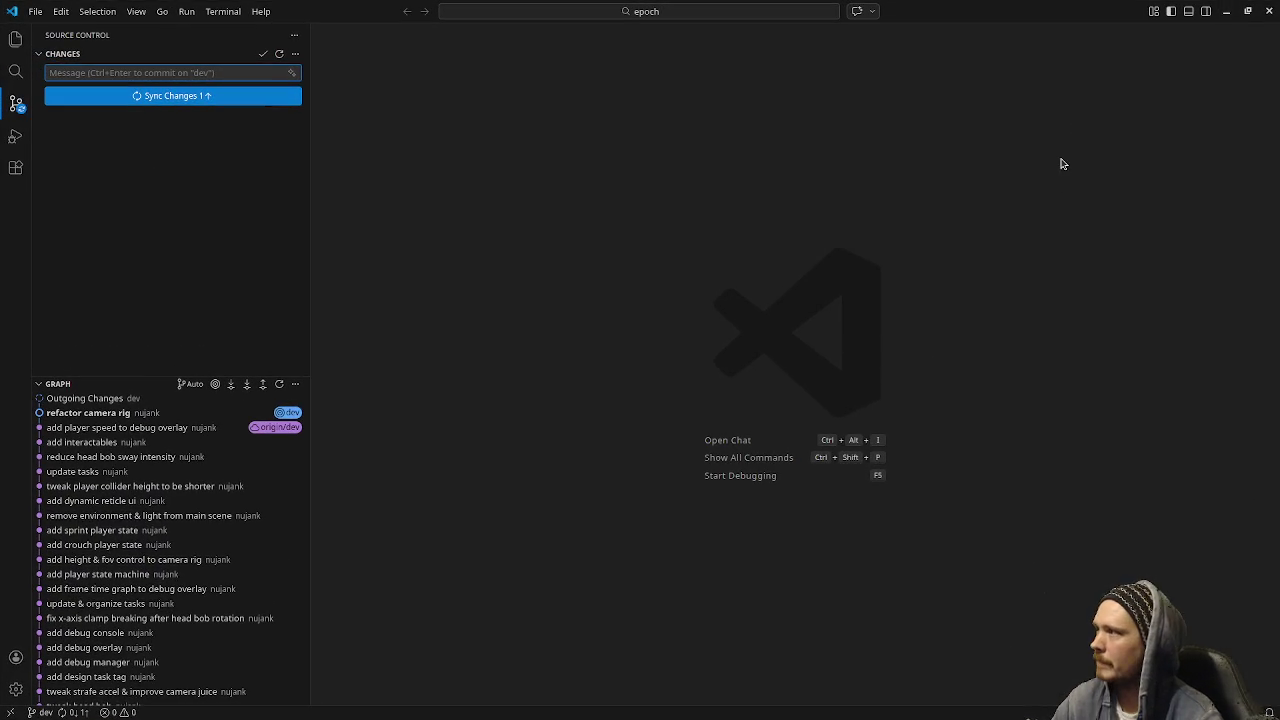
click(1227, 12)
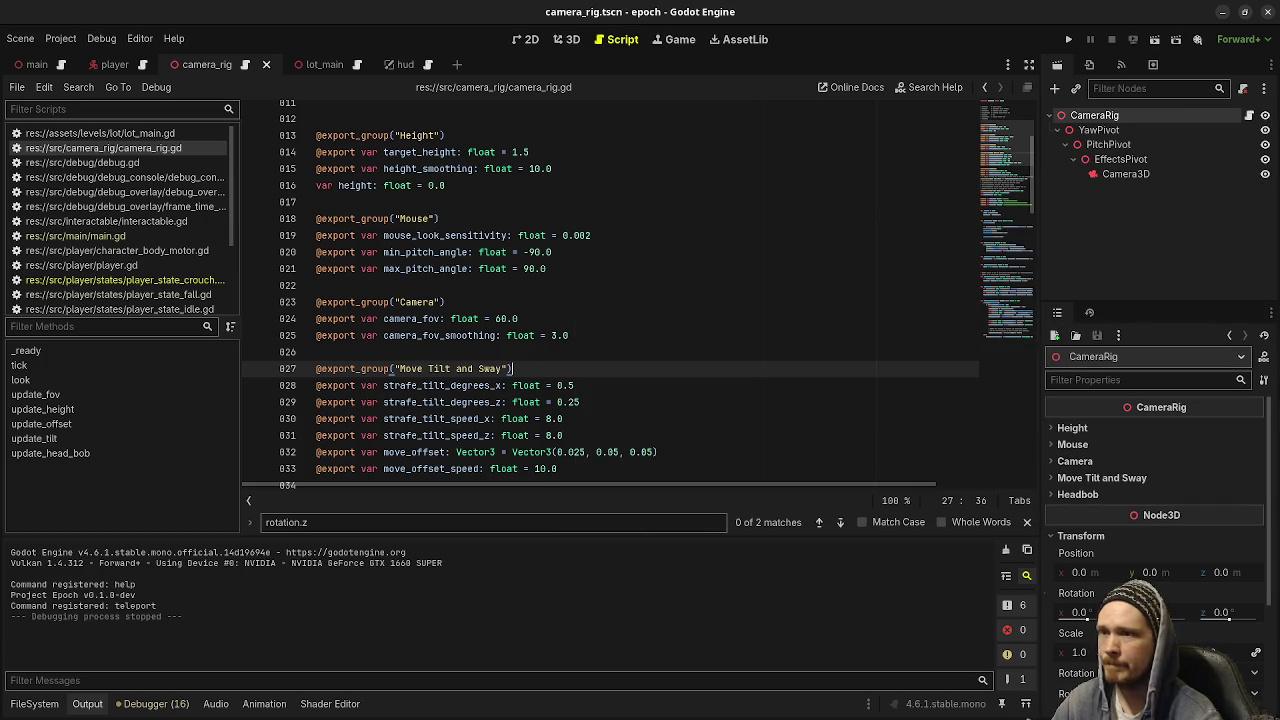
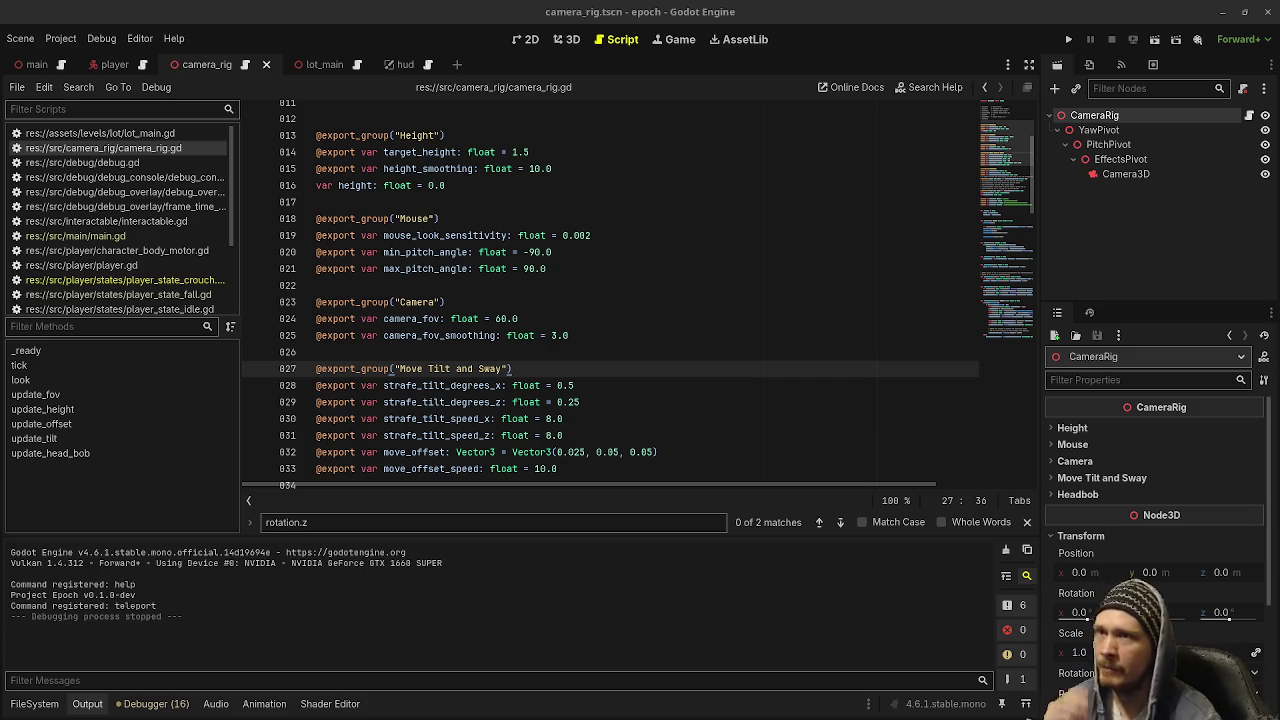
Run the project and walk the player past the slope ramps, grey building and Vault course
click(1068, 39)
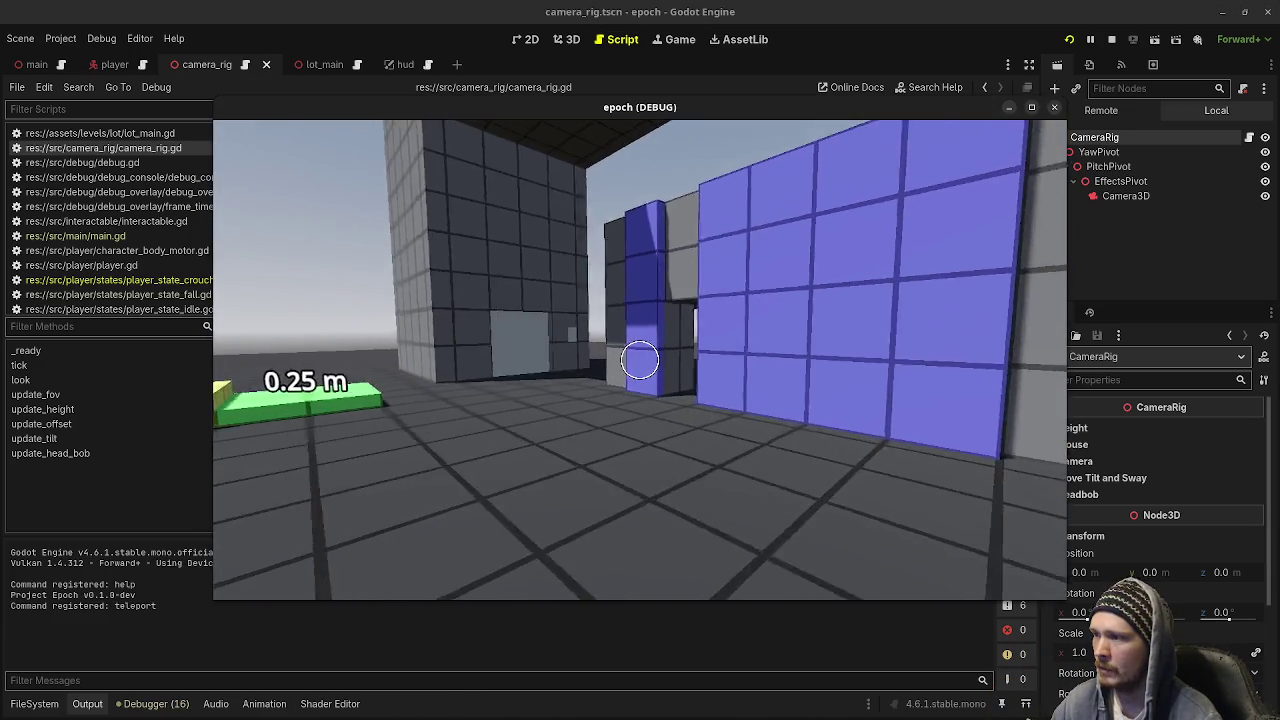
key(w)
key(w)
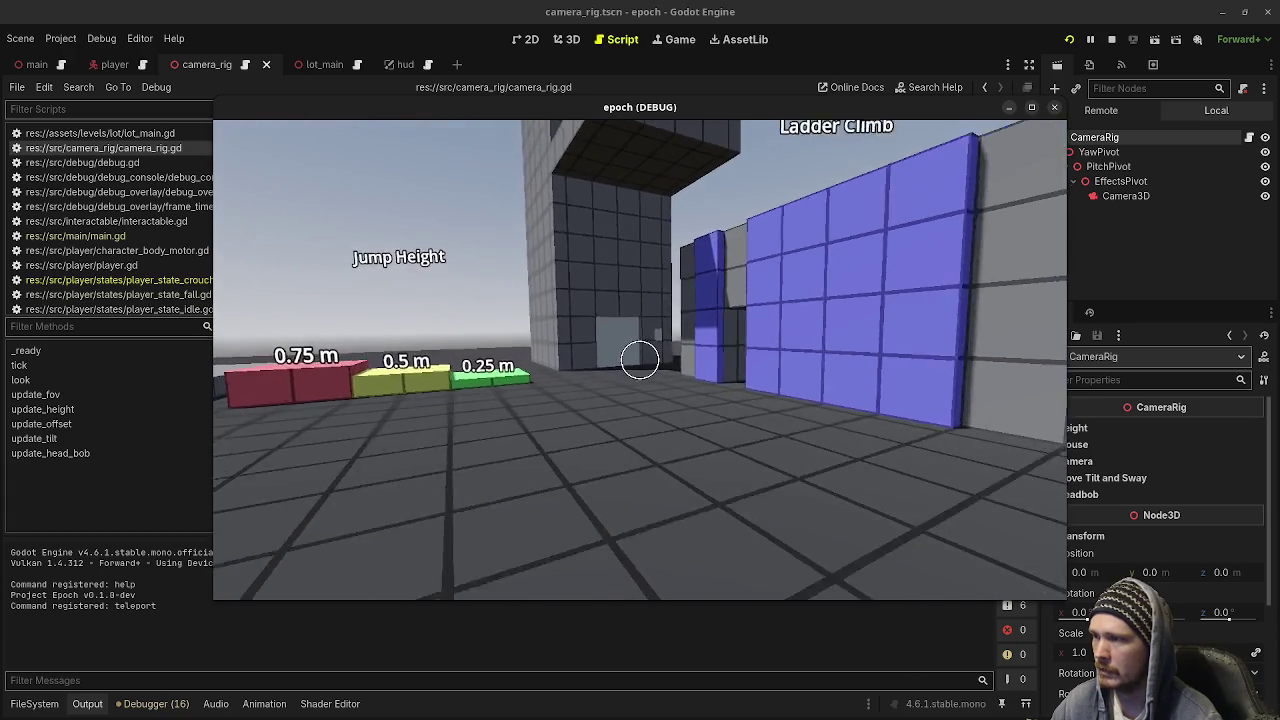
key(w)
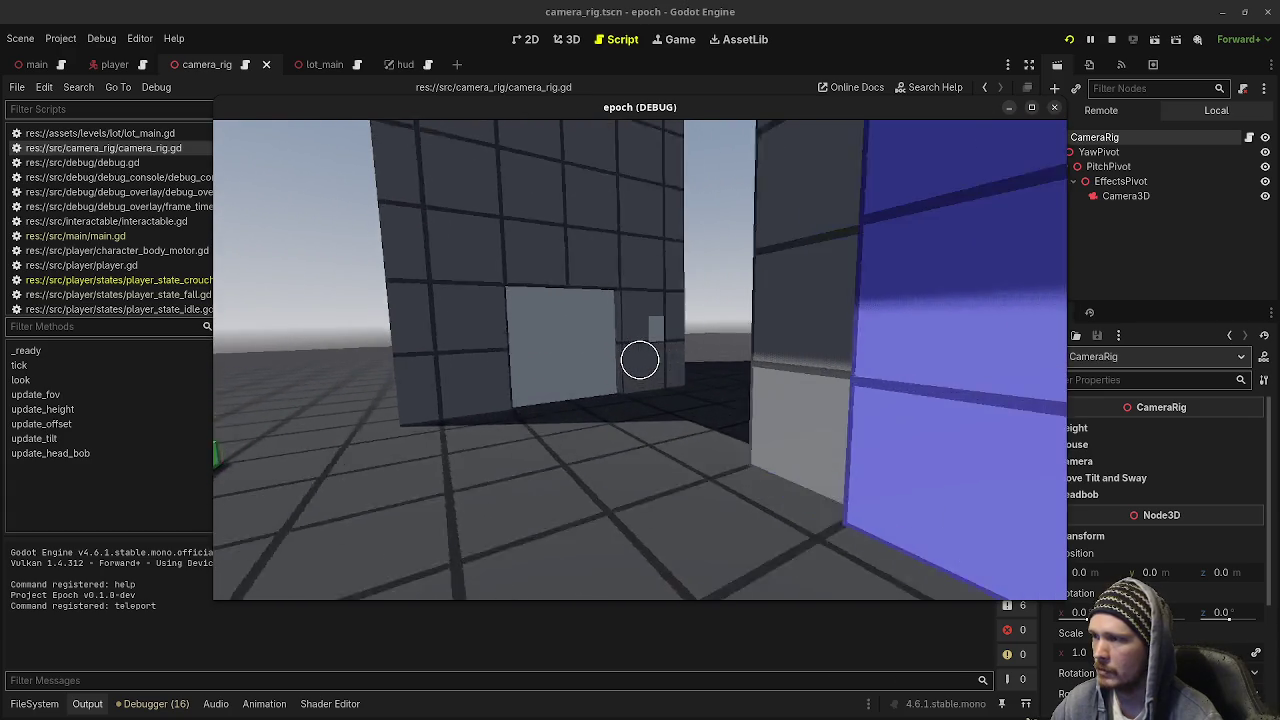
key(w)
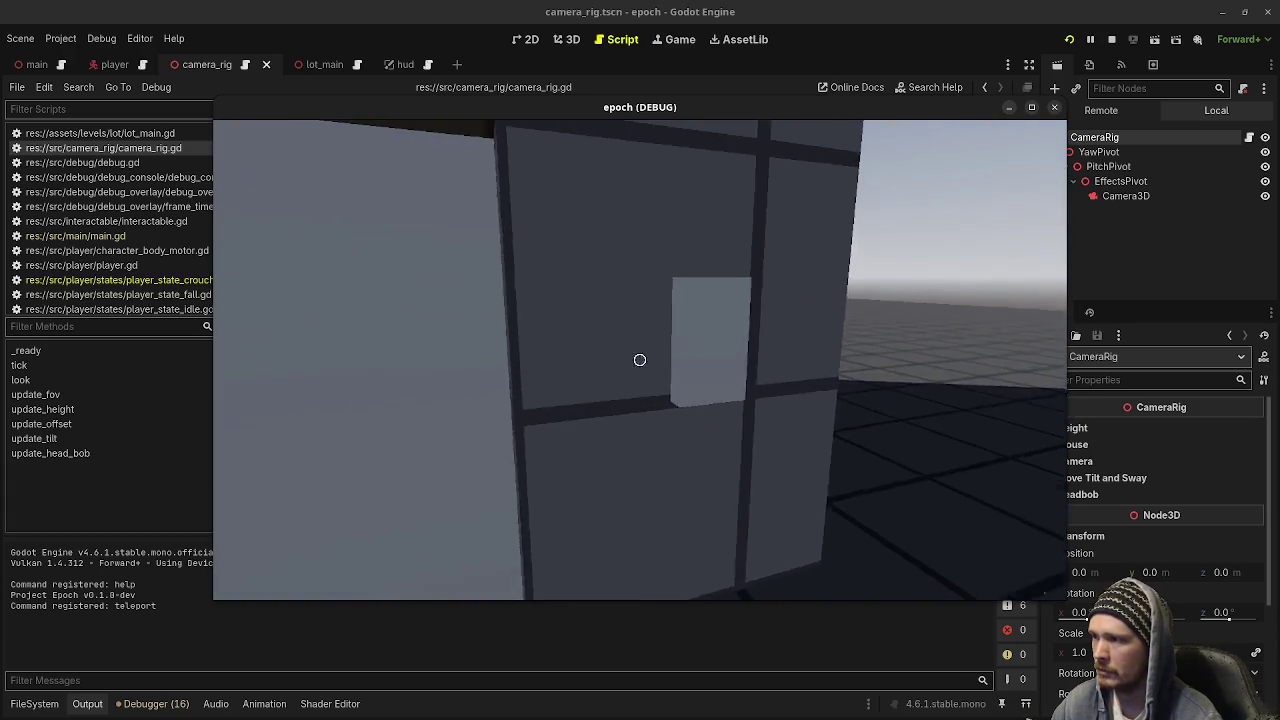
key(w)
key(w)
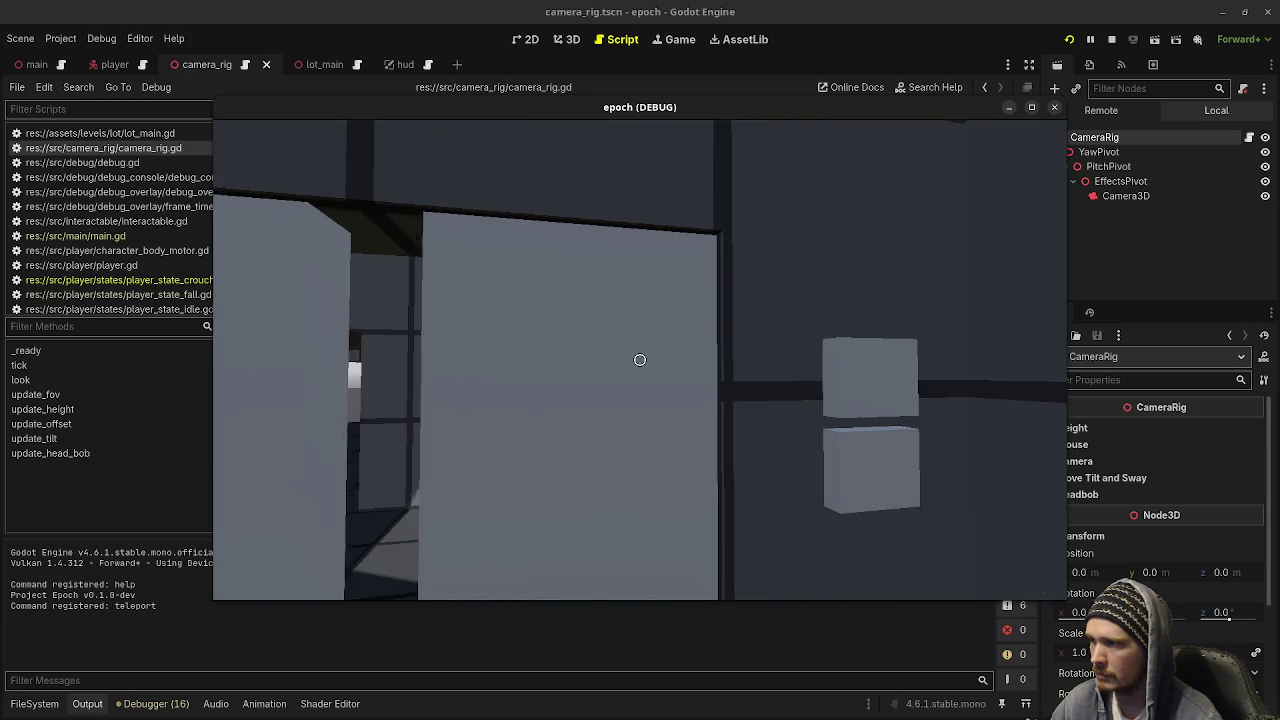
key(w)
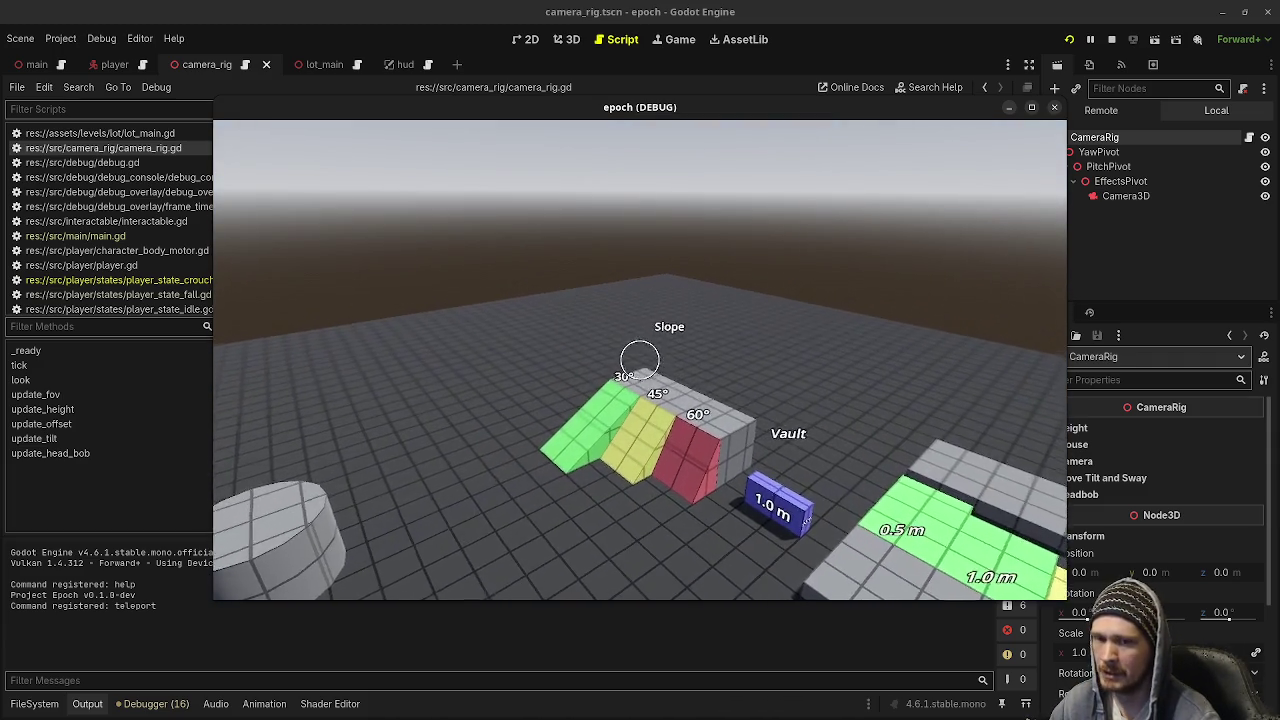
key(w)
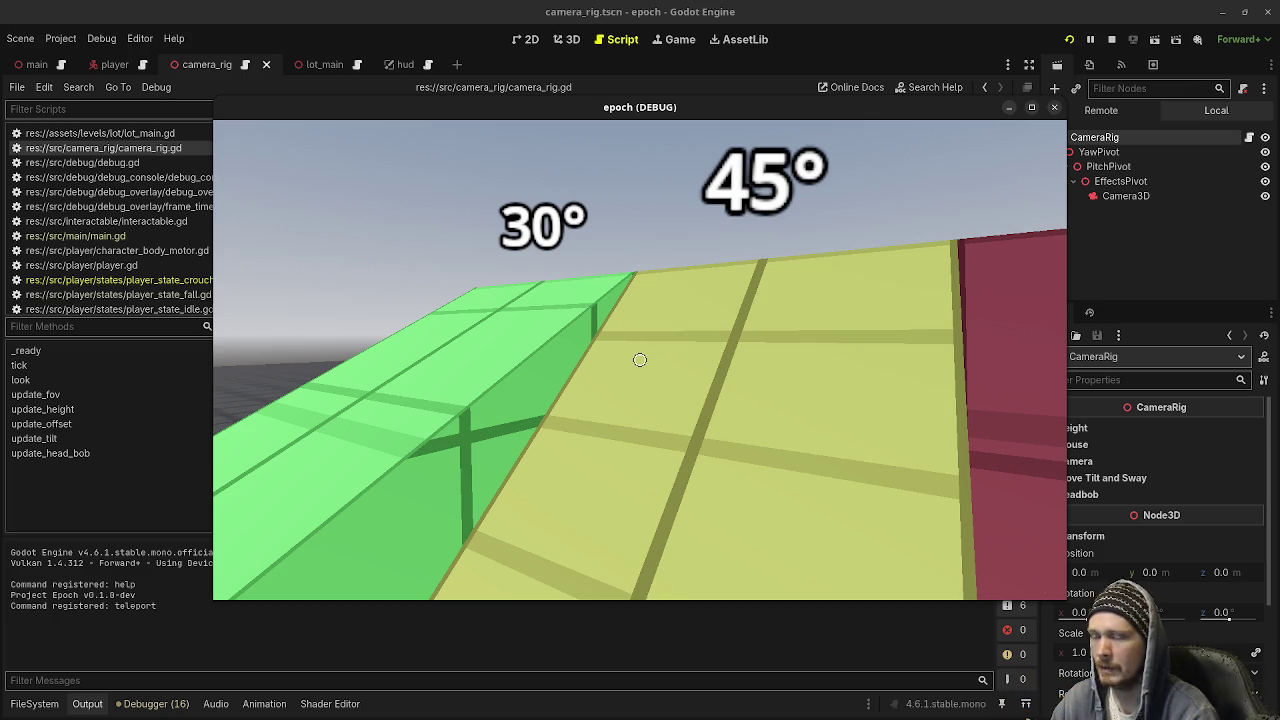
key(s)
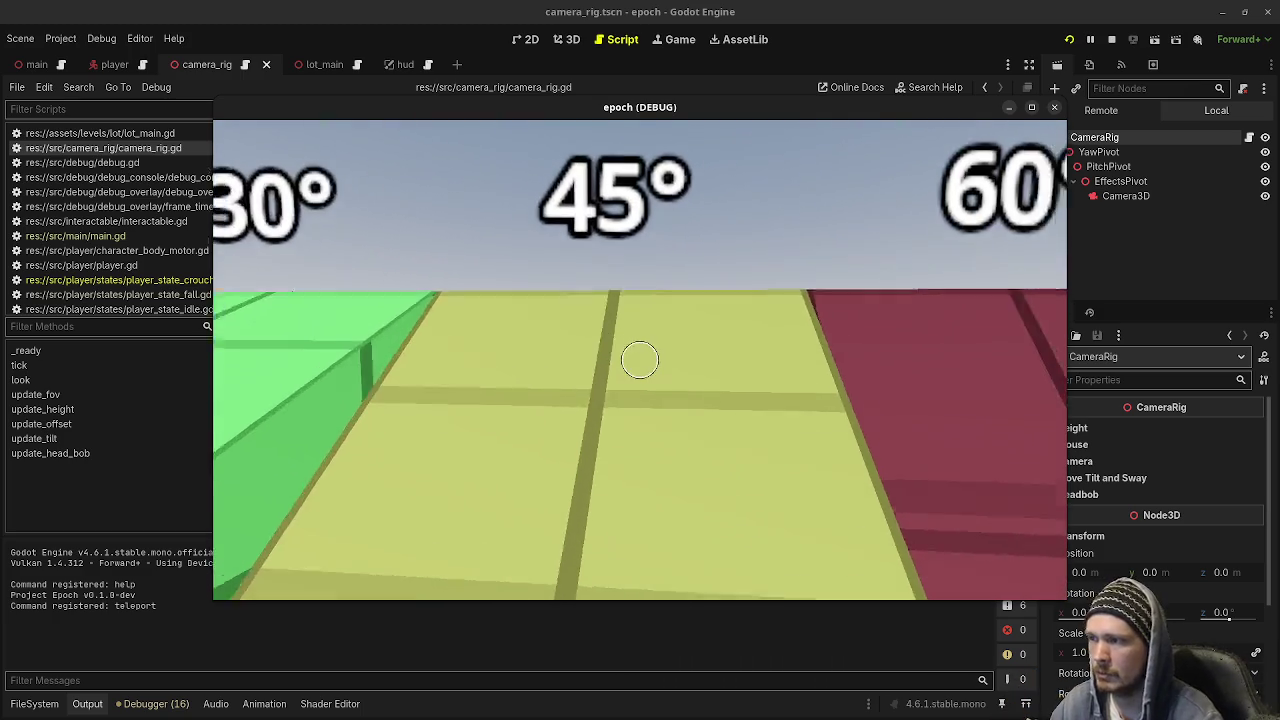
key(w)
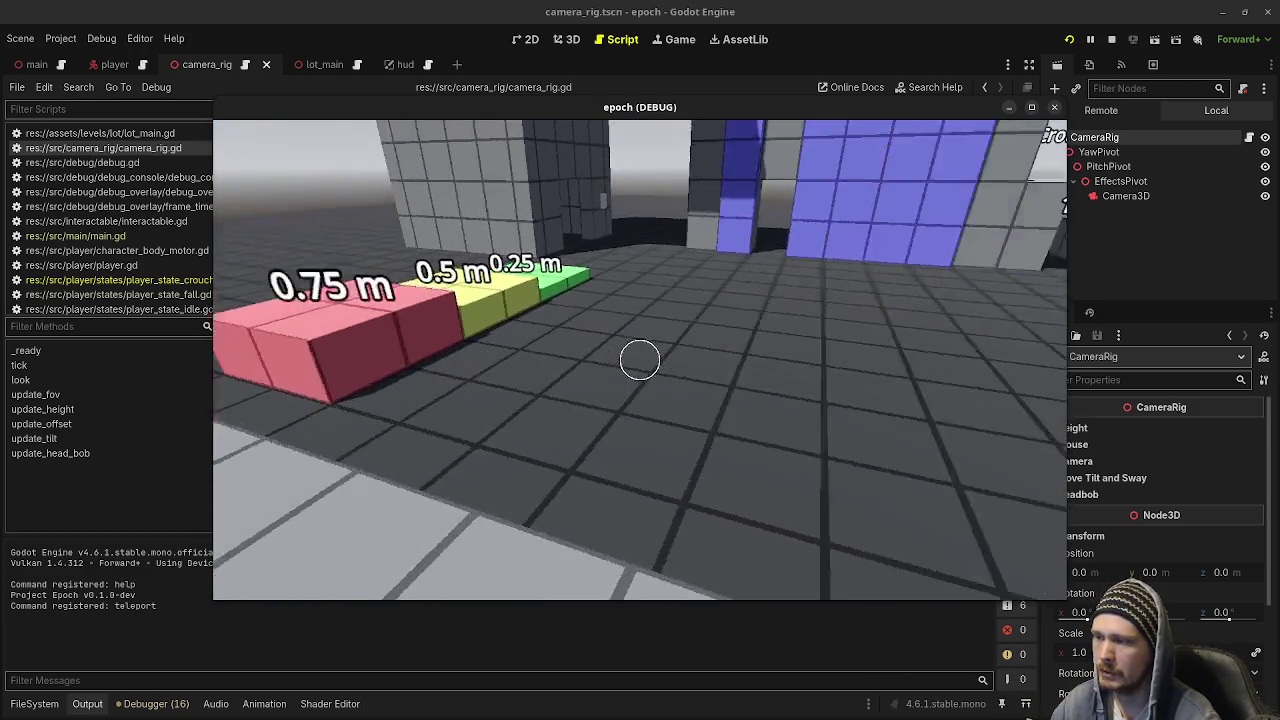
key(w)
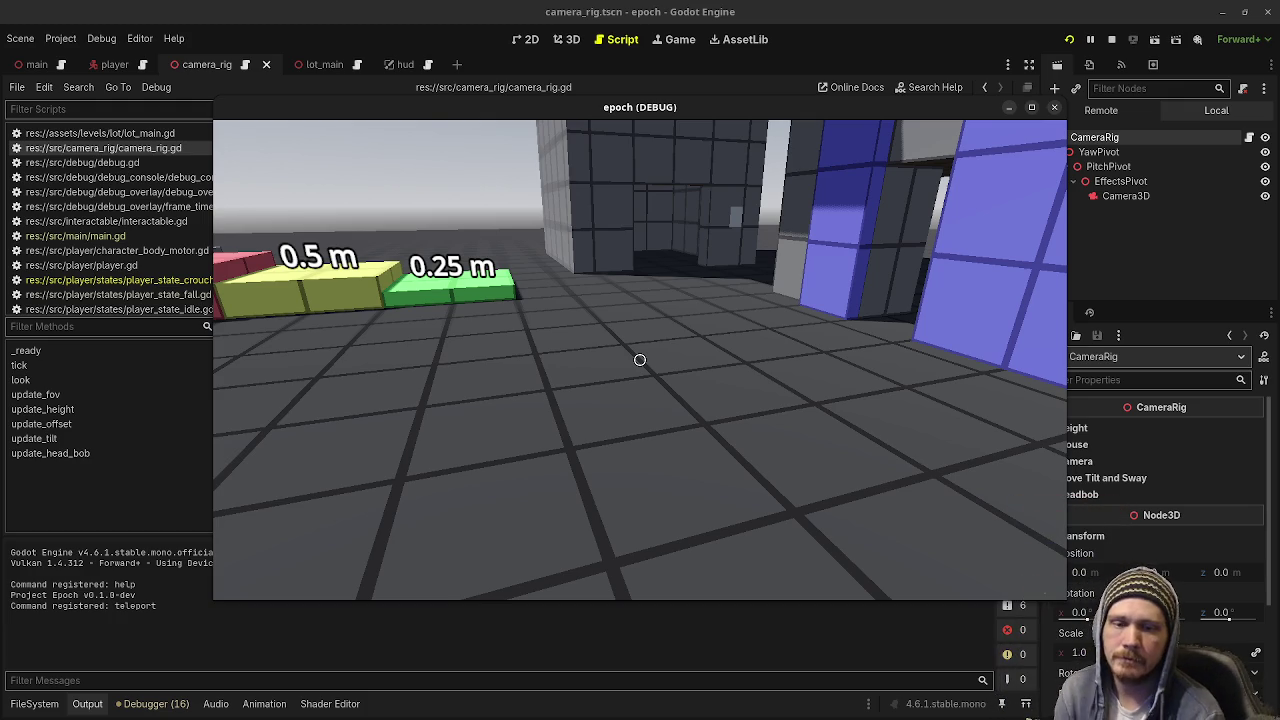
Stop the running game and get back from VS Code to the Godot editor
mouse_move(640, 360)
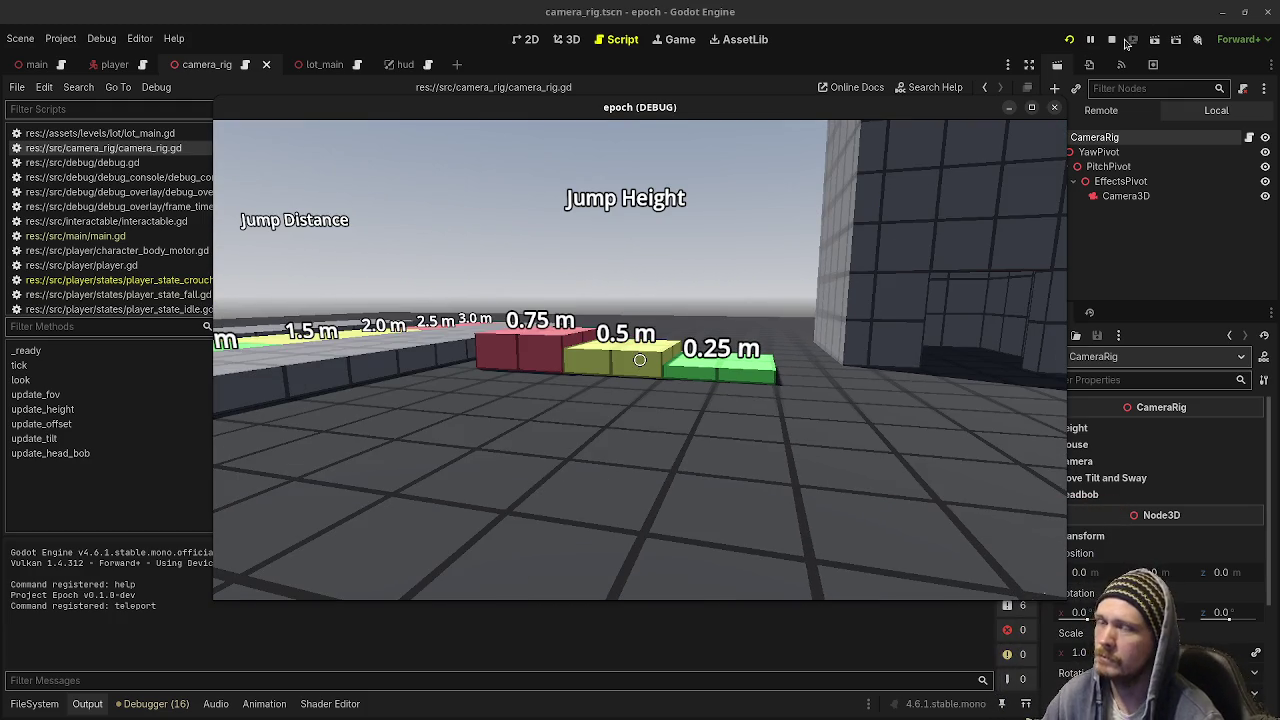
key(F8)
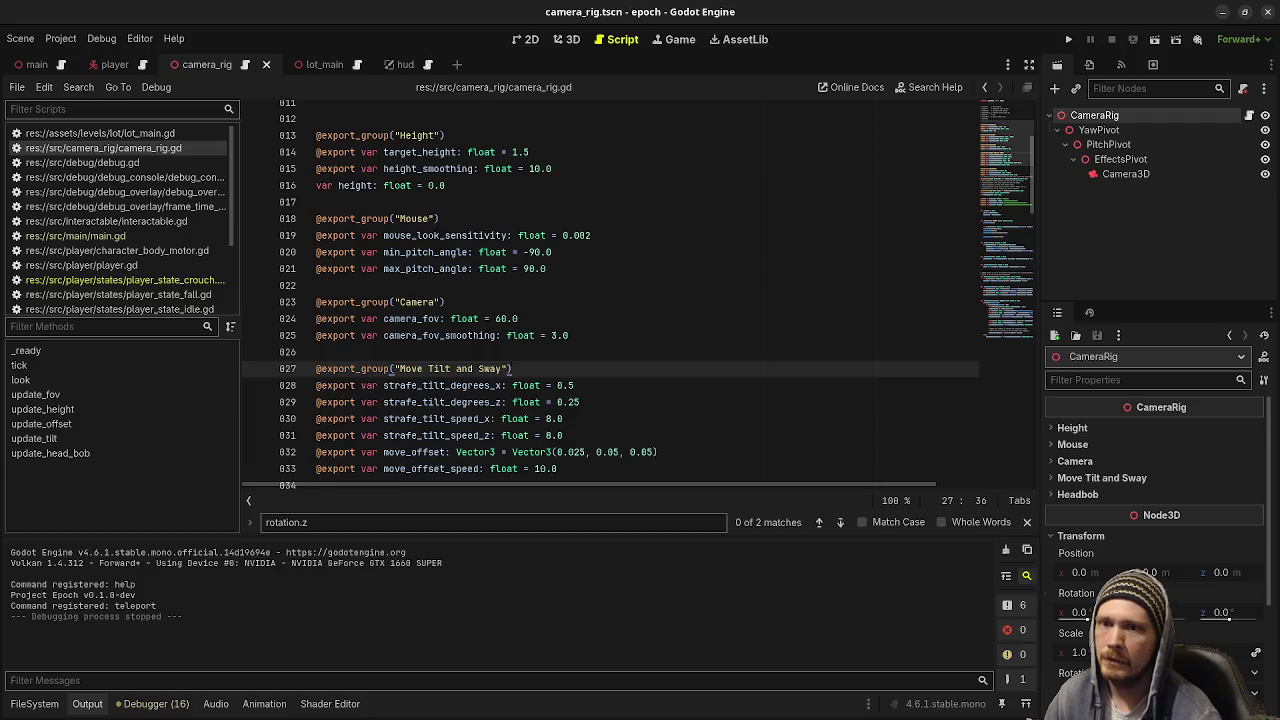
key(alt+Tab)
click(1224, 12)
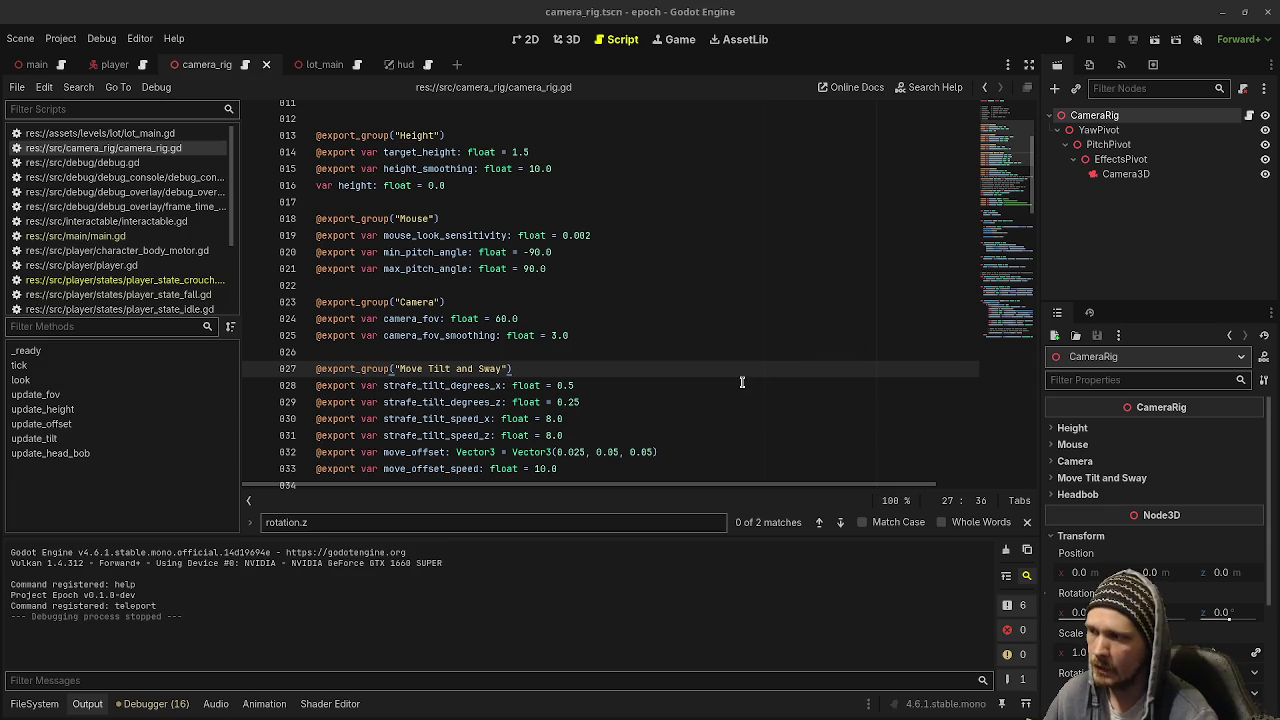
Place the caret on lines 28 and 29, inspect EffectsPivot's properties, and show the window overview
click(620, 389)
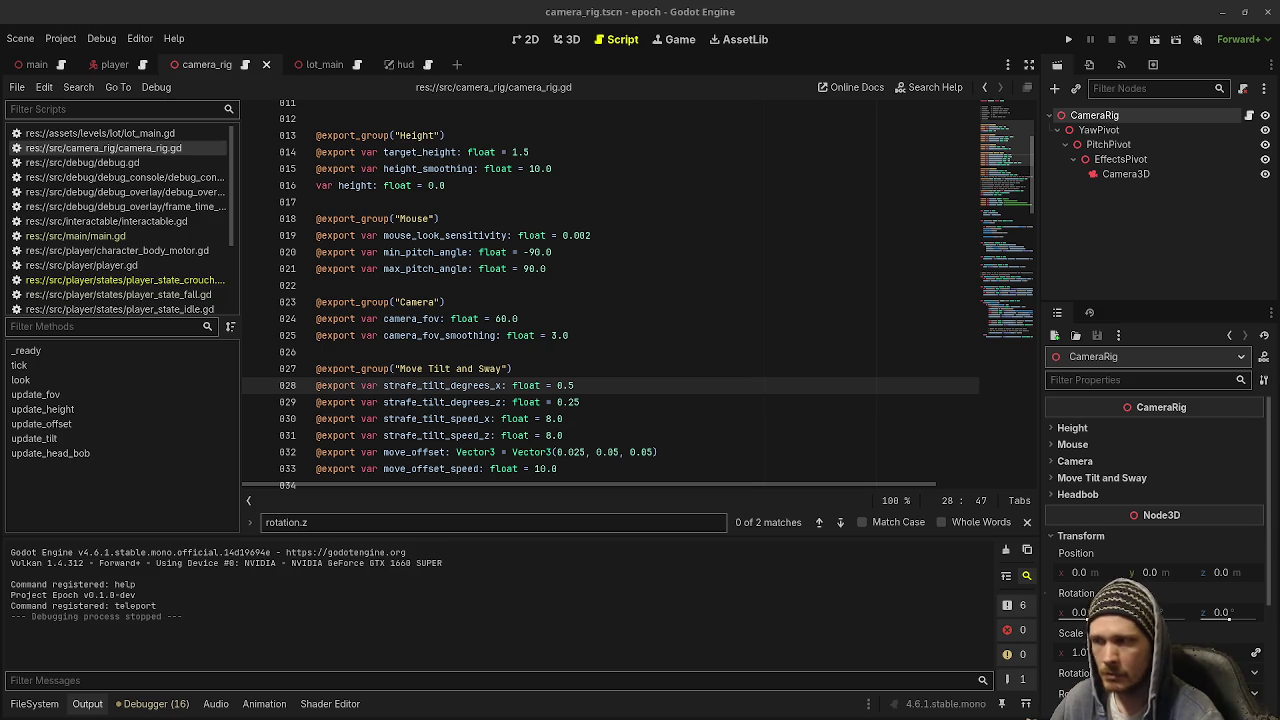
click(756, 404)
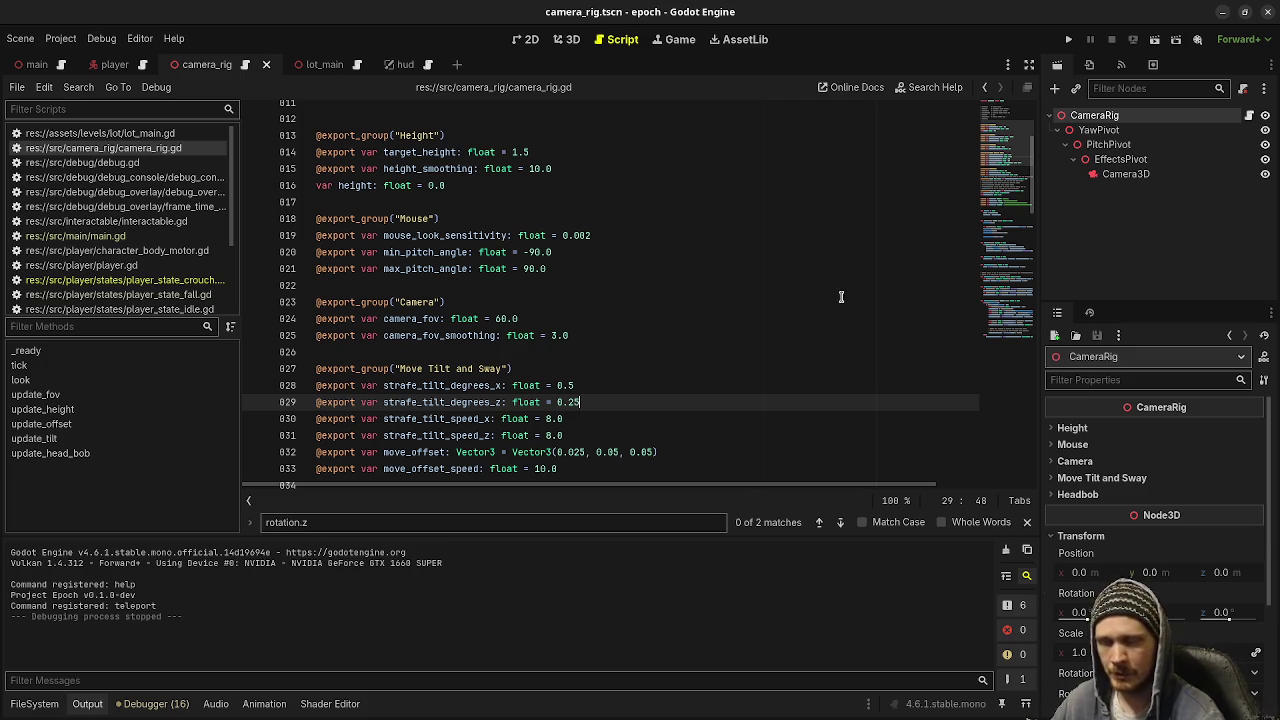
click(1118, 160)
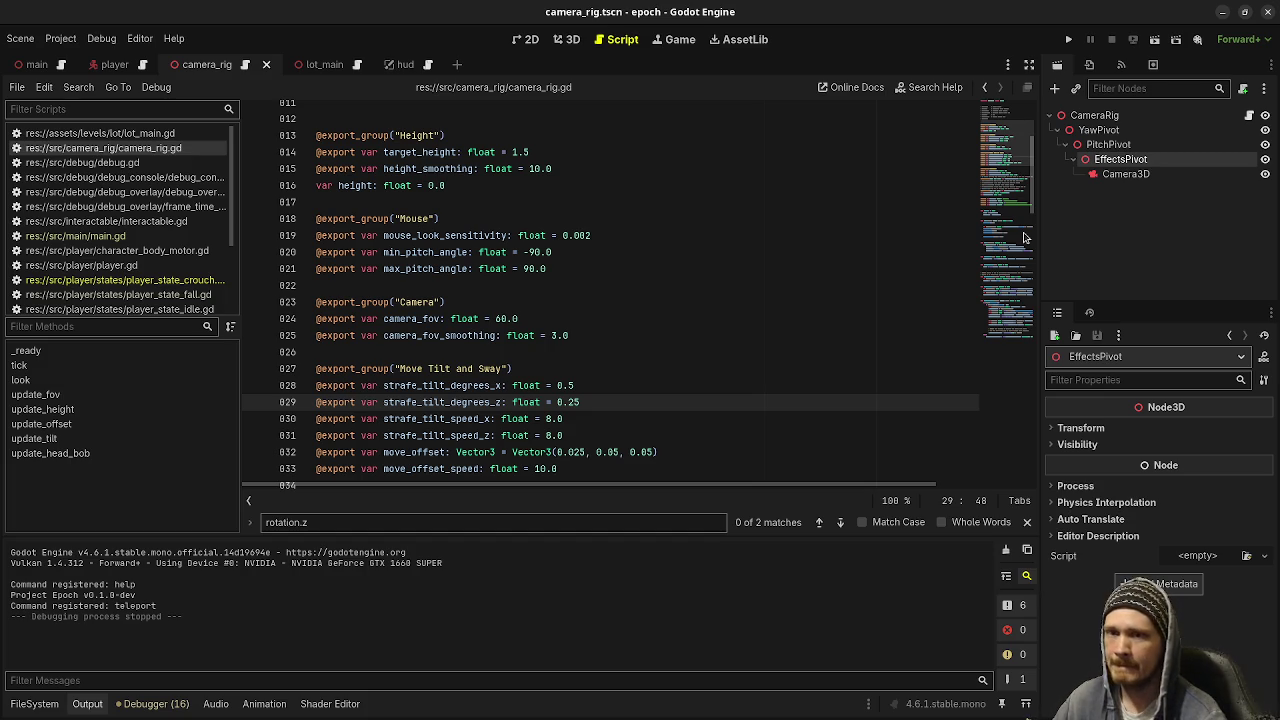
key(super)
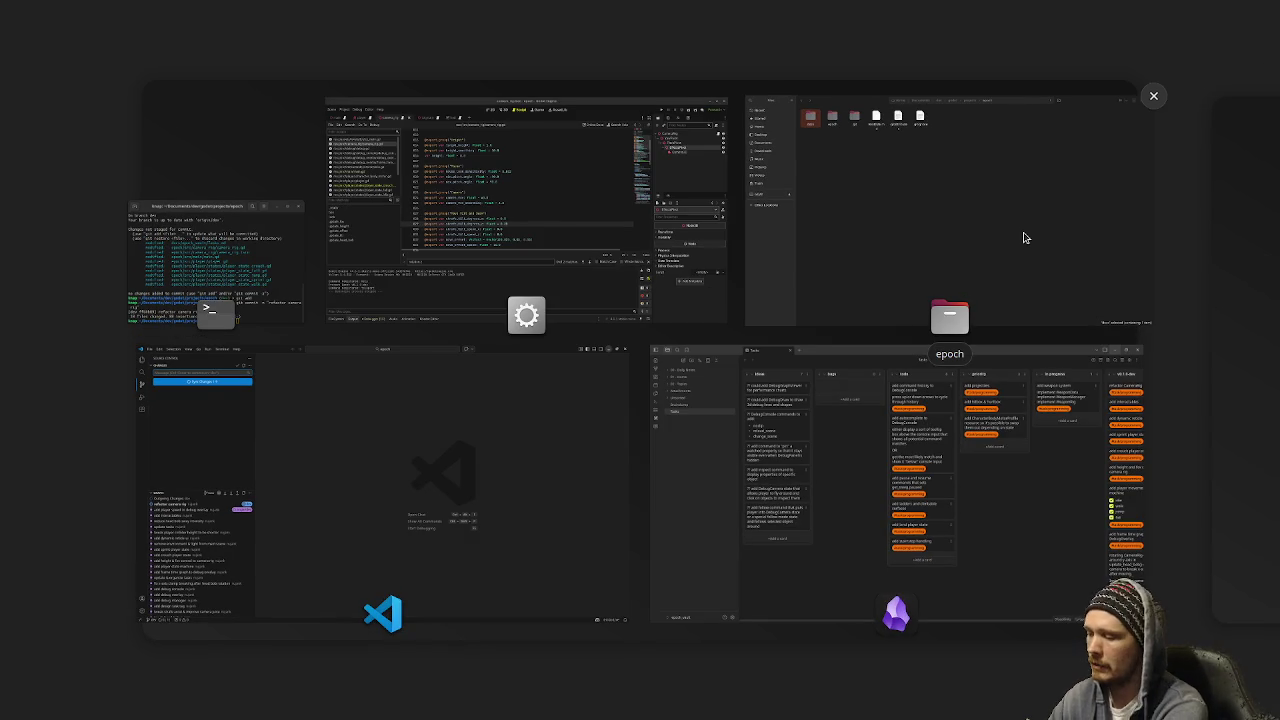
Switch to the file manager, then toggle the Activities overview until Godot is back in view
click(1024, 238)
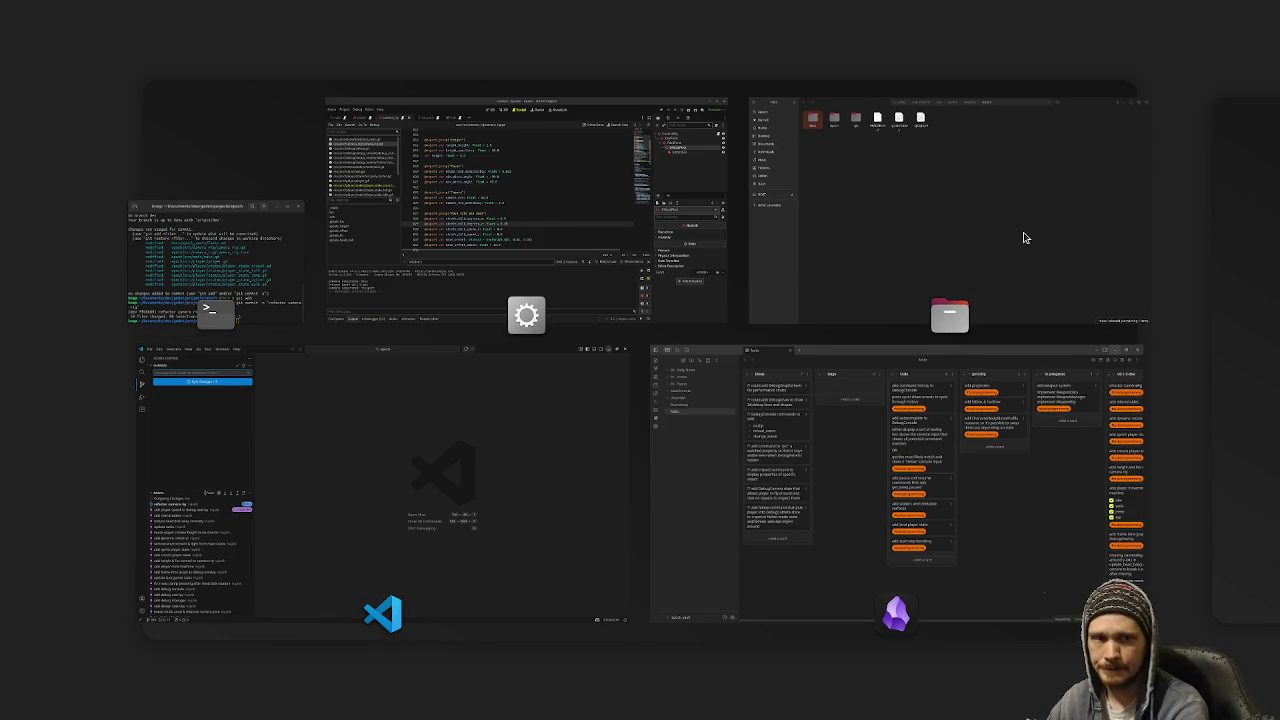
key(super)
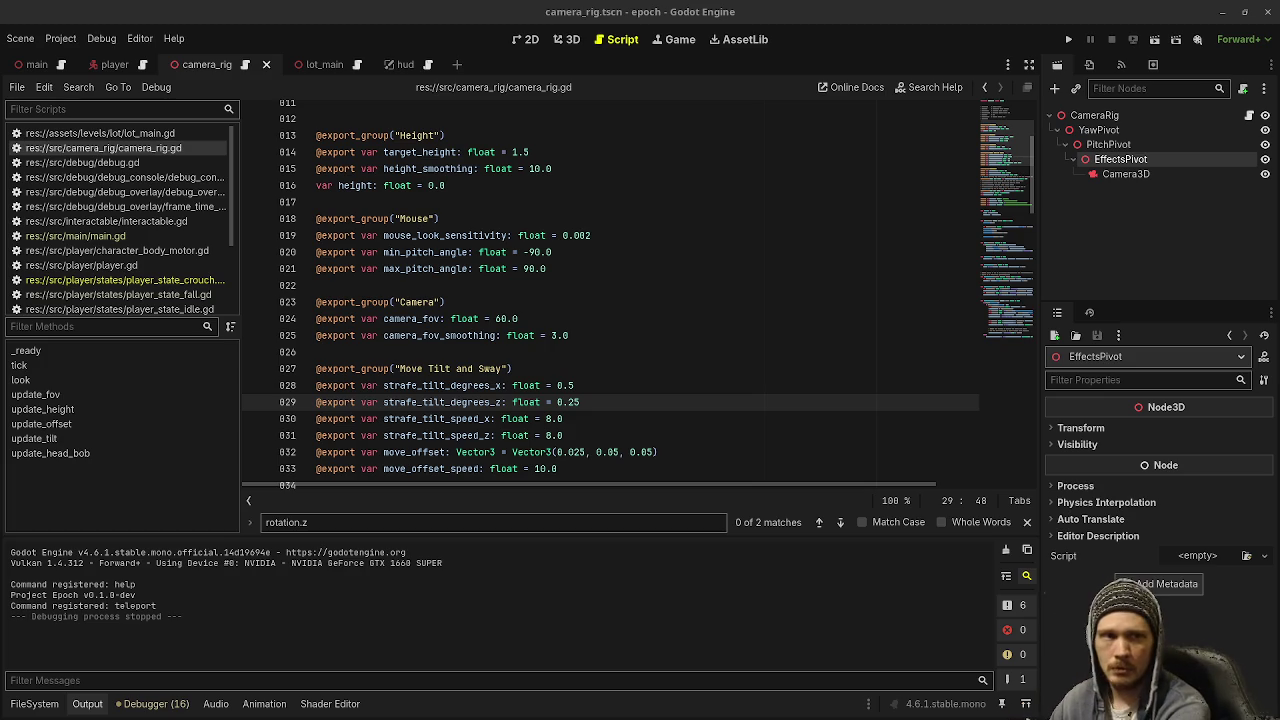
key(super)
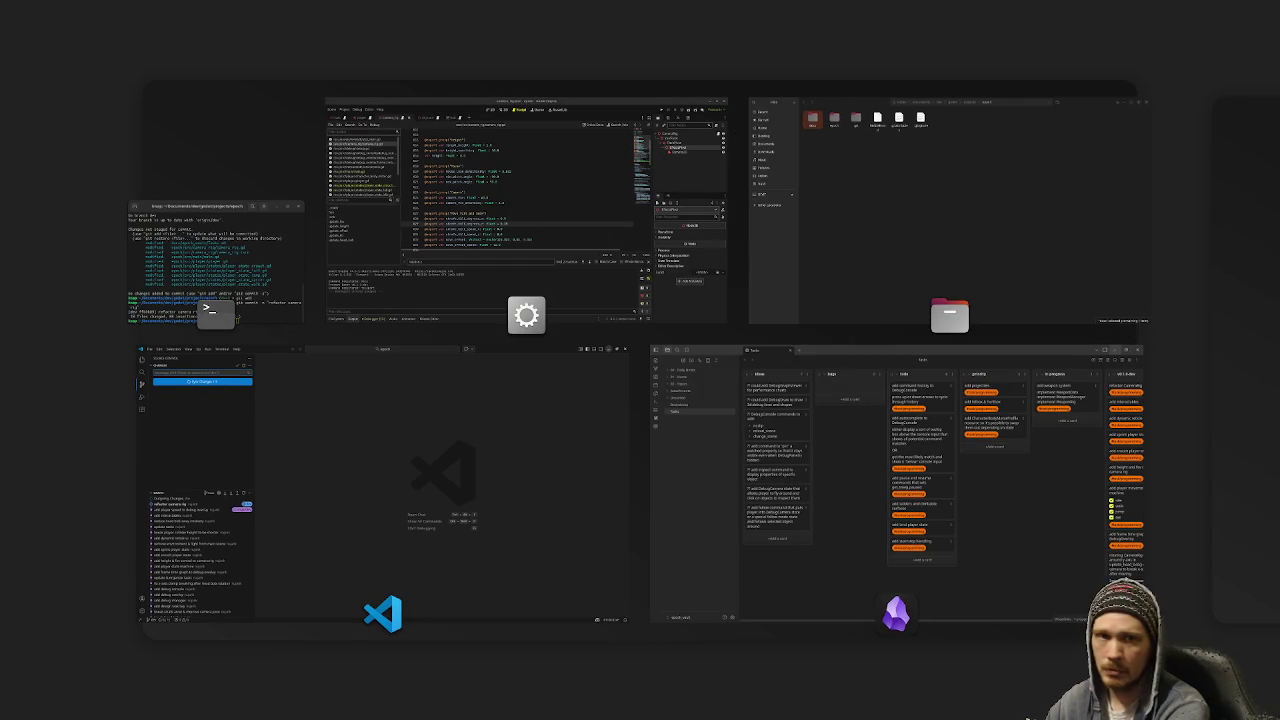
key(super)
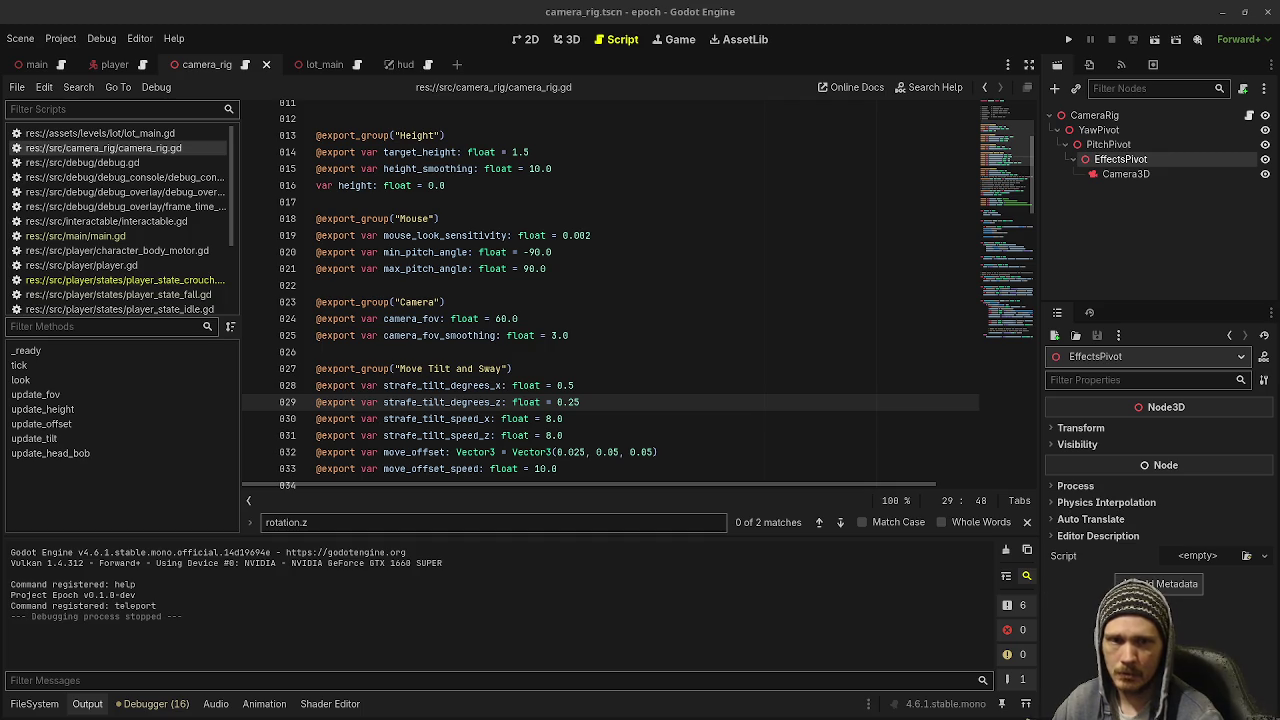
Launch Godot and open the older shell project's weapon_manager.tscn scene
key(F5)
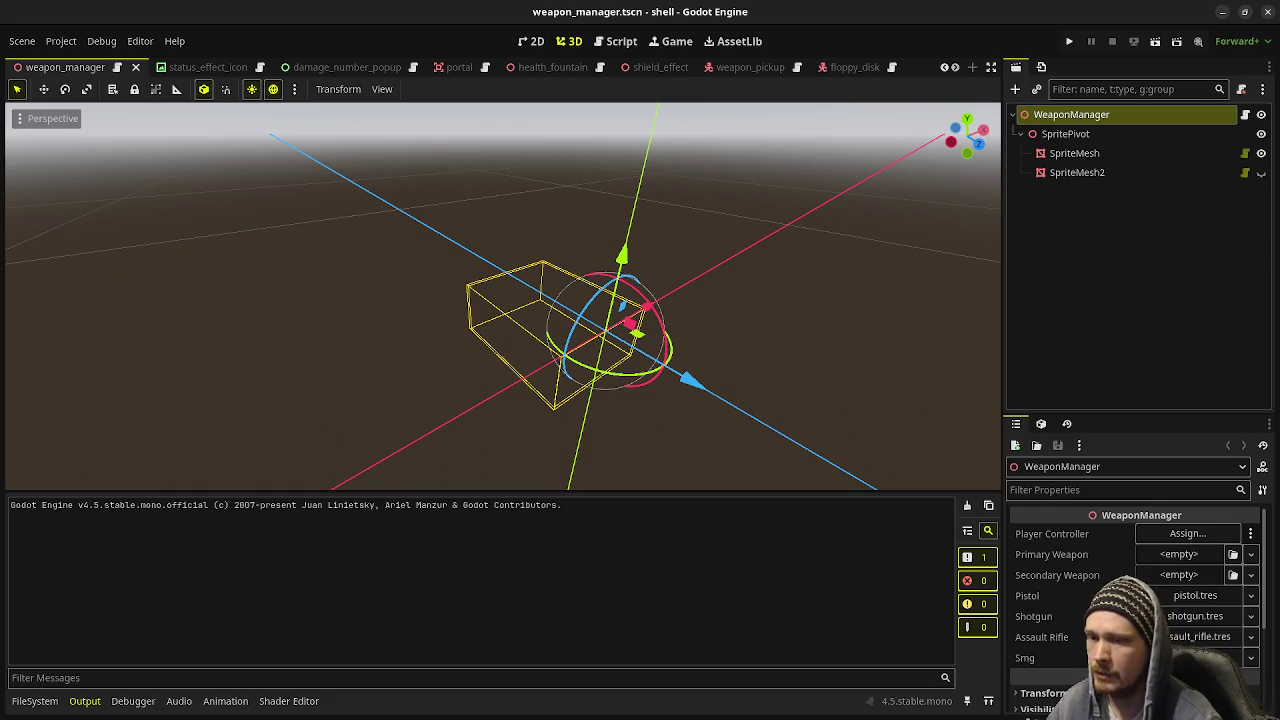
Open weapon_manager.gd and scroll through its code
click(1245, 115)
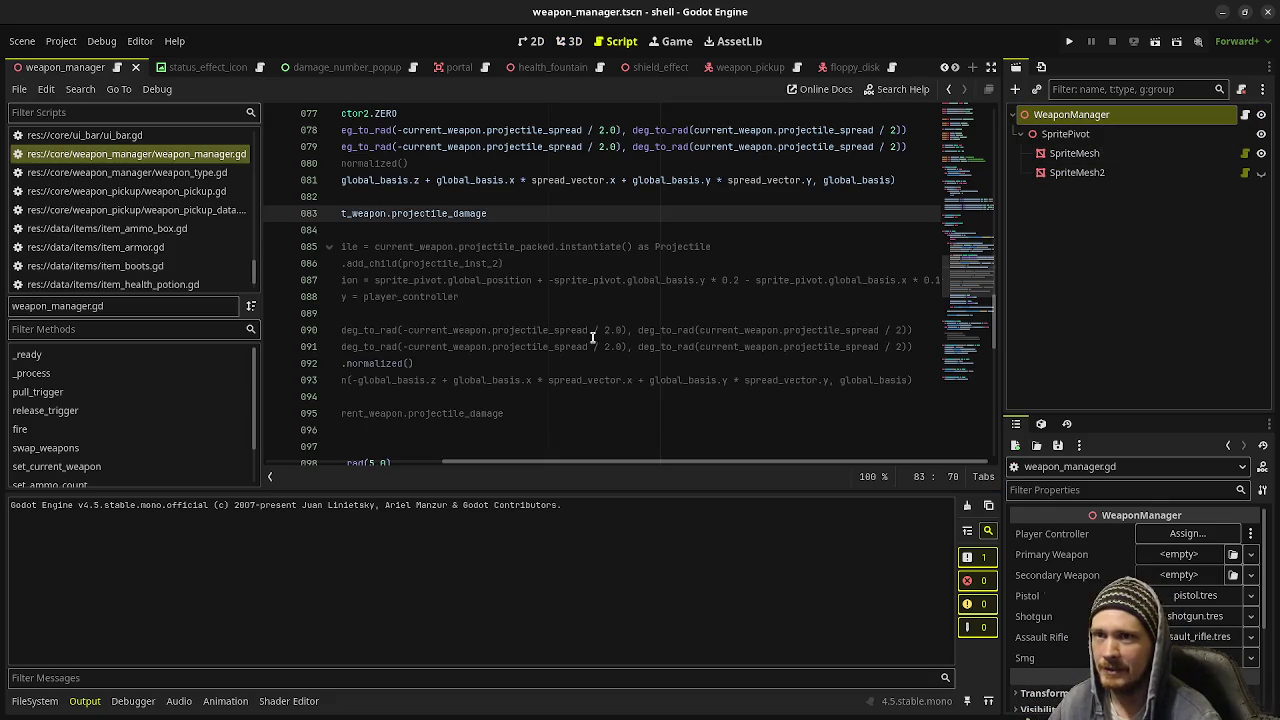
click(685, 365)
drag(565, 463, 403, 465)
scroll(455, 470, up, 5)
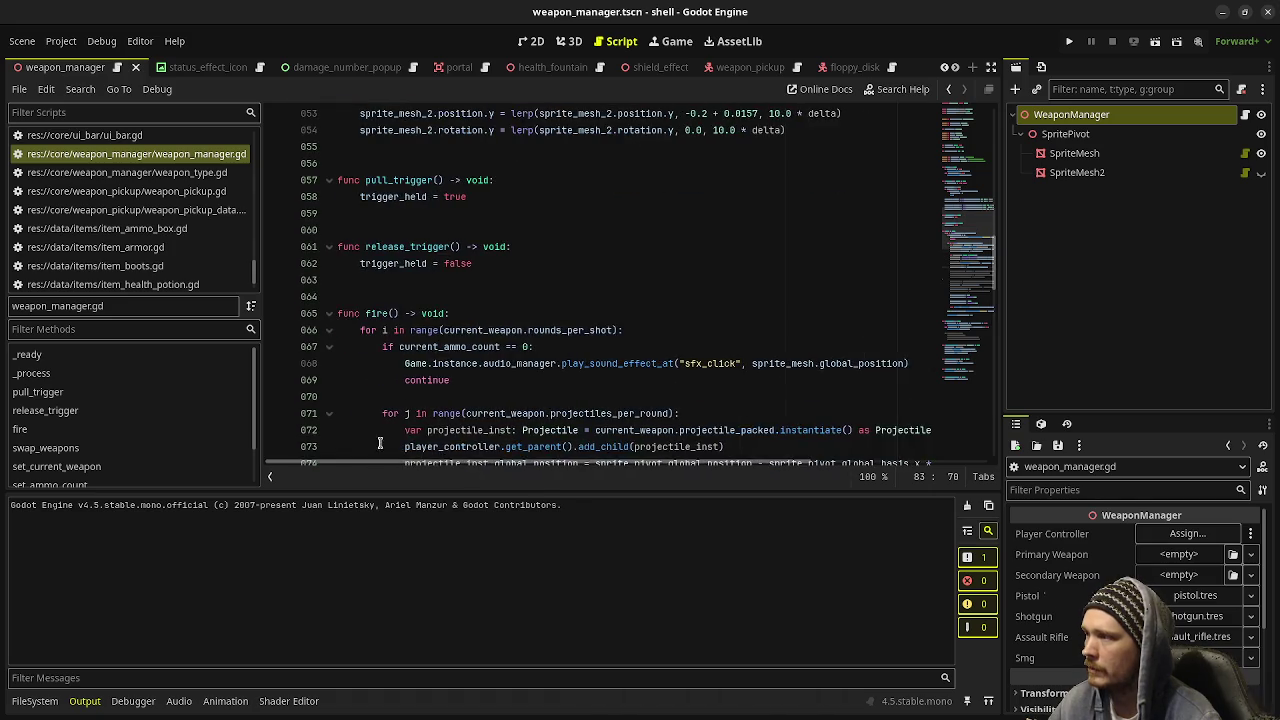
scroll(458, 365, up, 13)
scroll(458, 365, up, 5)
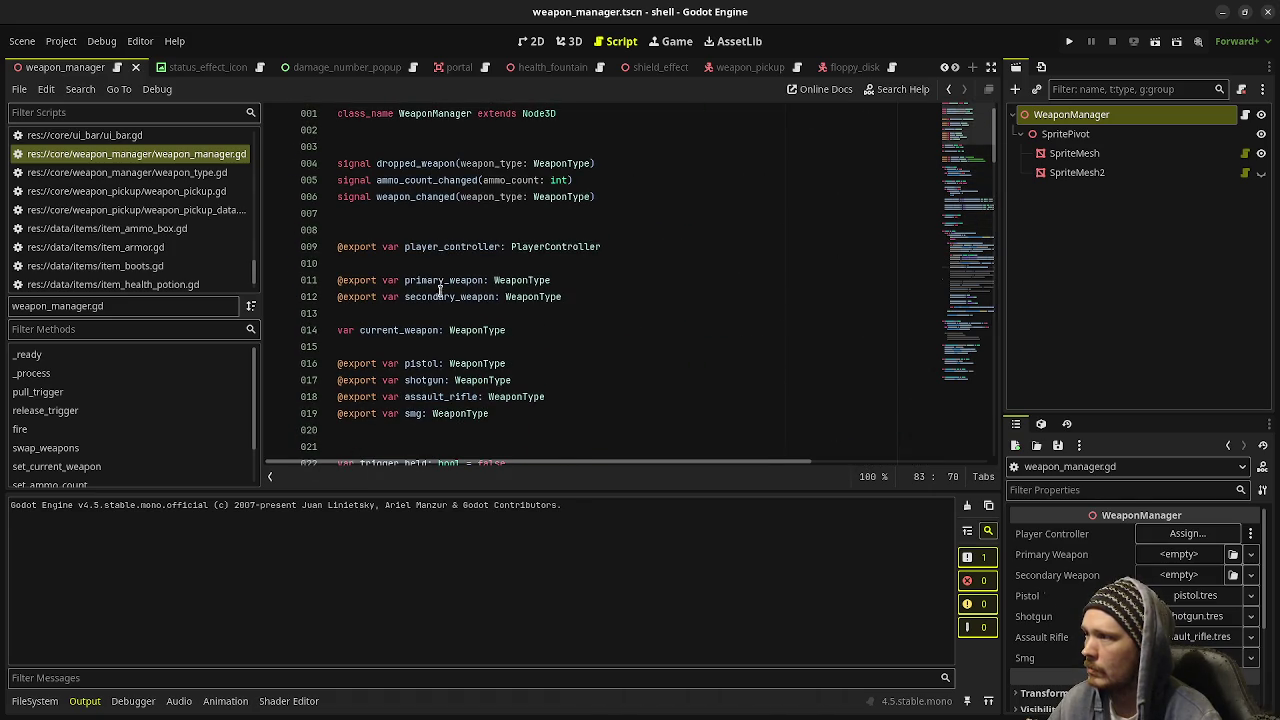
scroll(425, 352, down, 4)
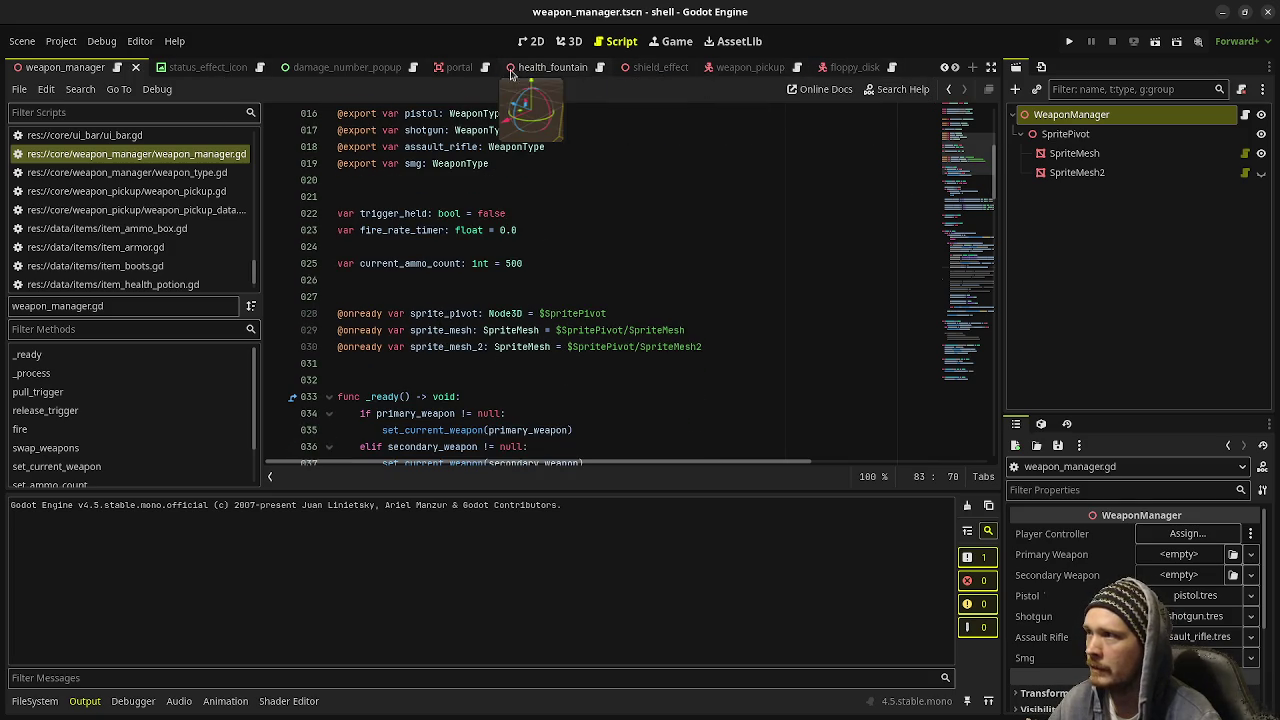
scroll(500, 70, up, 6)
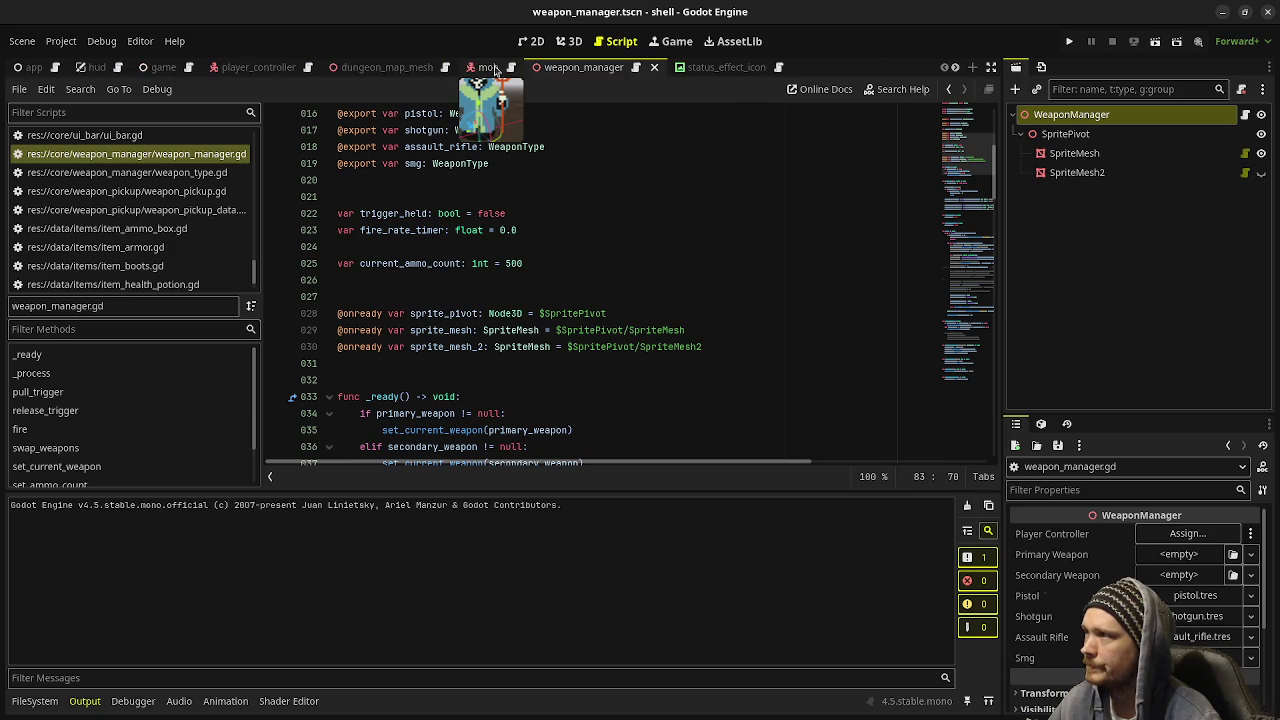
Switch to the player_controller scene and look over its script around empty line 26
click(278, 70)
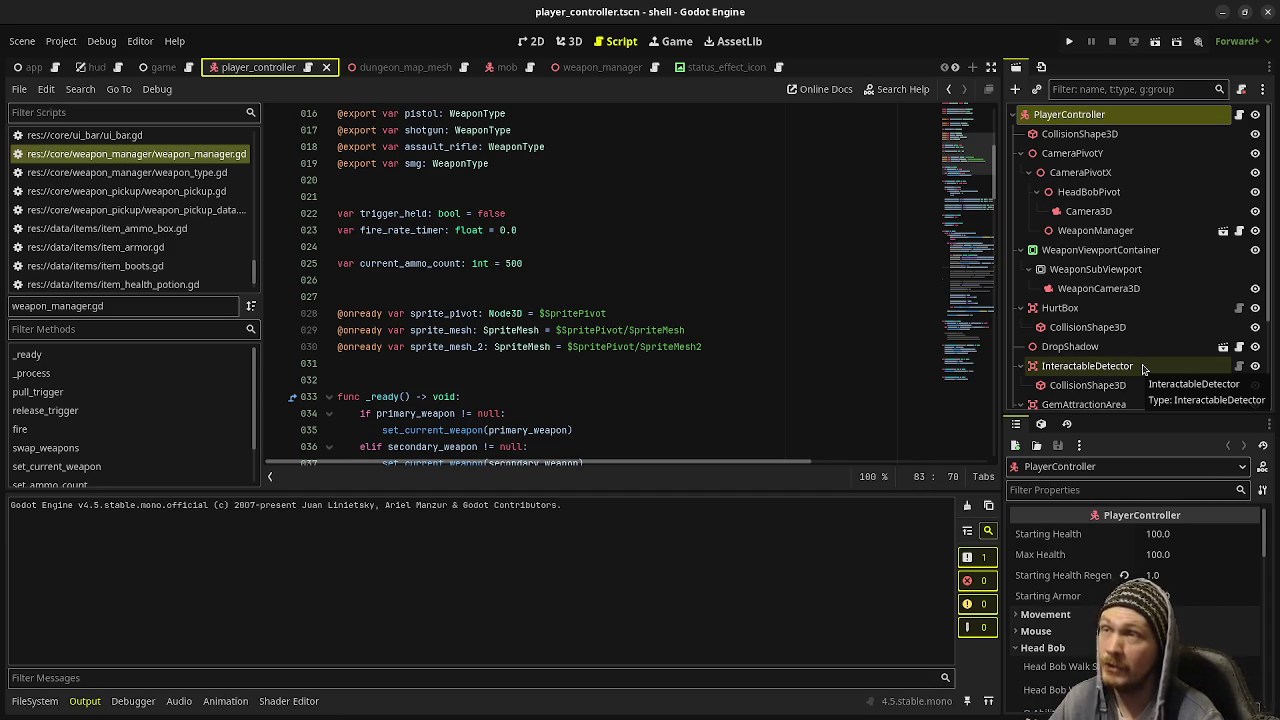
click(639, 280)
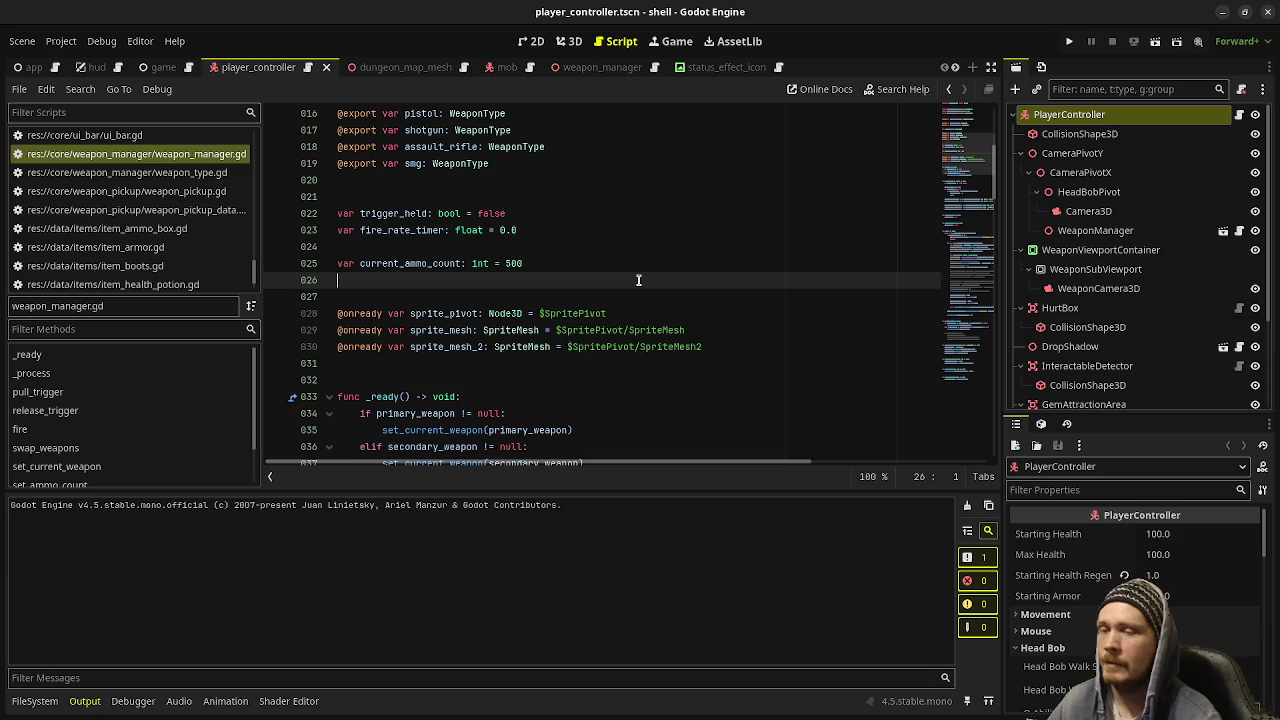
scroll(1150, 345, down, 3)
scroll(1150, 340, up, 3)
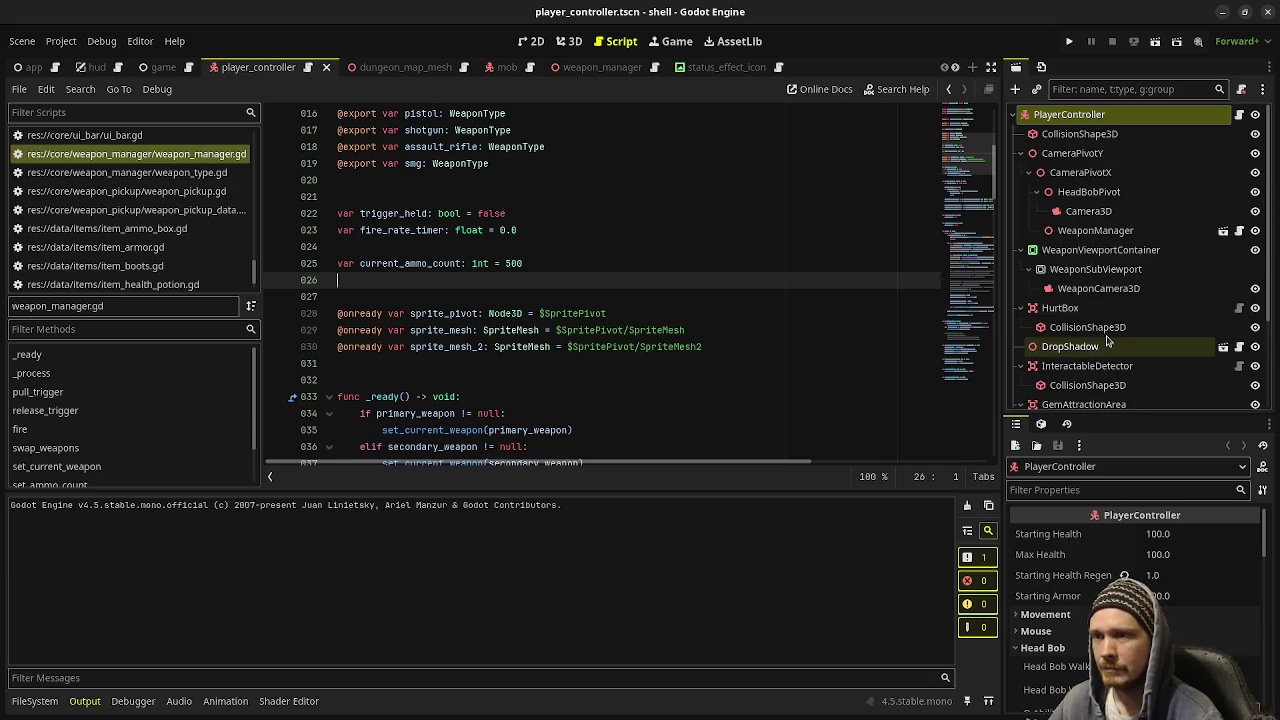
scroll(1090, 320, down, 3)
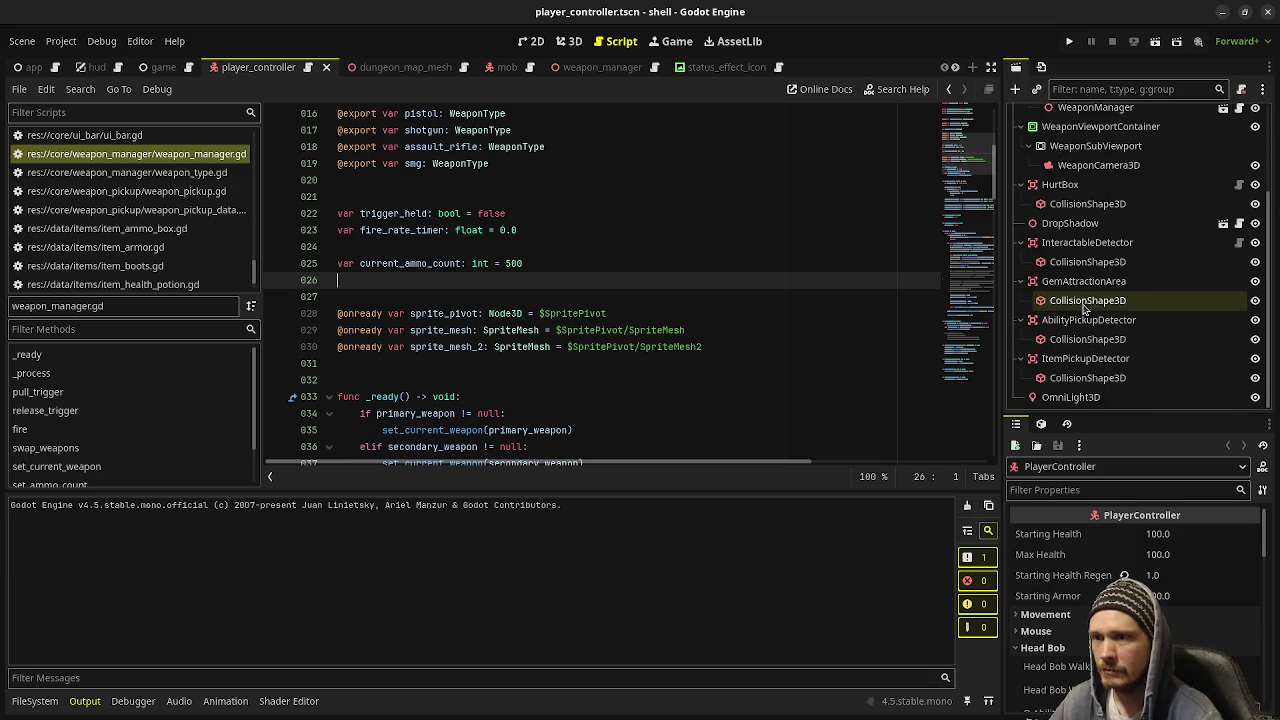
scroll(1085, 300, up, 3)
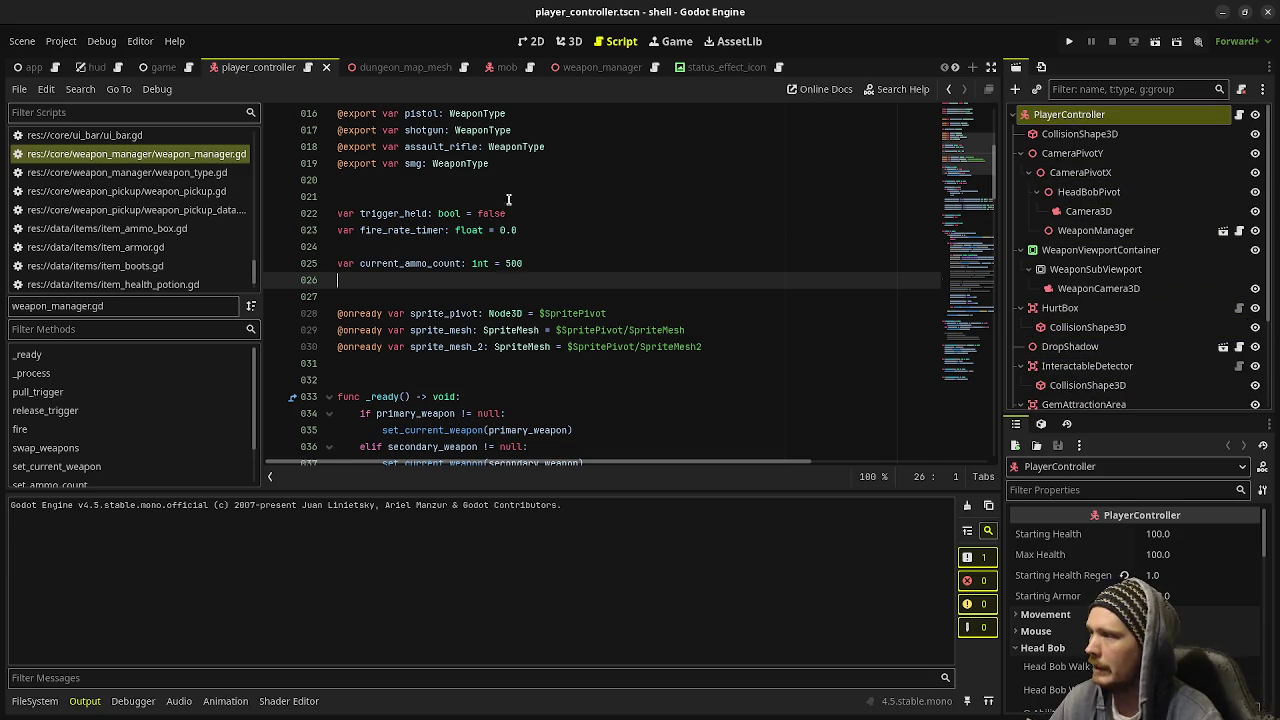
scroll(579, 313, down, 4)
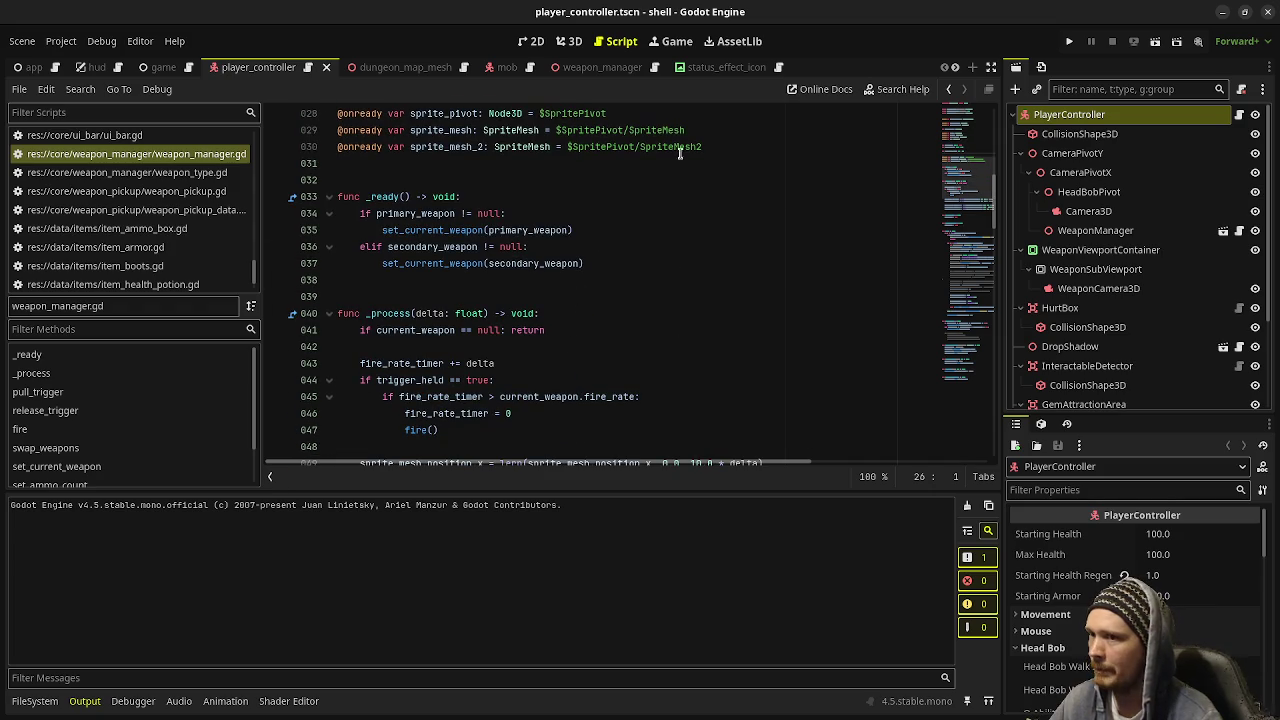
scroll(626, 345, down, 6)
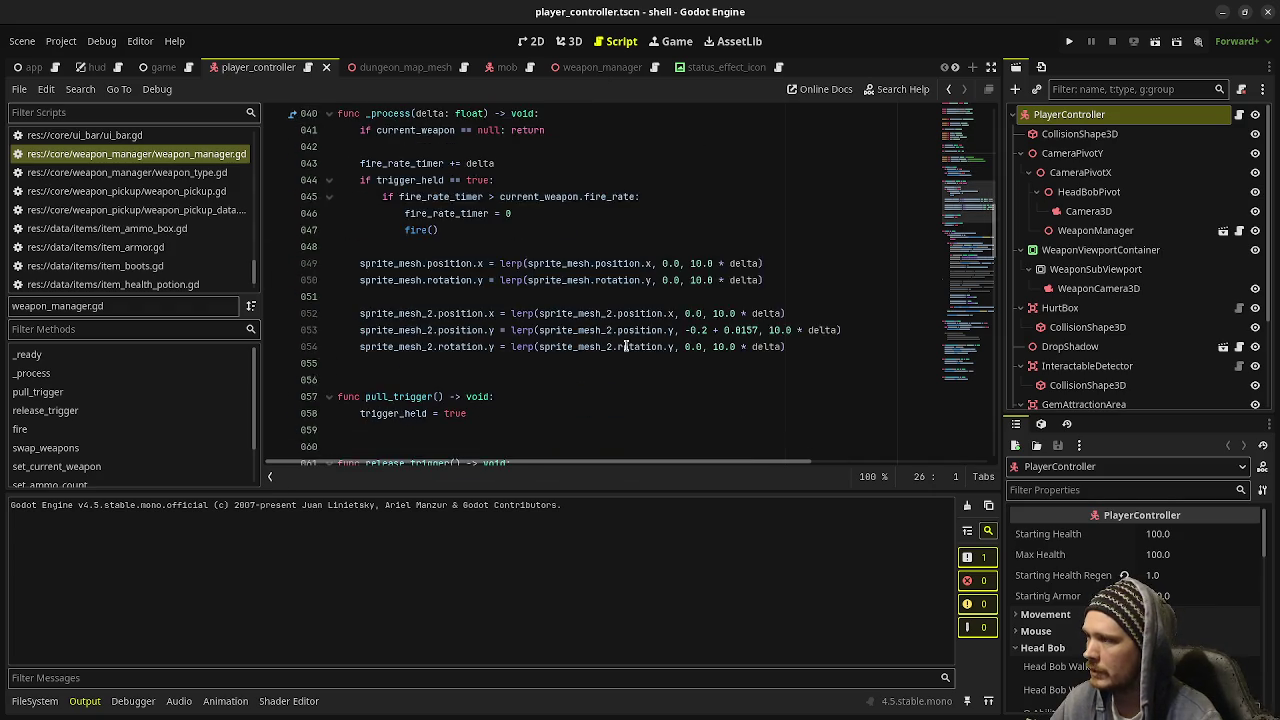
scroll(626, 345, up, 11)
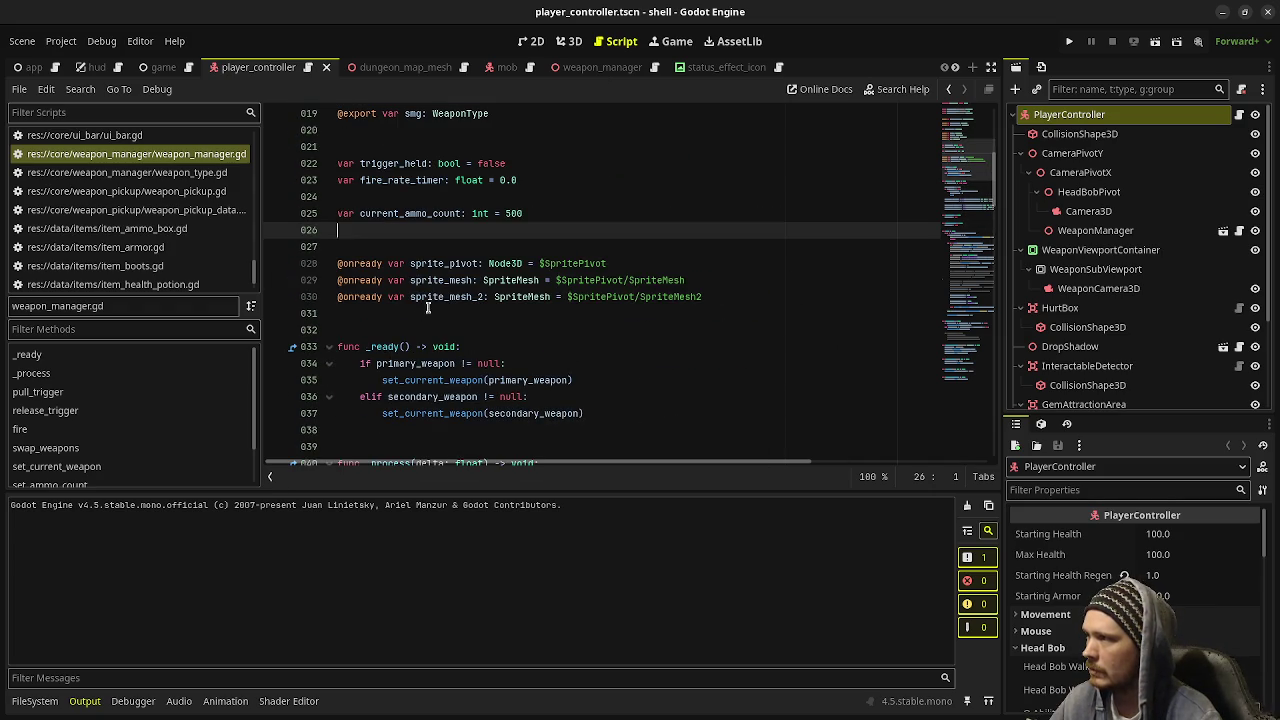
scroll(445, 320, up, 2)
scroll(430, 306, up, 2)
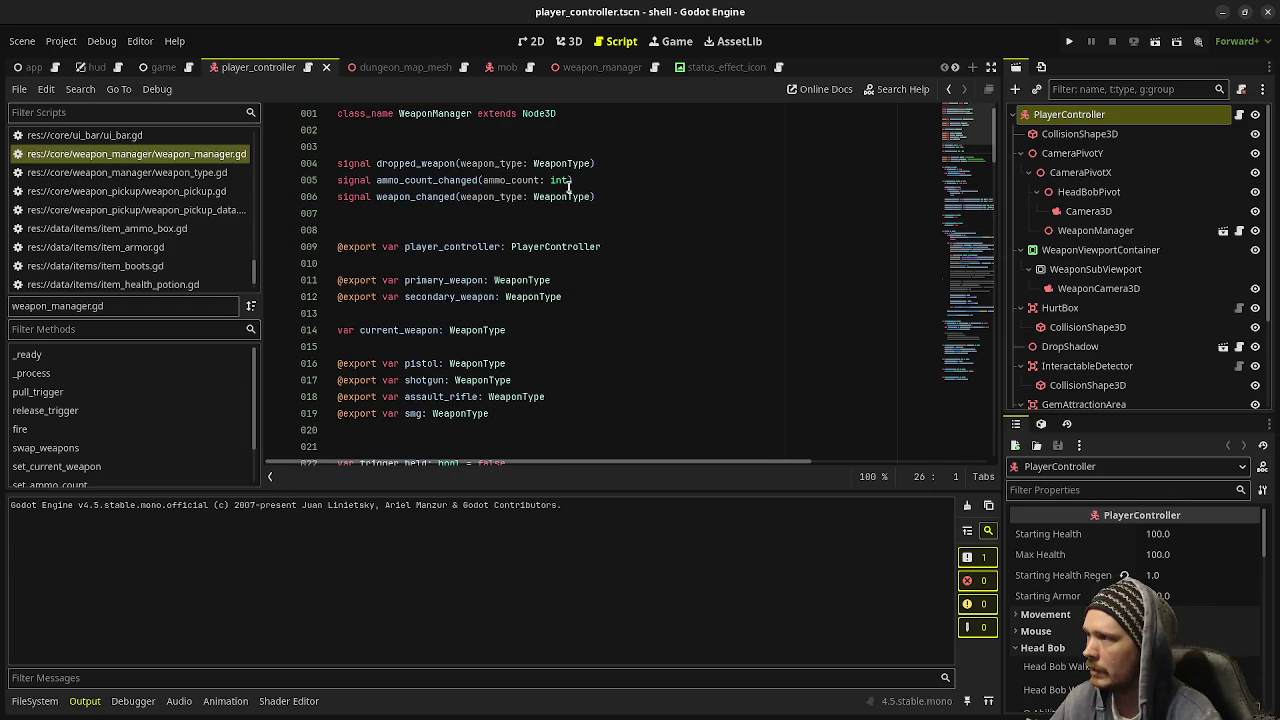
Select the three signal declarations, pick out ammo_count_changed, and read further down the script
drag(633, 204, 315, 160)
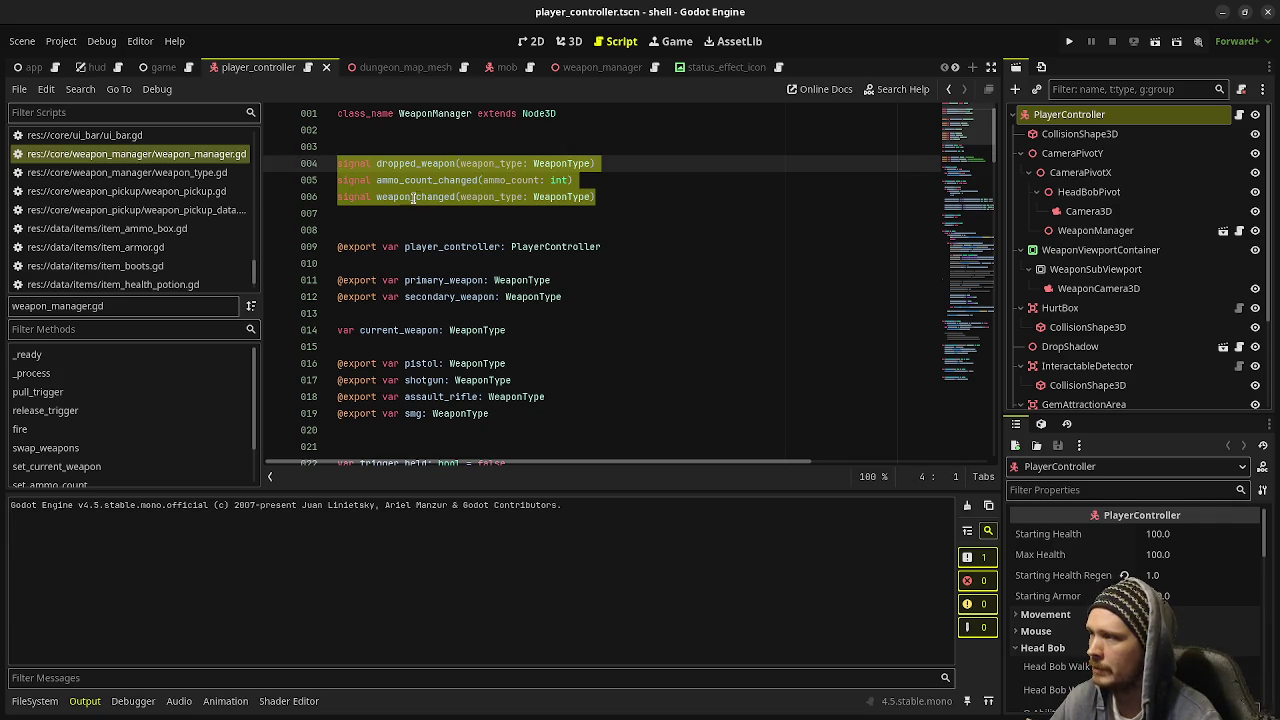
double_click(422, 179)
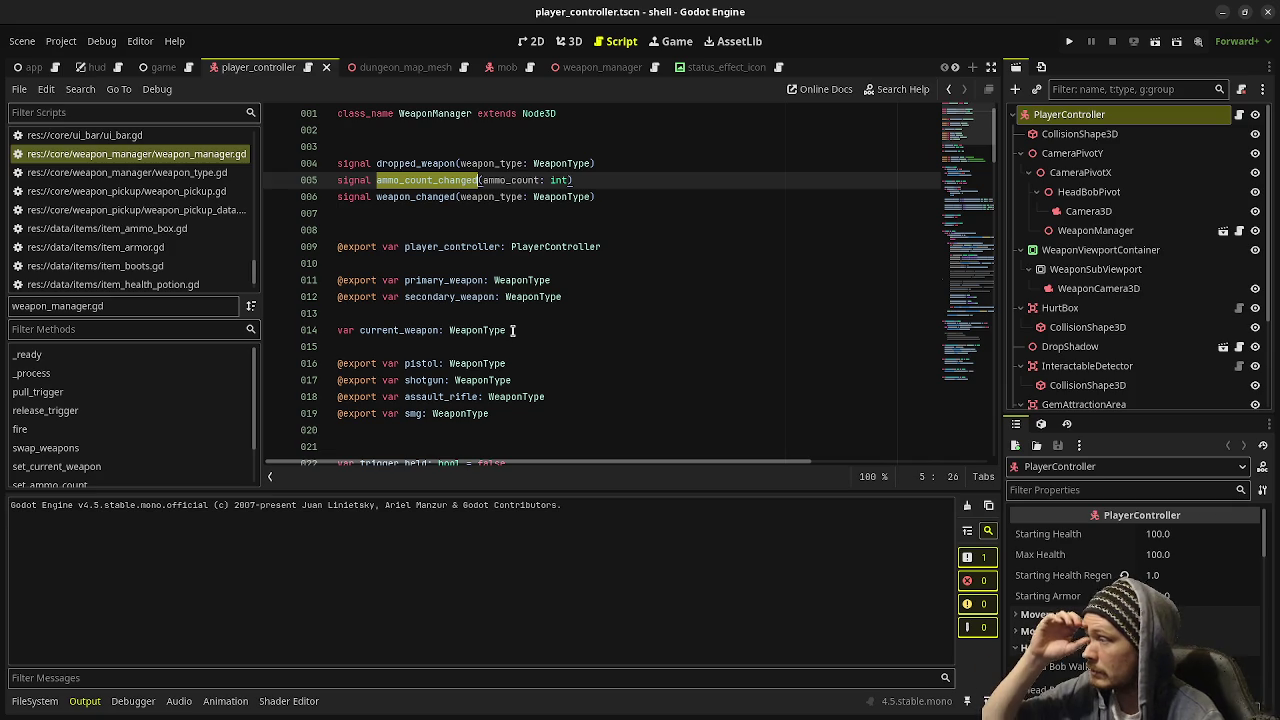
scroll(512, 330, down, 1)
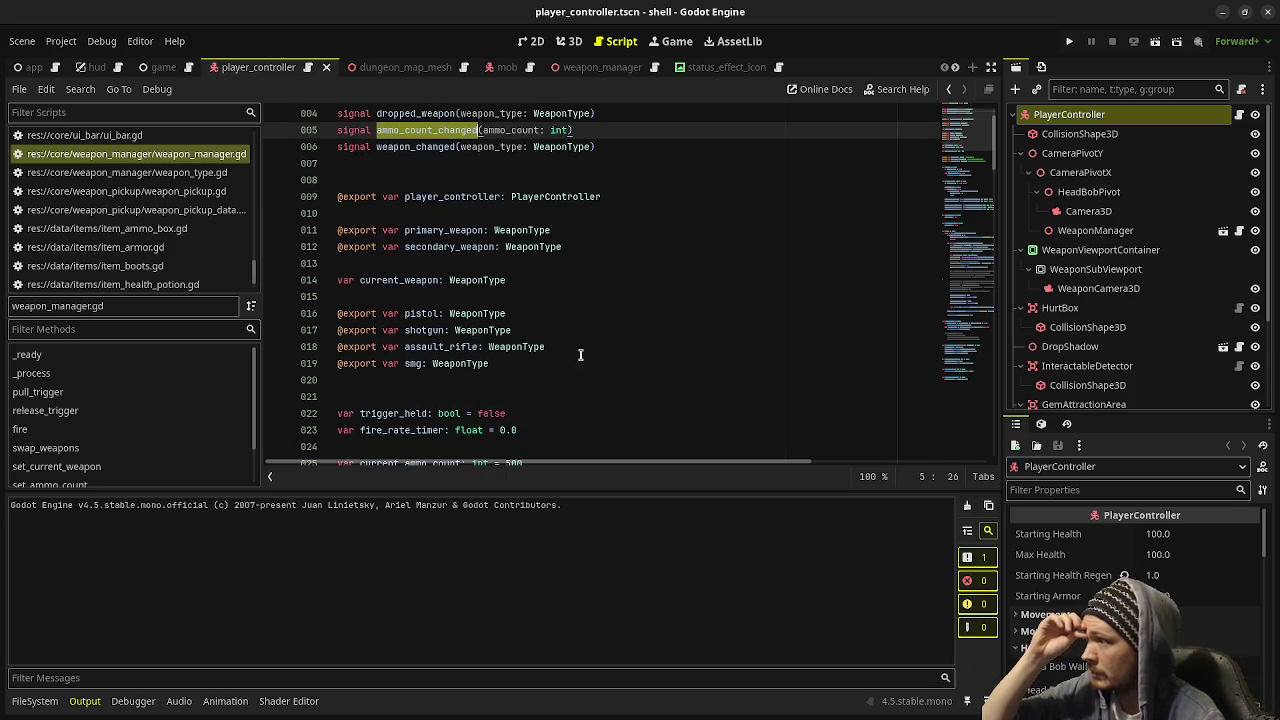
scroll(597, 340, down, 2)
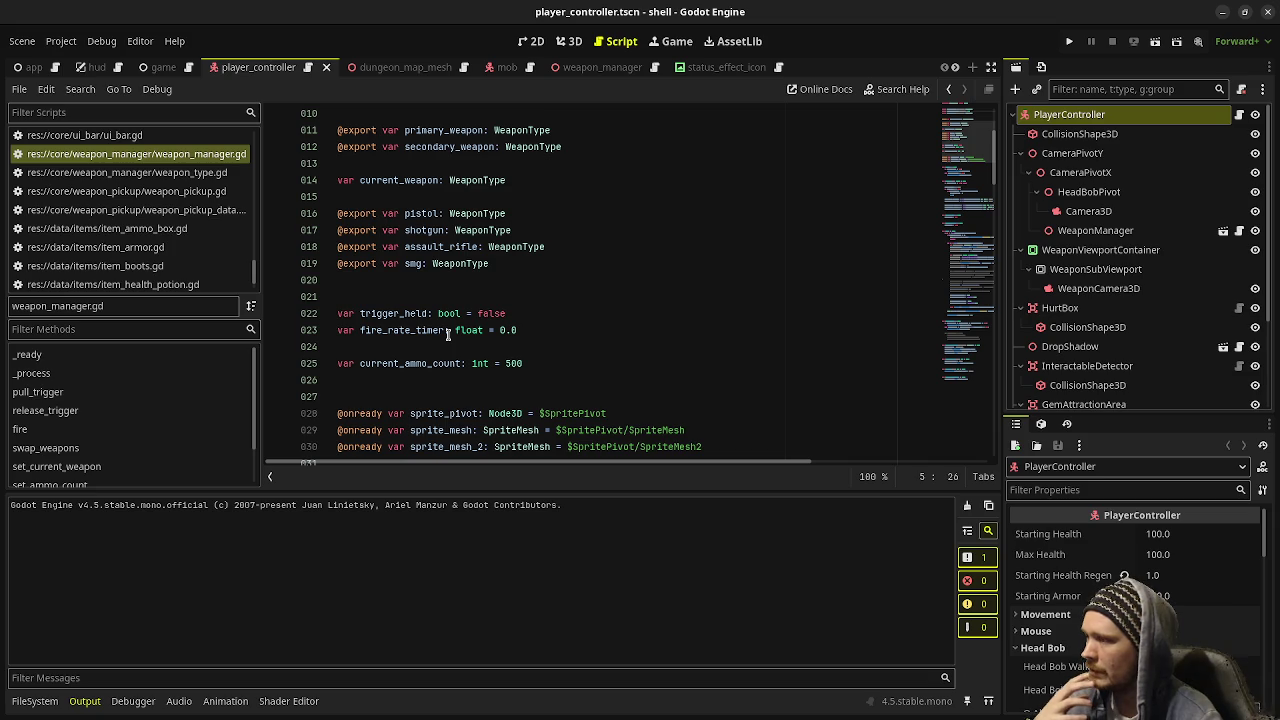
scroll(448, 335, down, 1)
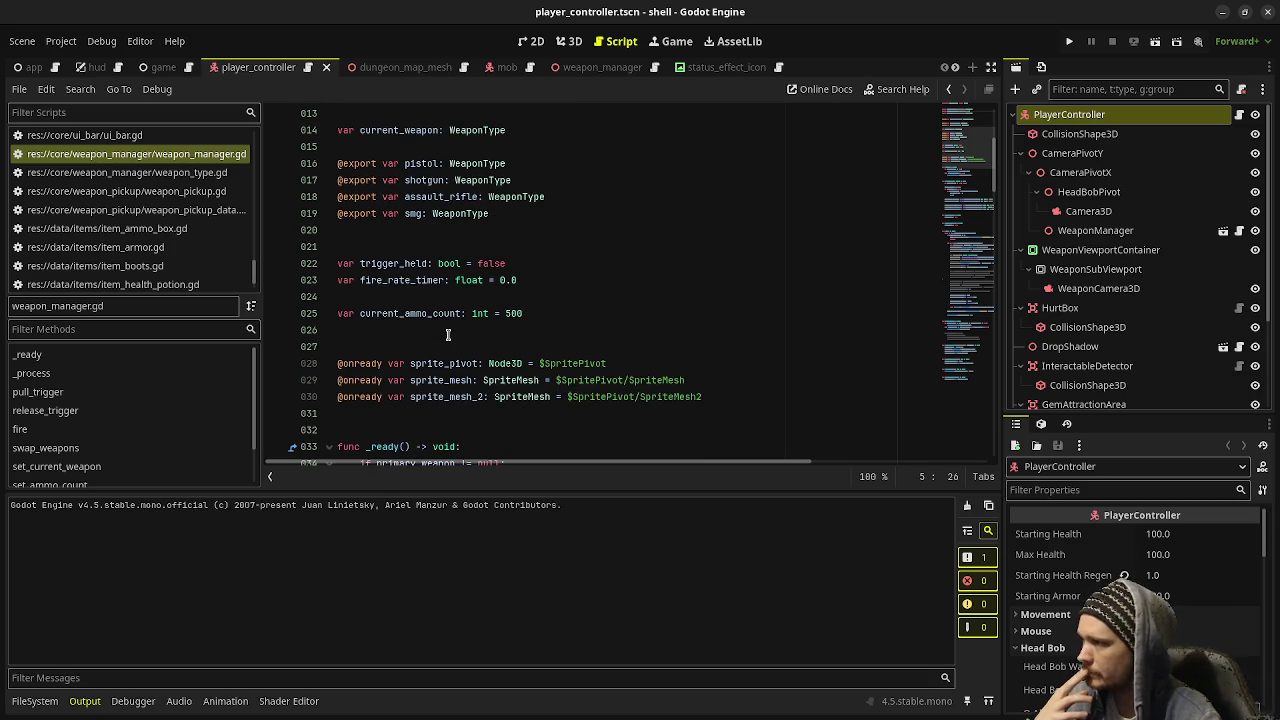
scroll(448, 335, down, 5)
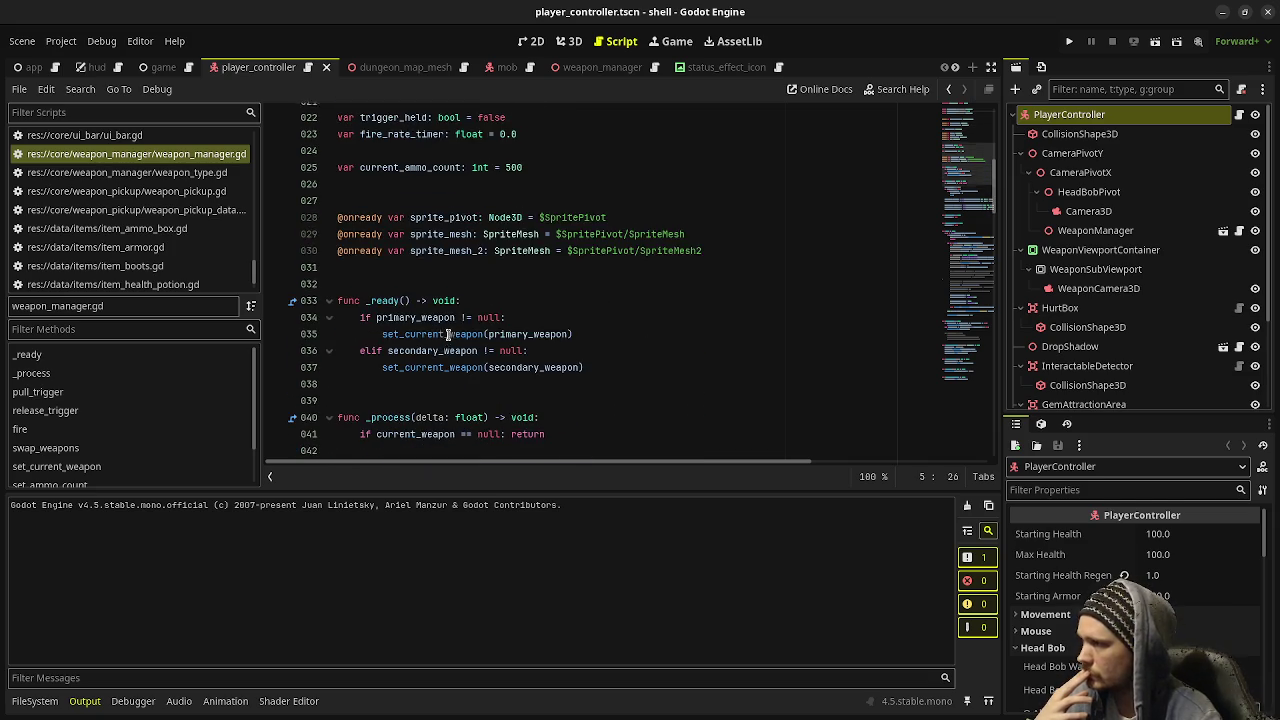
scroll(448, 335, down, 4)
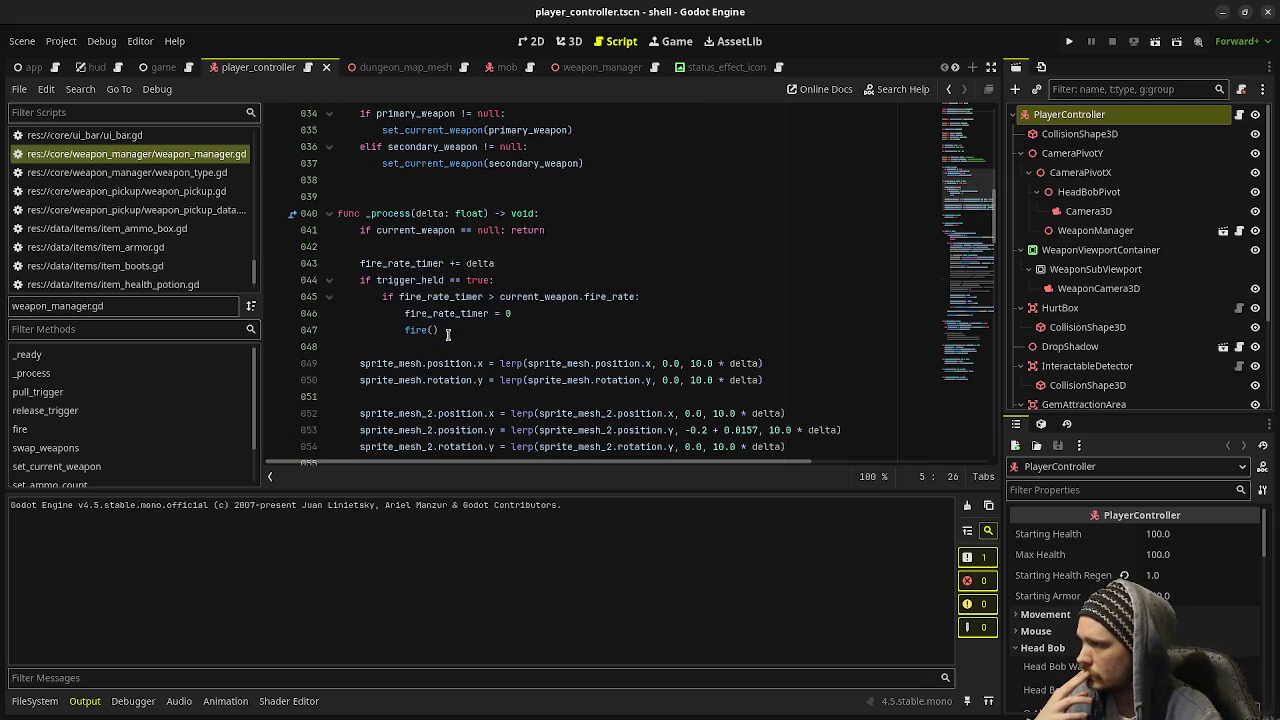
scroll(448, 335, down, 10)
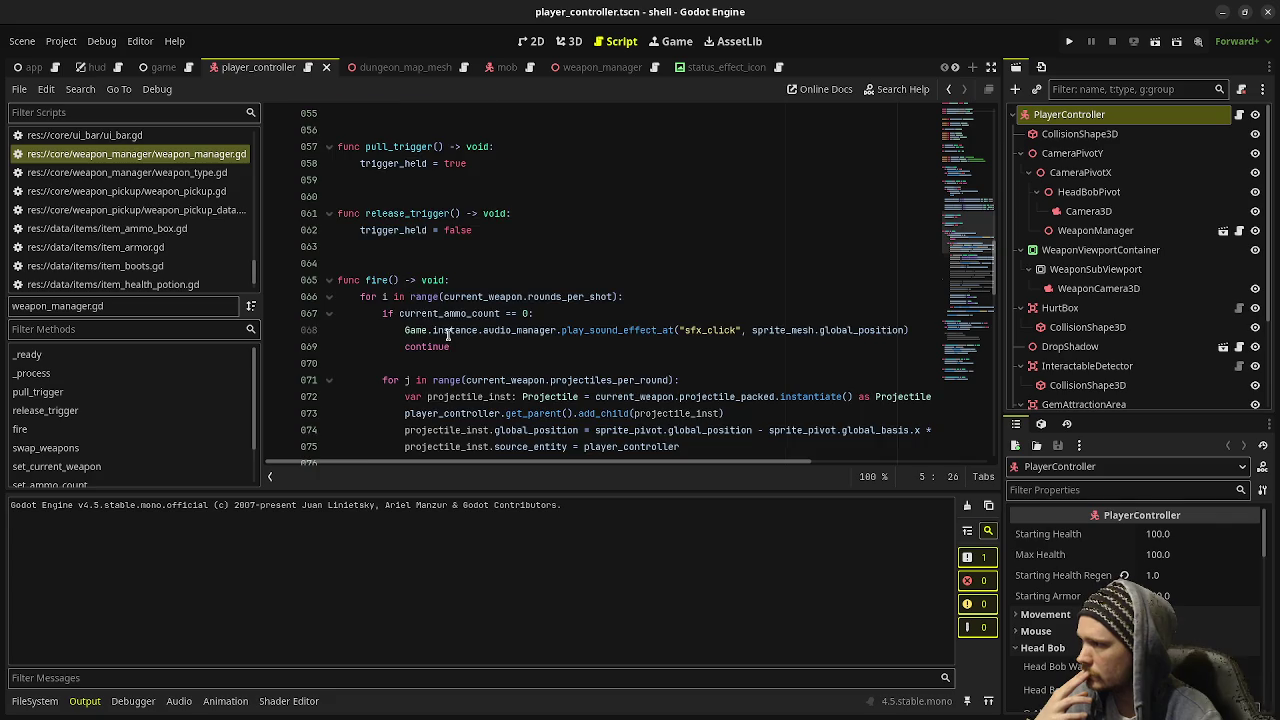
scroll(448, 335, down, 13)
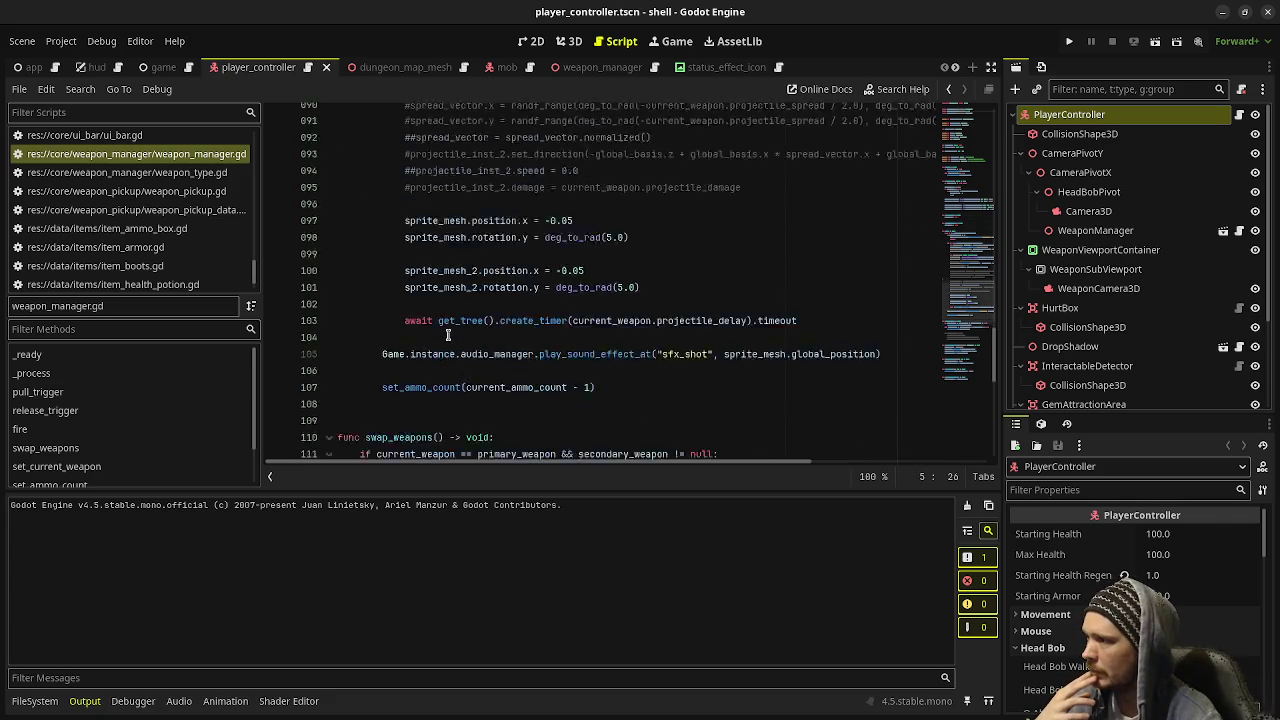
scroll(448, 335, down, 3)
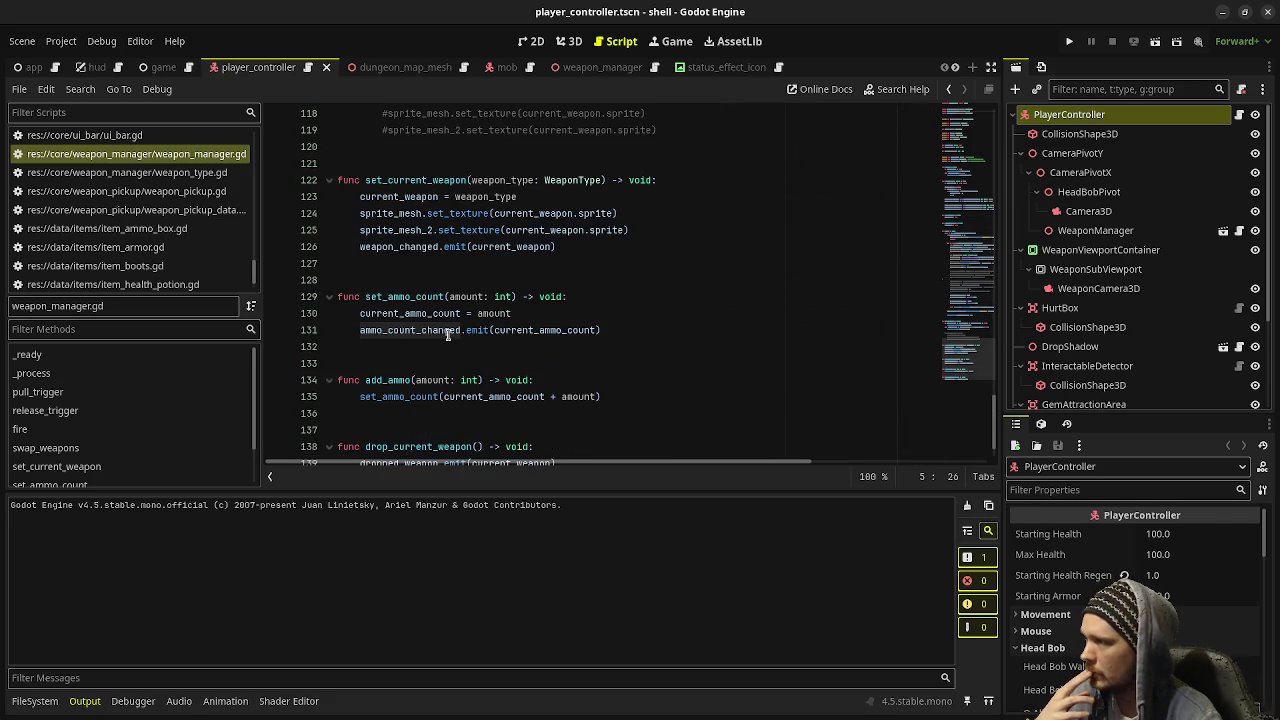
scroll(448, 335, down, 1)
Scroll back to the current_weapon and trigger variables, then open weapon_type.gd
scroll(448, 335, up, 15)
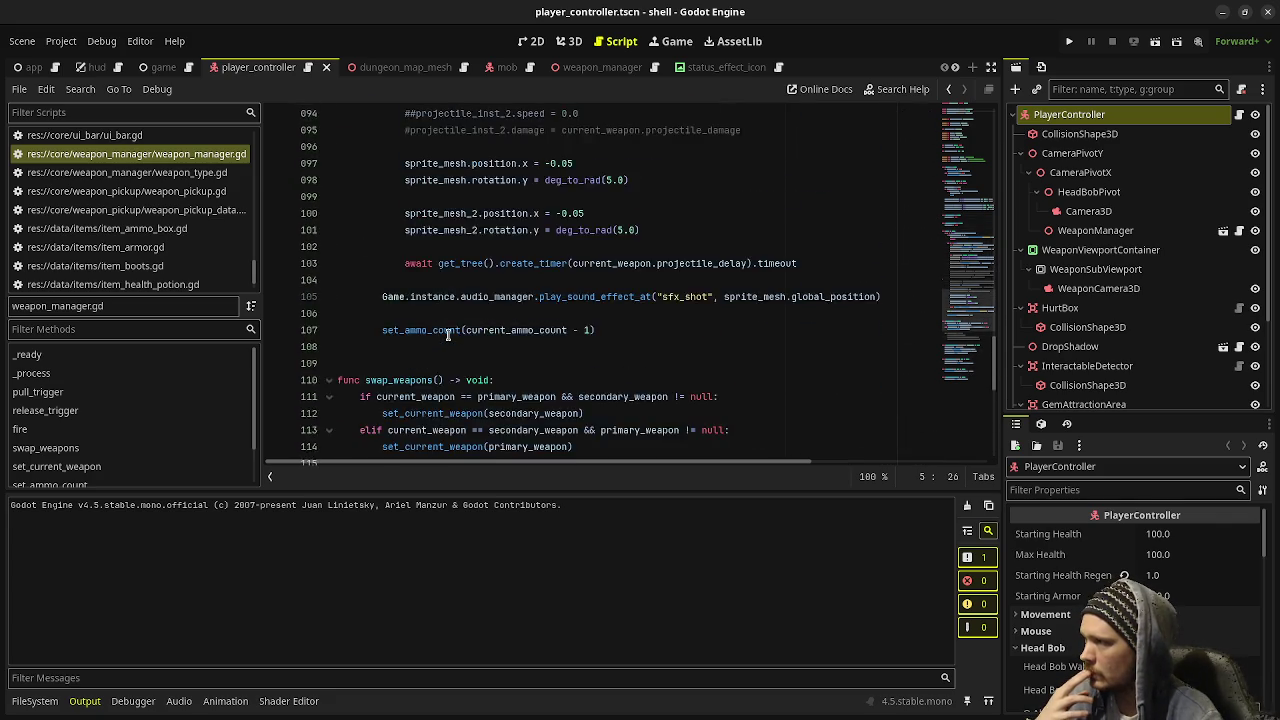
scroll(448, 335, up, 6)
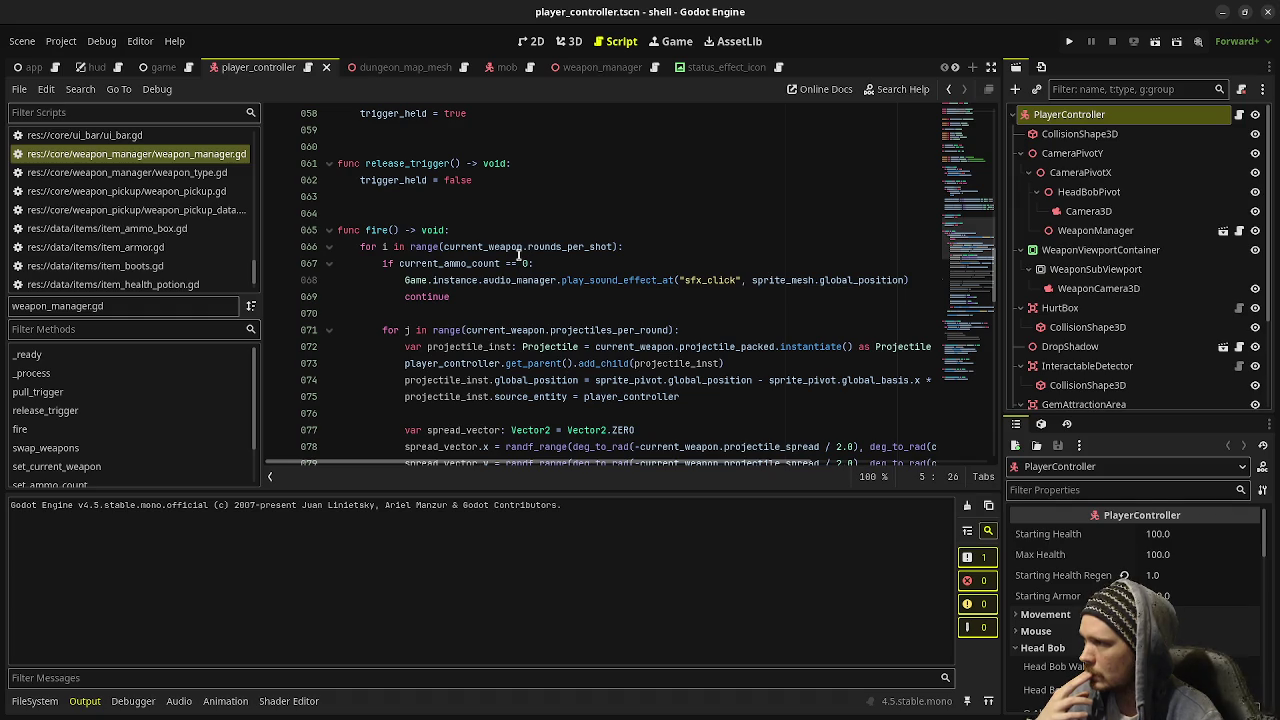
scroll(515, 258, up, 16)
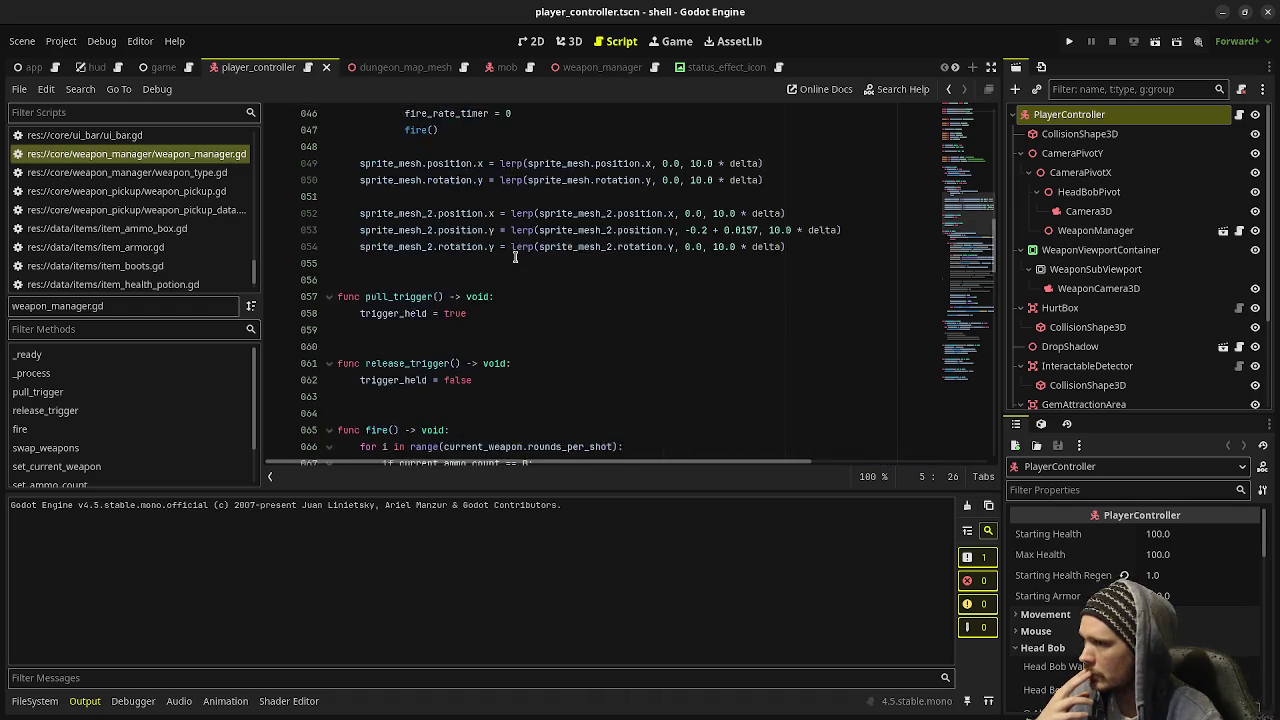
scroll(515, 258, up, 2)
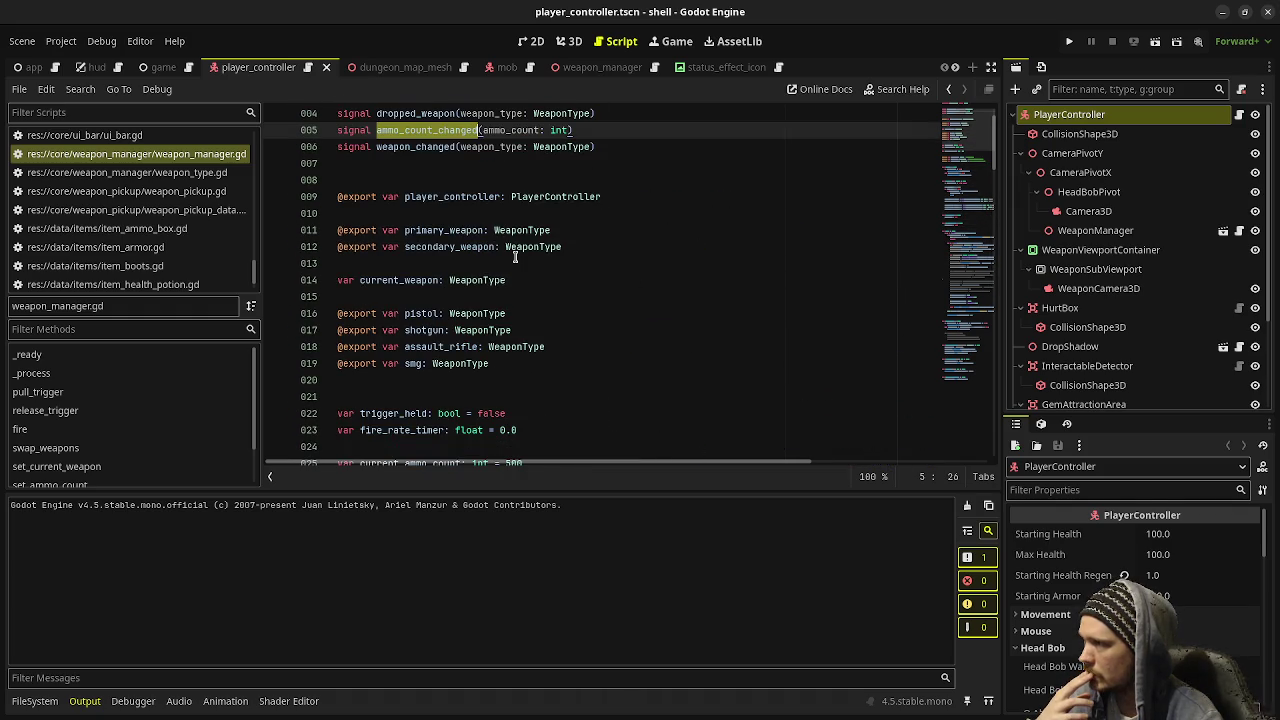
scroll(515, 258, up, 1)
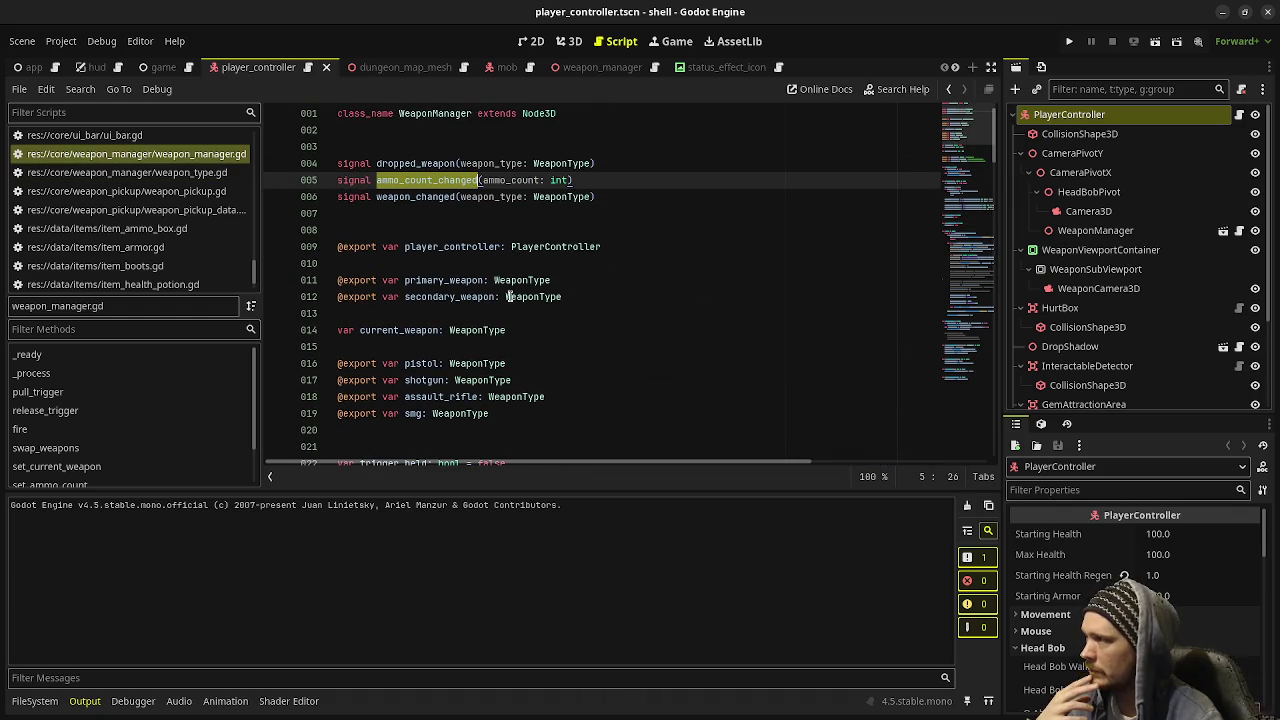
scroll(462, 279, down, 4)
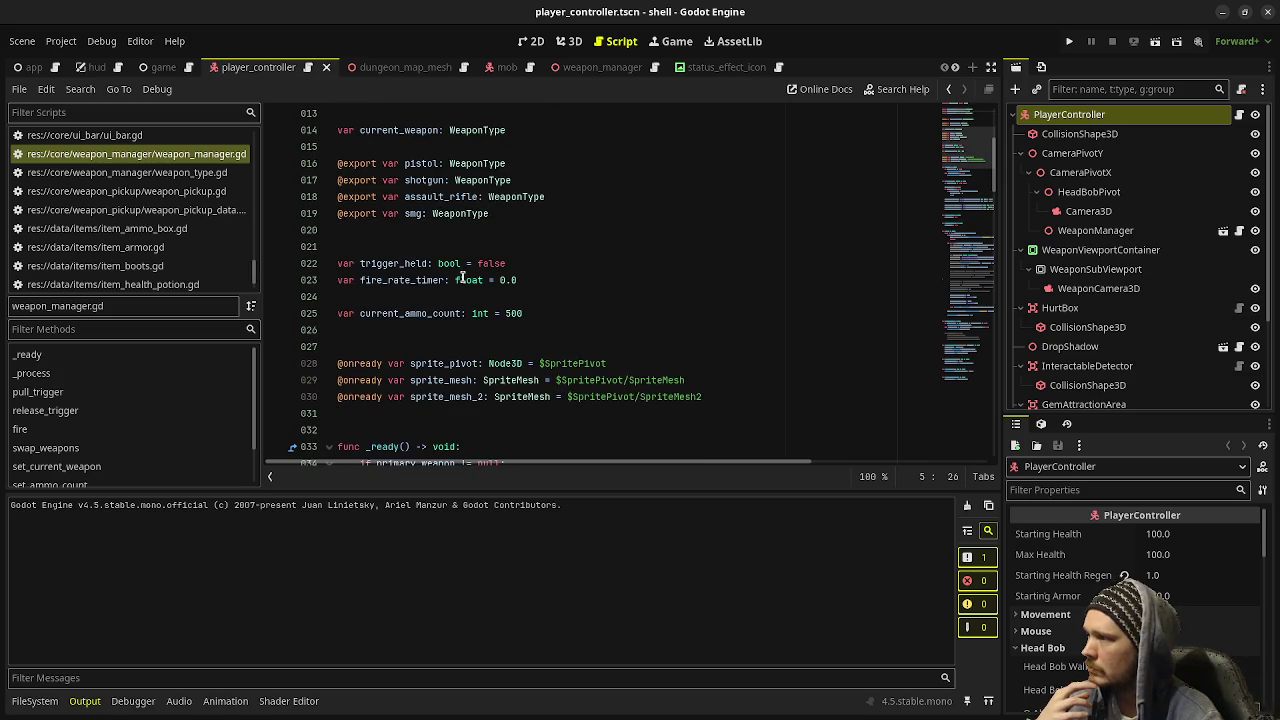
click(195, 175)
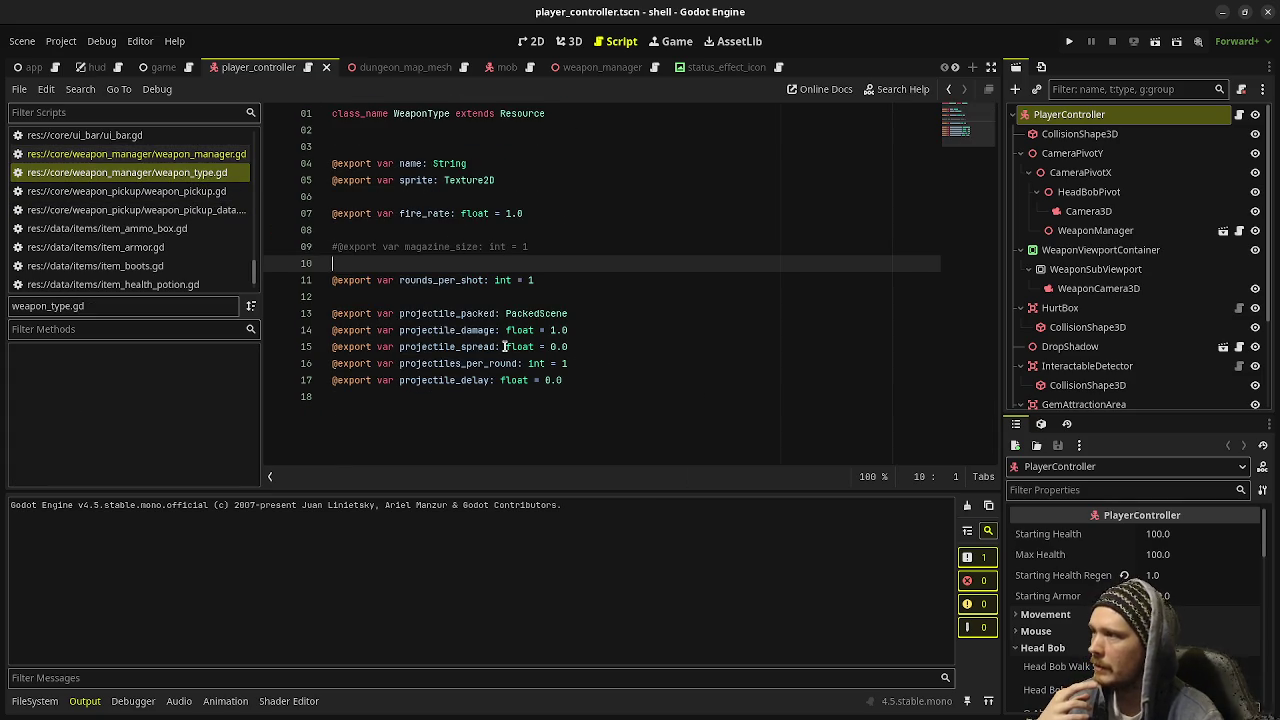
mouse_move(505, 347)
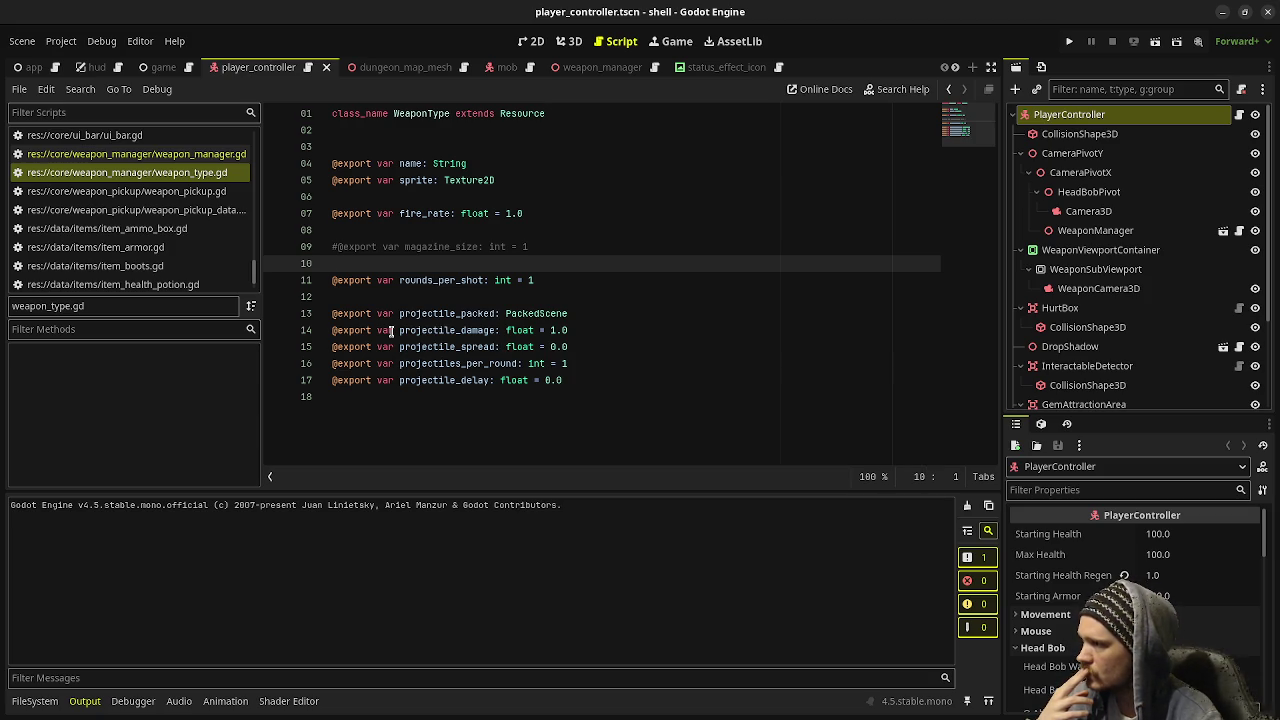
click(234, 157)
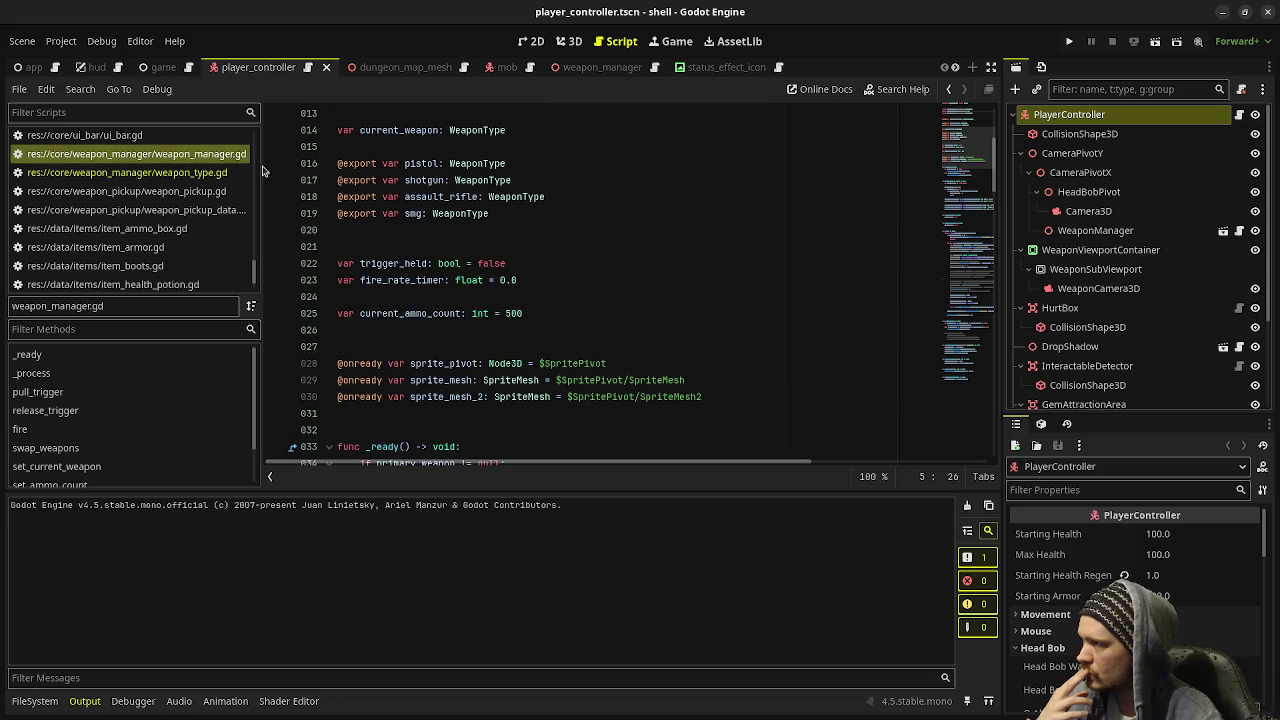
scroll(564, 343, up, 4)
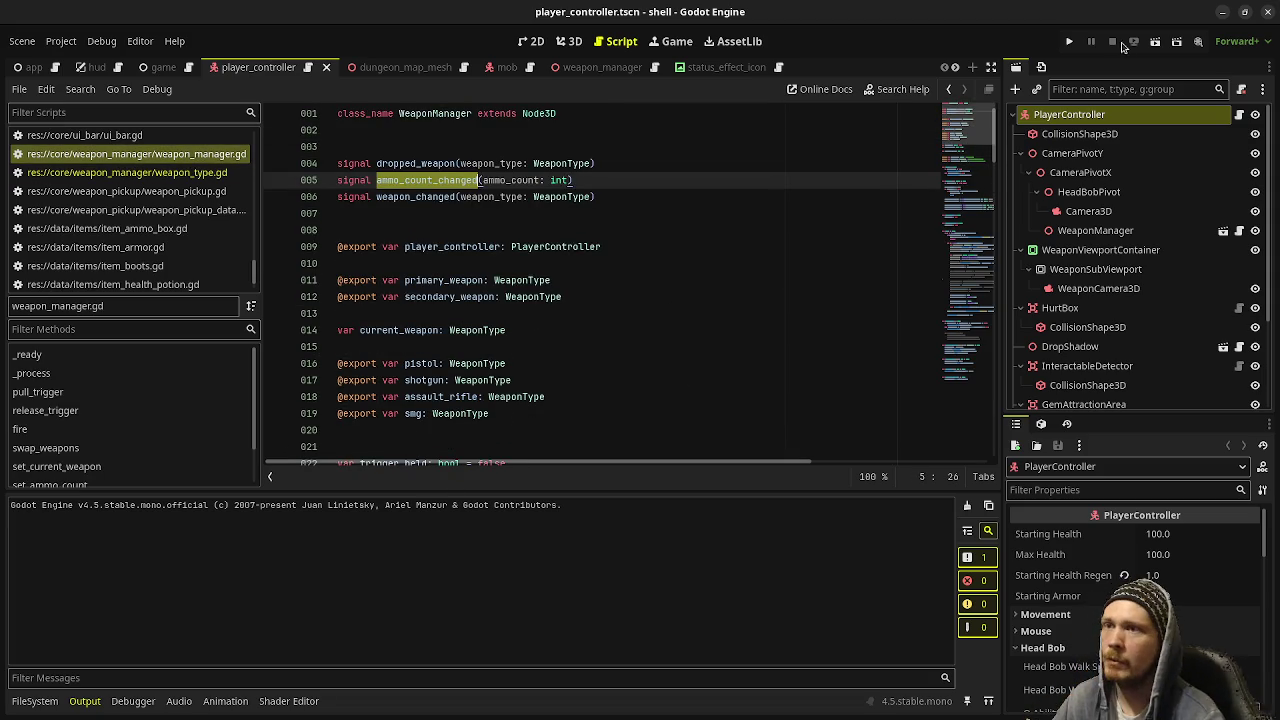
Close the shell project's editor, return to the camera rig editor, and toggle the window overview
click(1270, 16)
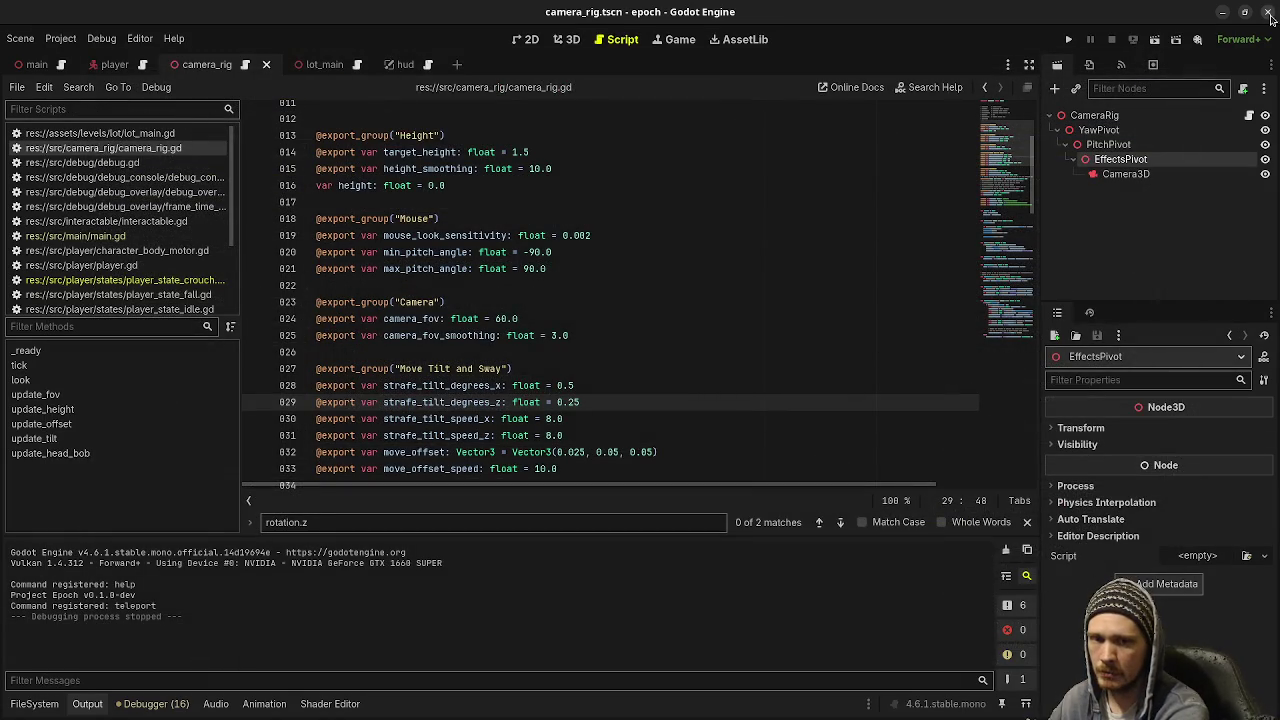
mouse_move(1272, 20)
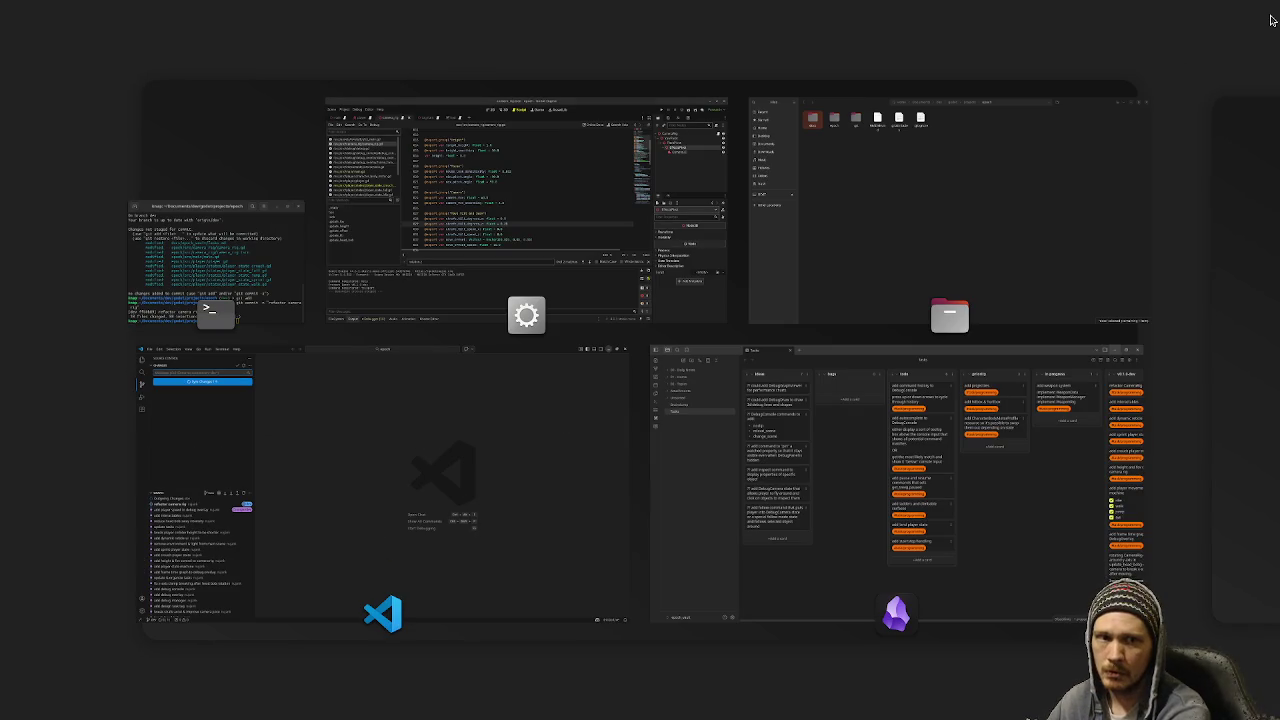
click(1271, 19)
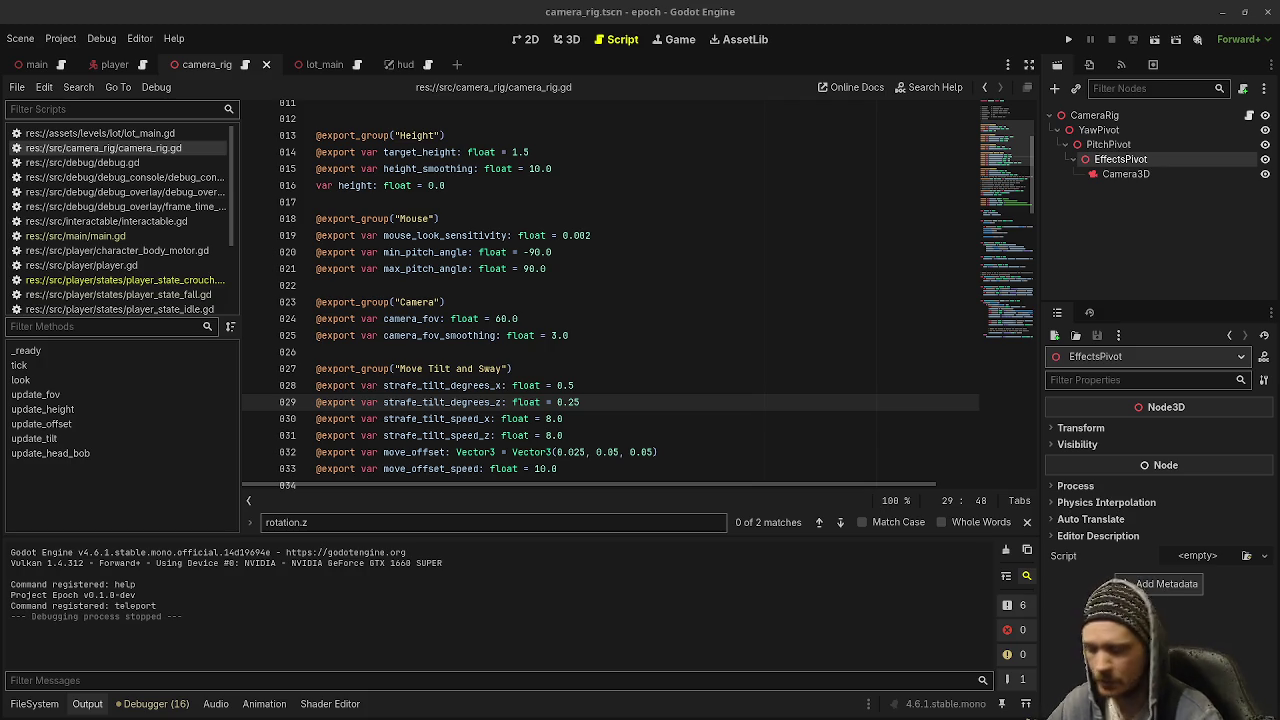
key(super)
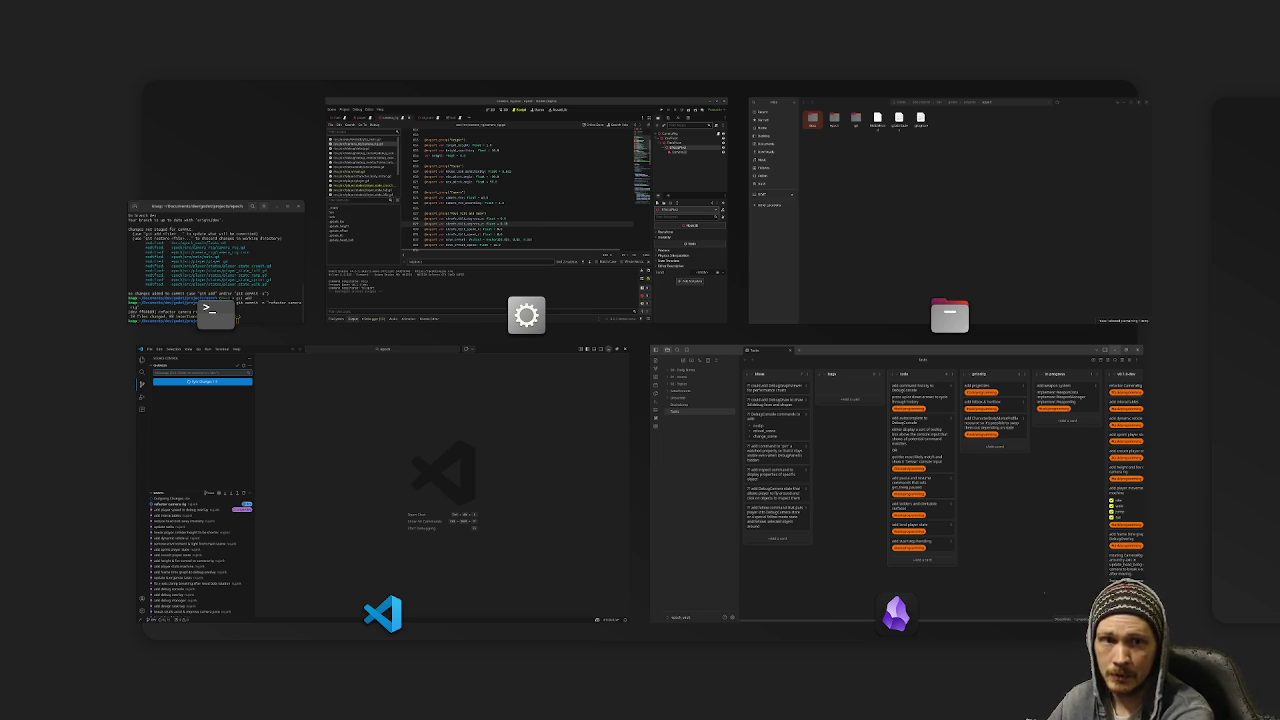
key(super)
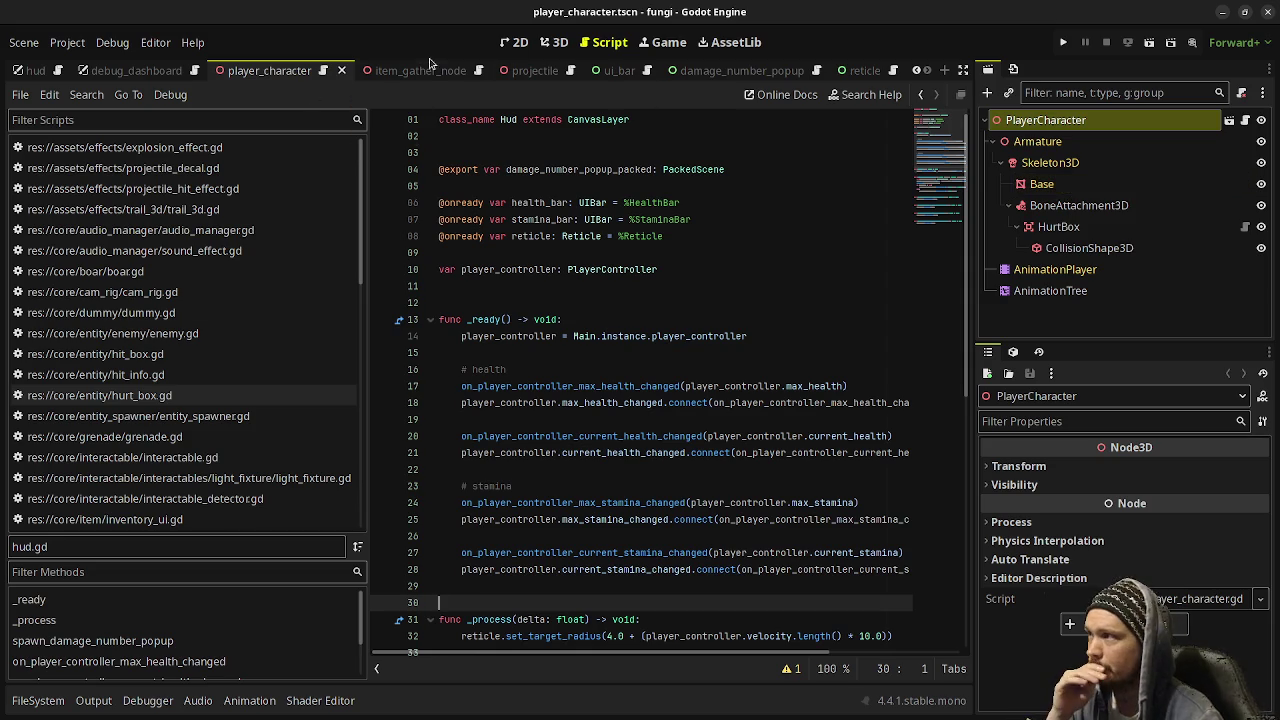
Open the fungi project's weapon_manager.gd, glance at weapon_data.gd, then return to weapon_manager.gd
scroll(240, 420, down, 4)
scroll(240, 420, down, 7)
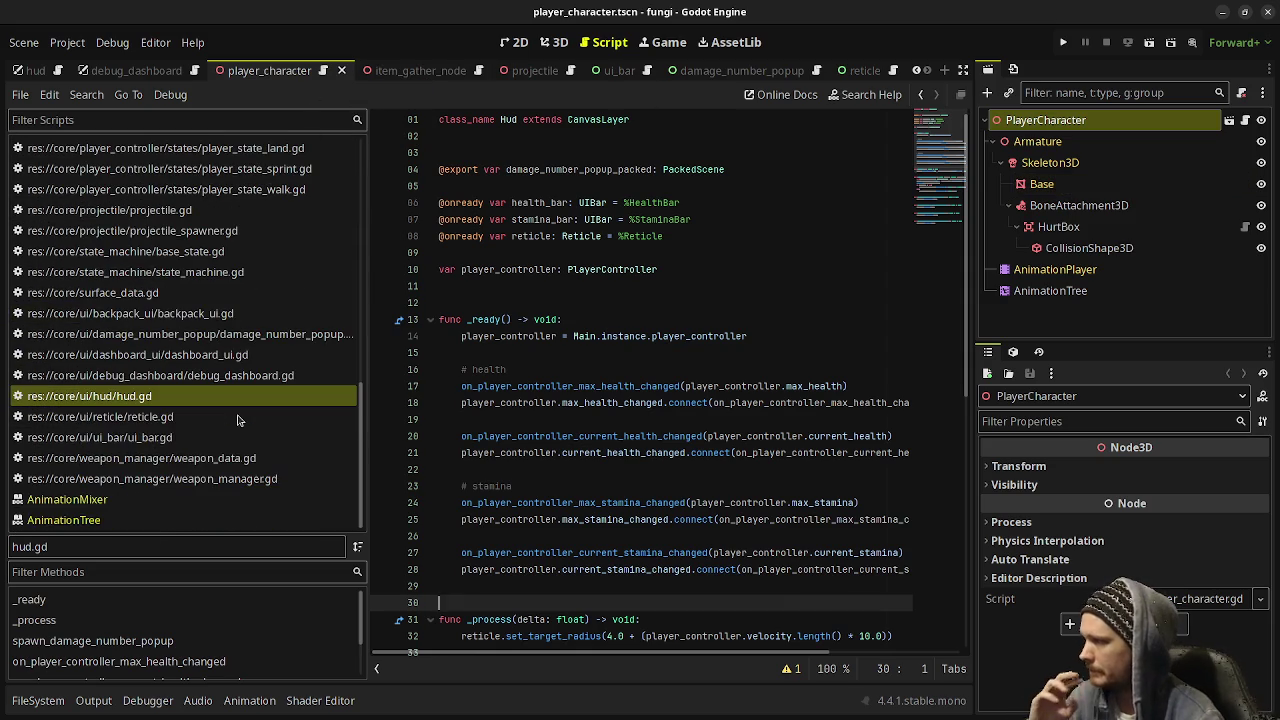
click(229, 479)
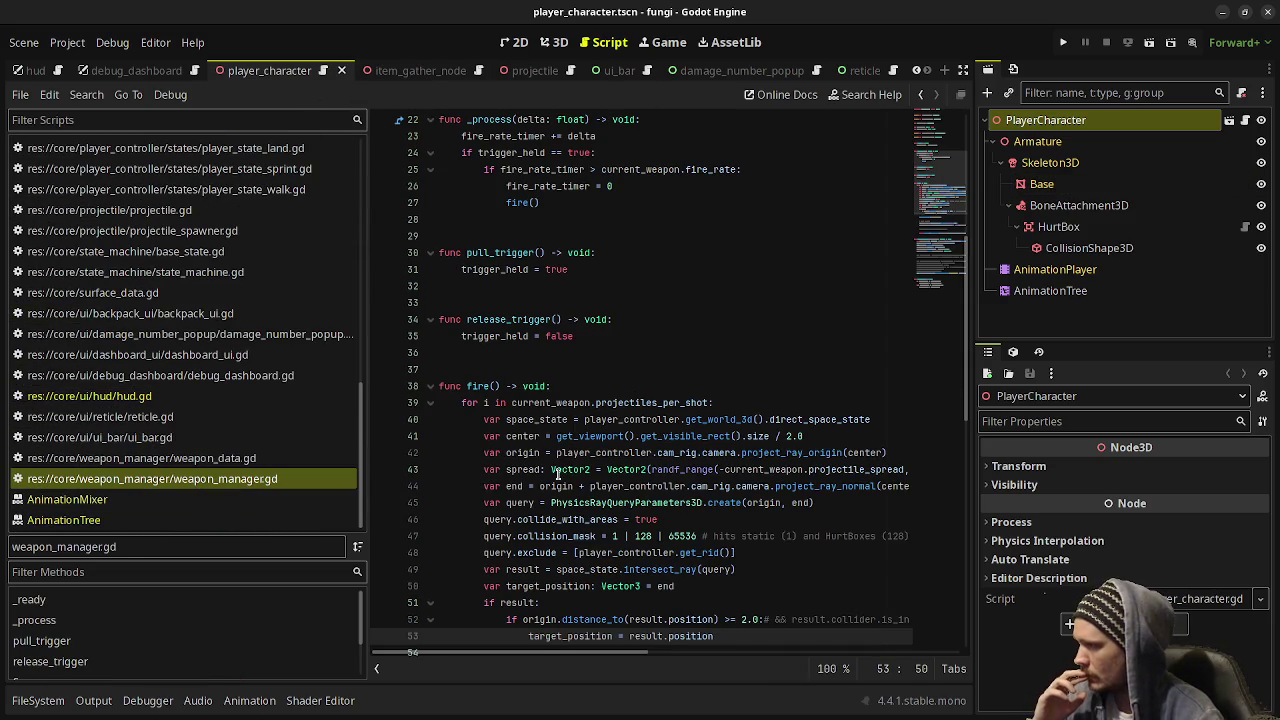
scroll(642, 340, up, 8)
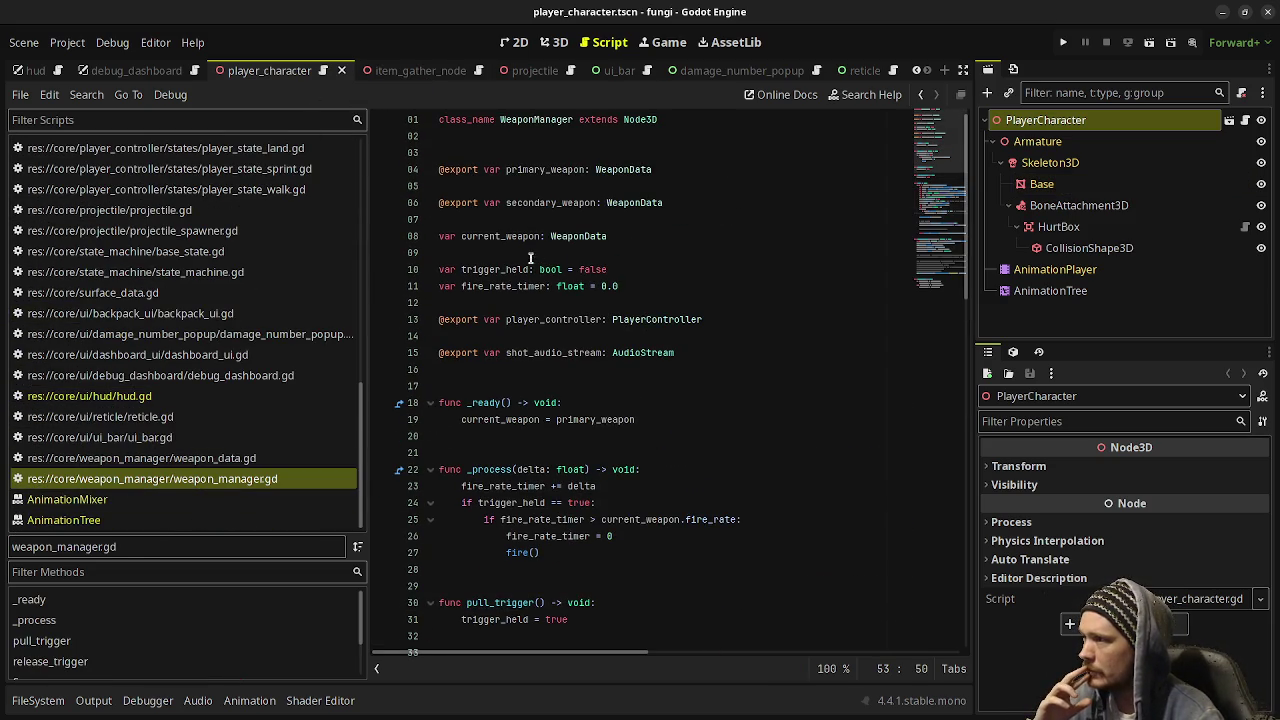
click(241, 458)
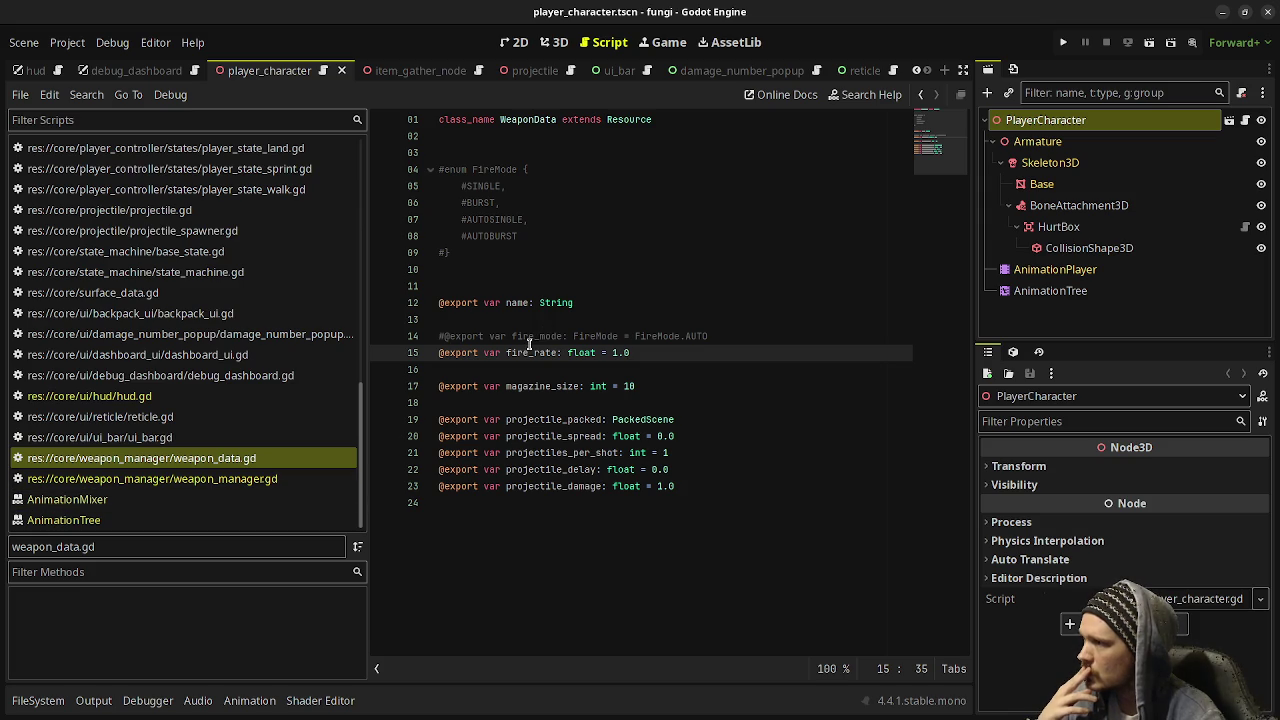
click(285, 479)
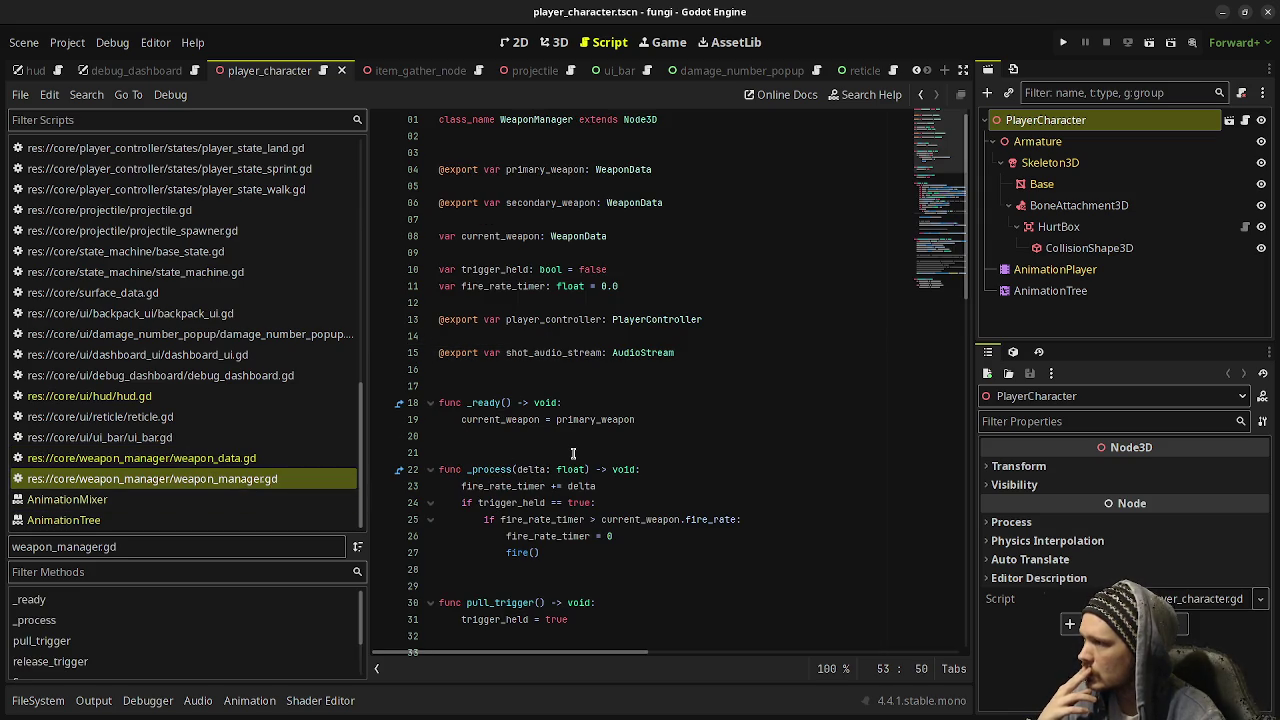
Scroll to the fire() function and bring up the window overview
scroll(573, 453, down, 7)
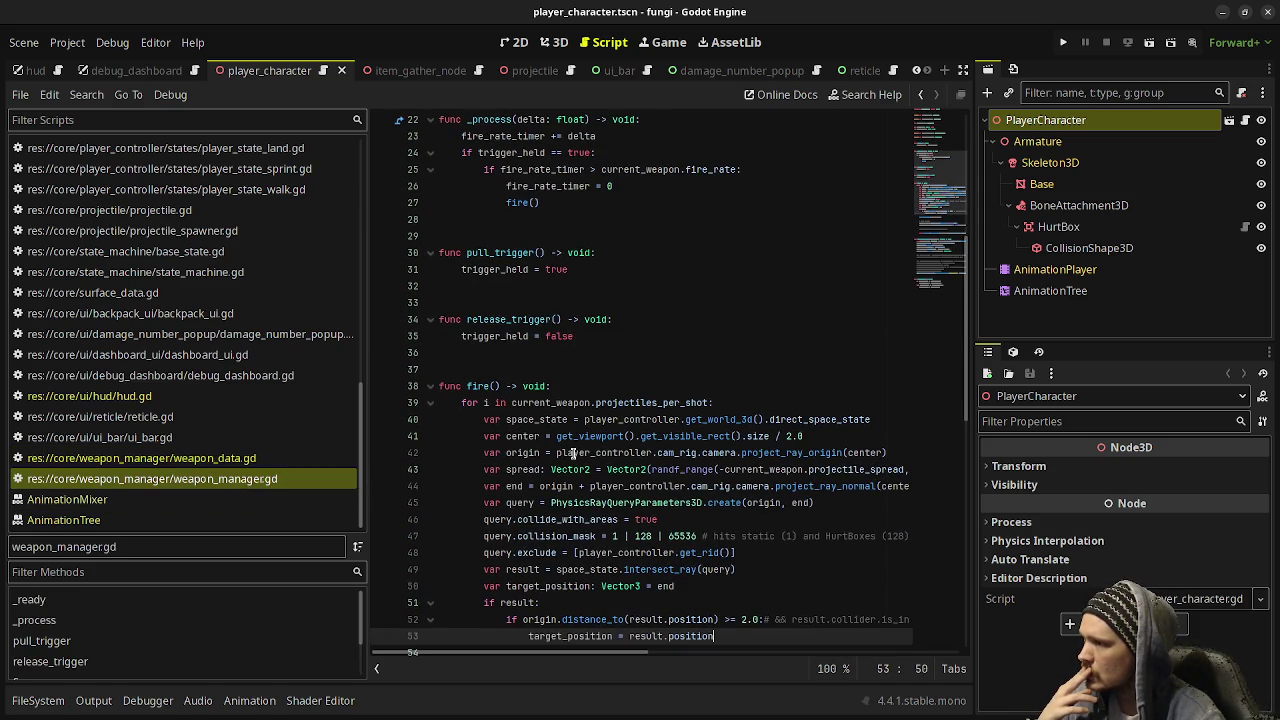
scroll(573, 453, down, 4)
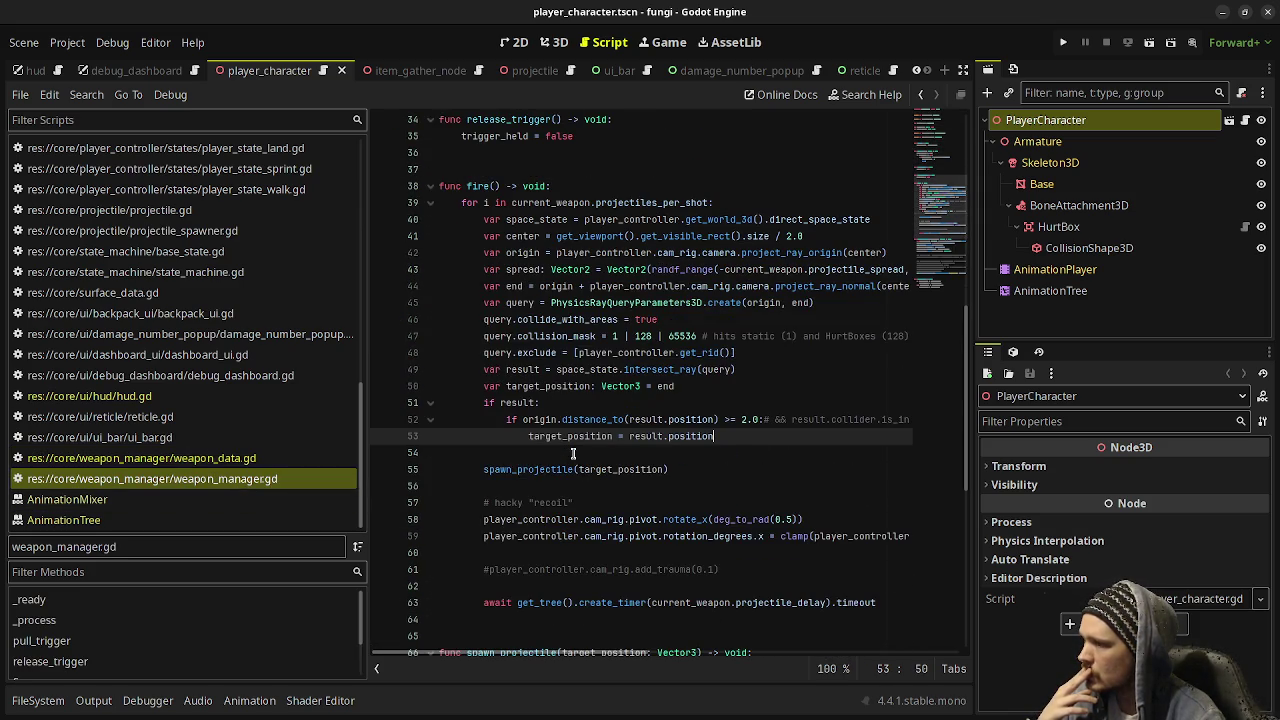
scroll(573, 453, down, 2)
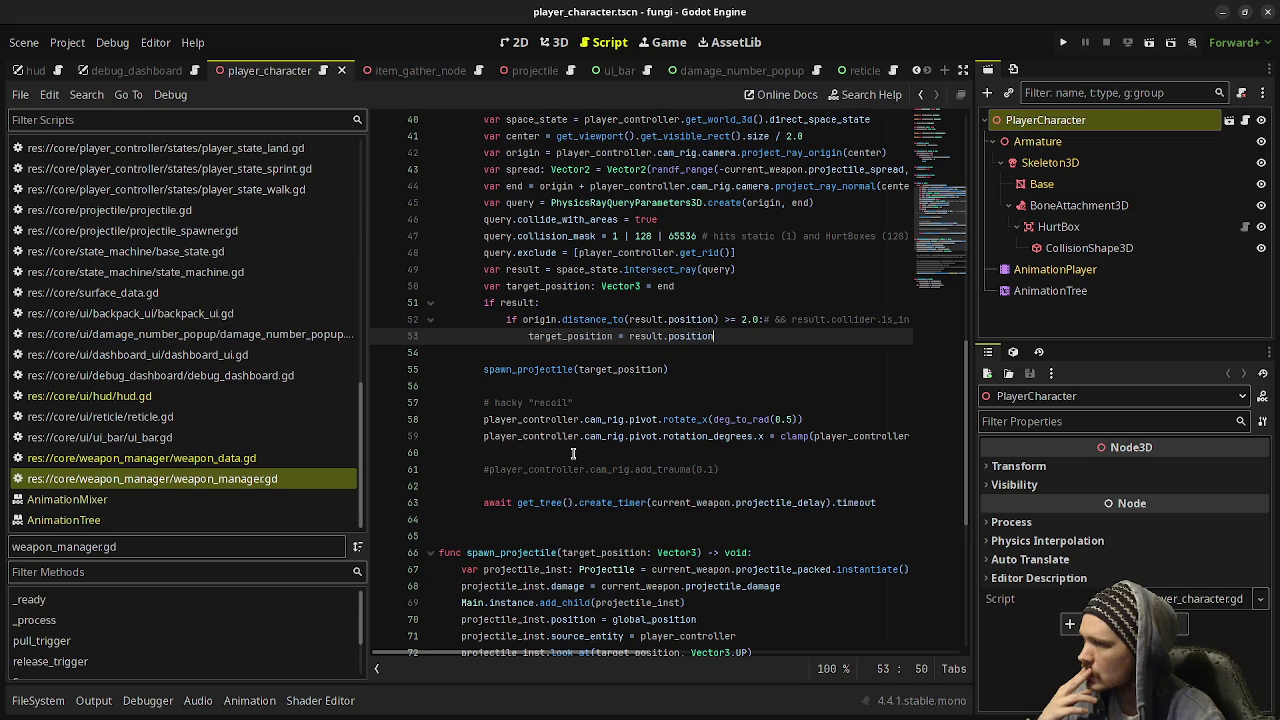
scroll(573, 453, up, 2)
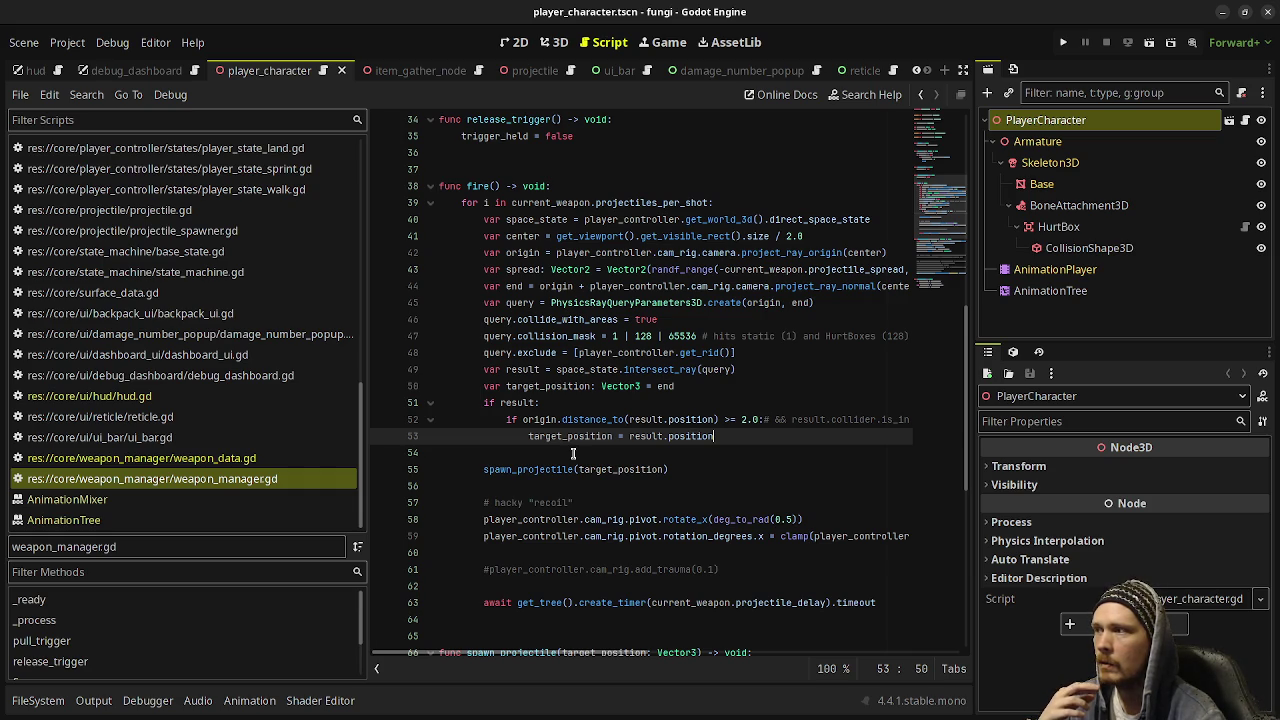
key(super)
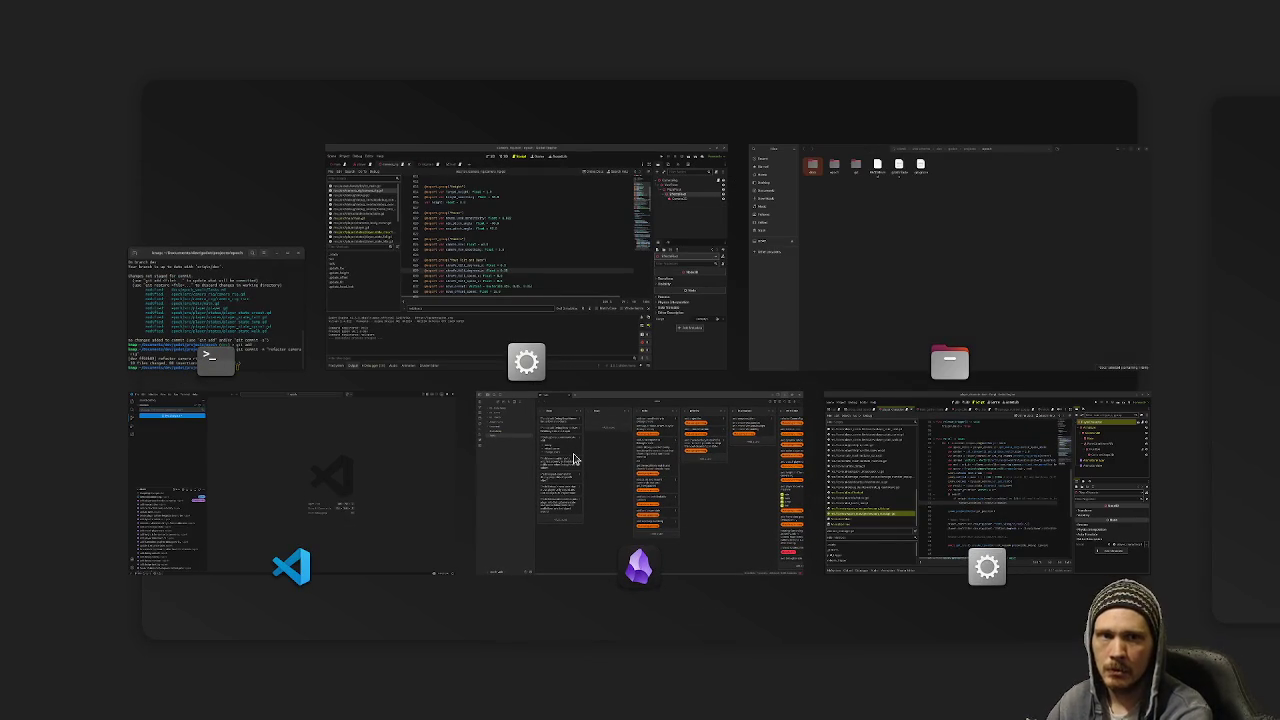
Close the window overview, then save and close the fungi project
key(super)
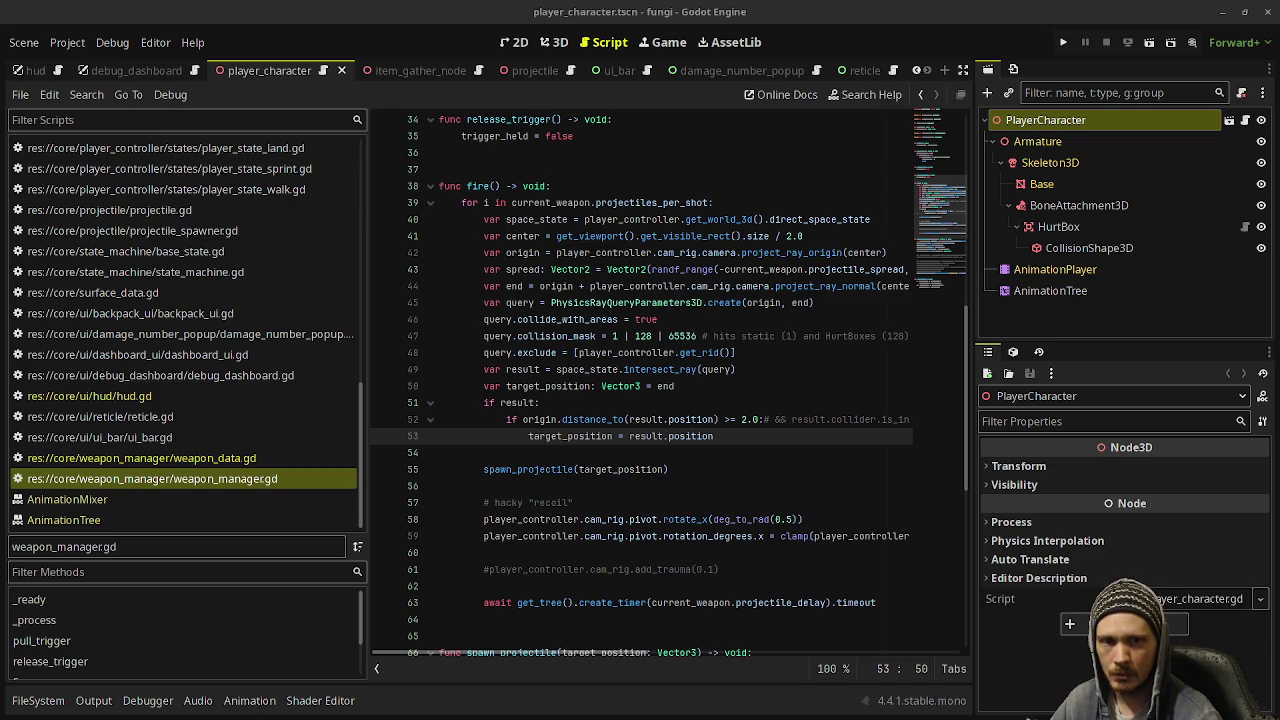
key(F5)
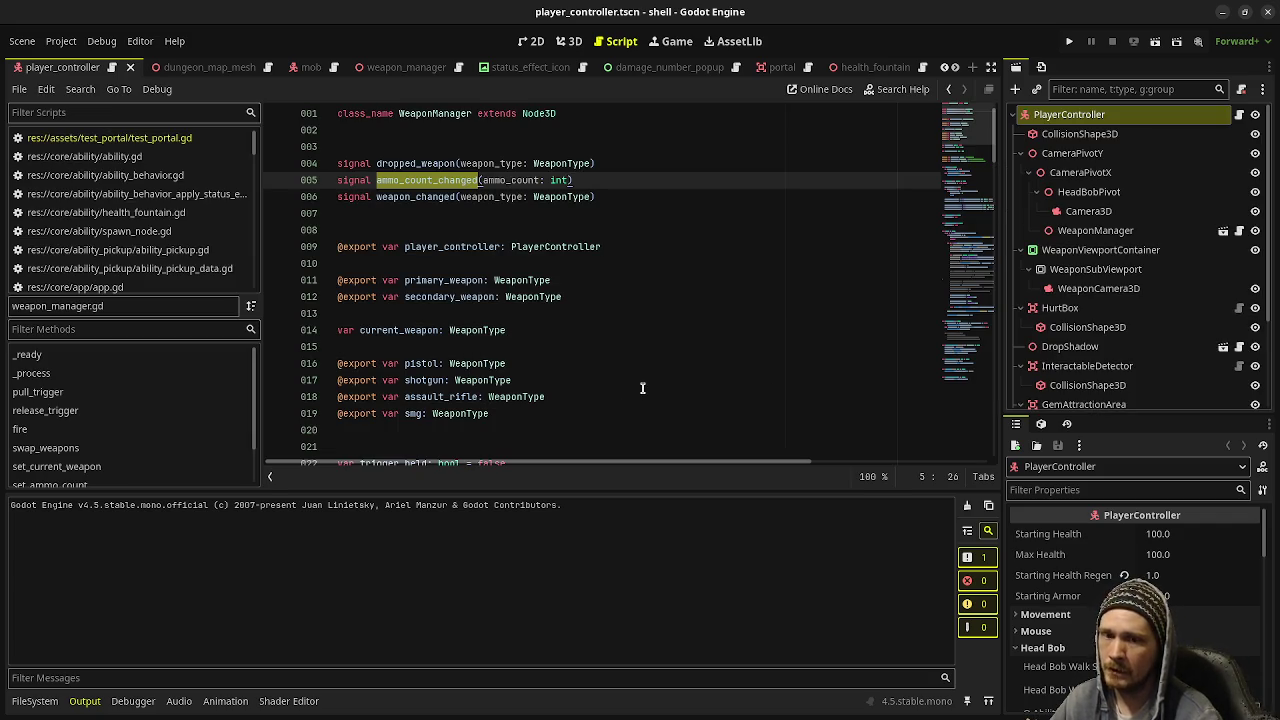
Place the caret after the assault_rifle declaration in weapon_manager.gd and run the shell game
click(550, 396)
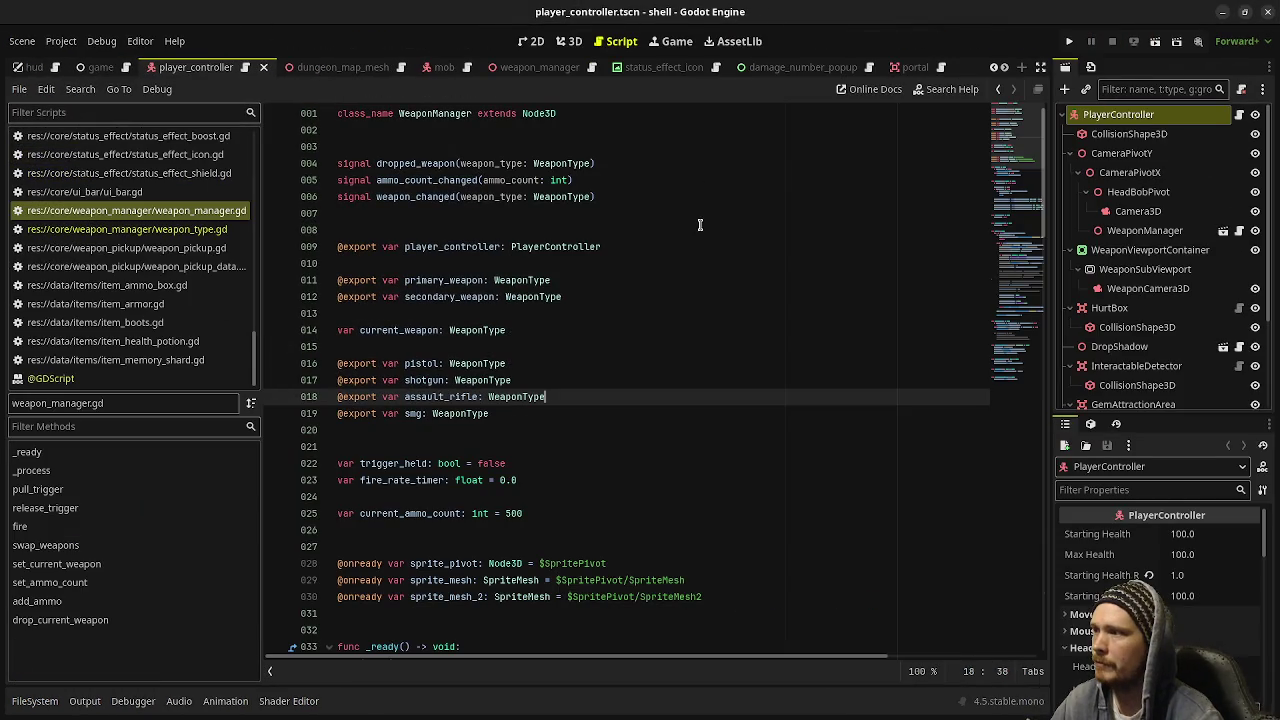
click(1069, 42)
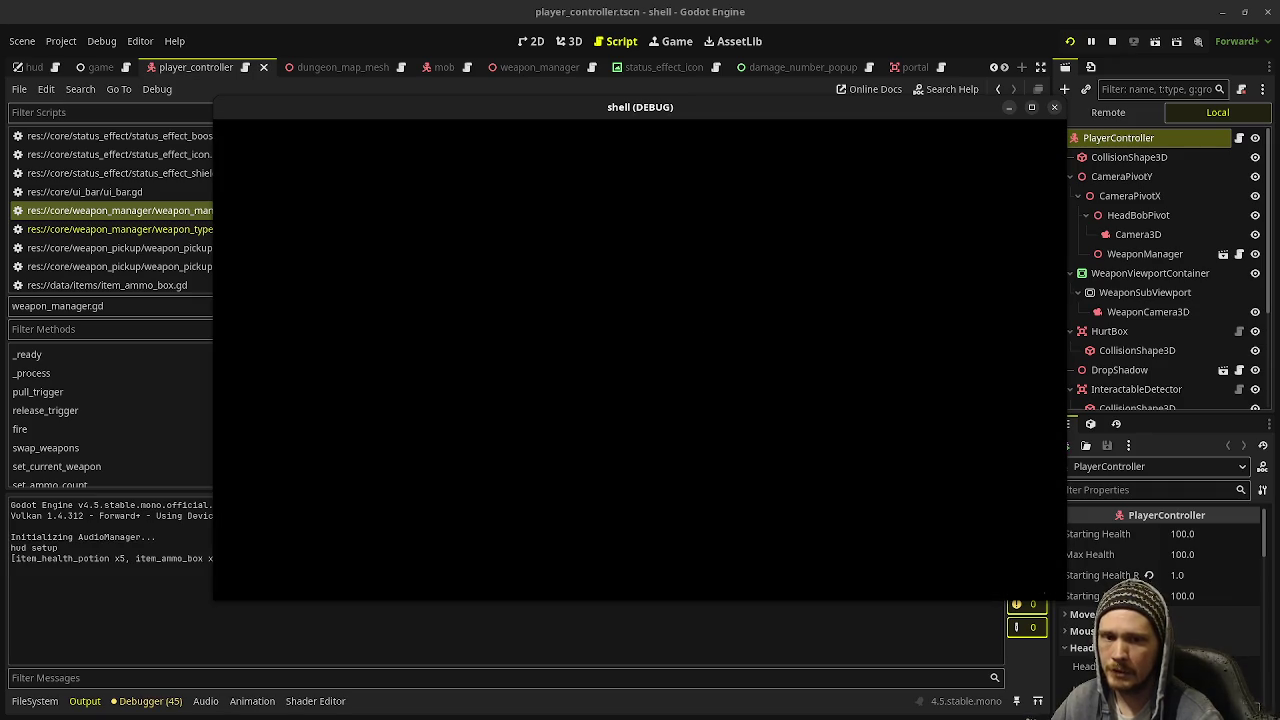
Turn toward the enemies in the running game, then free the mouse with Esc and stop it
key(w)
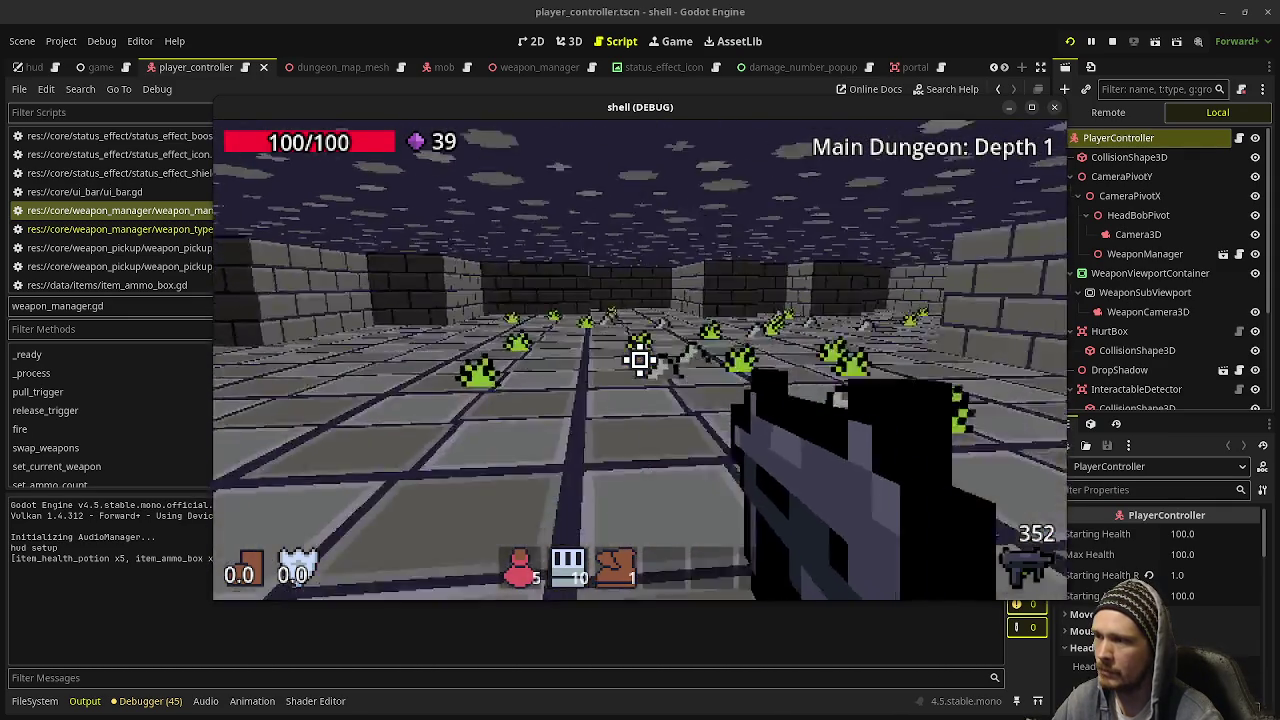
mouse_move(640, 360)
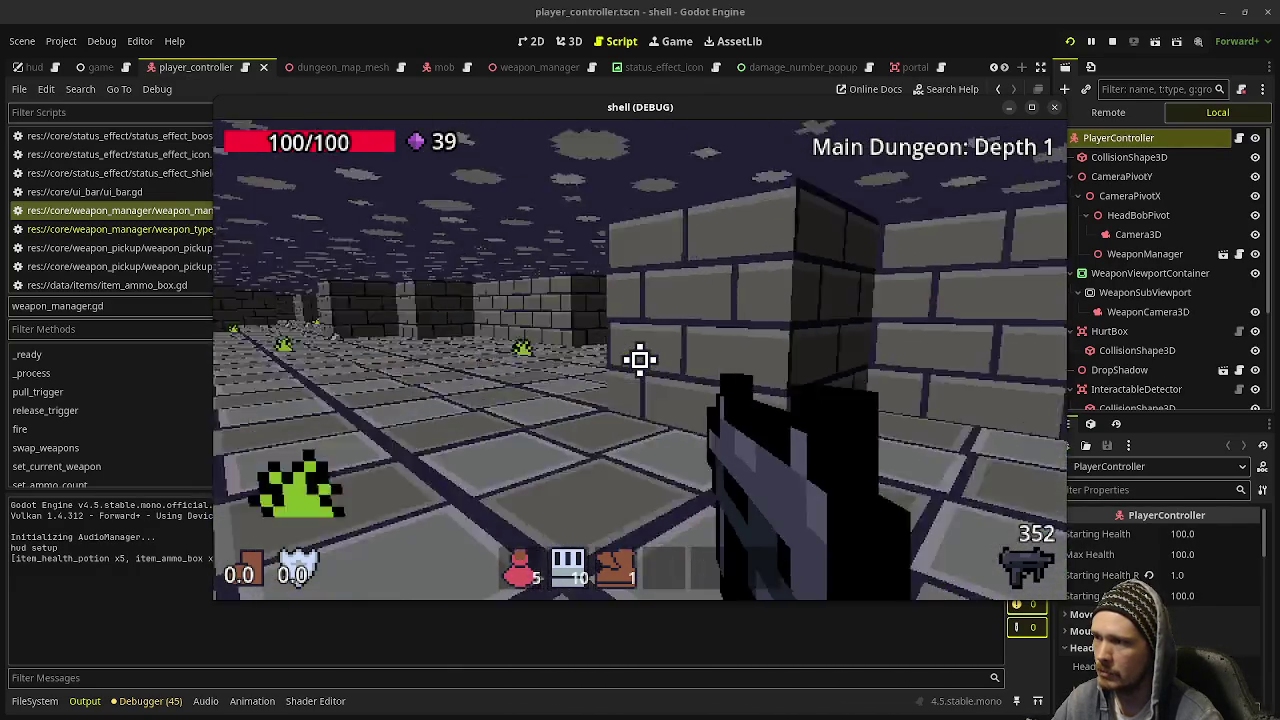
key(Escape)
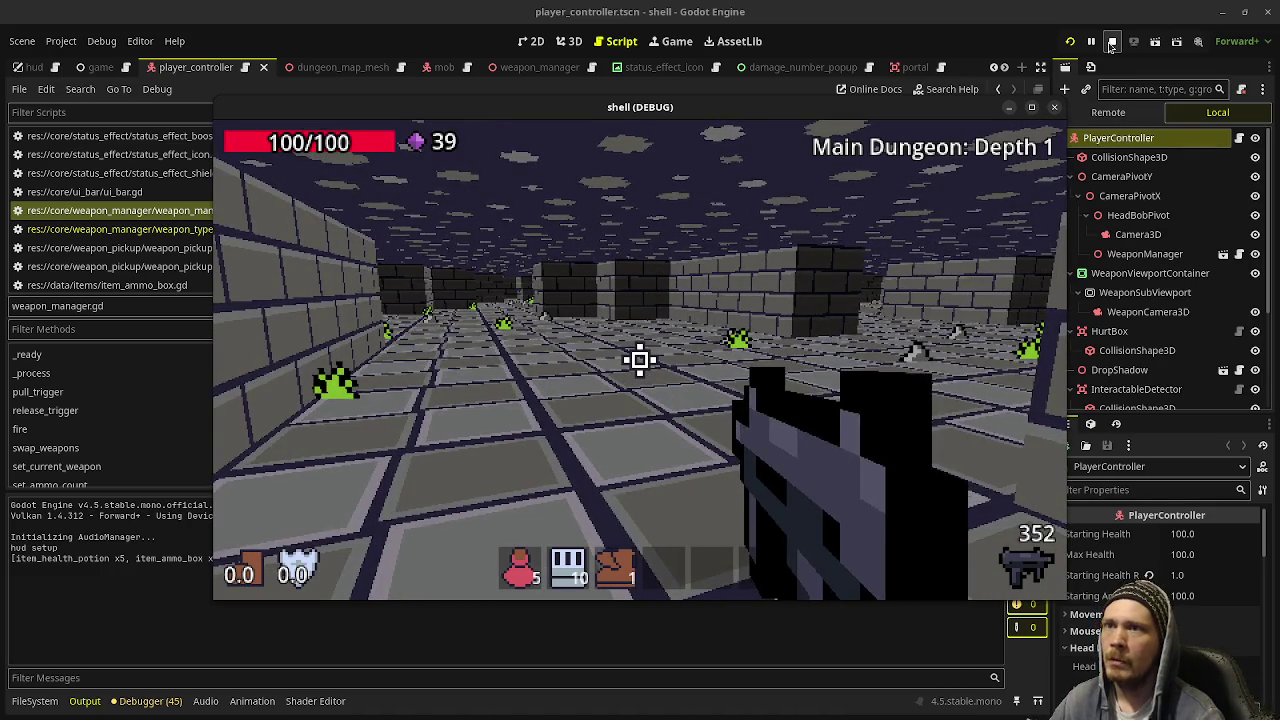
click(1134, 43)
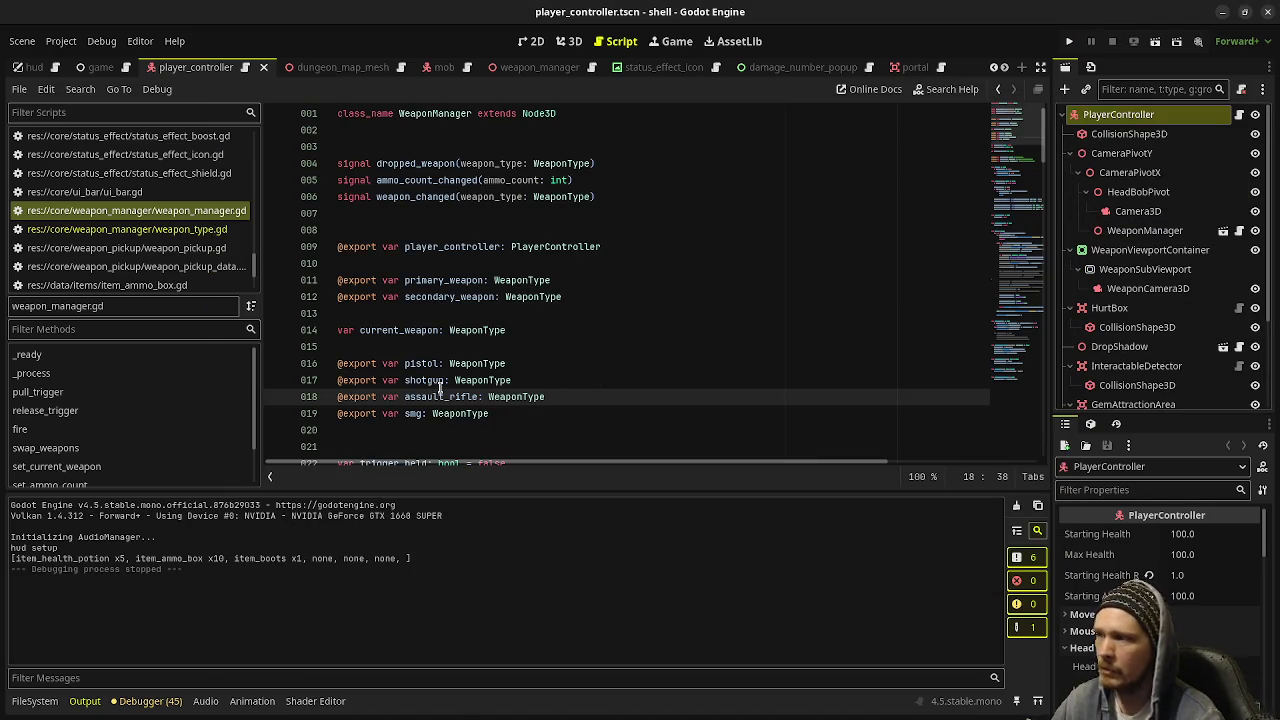
Browse the FileSystem dock to res://data/weapon_types/ and load pistol.tres in the Inspector
click(35, 701)
scroll(107, 628, down, 5)
scroll(107, 628, down, 8)
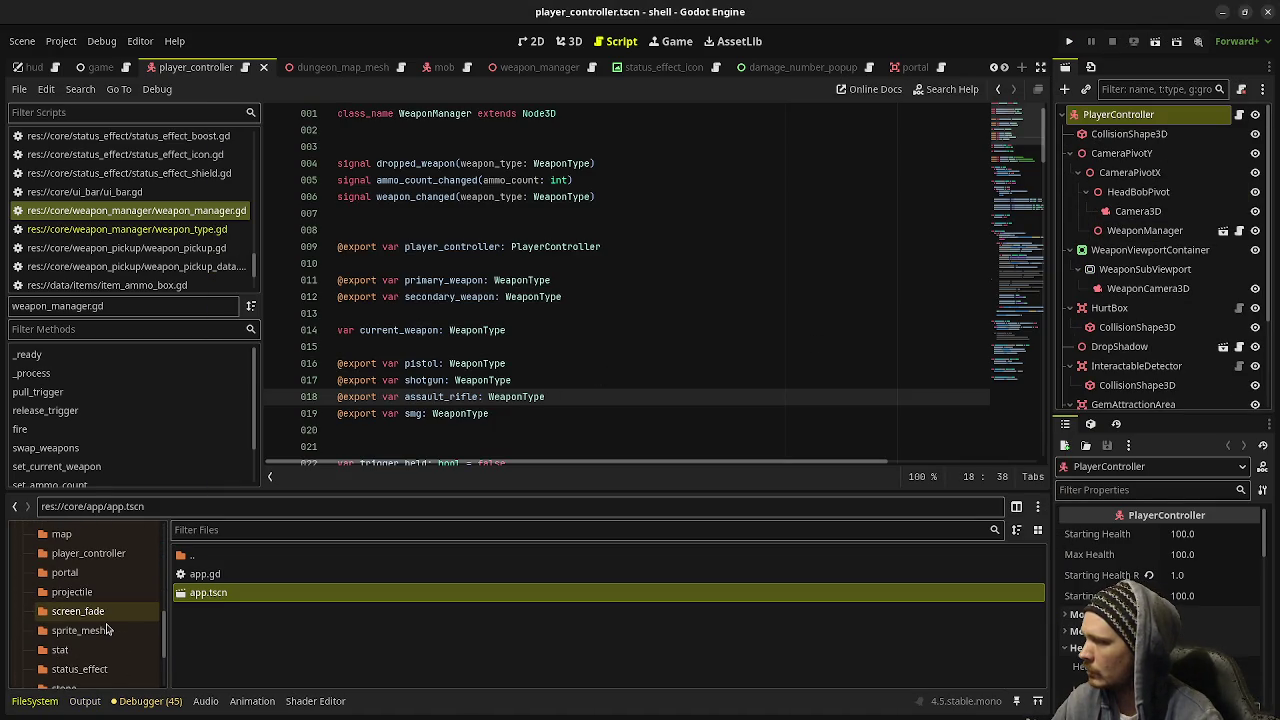
click(91, 636)
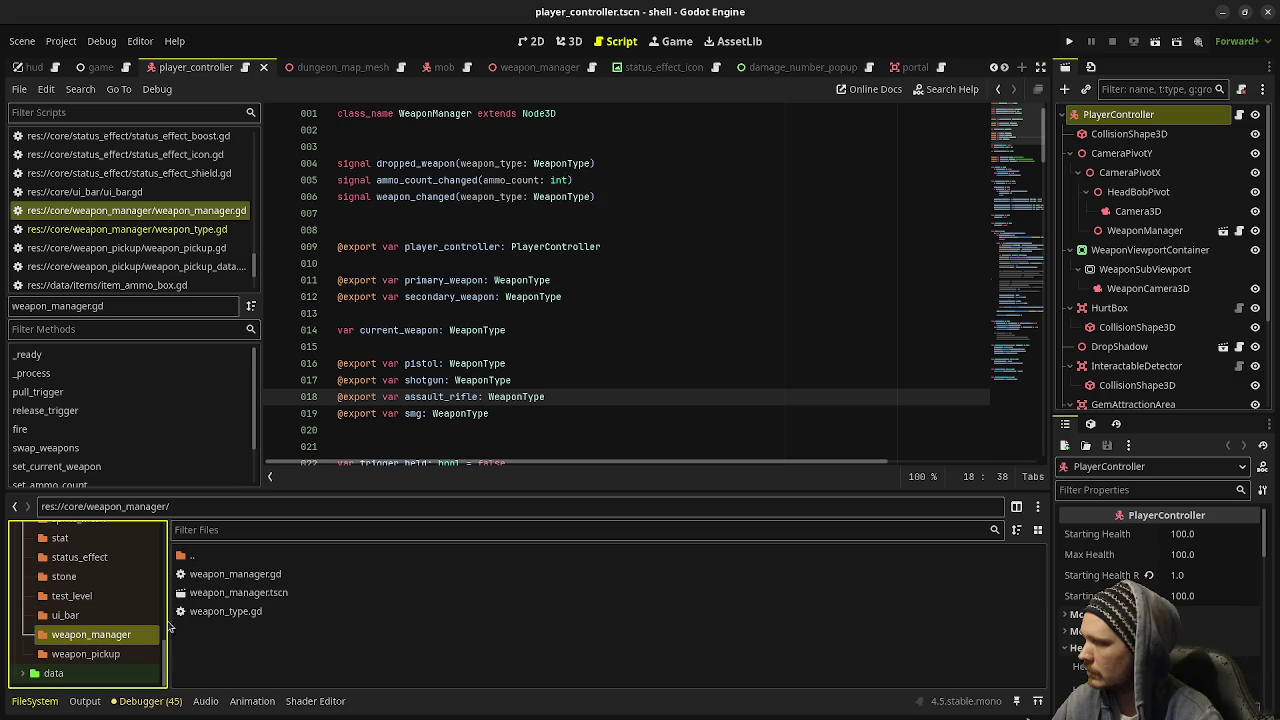
click(55, 673)
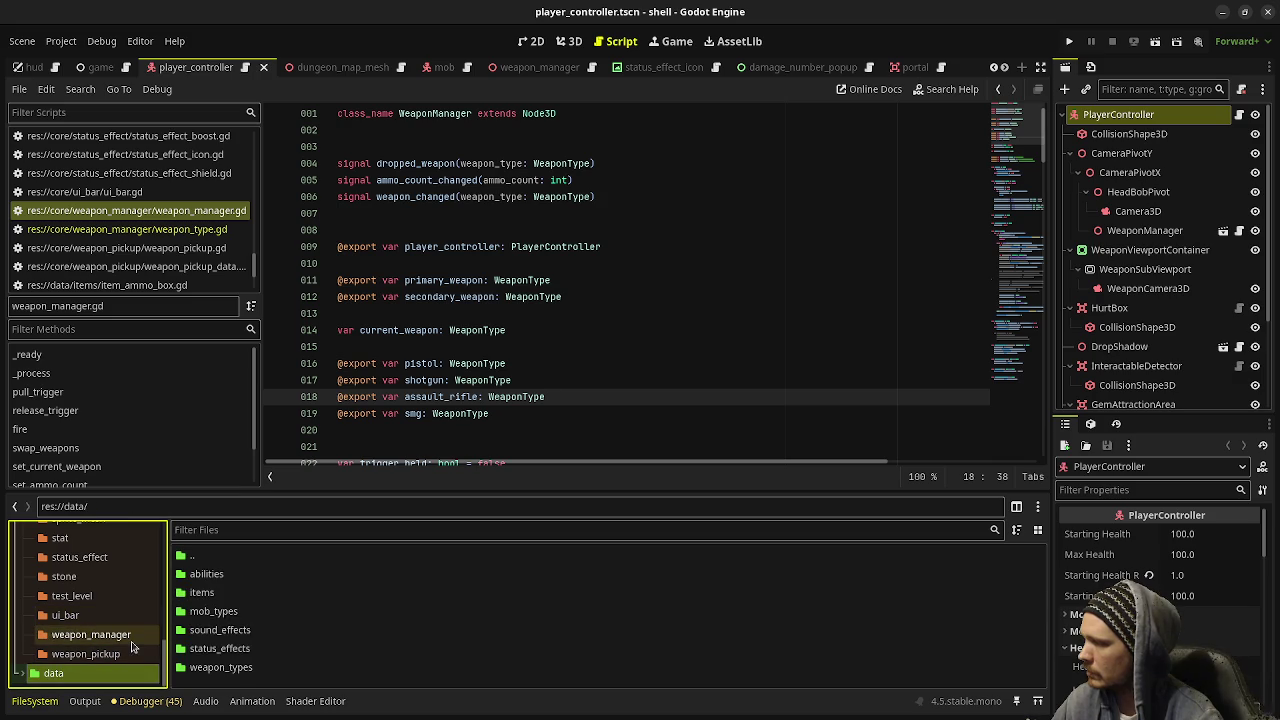
double_click(215, 668)
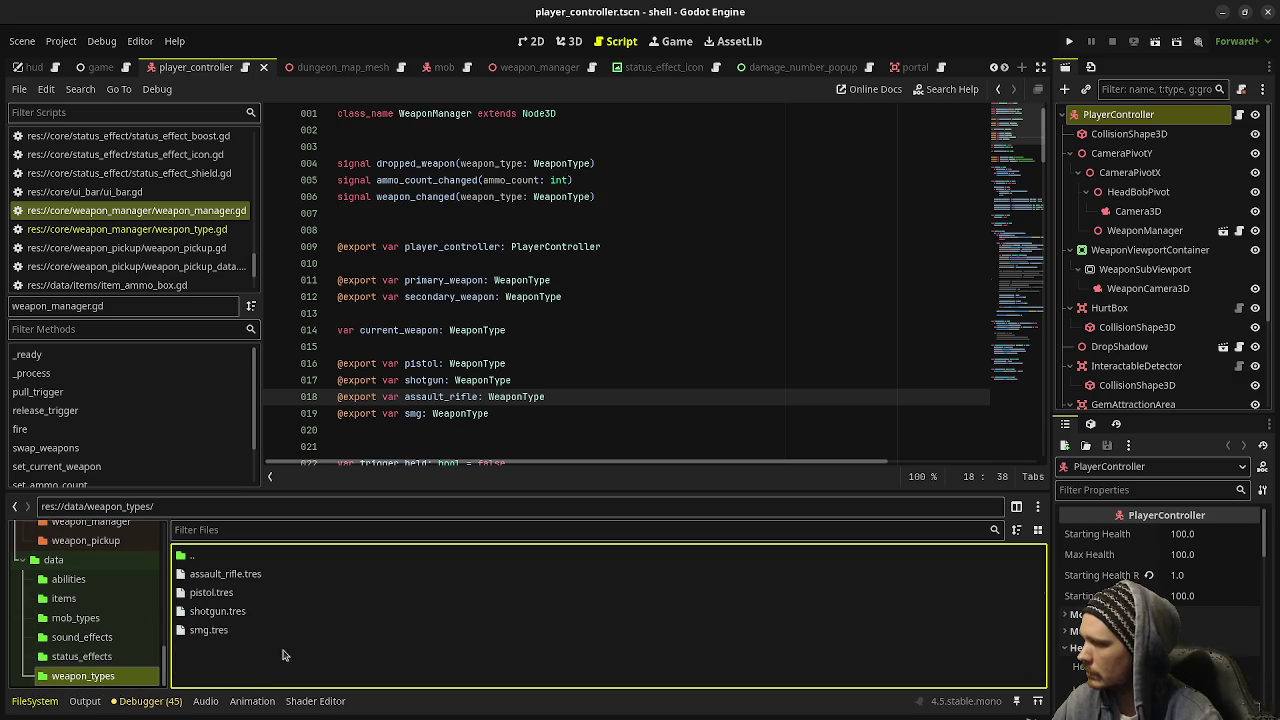
click(213, 593)
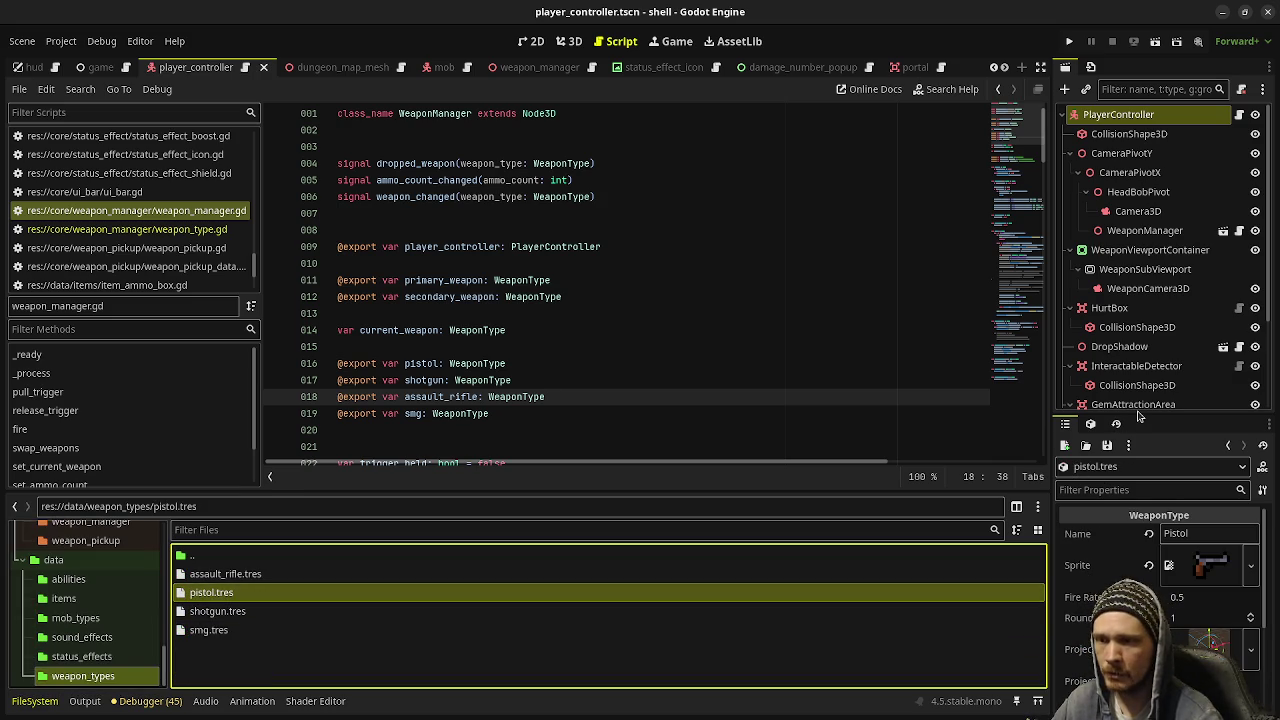
Enlarge the Inspector and view the shotgun, then assault rifle, weapon stats
drag(1140, 413, 1146, 252)
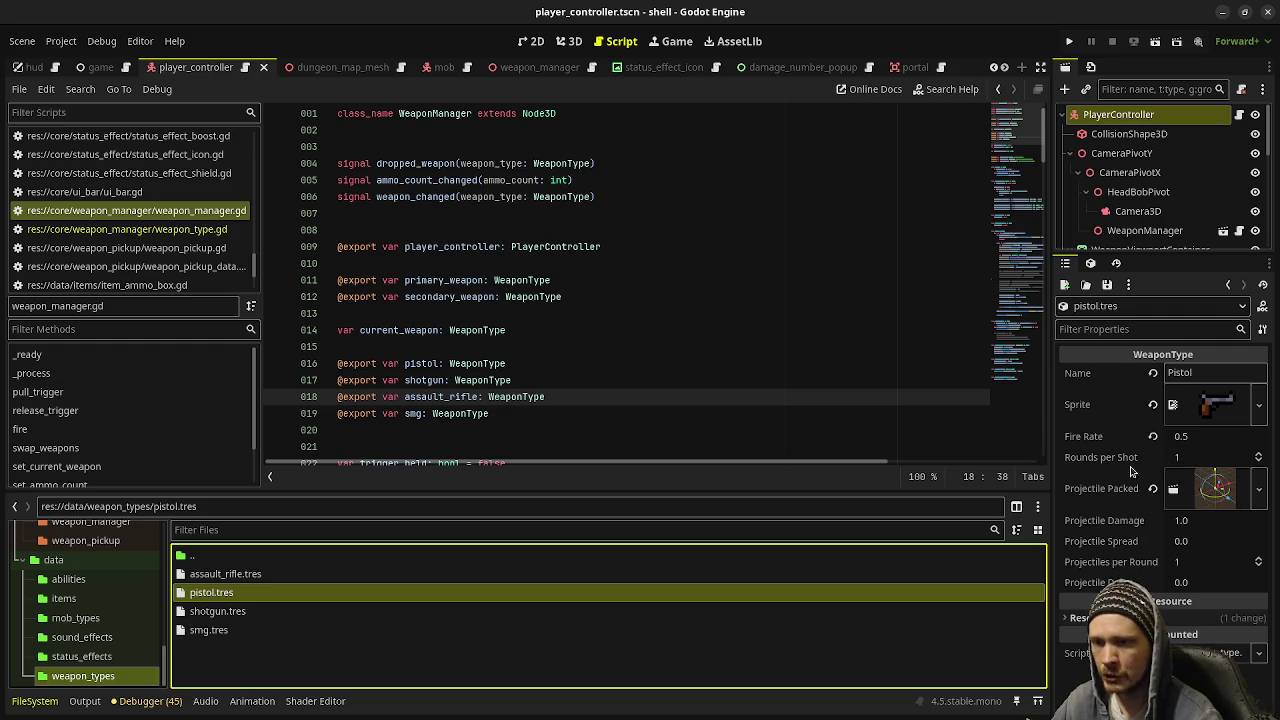
mouse_move(1176, 460)
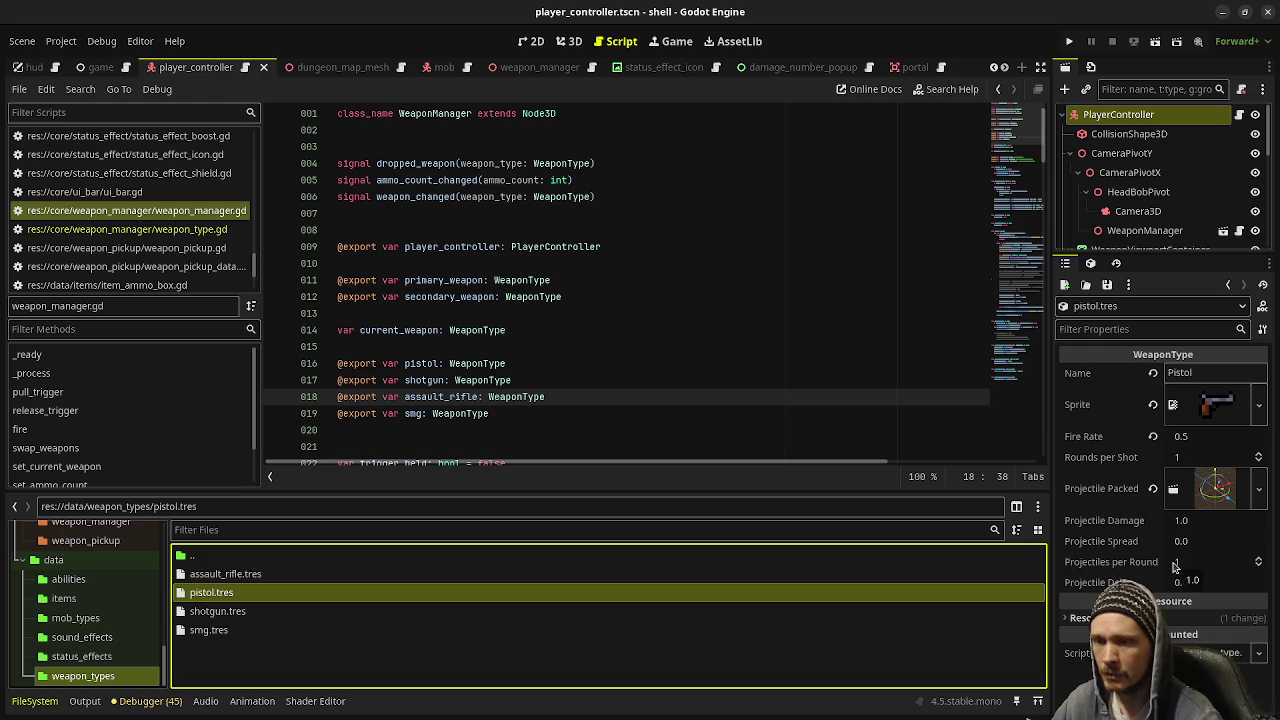
click(258, 613)
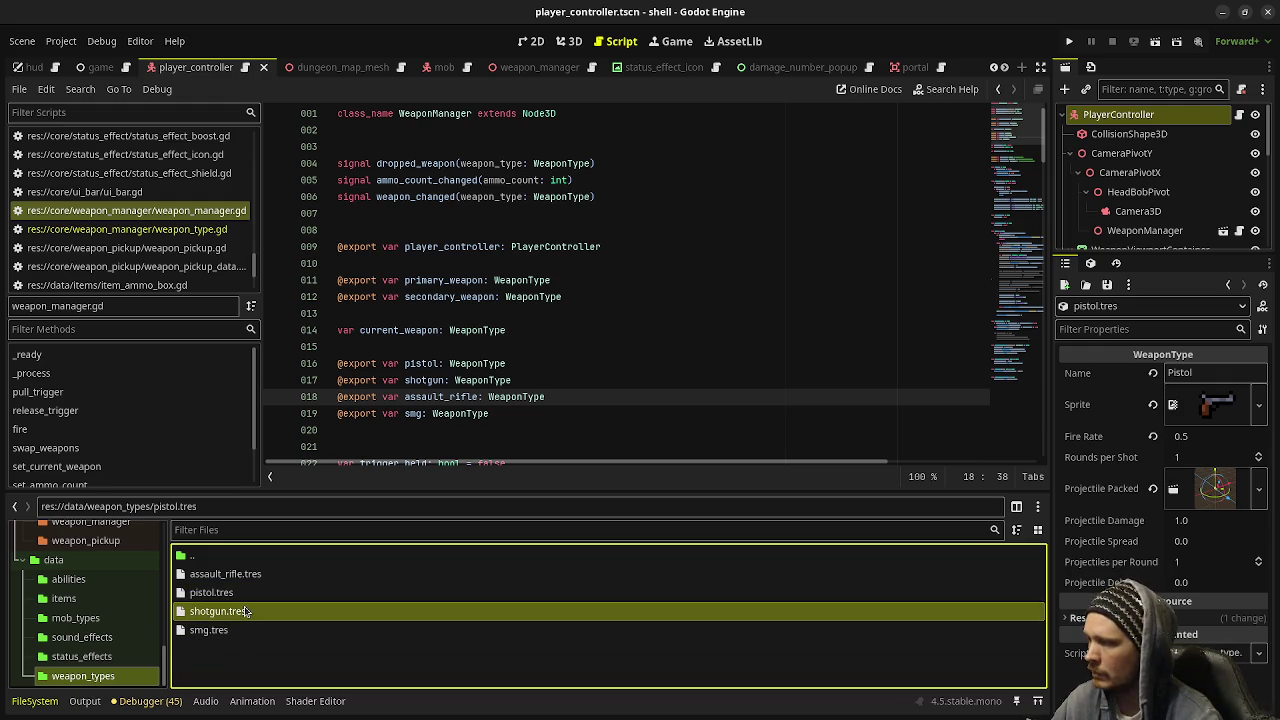
double_click(253, 617)
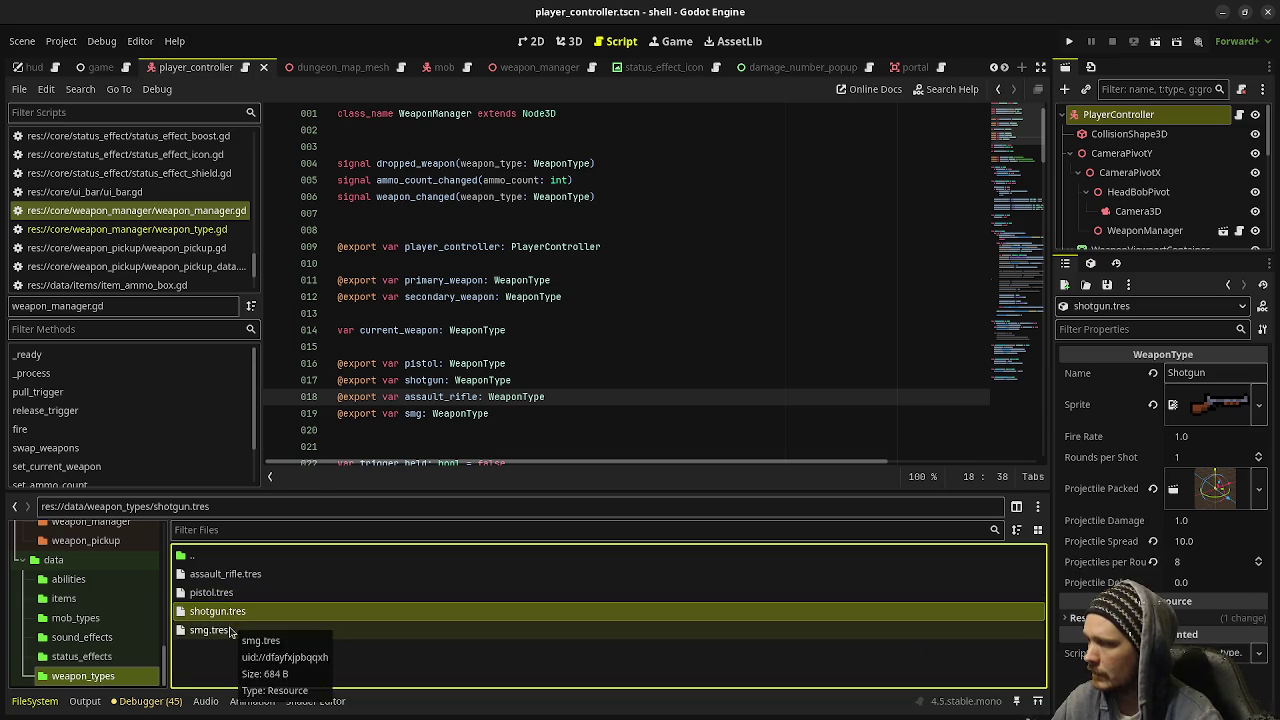
click(265, 576)
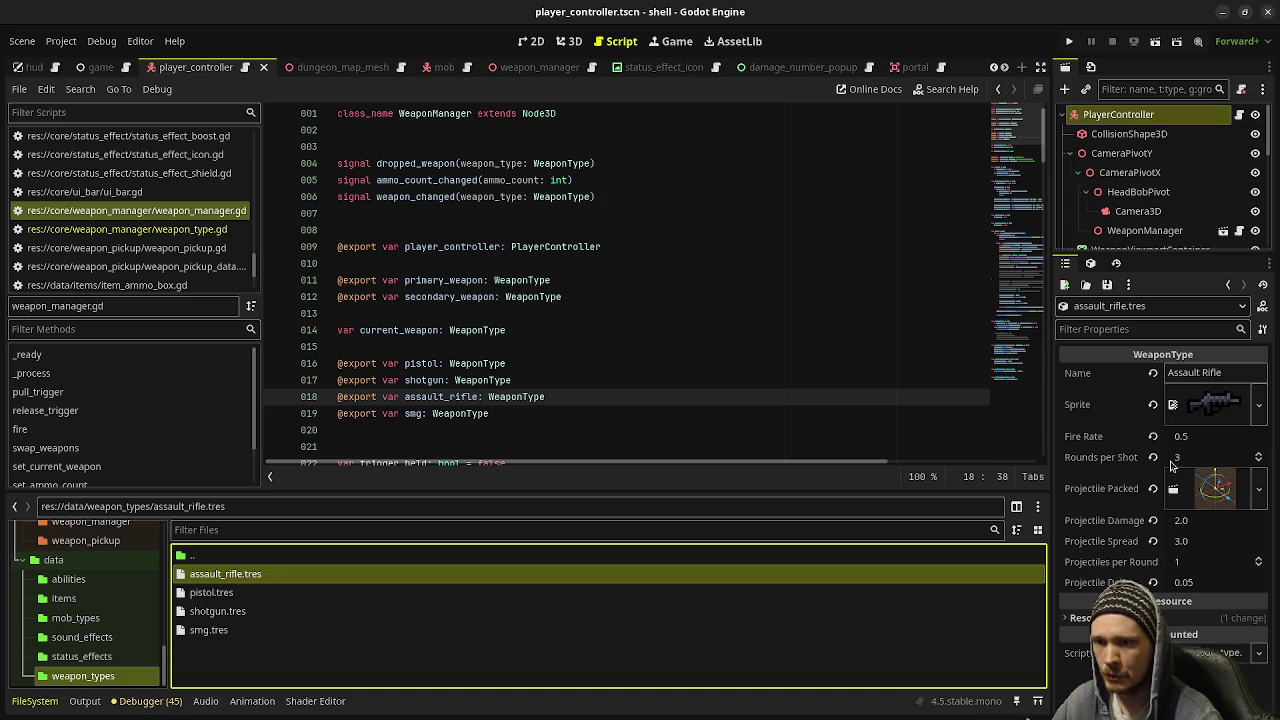
Cycle between the SMG, assault rifle and shotgun stats, ending on assault_rifle.tres
click(817, 630)
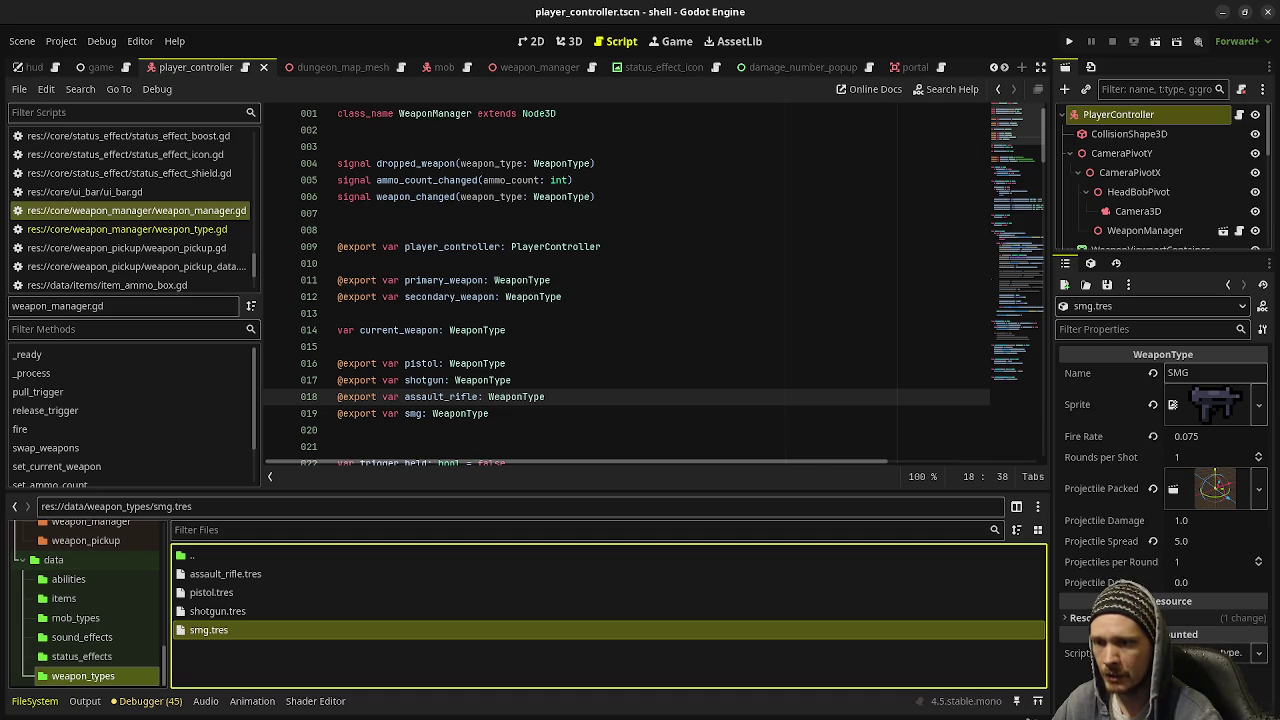
mouse_move(1068, 372)
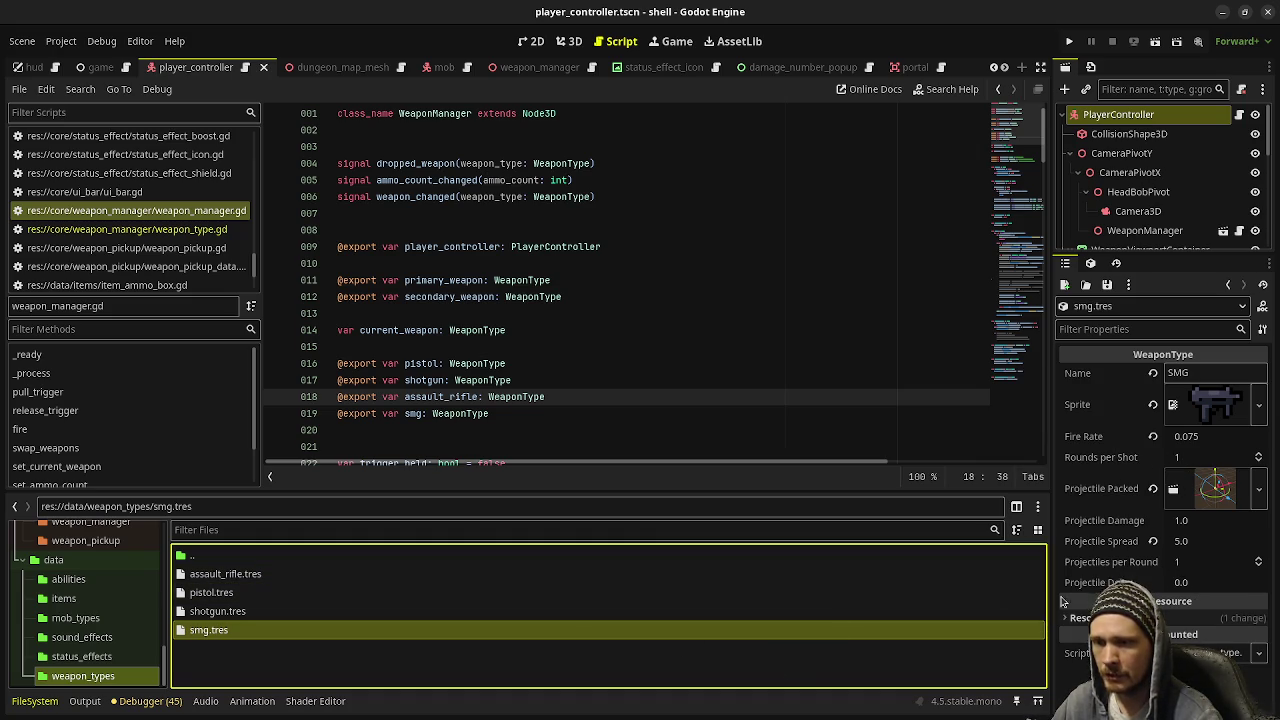
click(290, 574)
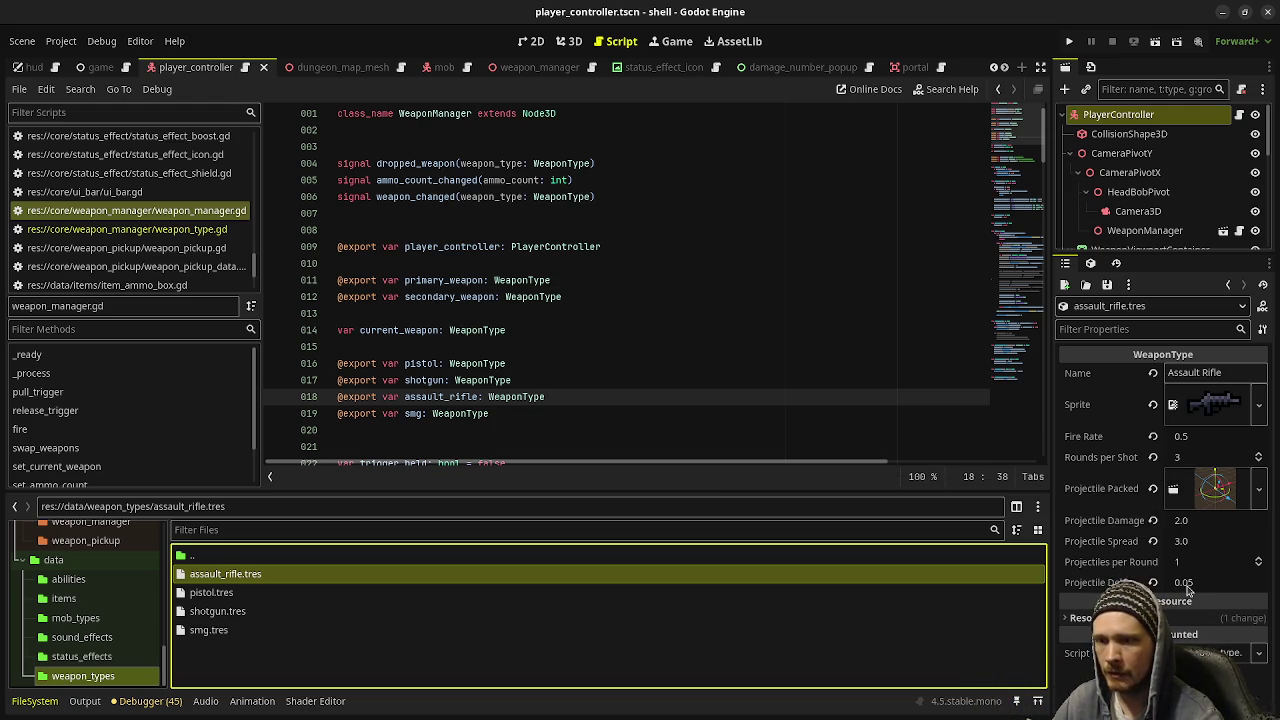
click(248, 613)
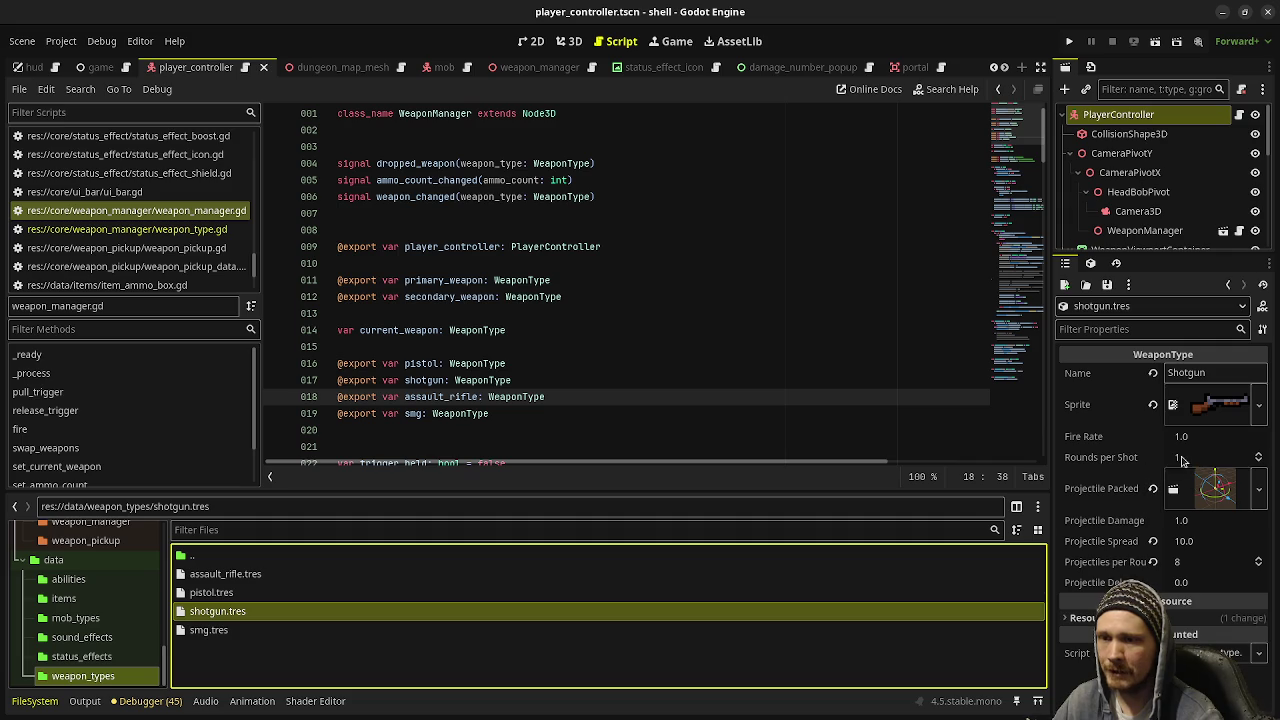
click(476, 632)
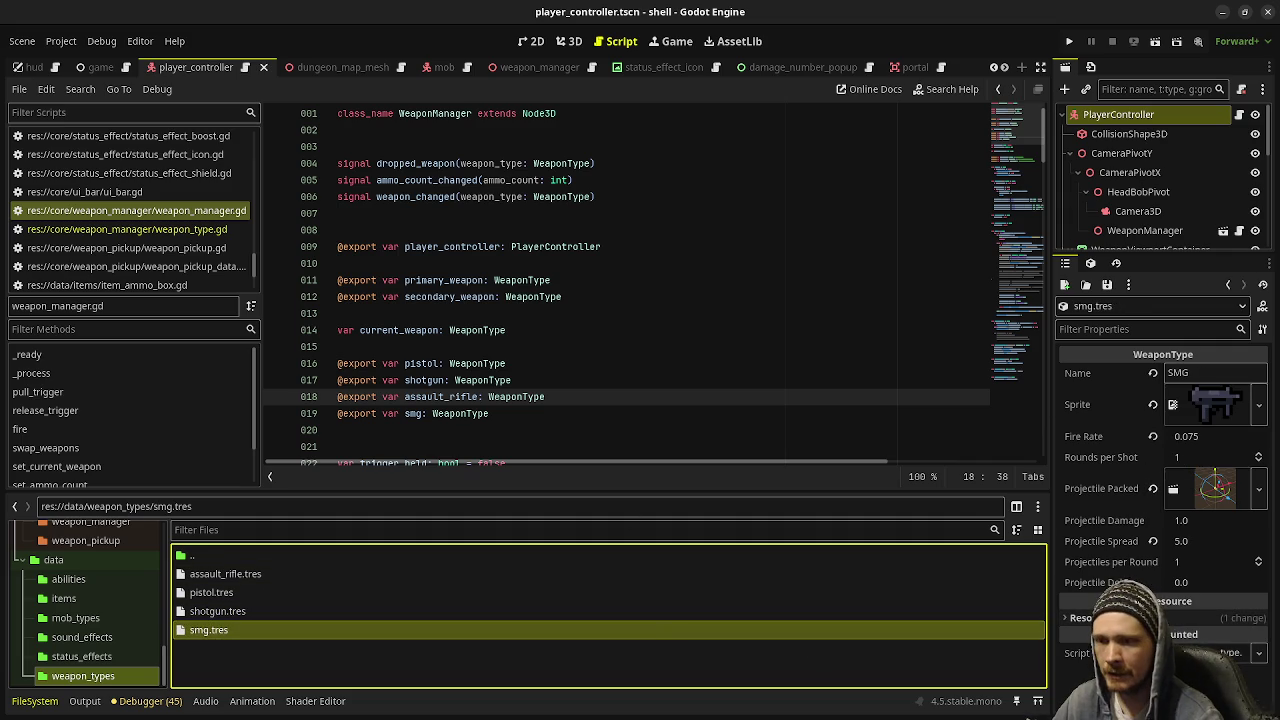
click(293, 581)
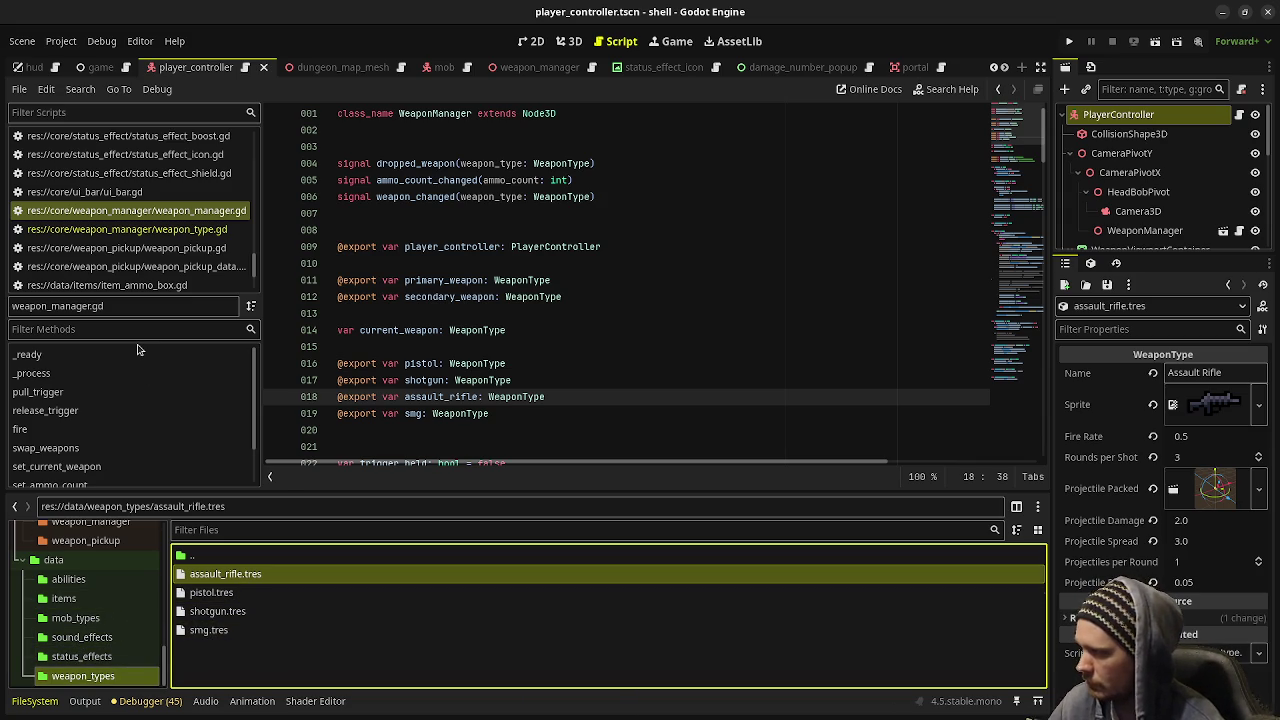
scroll(546, 373, down, 1)
scroll(546, 373, down, 4)
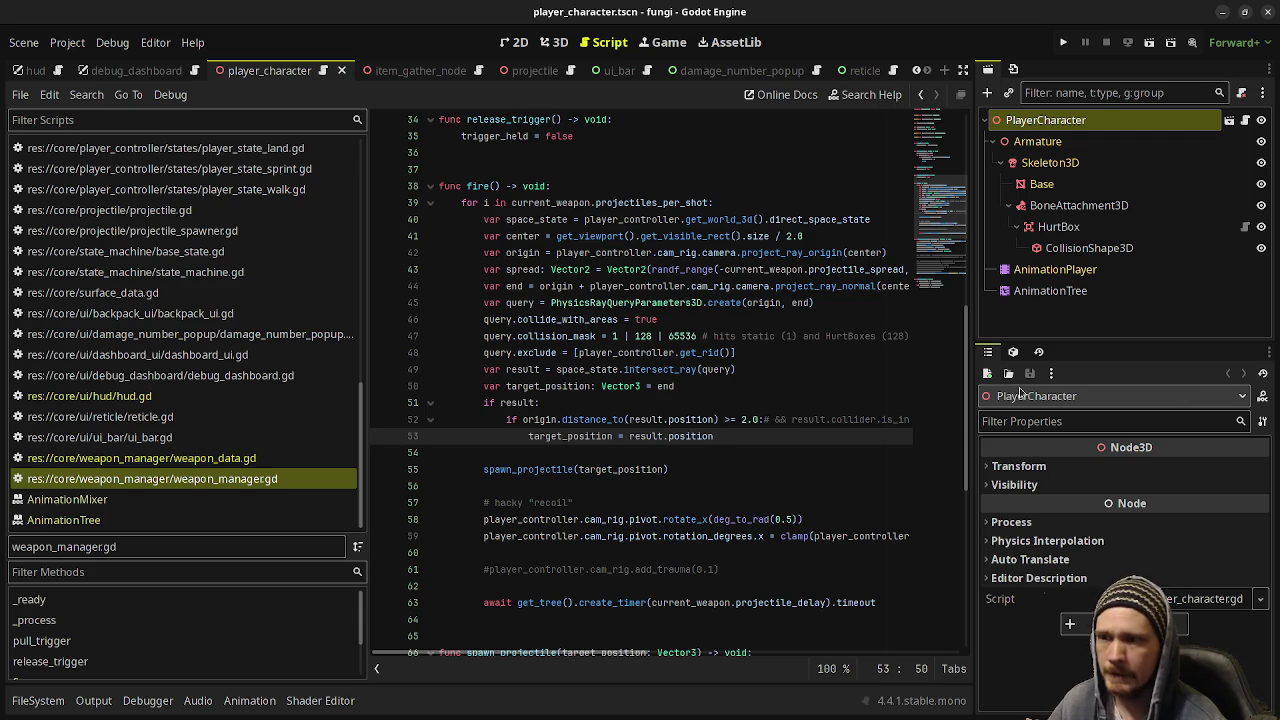
Inspect data/weapons/automatic_rifle.tres (fire rate 0.5, magazine 20, spread 10.0) and run the game
click(38, 700)
scroll(100, 648, down, 5)
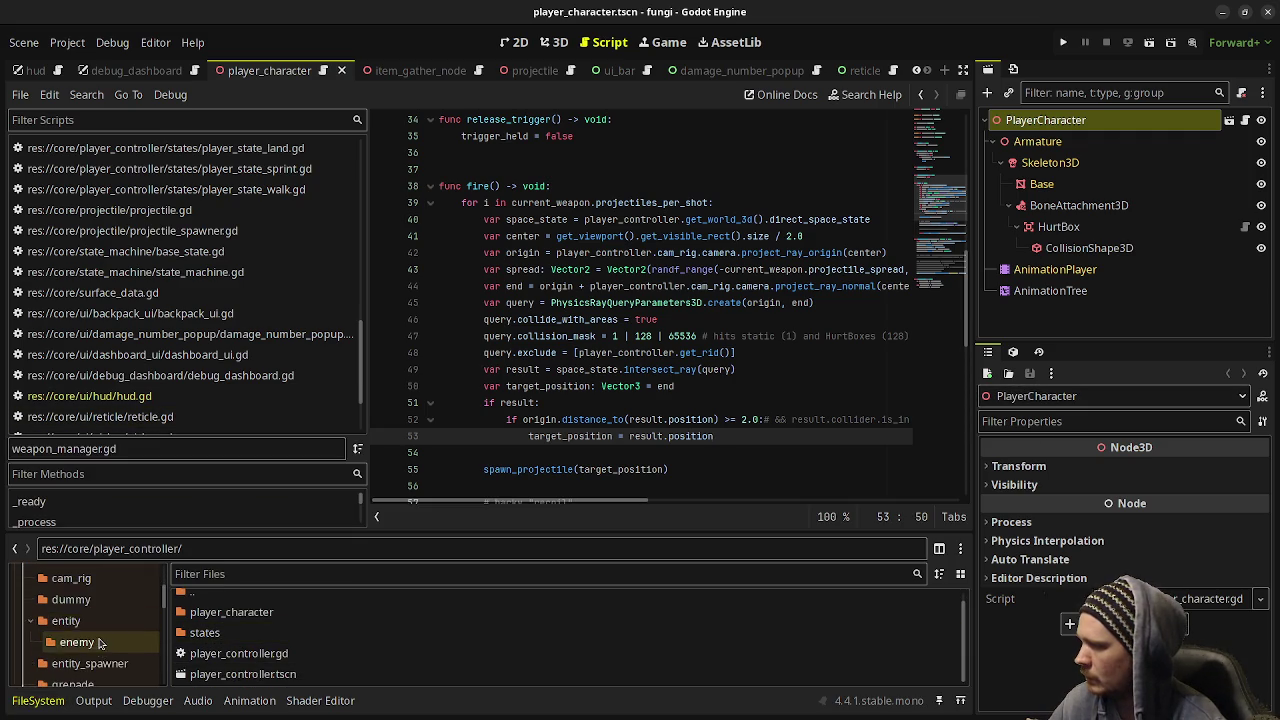
scroll(101, 636, down, 6)
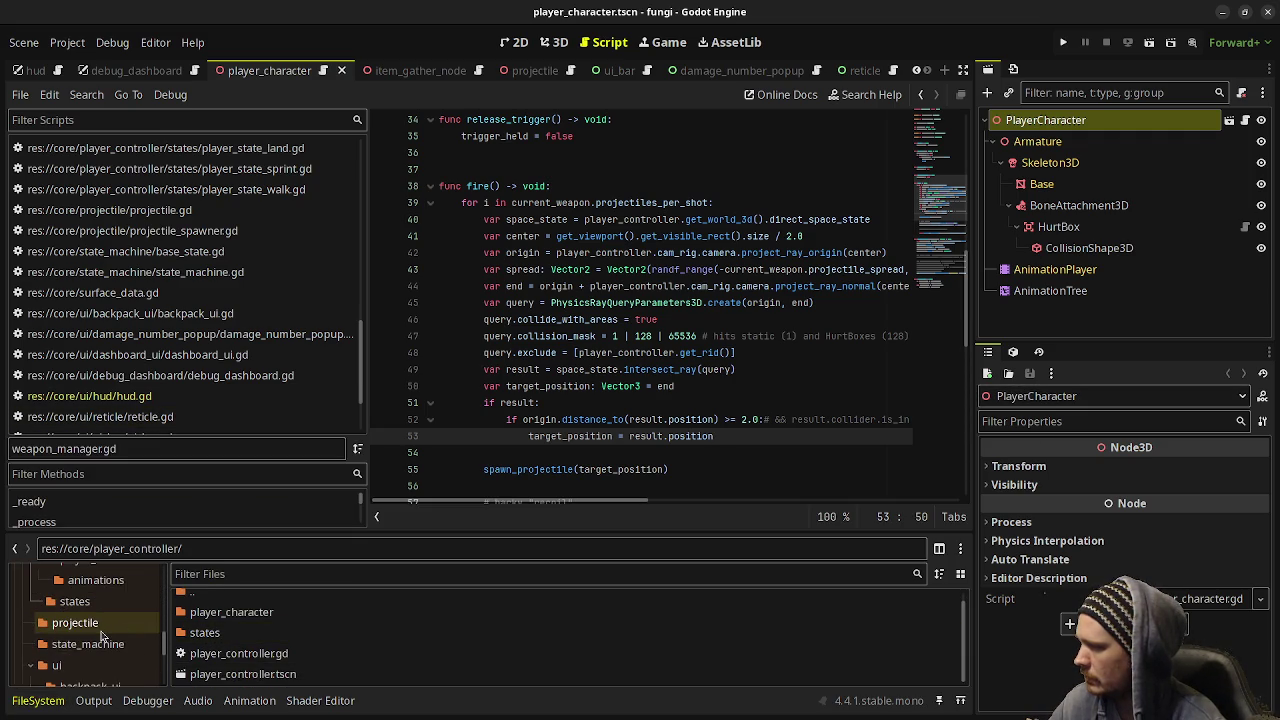
click(103, 648)
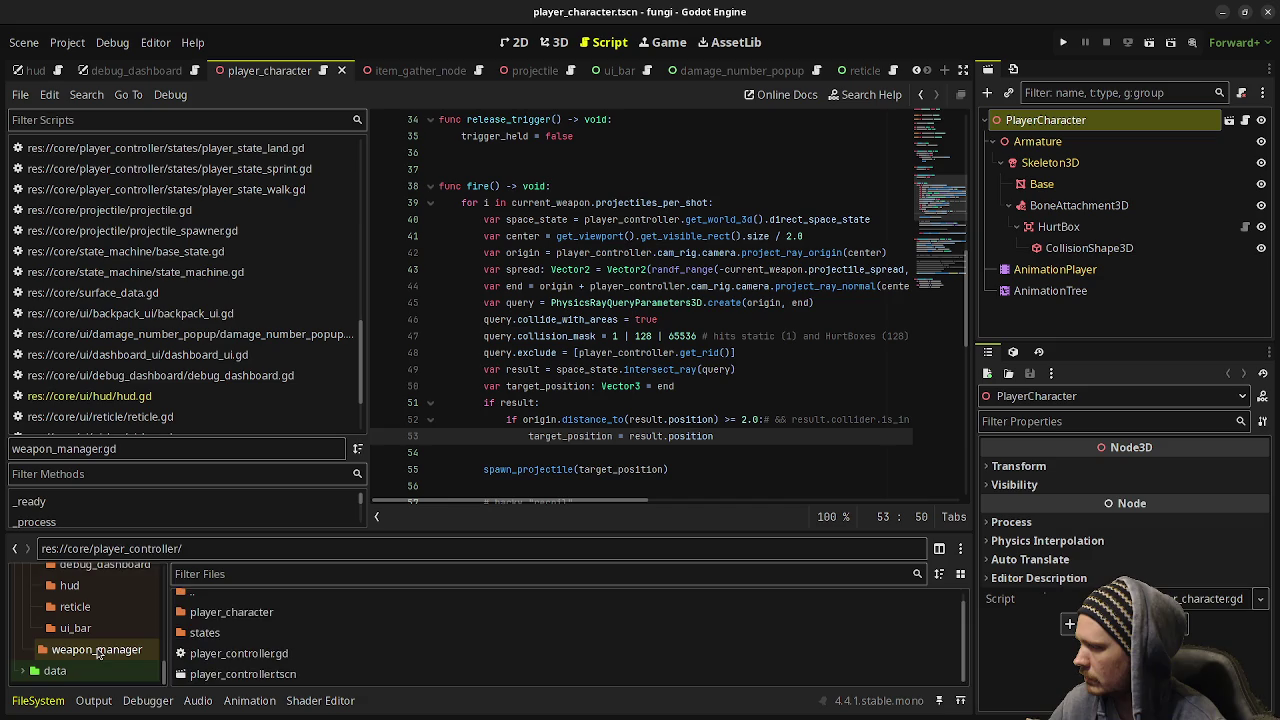
click(55, 671)
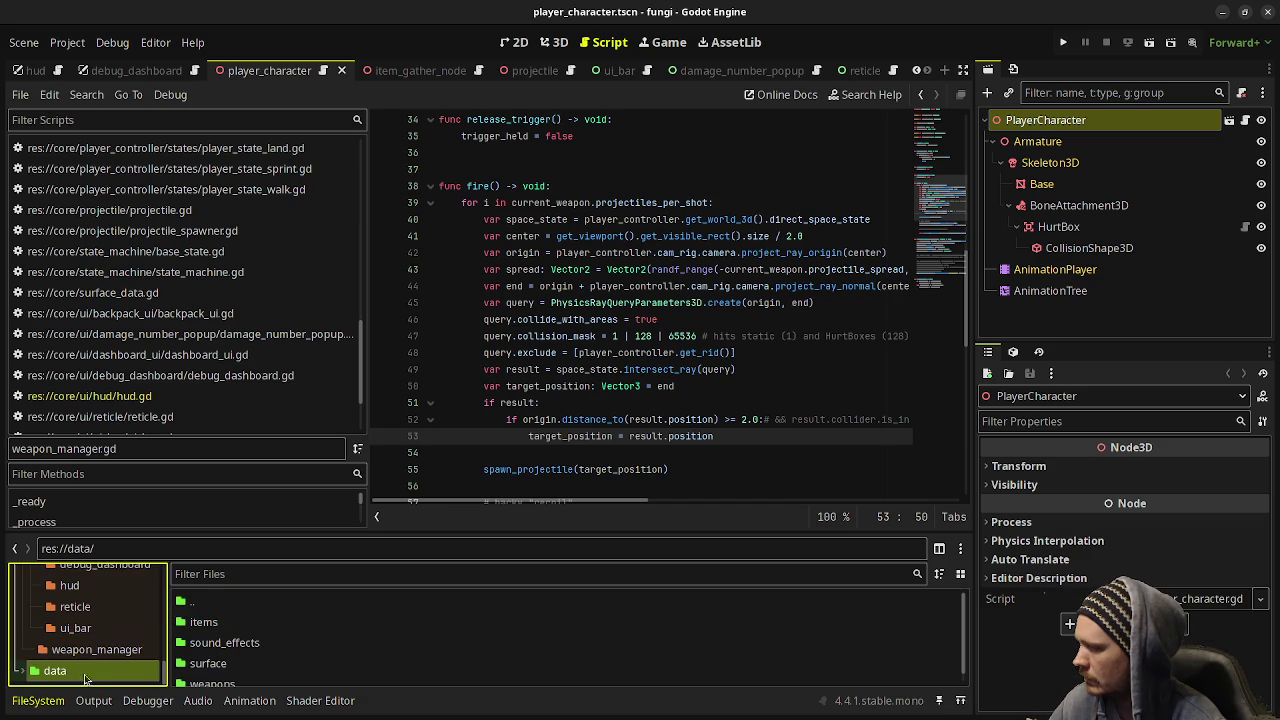
scroll(226, 666, down, 1)
double_click(226, 674)
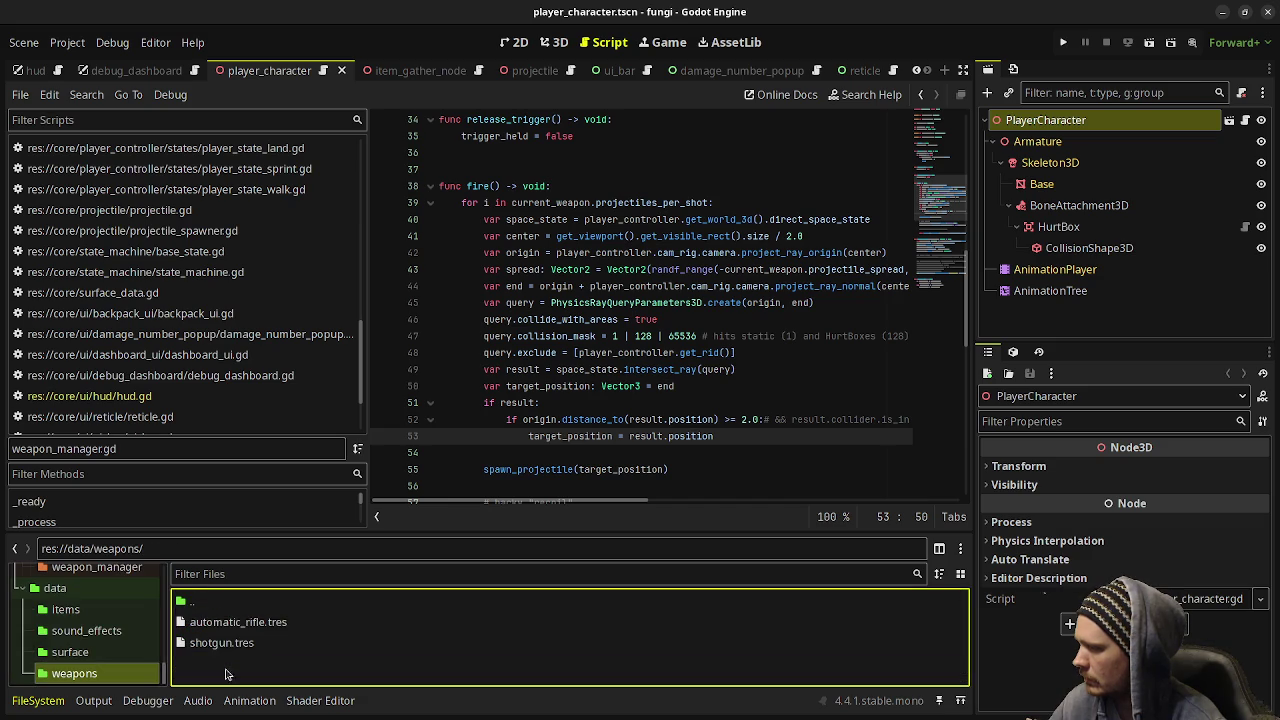
click(248, 624)
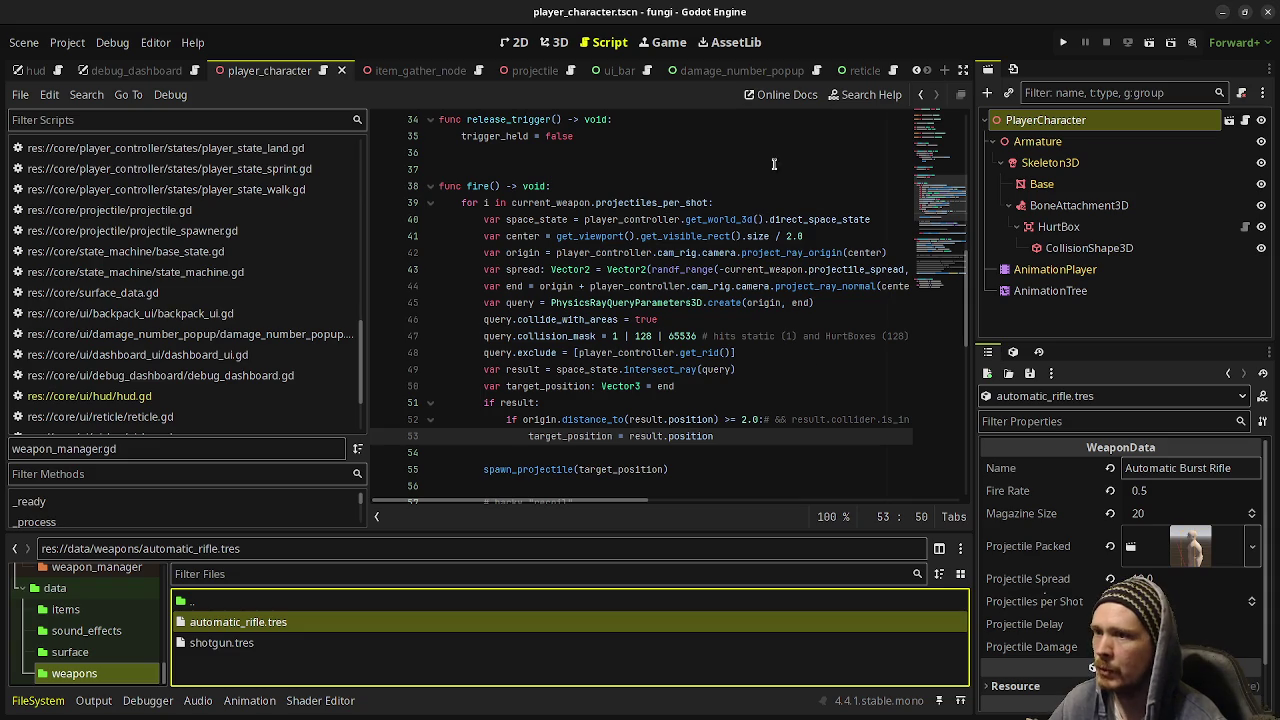
click(1063, 42)
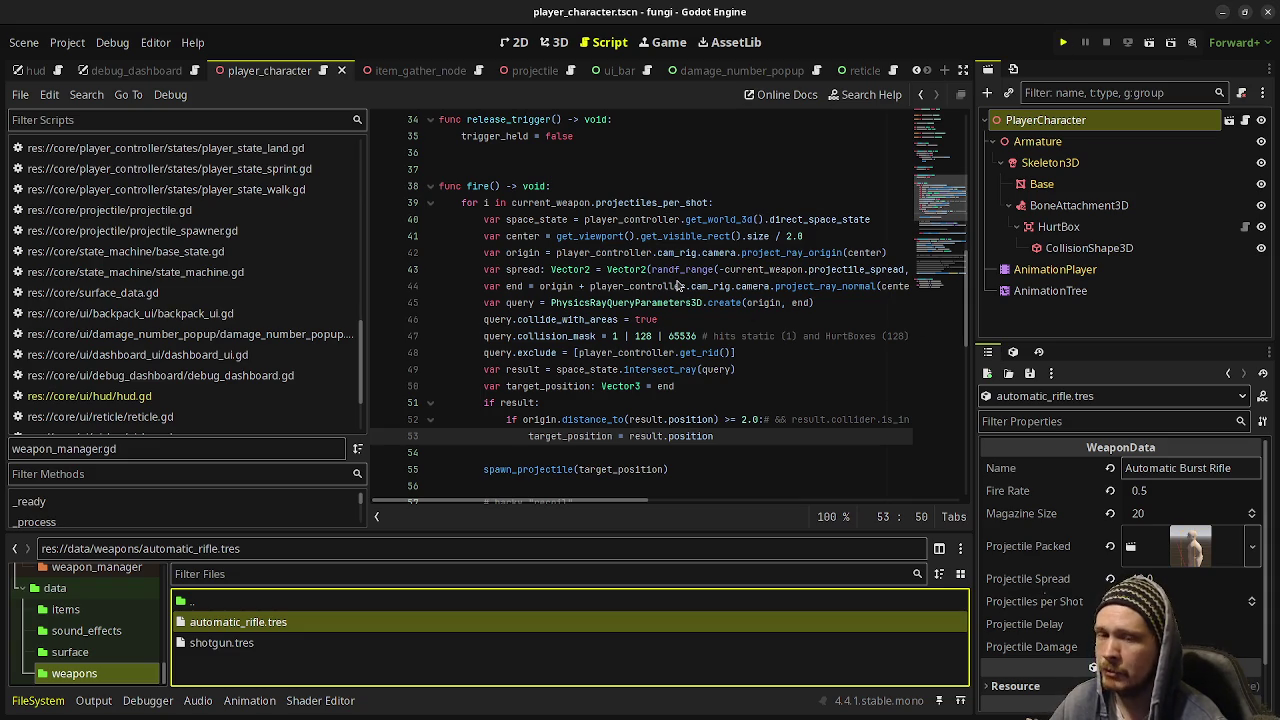
Save the scene, then walk through the level firing at boxes, the dark room and ground
key(ctrl+s)
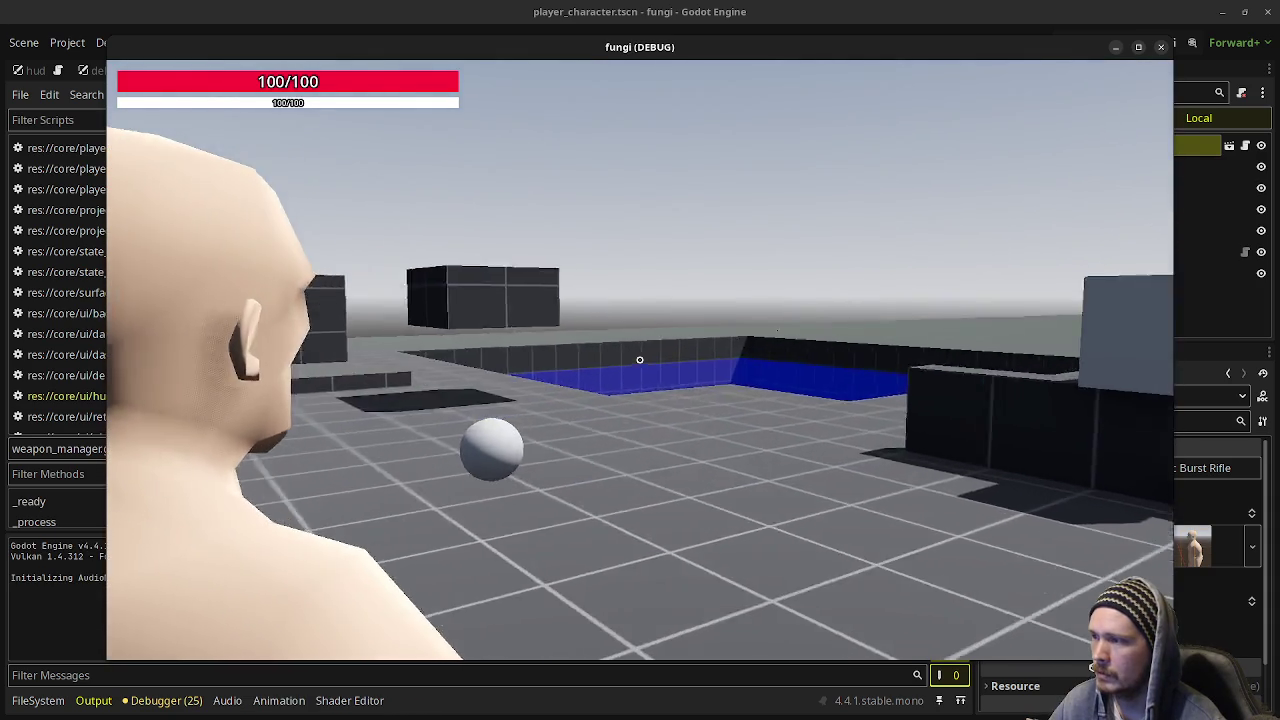
click(640, 360)
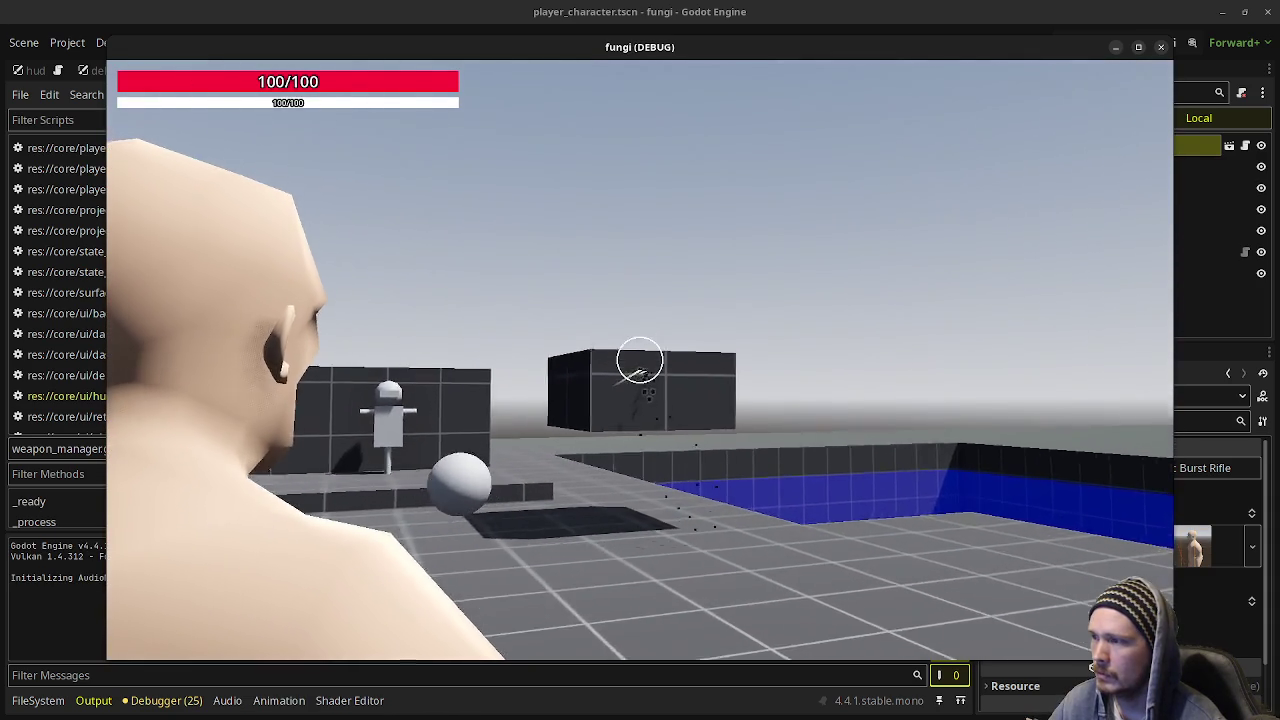
key(w)
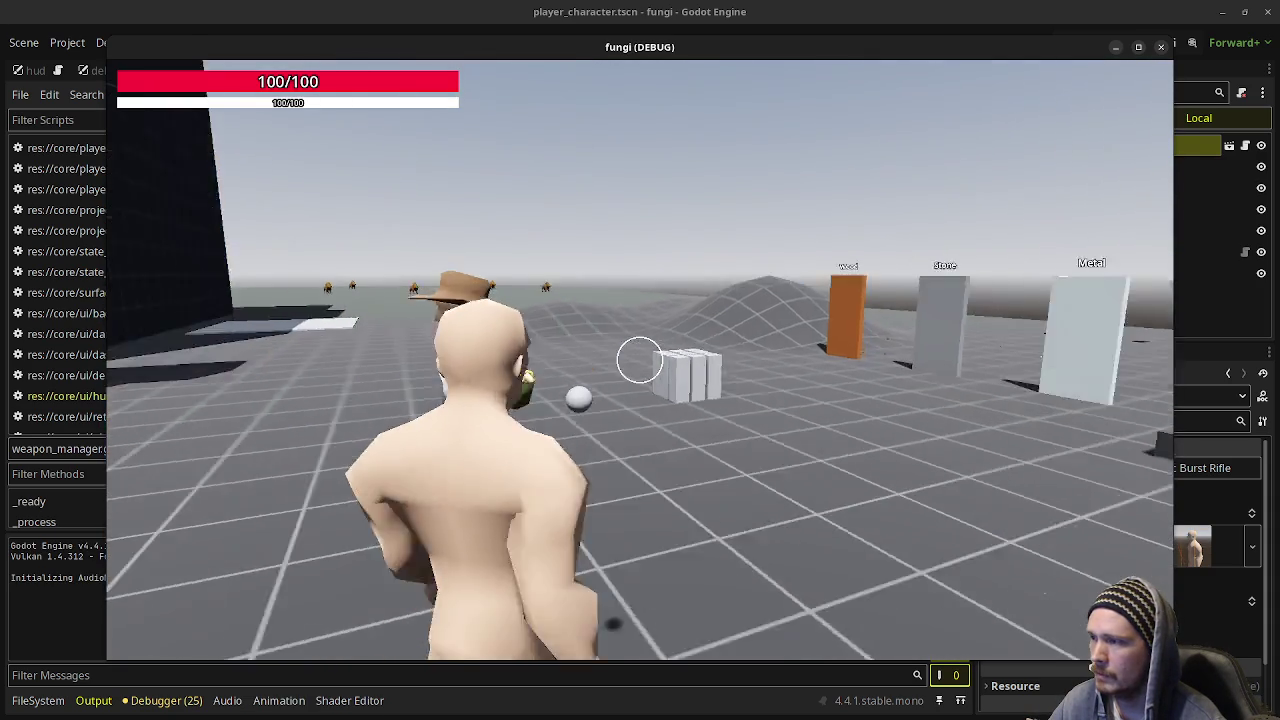
key(w)
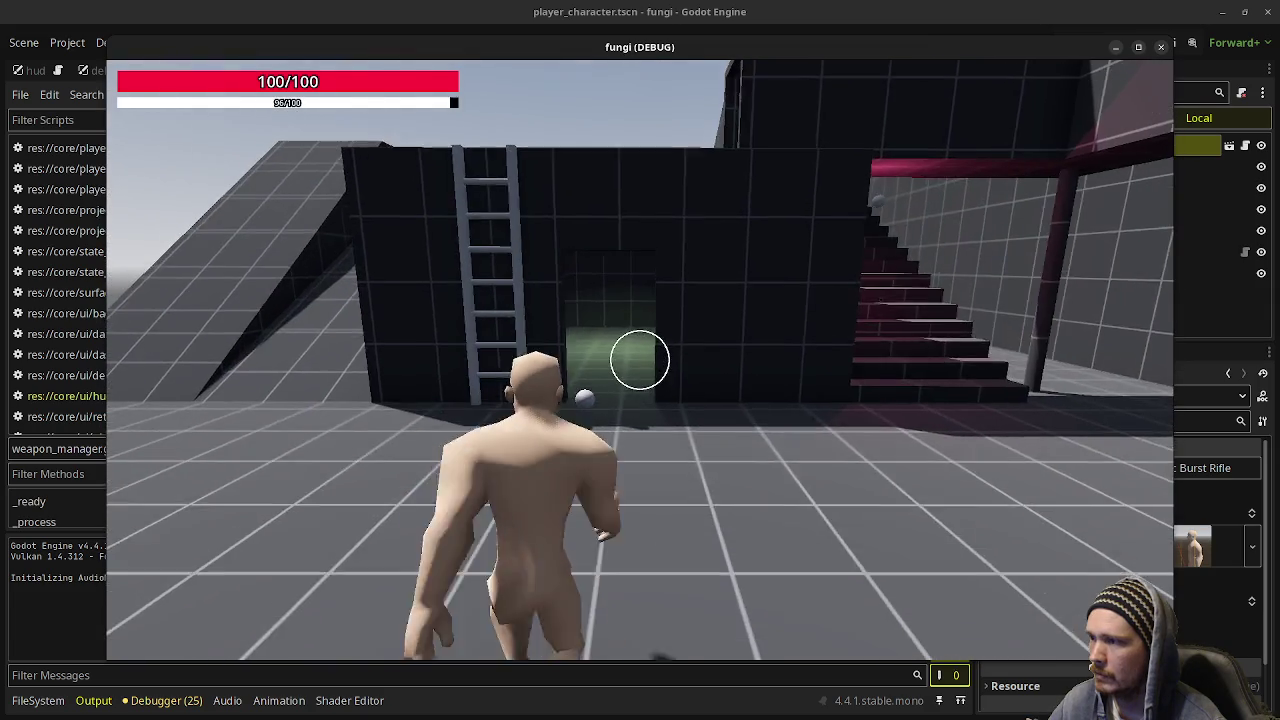
key(w)
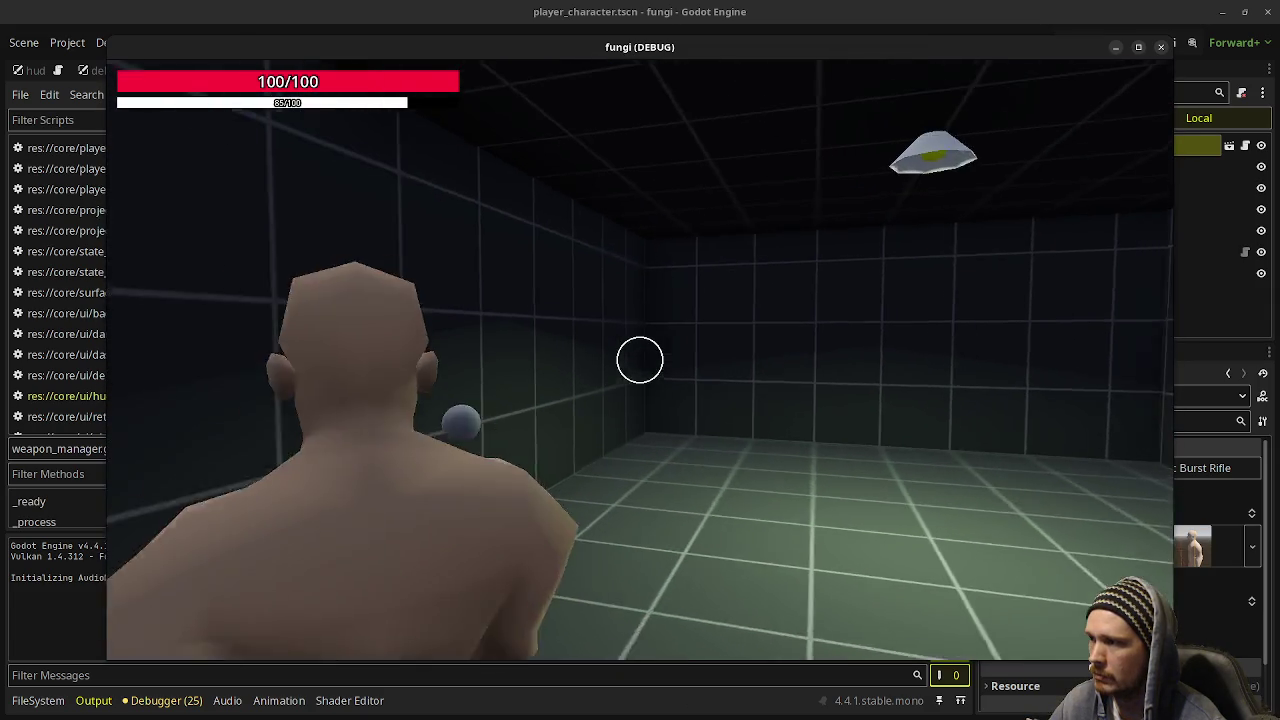
click(640, 360)
key(w)
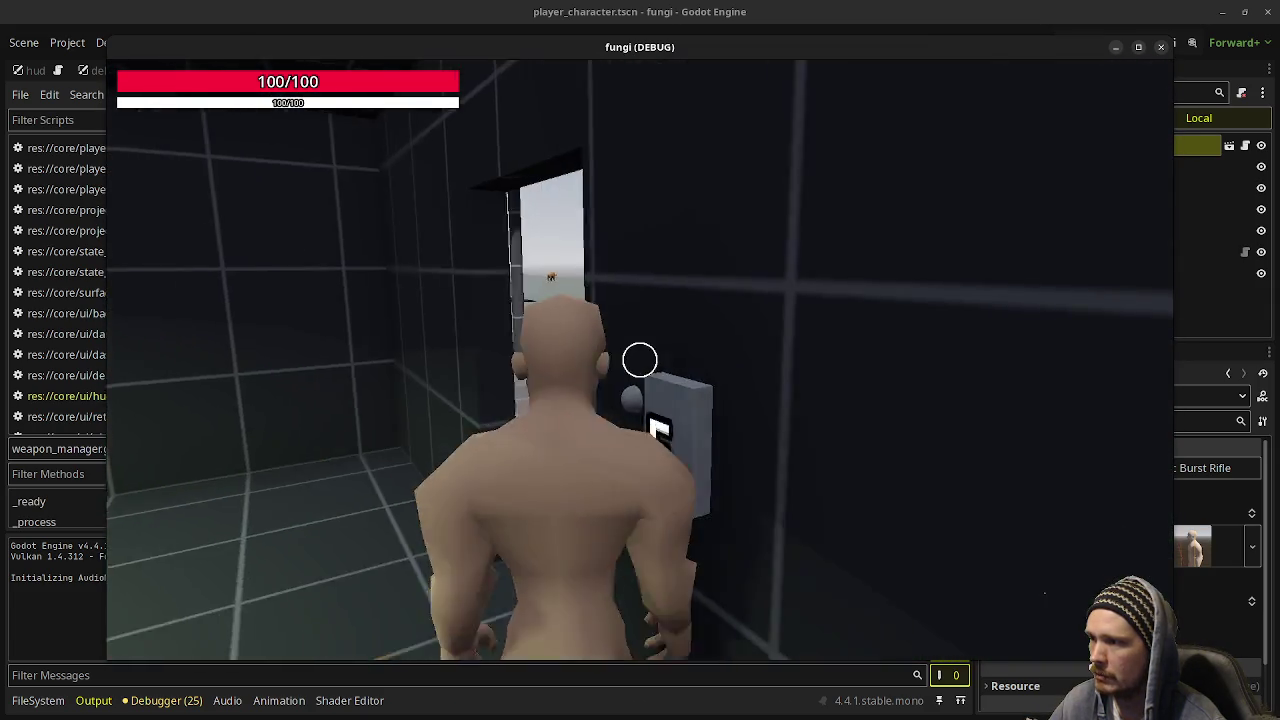
key(w)
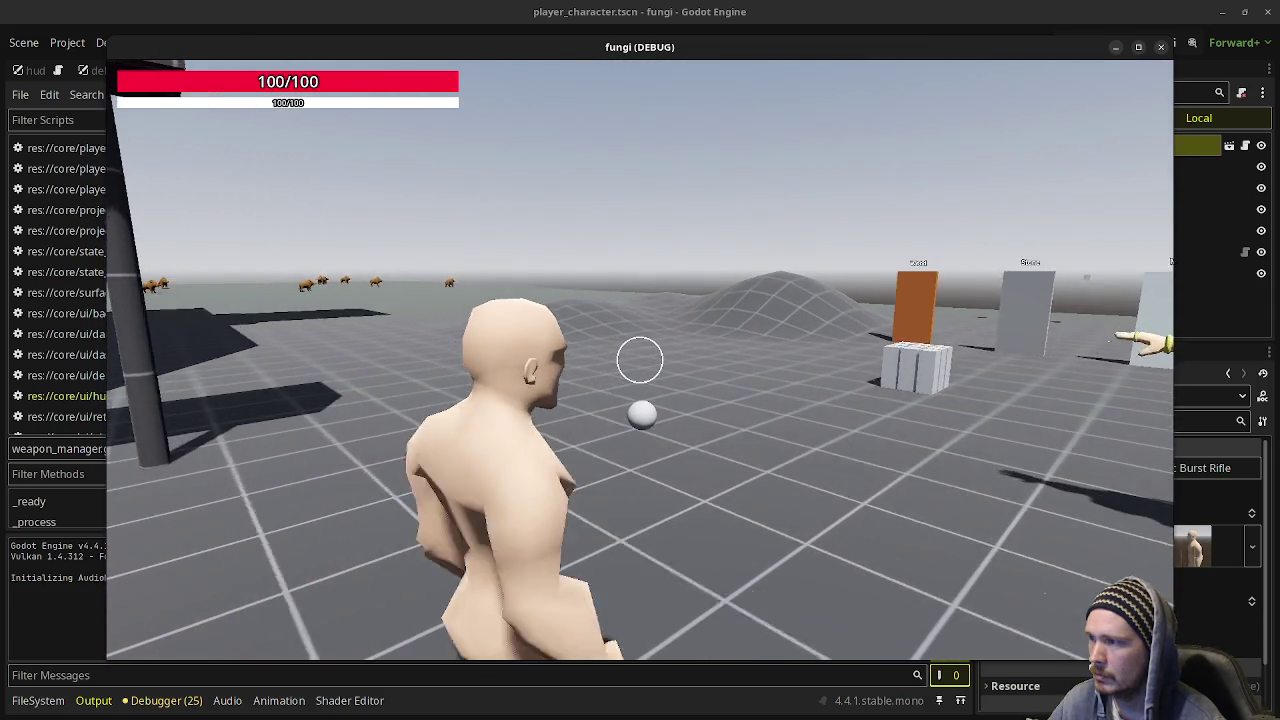
click(640, 360)
Shoot bullet holes into the Stone and Metal target walls, then stop the game
key(w)
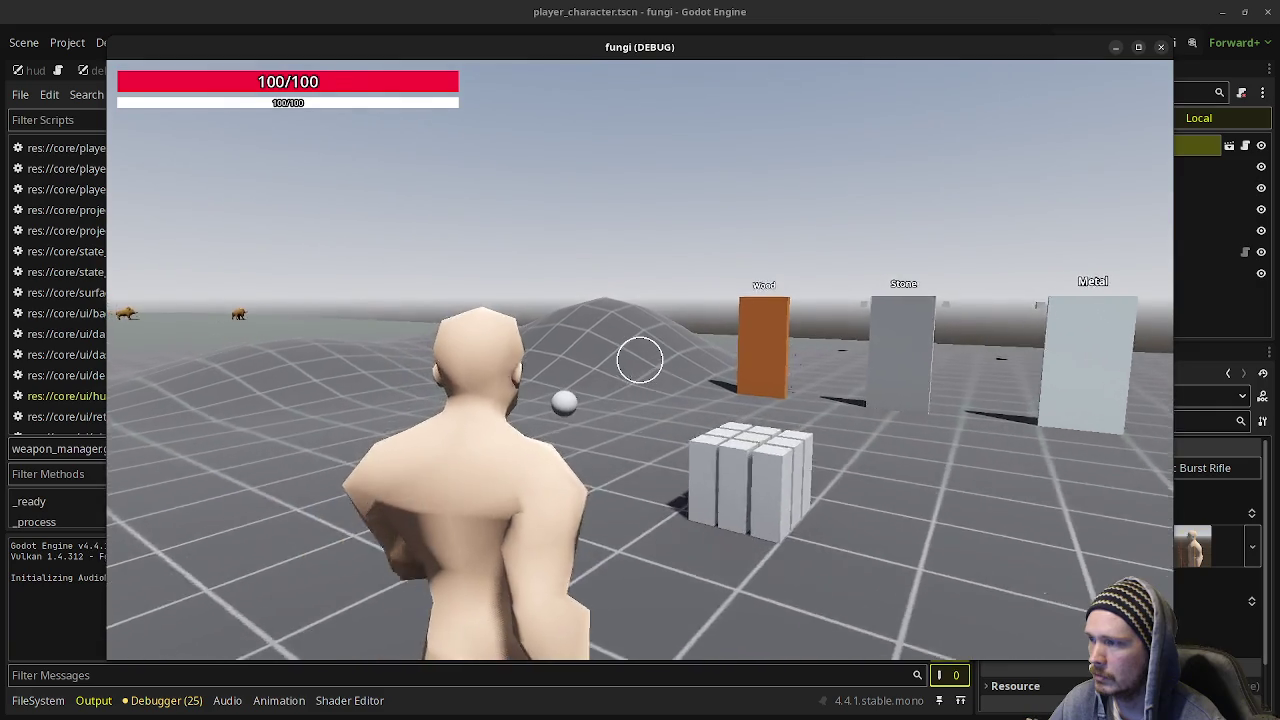
key(w)
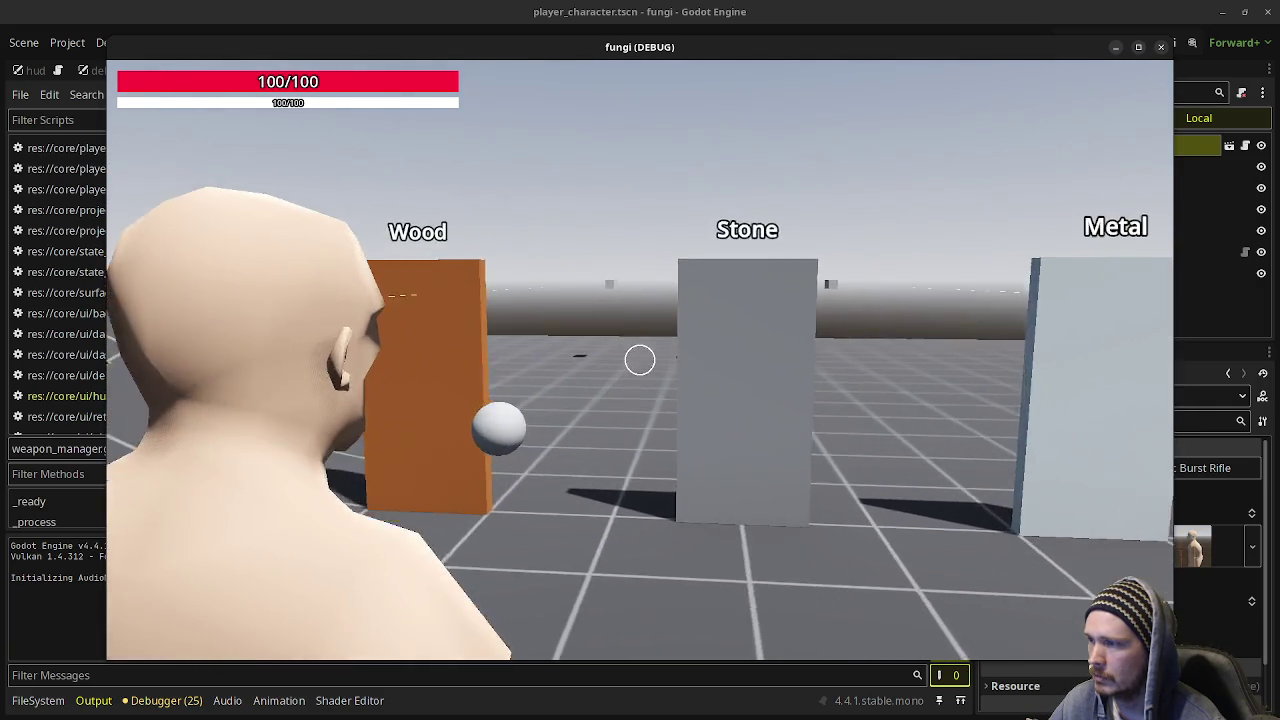
click(640, 360)
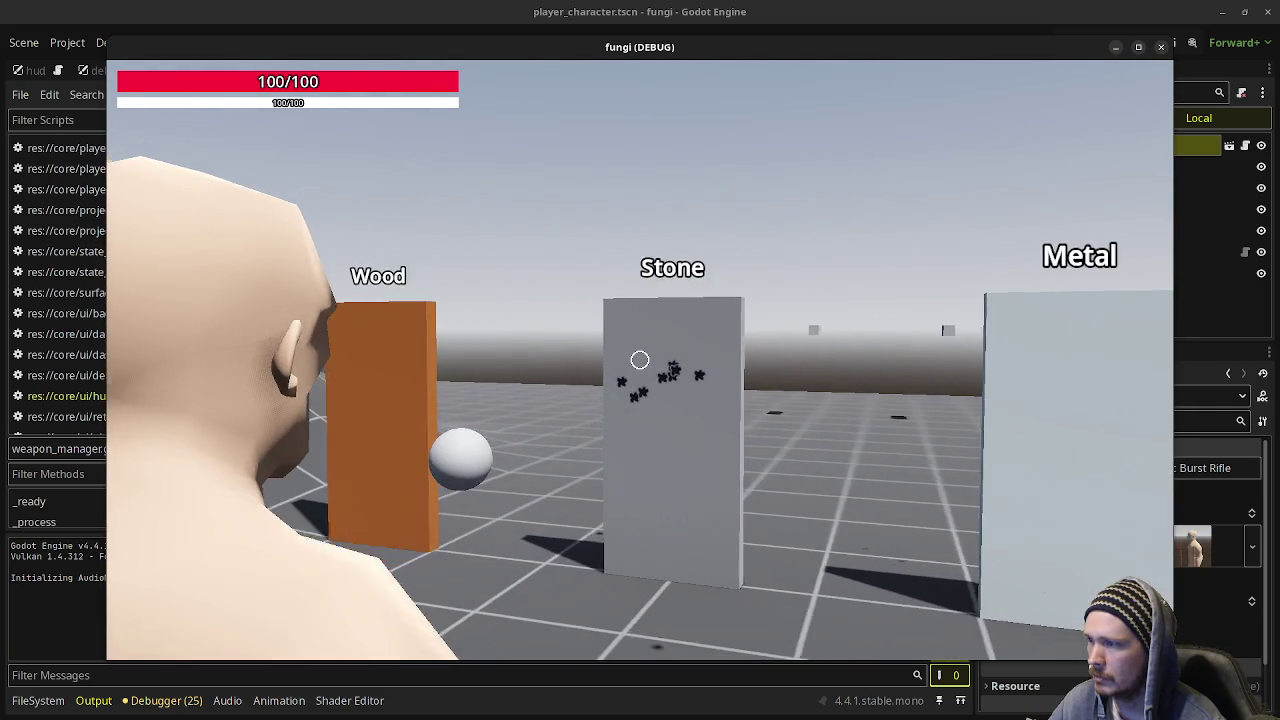
key(s)
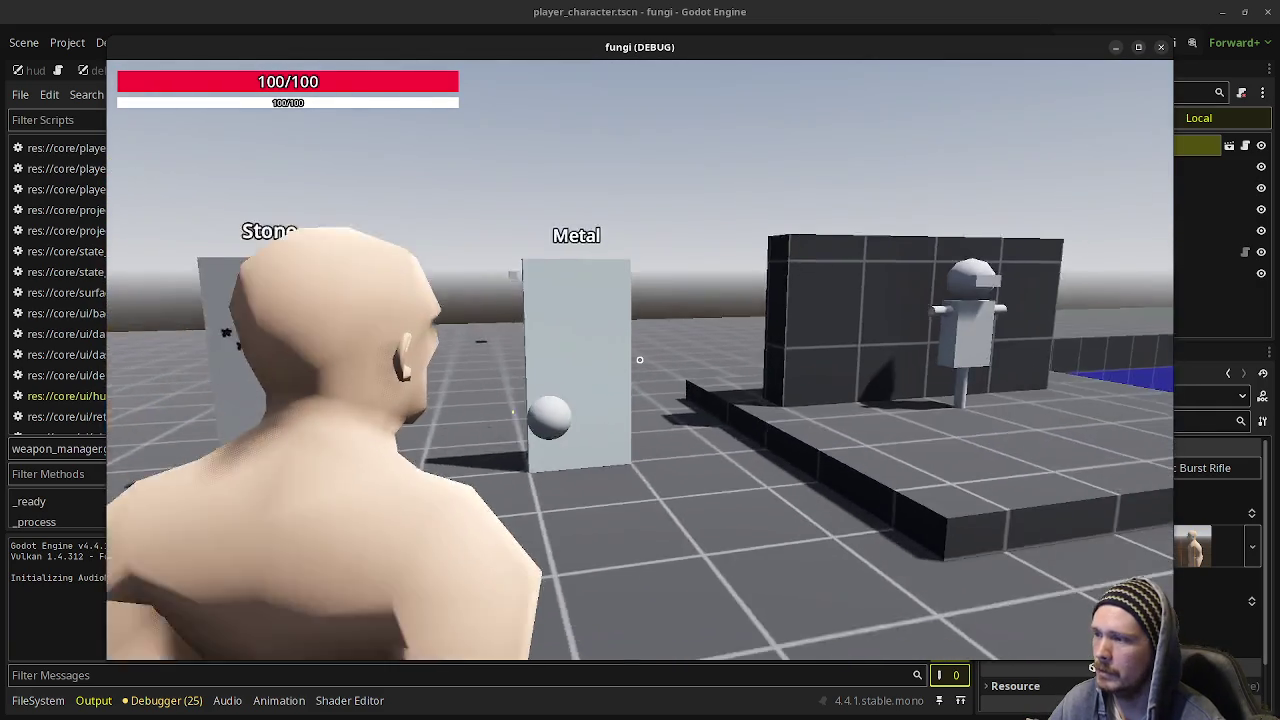
click(640, 360)
key(s)
click(640, 360)
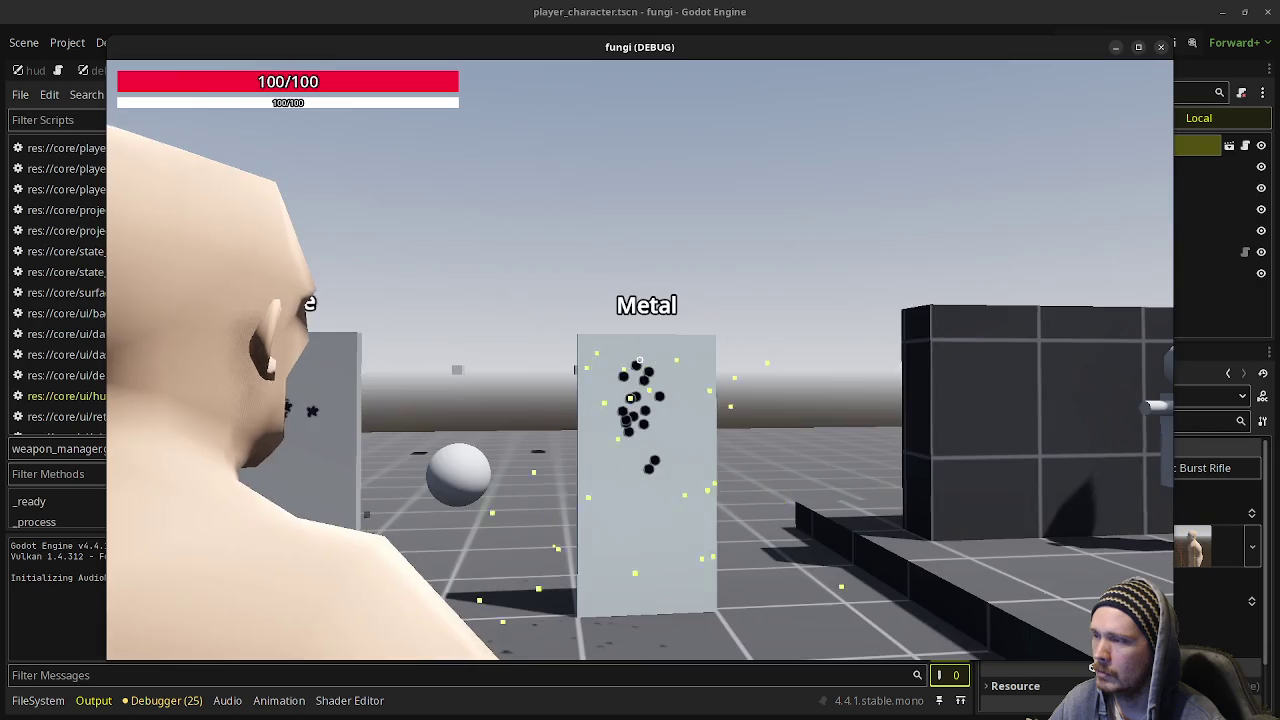
key(w)
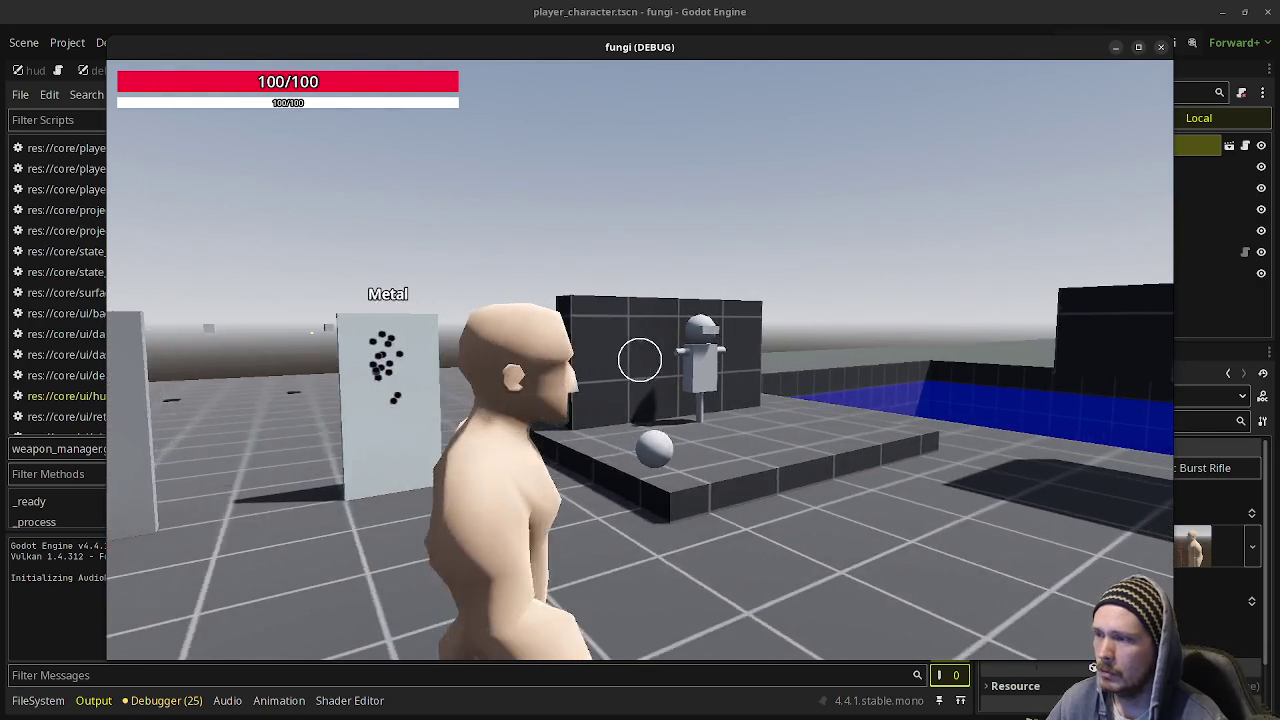
key(w)
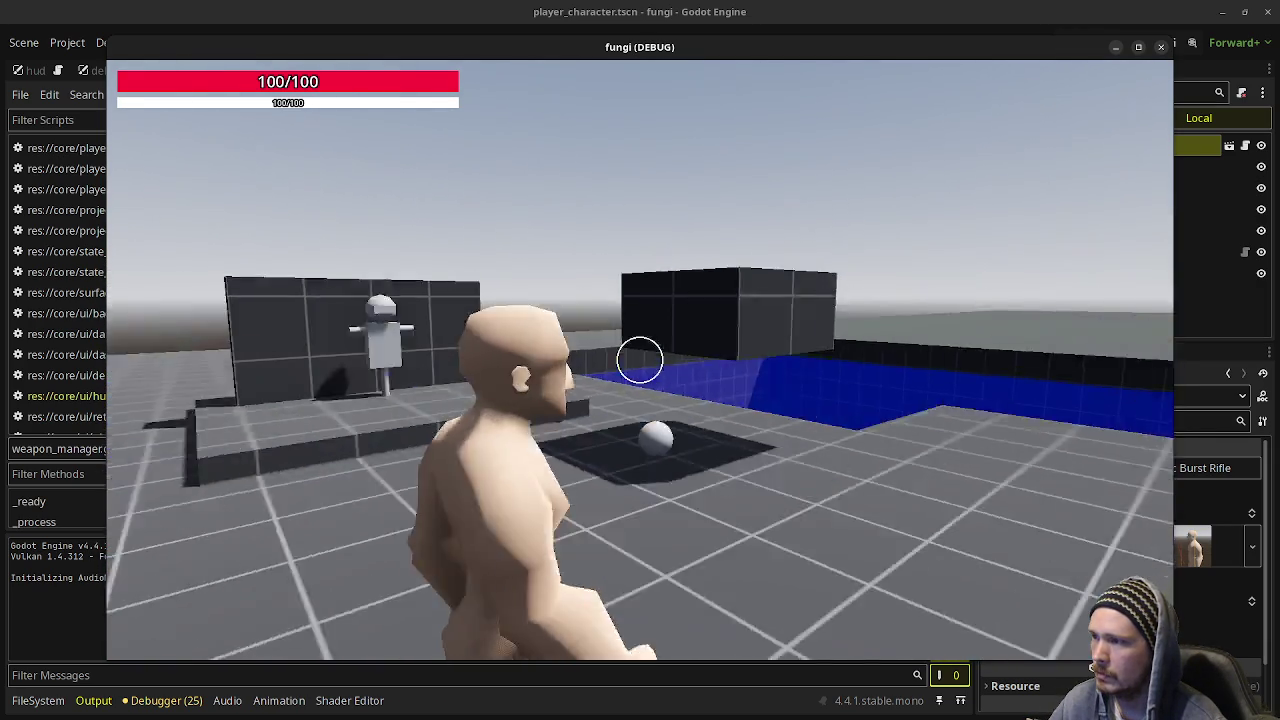
mouse_move(640, 360)
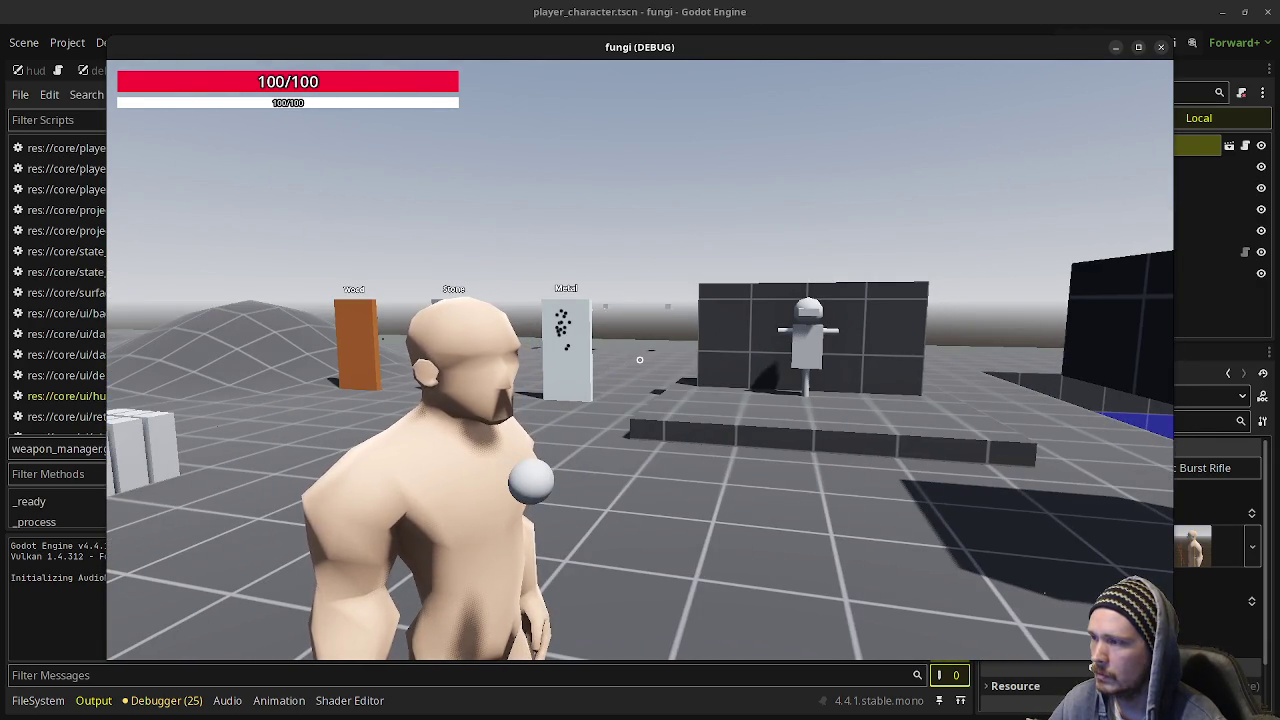
click(1160, 47)
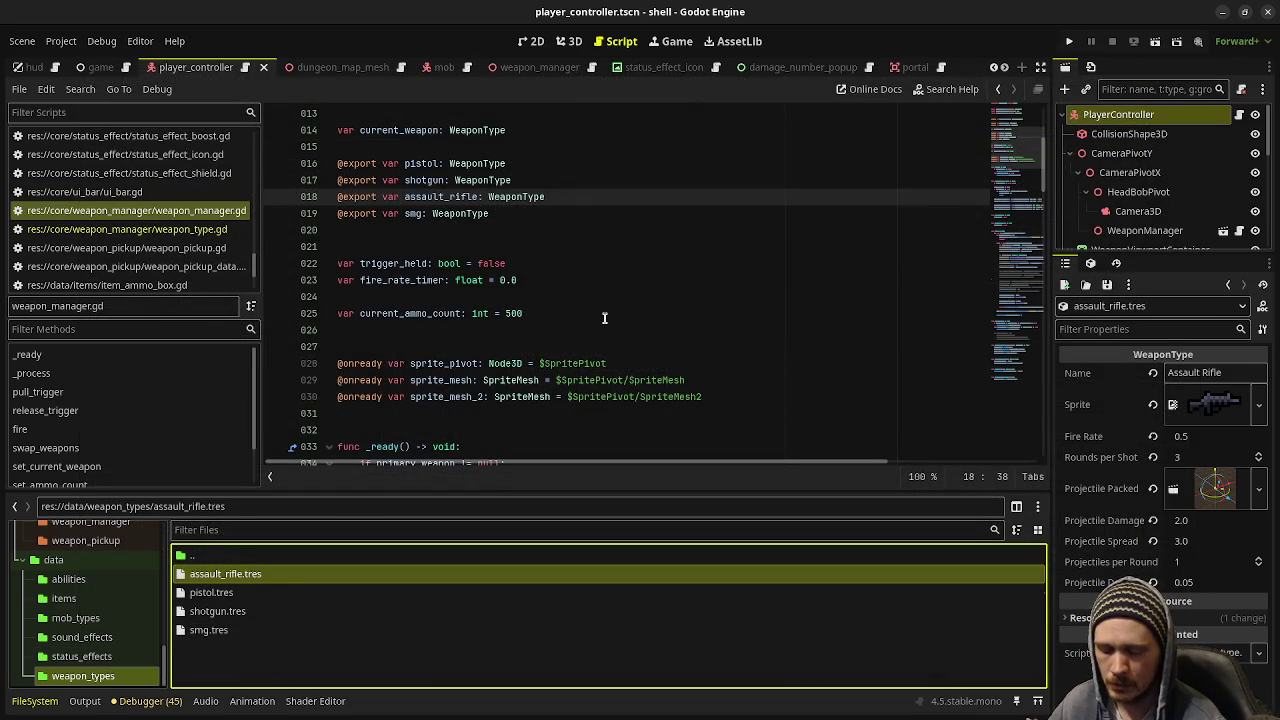
Switch to the relic project's editor window showing its game.tscn scene
key(super)
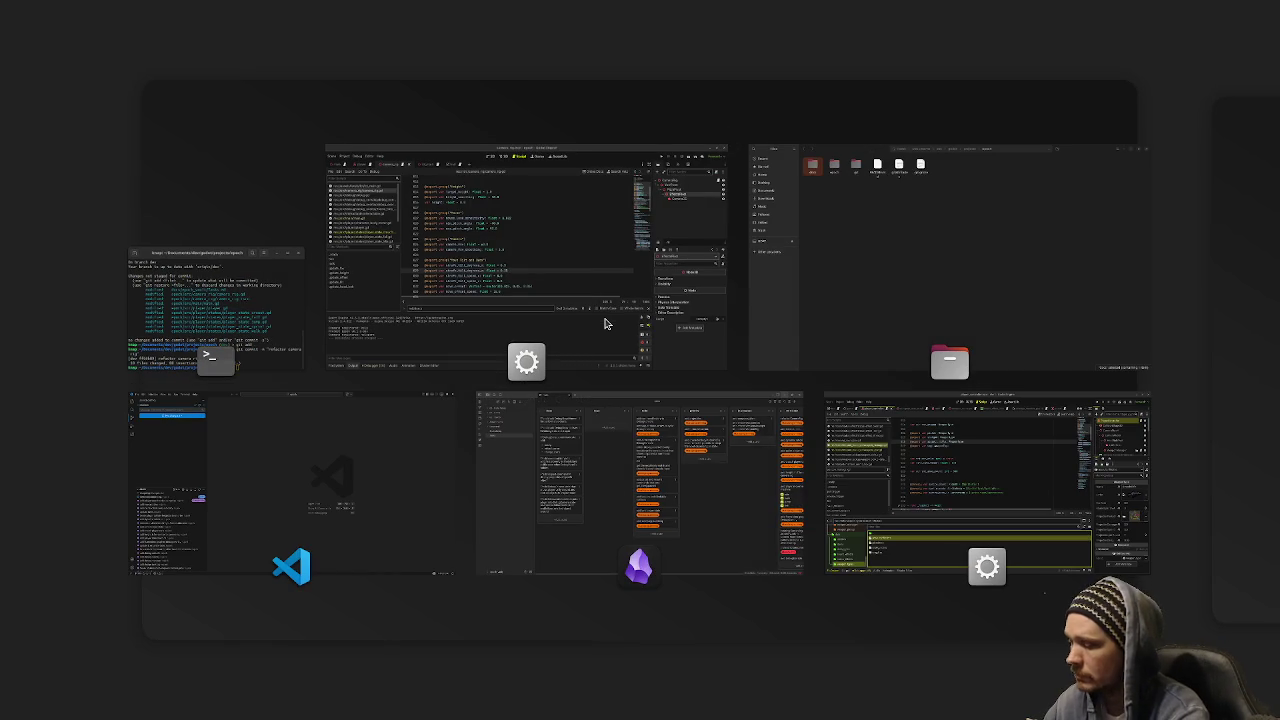
key(super)
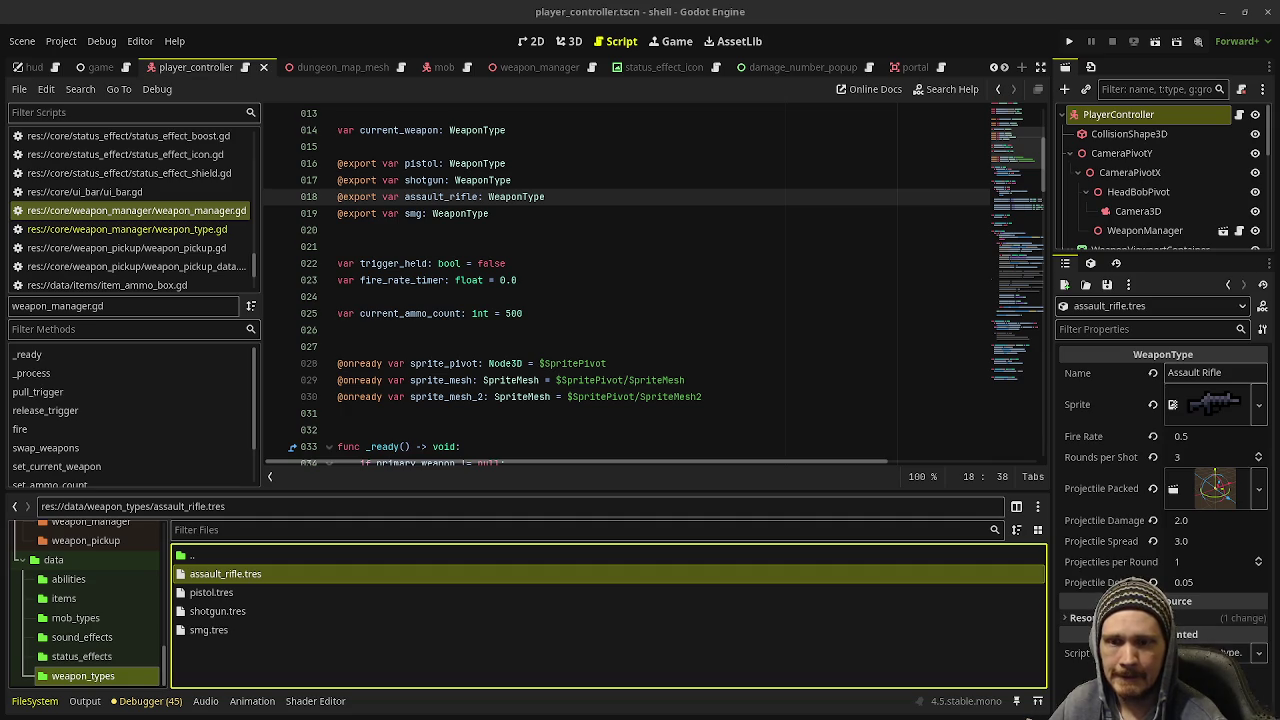
key(alt+Tab)
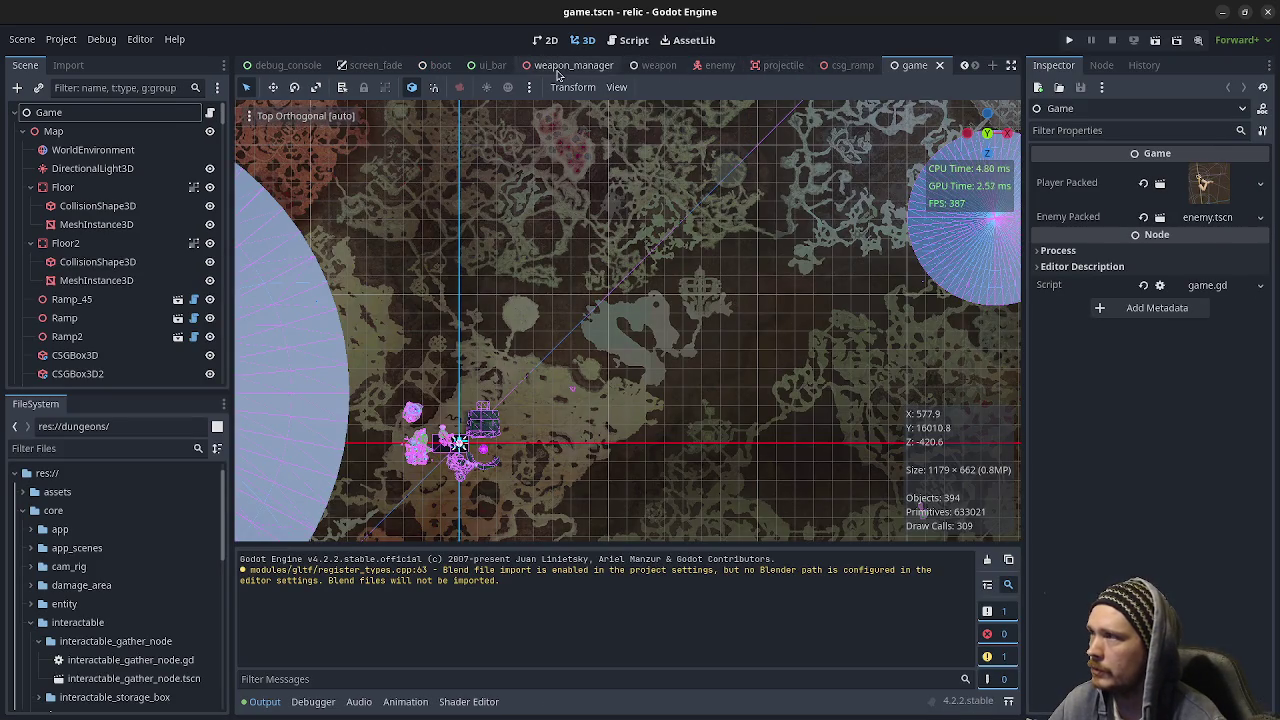
Open the player scene and select PrimaryWeapon under the expanded WeaponManager node
scroll(560, 66, down, 8)
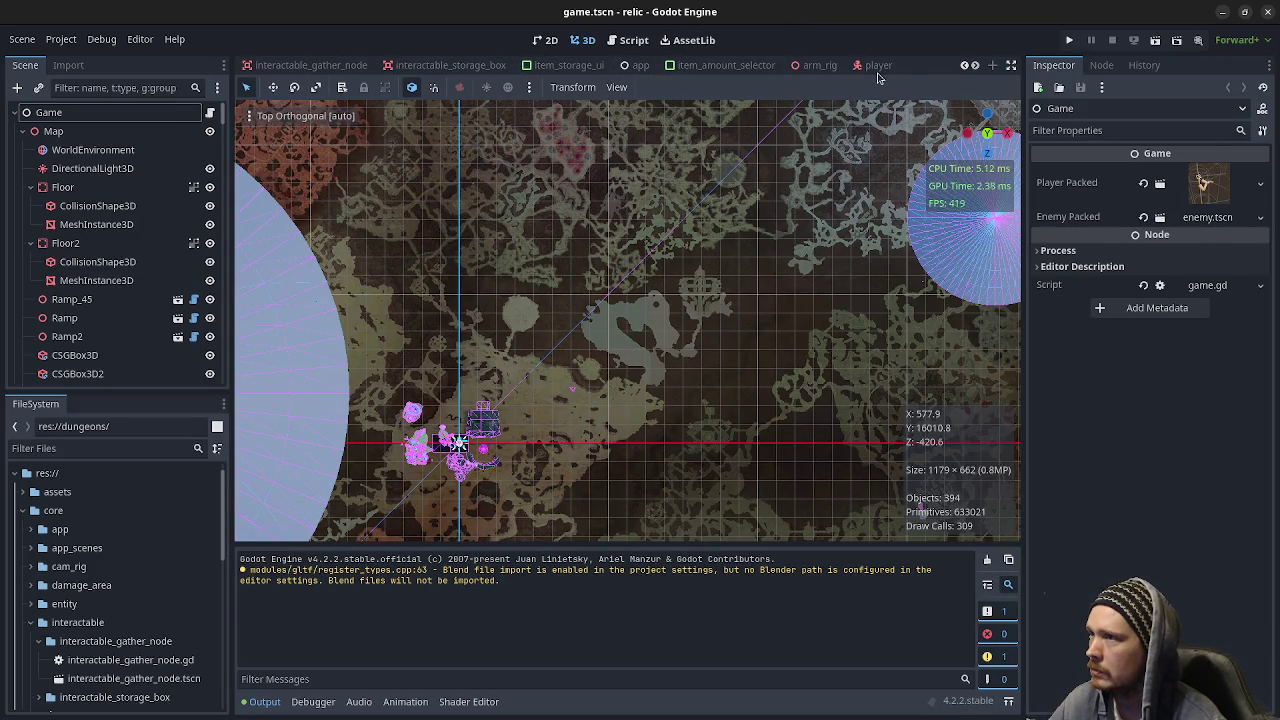
click(876, 66)
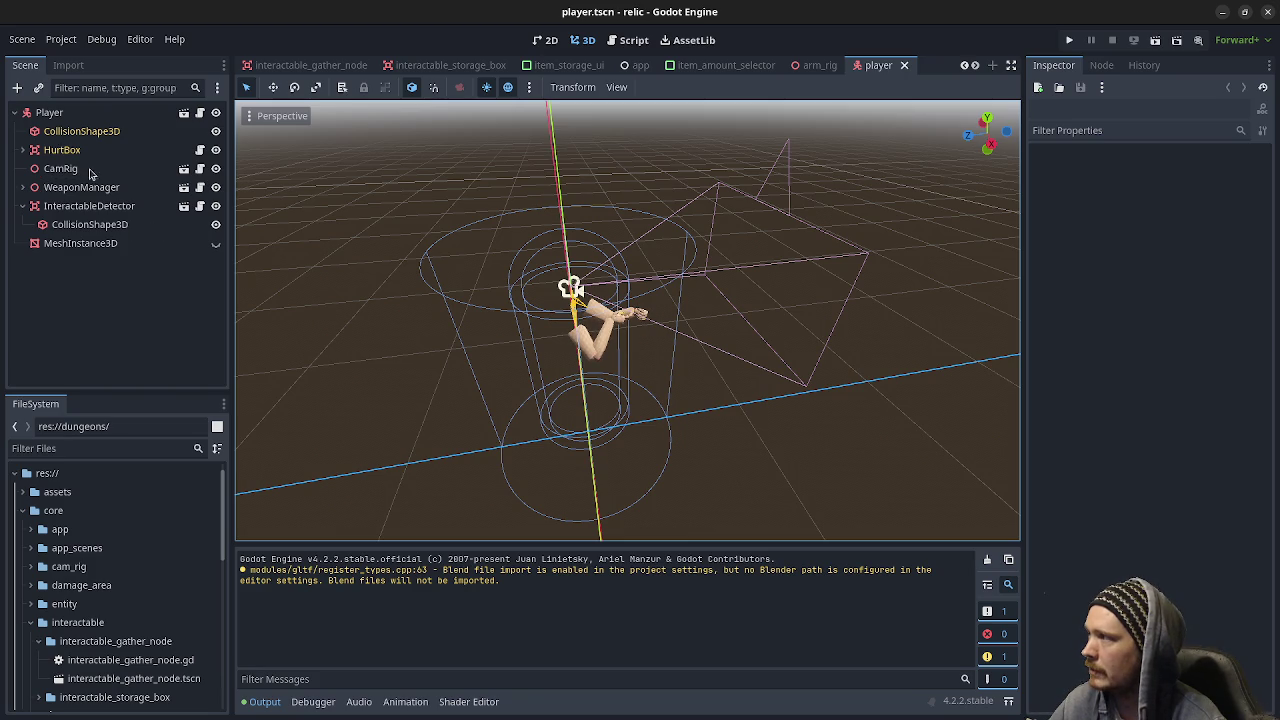
click(57, 190)
key(f)
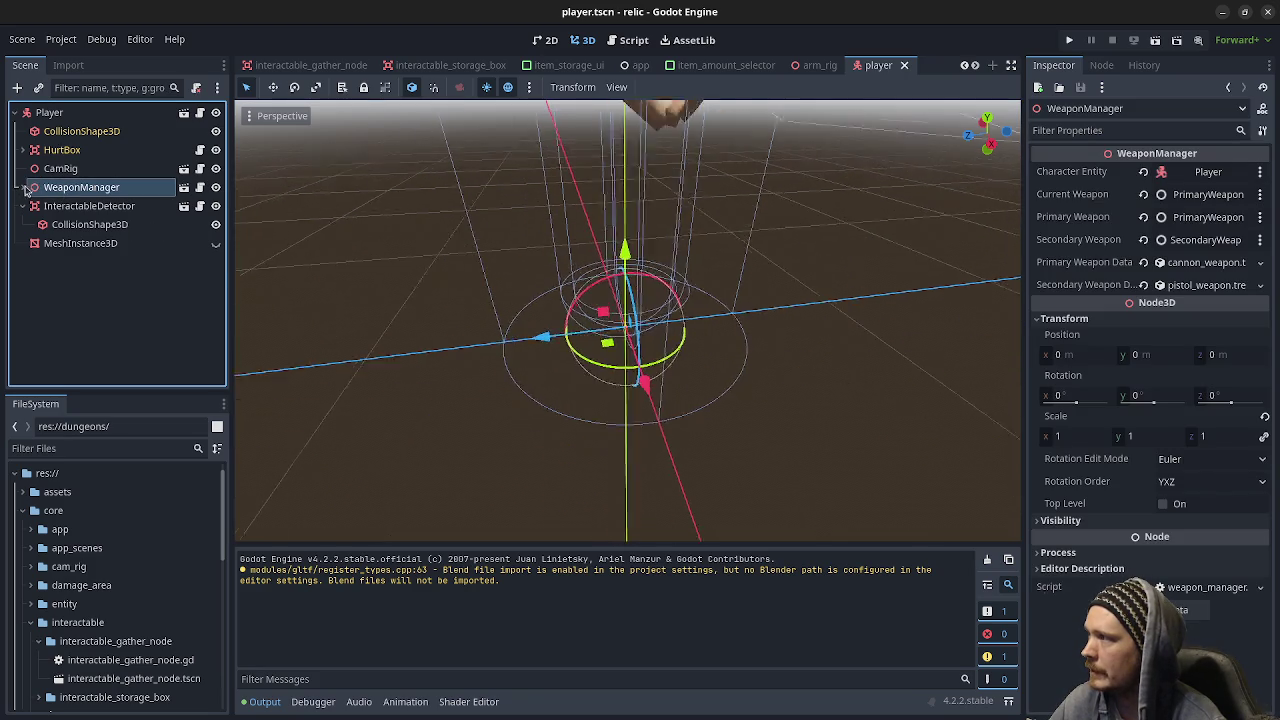
click(24, 187)
click(100, 206)
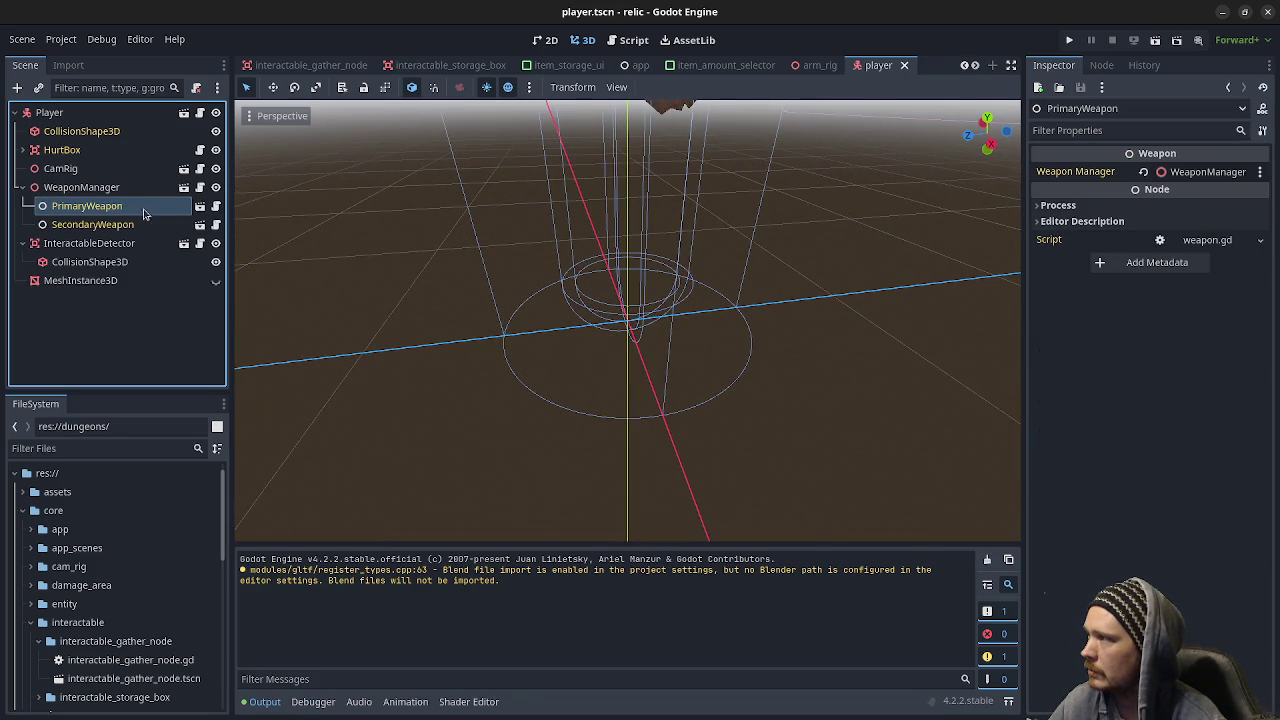
Bring up PrimaryWeapon's weapon.gd script at its fire-mode match in _process
scroll(704, 372, up, 3)
mouse_move(704, 372)
mouse_down()
mouse_move(600, 270)
mouse_move(345, 258)
mouse_up()
scroll(345, 258, up, 1)
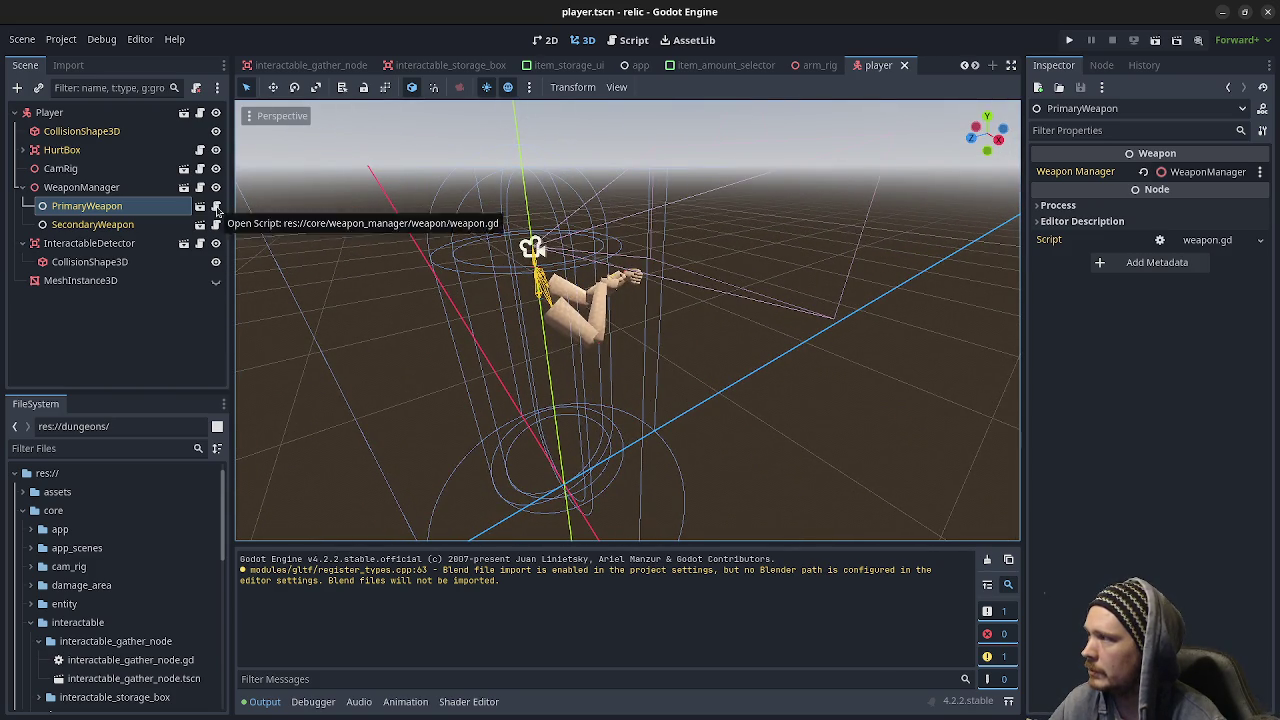
click(217, 209)
scroll(637, 291, down, 12)
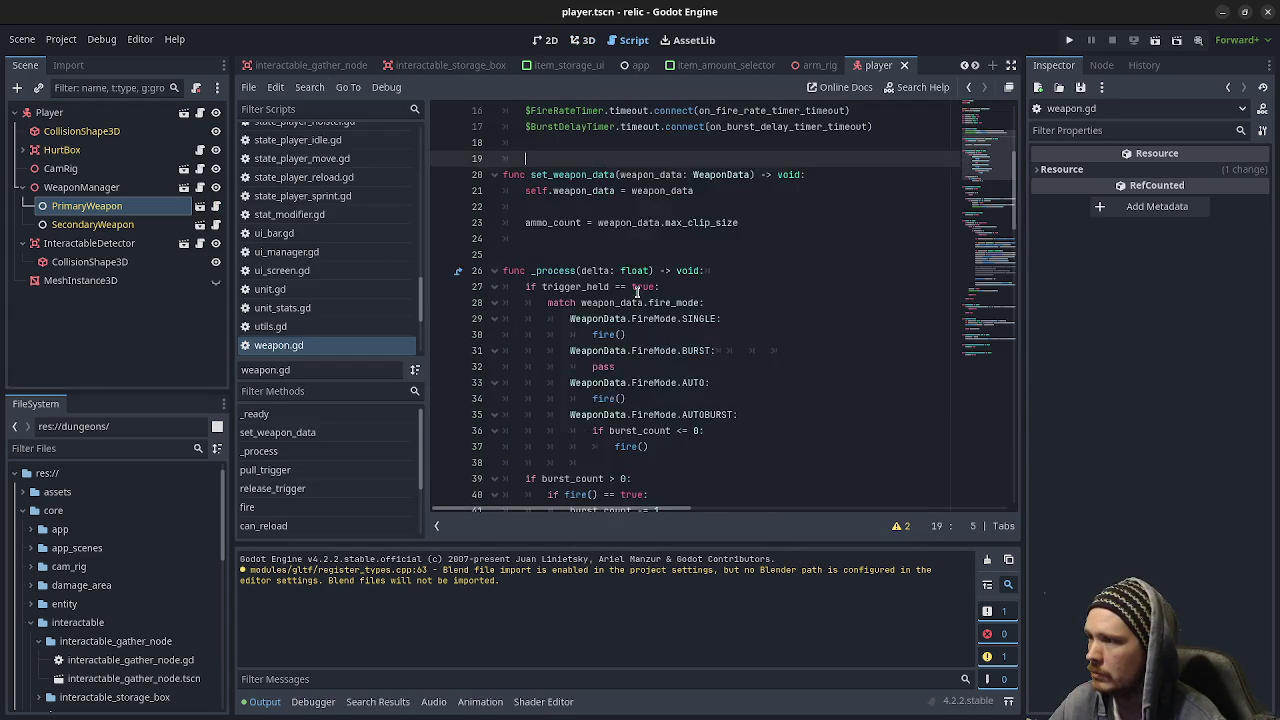